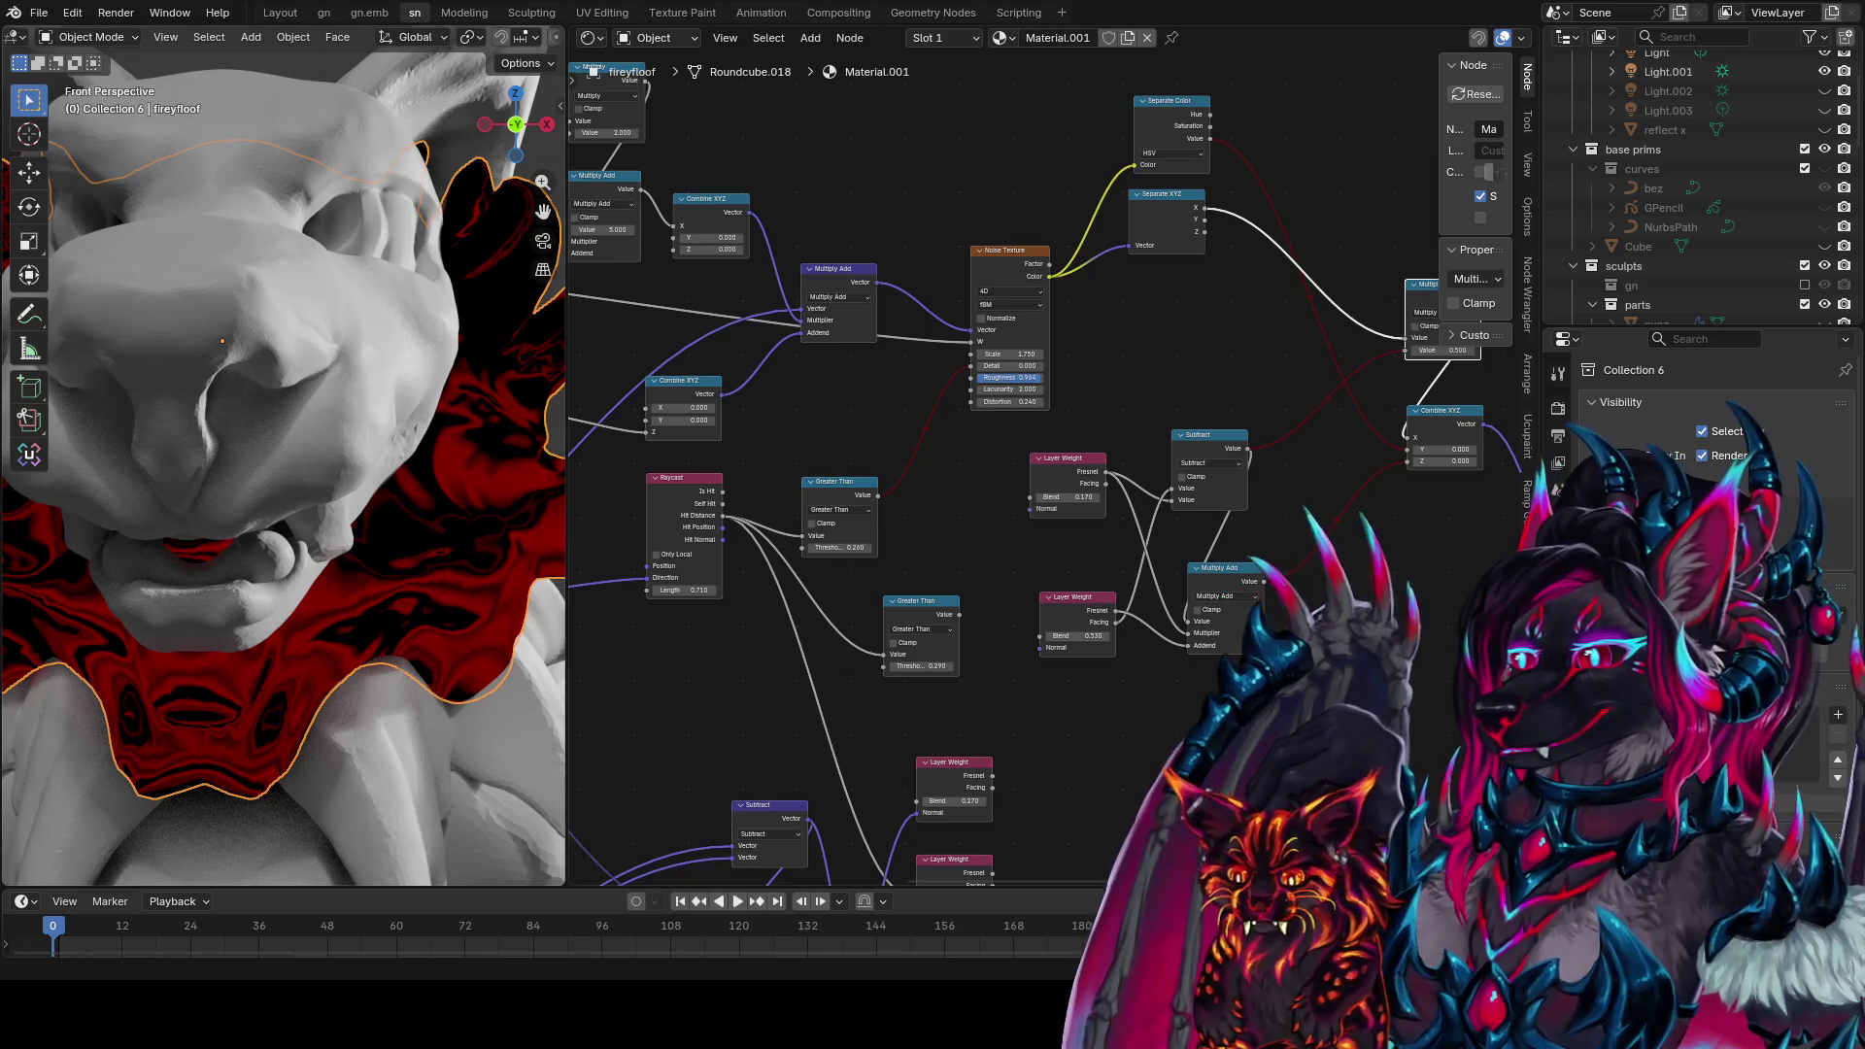
# Frame the node tree and ruff object, and save the file as 'foir conceptz1.blend'
pyautogui.press('Home')
pyautogui.press('KP_Decimal')
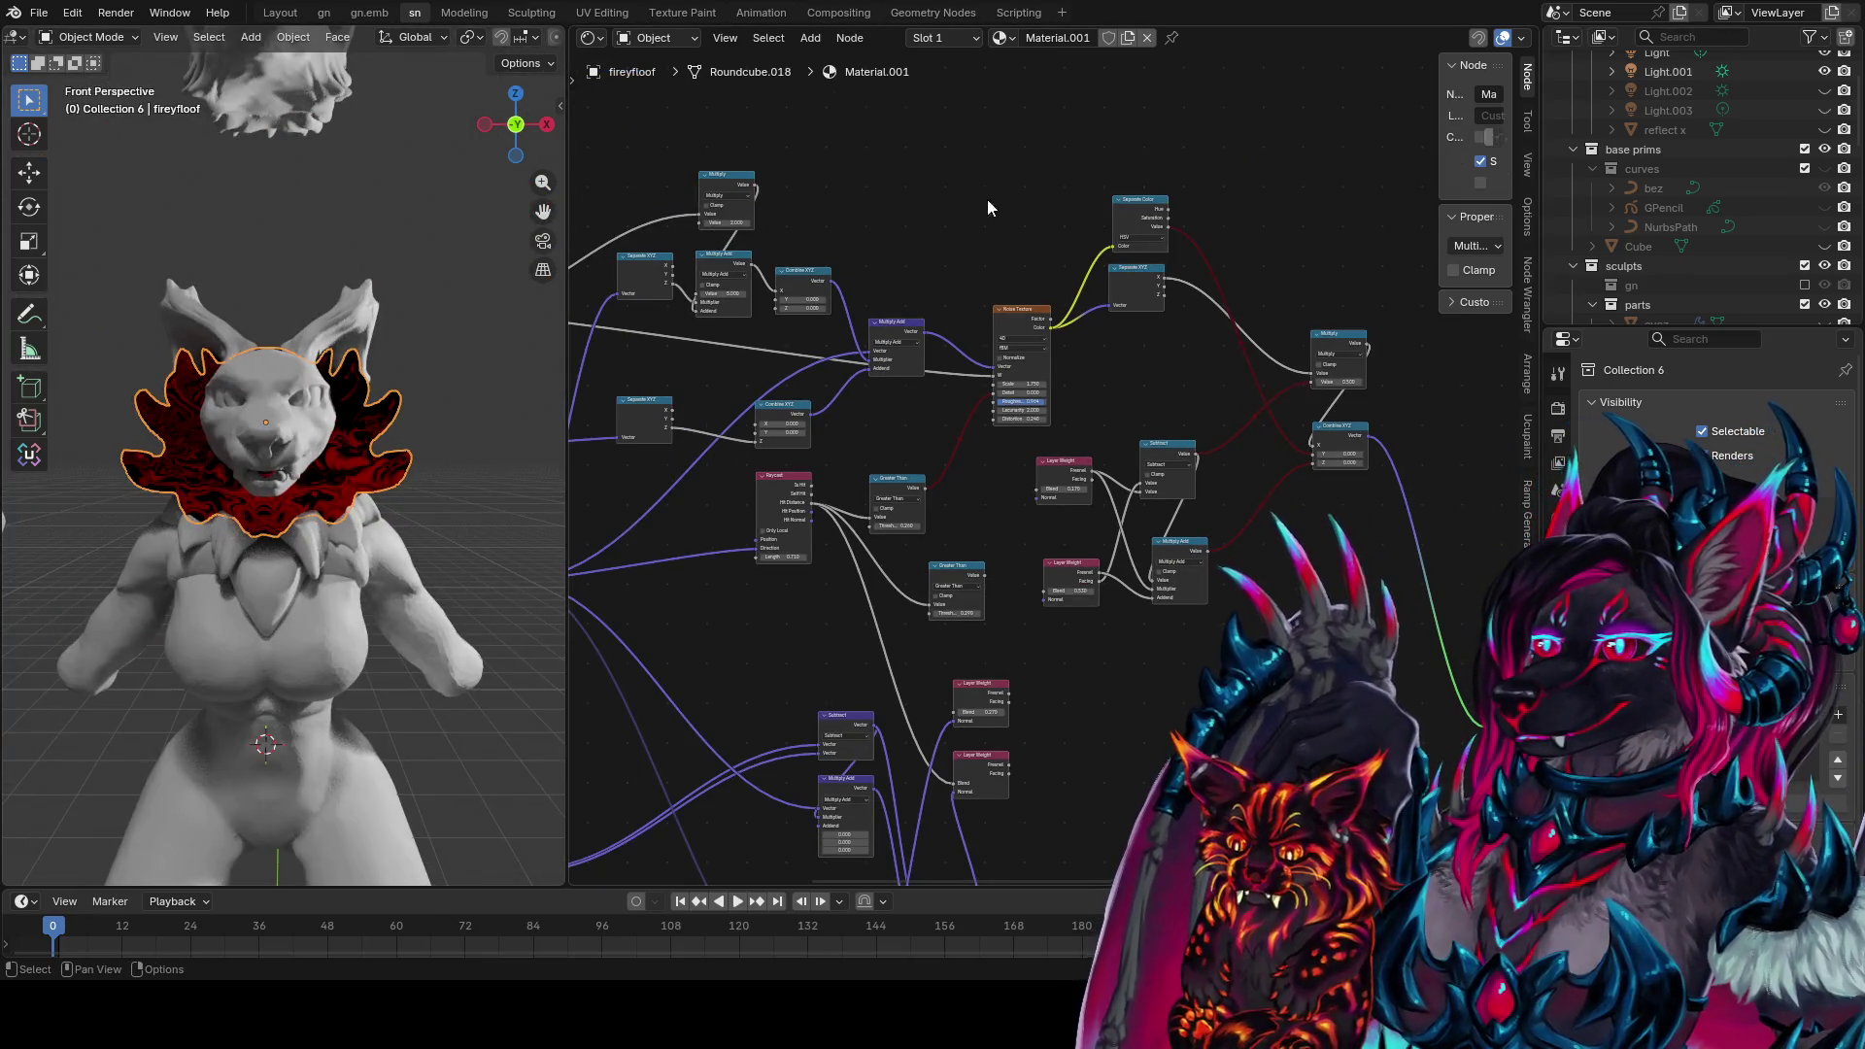
pyautogui.press('Home')
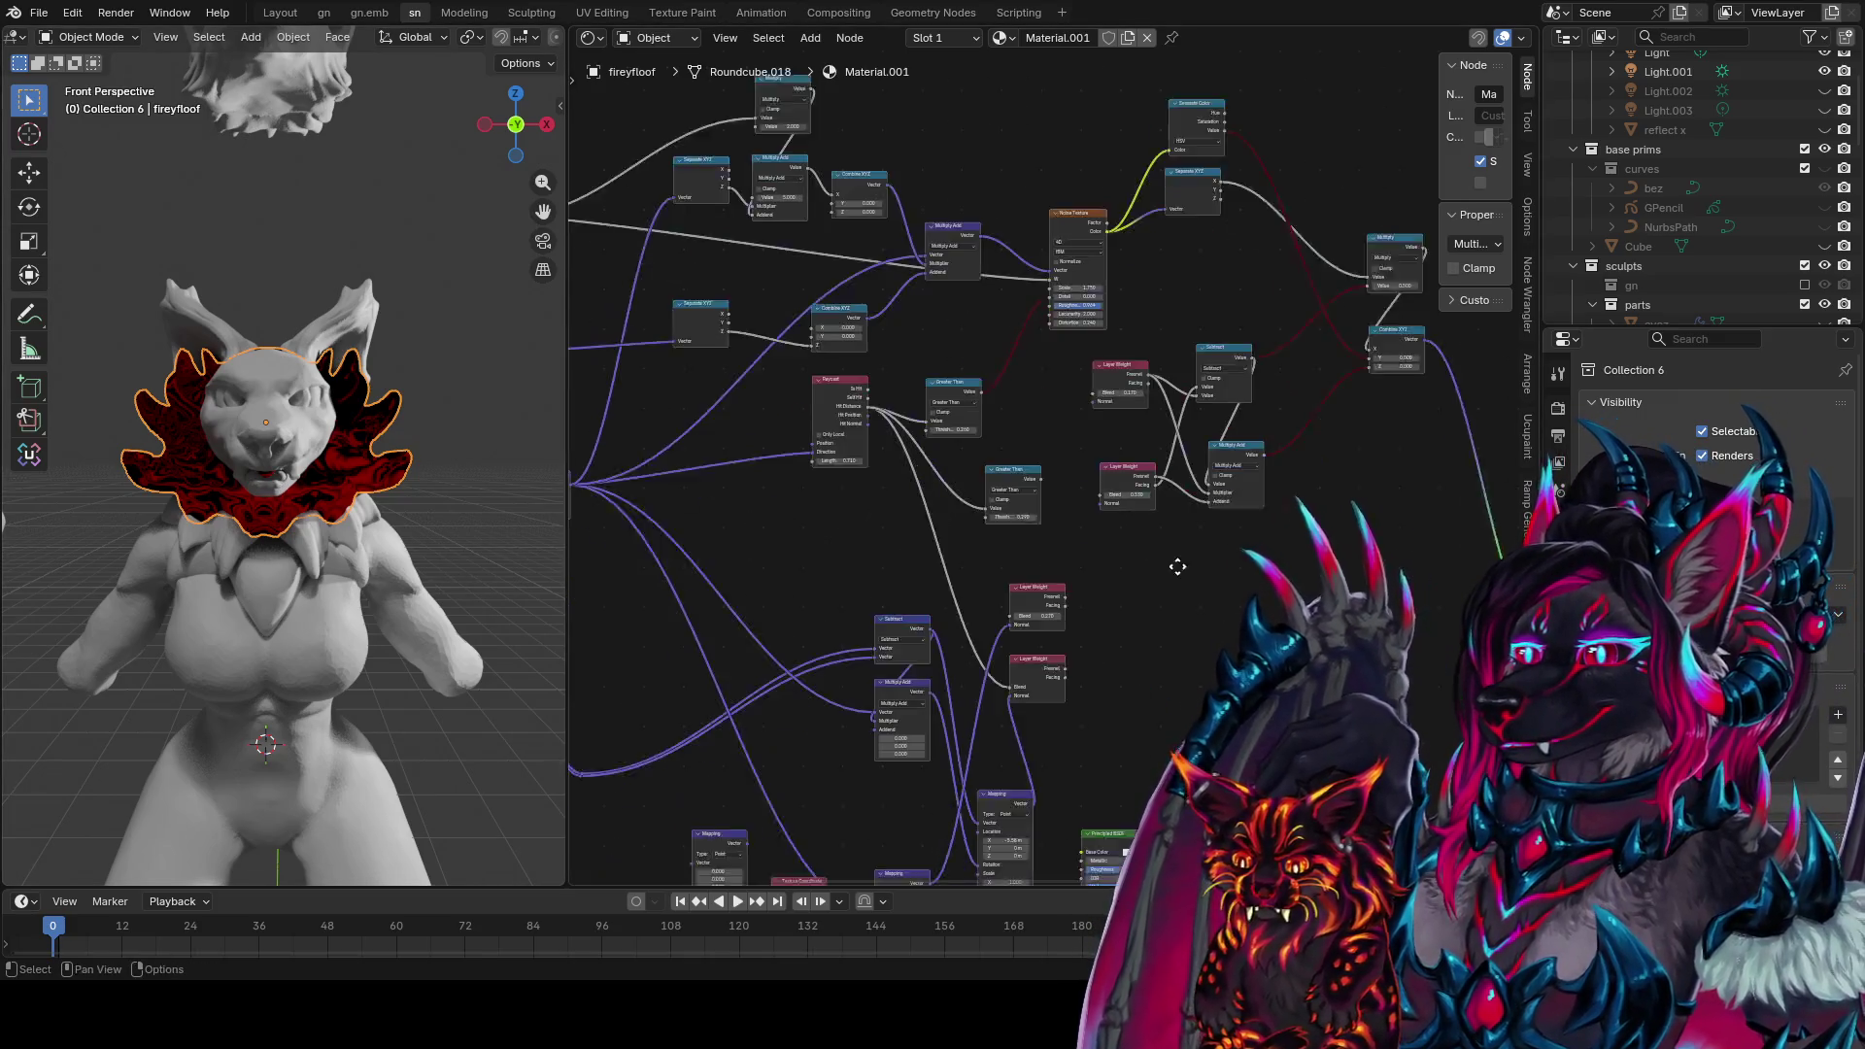
pyautogui.hotkey('ctrl', 's')
pyautogui.scroll(-3, 1354, 522)
# Move the time-node frame, two input nodes and the Mapping node out into open canvas
pyautogui.moveTo(843, 303)
pyautogui.mouseDown()
pyautogui.moveTo(763, 391)
pyautogui.moveTo(573, 772)
pyautogui.moveTo(764, 509)
pyautogui.moveTo(648, 488)
pyautogui.mouseUp()
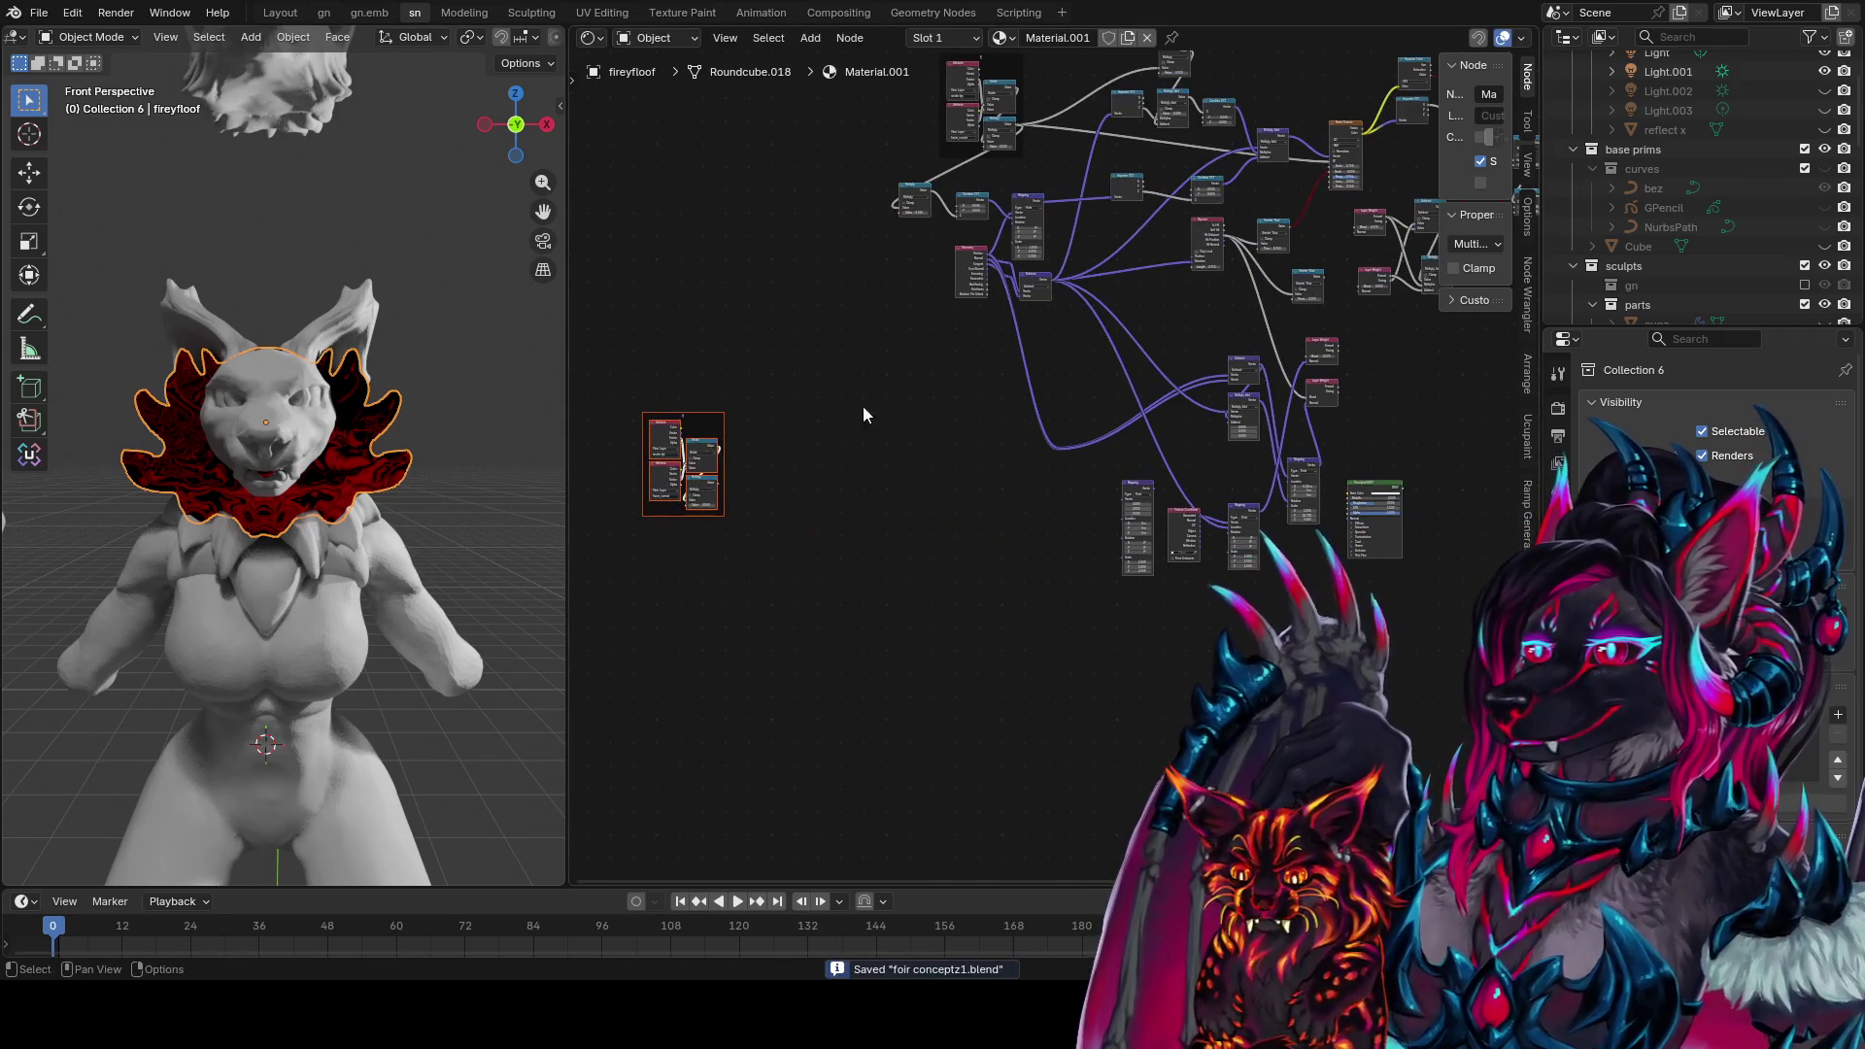
pyautogui.click(967, 264)
pyautogui.moveTo(967, 264); pyautogui.dragTo(628, 367)
pyautogui.moveTo(1335, 356)
pyautogui.mouseDown()
pyautogui.moveTo(971, 379)
pyautogui.moveTo(898, 429)
pyautogui.mouseUp()
pyautogui.click(1255, 525)
pyautogui.moveTo(1162, 510)
pyautogui.mouseDown()
pyautogui.moveTo(1011, 479)
pyautogui.moveTo(826, 525)
pyautogui.moveTo(1019, 484)
pyautogui.mouseUp()
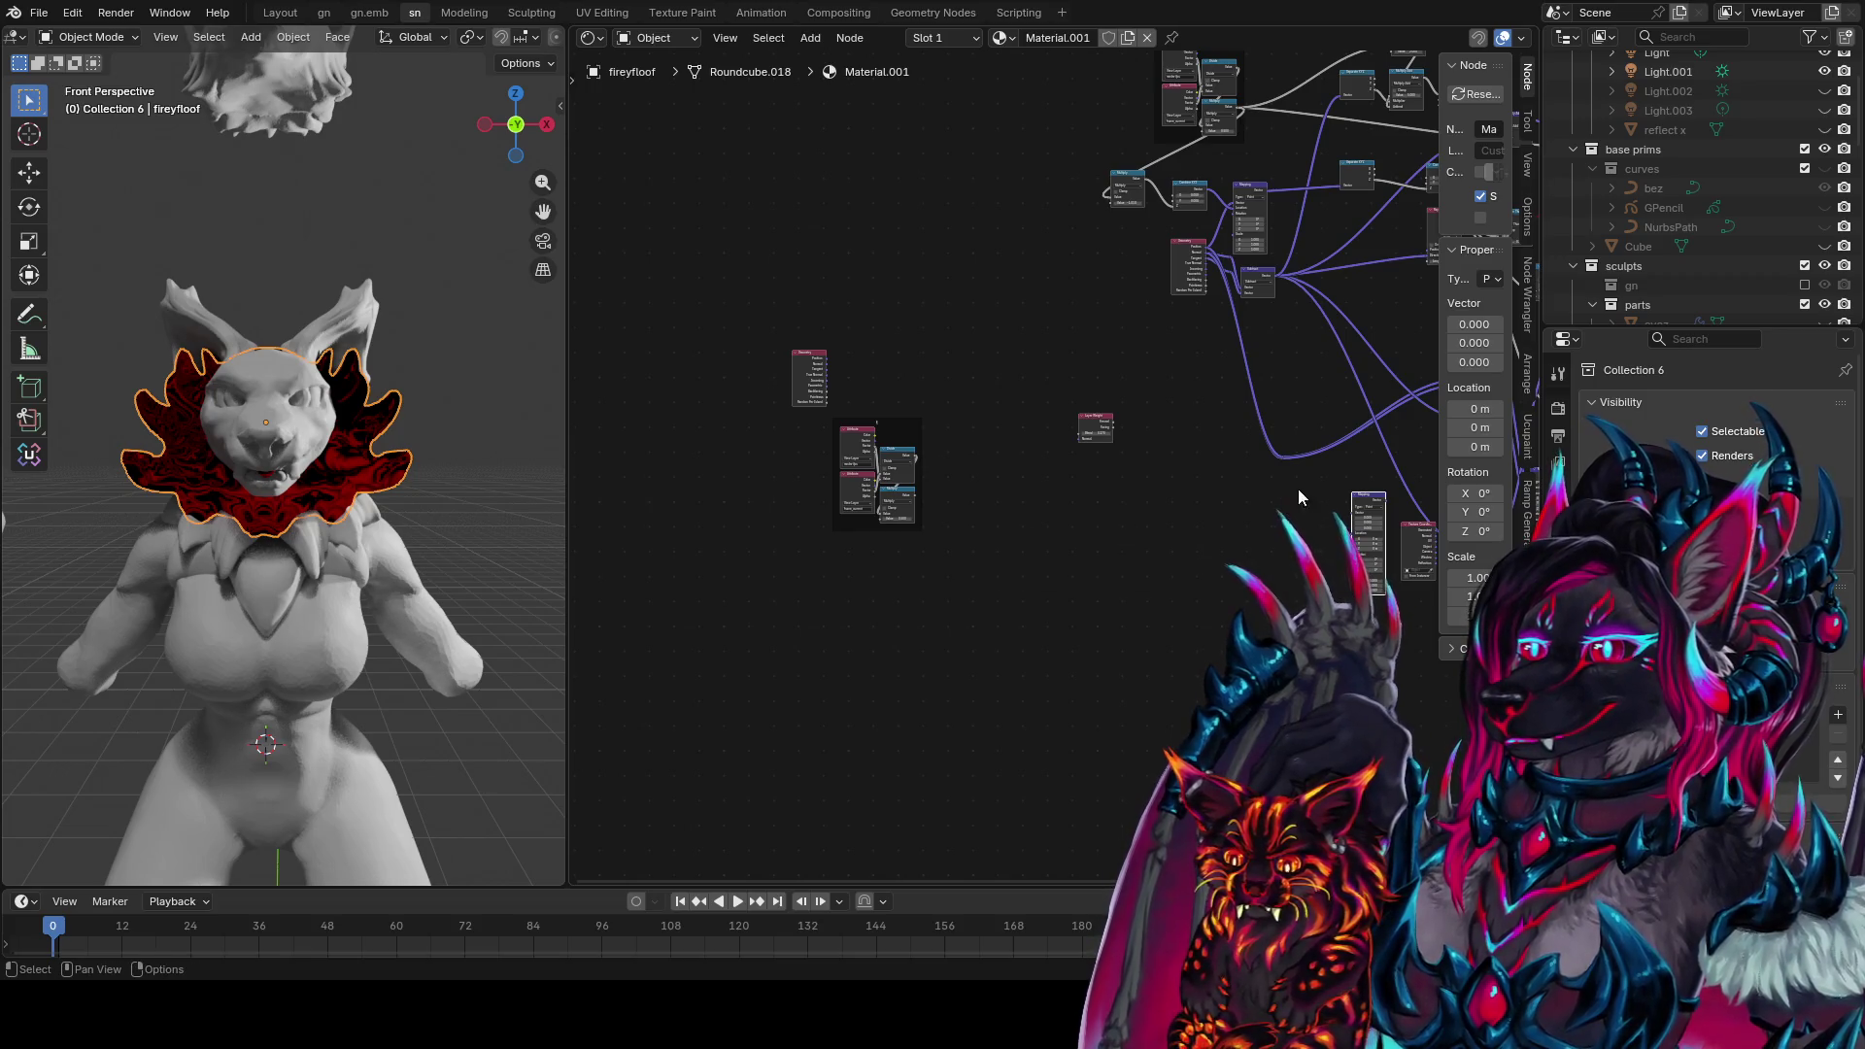
# Settle the Mapping node, then reposition the Geometry node and place a duplicate of it
pyautogui.press('g')
pyautogui.click(1010, 481)
pyautogui.scroll(3, 967, 456)
pyautogui.moveTo(1233, 254); pyautogui.dragTo(955, 454)
pyautogui.moveTo(681, 246); pyautogui.dragTo(934, 276)
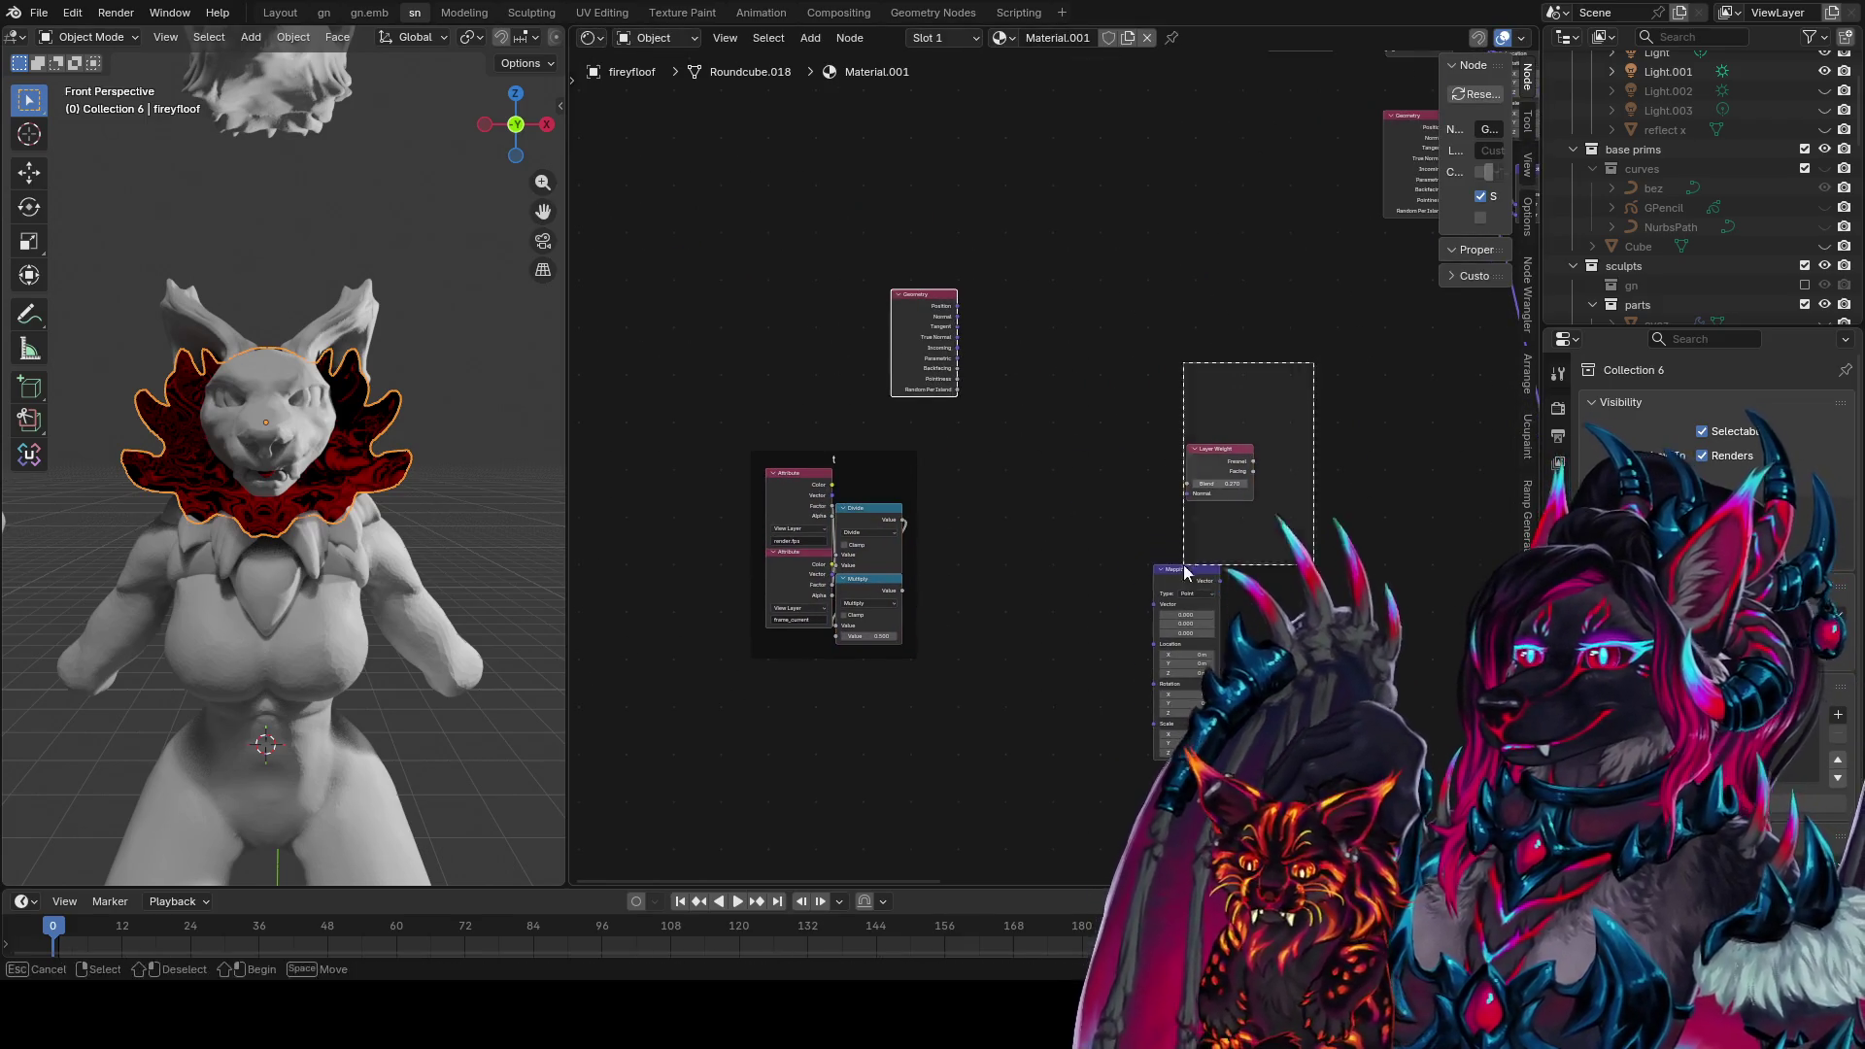
pyautogui.moveTo(1443, 129); pyautogui.dragTo(1191, 289, button='middle')
pyautogui.click(1163, 260)
pyautogui.hotkey('shift', 'd')
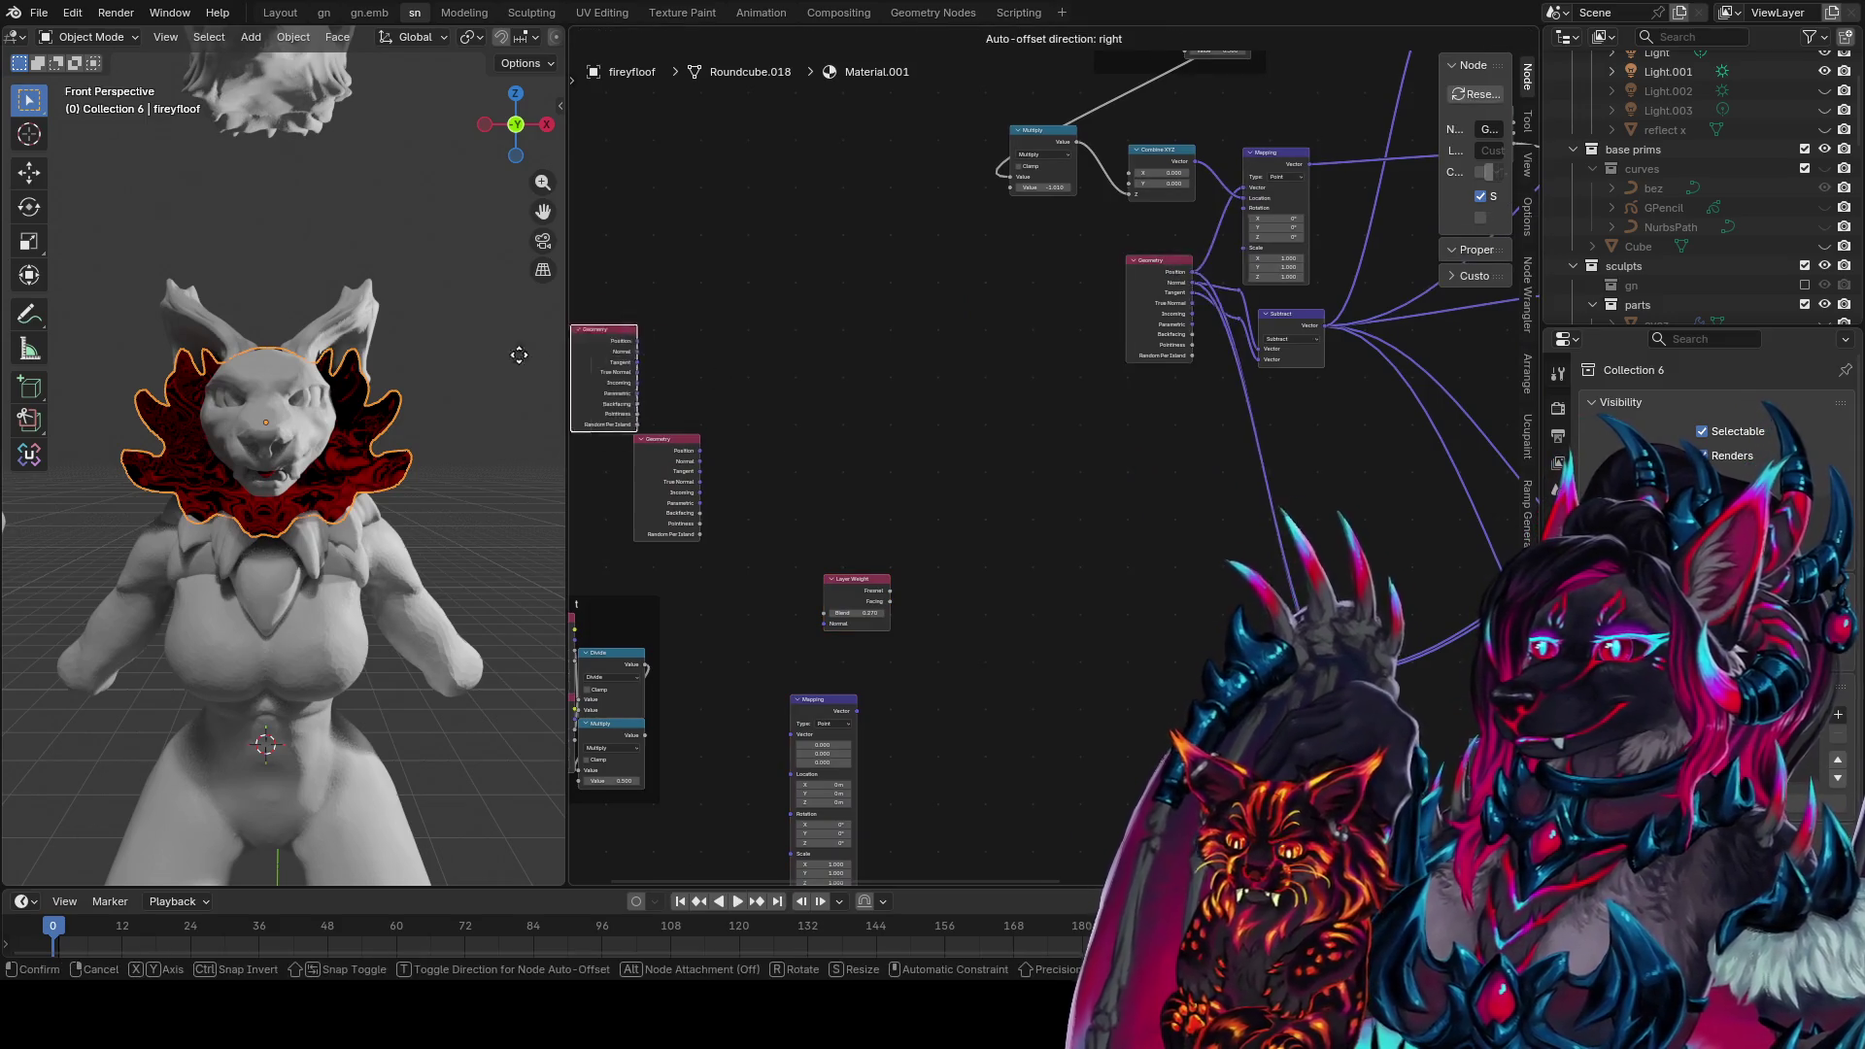
pyautogui.click(748, 301)
# Bring Texture Coordinate and Layer Weight beside Geometry and link Generated into Mapping's Vector
pyautogui.moveTo(912, 379)
pyautogui.mouseDown(button='middle')
pyautogui.moveTo(921, 155)
pyautogui.moveTo(905, 214)
pyautogui.mouseUp(button='middle')
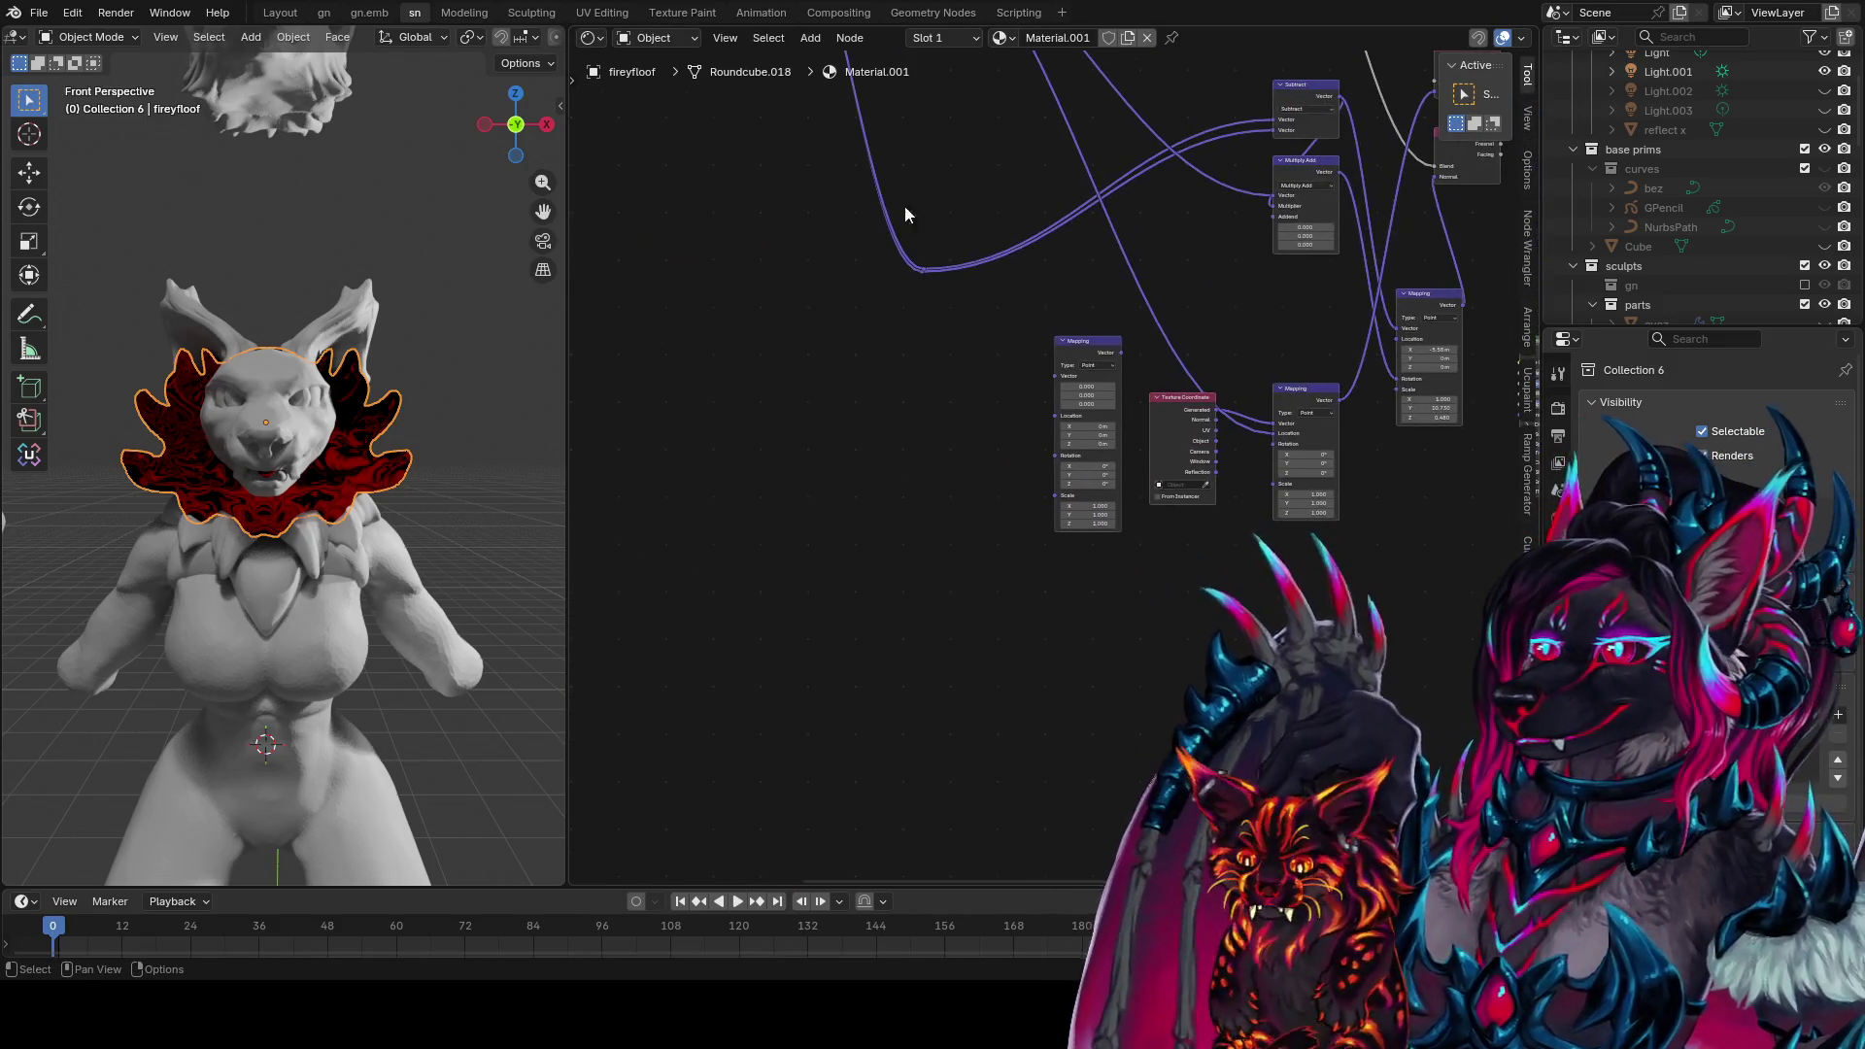
pyautogui.moveTo(1203, 425)
pyautogui.mouseDown()
pyautogui.moveTo(596, 346)
pyautogui.moveTo(777, 583)
pyautogui.moveTo(858, 648)
pyautogui.moveTo(889, 656)
pyautogui.moveTo(813, 222)
pyautogui.moveTo(870, 272)
pyautogui.mouseUp()
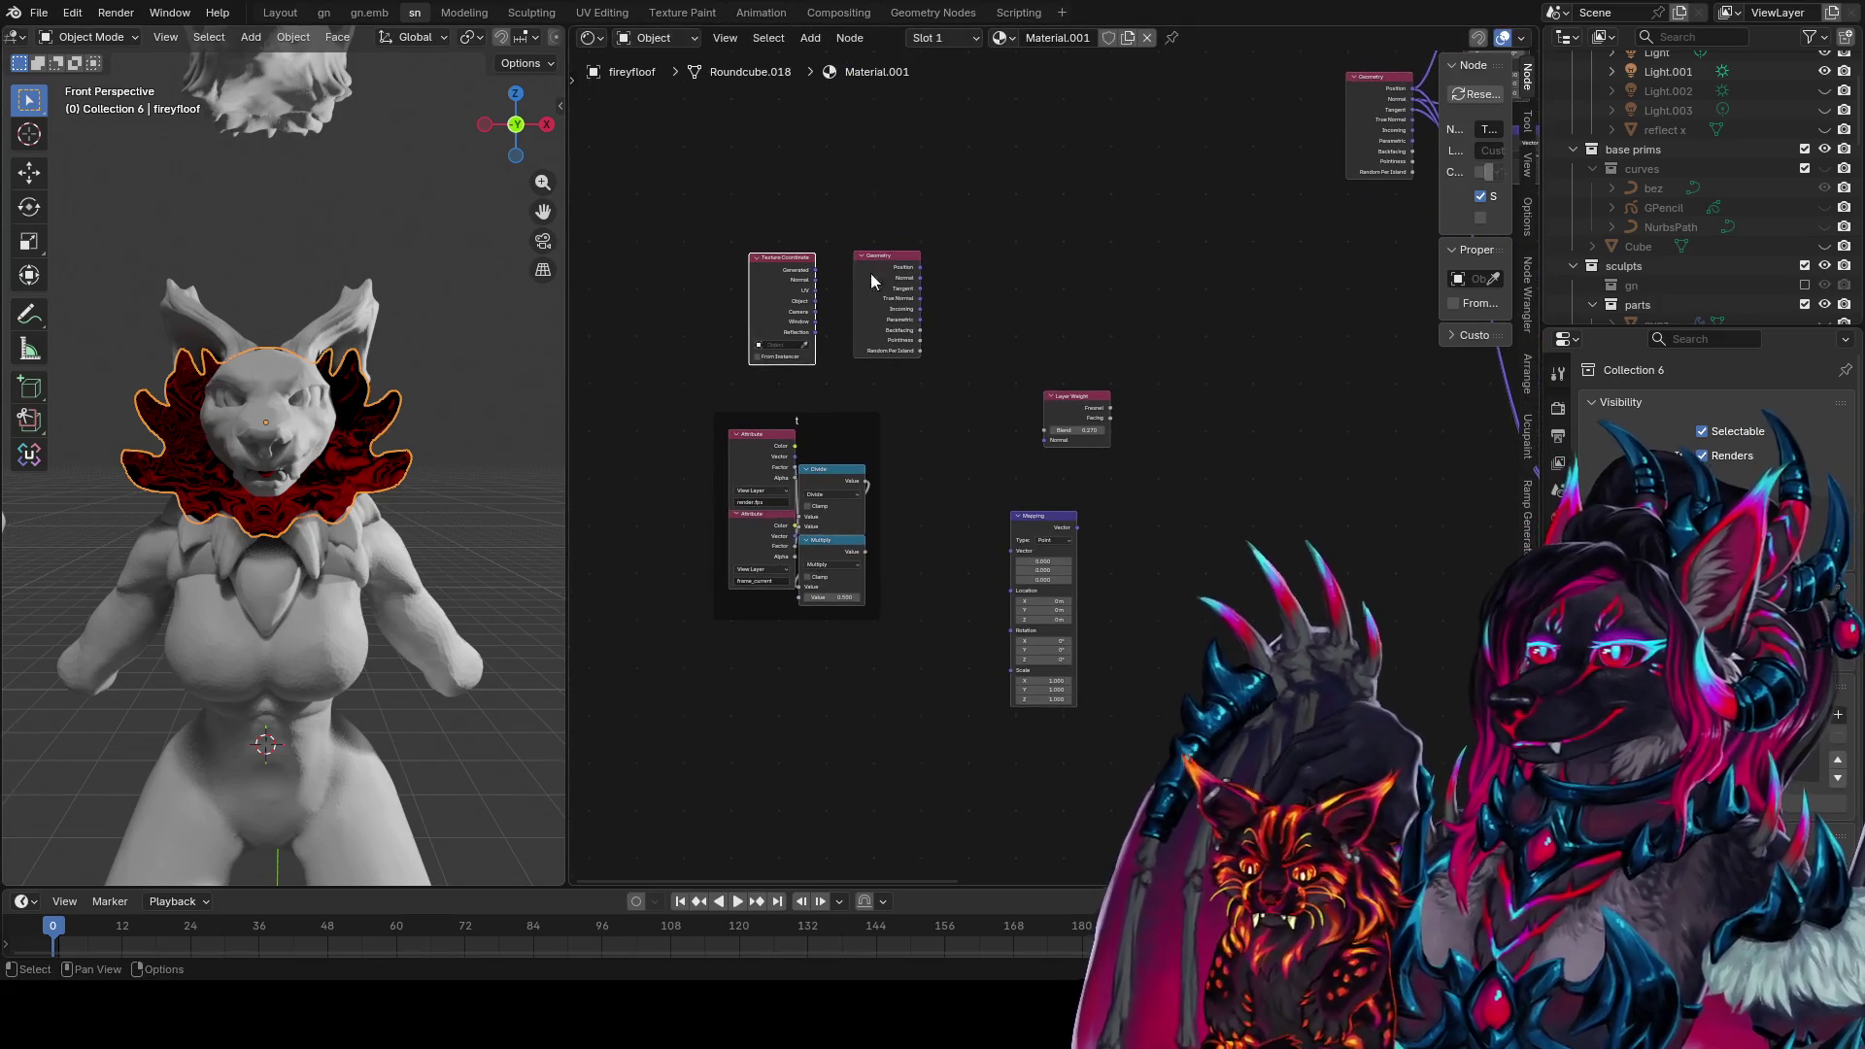
pyautogui.scroll(1, 1117, 306)
pyautogui.moveTo(1046, 370)
pyautogui.mouseDown()
pyautogui.moveTo(979, 350)
pyautogui.moveTo(908, 165)
pyautogui.mouseUp()
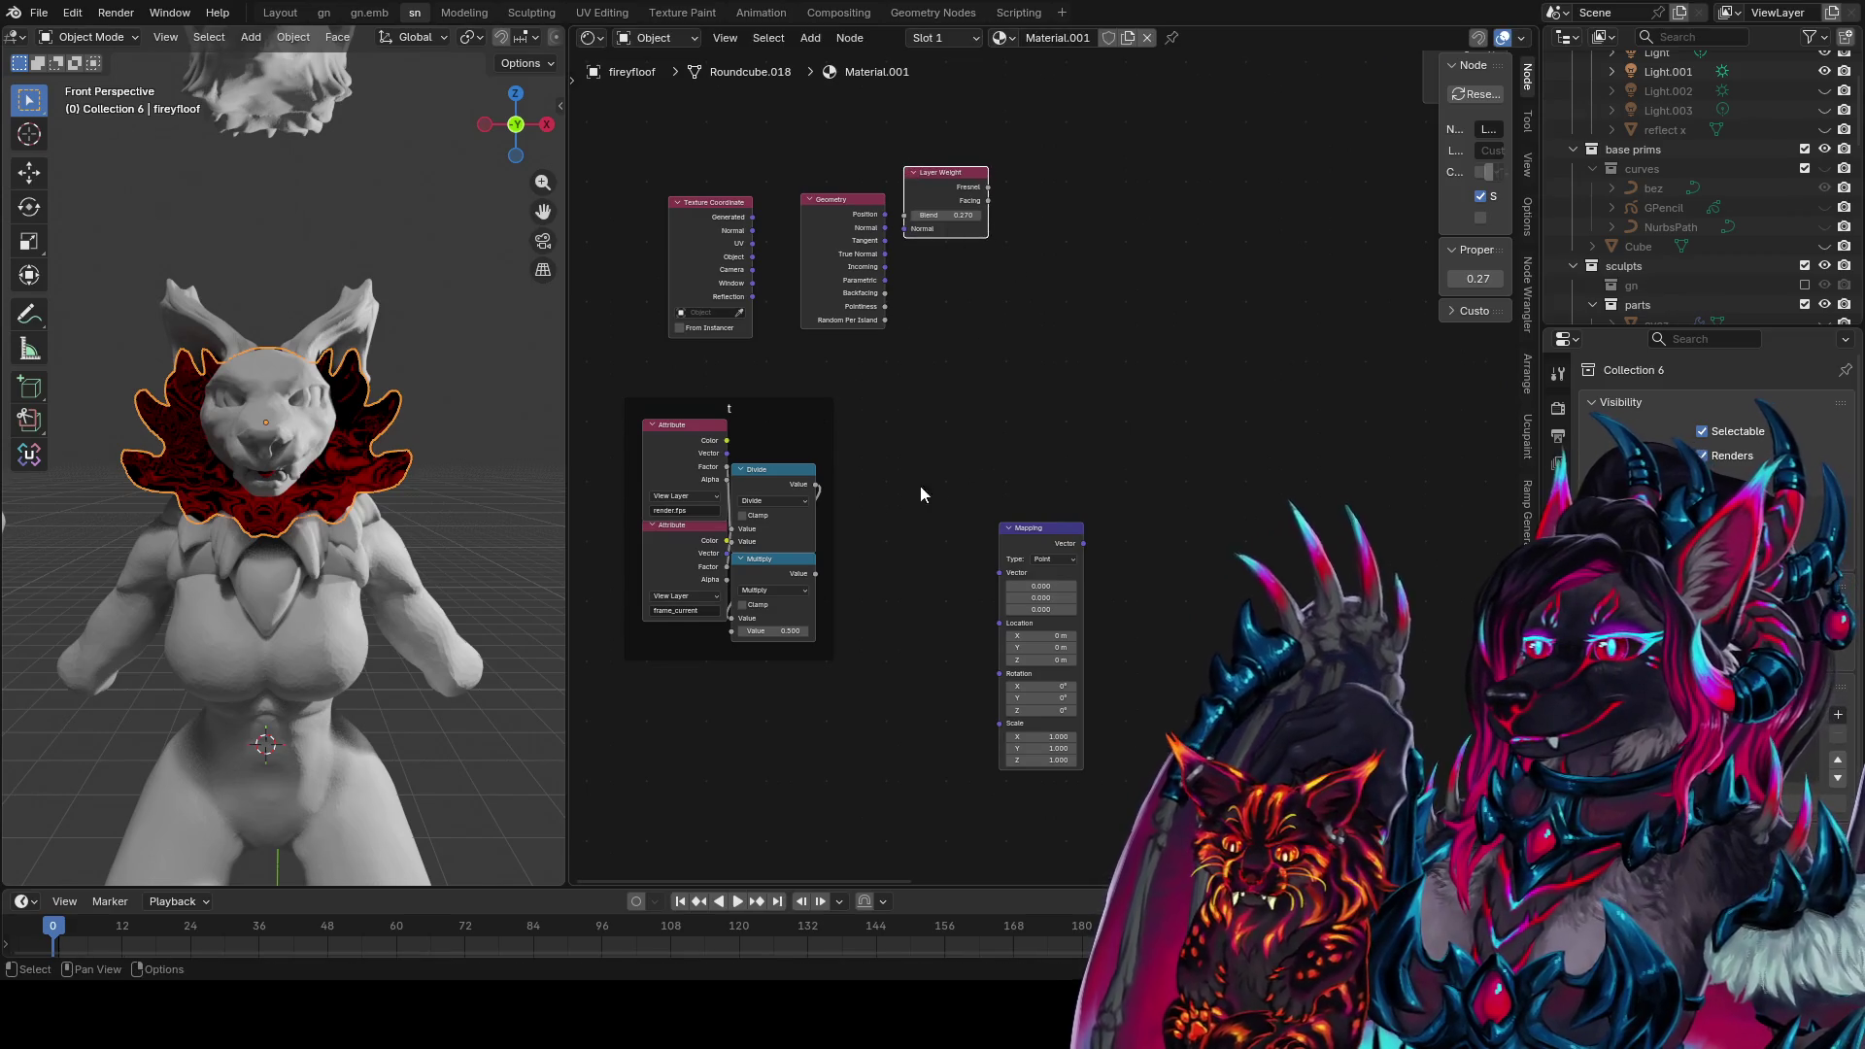
pyautogui.scroll(1, 920, 495)
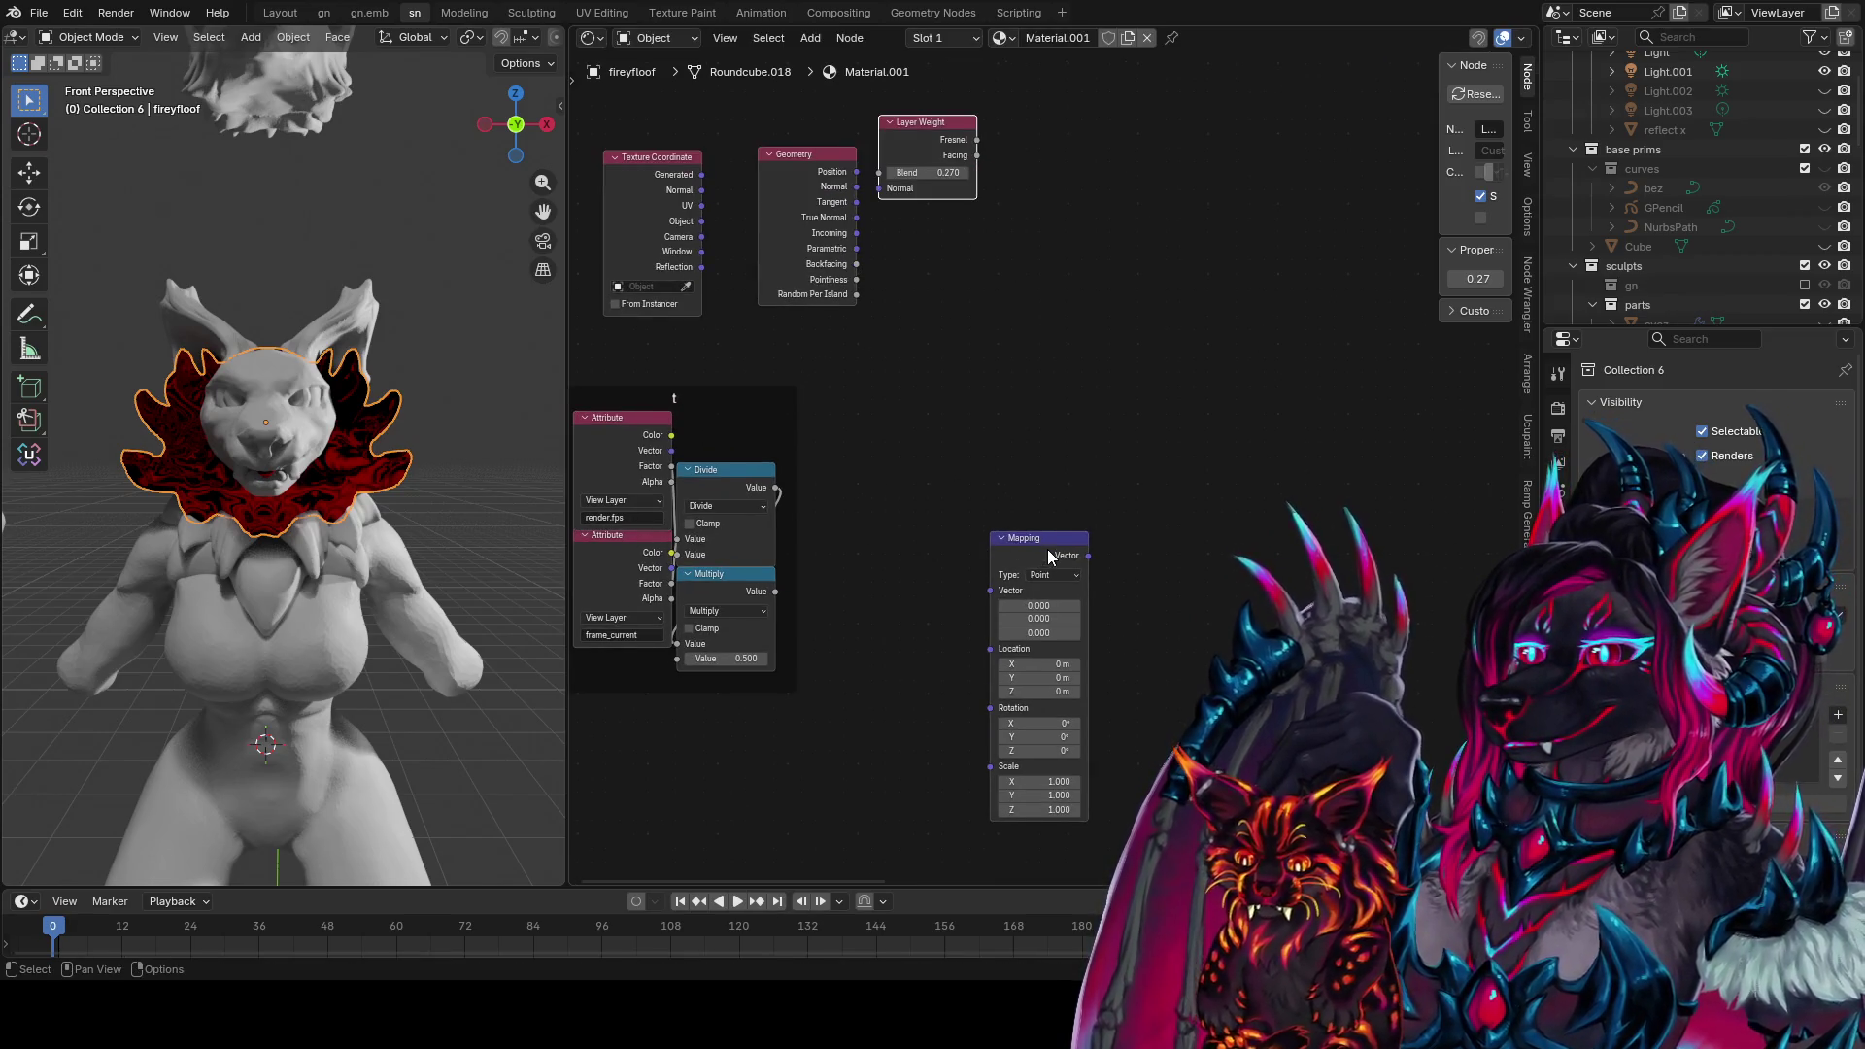
pyautogui.moveTo(699, 182)
pyautogui.keyDown('alt'); pyautogui.mouseDown(button='right')
pyautogui.moveTo(996, 539)
pyautogui.moveTo(1112, 557)
pyautogui.moveTo(1092, 554)
pyautogui.mouseUp(button='right'); pyautogui.keyUp('alt')
pyautogui.moveTo(877, 309); pyautogui.dragTo(915, 291, button='middle')
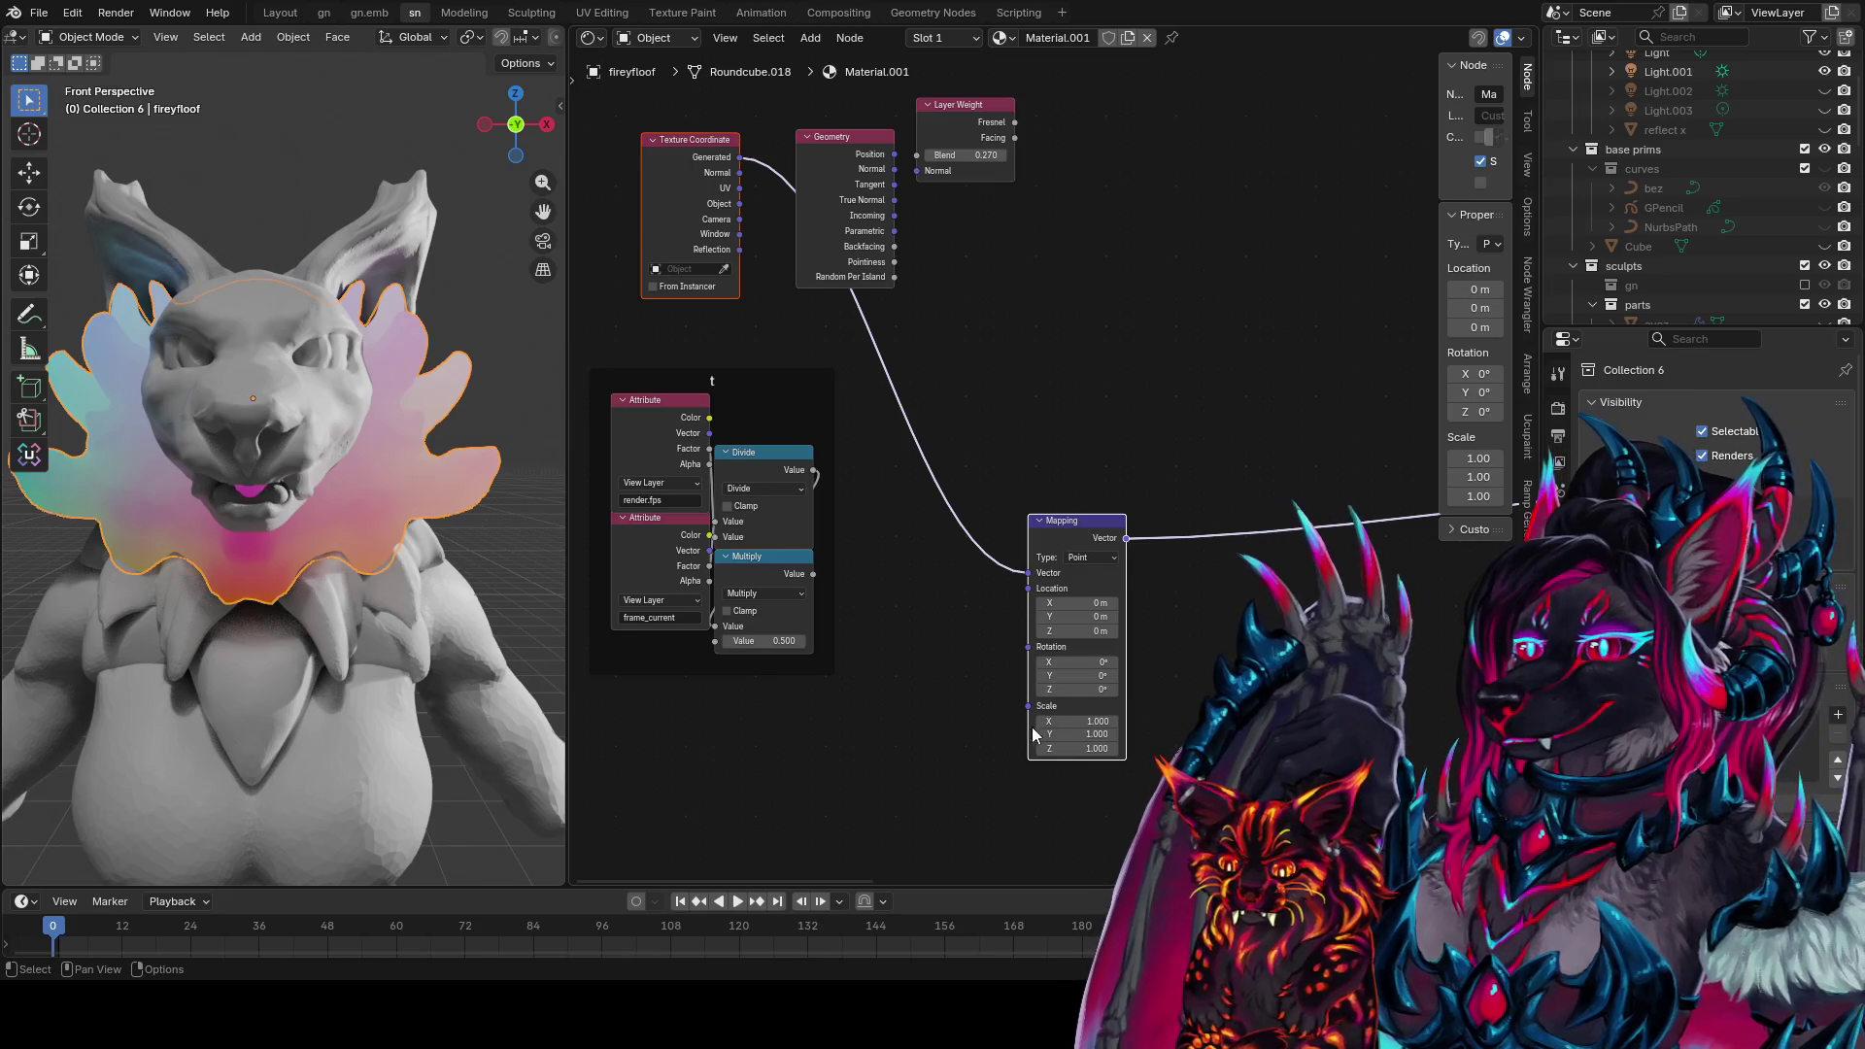
# Add a Combine XYZ into Mapping's Location and feed the time Multiply into its Z
pyautogui.moveTo(1027, 588); pyautogui.dragTo(943, 658)
pyautogui.write('c')
pyautogui.press('Return')
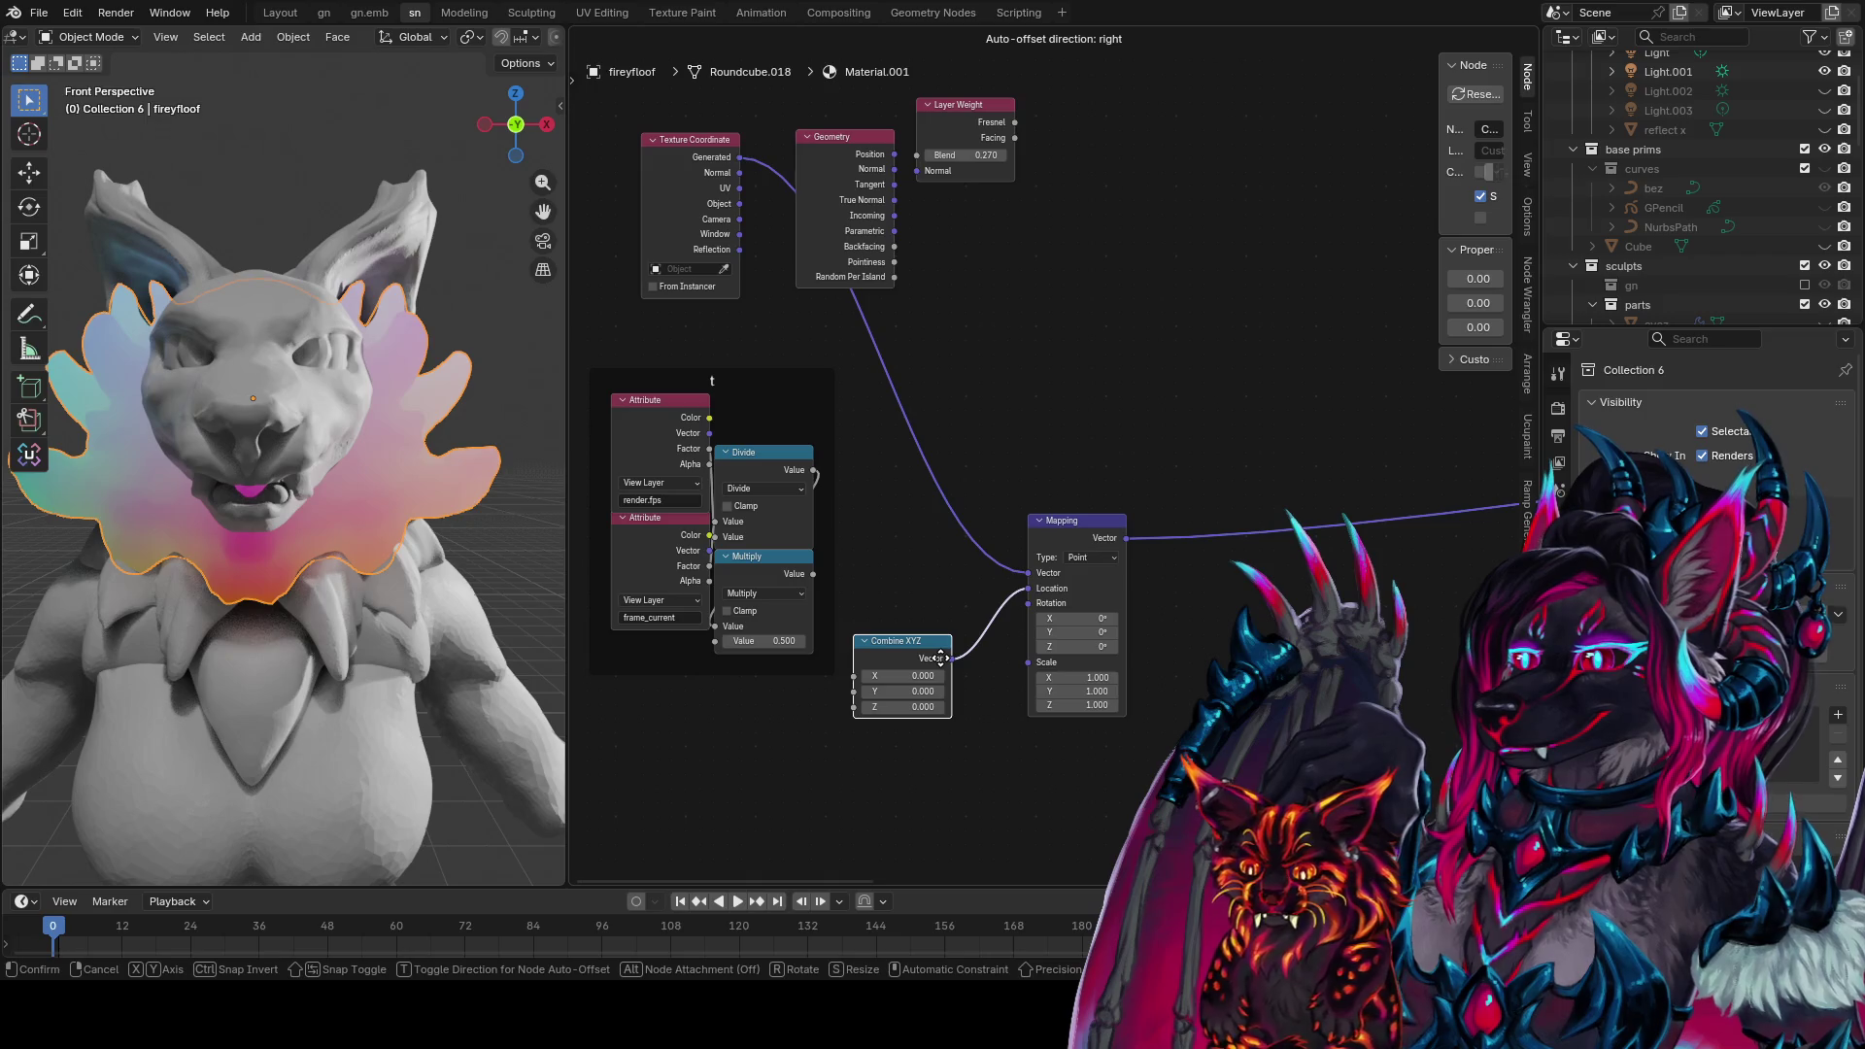
pyautogui.click(930, 785)
pyautogui.moveTo(897, 740); pyautogui.dragTo(859, 601, button='middle')
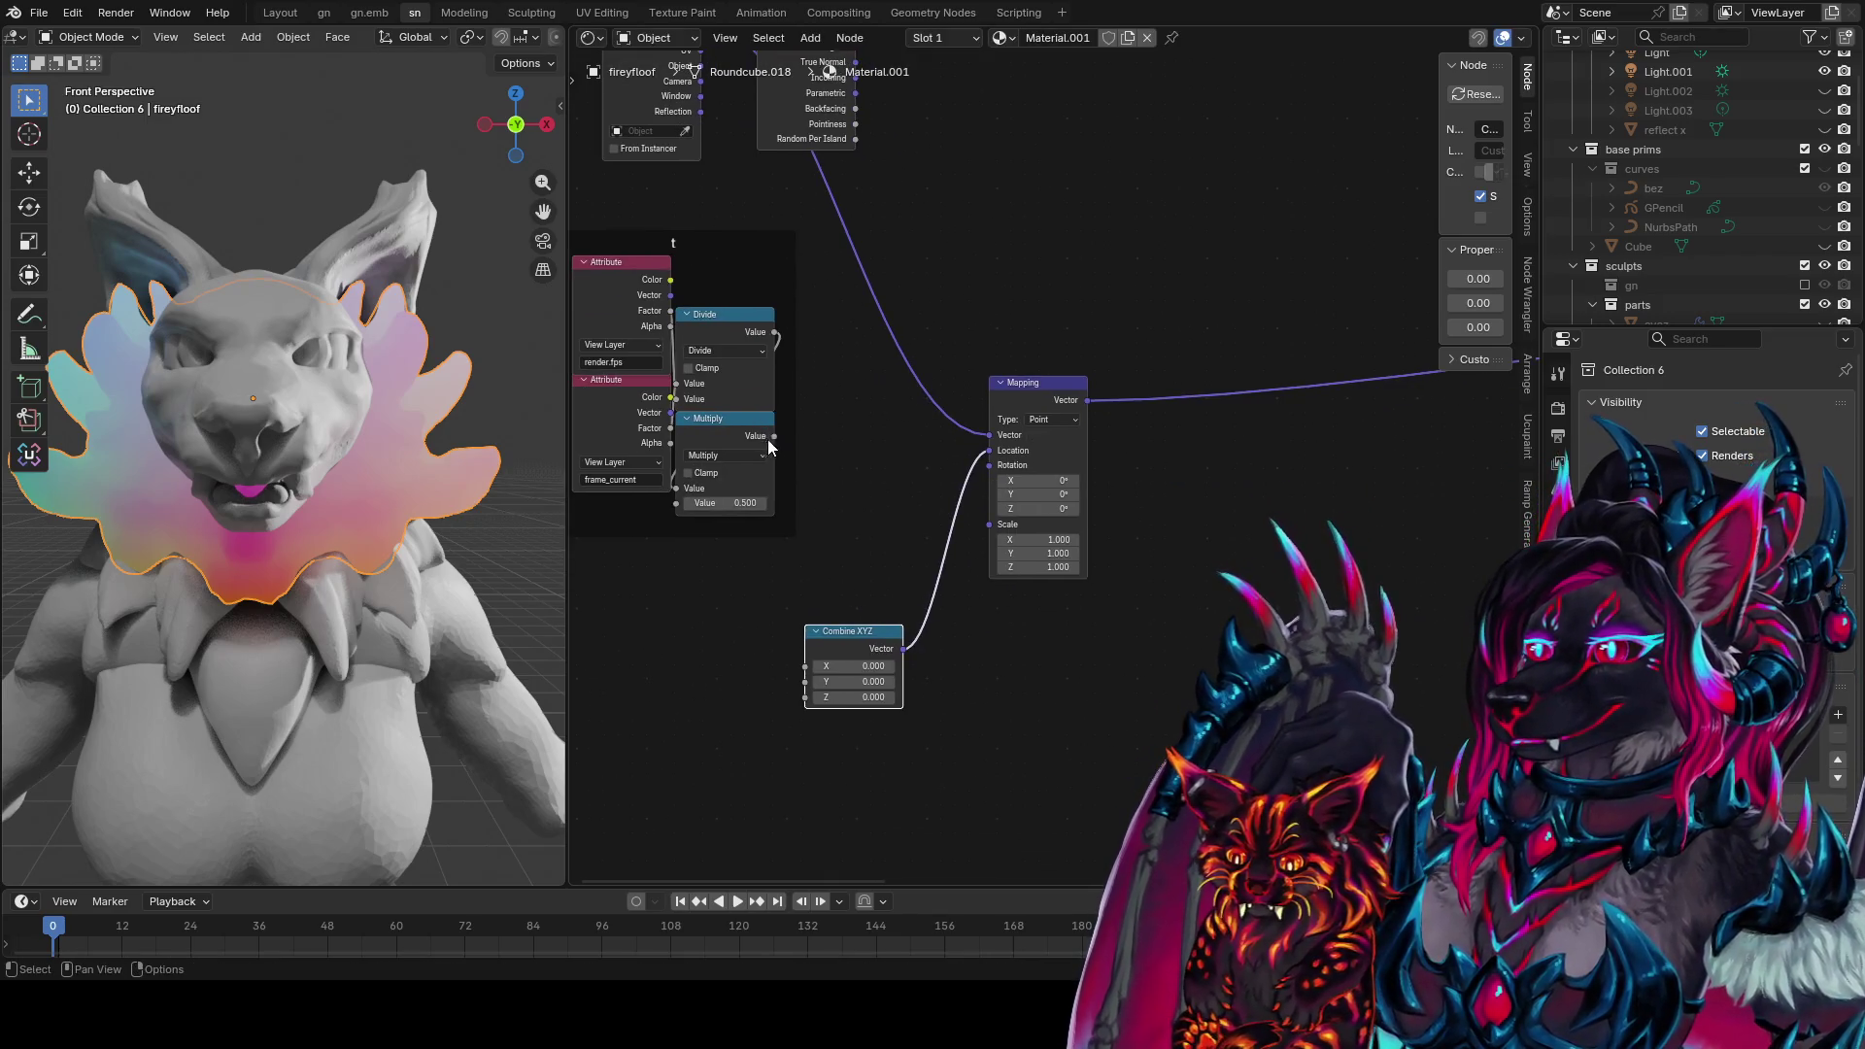
pyautogui.moveTo(766, 589)
pyautogui.mouseDown()
pyautogui.moveTo(750, 676)
pyautogui.moveTo(720, 691)
pyautogui.moveTo(796, 697)
pyautogui.mouseUp()
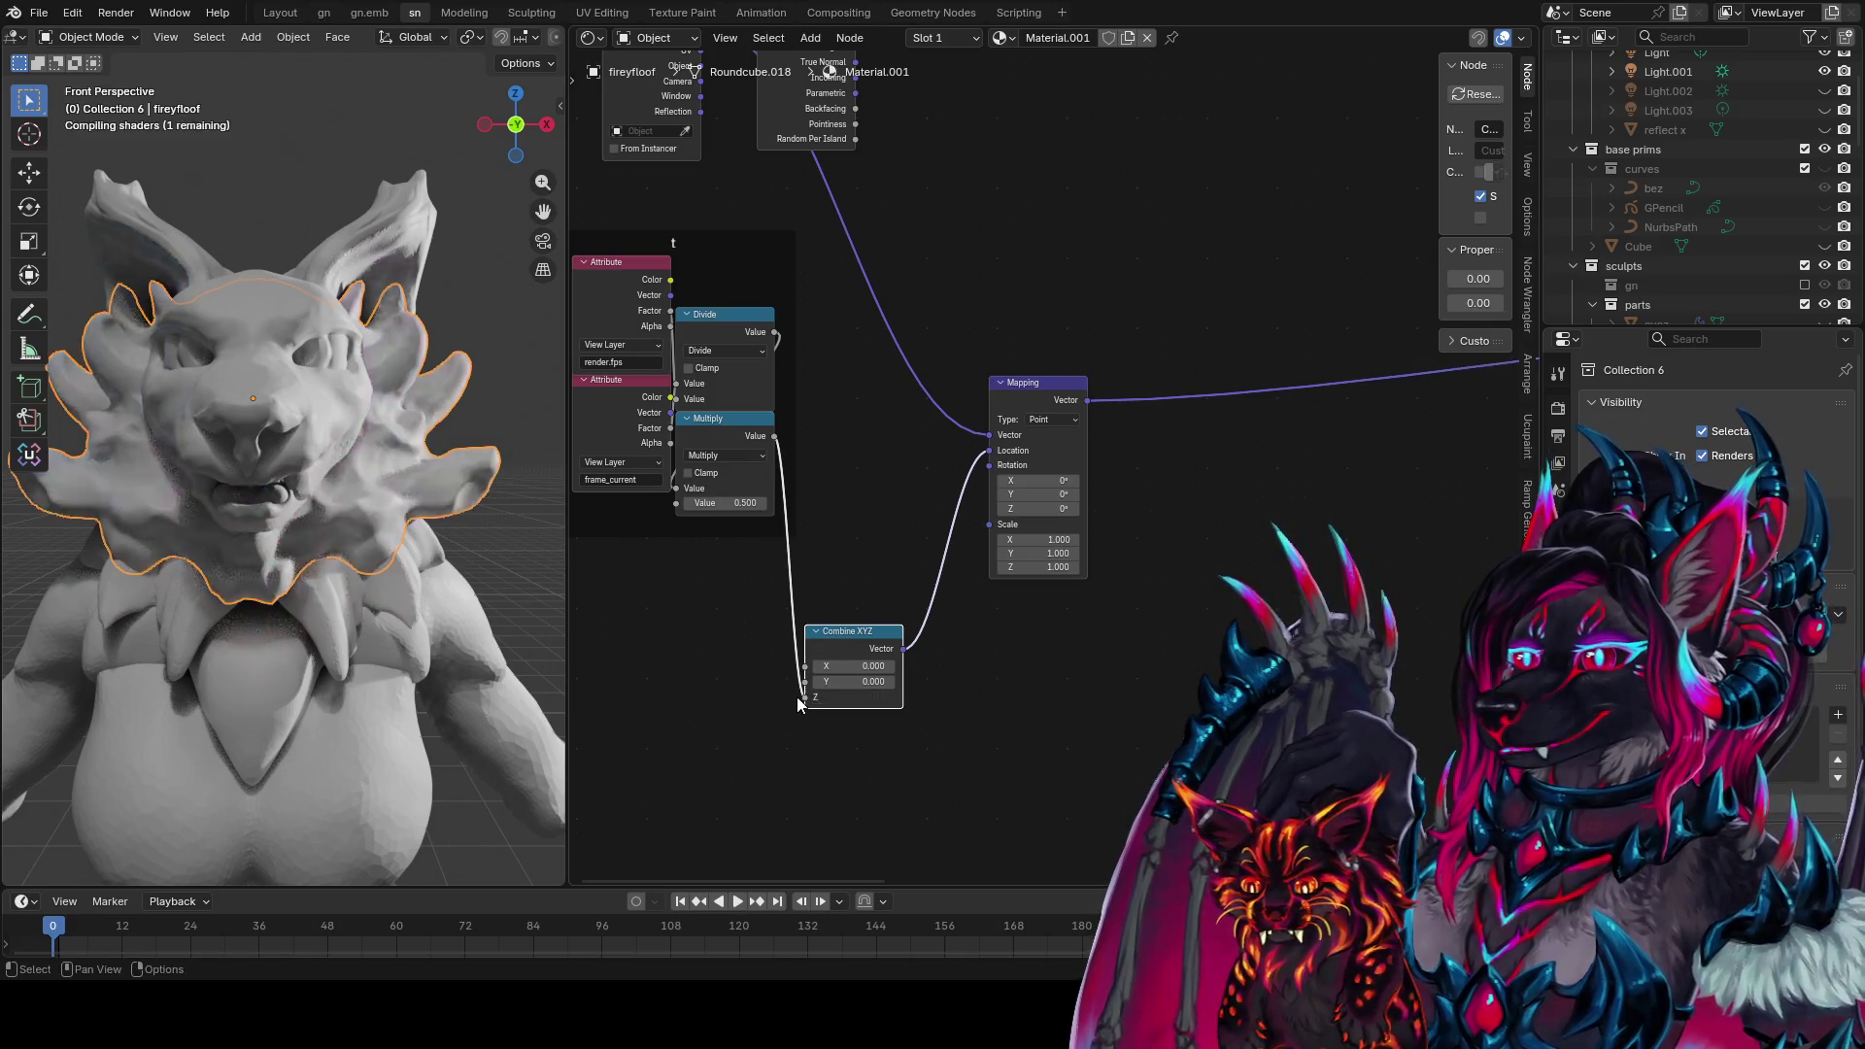
# Play the animation and orbit to watch the gradient shift across the ruff
pyautogui.click(739, 902)
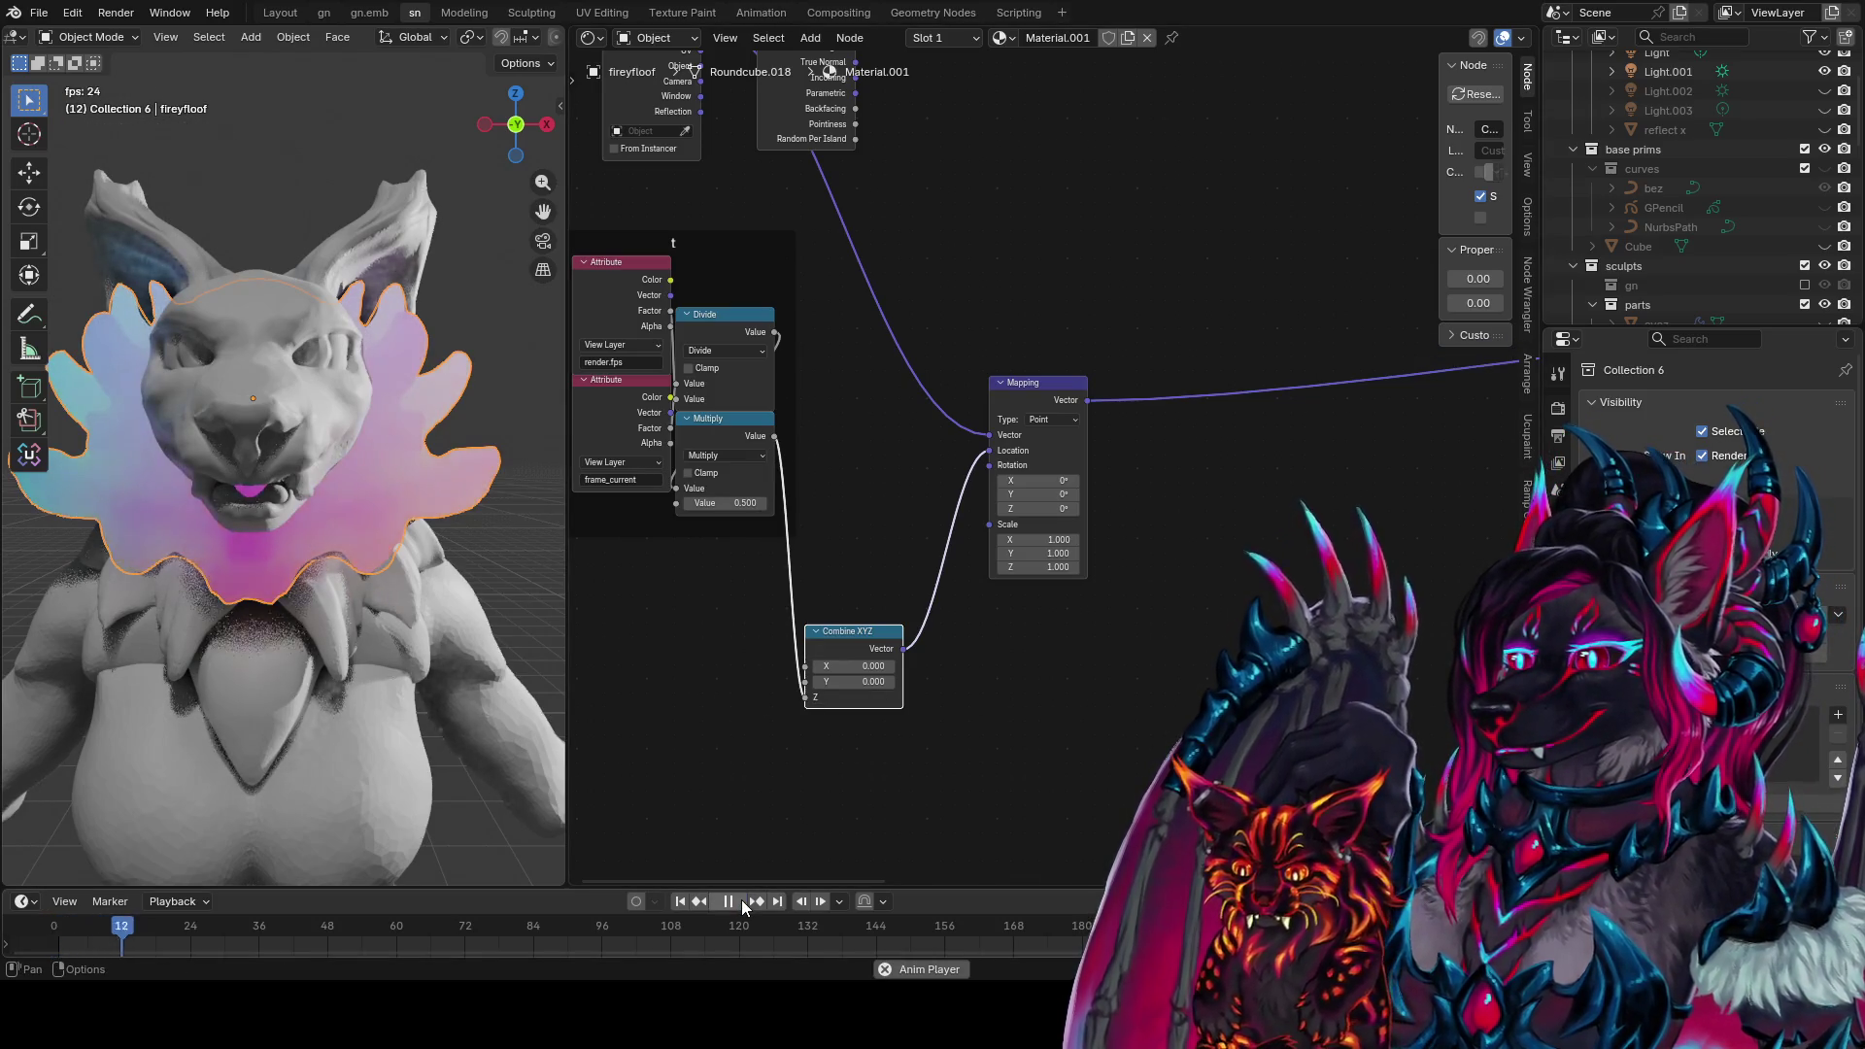
pyautogui.scroll(-4, 339, 564)
pyautogui.moveTo(342, 557)
pyautogui.mouseDown(button='middle')
pyautogui.moveTo(264, 573)
pyautogui.moveTo(331, 587)
pyautogui.mouseUp(button='middle')
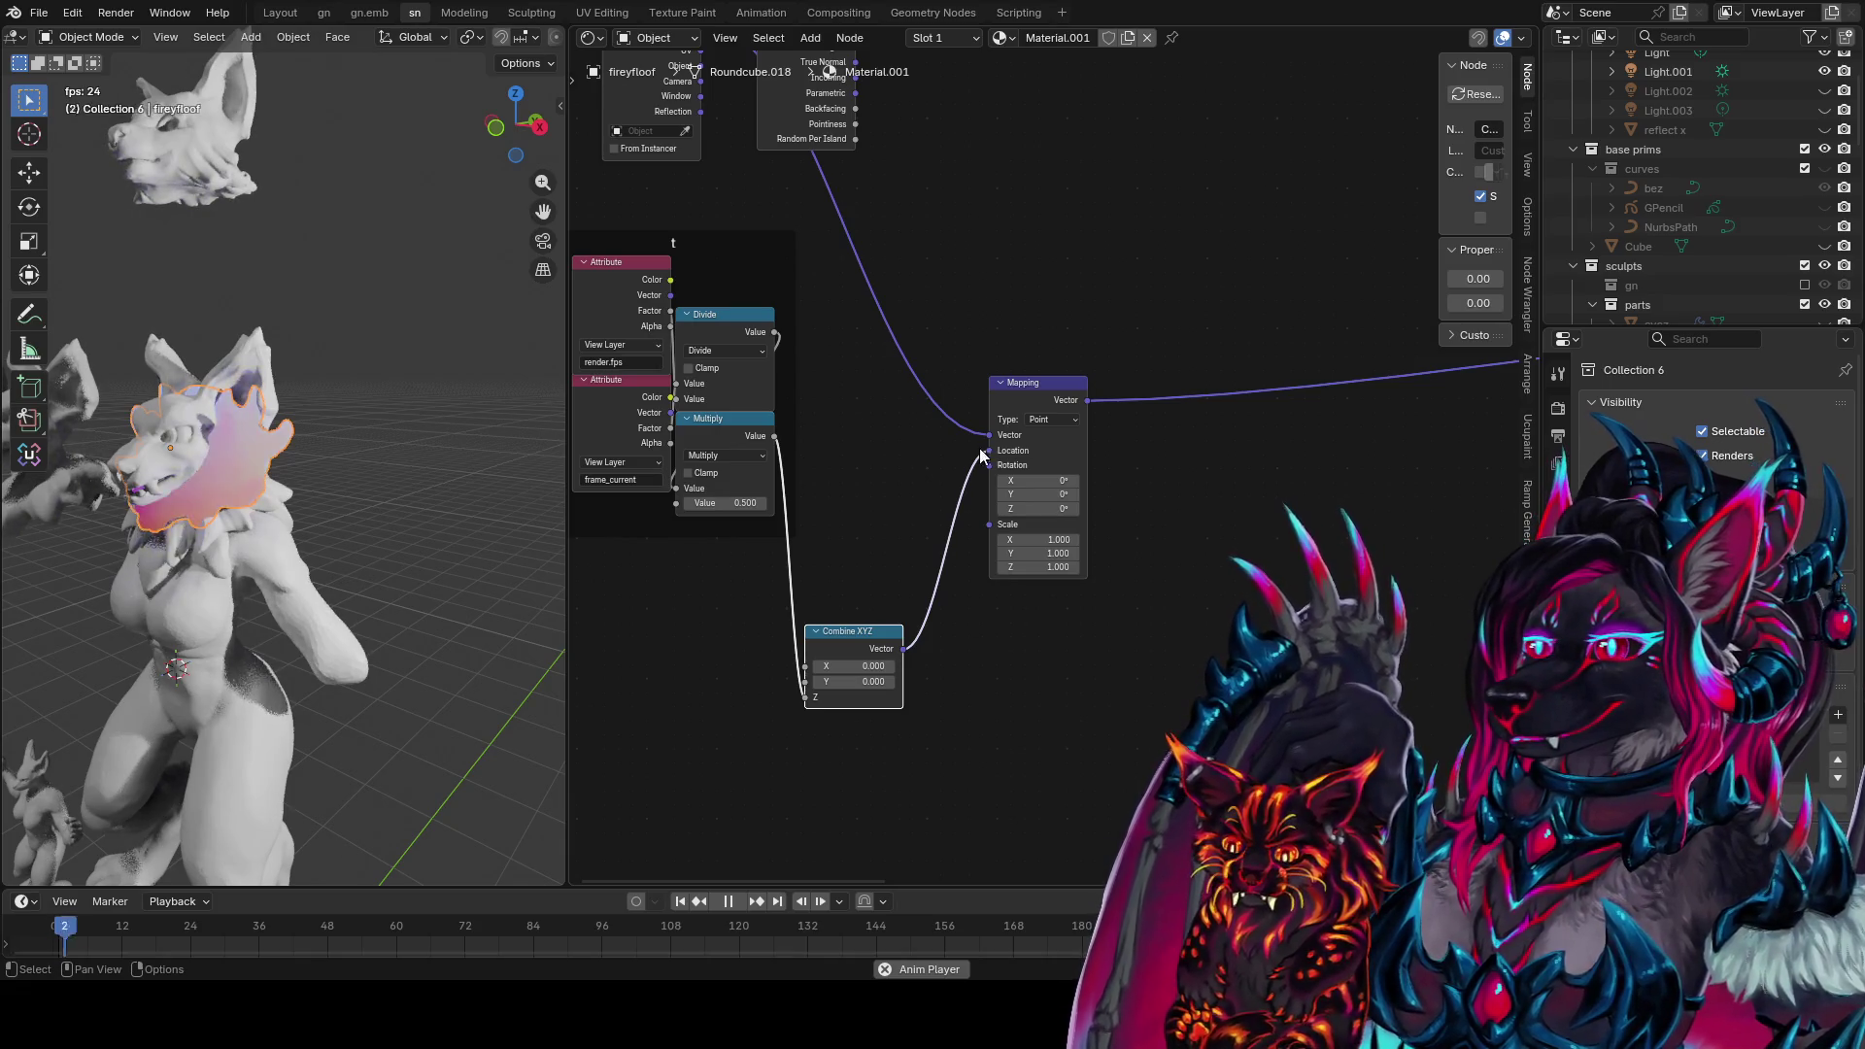
# Duplicate the Combine XYZ and connect the copy to Mapping's Rotation input
pyautogui.click(1057, 387)
pyautogui.moveTo(861, 648); pyautogui.dragTo(894, 466)
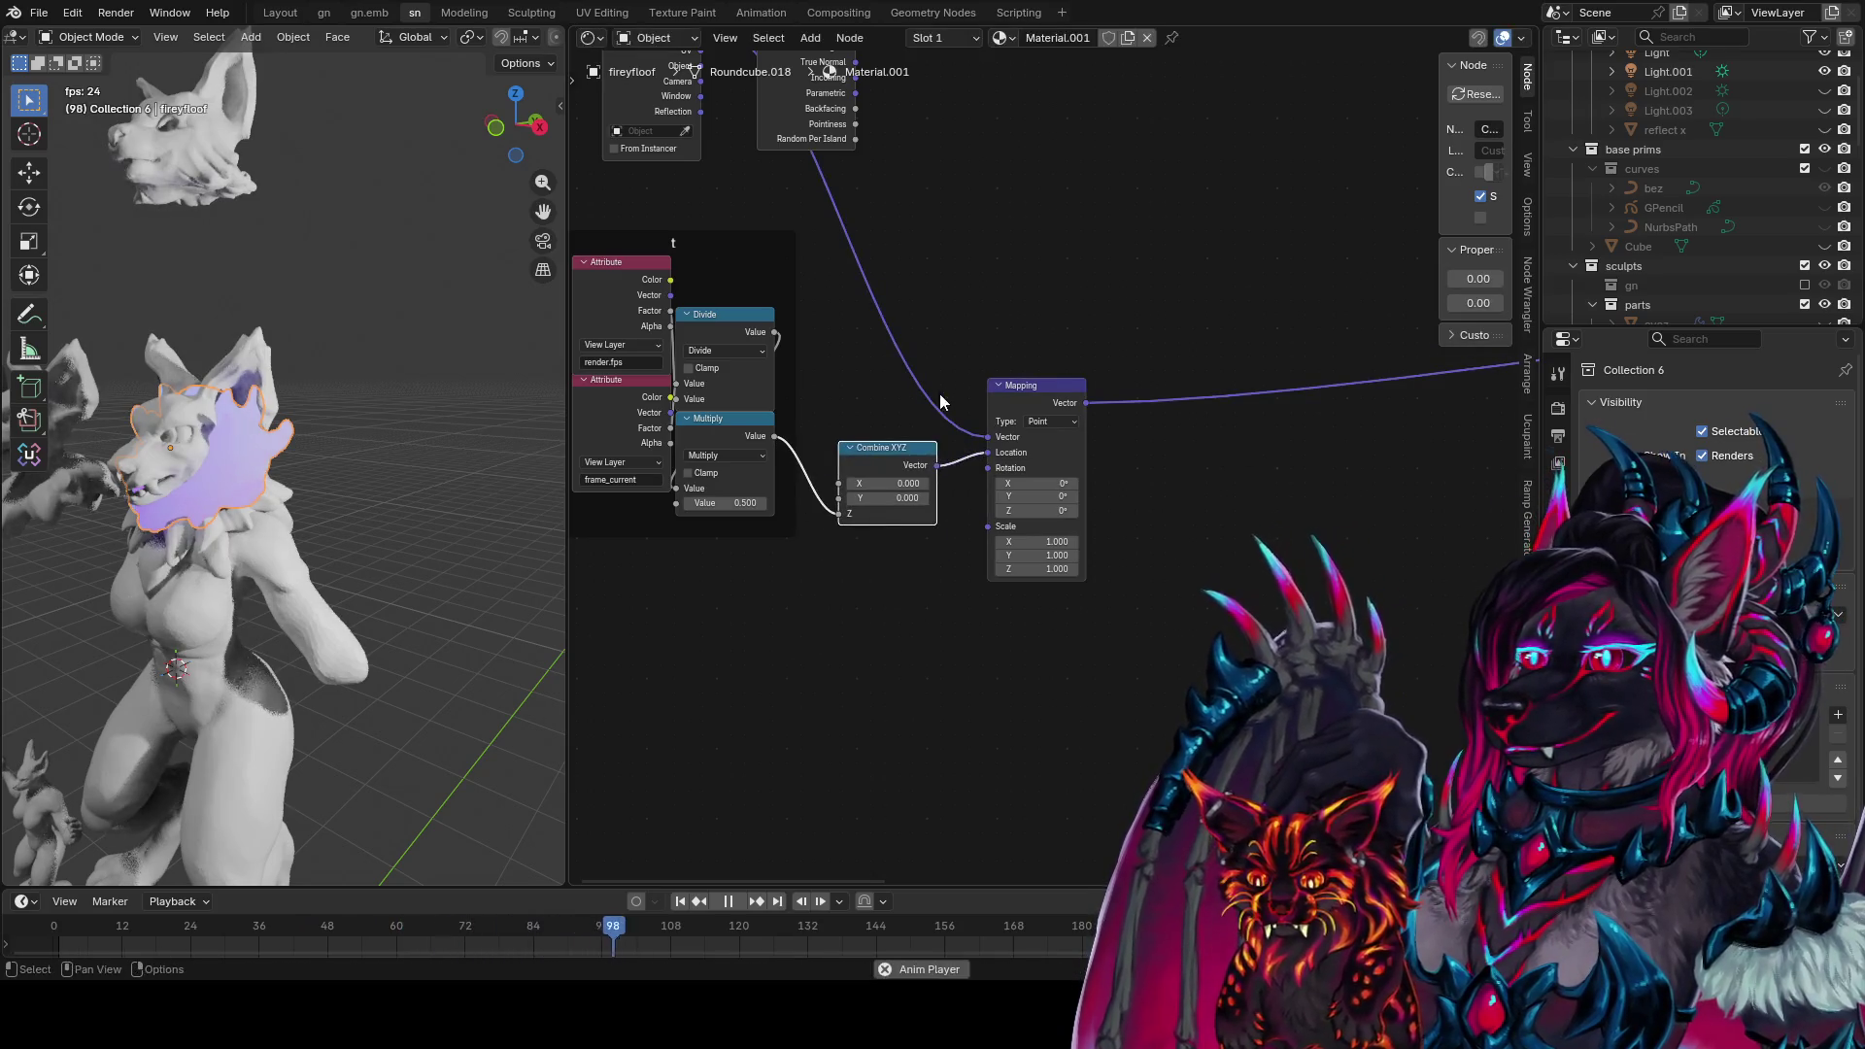
pyautogui.hotkey('shift', 'd')
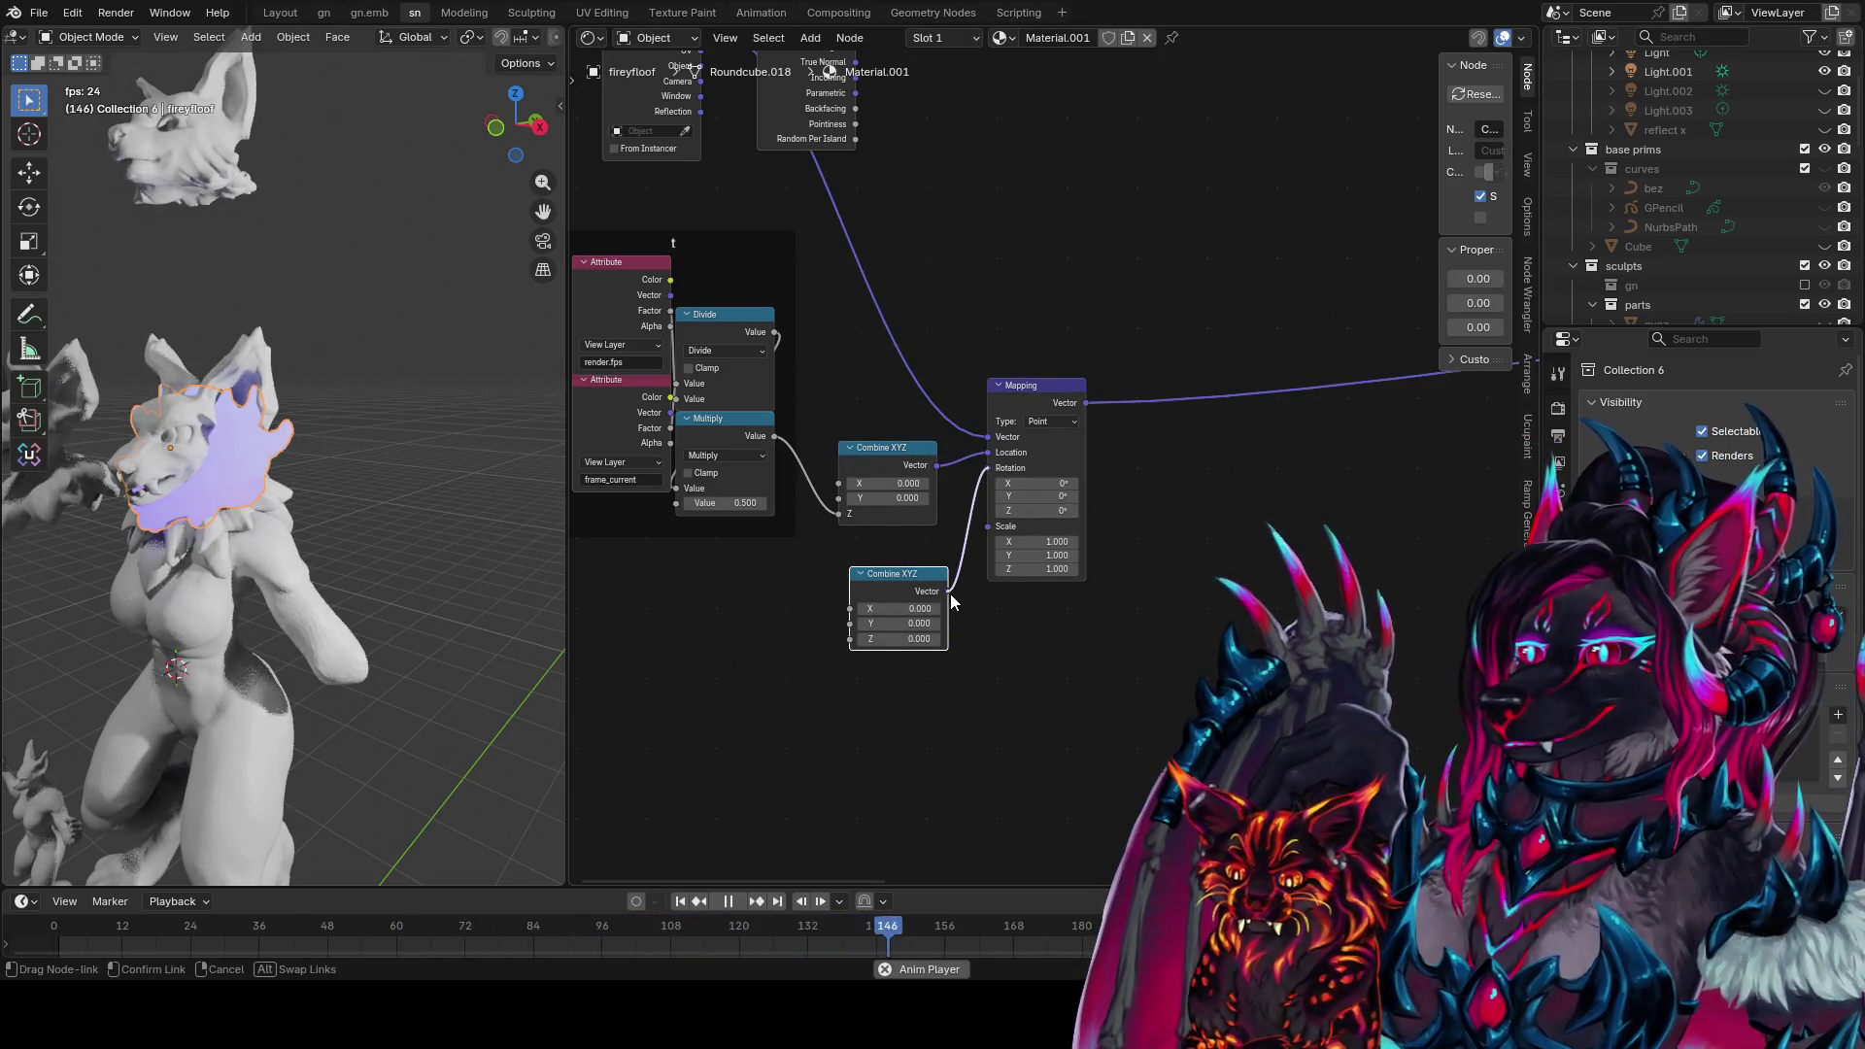
pyautogui.moveTo(951, 601); pyautogui.dragTo(951, 601)
pyautogui.scroll(-2, 852, 534)
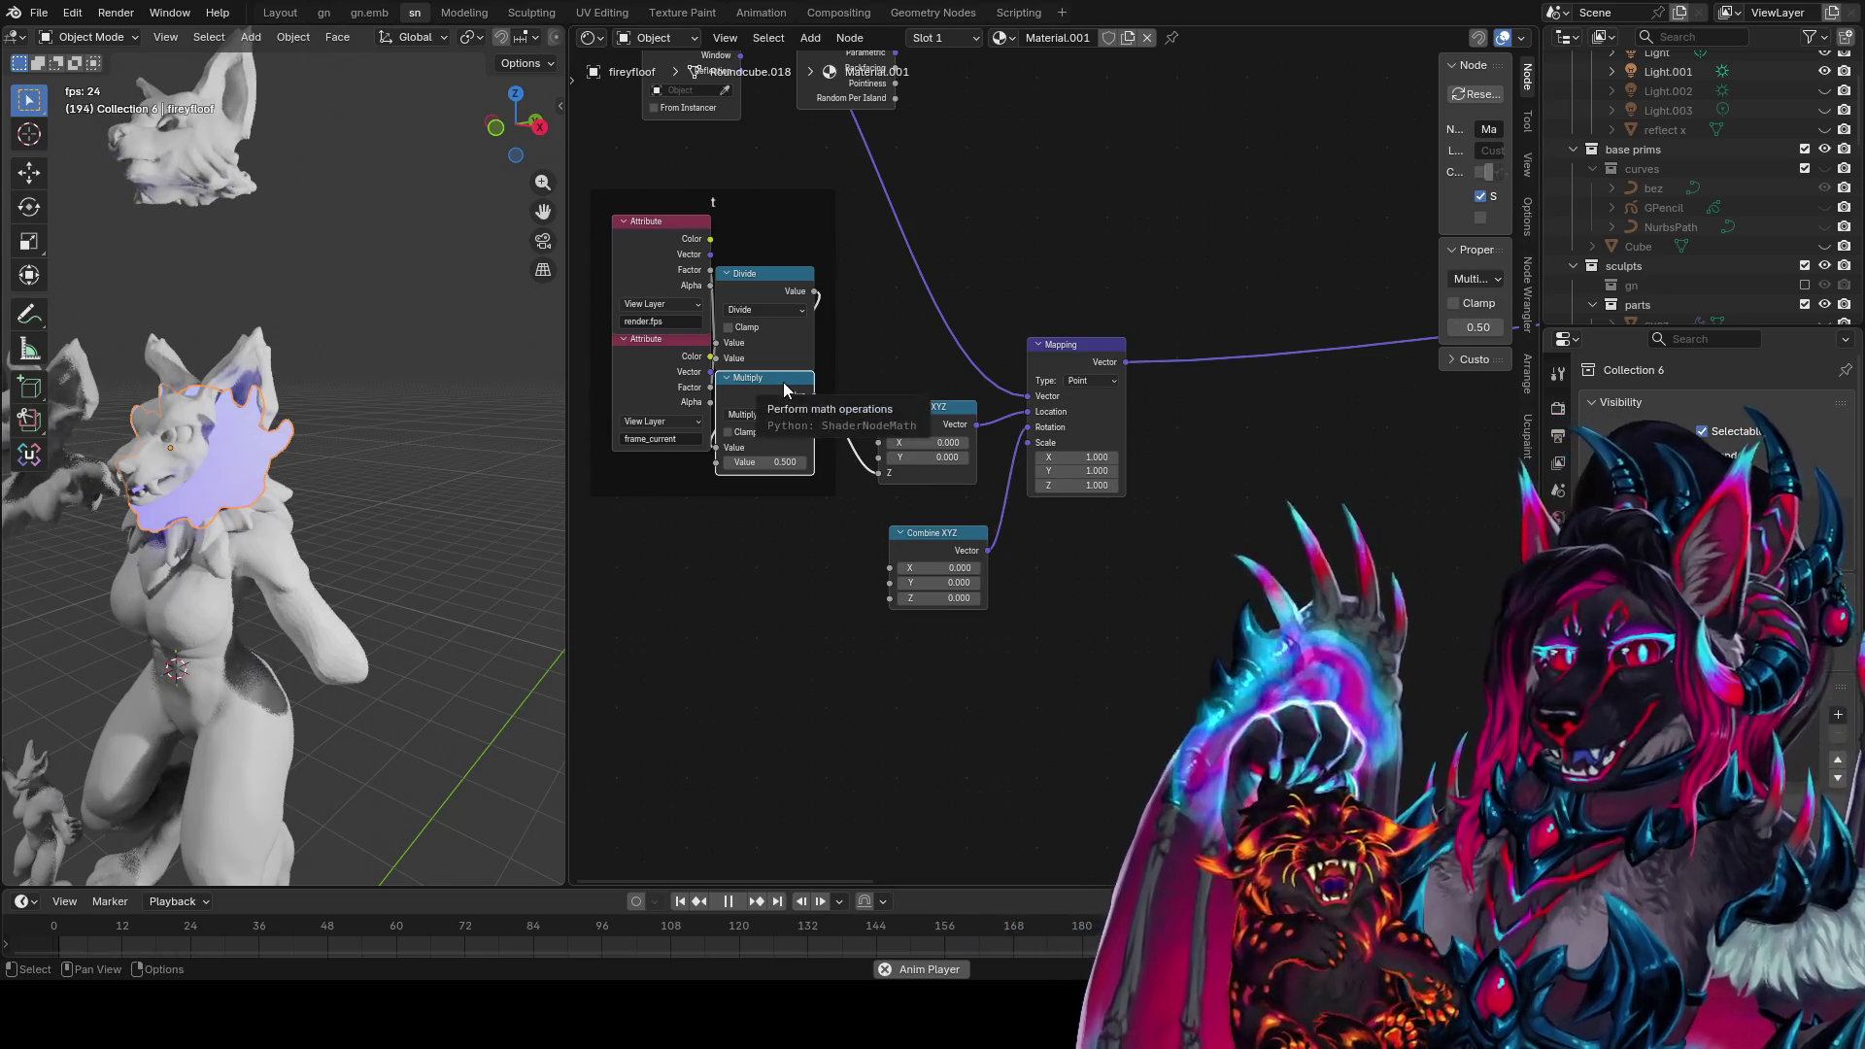
# Paste a copy of the time Multiply and link it into the rotation Combine XYZ's X
pyautogui.hotkey('ctrl', 'c')
pyautogui.hotkey('ctrl', 'v')
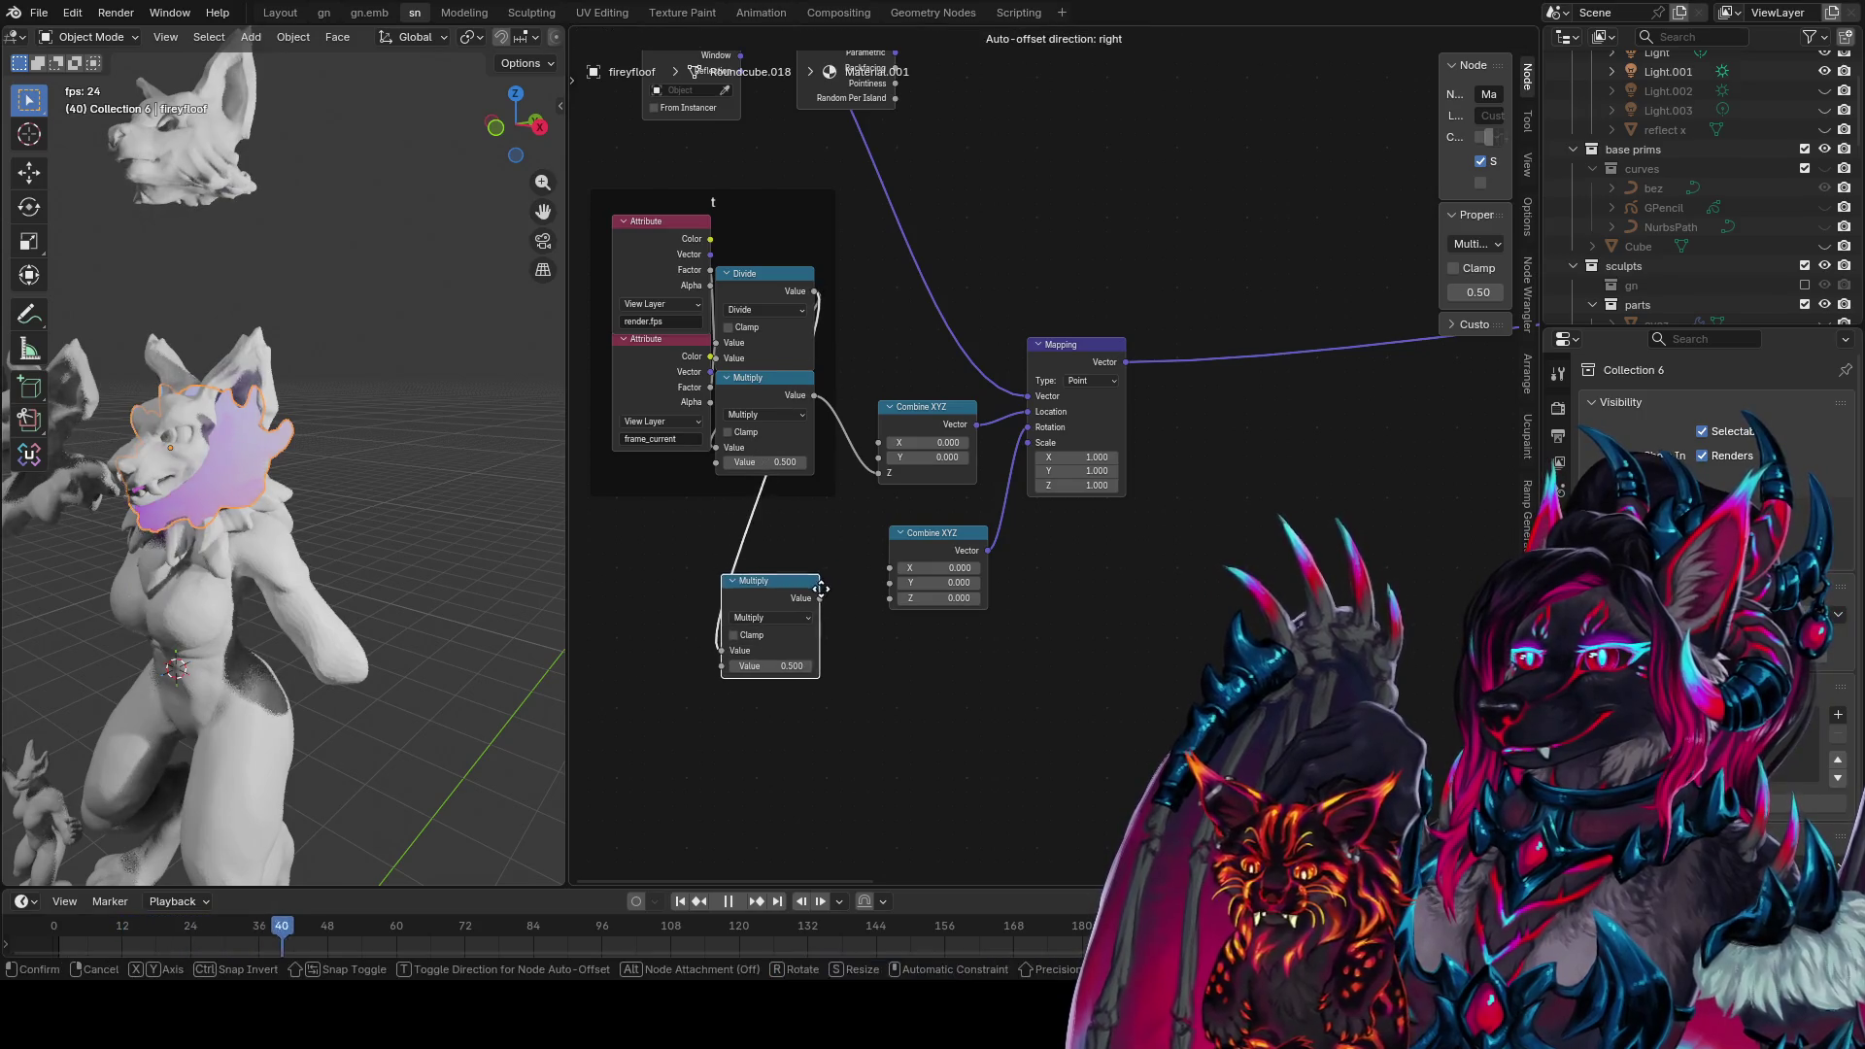
pyautogui.moveTo(854, 589); pyautogui.dragTo(882, 575)
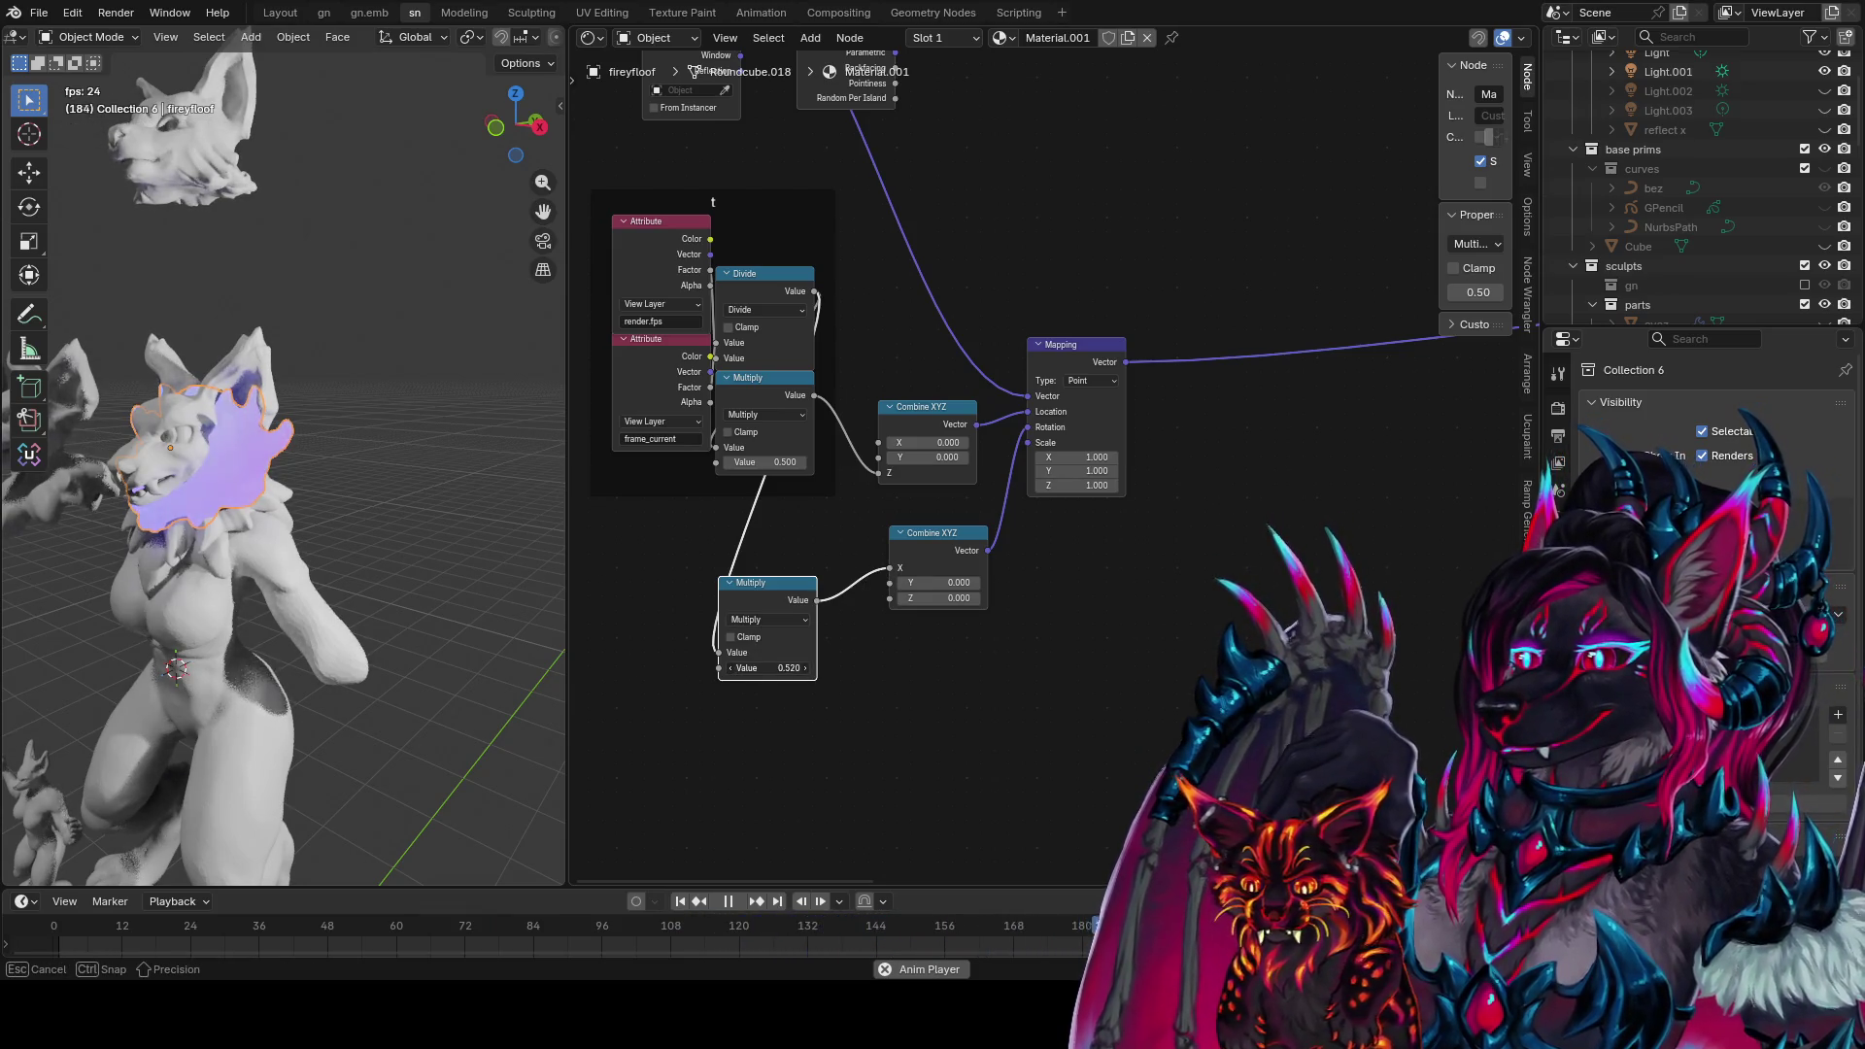
pyautogui.moveTo(350, 631); pyautogui.dragTo(470, 628, button='middle')
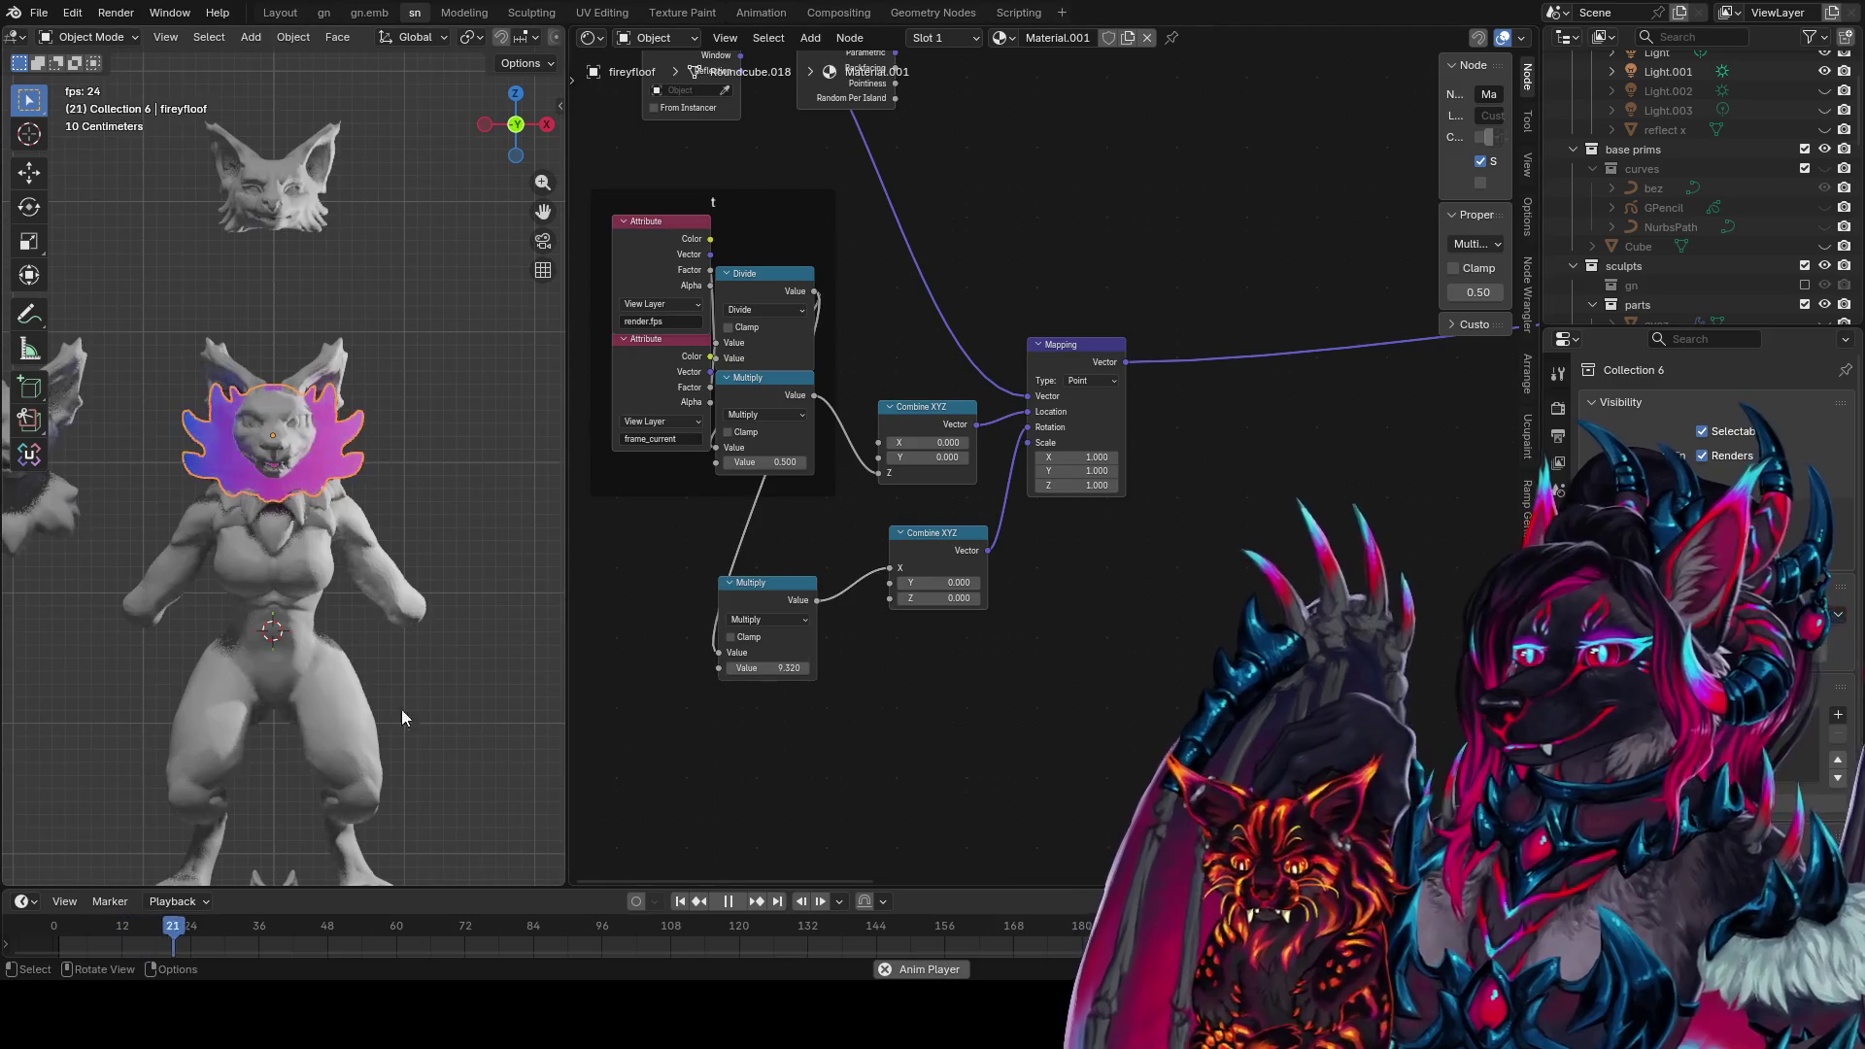
pyautogui.scroll(2, 401, 709)
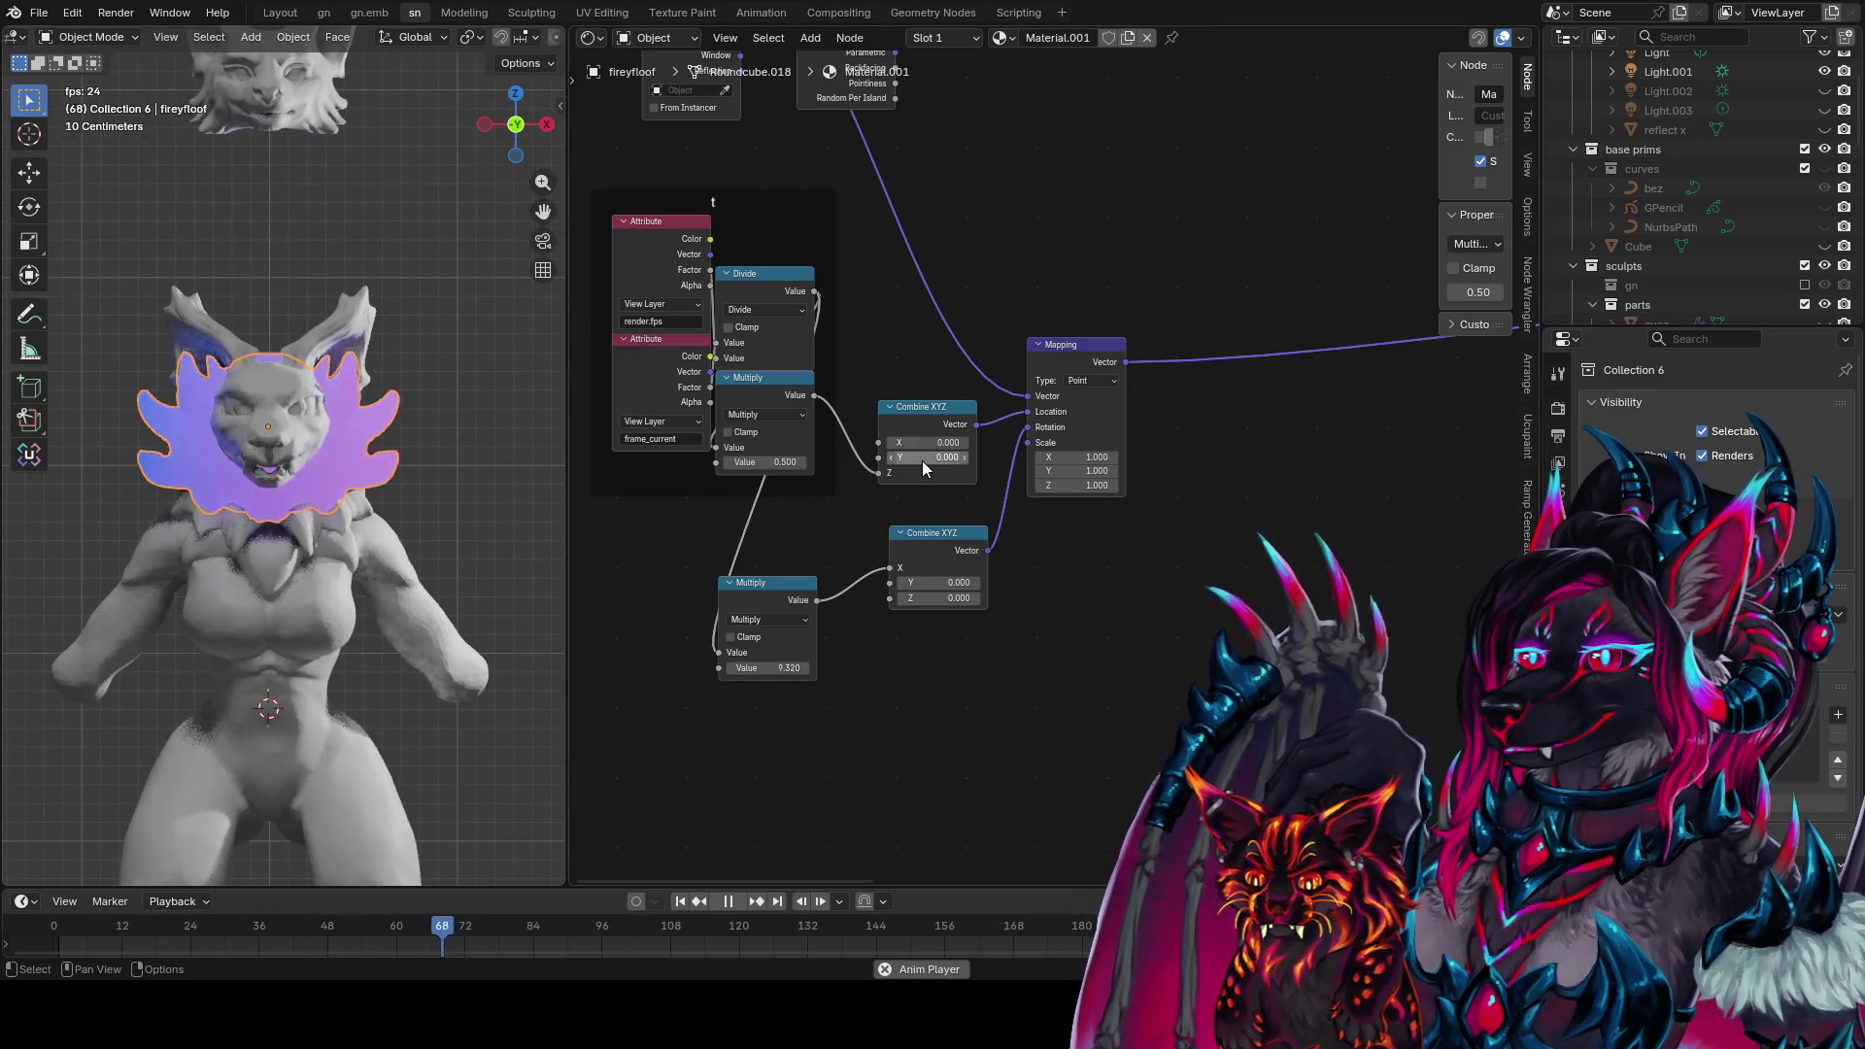
pyautogui.moveTo(957, 412); pyautogui.dragTo(1163, 461)
# Duplicate the lower Multiply into a new Sine node and a Multiply Add node
pyautogui.hotkey('shift', 'a')
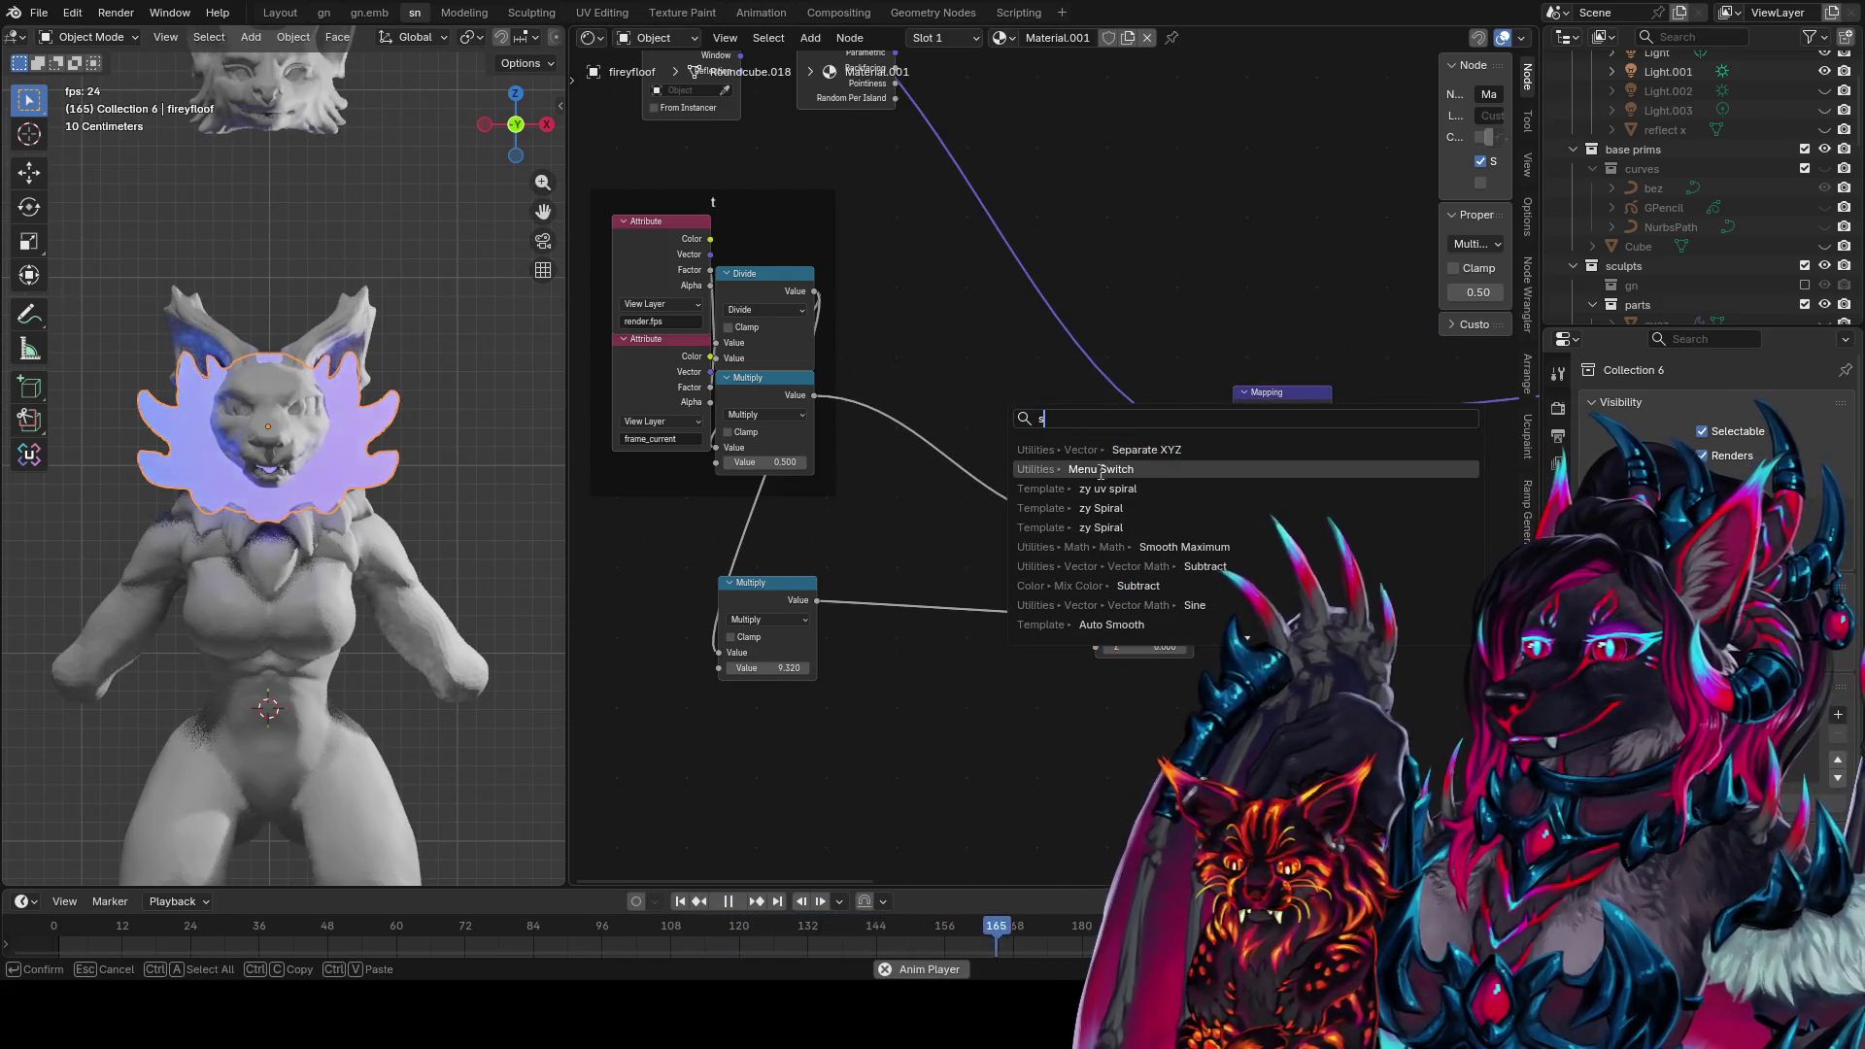
pyautogui.press('Escape')
pyautogui.click(783, 602)
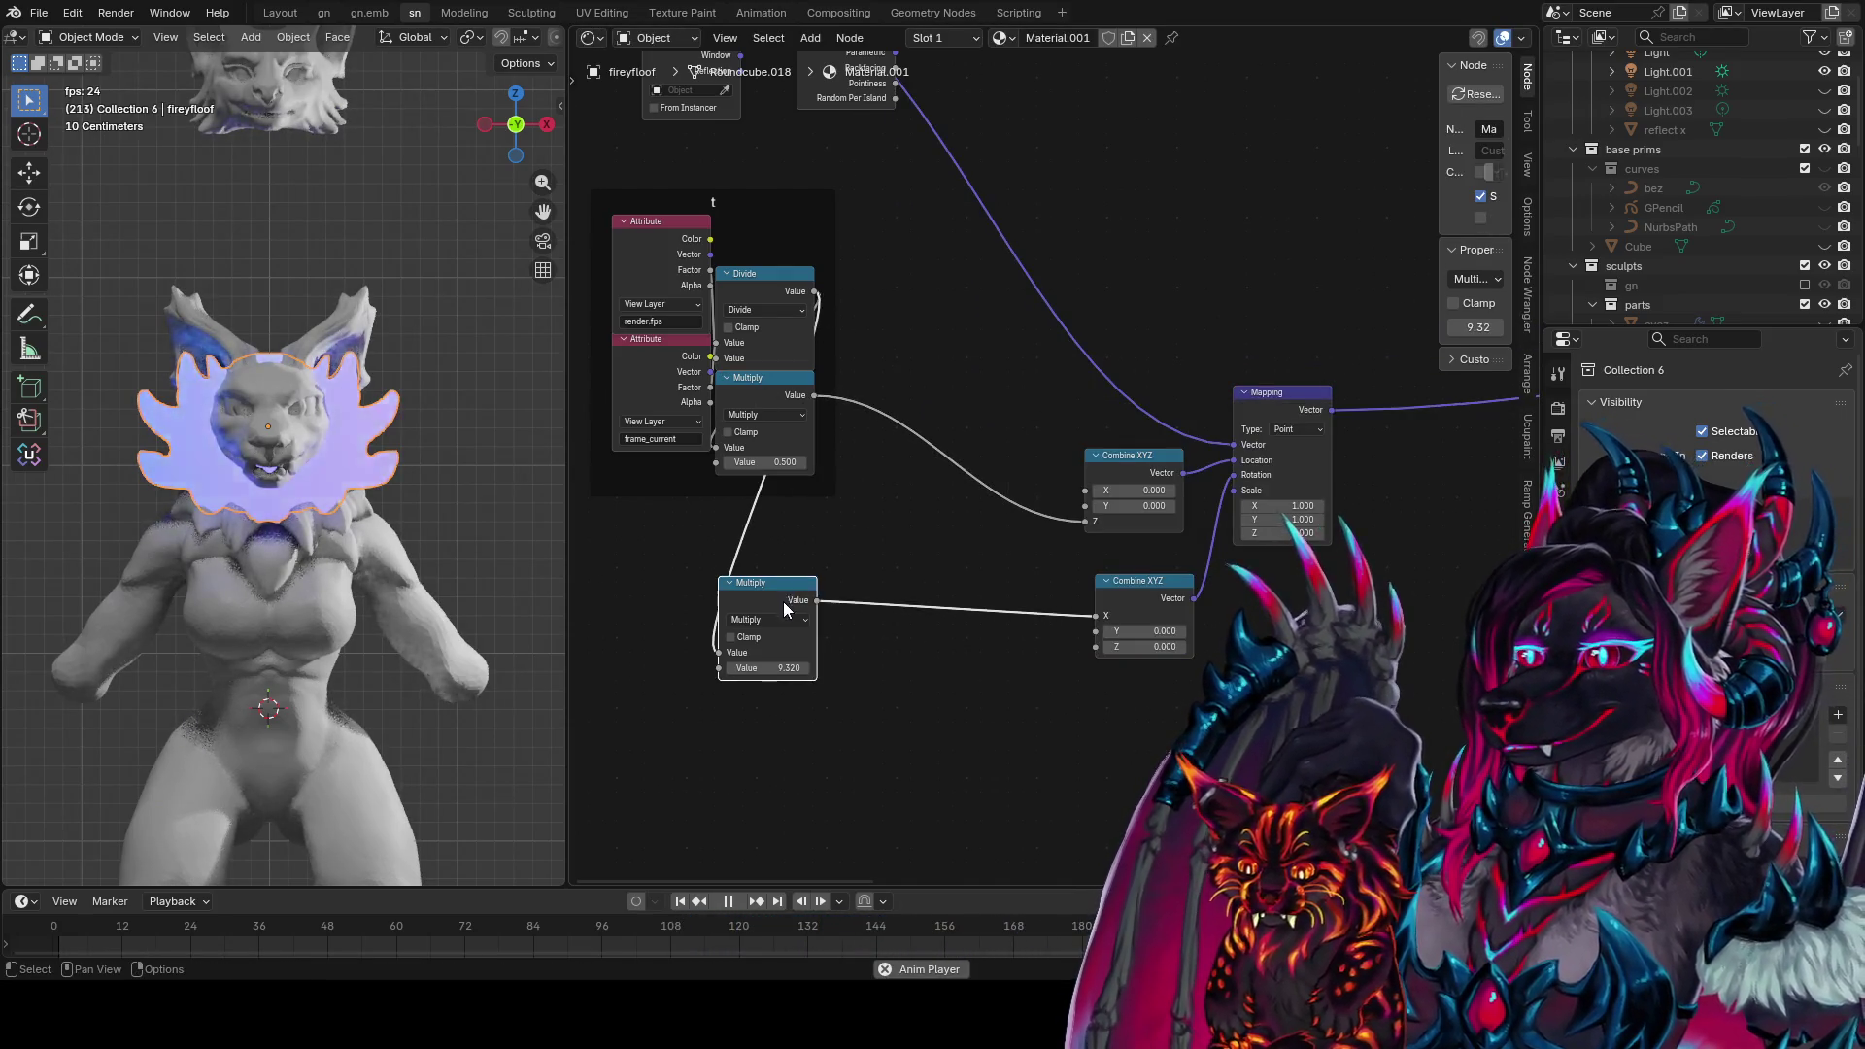
pyautogui.hotkey('shift', 'd')
pyautogui.click(939, 703)
pyautogui.click(937, 720)
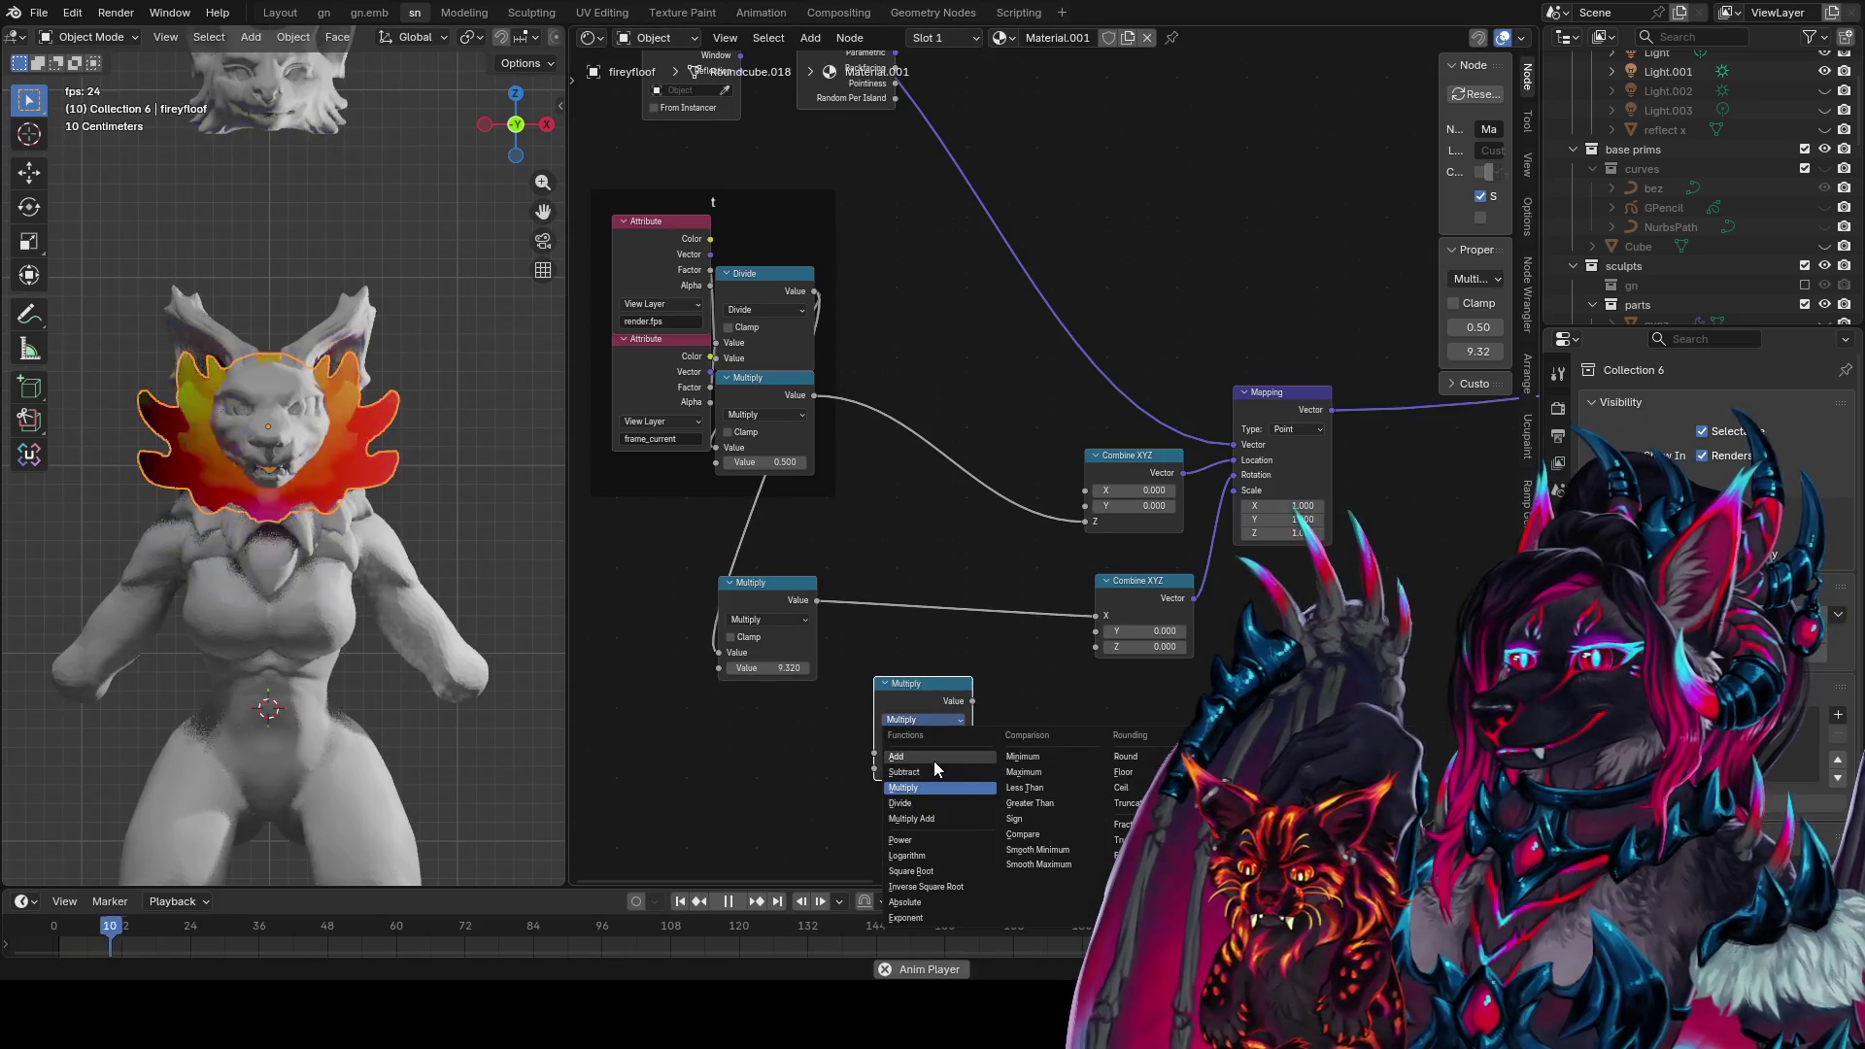
pyautogui.click(1236, 756)
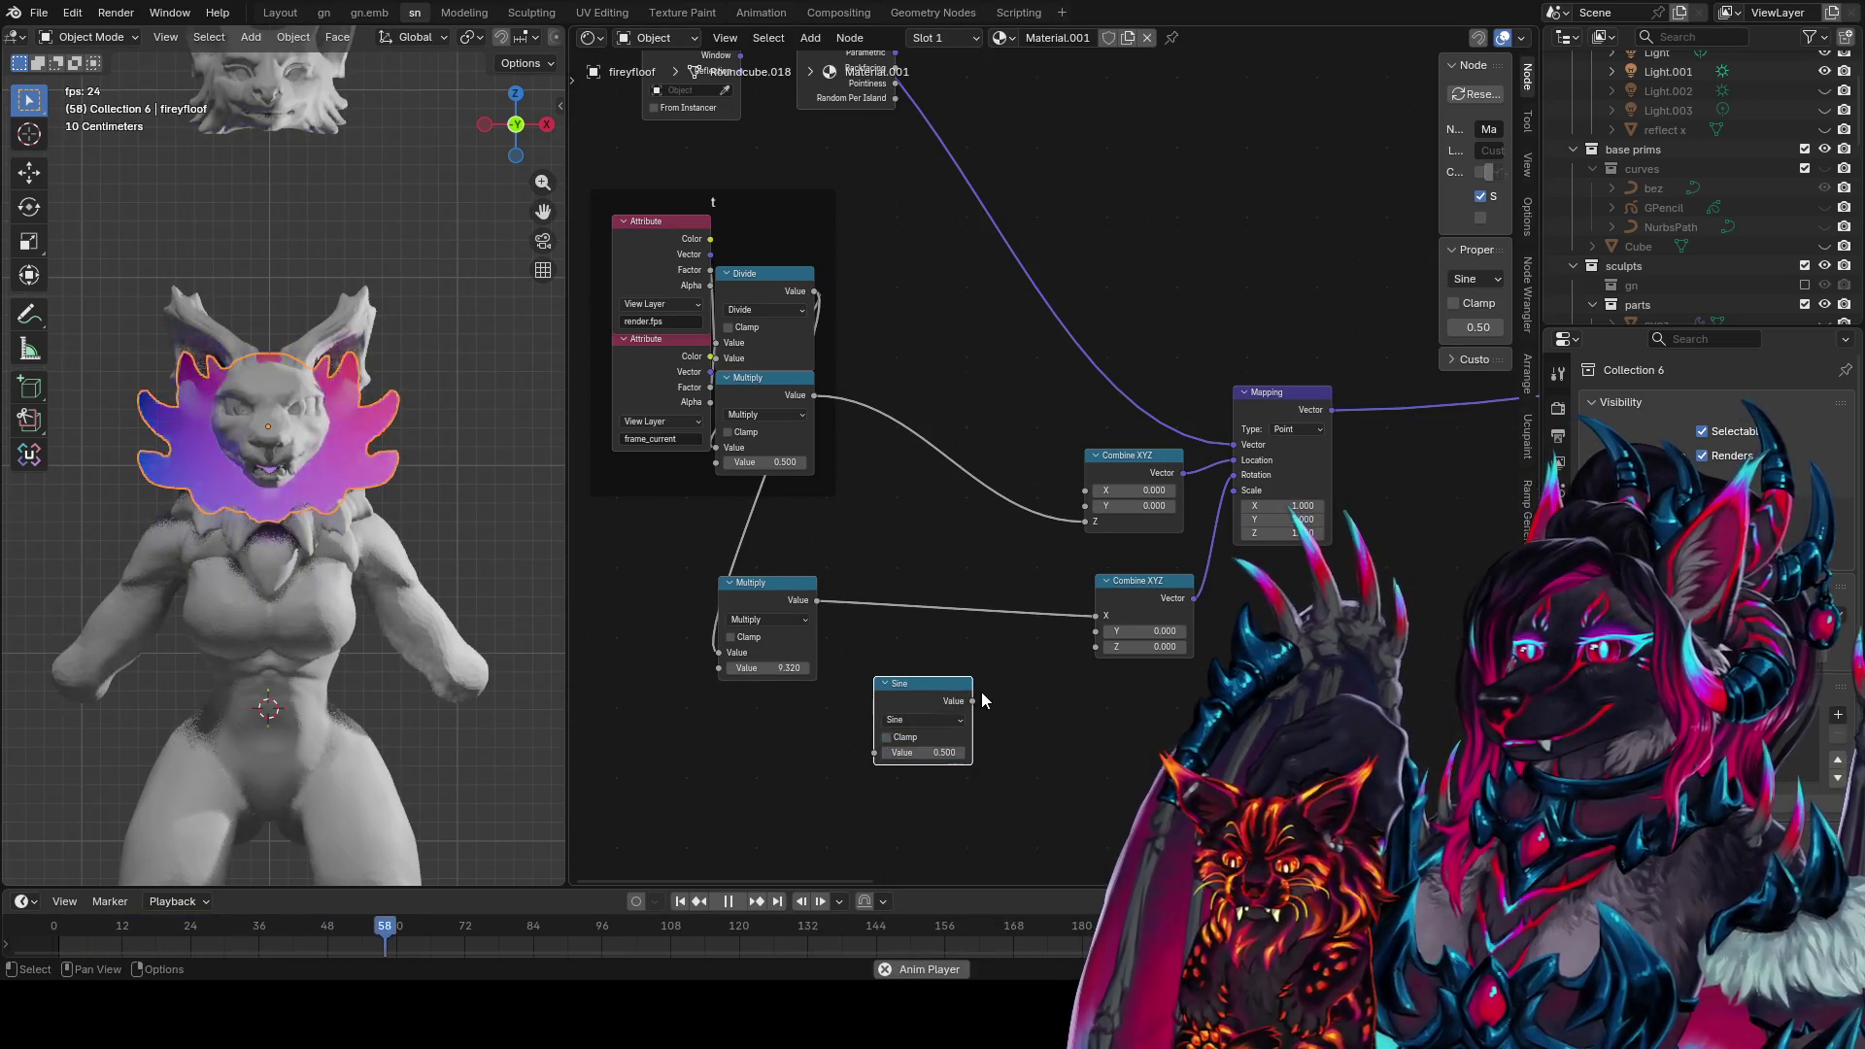
pyautogui.hotkey('shift', 'd')
pyautogui.click(1096, 763)
pyautogui.click(1094, 758)
pyautogui.click(1080, 857)
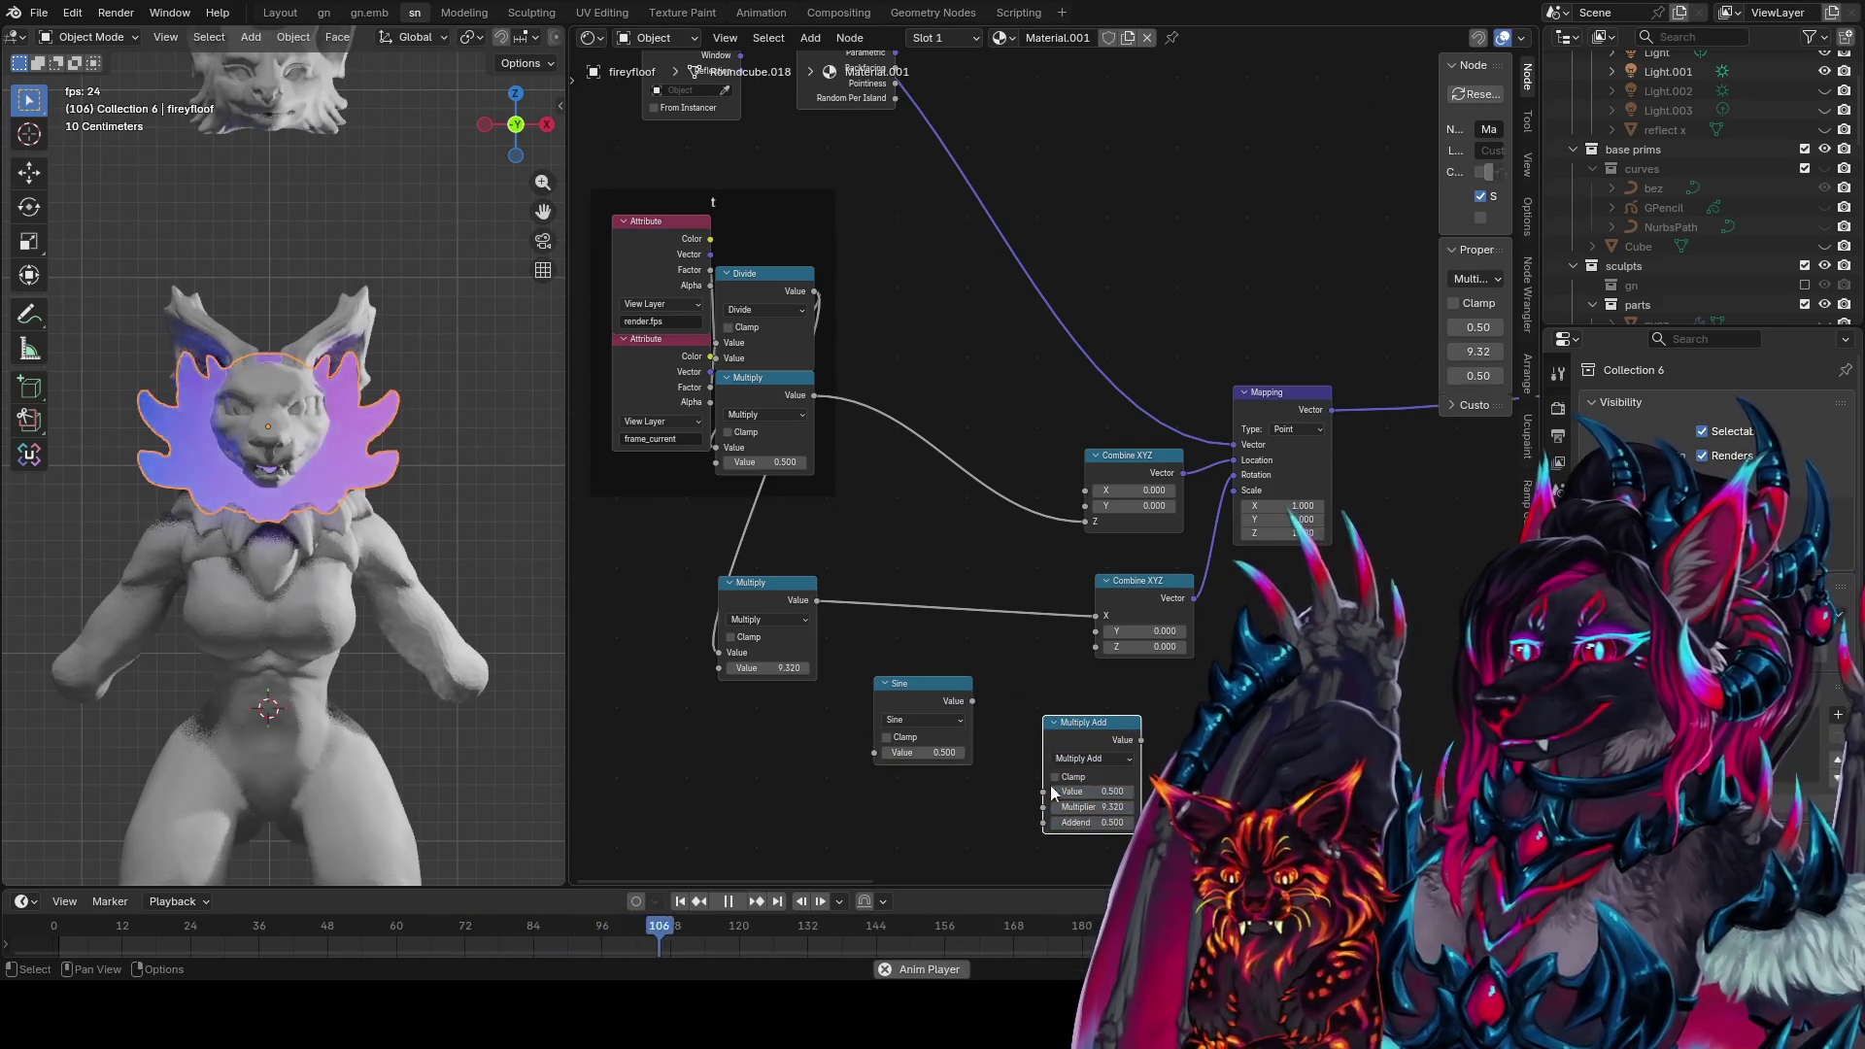
# Chain Multiply into Sine into Multiply Add, driving the Mapping location Z
pyautogui.moveTo(814, 396); pyautogui.dragTo(884, 756)
pyautogui.moveTo(972, 701); pyautogui.dragTo(1046, 797)
pyautogui.moveTo(1142, 740); pyautogui.dragTo(1085, 522)
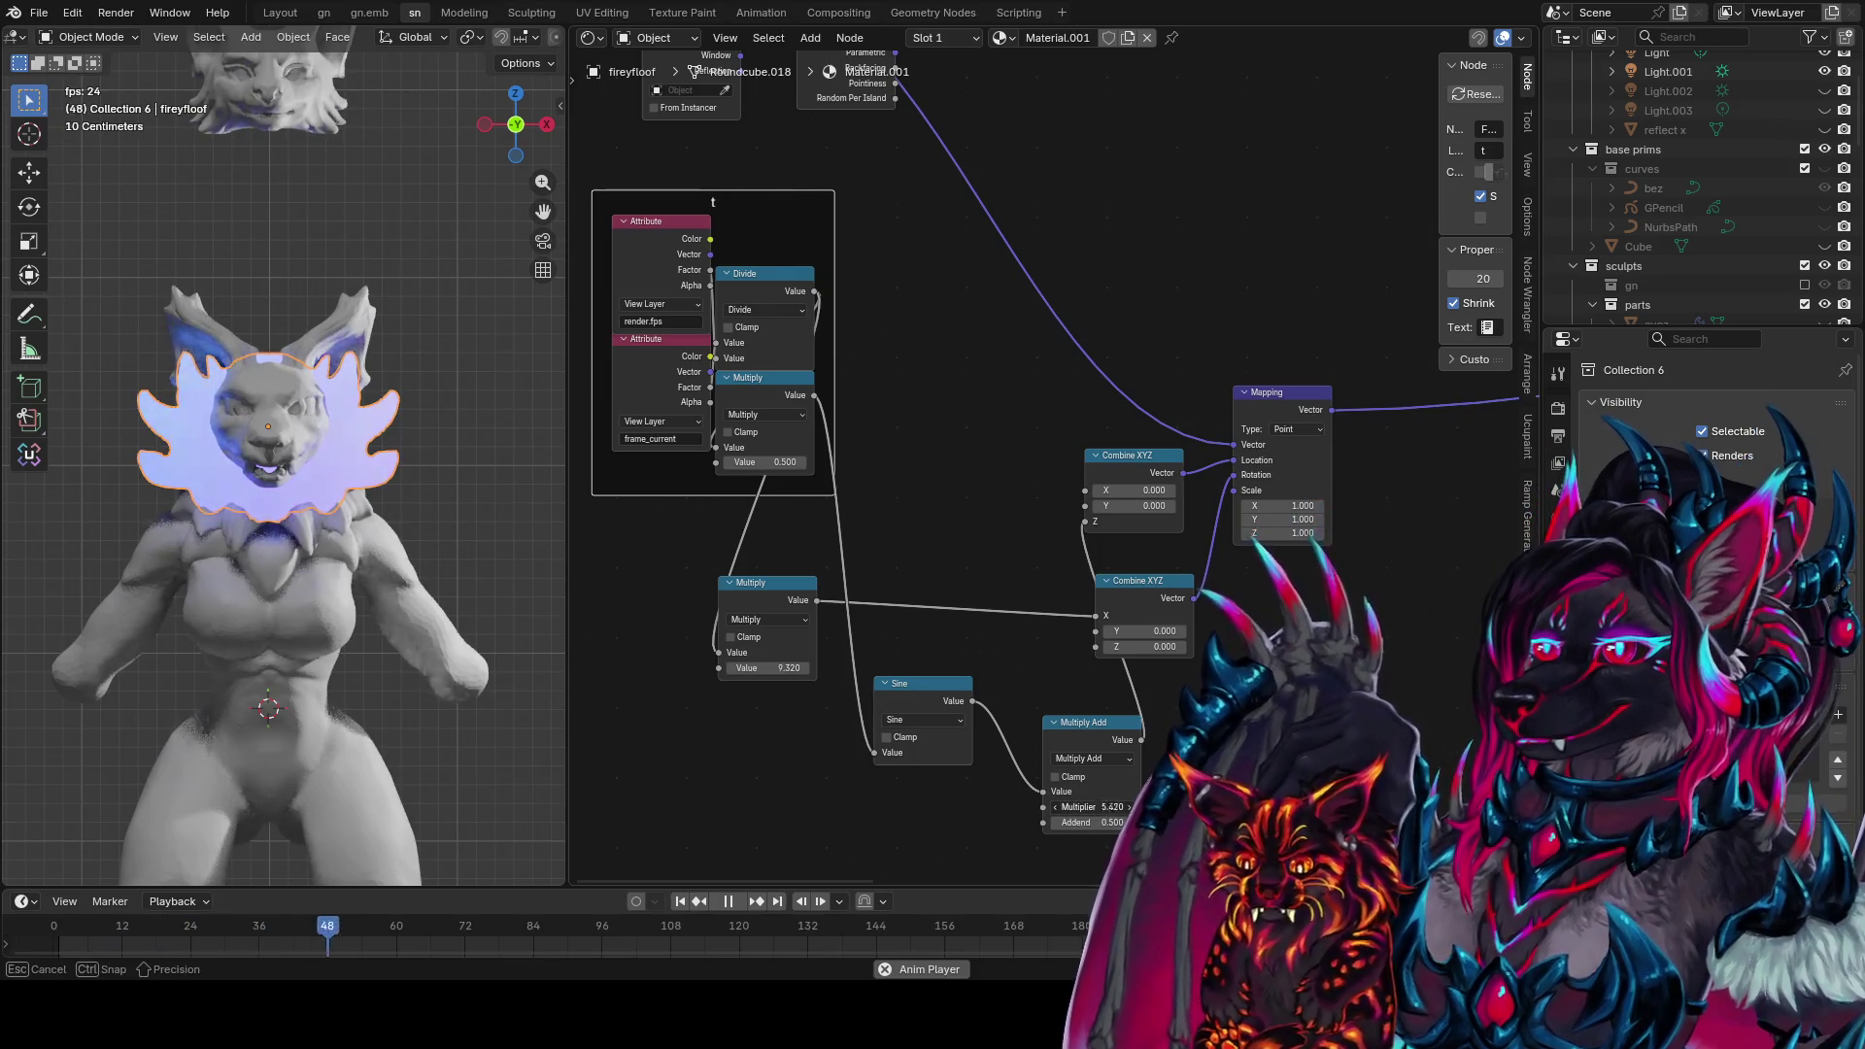
# Set the Multiply Add multiplier to -2, then tune it to read -0.170 / 1.470
pyautogui.doubleClick(1107, 807)
pyautogui.write('-2')
pyautogui.press('Return')
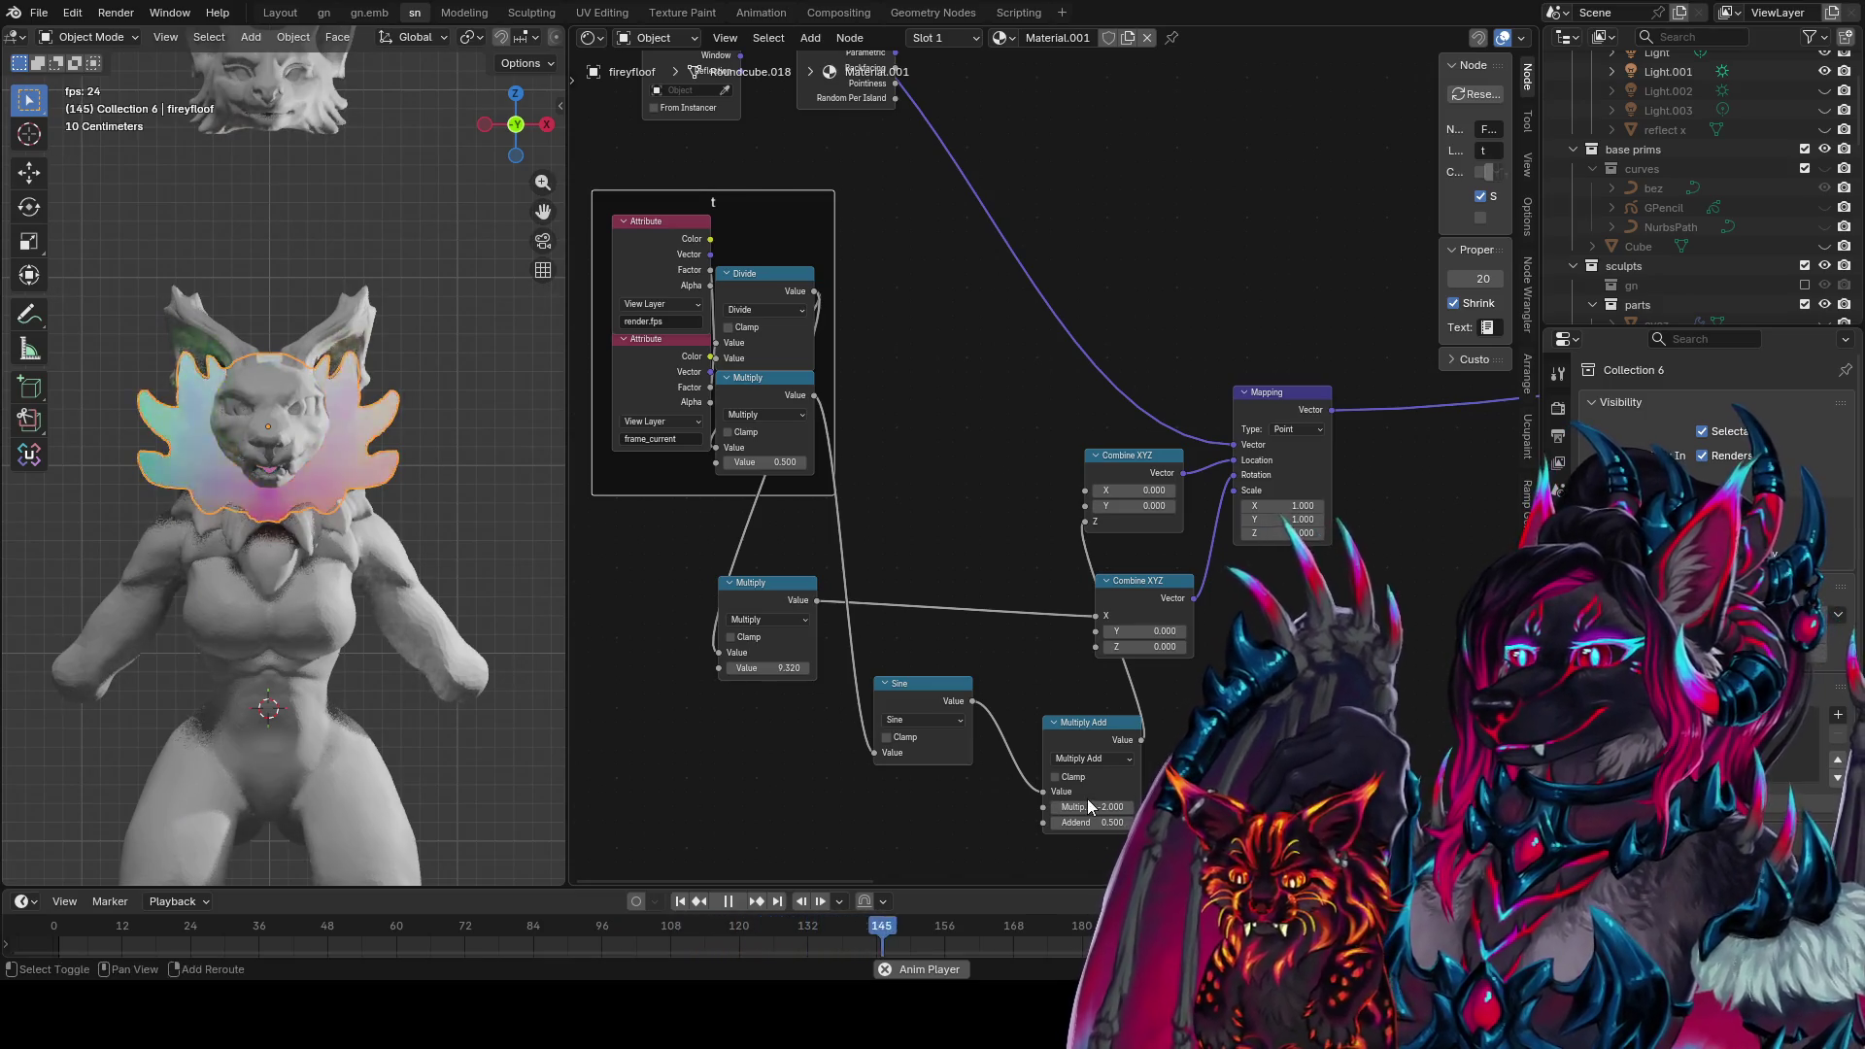
pyautogui.moveTo(1092, 808)
pyautogui.mouseDown()
pyautogui.moveTo(1068, 807)
pyautogui.moveTo(1127, 807)
pyautogui.moveTo(1050, 823)
pyautogui.moveTo(1127, 823)
pyautogui.mouseUp()
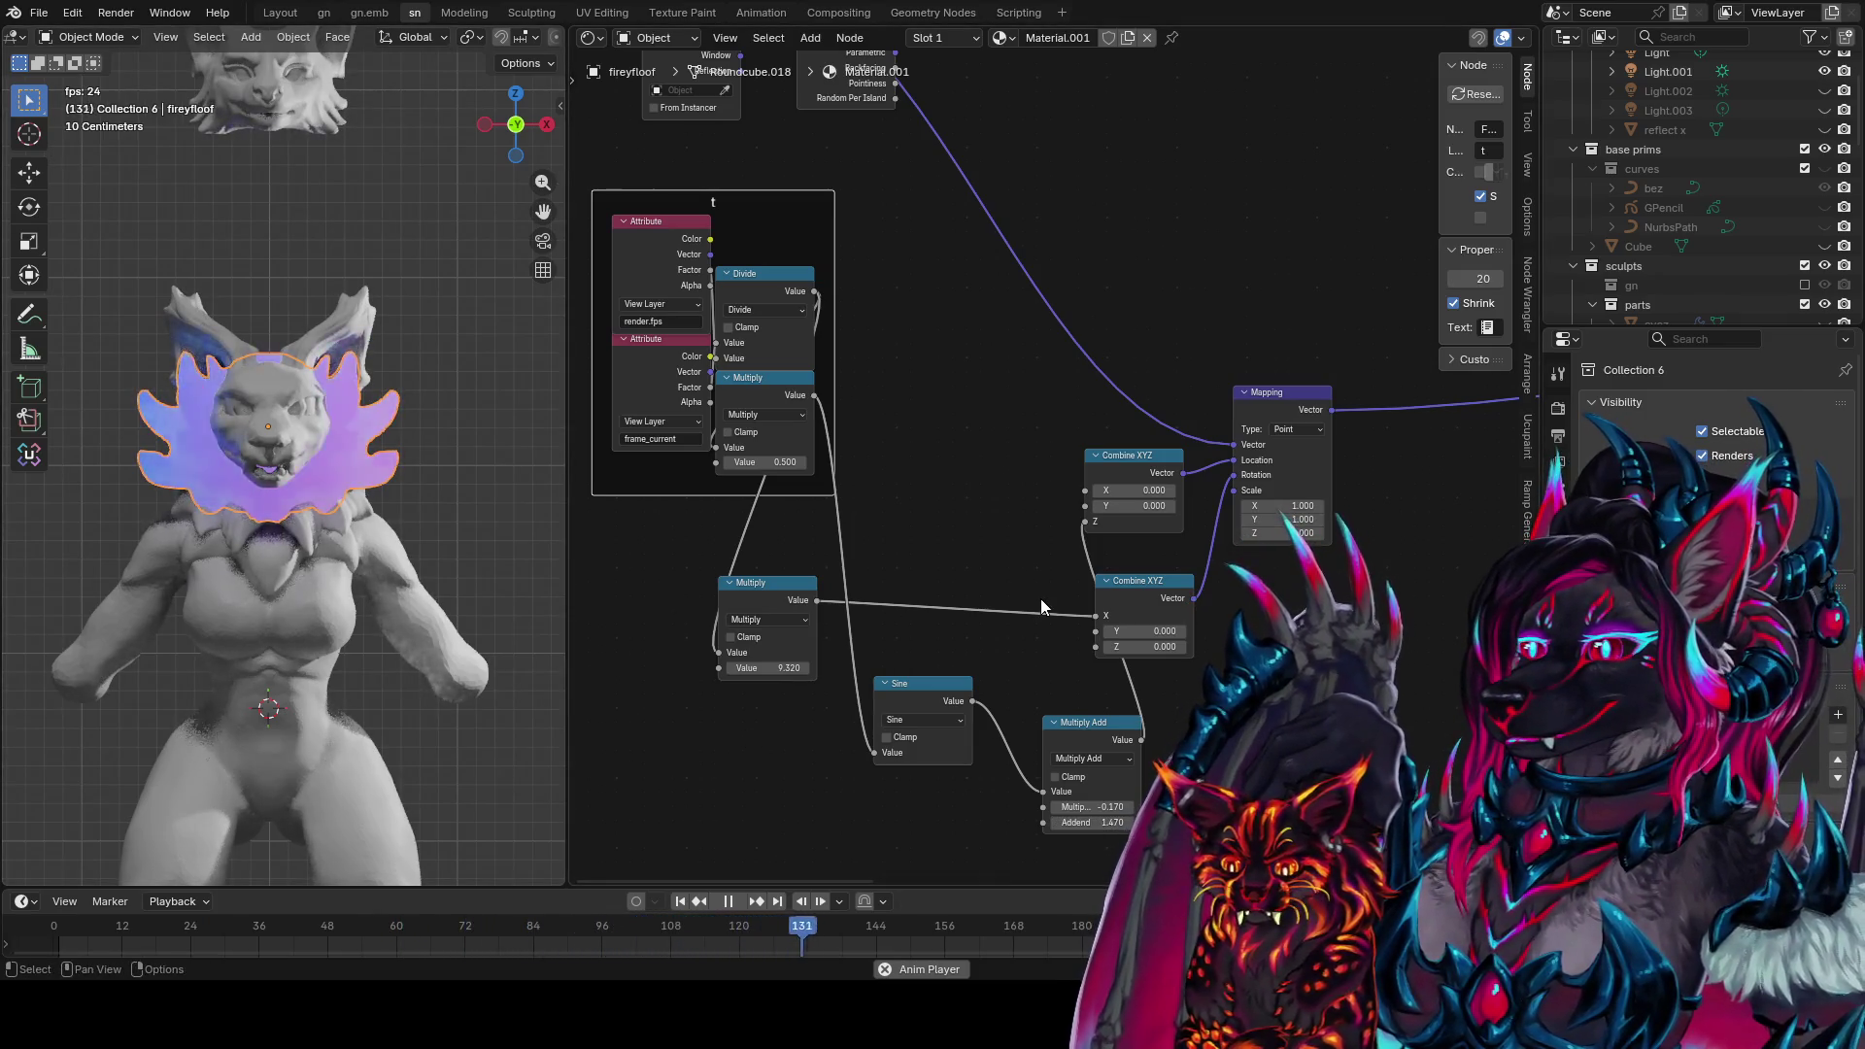
pyautogui.moveTo(321, 573); pyautogui.dragTo(108, 563, button='middle')
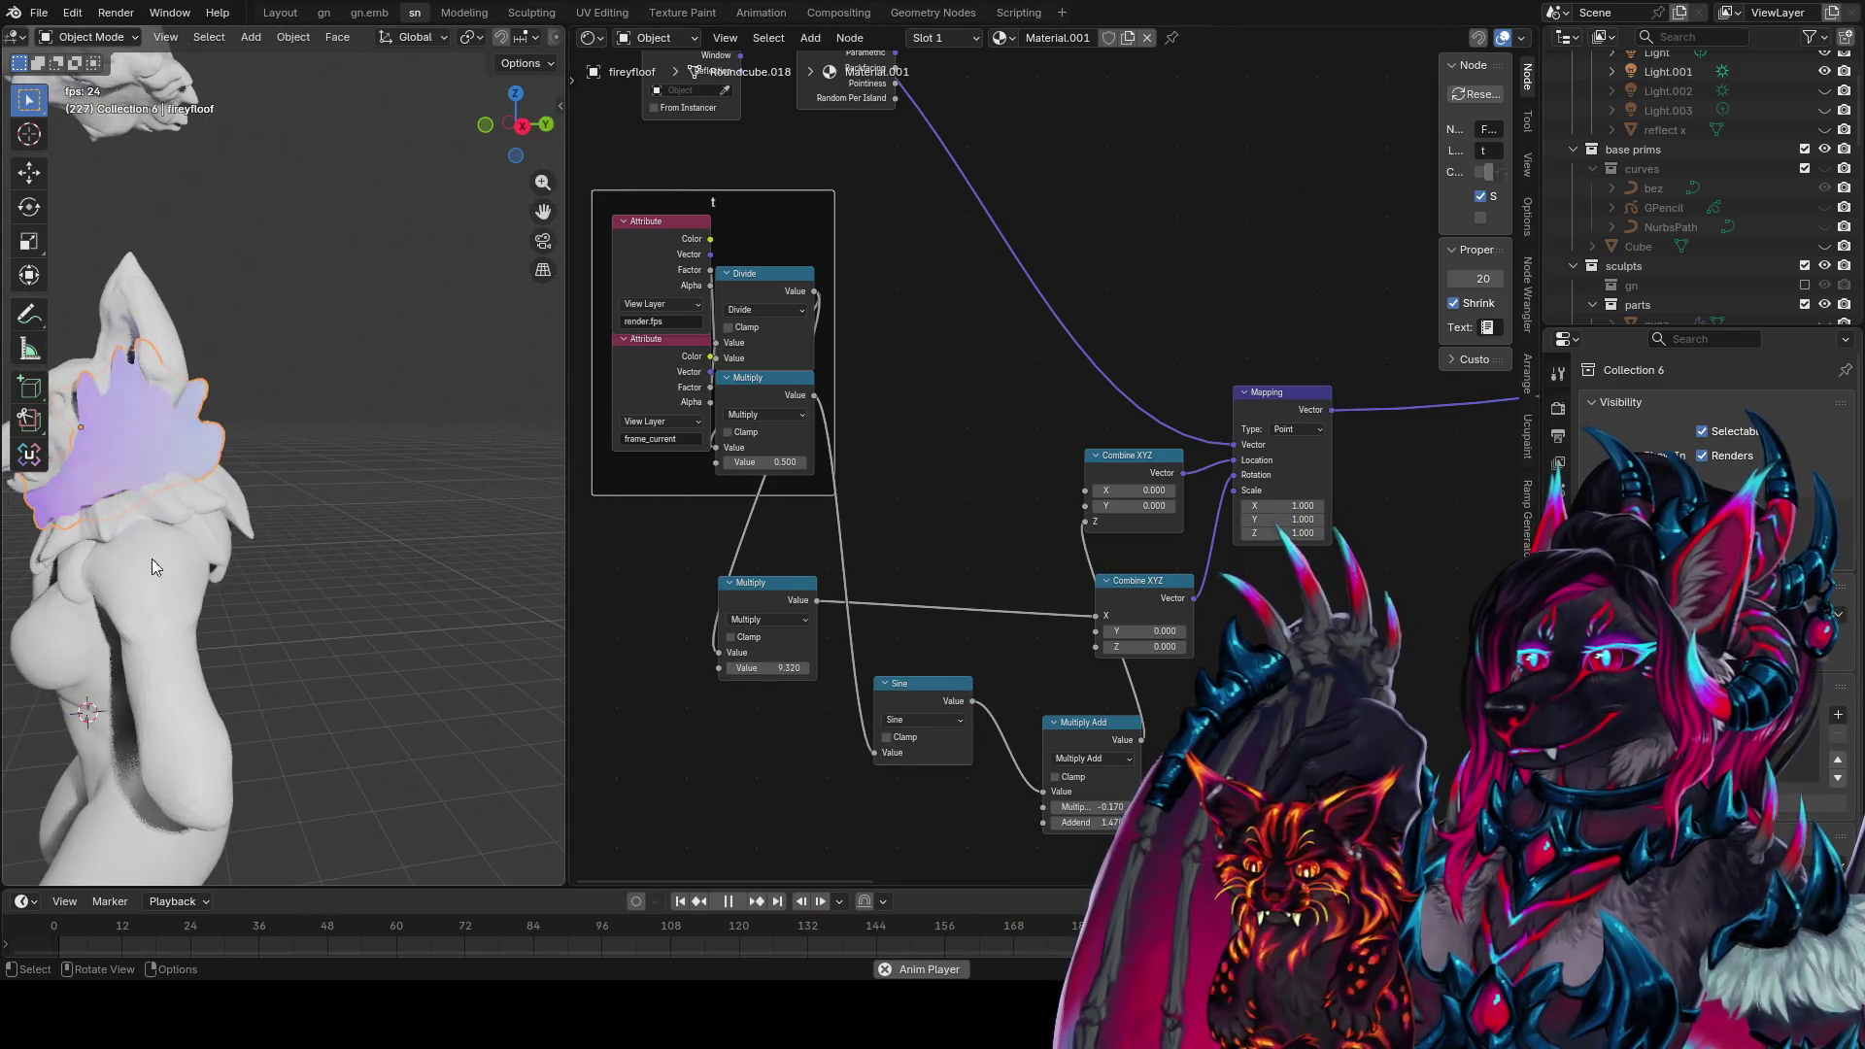
# Set the lower Multiply value to -5, then drag it down to -6.510
pyautogui.click(782, 670)
pyautogui.write('-5')
pyautogui.press('Return')
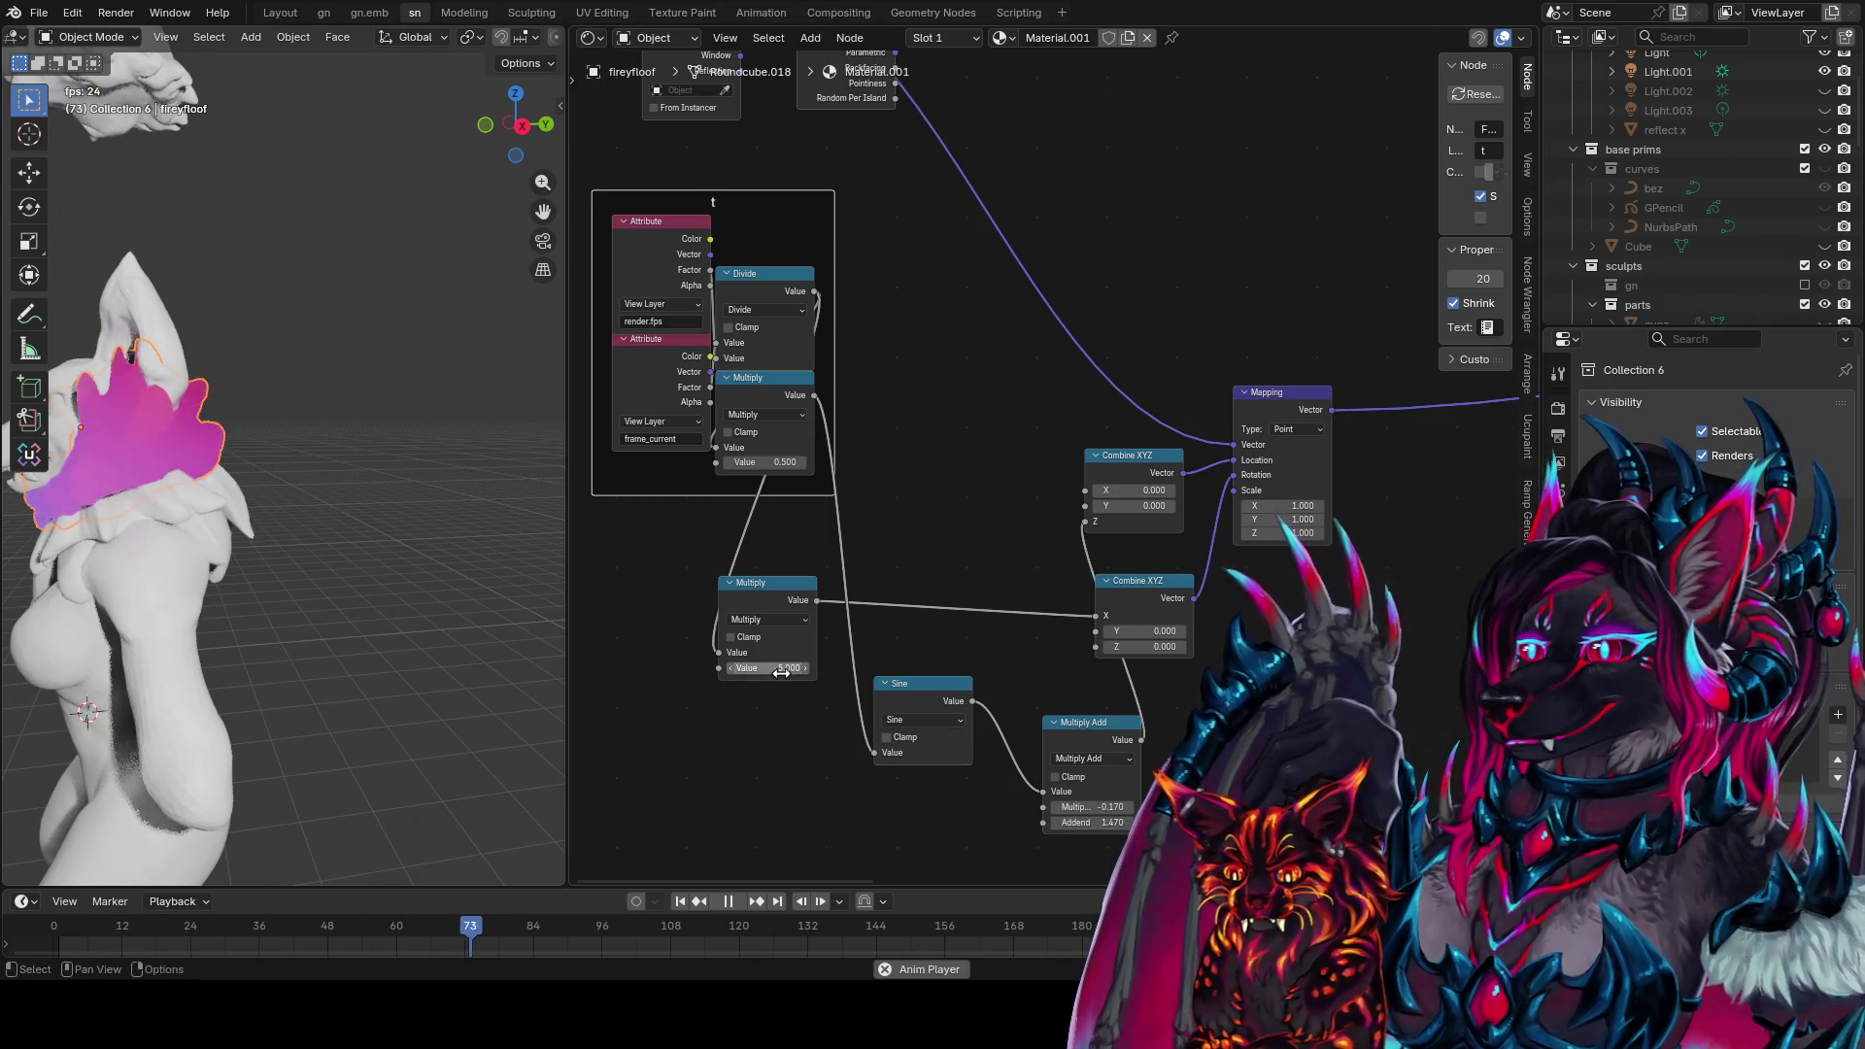
pyautogui.moveTo(194, 505)
pyautogui.mouseDown(button='middle')
pyautogui.moveTo(290, 507)
pyautogui.moveTo(468, 462)
pyautogui.mouseUp(button='middle')
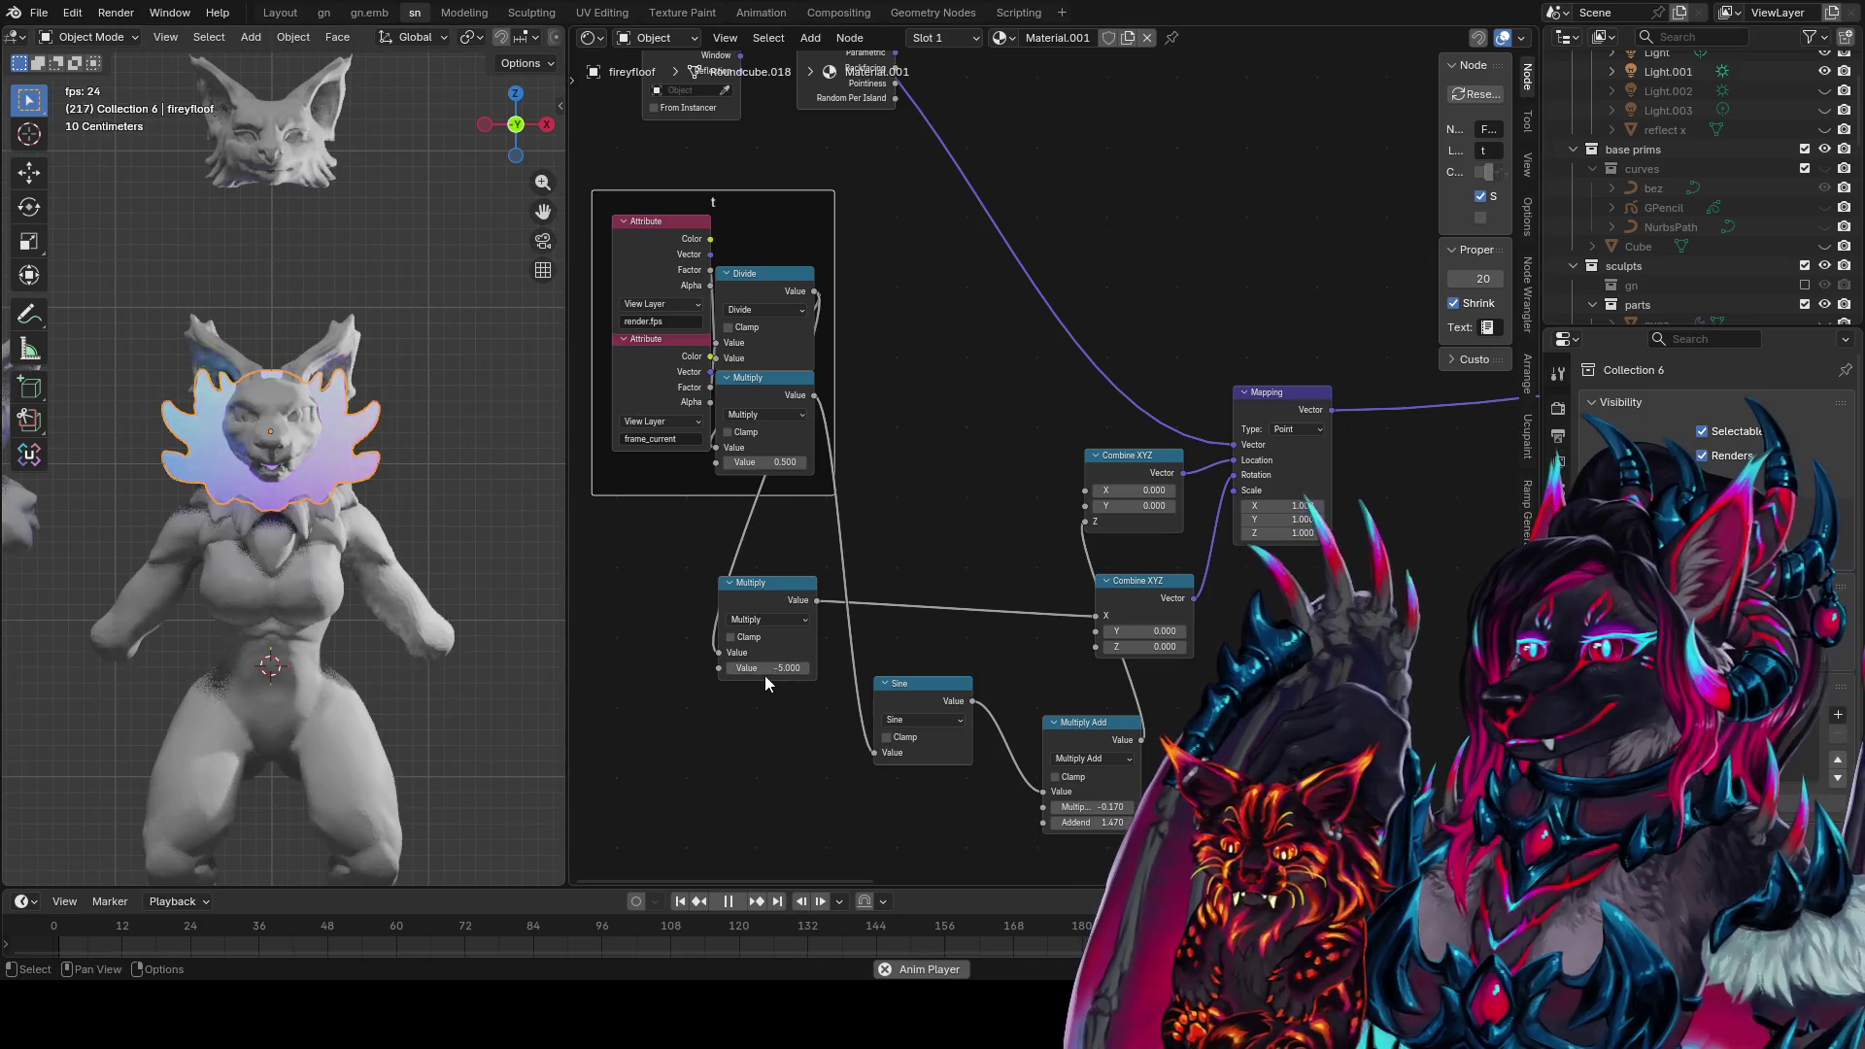
pyautogui.moveTo(779, 667); pyautogui.dragTo(750, 667)
pyautogui.scroll(-3, 971, 490)
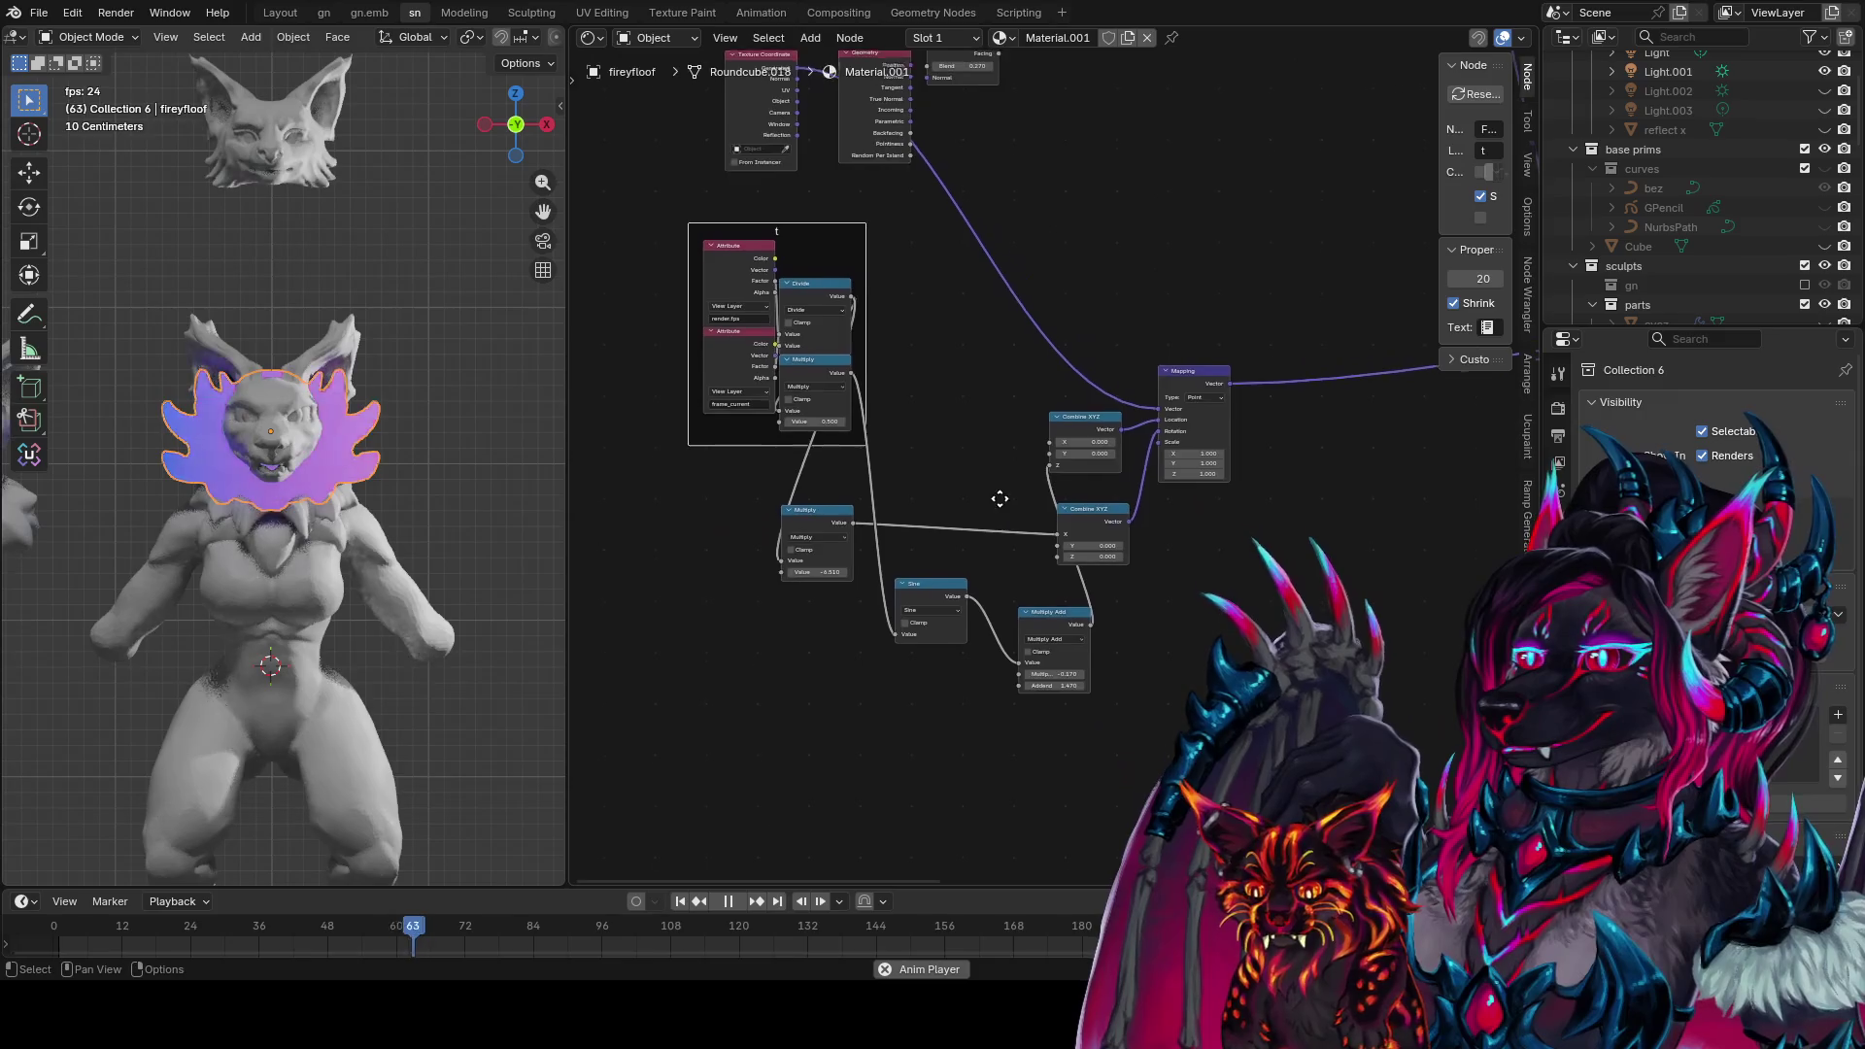
# Duplicate the Geometry node and place the copy lower left
pyautogui.click(865, 106)
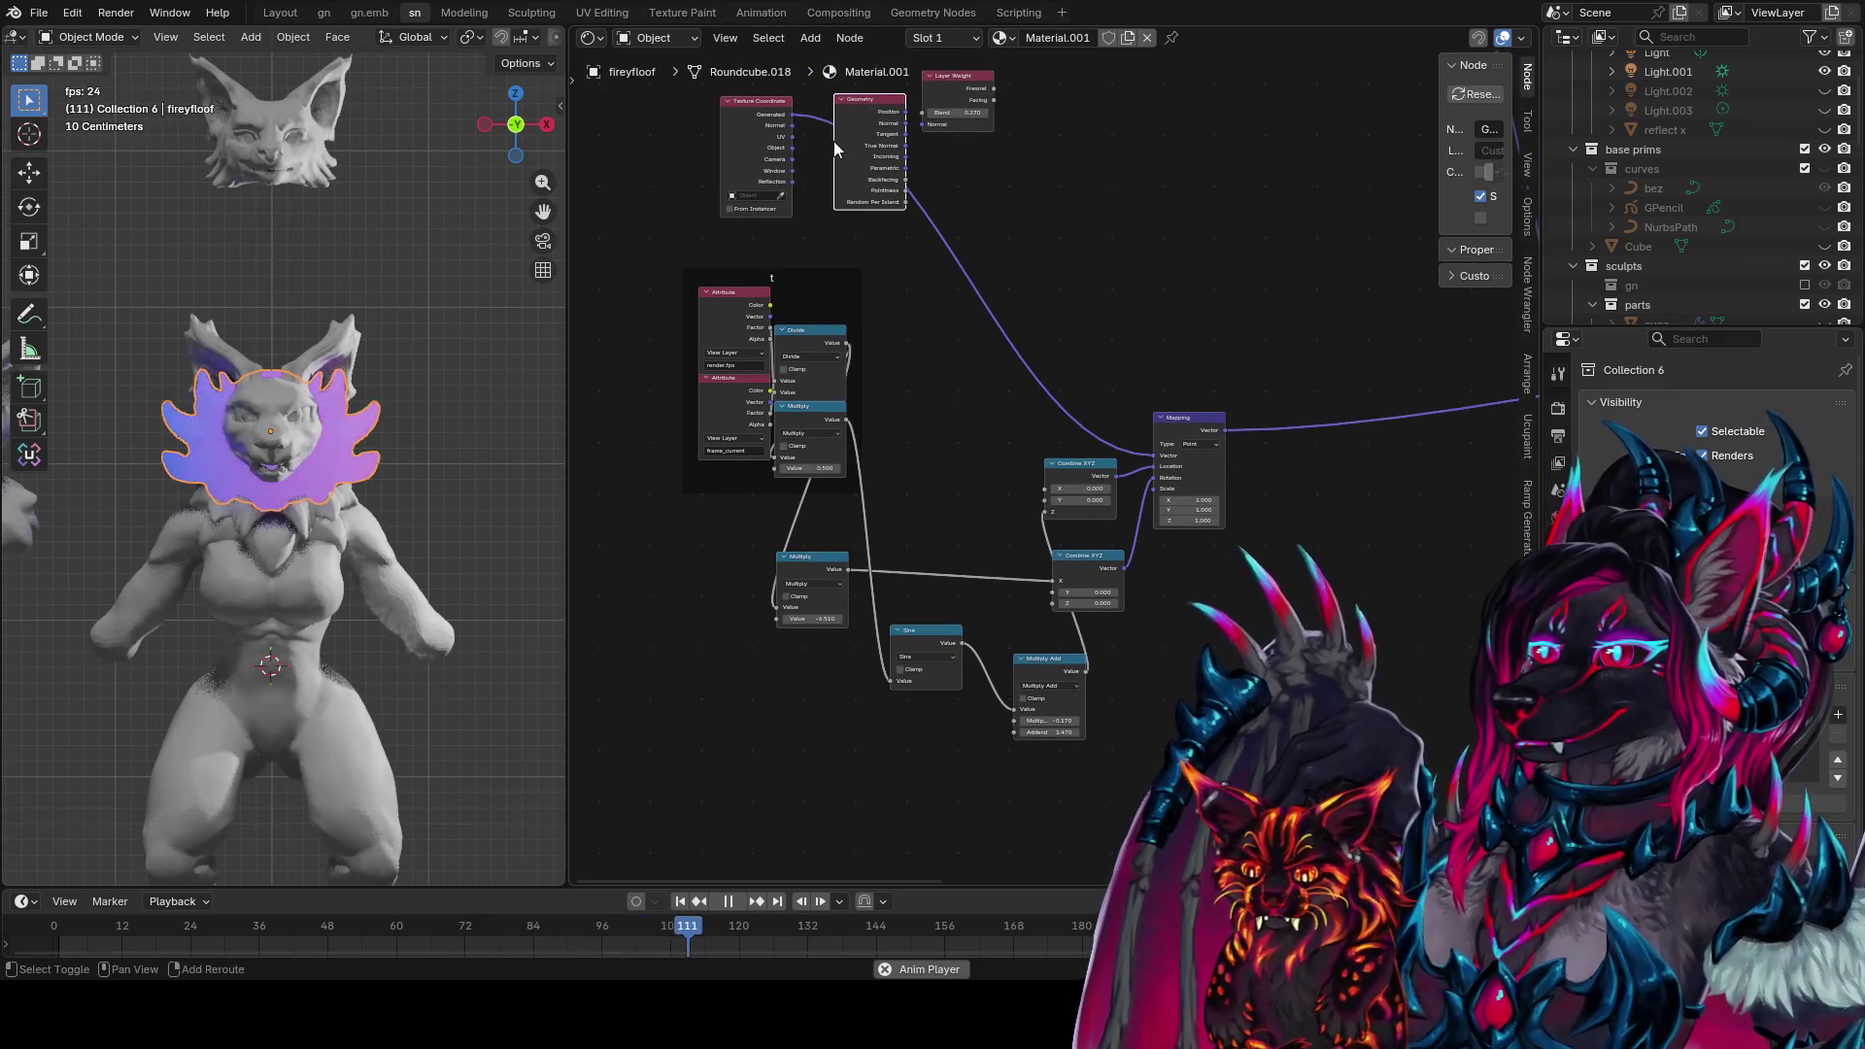
pyautogui.hotkey('shift', 'd')
pyautogui.click(611, 596)
pyautogui.moveTo(611, 596); pyautogui.dragTo(673, 581, button='middle')
# Add a Distance node from the copy's Position output and preview it on the collar
pyautogui.moveTo(817, 594); pyautogui.dragTo(862, 726)
pyautogui.write('disp')
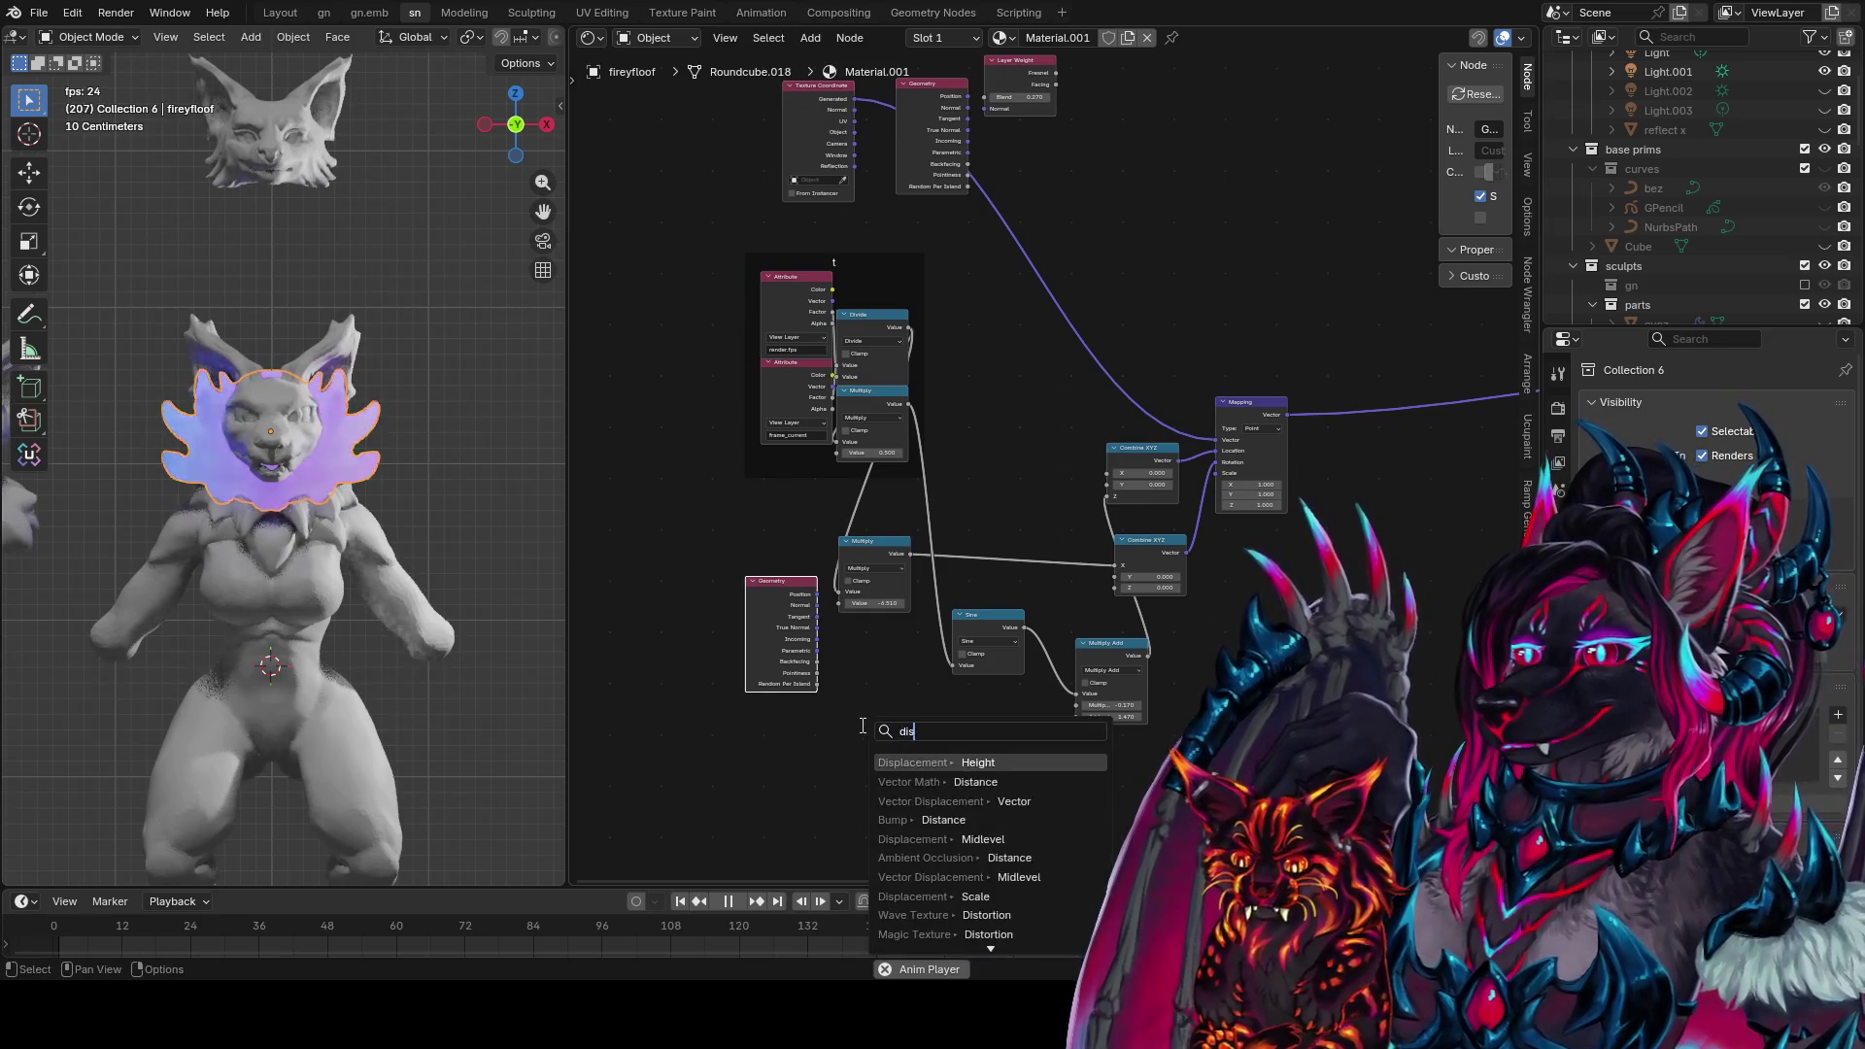
pyautogui.press('Return')
pyautogui.rightClick(860, 725)
pyautogui.moveTo(817, 605); pyautogui.dragTo(921, 753)
pyautogui.write('dista')
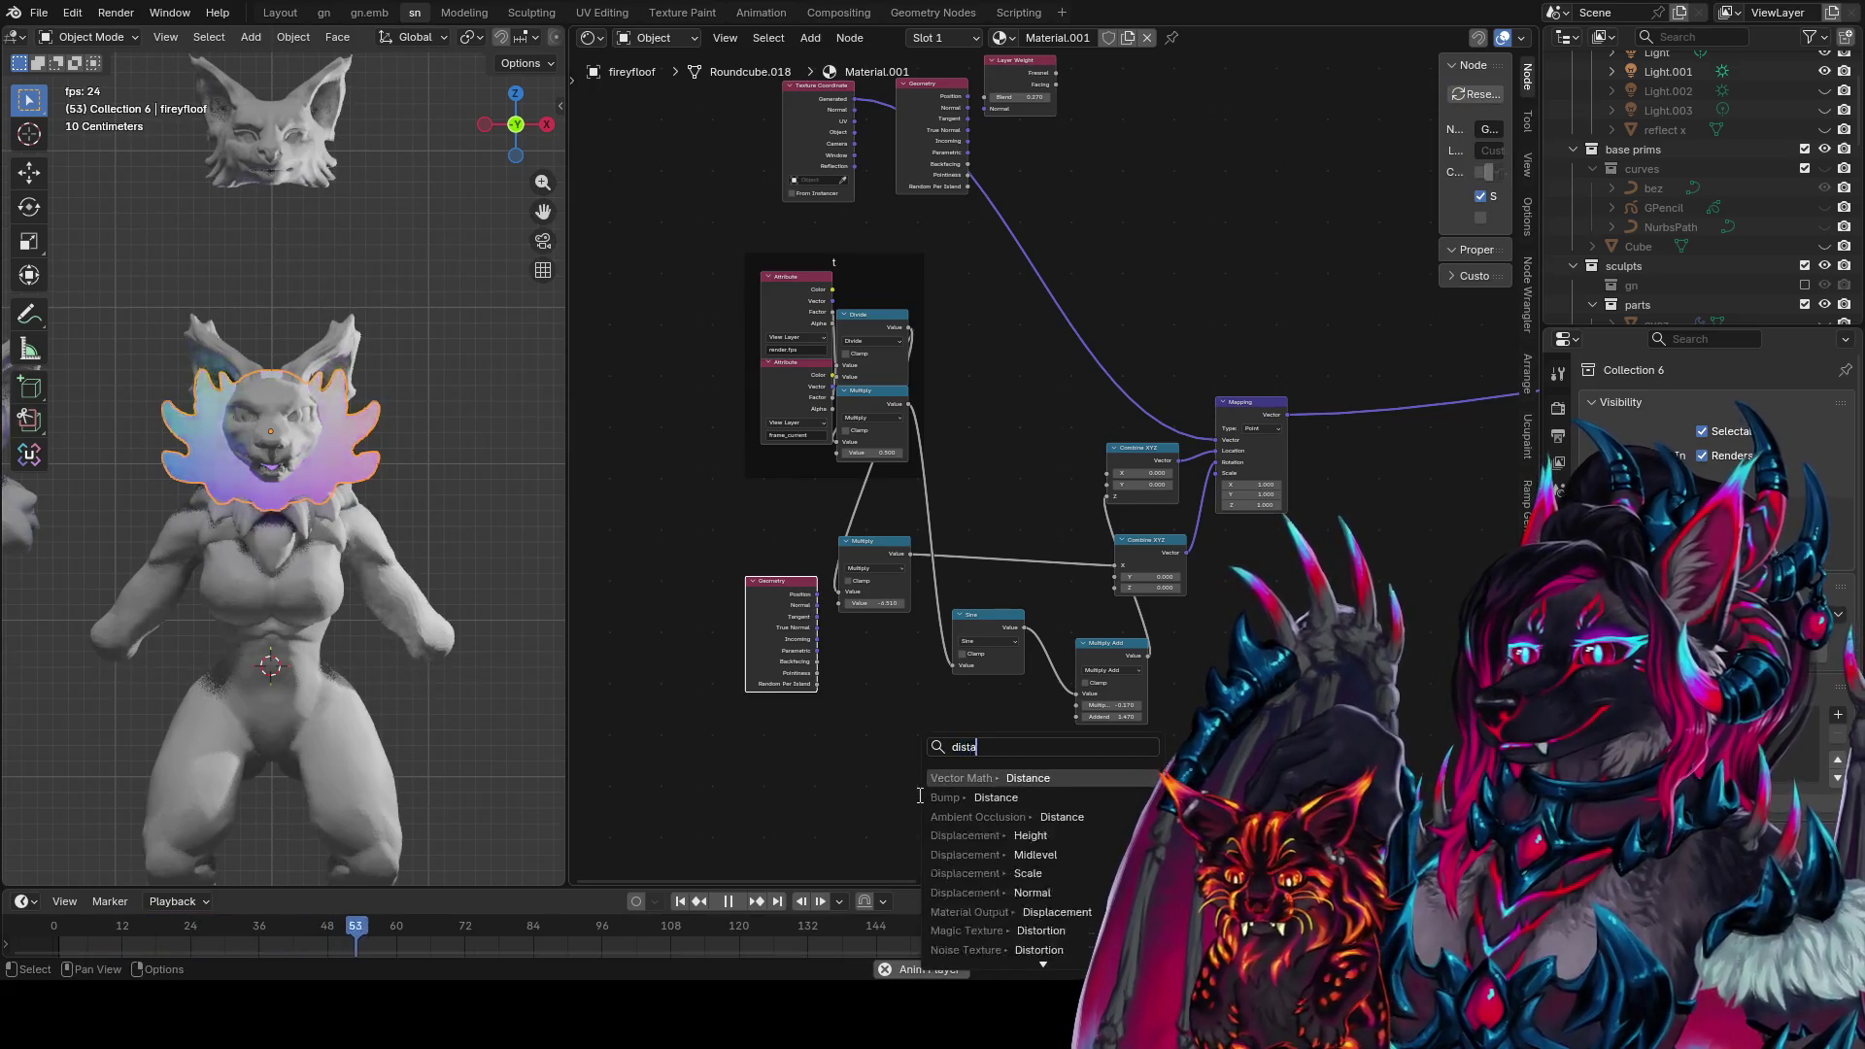
pyautogui.press('Return')
pyautogui.click(875, 739)
pyautogui.keyDown('ctrl'); pyautogui.keyDown('shift'); pyautogui.click(946, 750); pyautogui.keyUp('shift'); pyautogui.keyUp('ctrl')
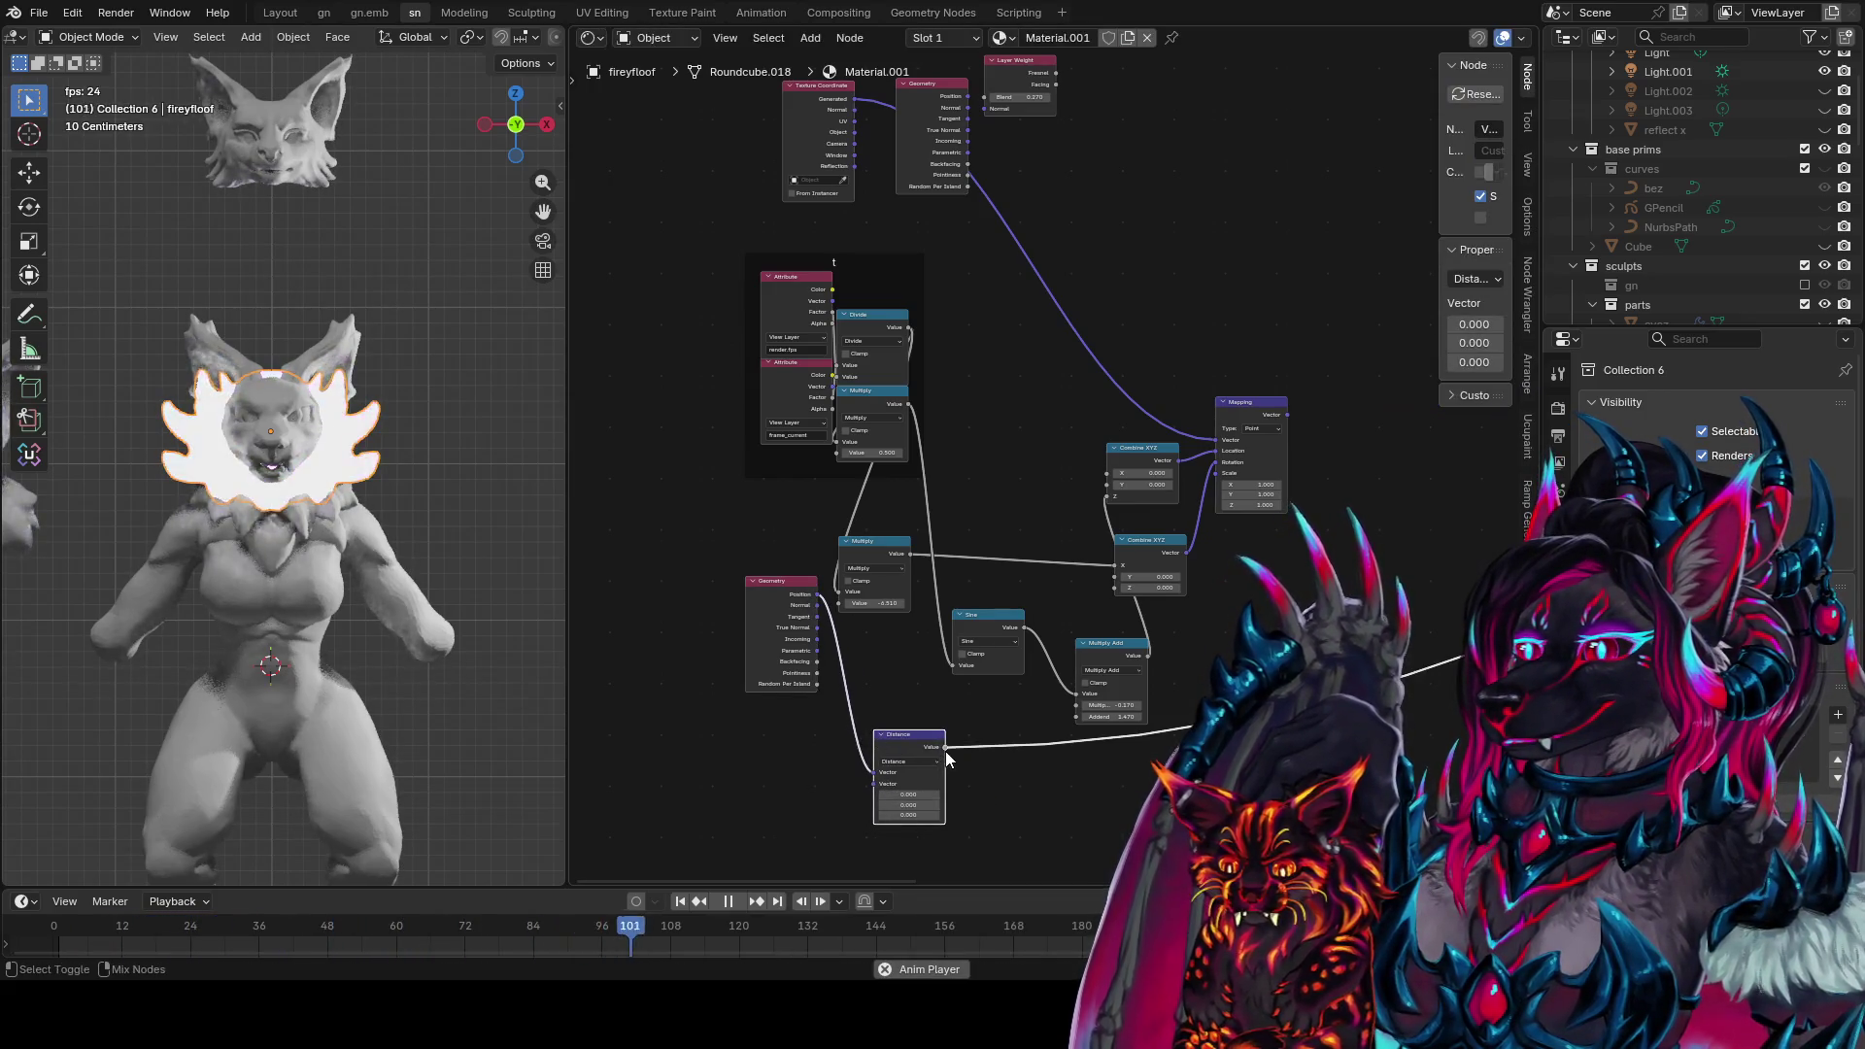
# Reposition the Geometry node beside the new Distance node and reframe the graph
pyautogui.scroll(2, 852, 707)
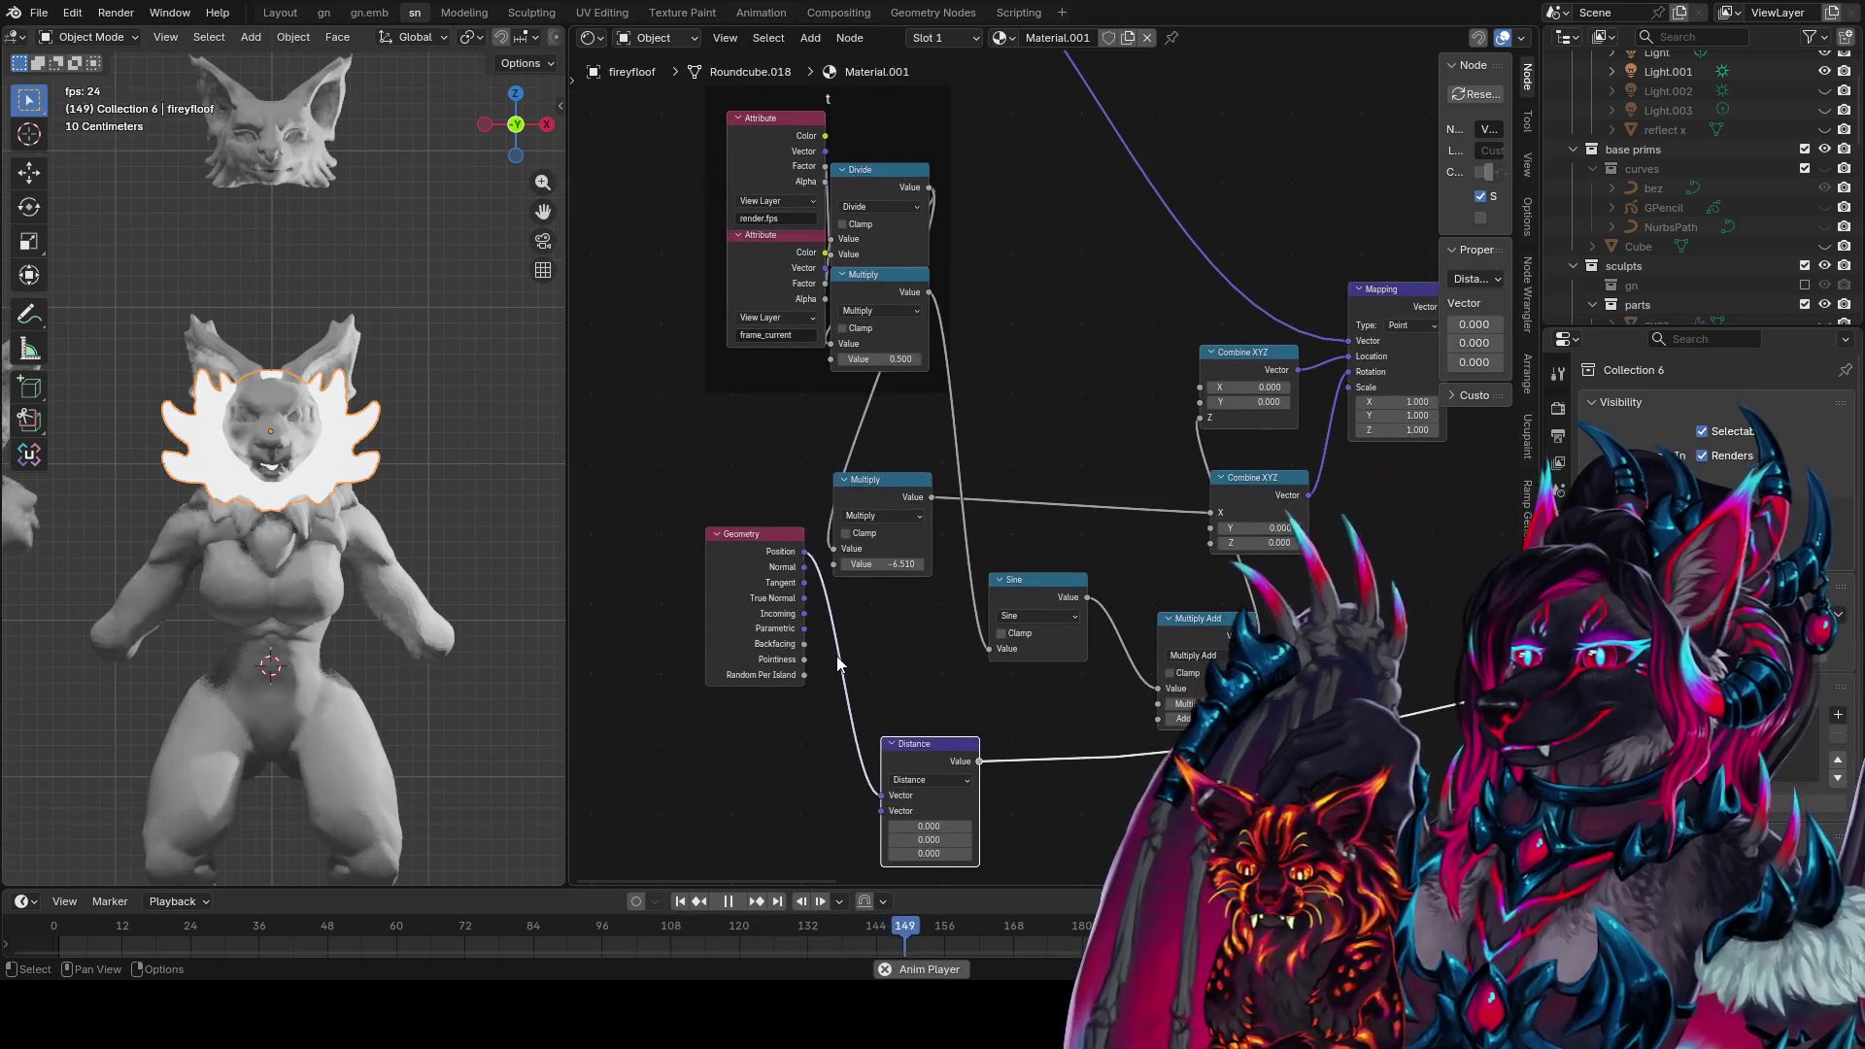
pyautogui.scroll(1, 913, 658)
pyautogui.moveTo(913, 658); pyautogui.dragTo(765, 509, button='middle')
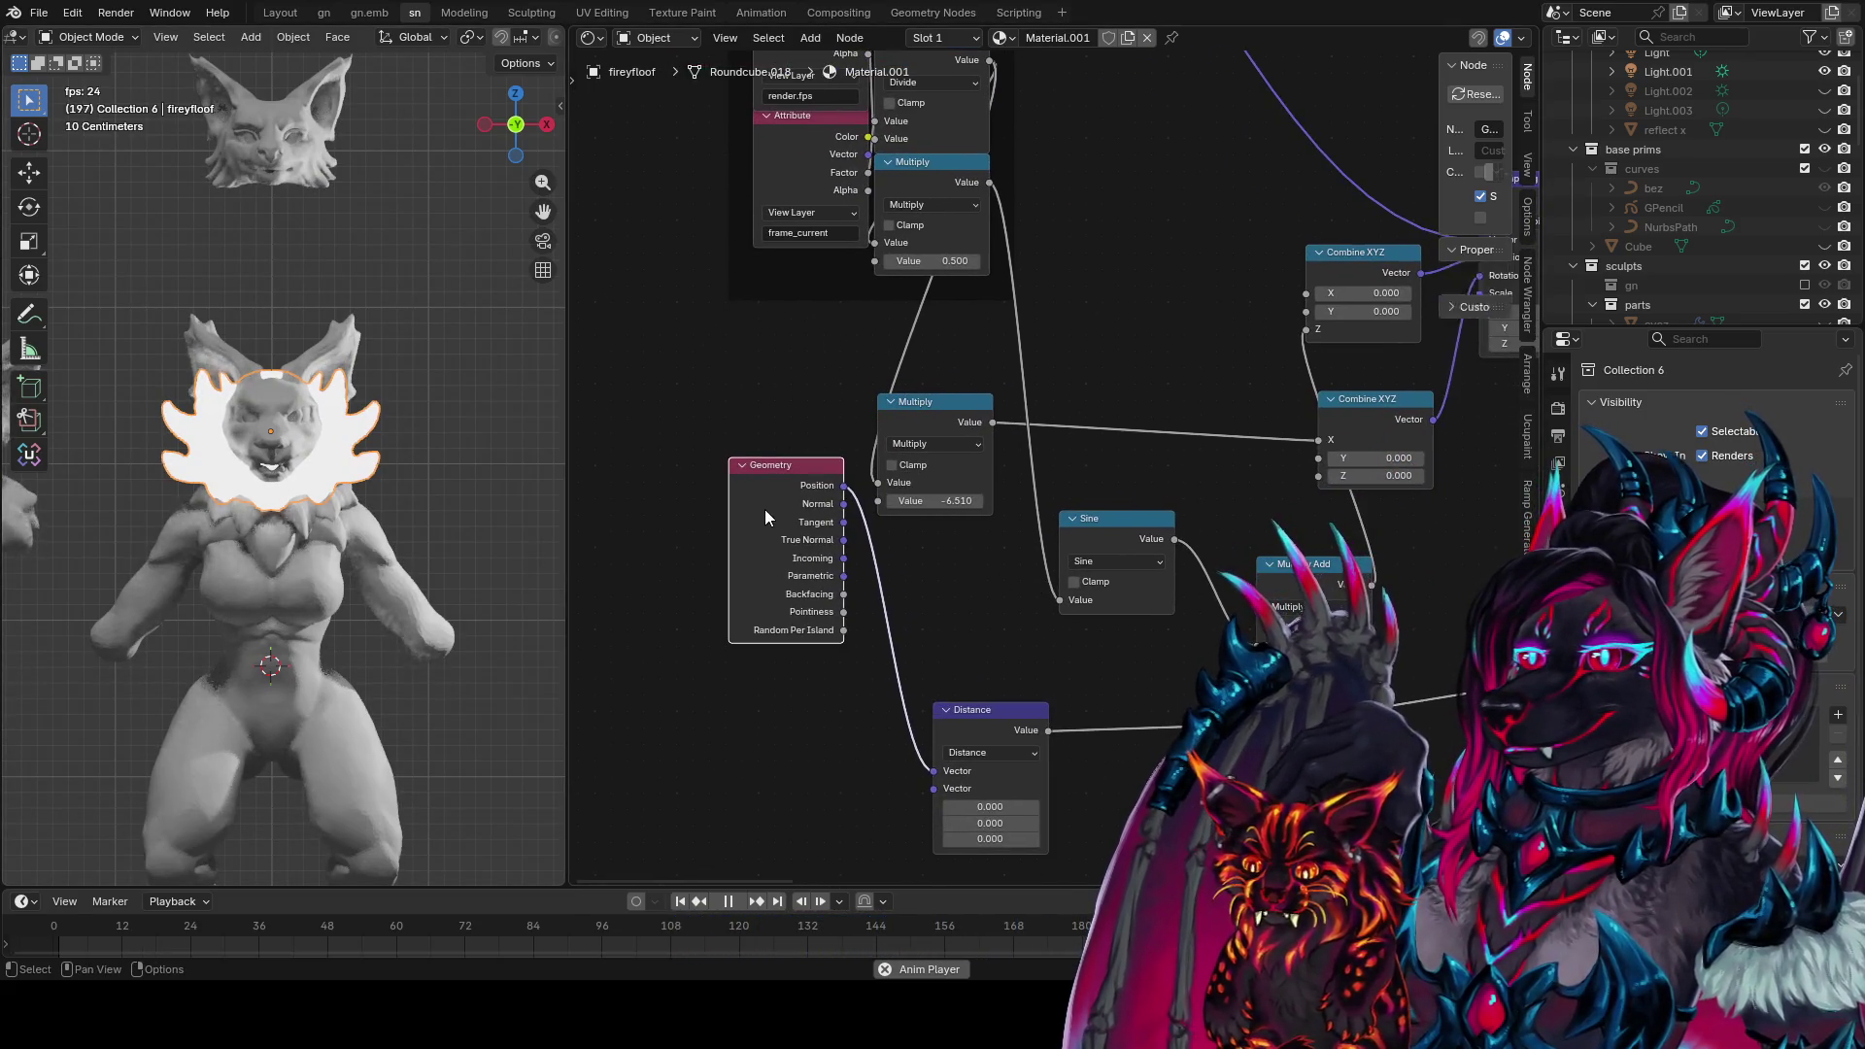
pyautogui.moveTo(789, 516); pyautogui.dragTo(745, 641)
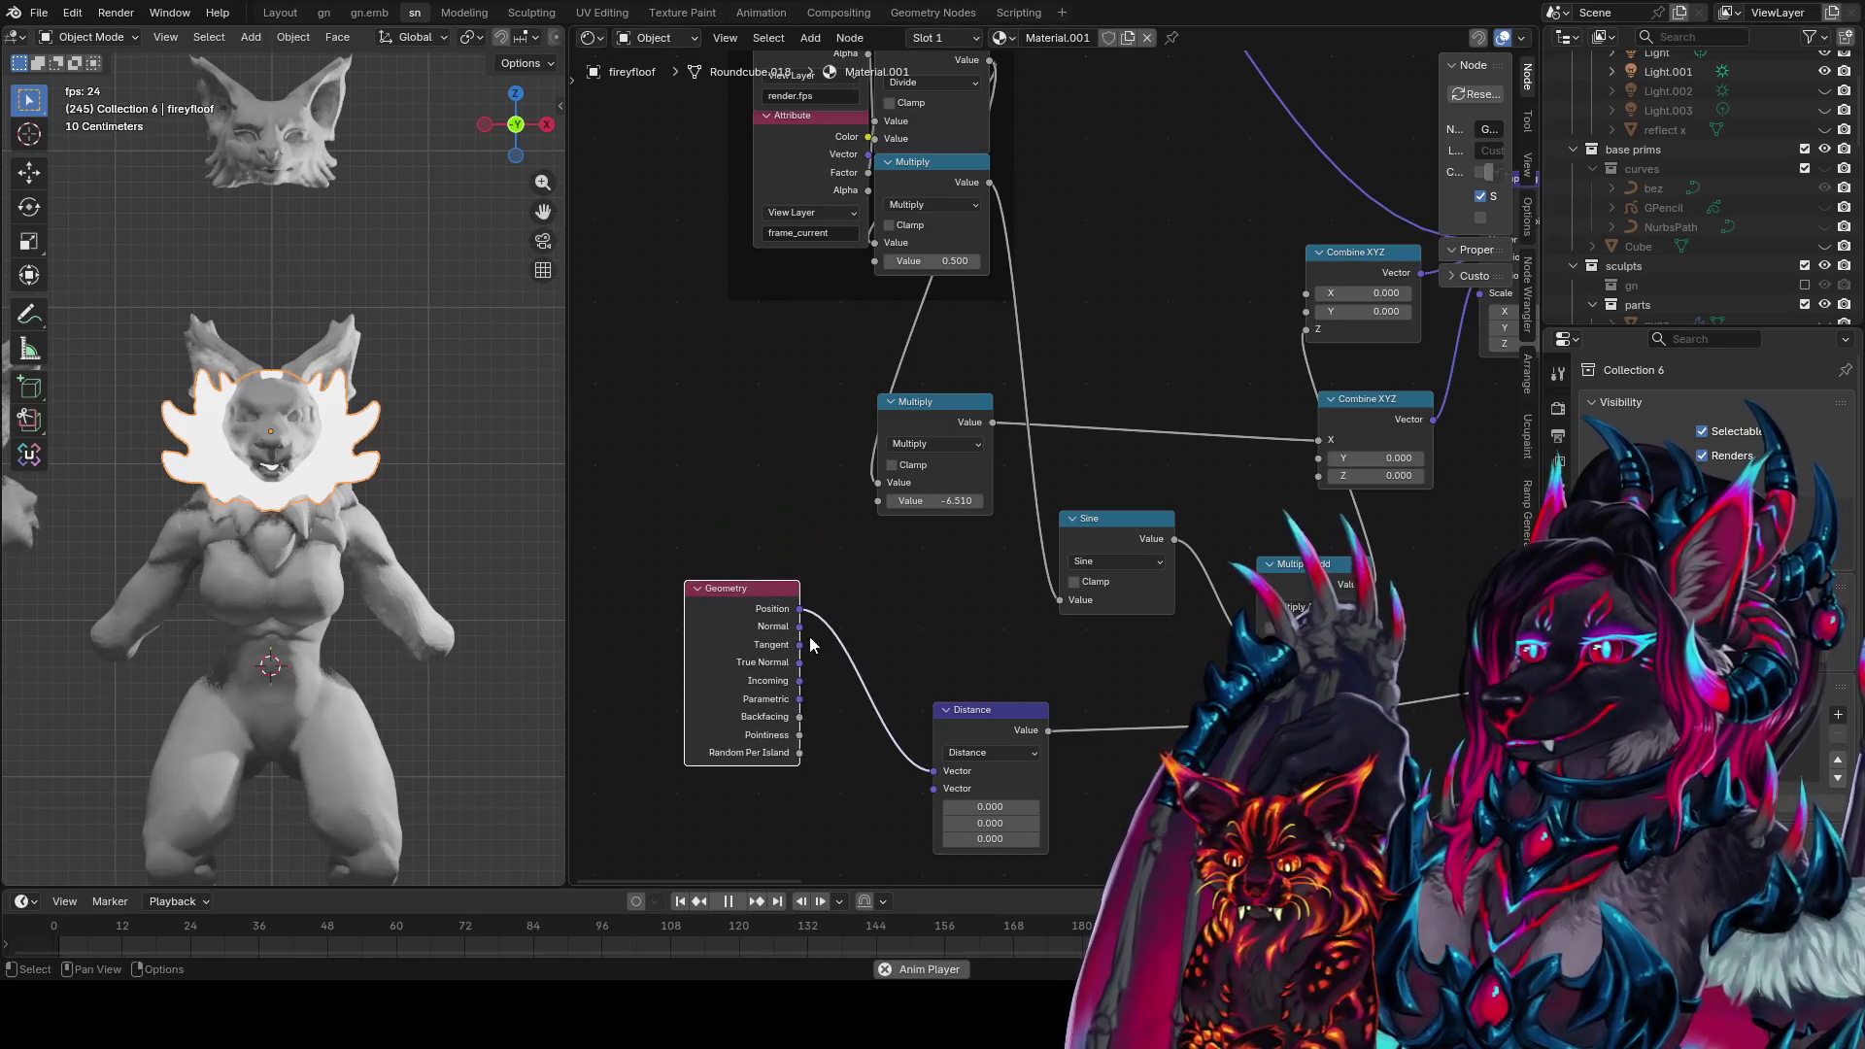
pyautogui.moveTo(895, 709); pyautogui.dragTo(948, 638, button='middle')
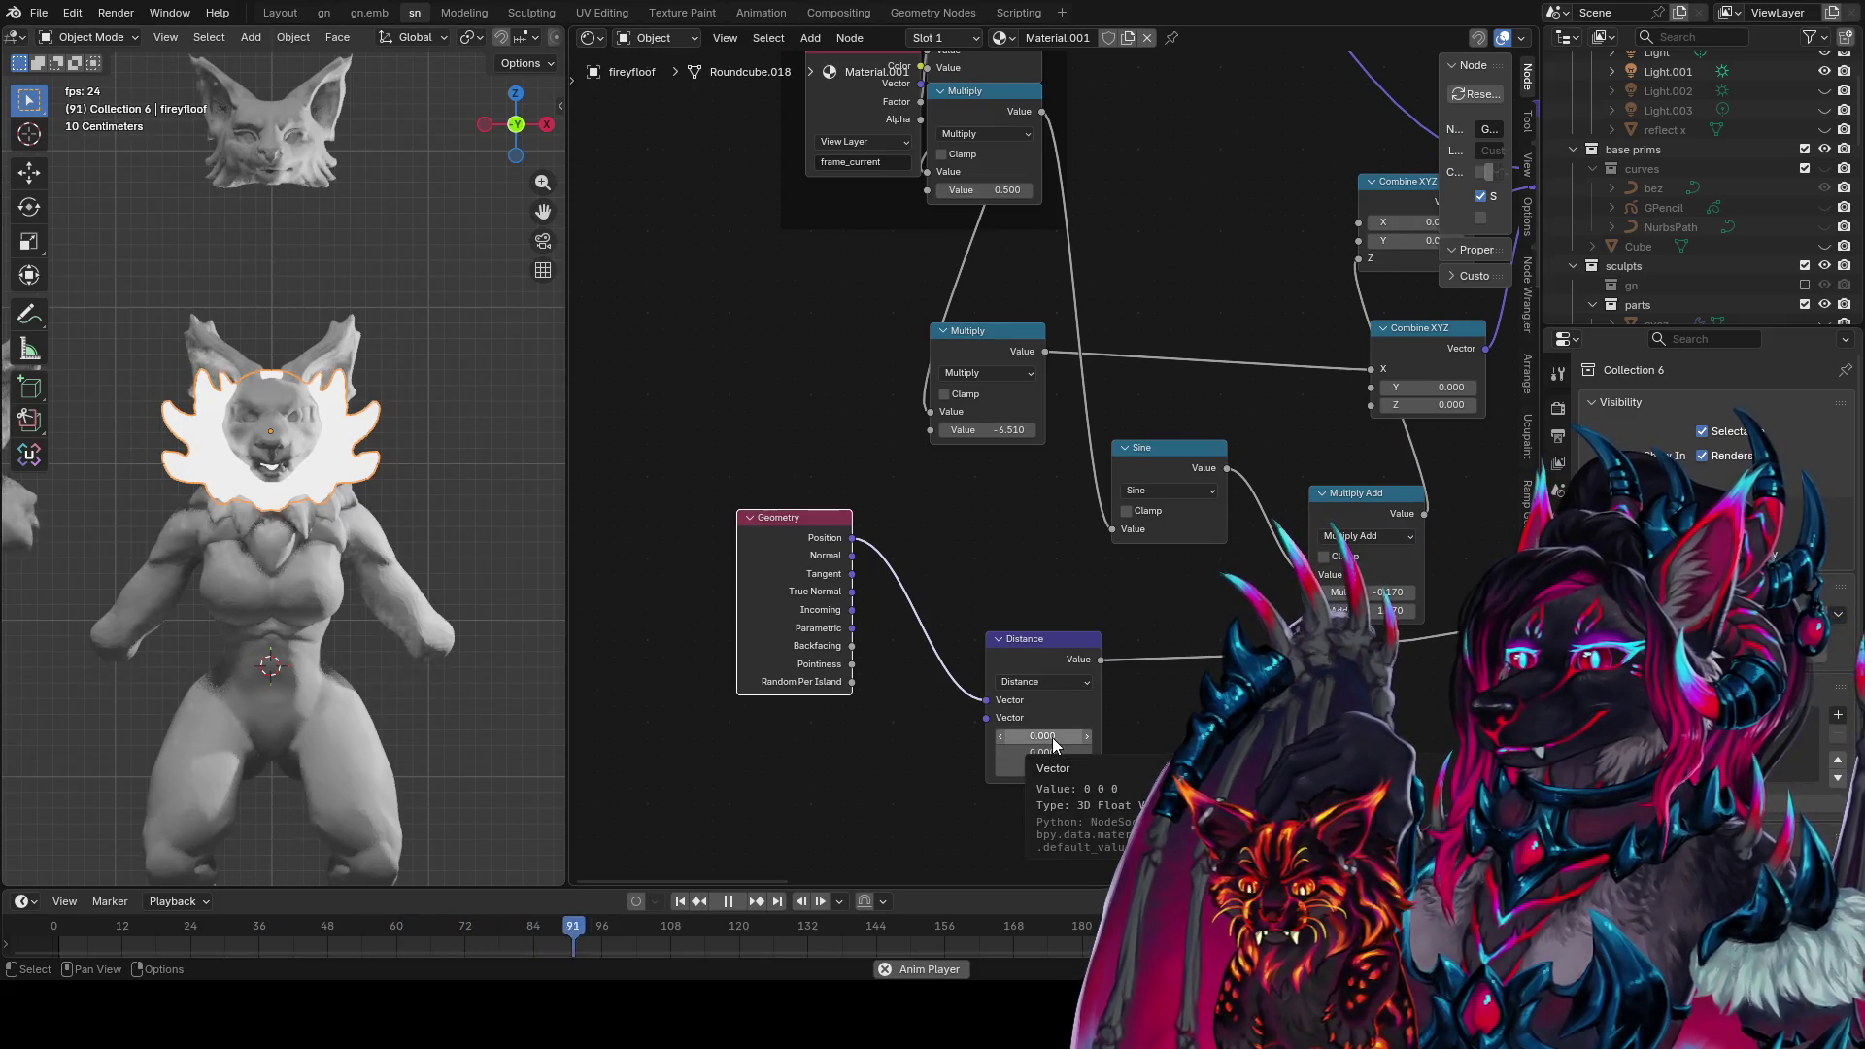
pyautogui.scroll(-3, 1040, 729)
pyautogui.moveTo(1041, 729)
pyautogui.mouseDown(button='middle')
pyautogui.moveTo(912, 594)
pyautogui.moveTo(923, 517)
pyautogui.moveTo(928, 551)
pyautogui.mouseUp(button='middle')
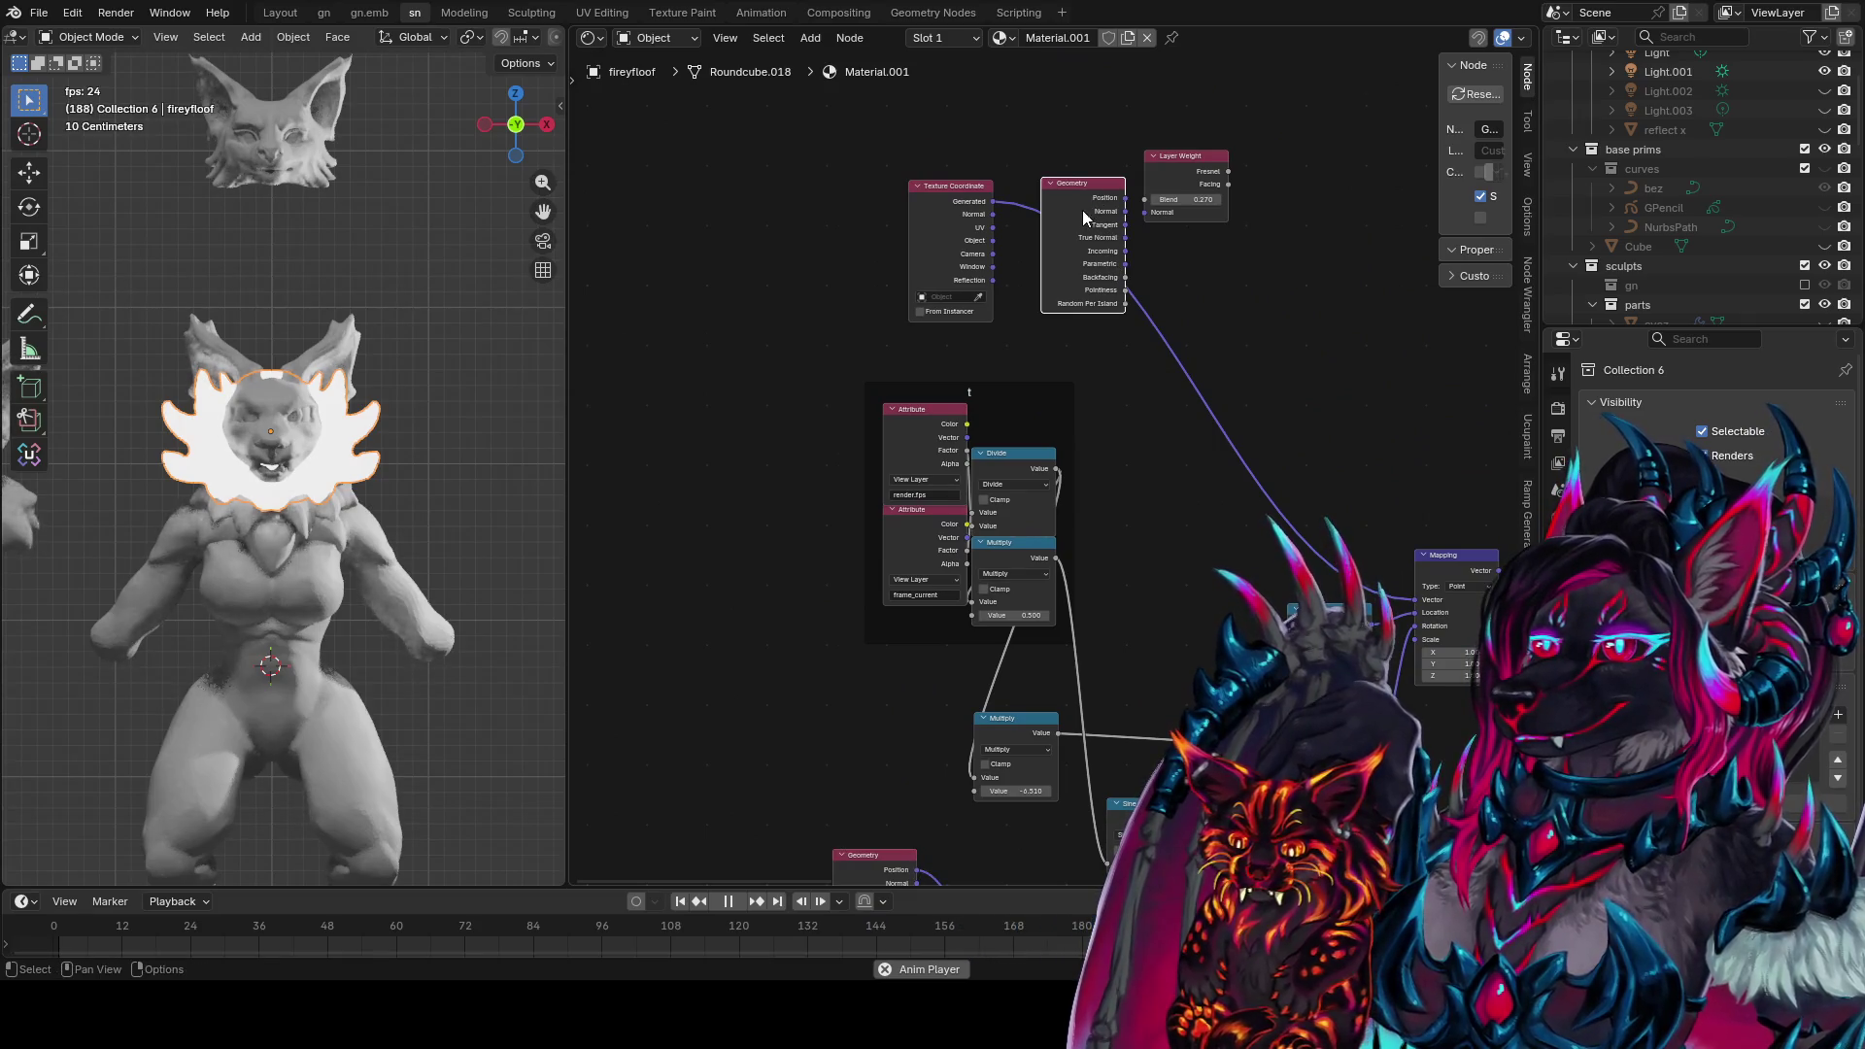
# Duplicate Texture Coordinate and feed its Generated output into the Distance node
pyautogui.click(952, 243)
pyautogui.hotkey('shift', 'd')
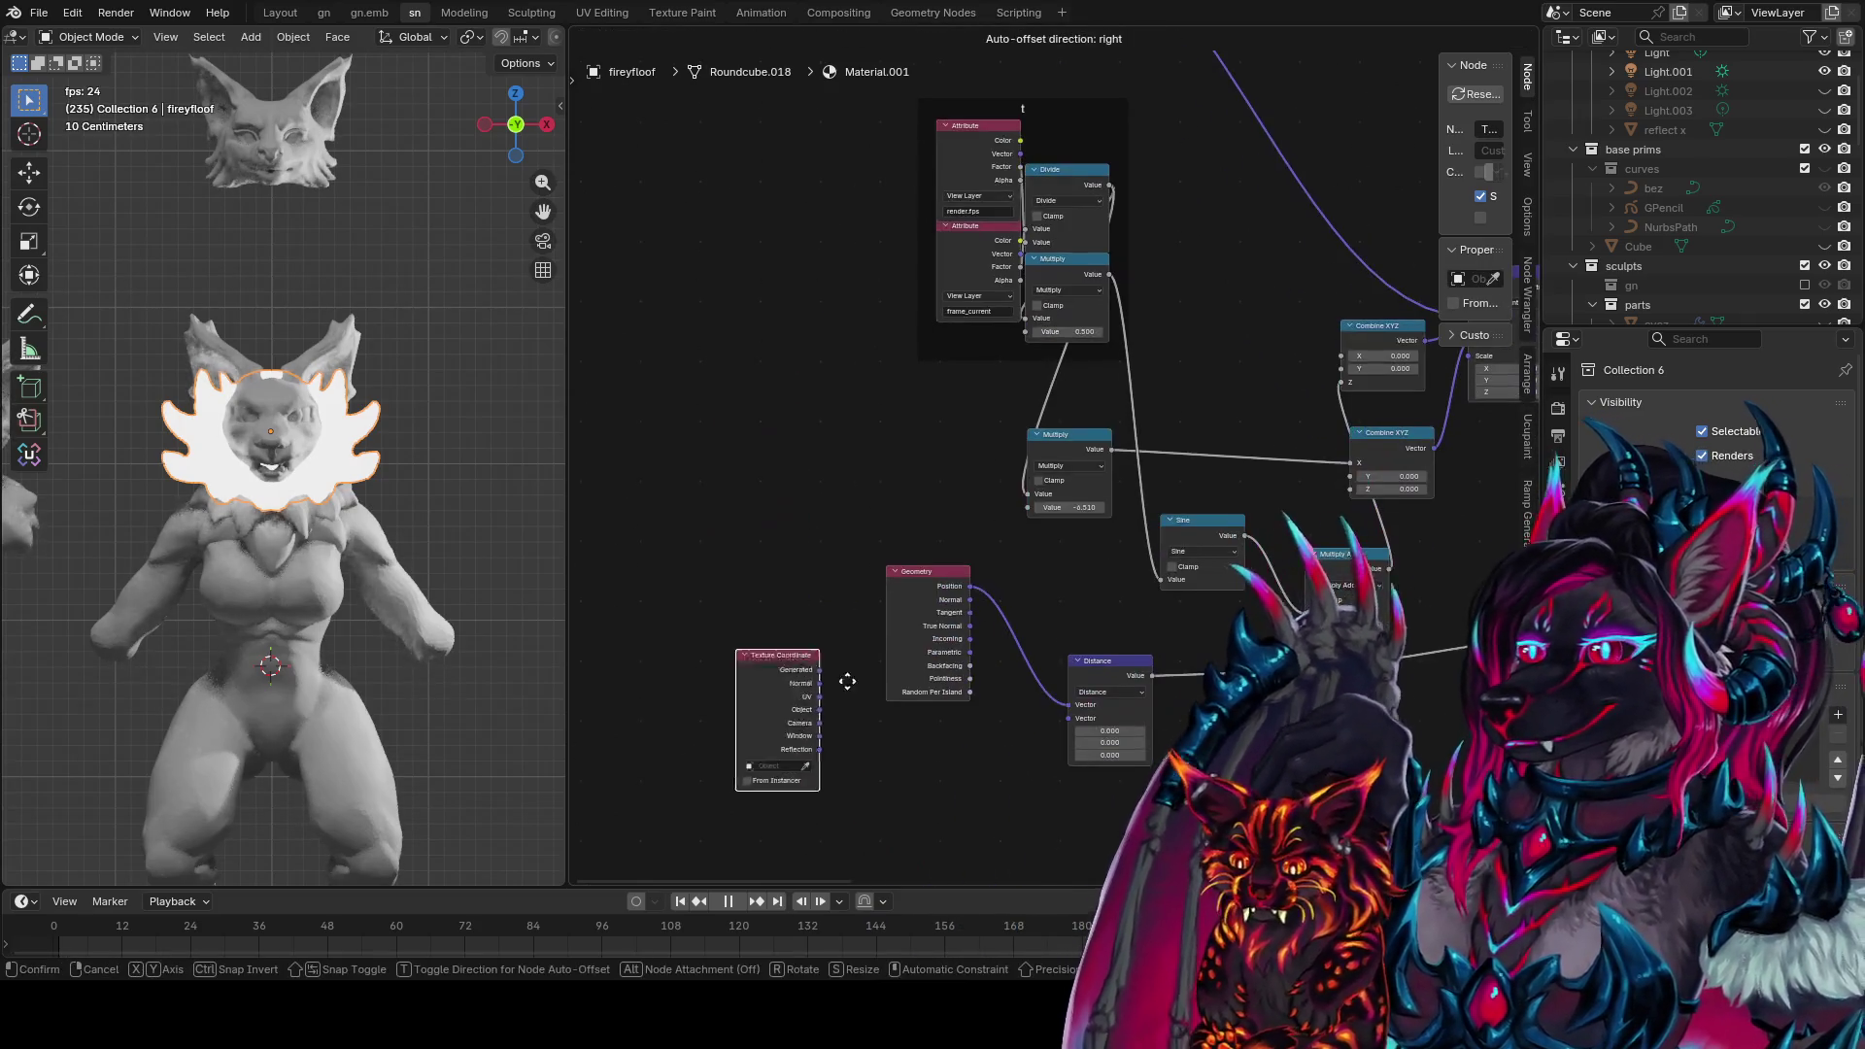
pyautogui.click(1034, 771)
pyautogui.scroll(1, 971, 655)
pyautogui.moveTo(1034, 770); pyautogui.dragTo(972, 656, button='middle')
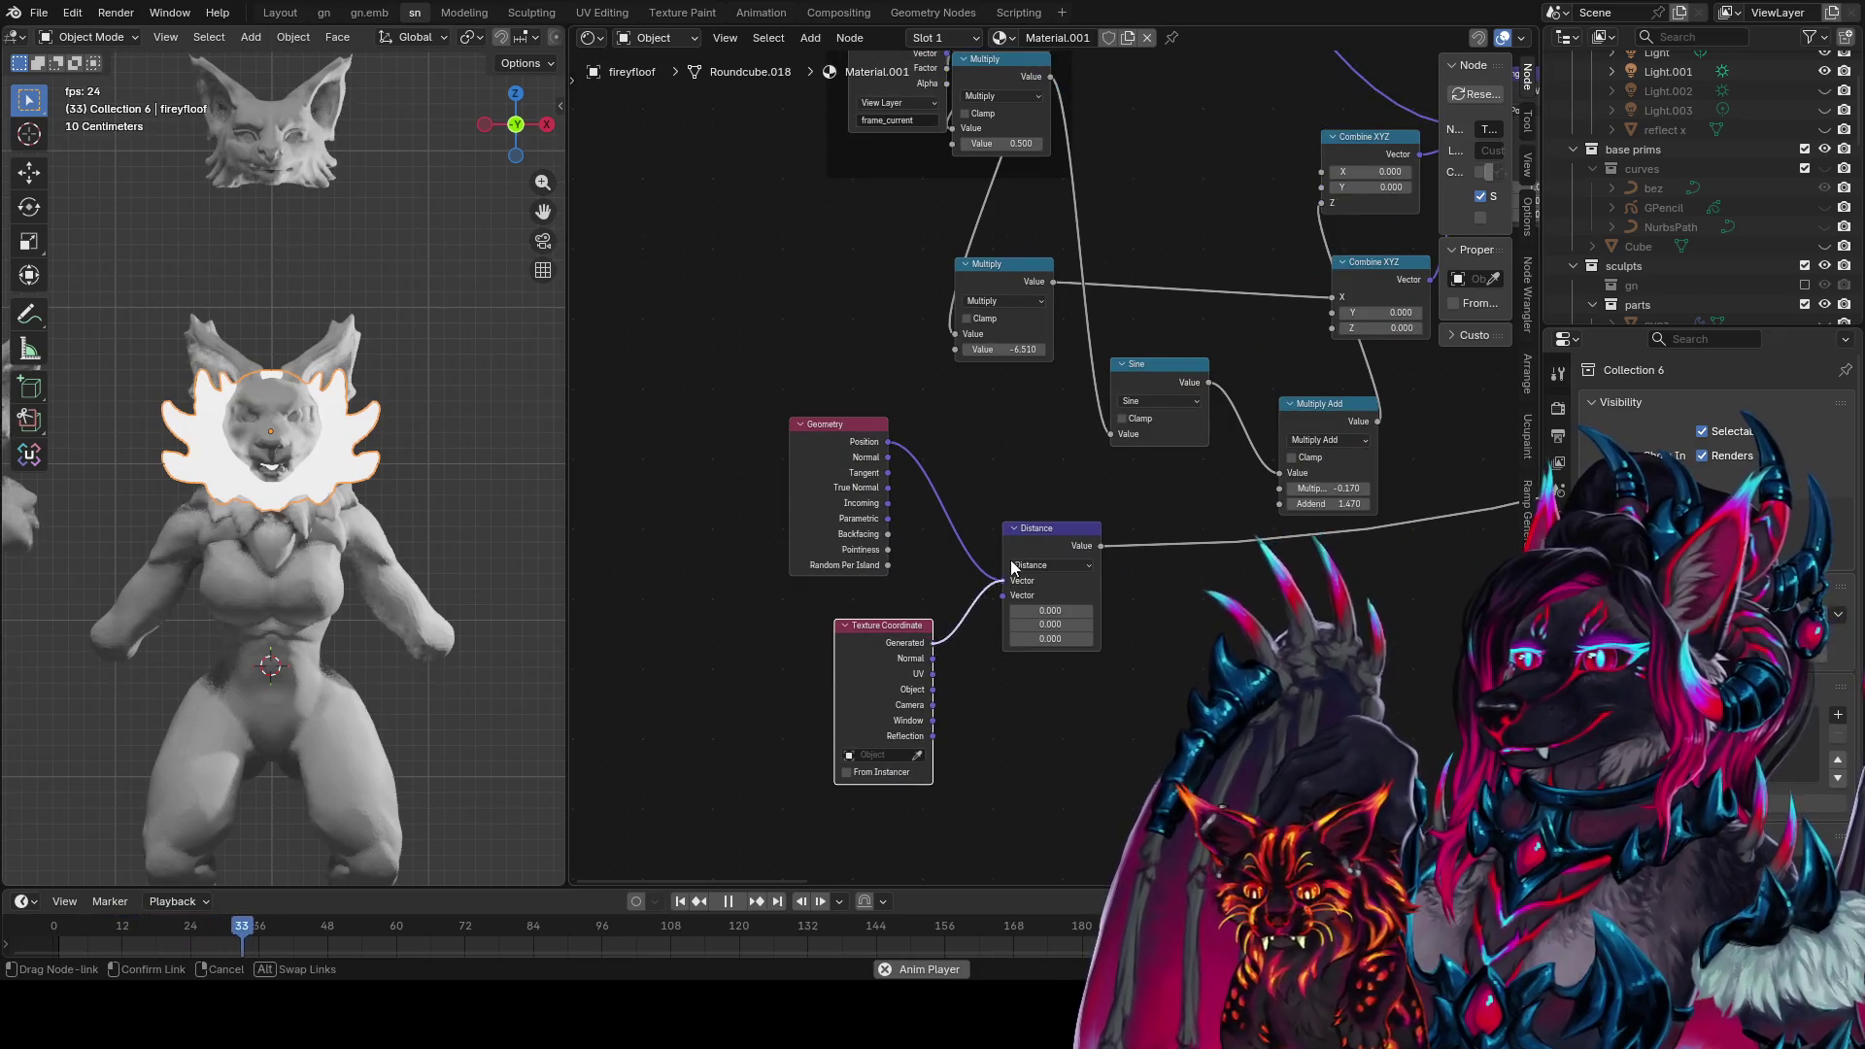
pyautogui.moveTo(1015, 579); pyautogui.dragTo(1005, 581)
pyautogui.scroll(2, 447, 568)
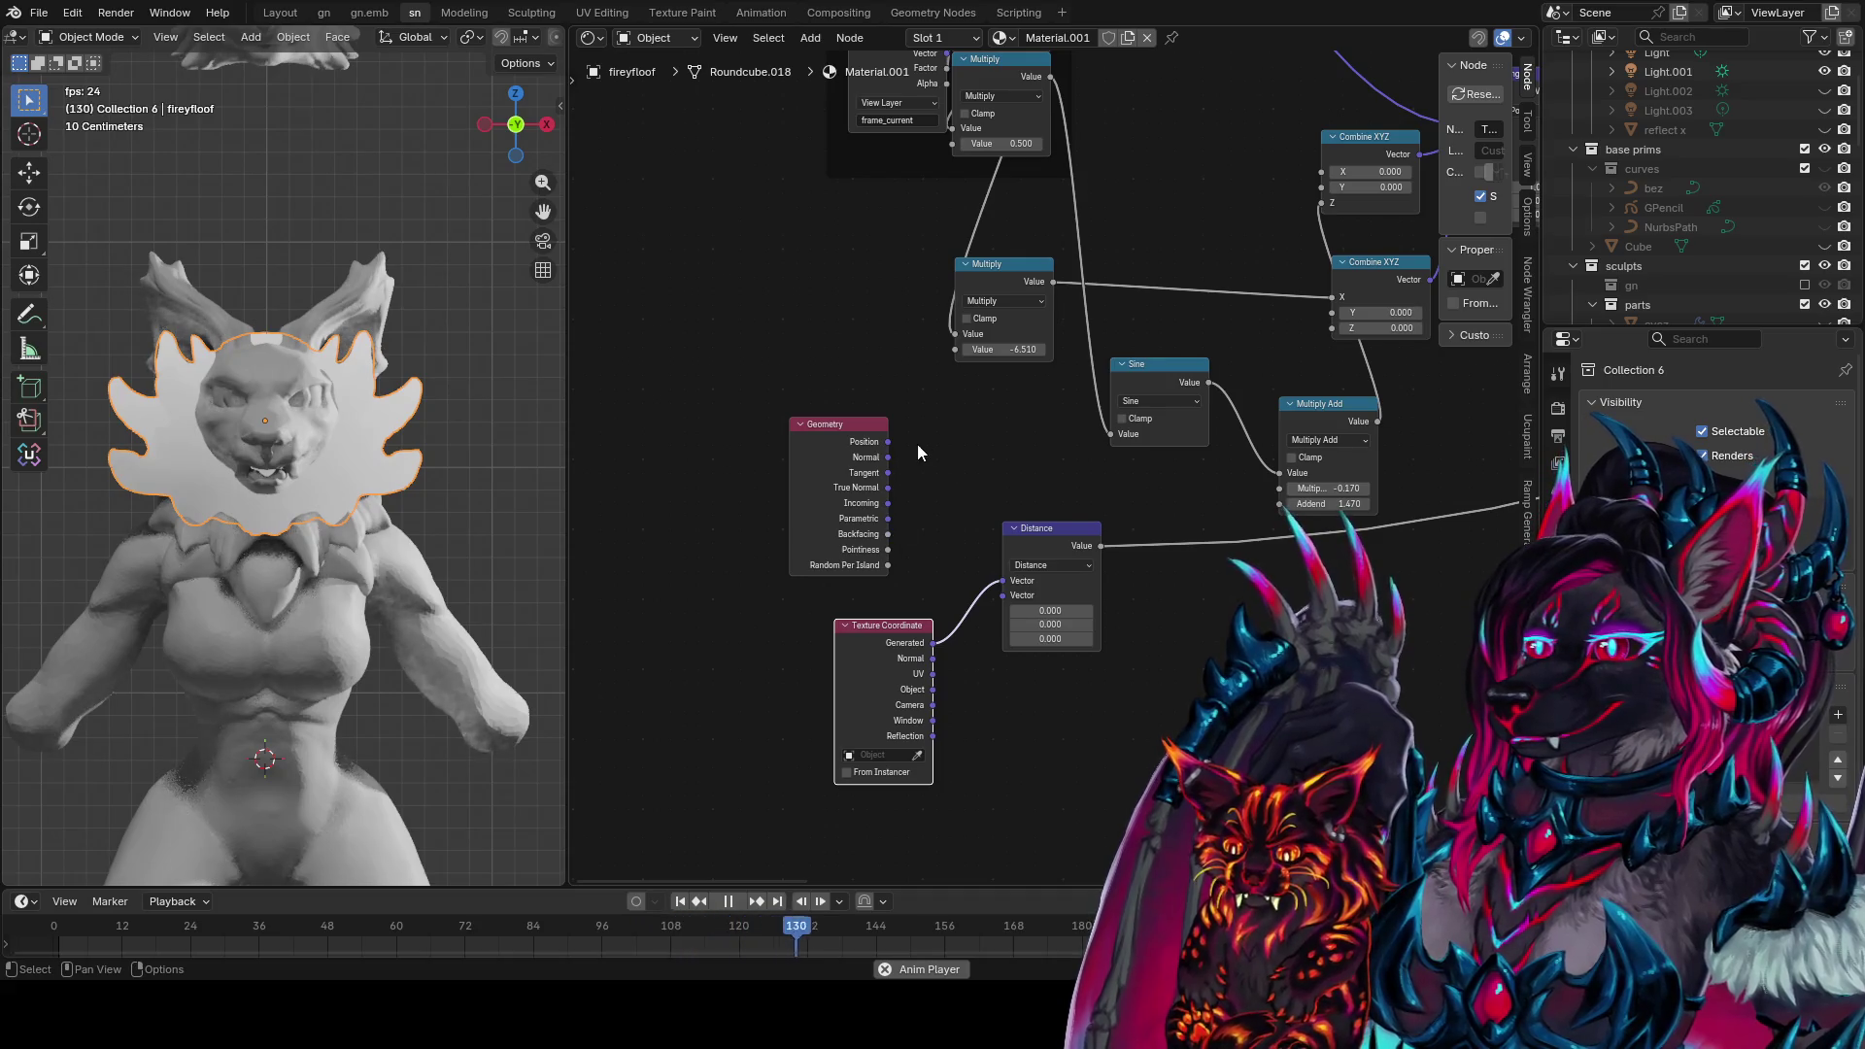
pyautogui.moveTo(892, 443)
pyautogui.mouseDown()
pyautogui.moveTo(1002, 595)
pyautogui.moveTo(948, 517)
pyautogui.moveTo(1022, 562)
pyautogui.moveTo(1008, 589)
pyautogui.mouseUp()
# Set the Distance point to 0.500, 0.000, 0.030 and splice a Multiply copy after it
pyautogui.moveTo(1108, 671)
pyautogui.mouseDown(button='middle')
pyautogui.moveTo(1018, 676)
pyautogui.moveTo(991, 649)
pyautogui.mouseUp(button='middle')
pyautogui.moveTo(904, 661); pyautogui.dragTo(933, 660)
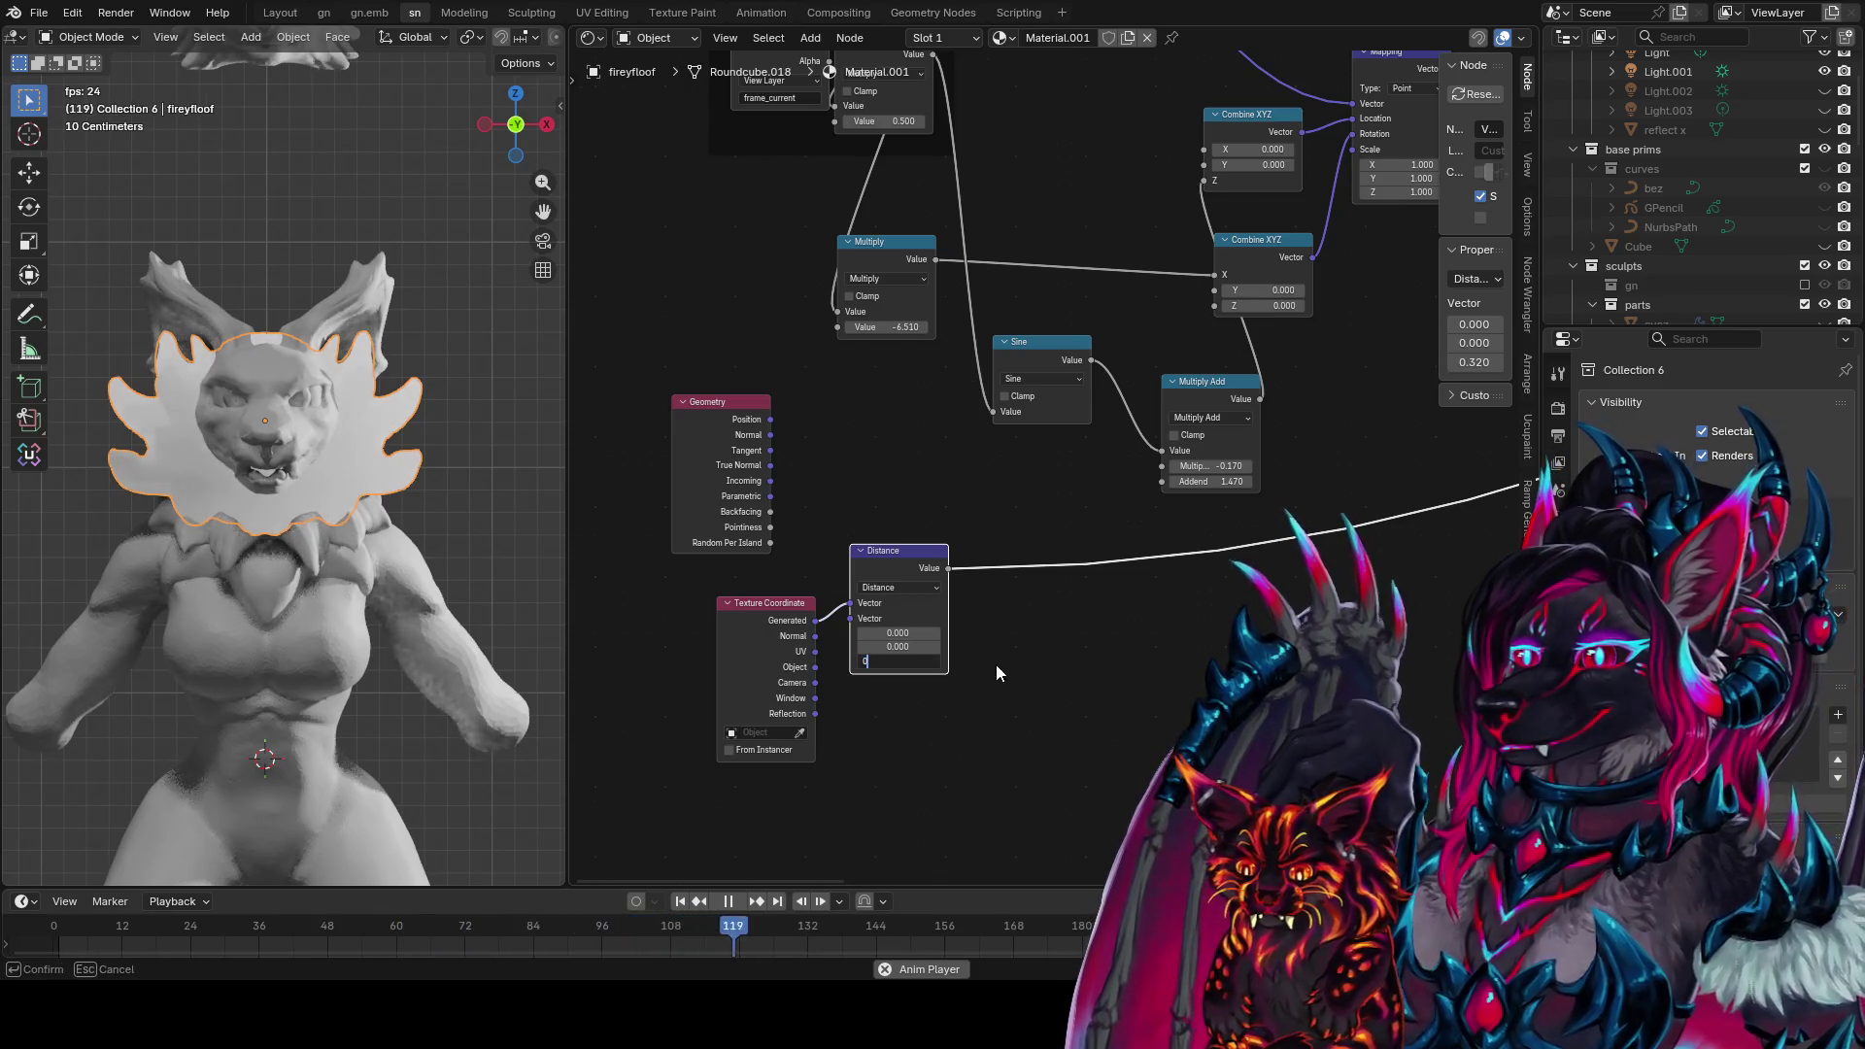
pyautogui.press('Return')
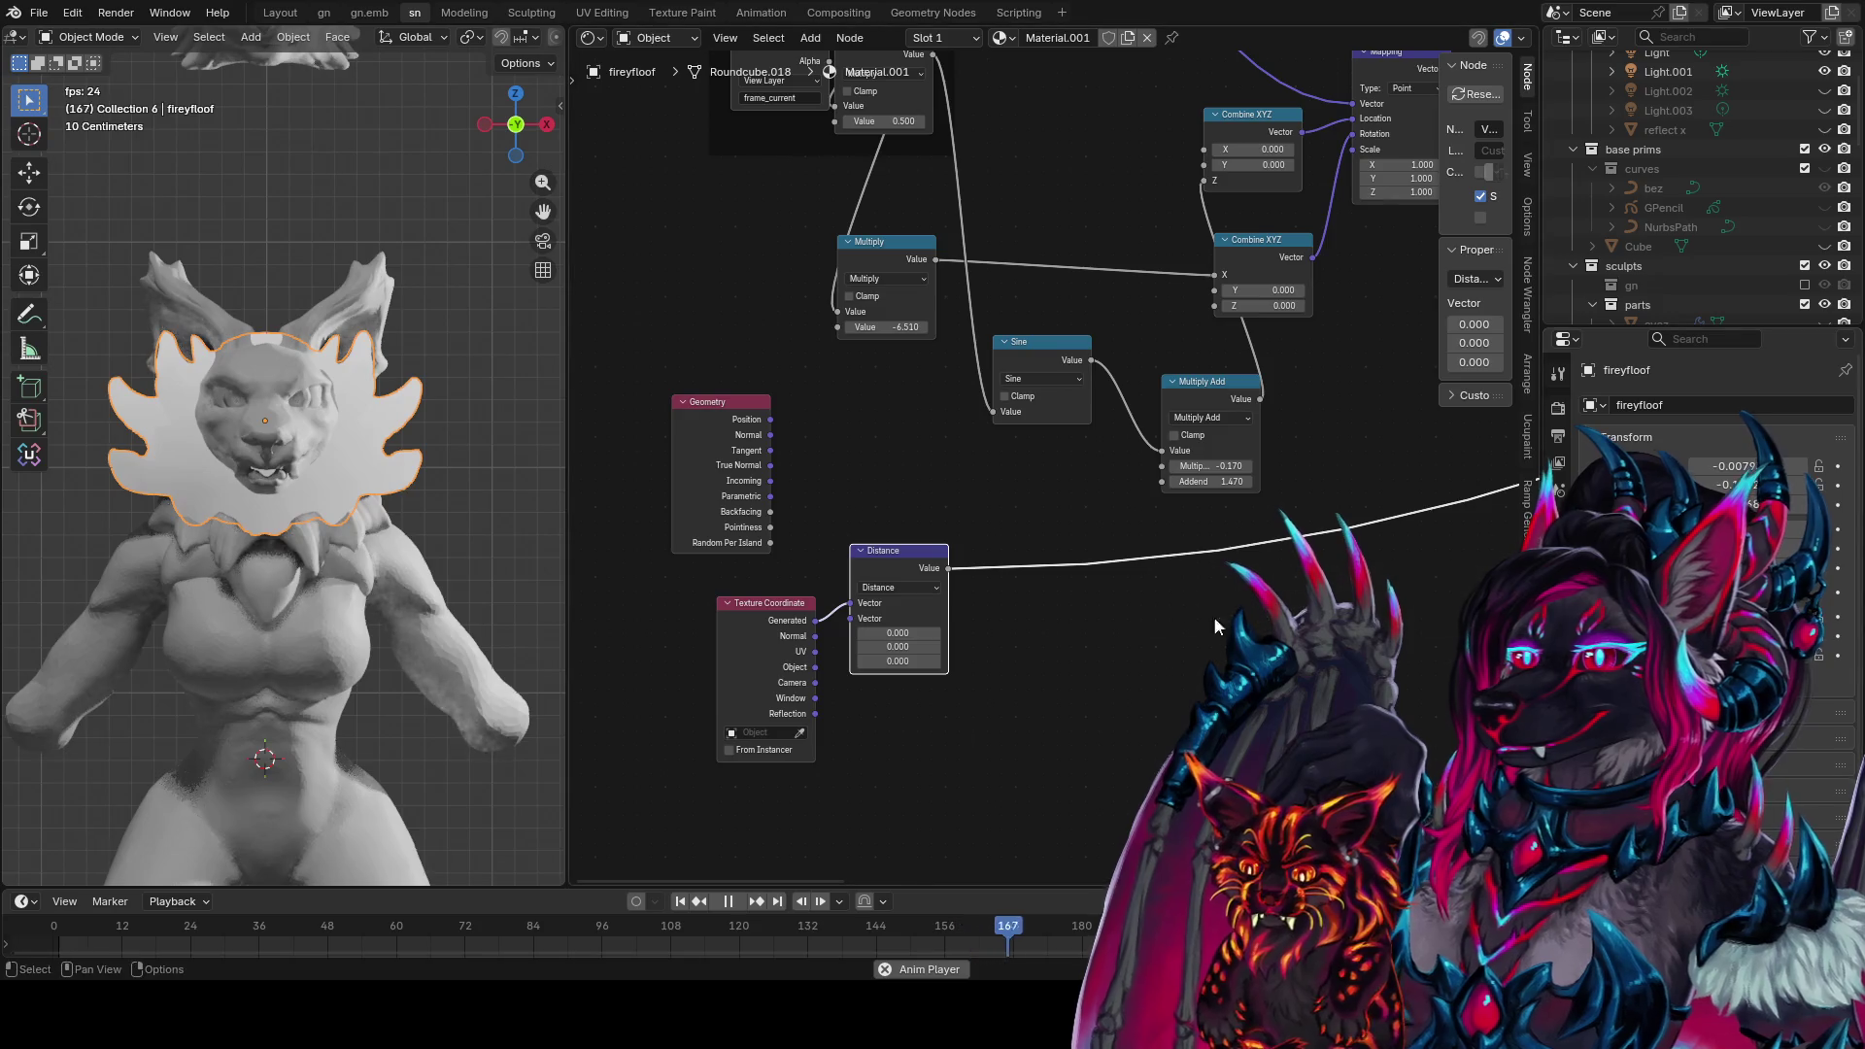
pyautogui.moveTo(898, 632); pyautogui.dragTo(913, 633)
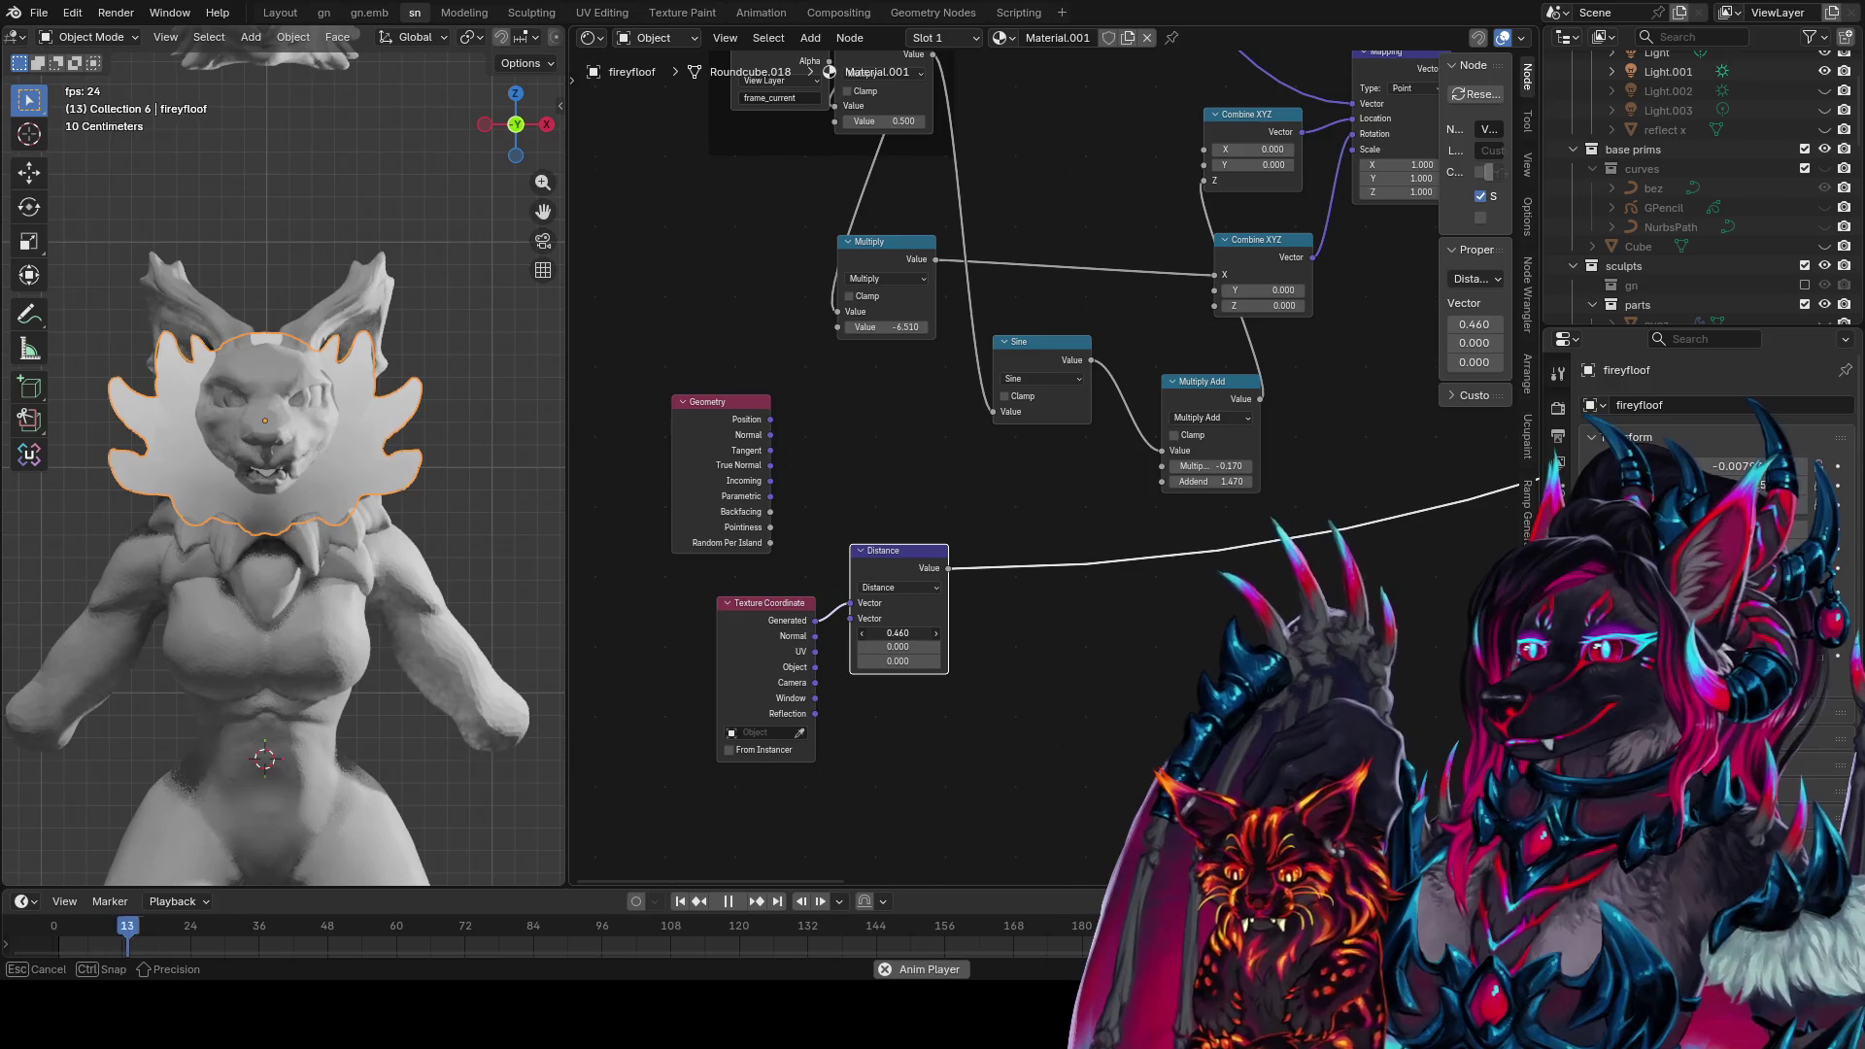
pyautogui.moveTo(898, 632); pyautogui.dragTo(923, 632)
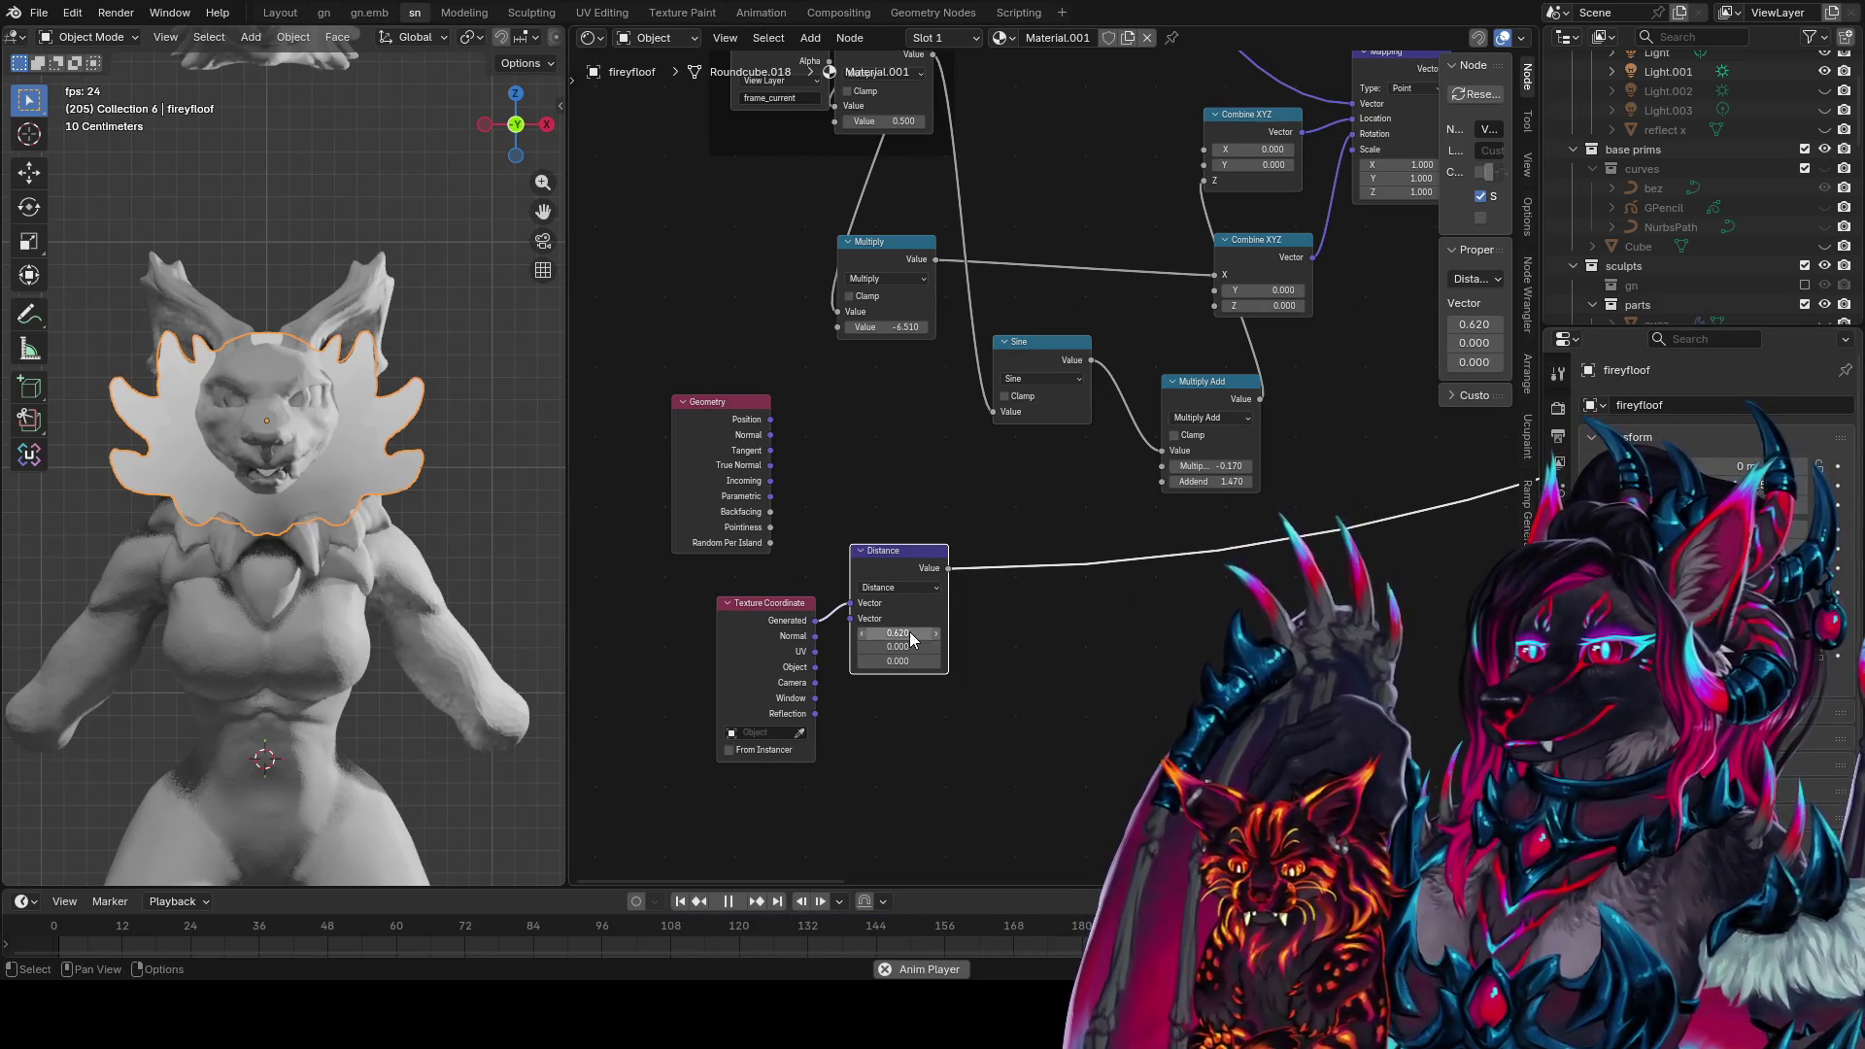
pyautogui.press('Return')
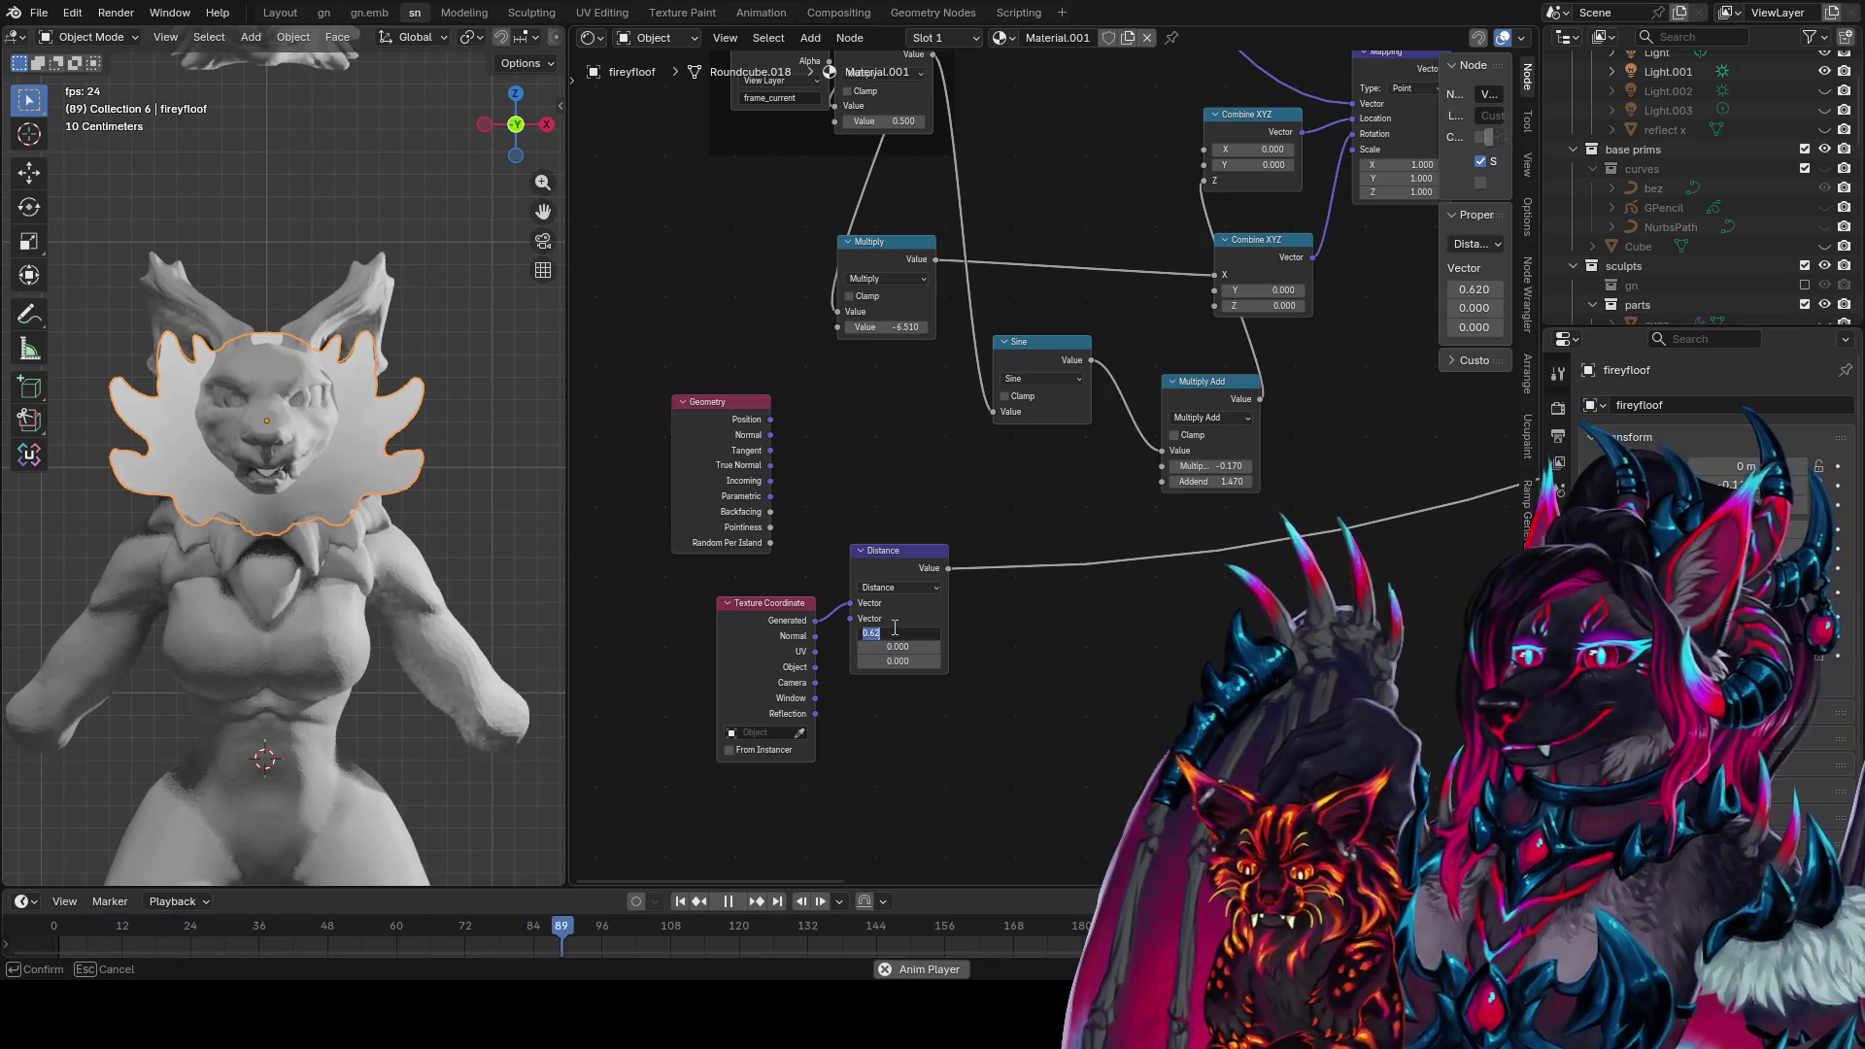
pyautogui.write('0.500')
pyautogui.moveTo(901, 661); pyautogui.dragTo(930, 662)
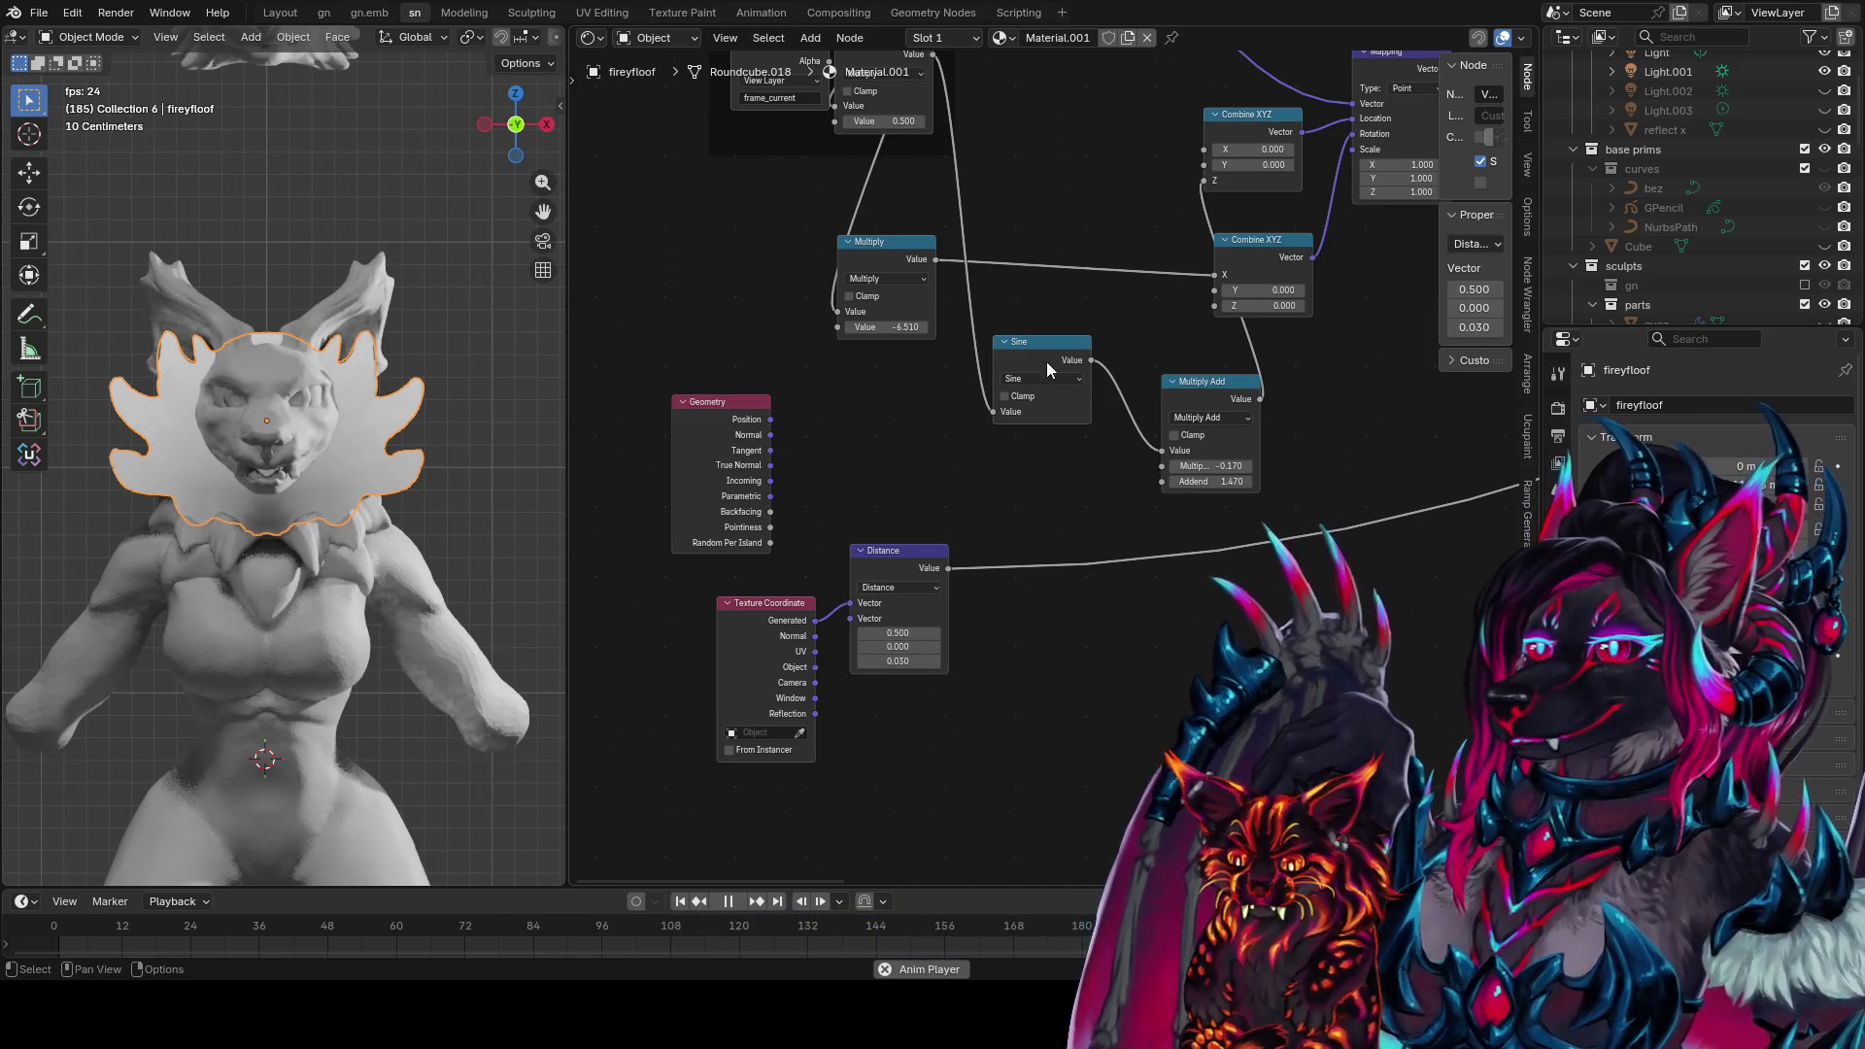
pyautogui.hotkey('shift', 'd')
pyautogui.click(1057, 639)
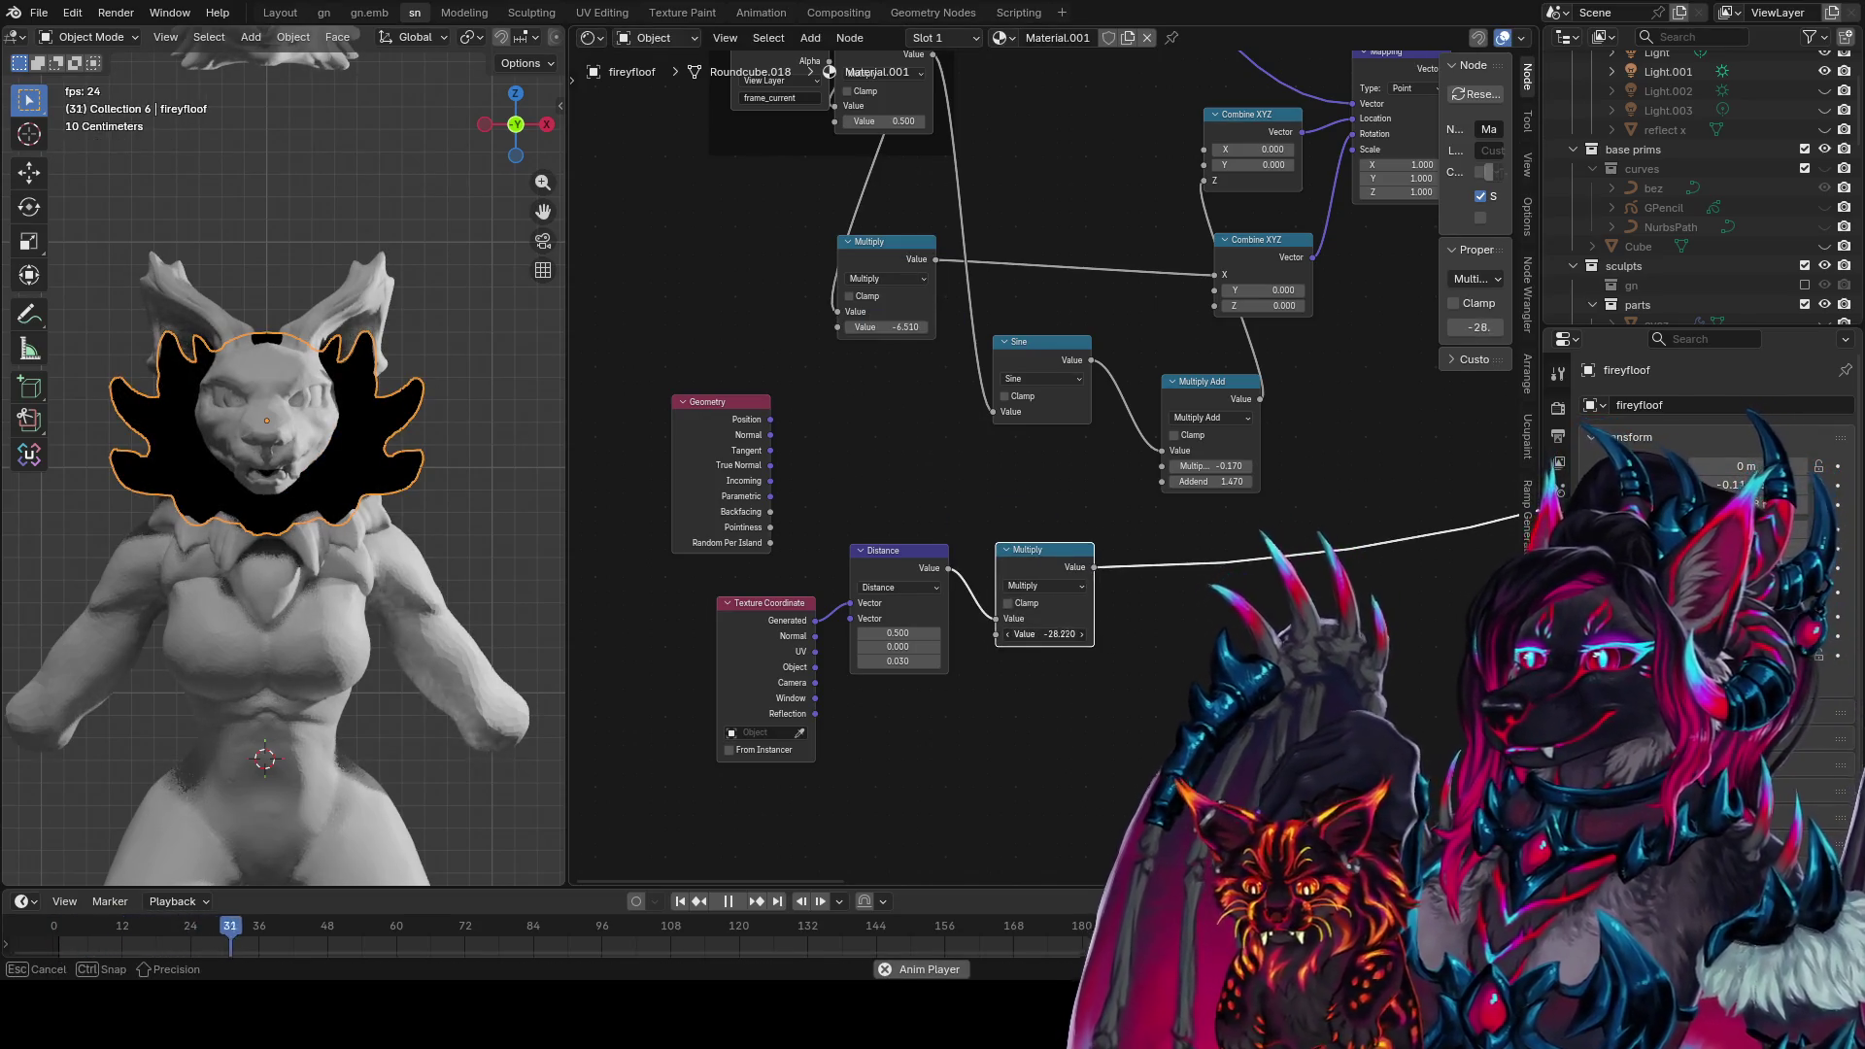
# Drag the post-Distance Multiply value to 0.160 and orbit to view the soft falloff
pyautogui.moveTo(1044, 634)
pyautogui.mouseDown()
pyautogui.moveTo(1073, 634)
pyautogui.moveTo(1017, 634)
pyautogui.mouseUp()
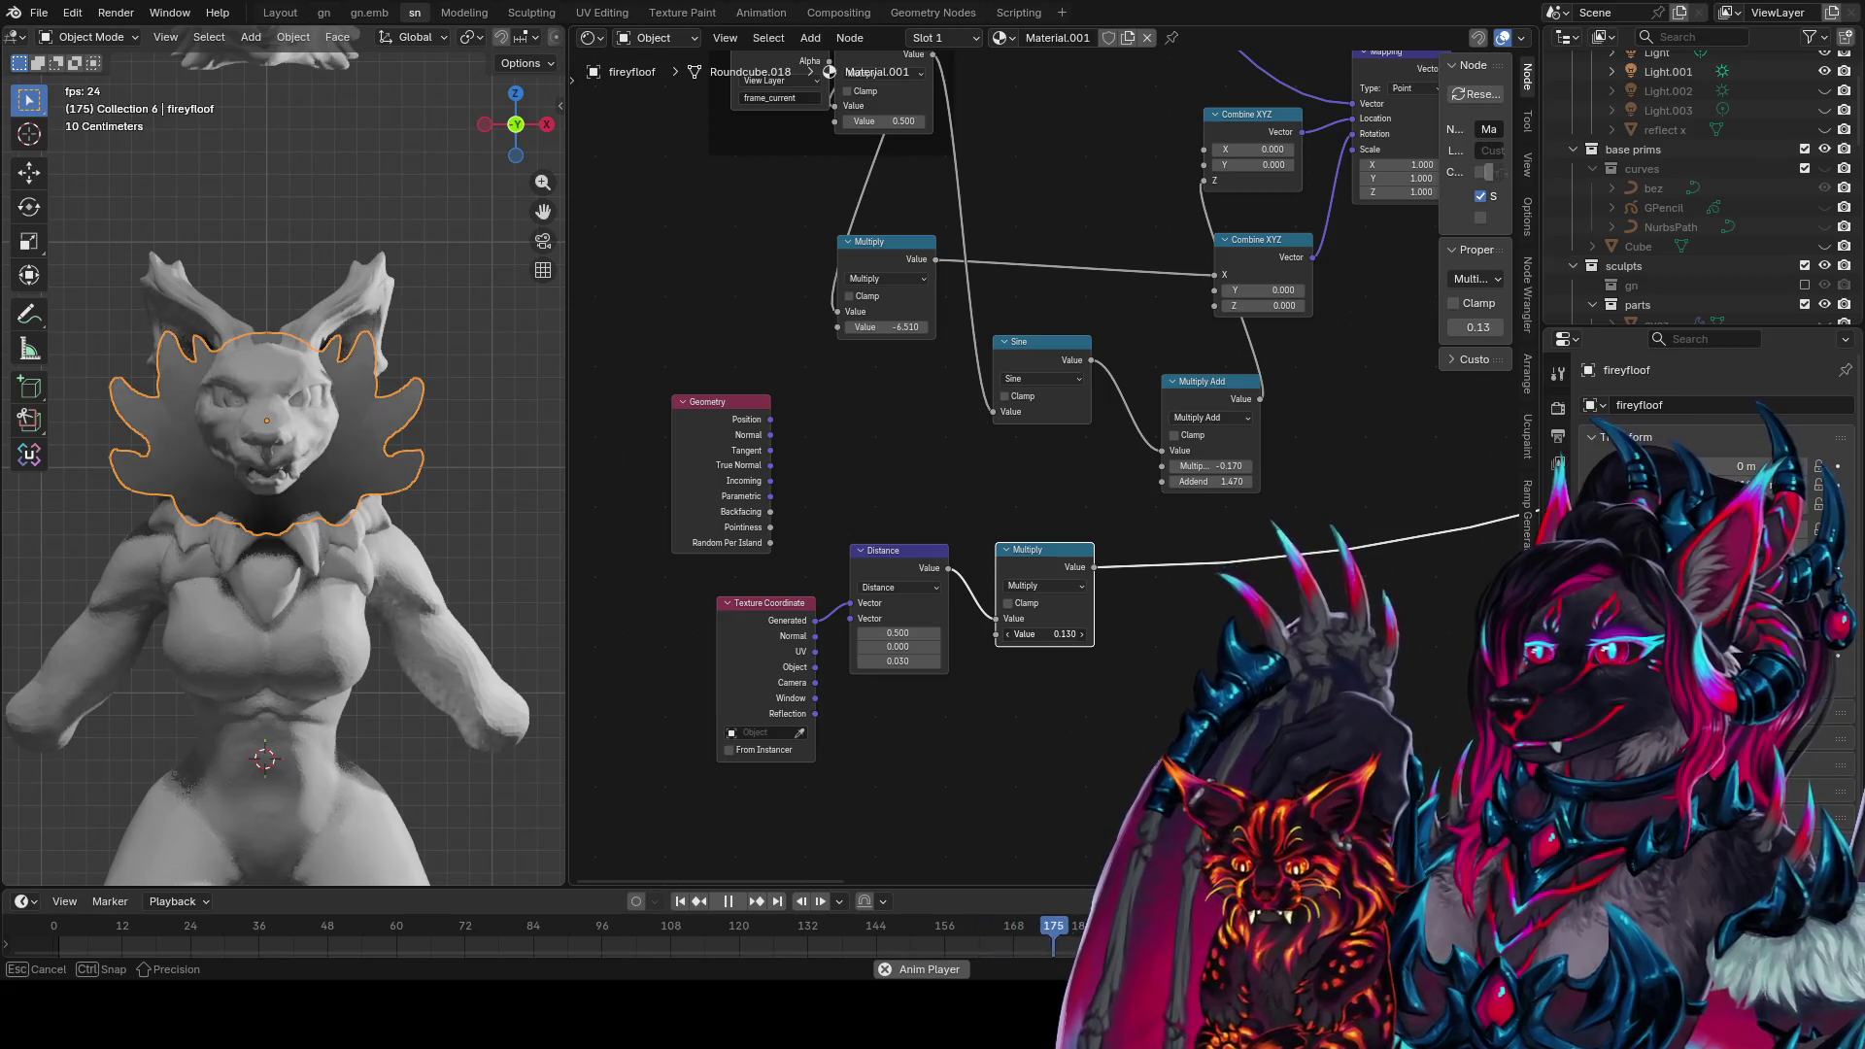
pyautogui.moveTo(340, 489); pyautogui.dragTo(229, 481, button='middle')
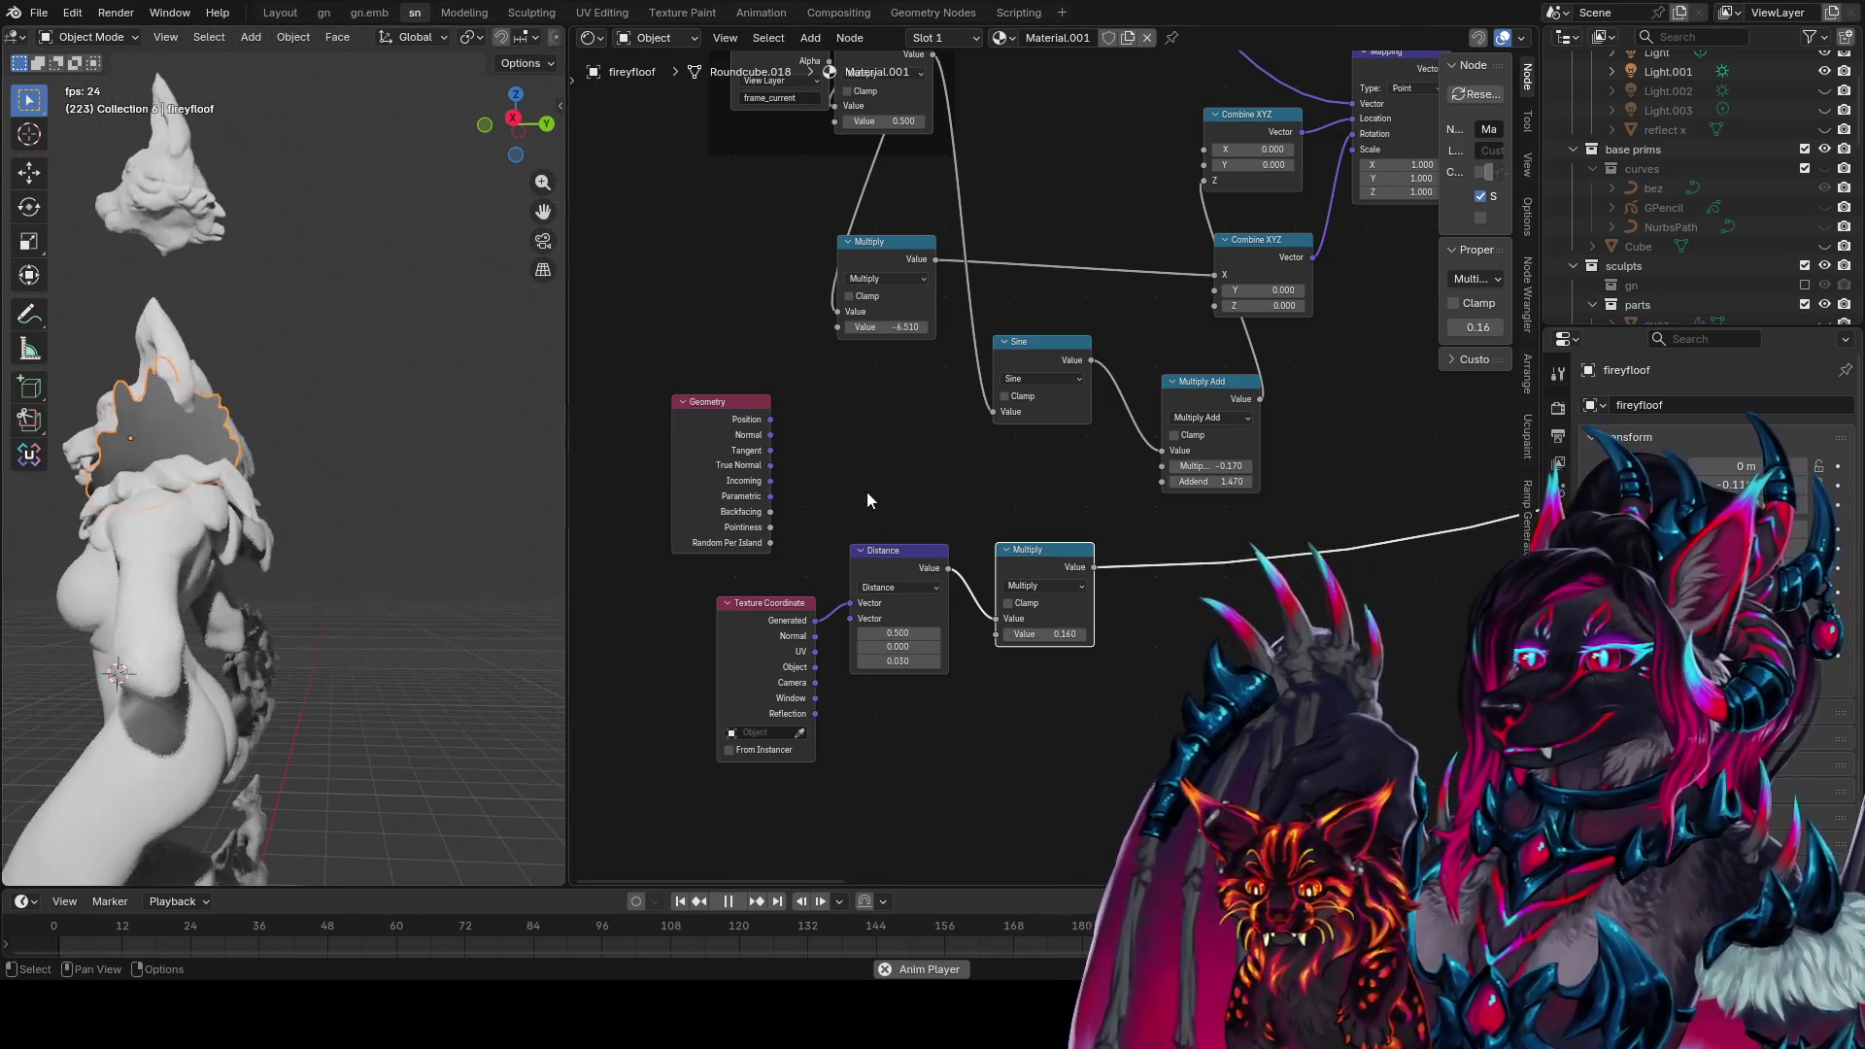
pyautogui.scroll(-2, 988, 562)
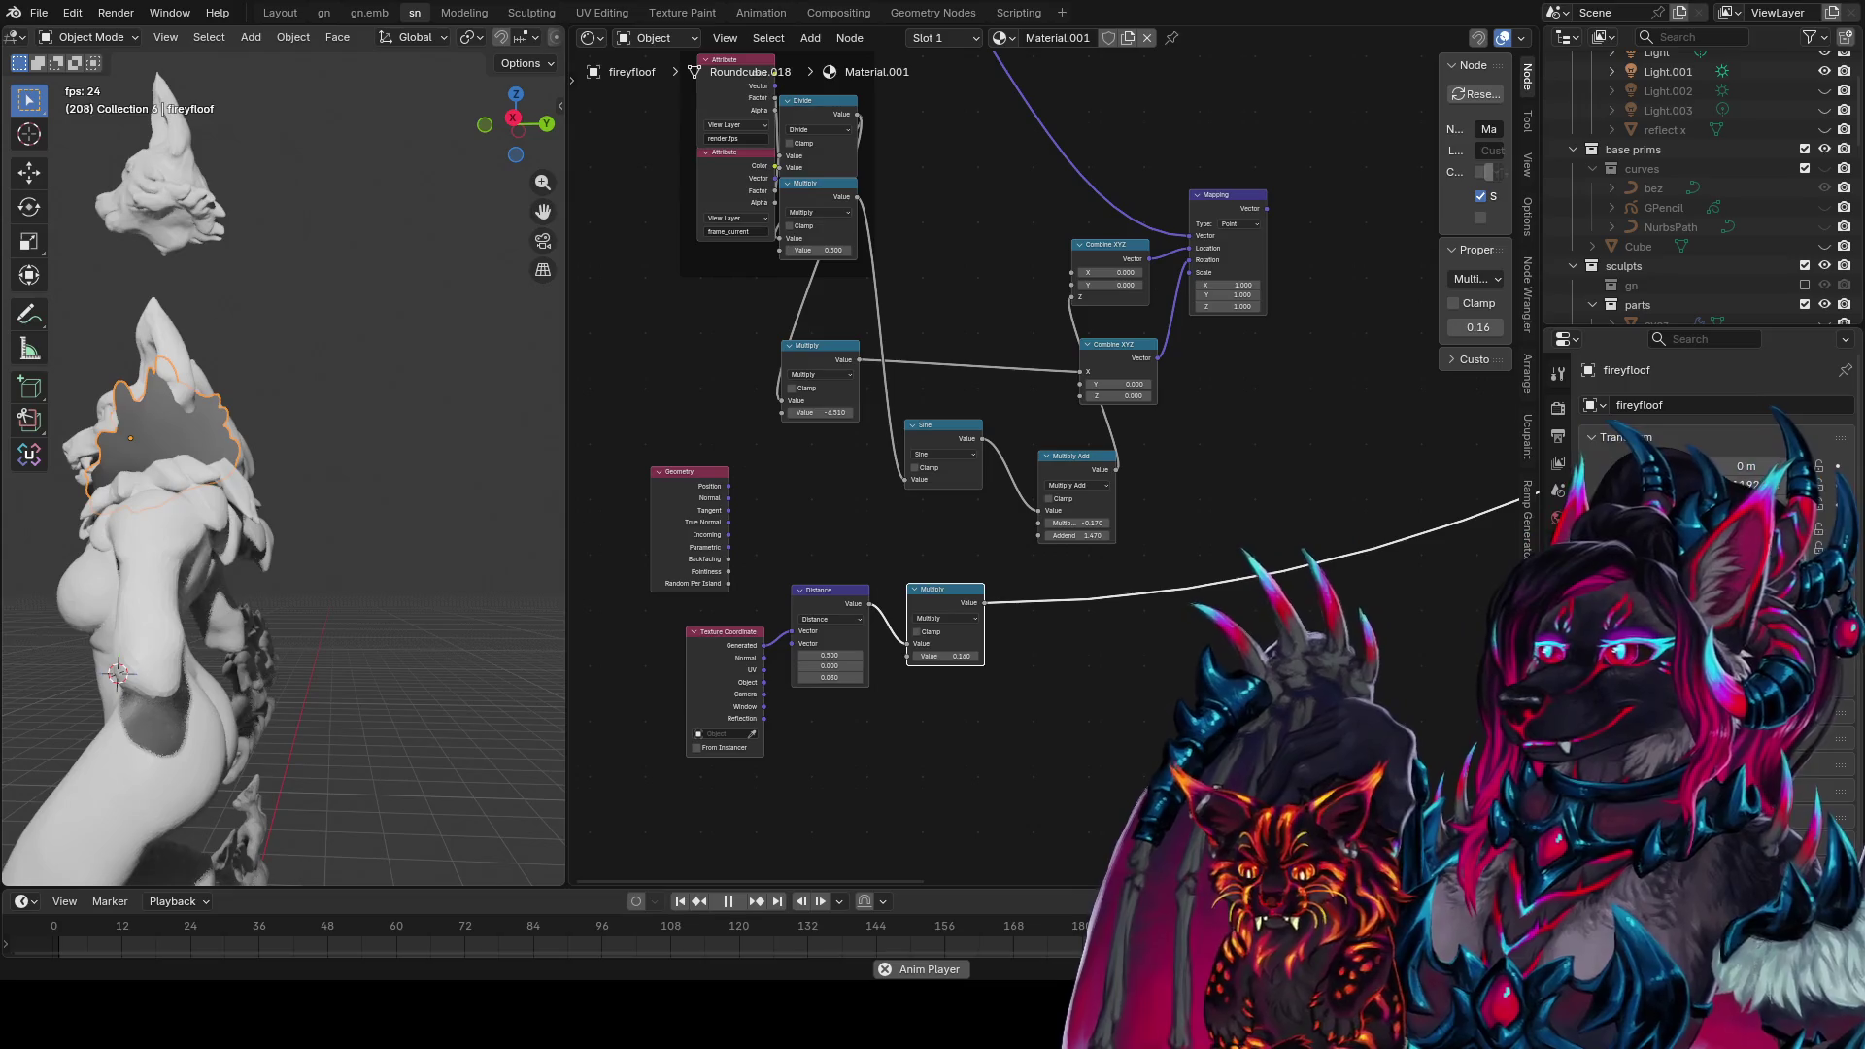
# Save the file and preview the Mapping node's output on the collar again
pyautogui.scroll(5, 666, 590)
pyautogui.scroll(-6, 793, 545)
pyautogui.moveTo(369, 548); pyautogui.dragTo(520, 553, button='middle')
pyautogui.moveTo(1003, 629); pyautogui.dragTo(1066, 663, button='middle')
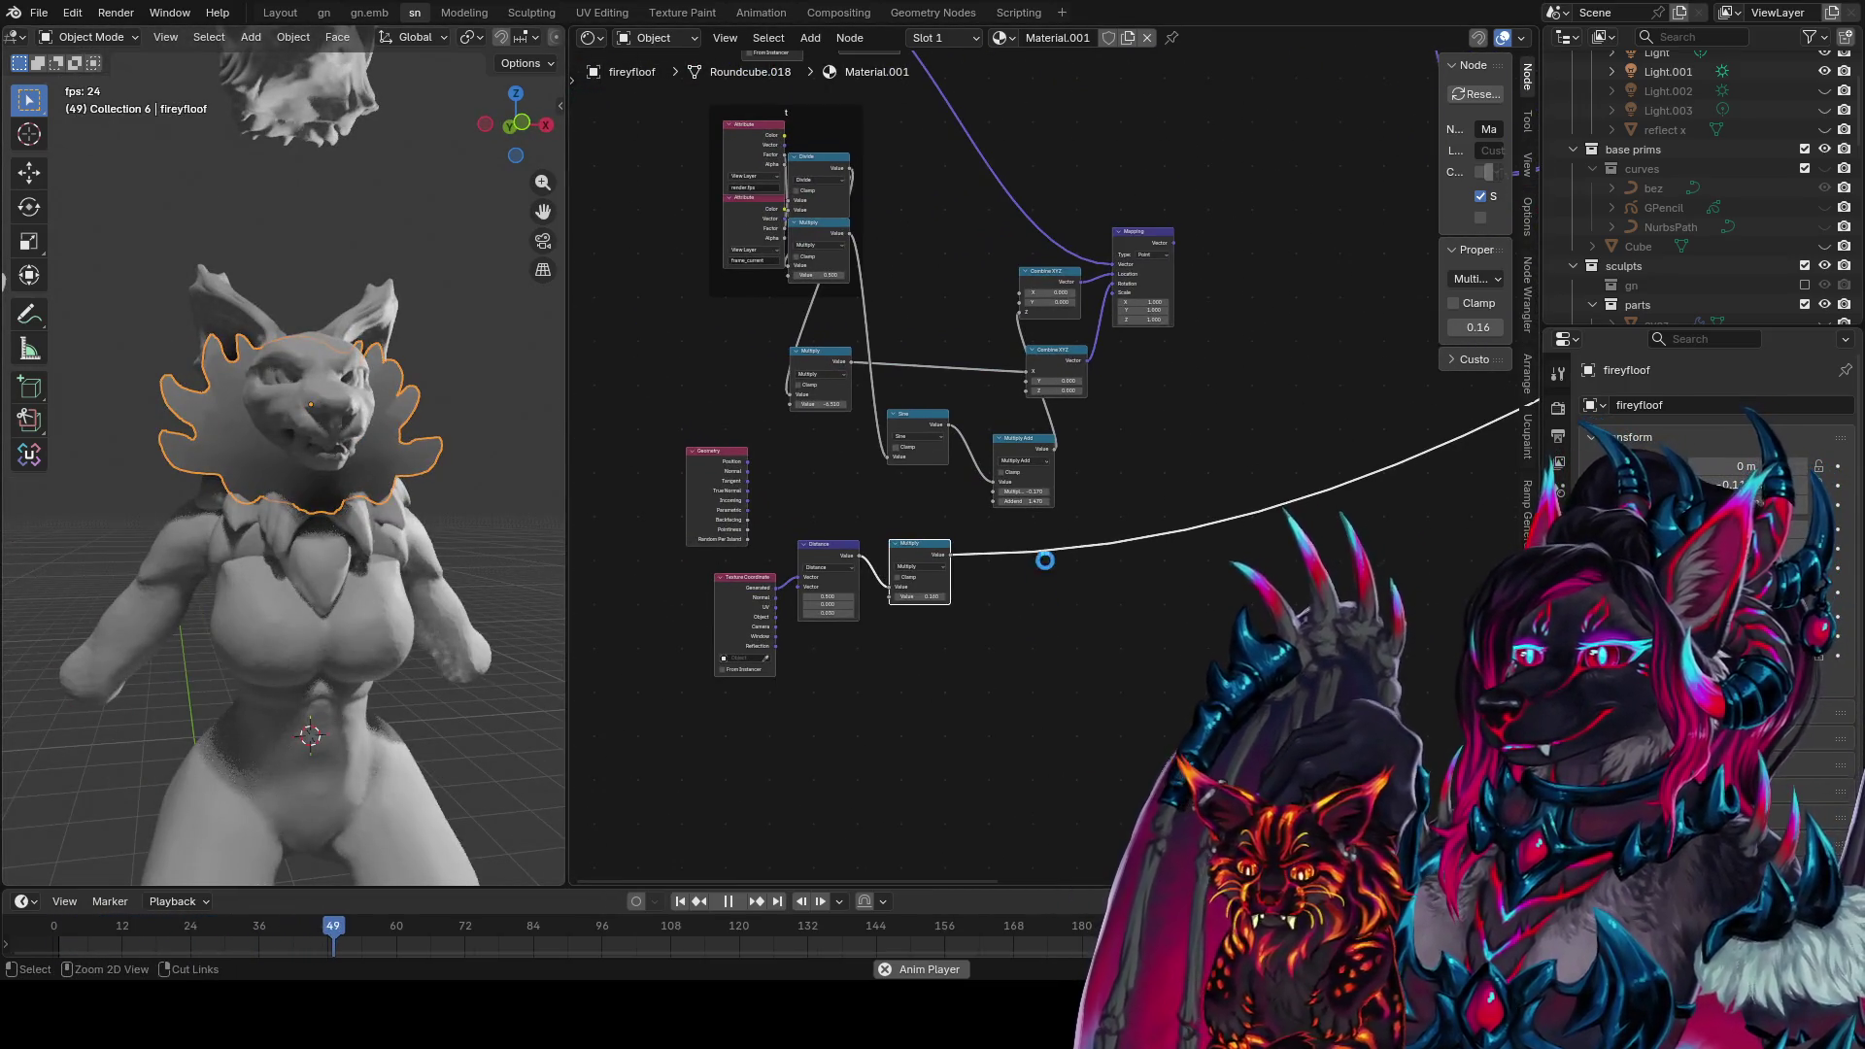
pyautogui.hotkey('ctrl', 's')
pyautogui.keyDown('ctrl'); pyautogui.scroll(-2, 1041, 503); pyautogui.keyUp('ctrl')
pyautogui.scroll(2, 1096, 359)
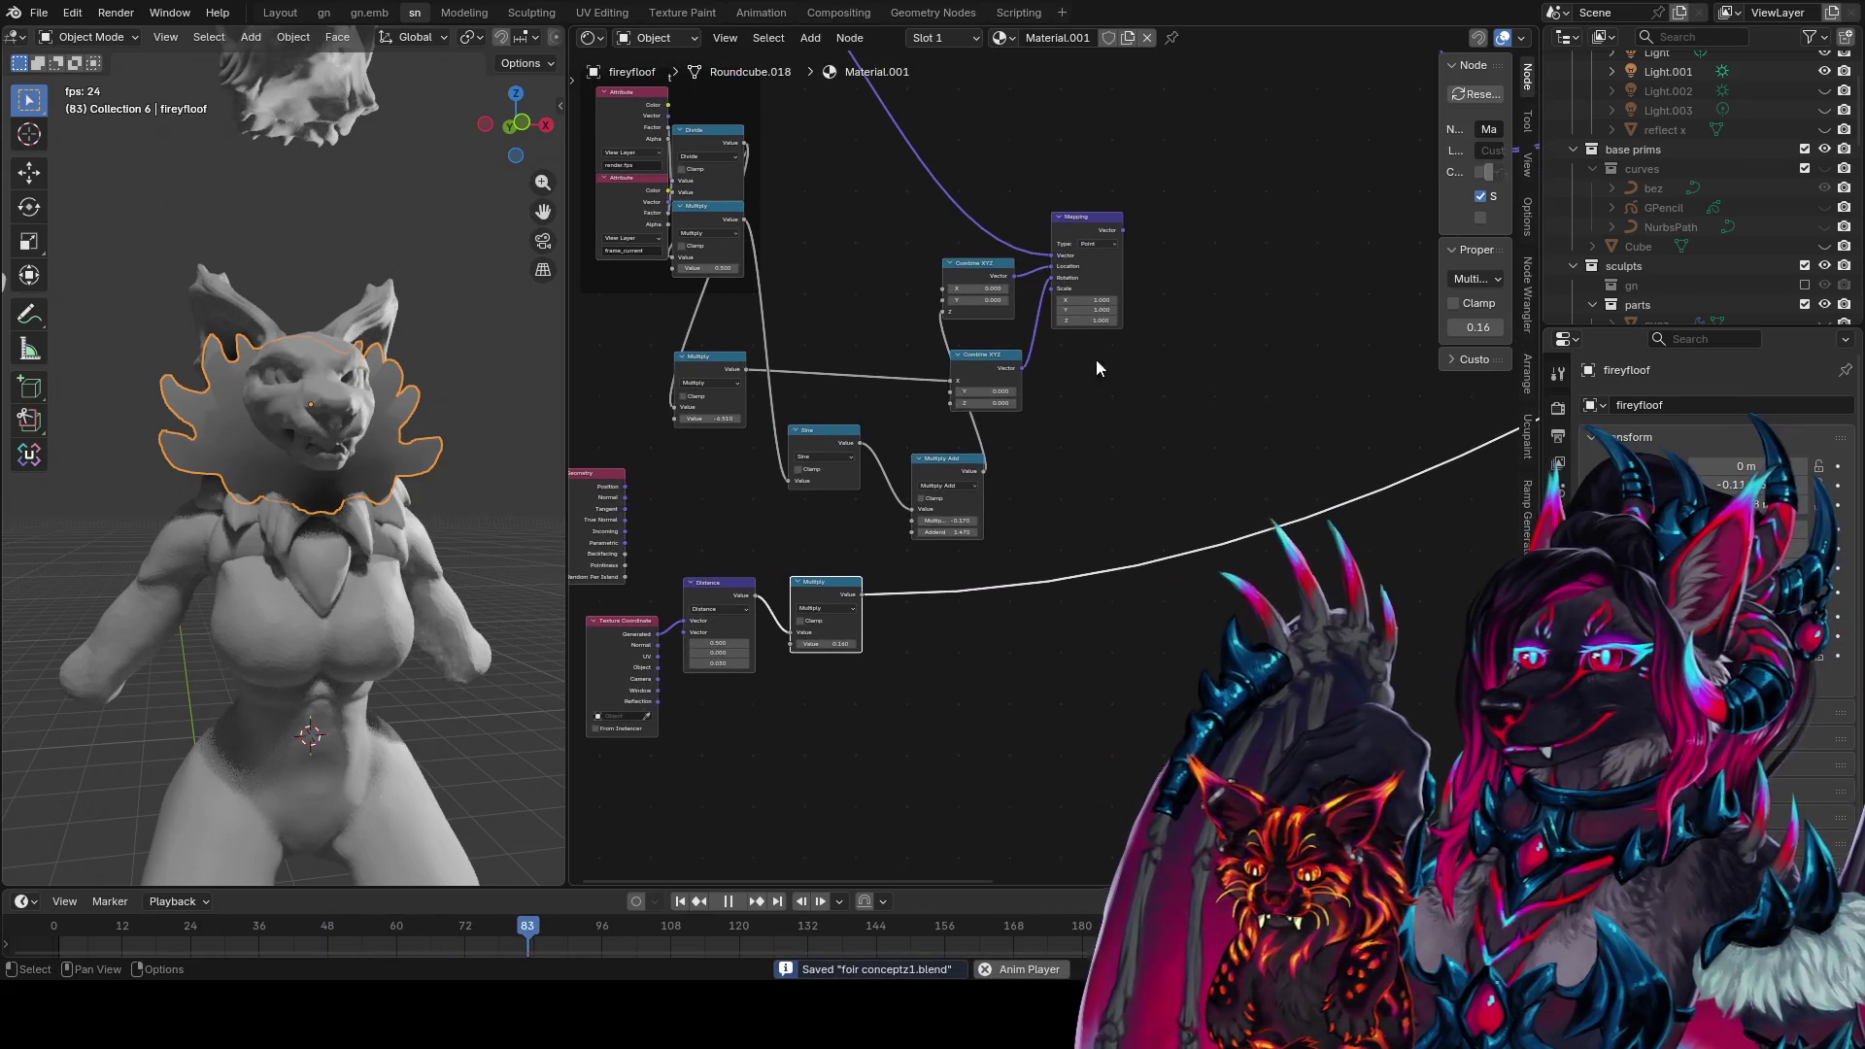
pyautogui.keyDown('ctrl'); pyautogui.keyDown('shift'); pyautogui.click(1116, 224); pyautogui.keyUp('shift'); pyautogui.keyUp('ctrl')
# Place Multiply Add beneath Sine, then move Mapping and both Combine XYZ nodes down-left
pyautogui.scroll(1, 967, 399)
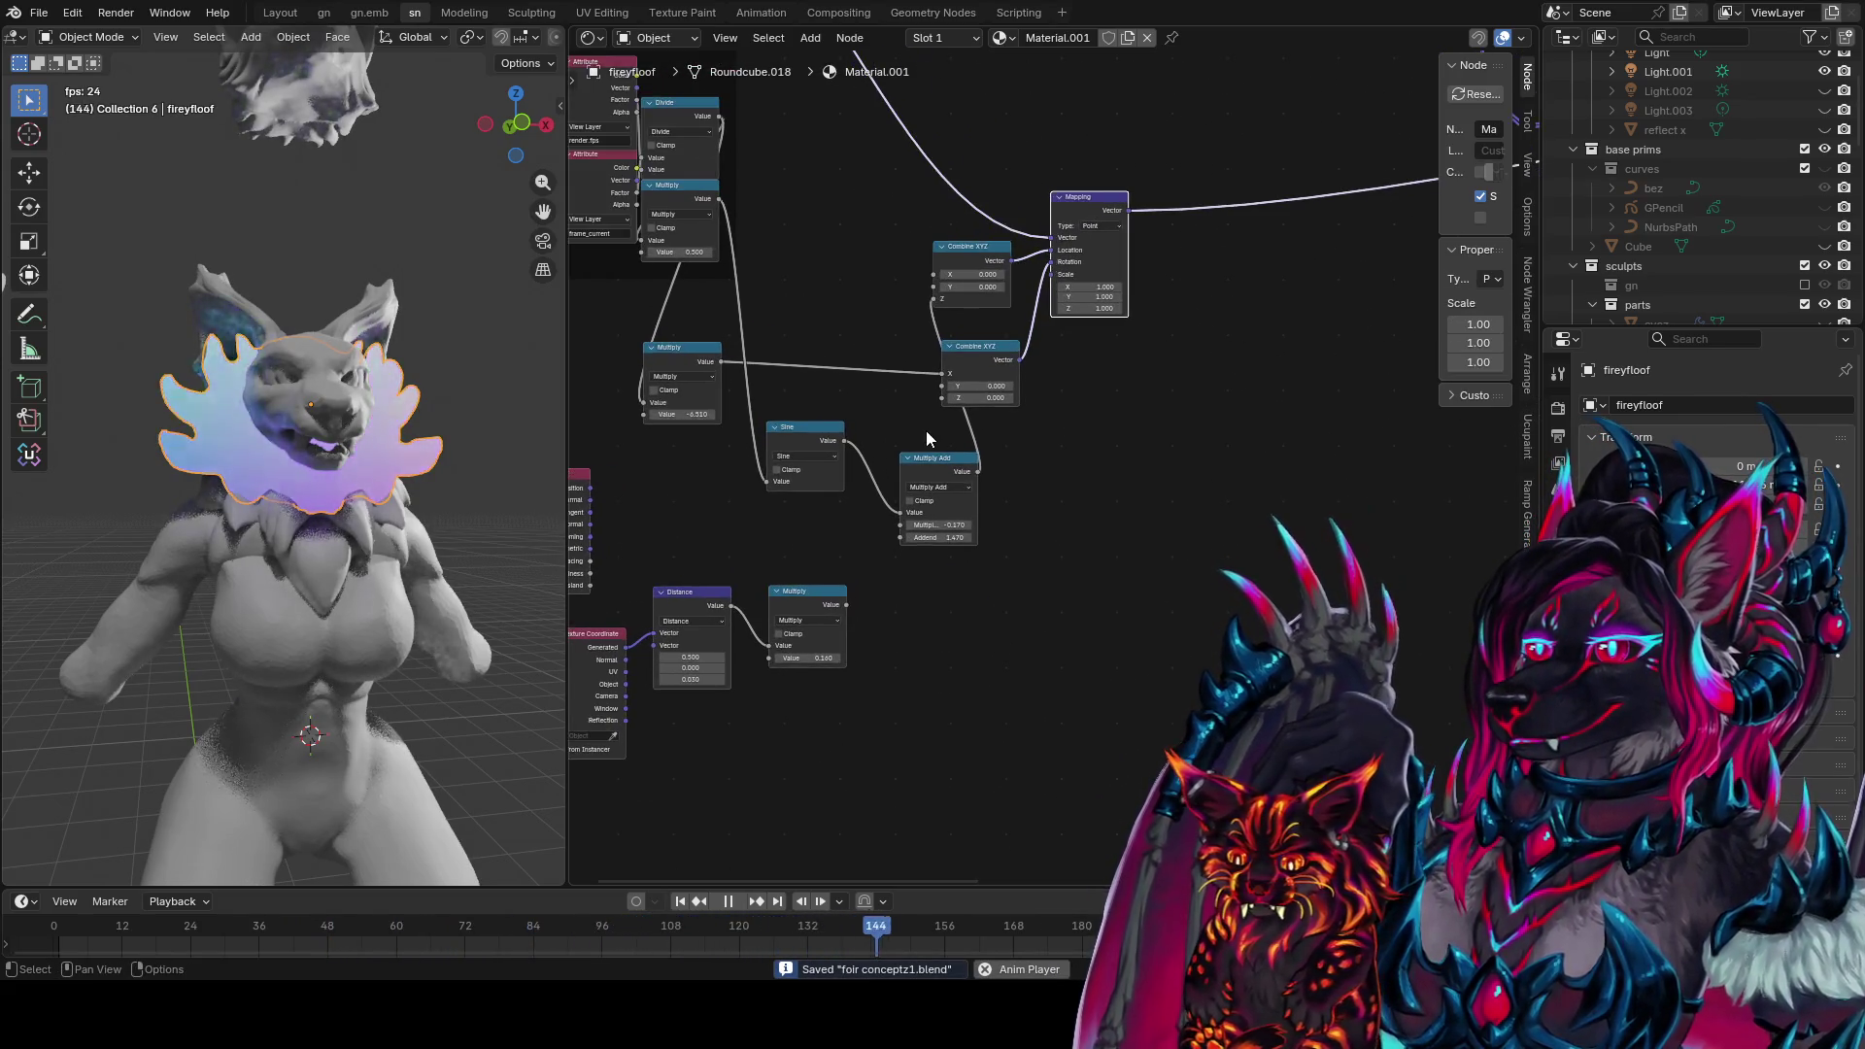
pyautogui.moveTo(814, 424); pyautogui.dragTo(848, 398)
pyautogui.moveTo(946, 474)
pyautogui.mouseDown()
pyautogui.moveTo(840, 490)
pyautogui.moveTo(814, 282)
pyautogui.mouseUp()
pyautogui.keyDown('shift'); pyautogui.click(831, 413); pyautogui.keyUp('shift')
pyautogui.moveTo(814, 282); pyautogui.dragTo(753, 385, button='middle')
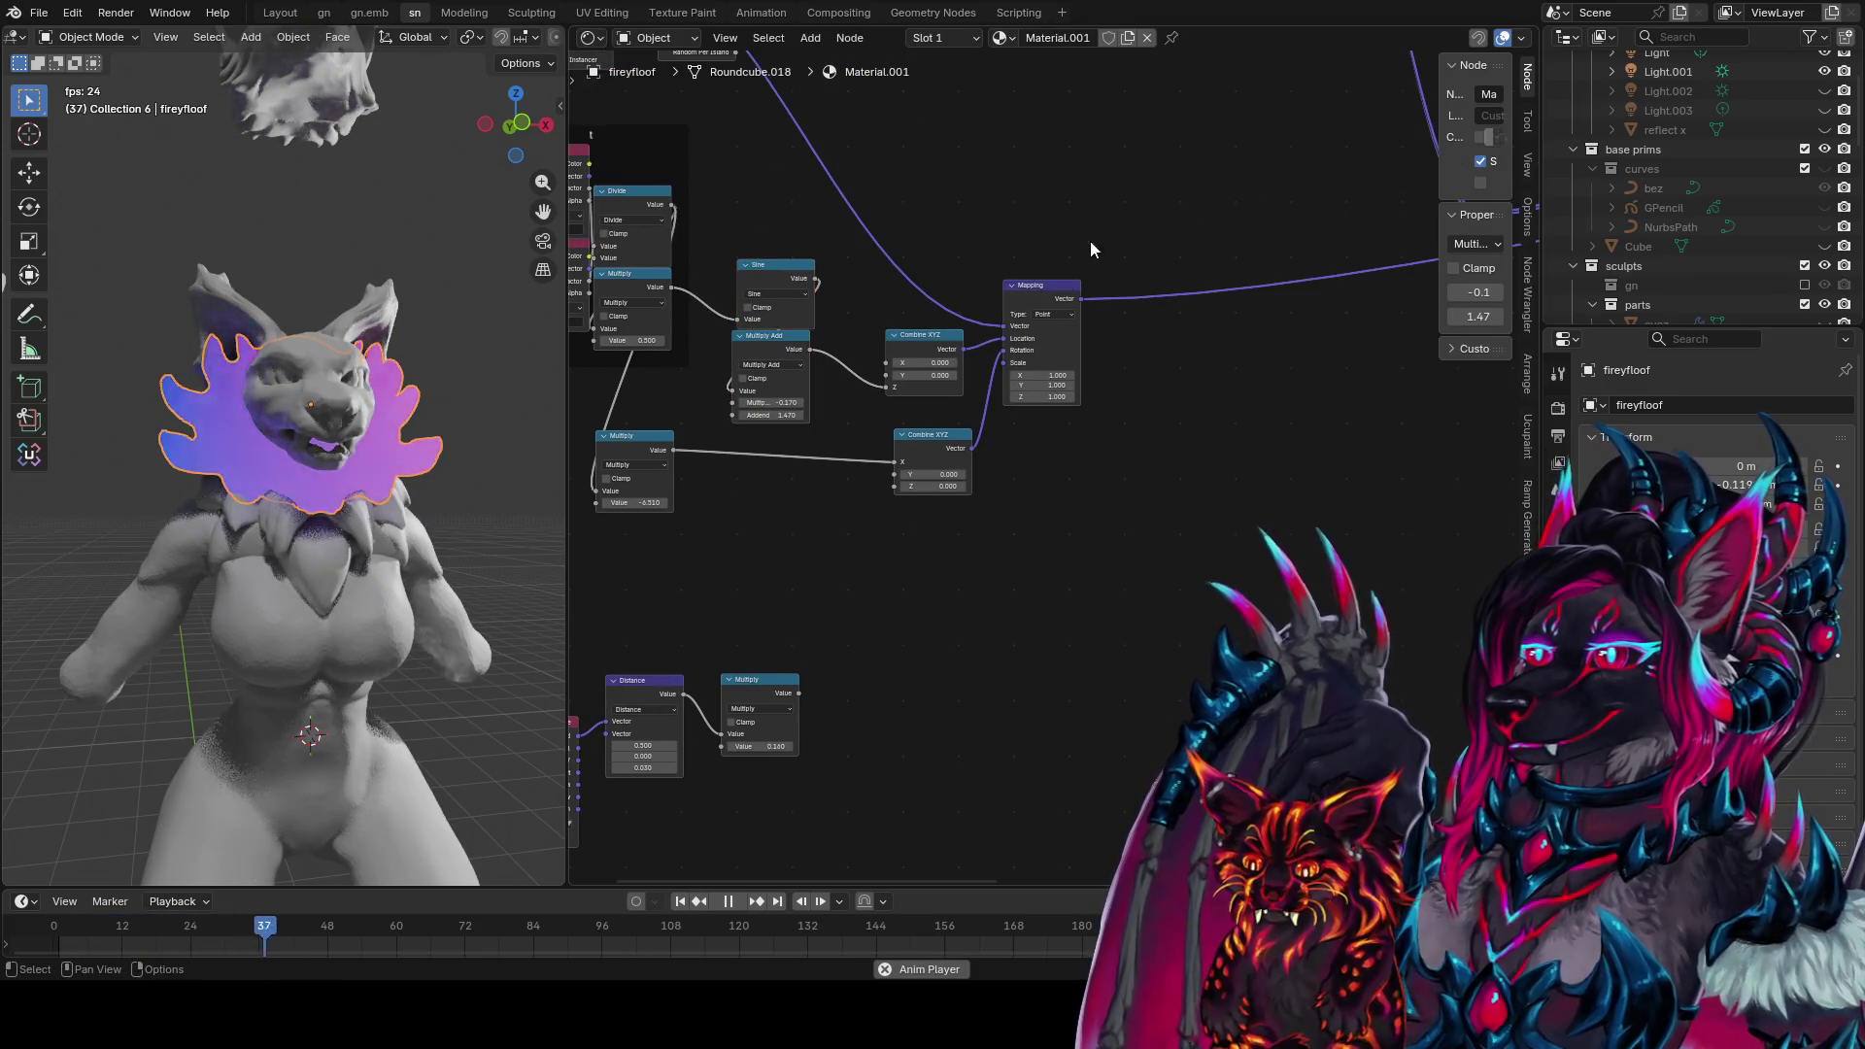
pyautogui.moveTo(1090, 240); pyautogui.dragTo(860, 525)
pyautogui.moveTo(1020, 309); pyautogui.dragTo(924, 371)
pyautogui.moveTo(1088, 409); pyautogui.dragTo(1005, 468, button='middle')
pyautogui.moveTo(901, 406); pyautogui.dragTo(1010, 478)
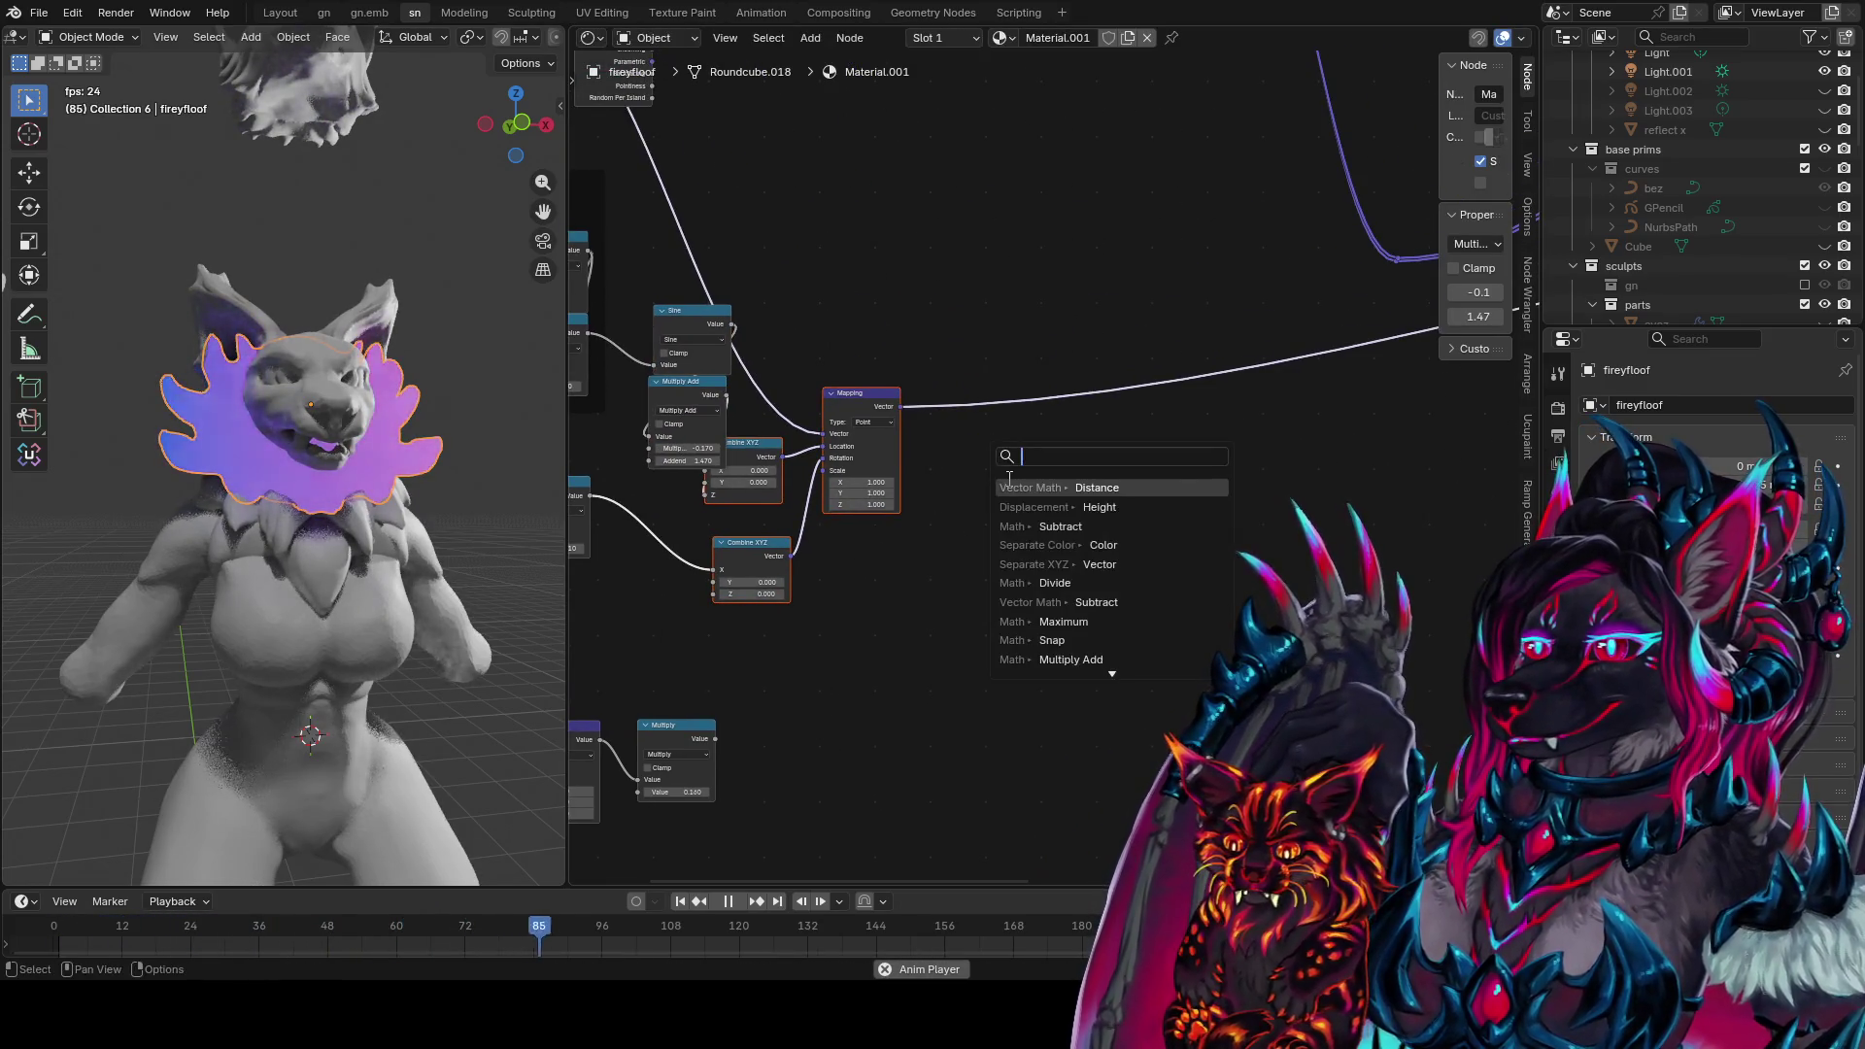
# Add a Noise Texture on the Mapping vector and preview its factor on the ruff
pyautogui.write('noise')
pyautogui.press('Return')
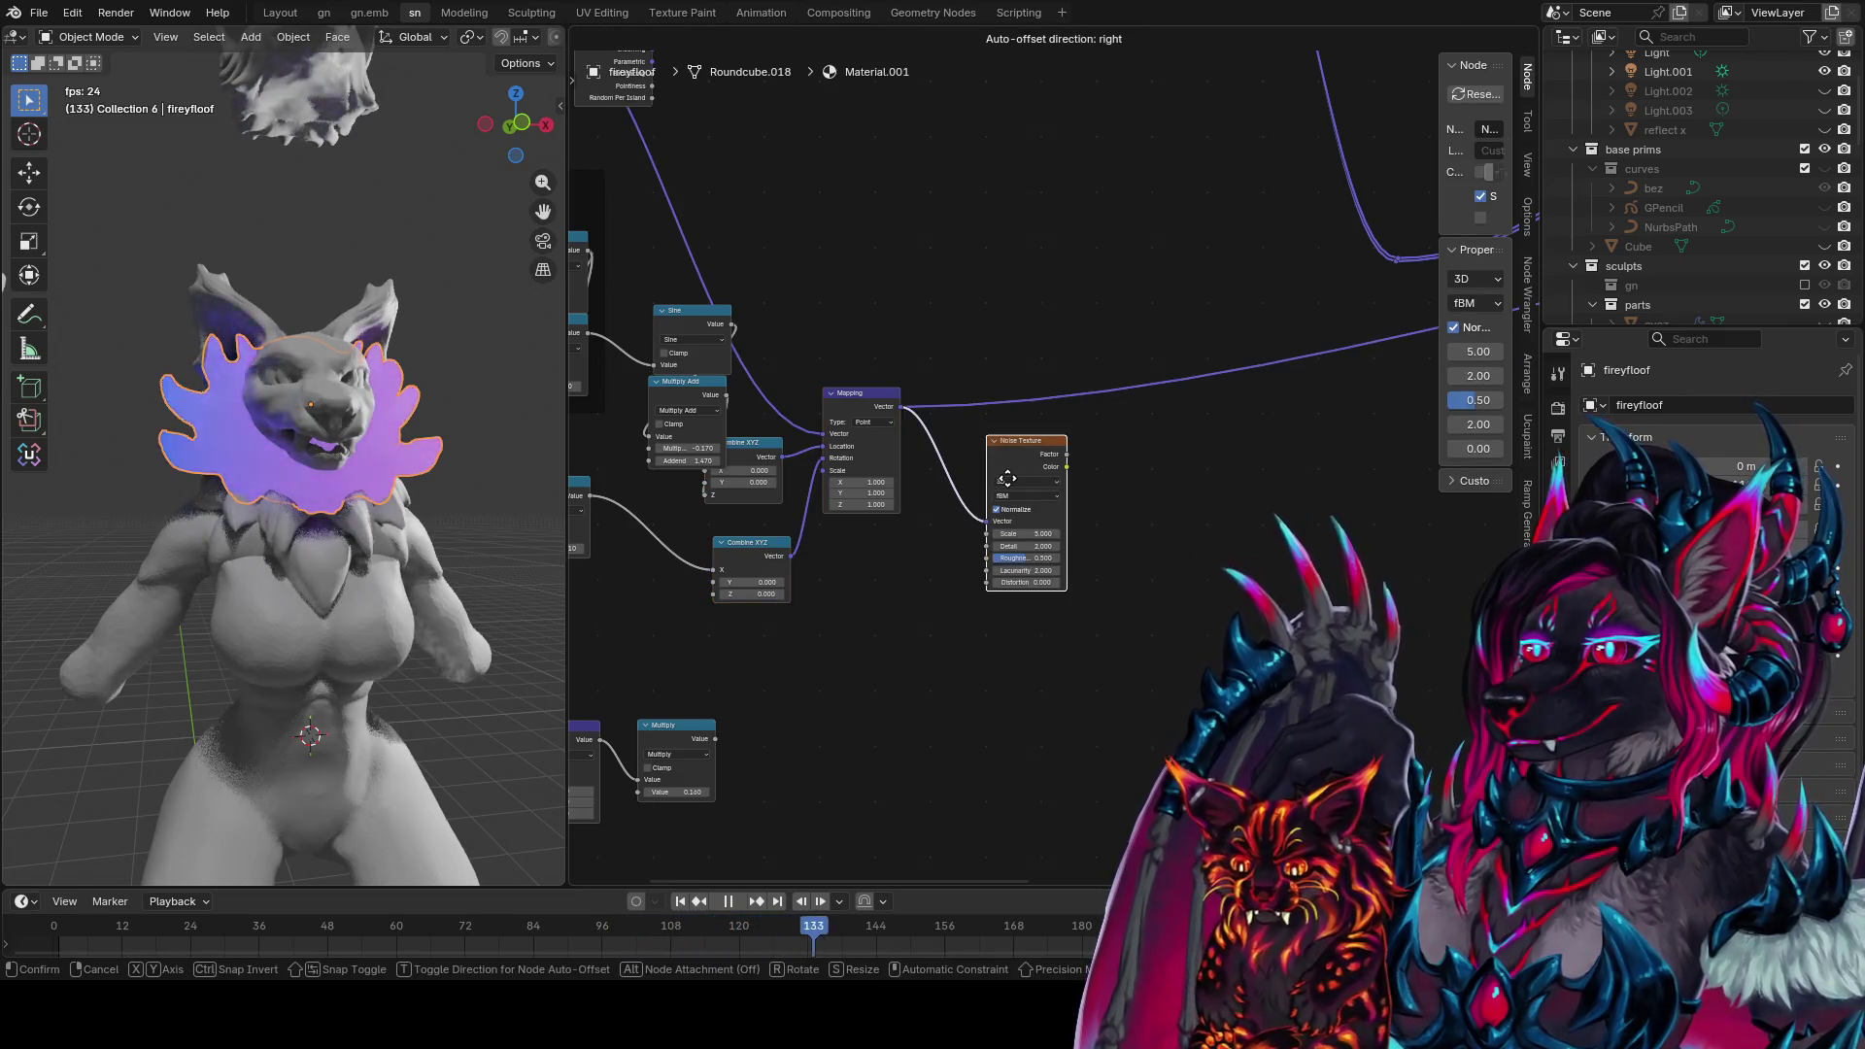
pyautogui.click(1008, 478)
pyautogui.keyDown('ctrl'); pyautogui.keyDown('shift'); pyautogui.click(1066, 462); pyautogui.keyUp('shift'); pyautogui.keyUp('ctrl')
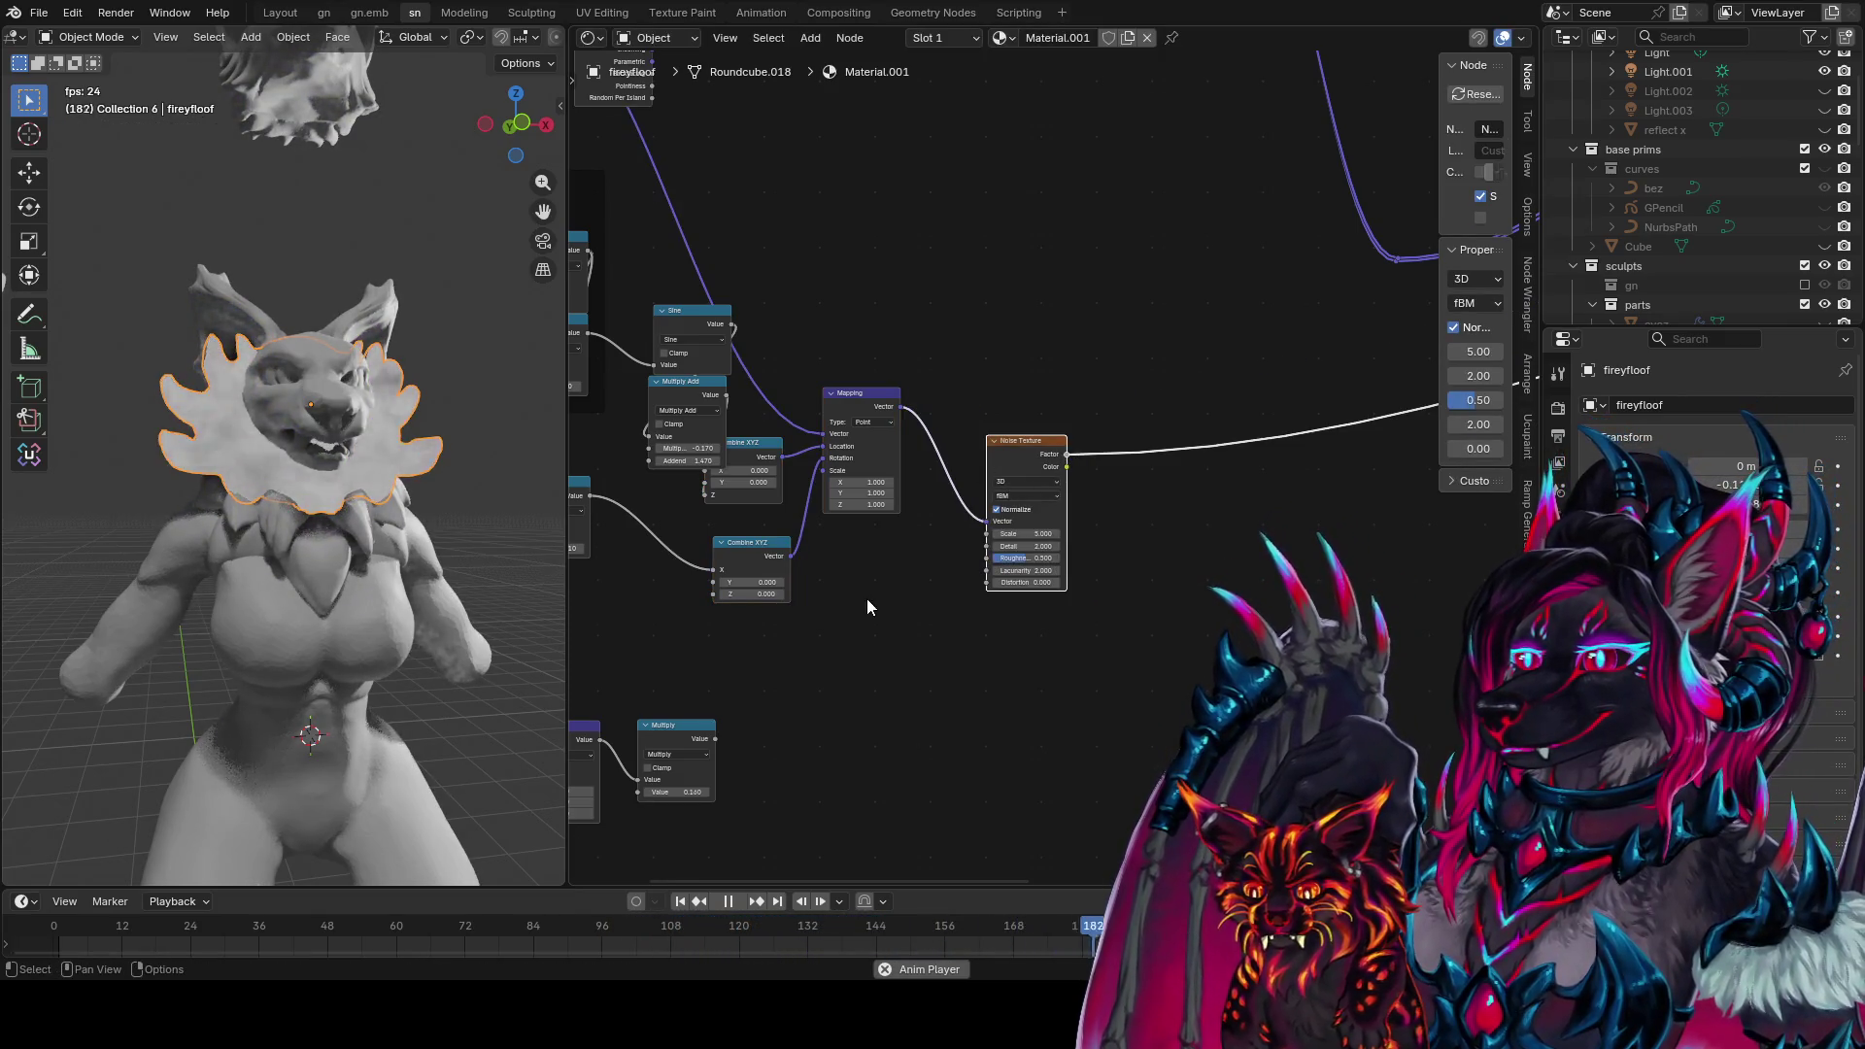
# Feed the Distance Multiply into the noise Scale at 18.771, then duplicate that Multiply
pyautogui.scroll(3, 458, 577)
pyautogui.scroll(-1, 739, 621)
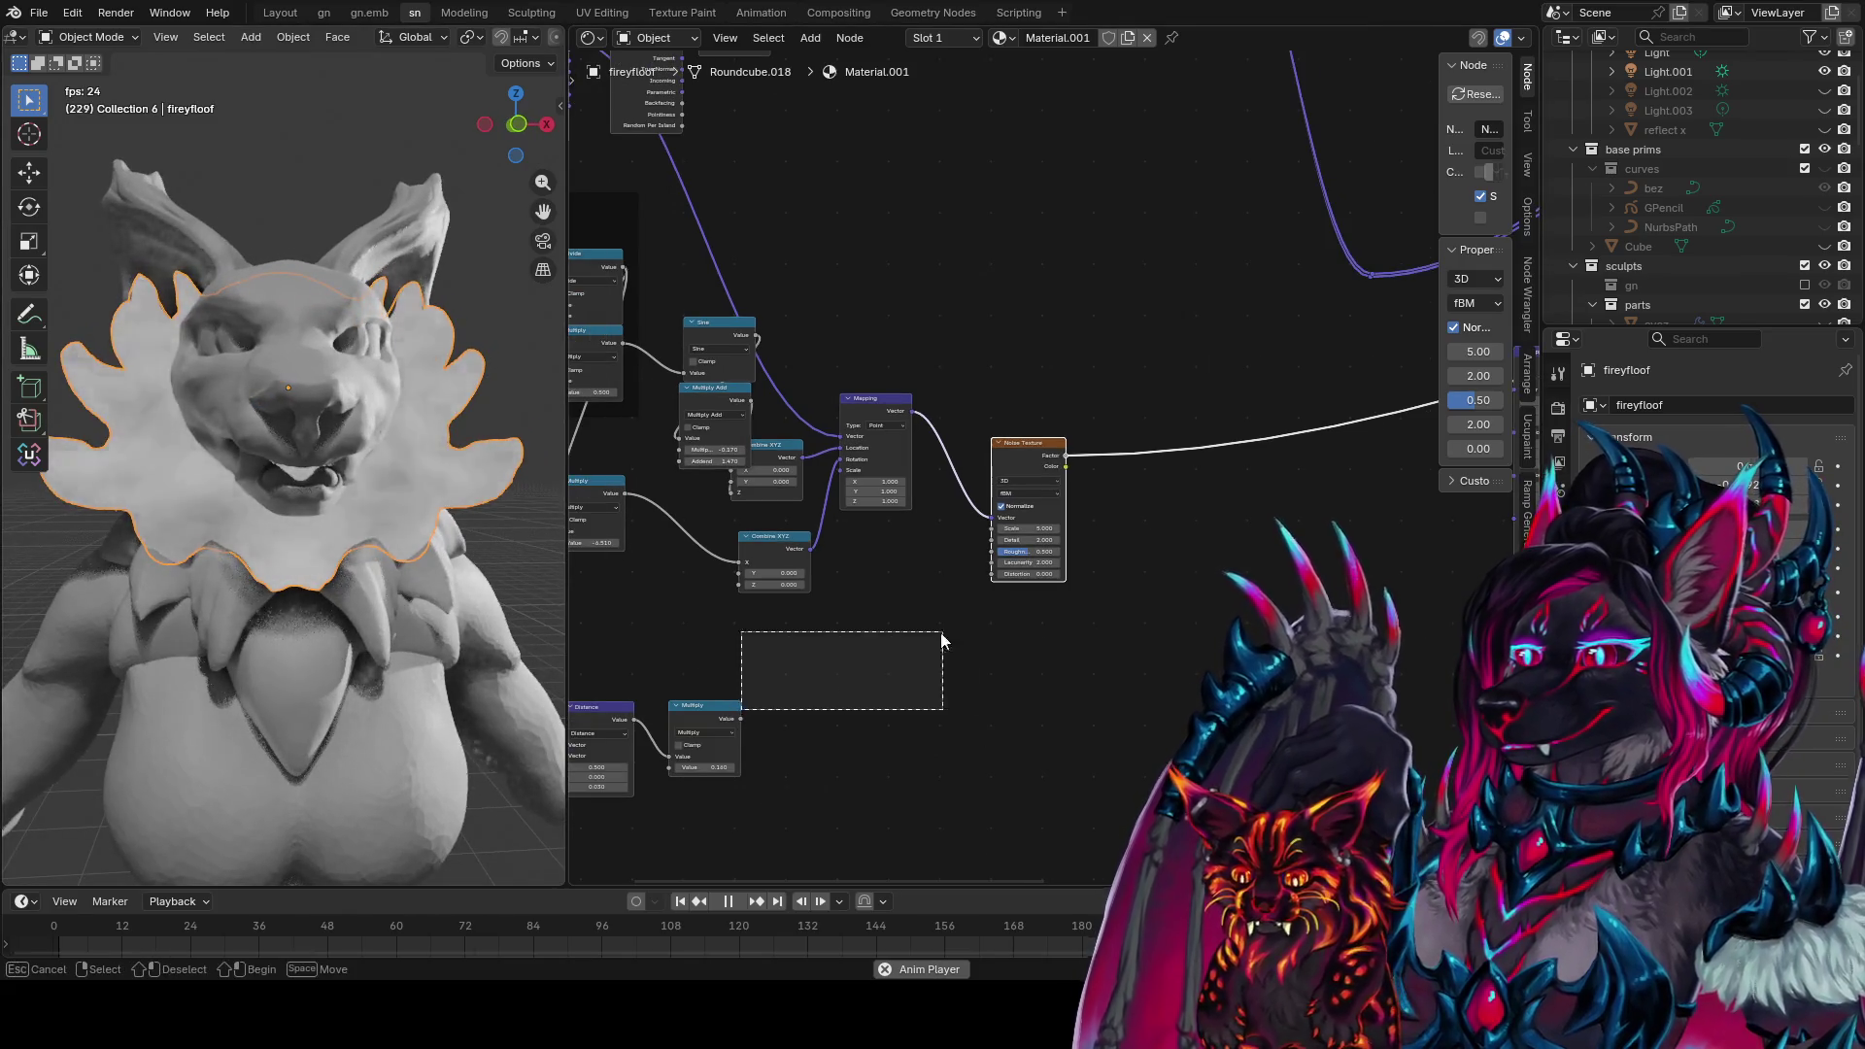
pyautogui.moveTo(738, 709)
pyautogui.mouseDown()
pyautogui.moveTo(899, 641)
pyautogui.moveTo(765, 715)
pyautogui.moveTo(987, 533)
pyautogui.mouseUp()
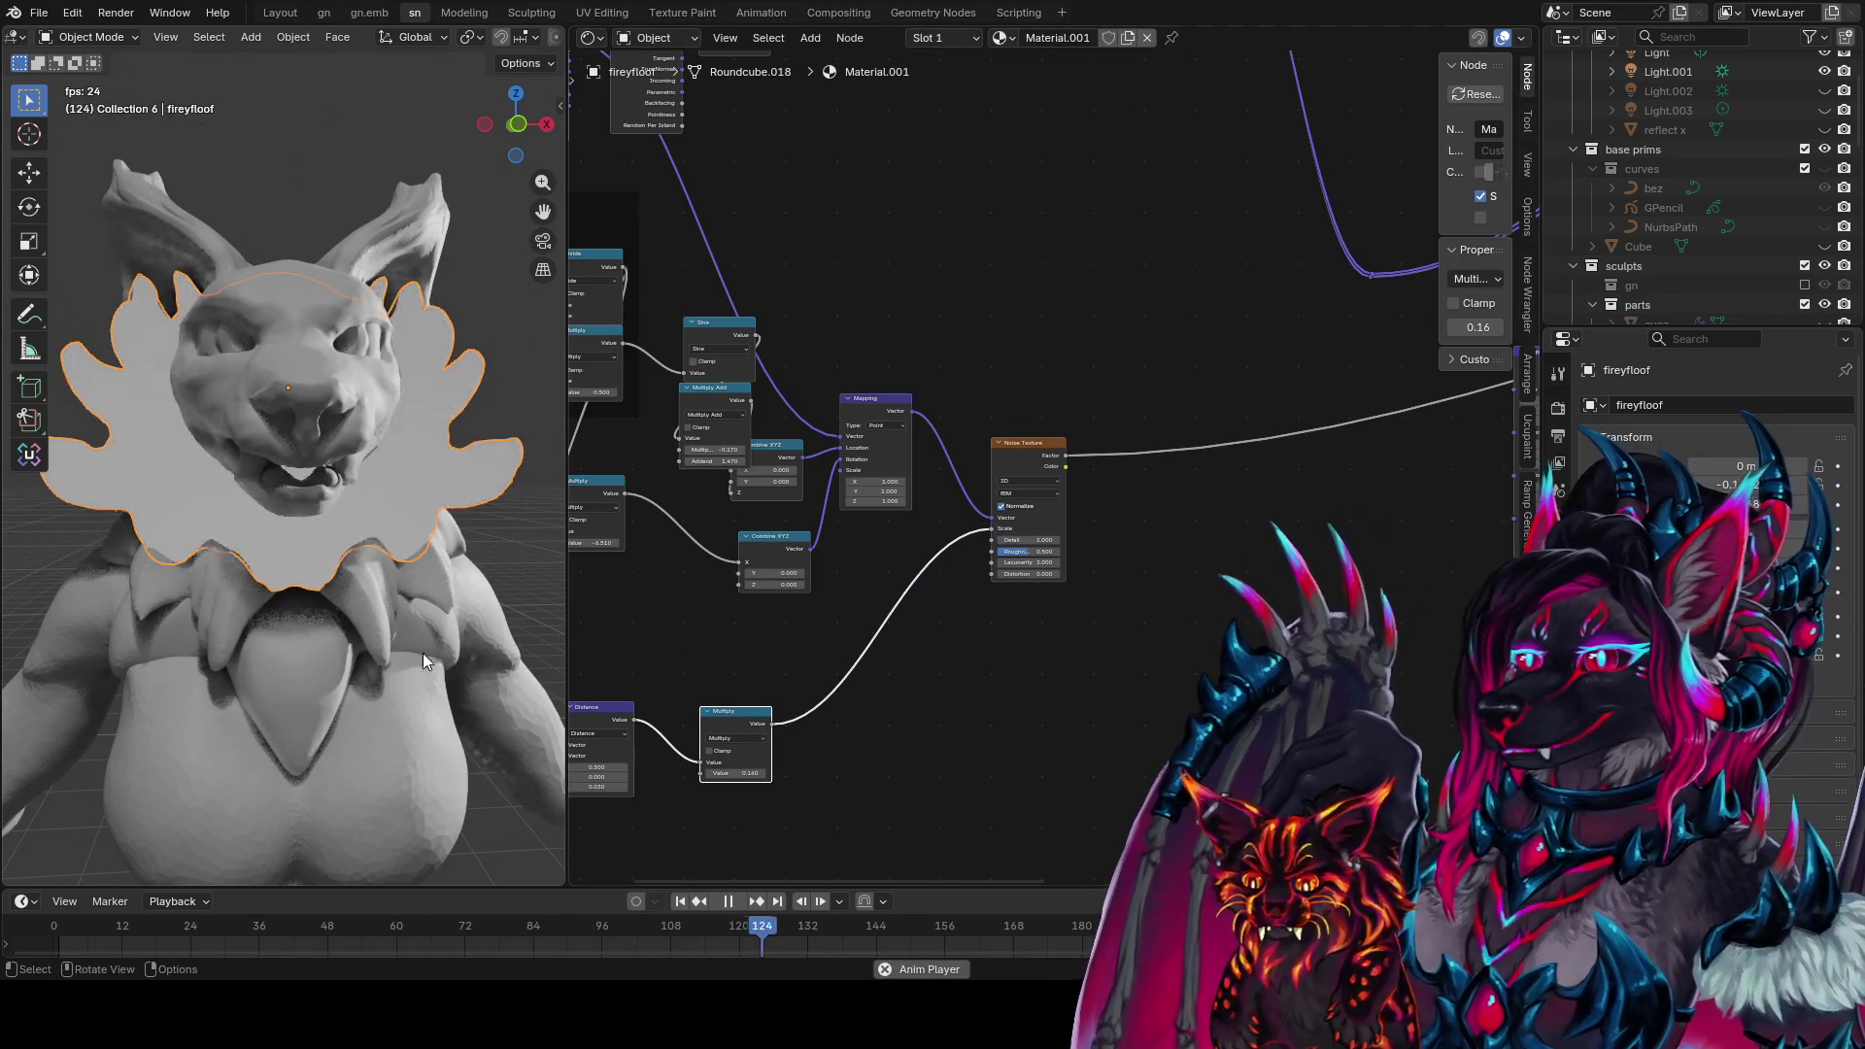
pyautogui.scroll(1, 725, 814)
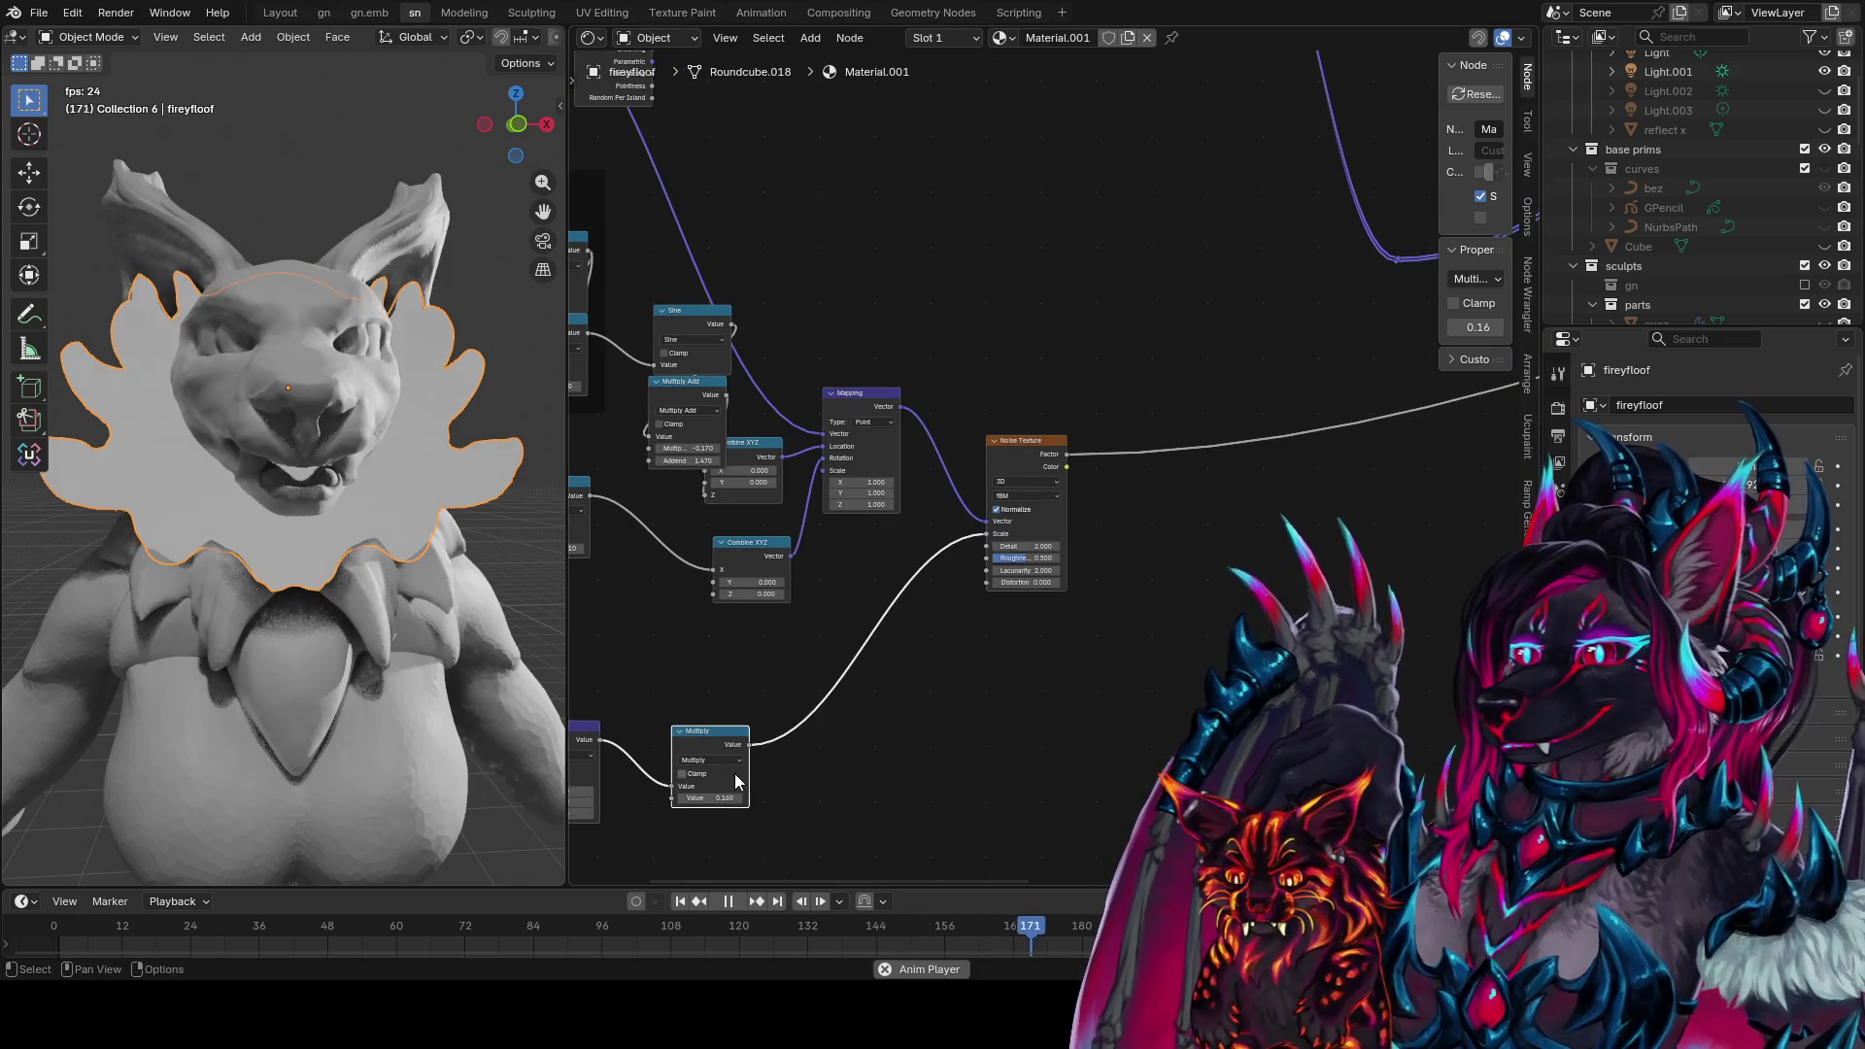
pyautogui.hotkey('shift', 'd')
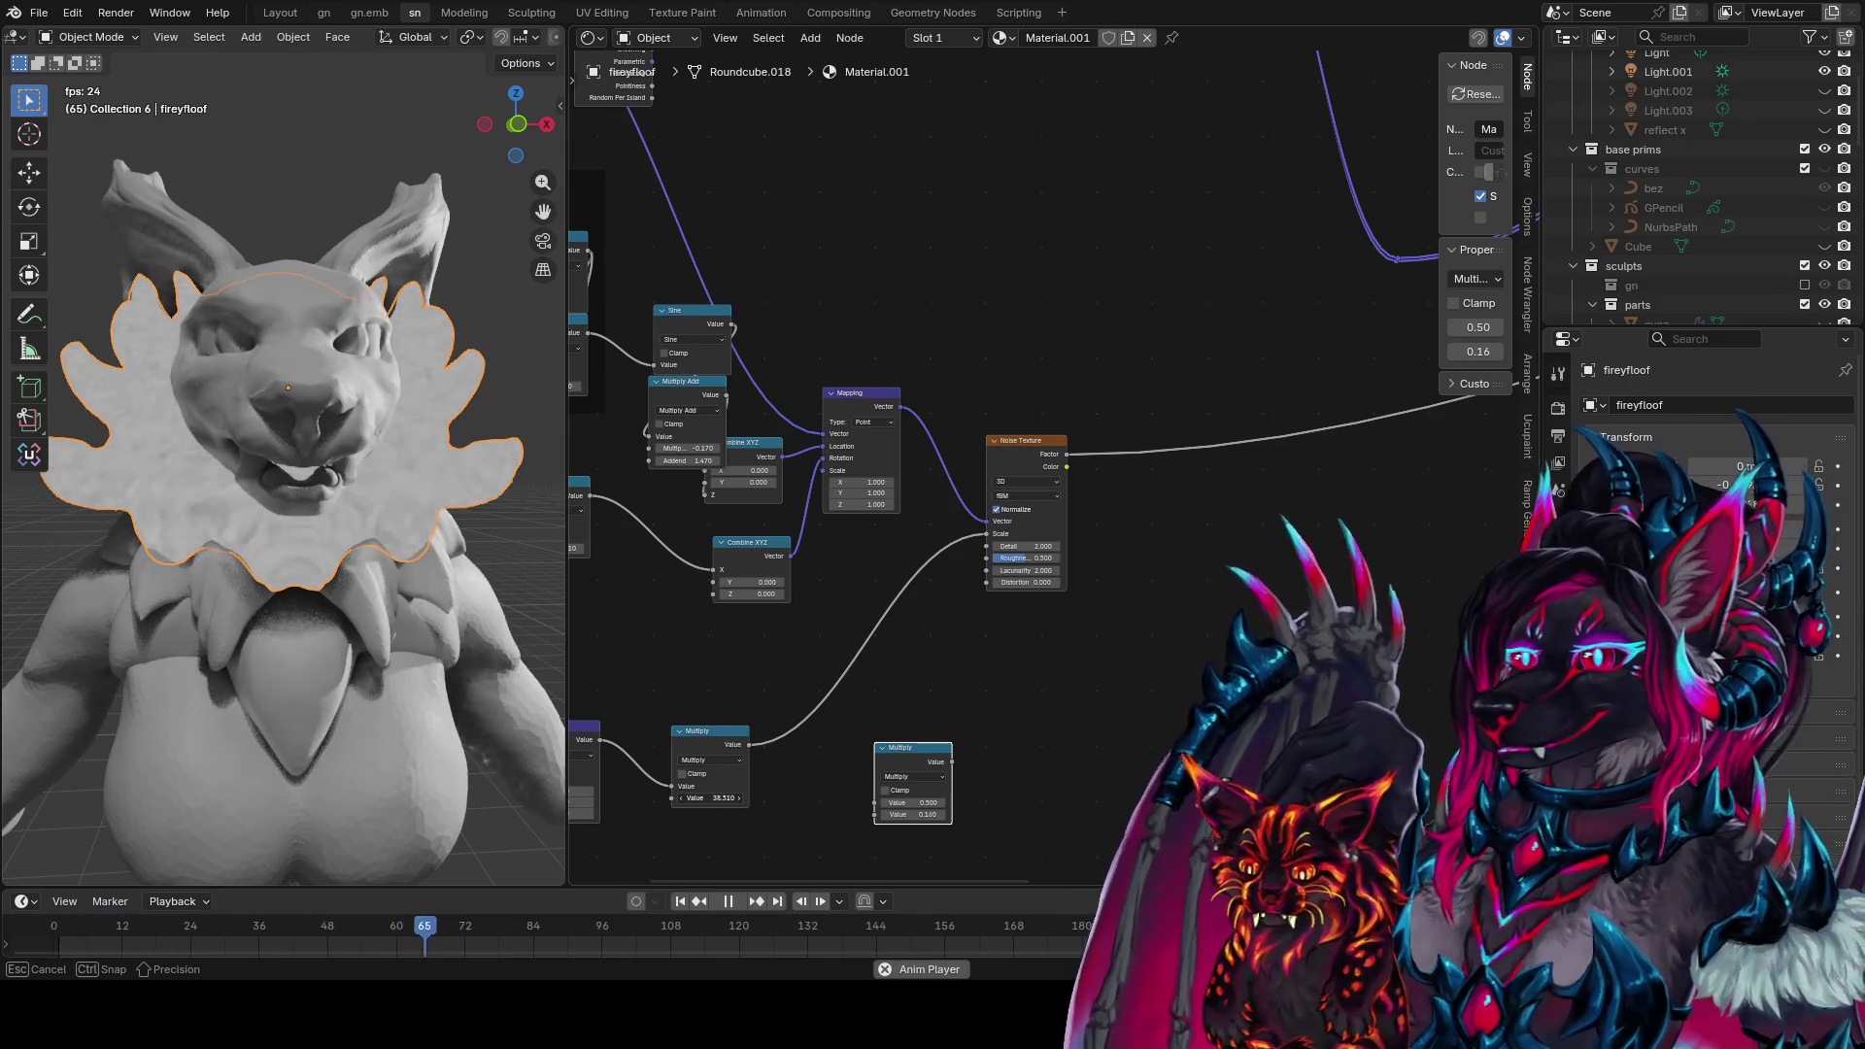
pyautogui.moveTo(437, 666); pyautogui.dragTo(196, 662, button='middle')
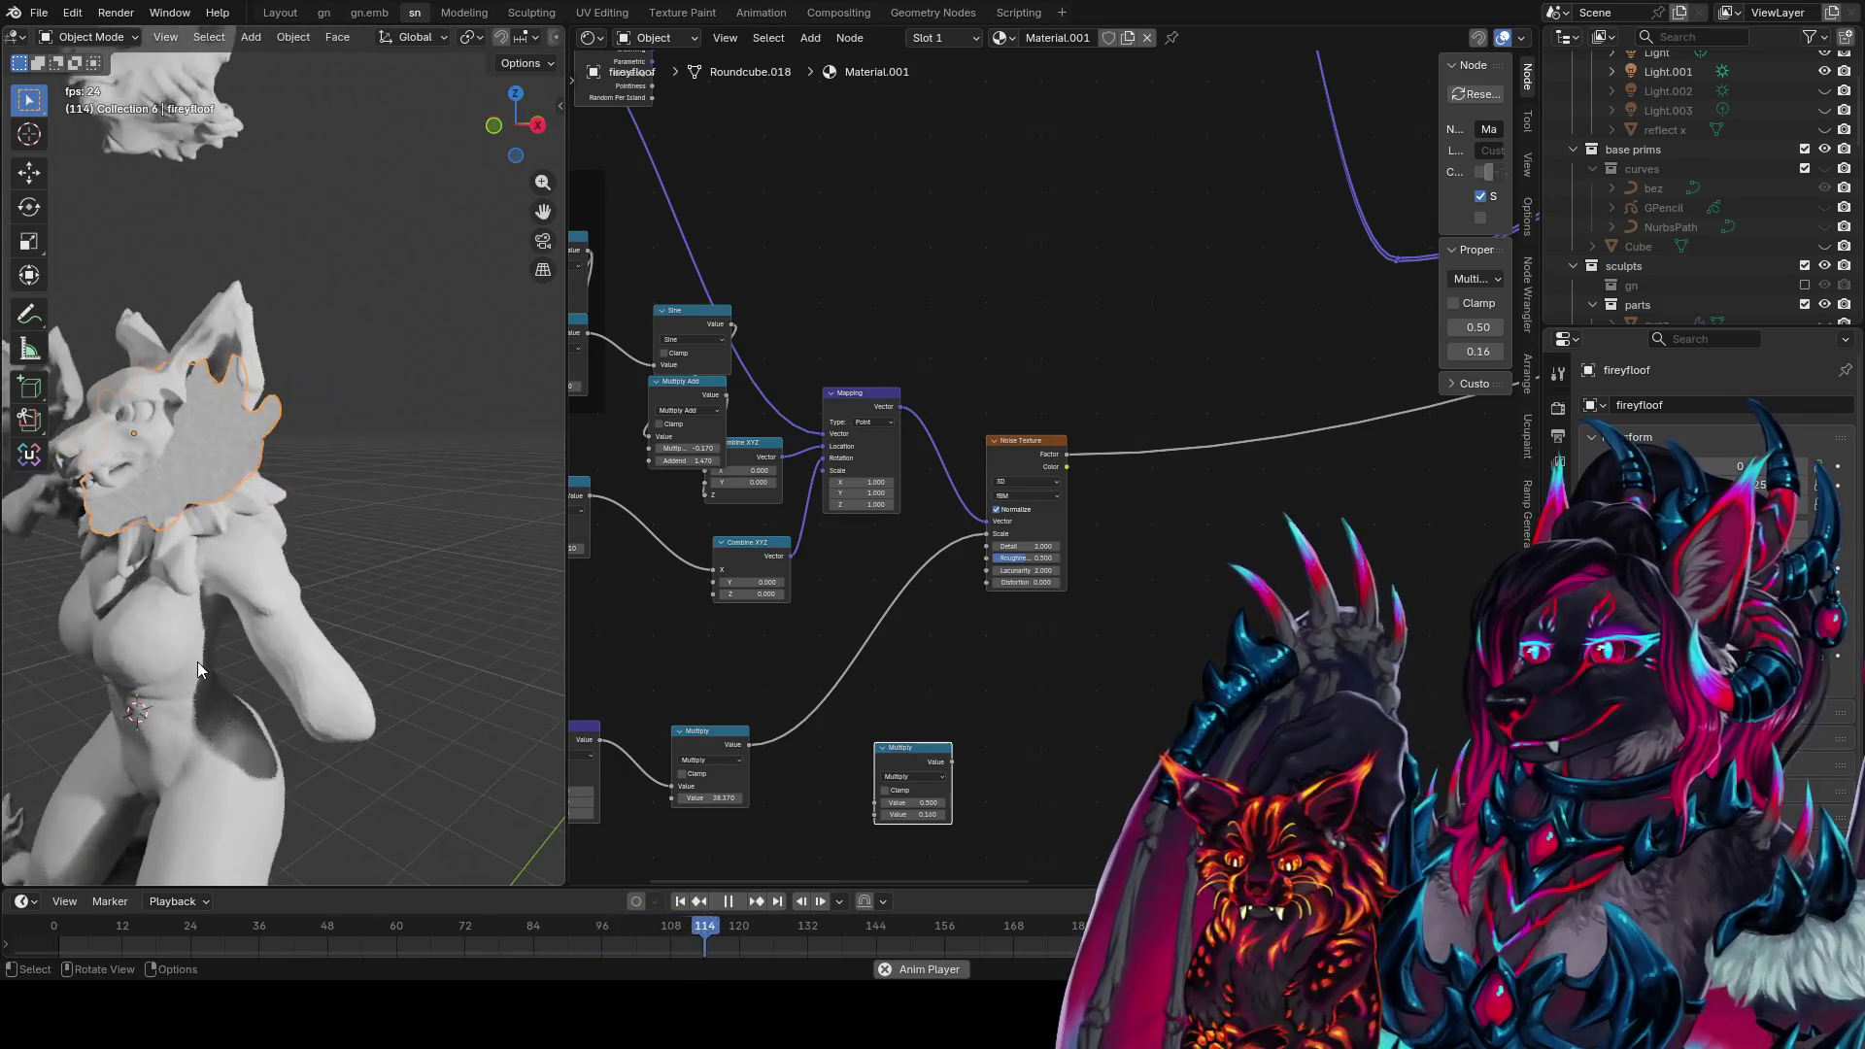
# Drag the noise-scale Multiply to -2.230 for dark ruff patches, then duplicate the Mapping node
pyautogui.moveTo(1012, 555); pyautogui.dragTo(1093, 490, button='middle')
pyautogui.click(1093, 491)
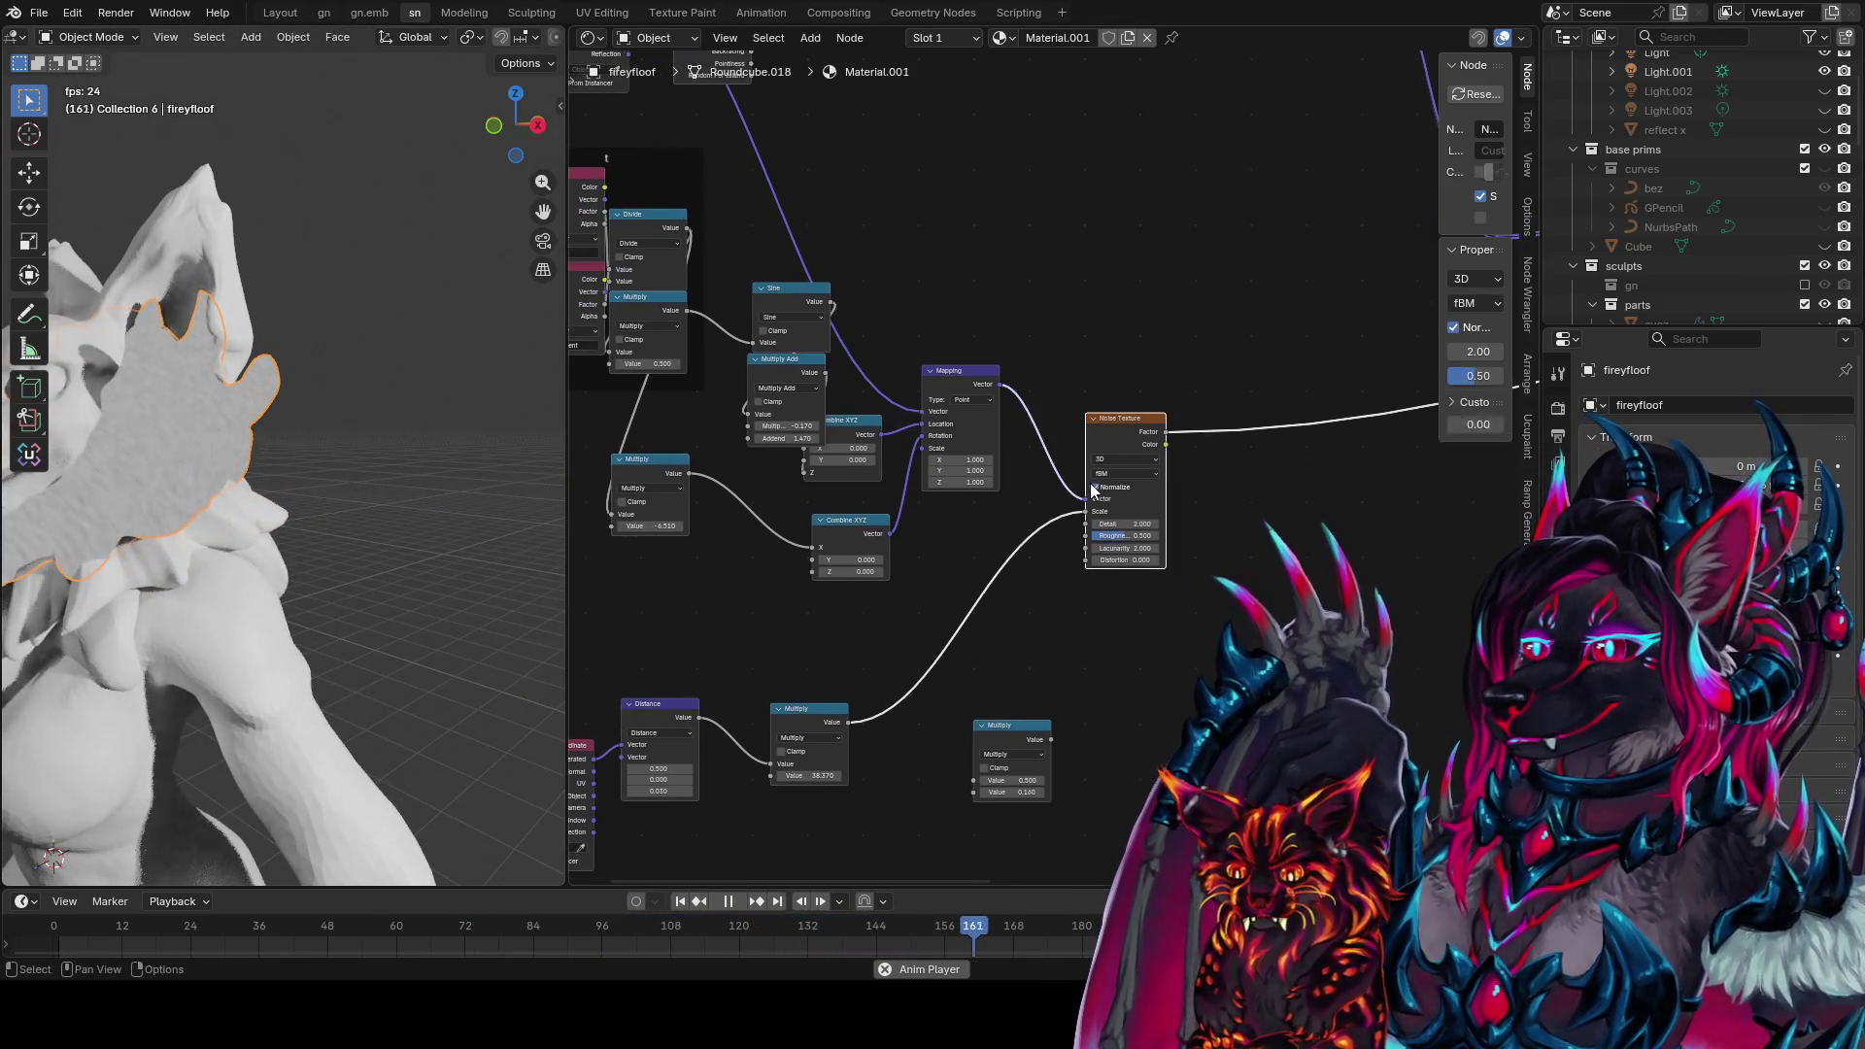
pyautogui.moveTo(870, 623); pyautogui.dragTo(1019, 607, button='middle')
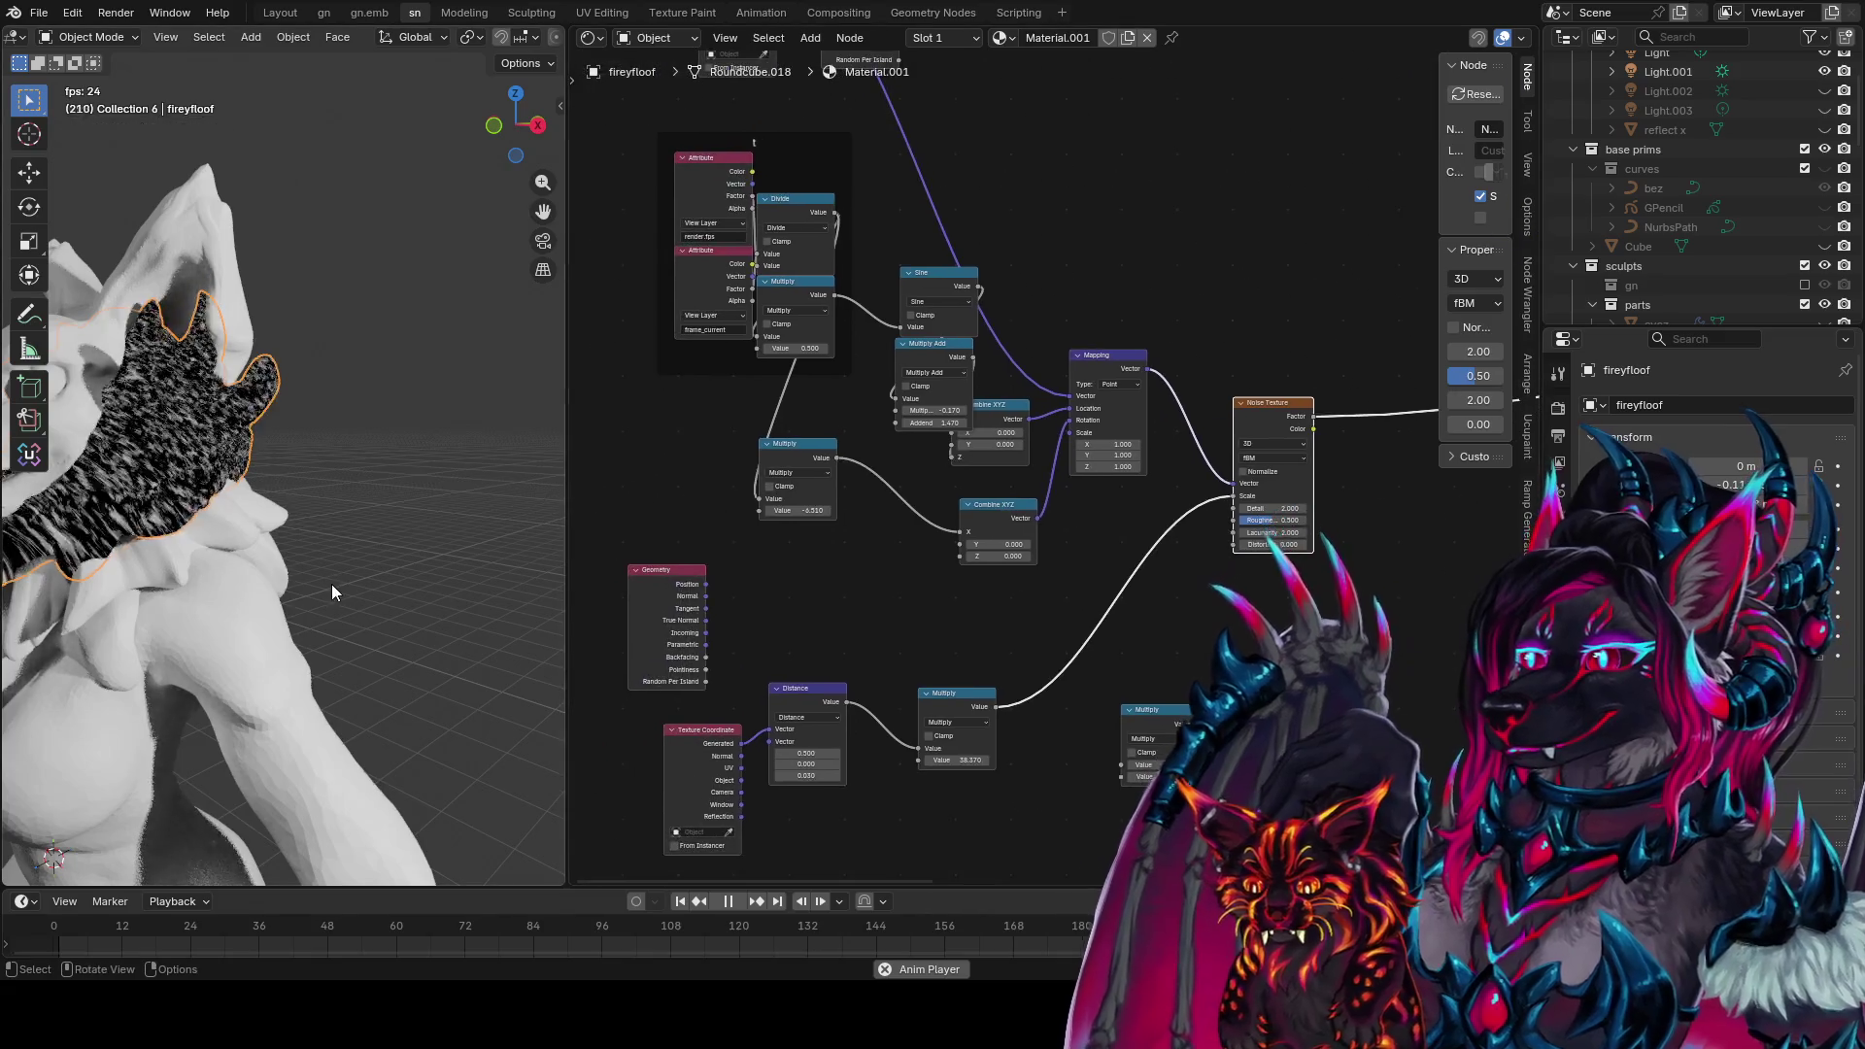
pyautogui.moveTo(330, 585); pyautogui.dragTo(446, 573, button='middle')
pyautogui.moveTo(967, 760)
pyautogui.mouseDown()
pyautogui.moveTo(835, 759)
pyautogui.moveTo(970, 759)
pyautogui.mouseUp()
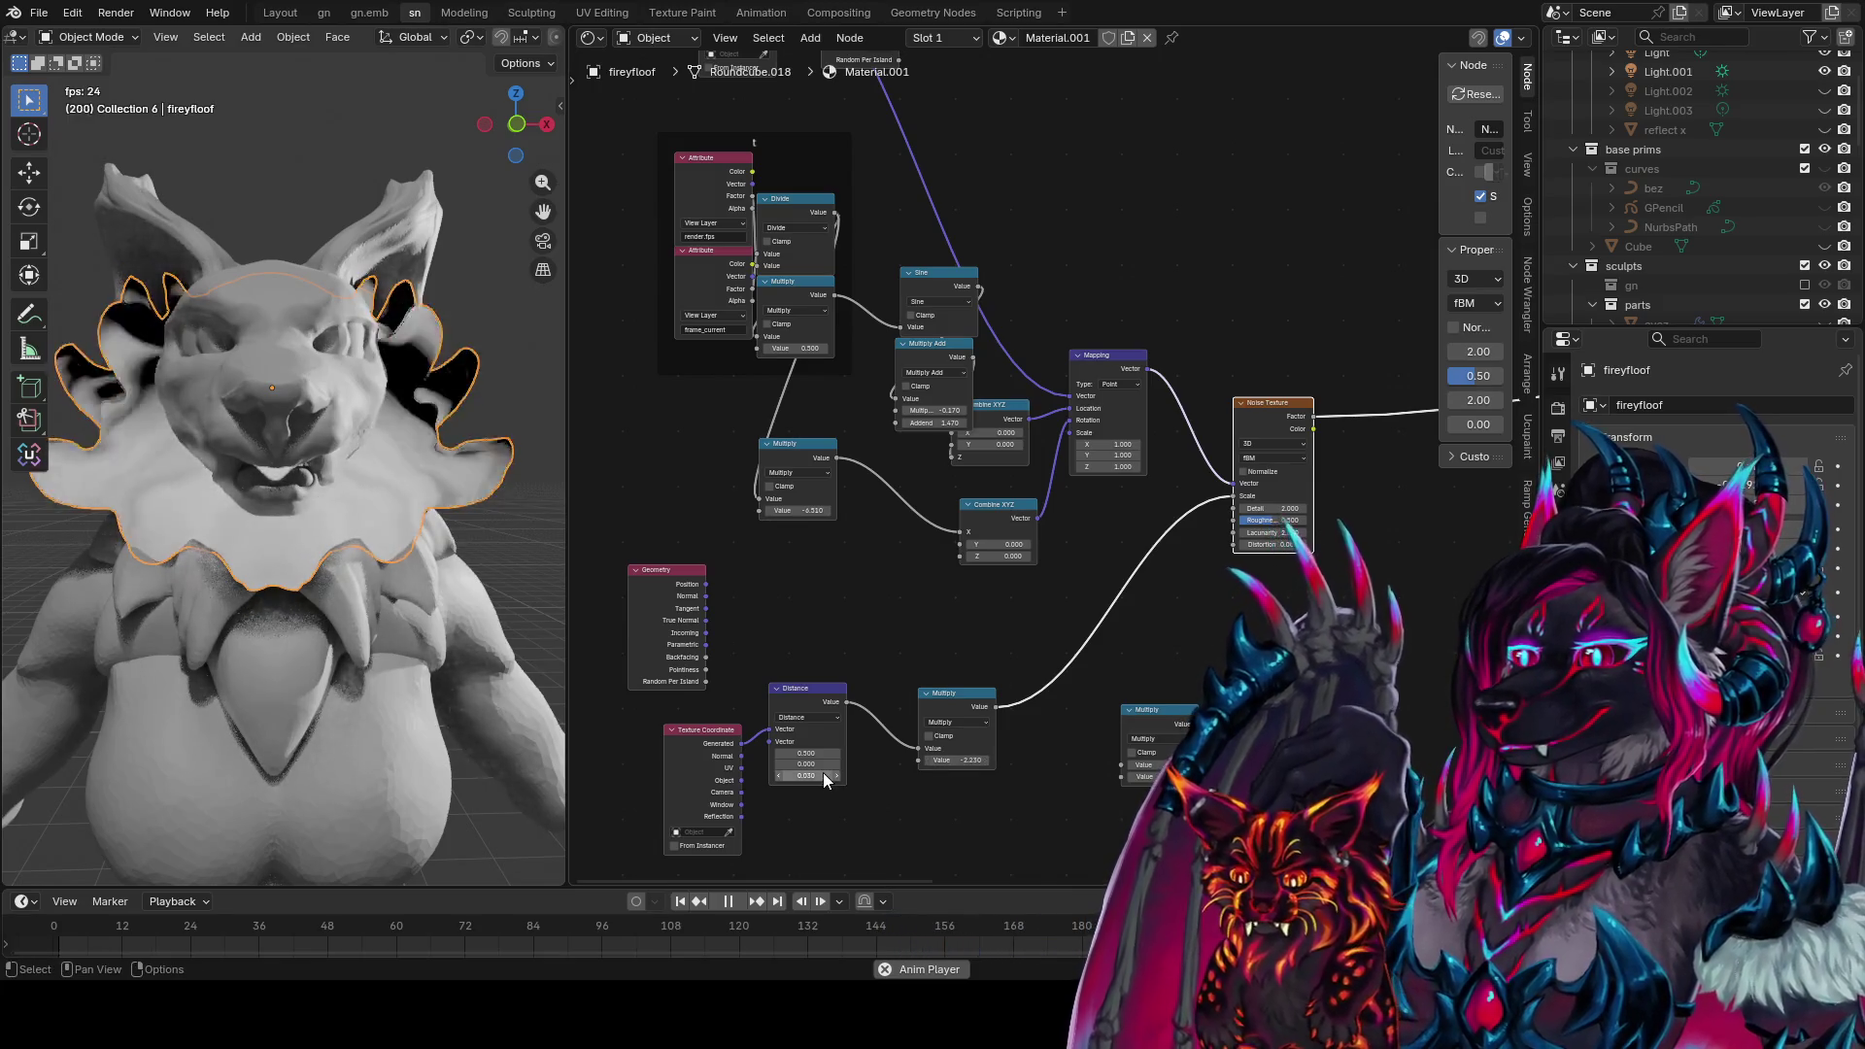
pyautogui.moveTo(1098, 689); pyautogui.dragTo(1122, 654, button='middle')
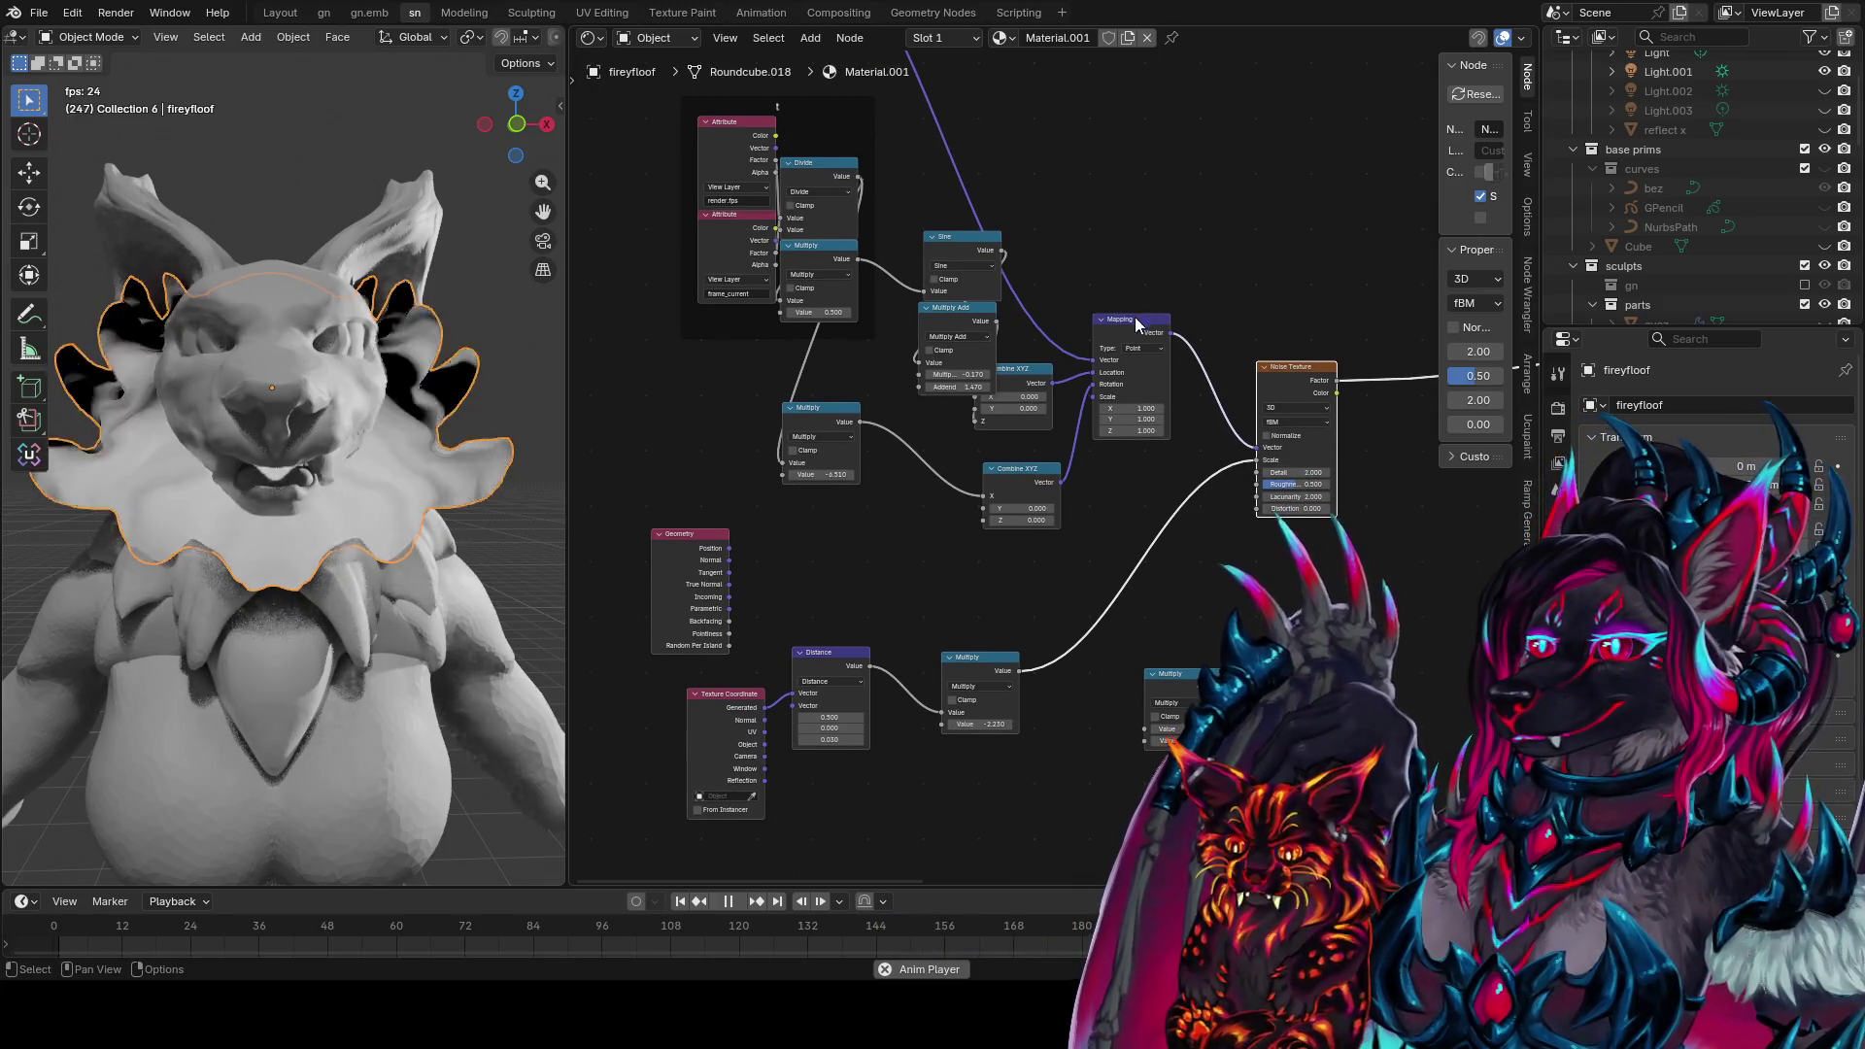
pyautogui.click(1135, 317)
pyautogui.hotkey('shift', 'd')
# Place the Mapping copy and wire Generated coordinates through it into the Distance node
pyautogui.click(941, 809)
pyautogui.moveTo(940, 809); pyautogui.dragTo(877, 692, button='middle')
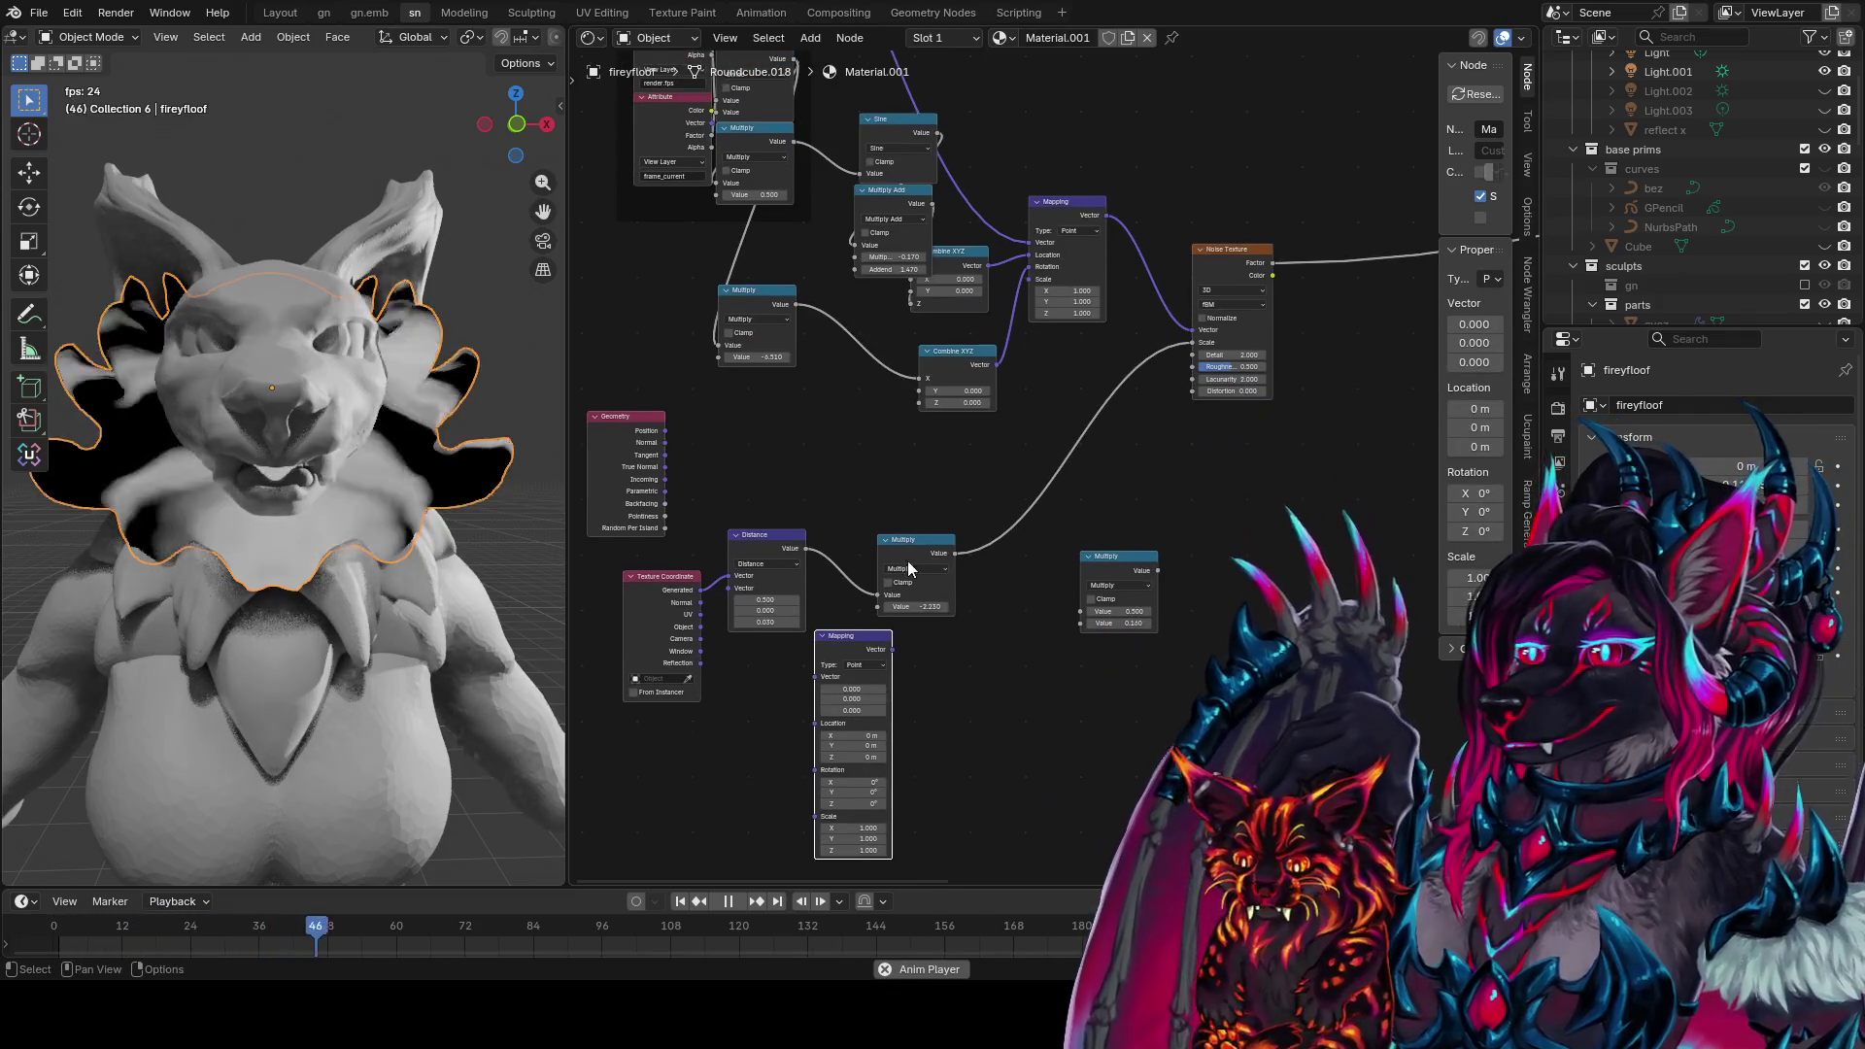
pyautogui.click(930, 552)
pyautogui.moveTo(931, 551); pyautogui.dragTo(1049, 497)
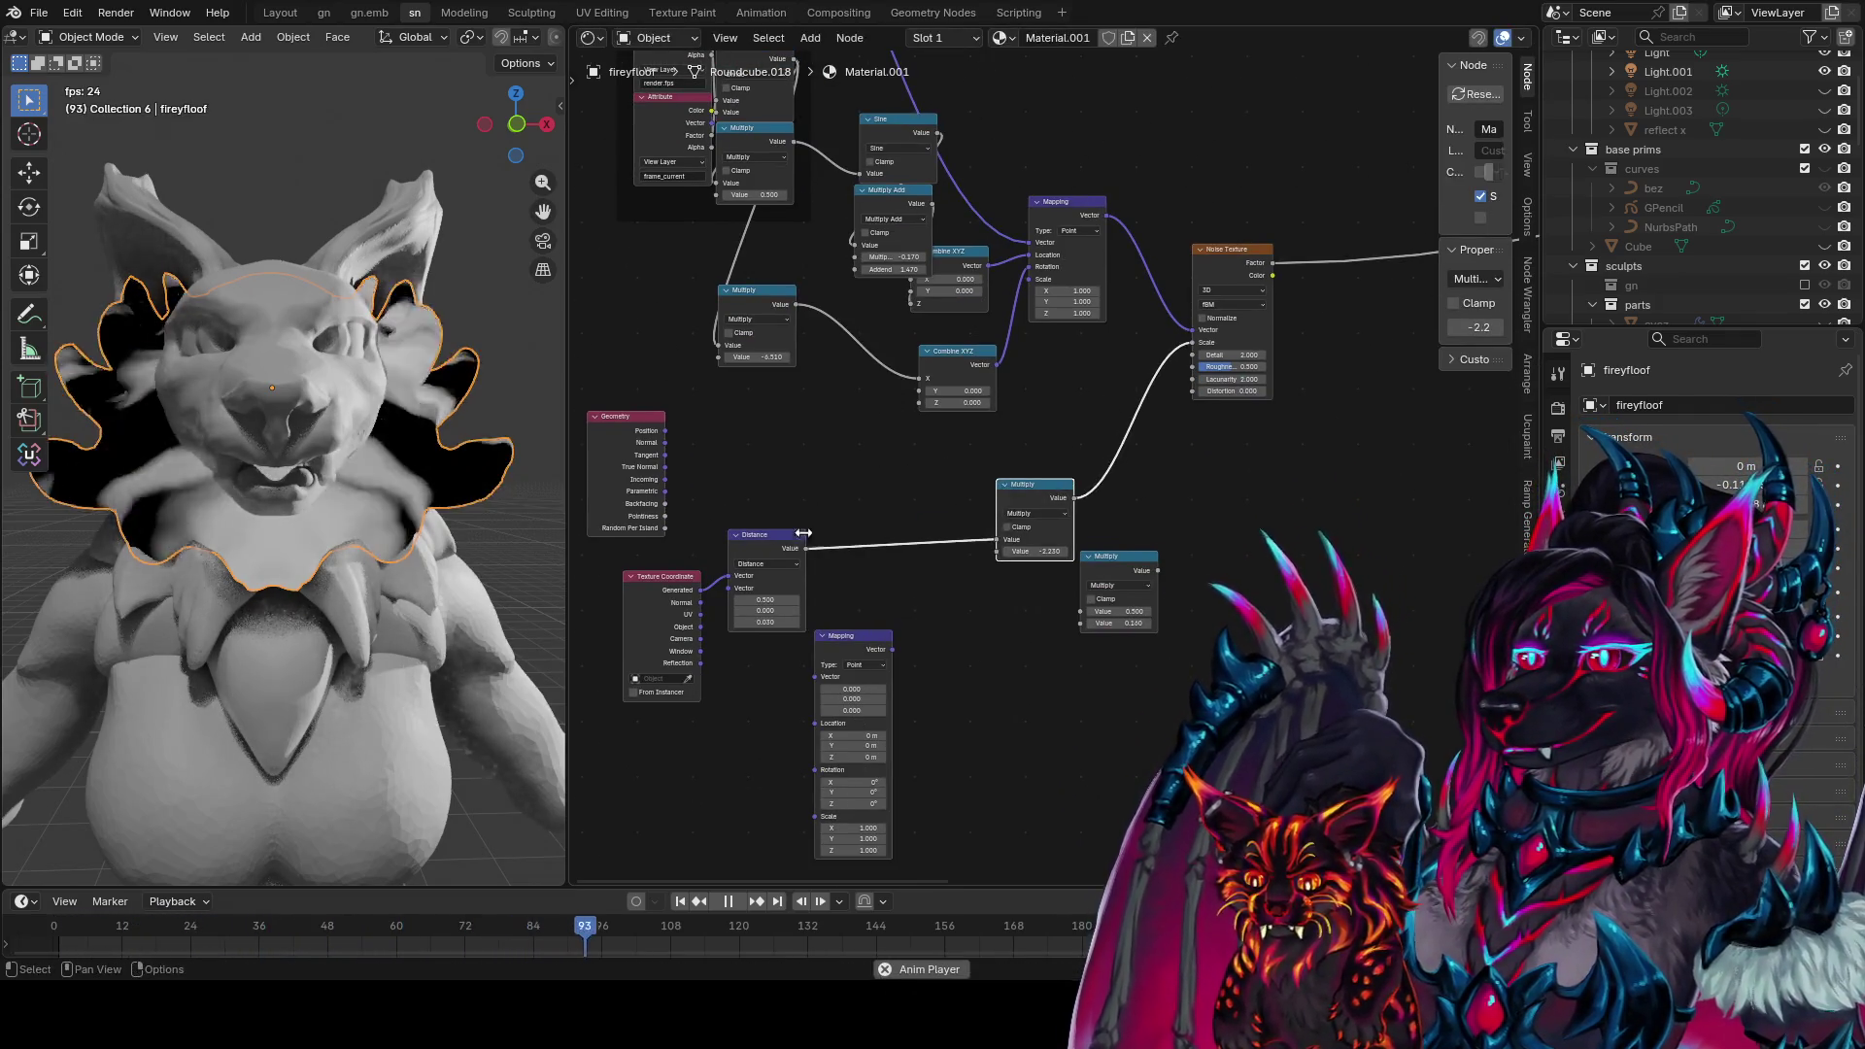
pyautogui.moveTo(778, 540); pyautogui.dragTo(946, 527)
pyautogui.moveTo(701, 589)
pyautogui.mouseDown()
pyautogui.moveTo(816, 676)
pyautogui.moveTo(800, 671)
pyautogui.mouseUp()
pyautogui.moveTo(900, 573); pyautogui.dragTo(625, 611)
# Adjust the new Mapping node's scale, setting Scale Y to 2
pyautogui.moveTo(812, 816); pyautogui.dragTo(865, 816)
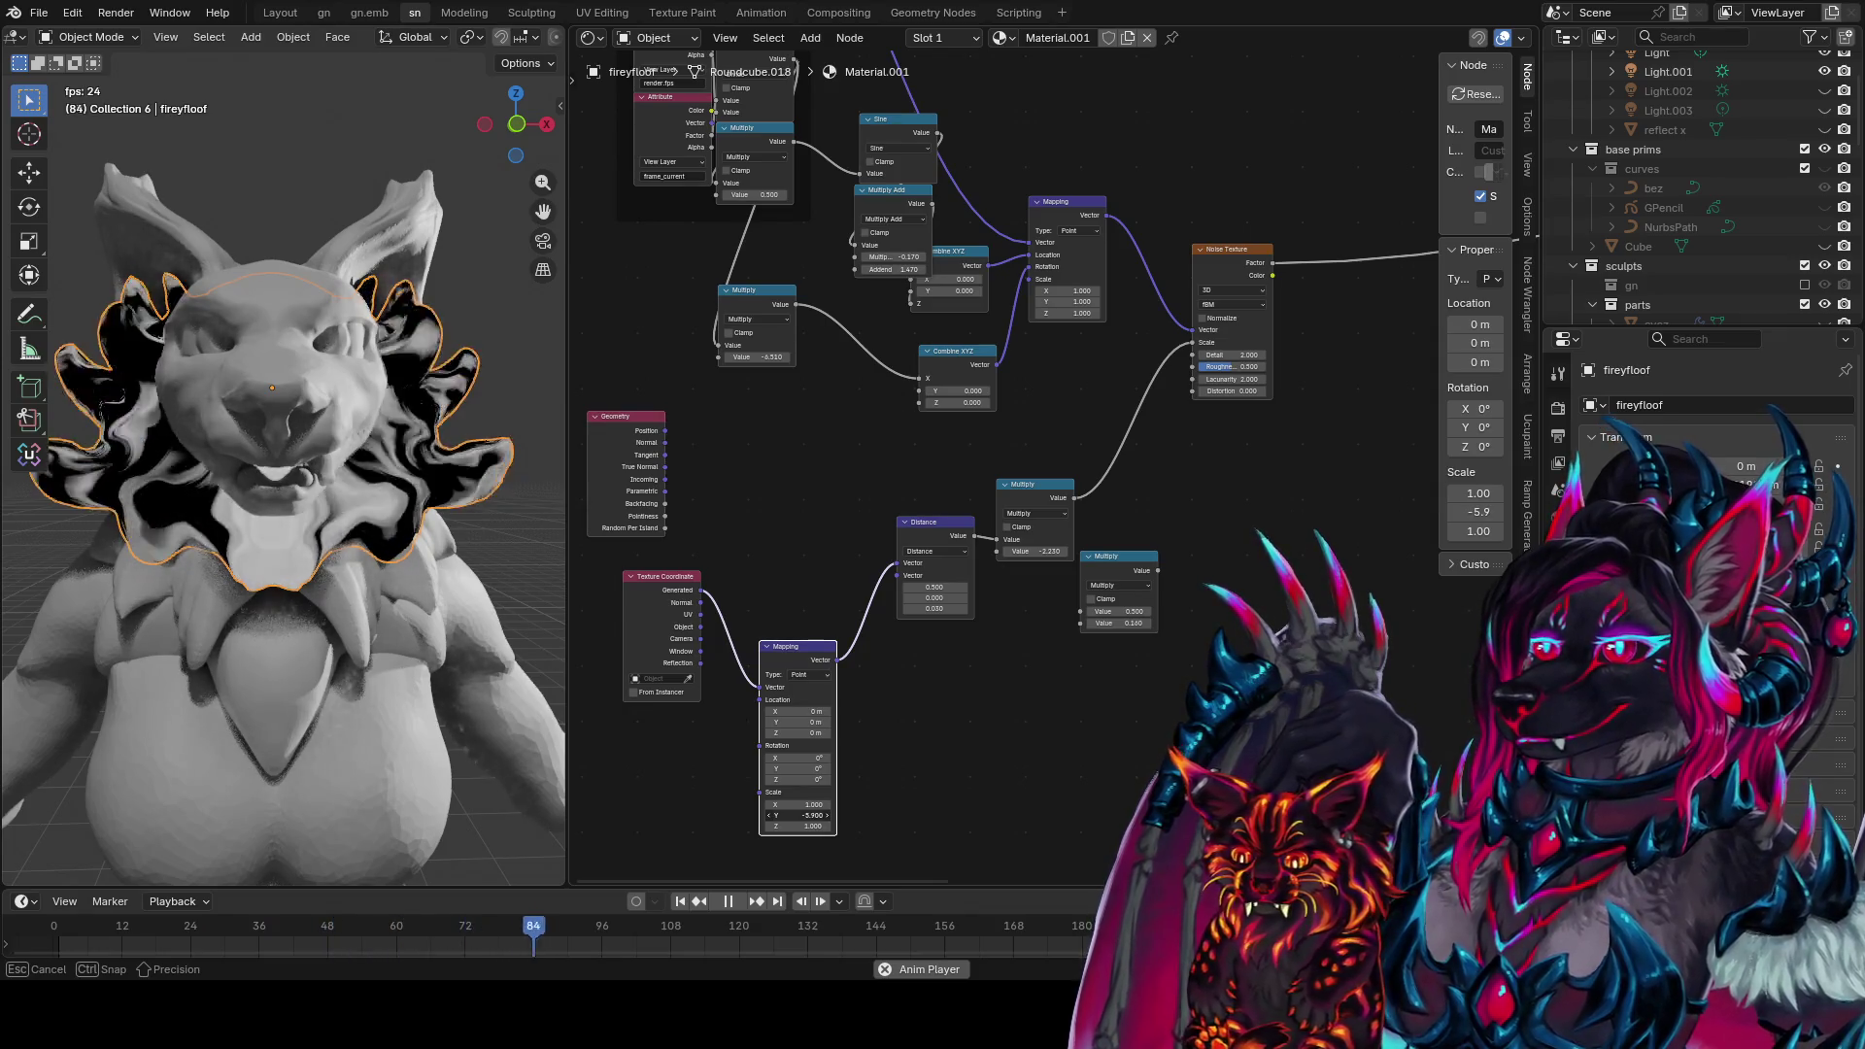
pyautogui.moveTo(813, 805)
pyautogui.mouseDown()
pyautogui.moveTo(908, 804)
pyautogui.moveTo(812, 804)
pyautogui.mouseUp()
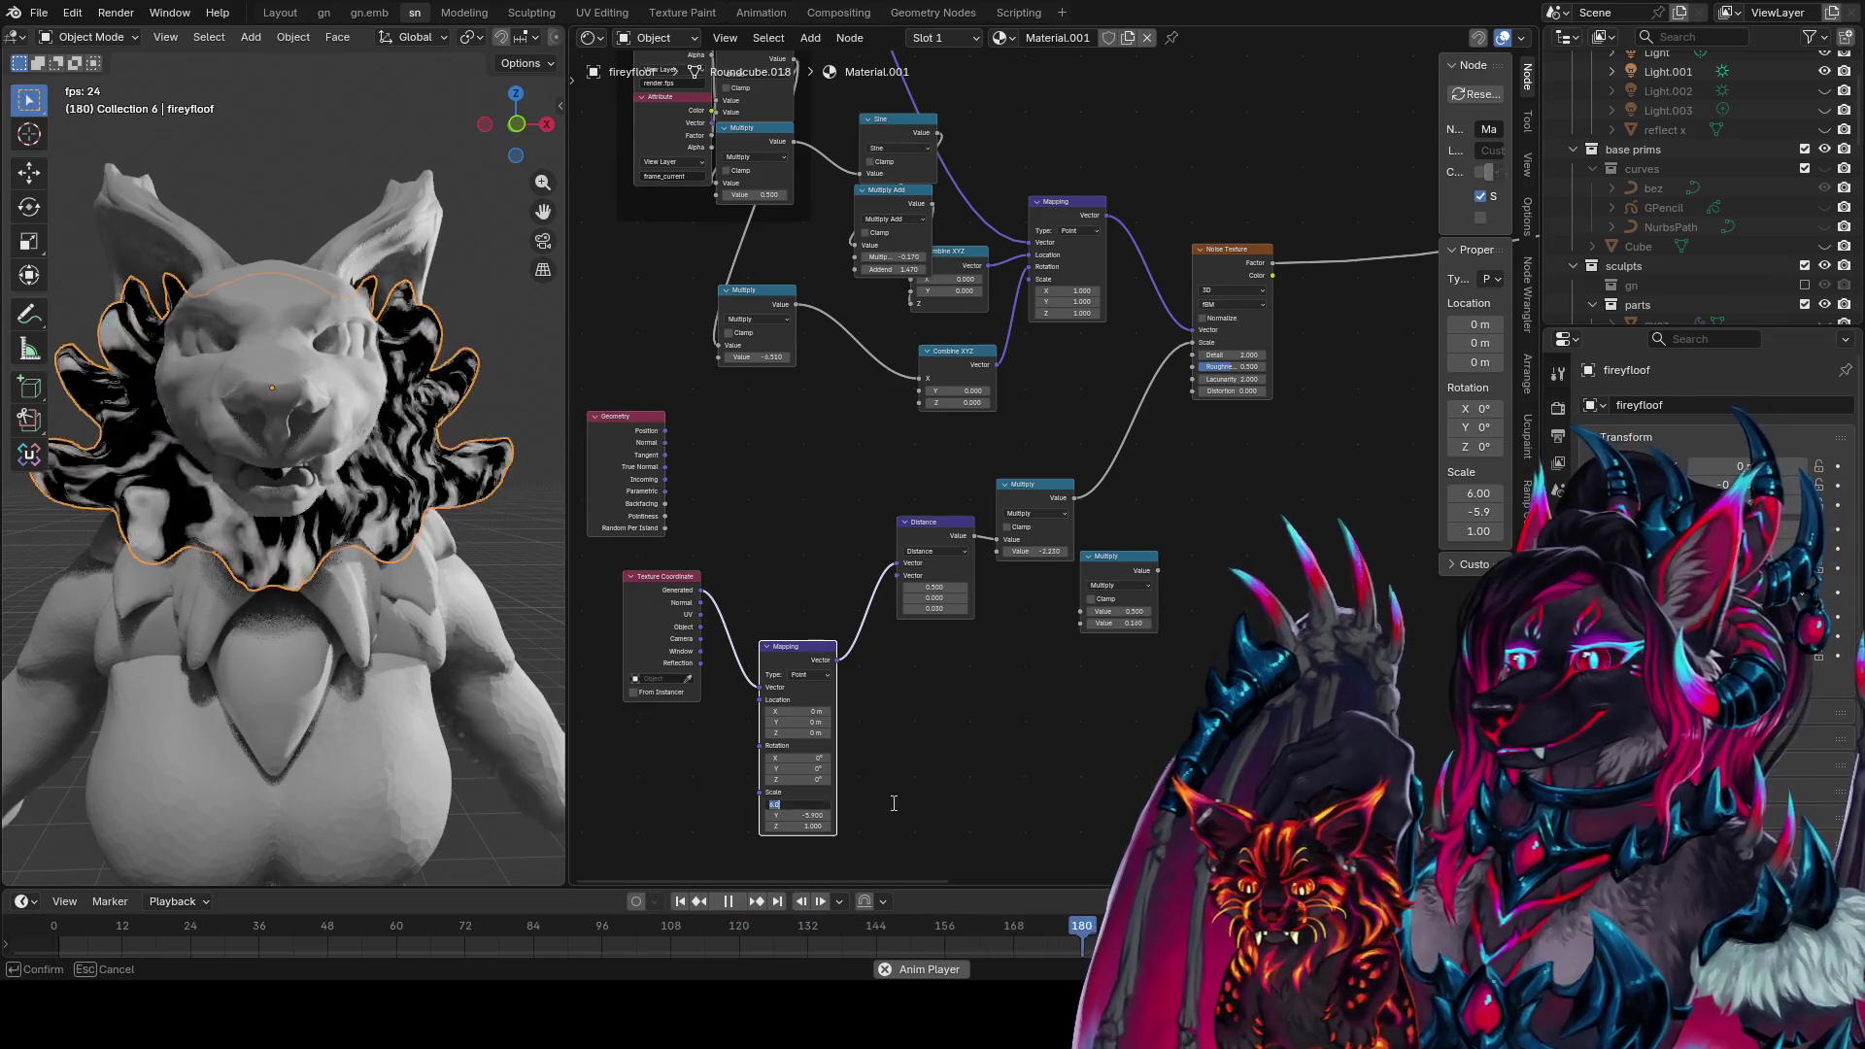
pyautogui.doubleClick(797, 815)
pyautogui.write('2')
pyautogui.press('Return')
# Set the Multiply value to -0.550 and fine-tune the new Mapping's Scale X
pyautogui.moveTo(328, 689)
pyautogui.mouseDown(button='middle')
pyautogui.moveTo(169, 671)
pyautogui.moveTo(392, 691)
pyautogui.mouseUp(button='middle')
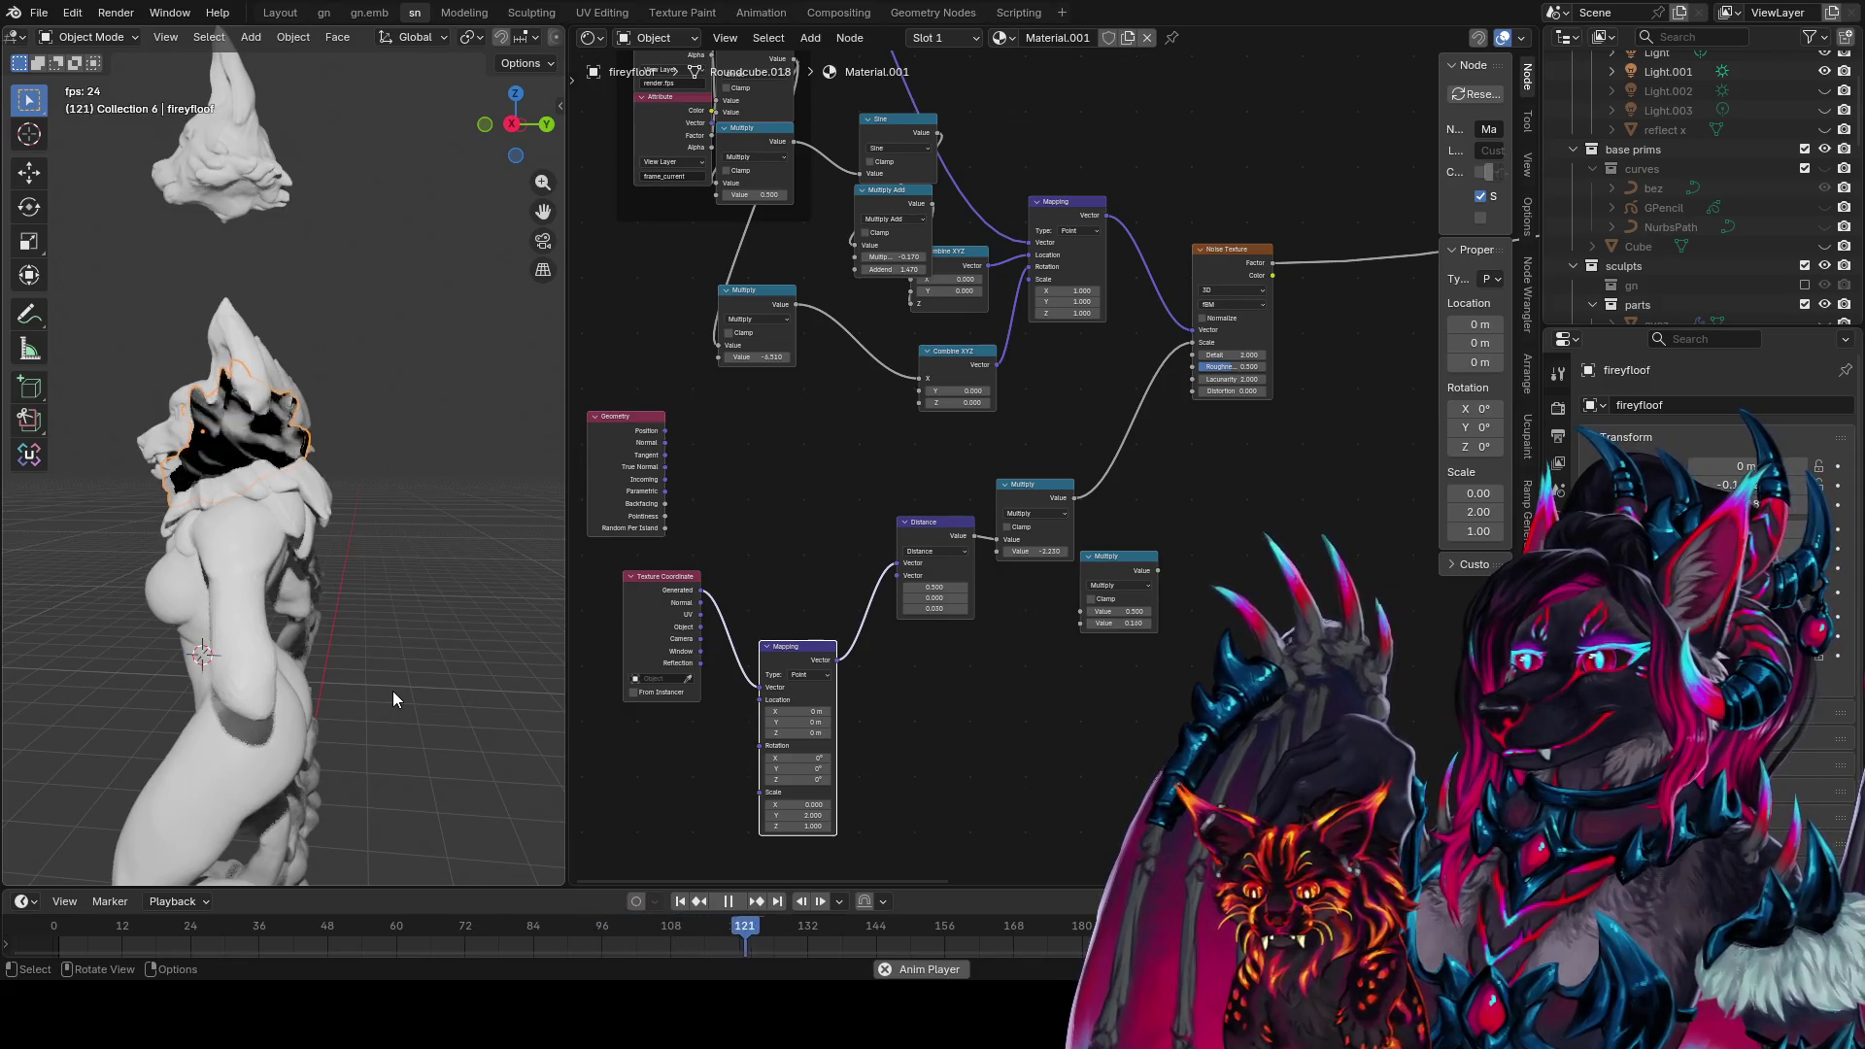
pyautogui.moveTo(1041, 550); pyautogui.dragTo(1078, 550)
pyautogui.moveTo(259, 499); pyautogui.dragTo(457, 483, button='middle')
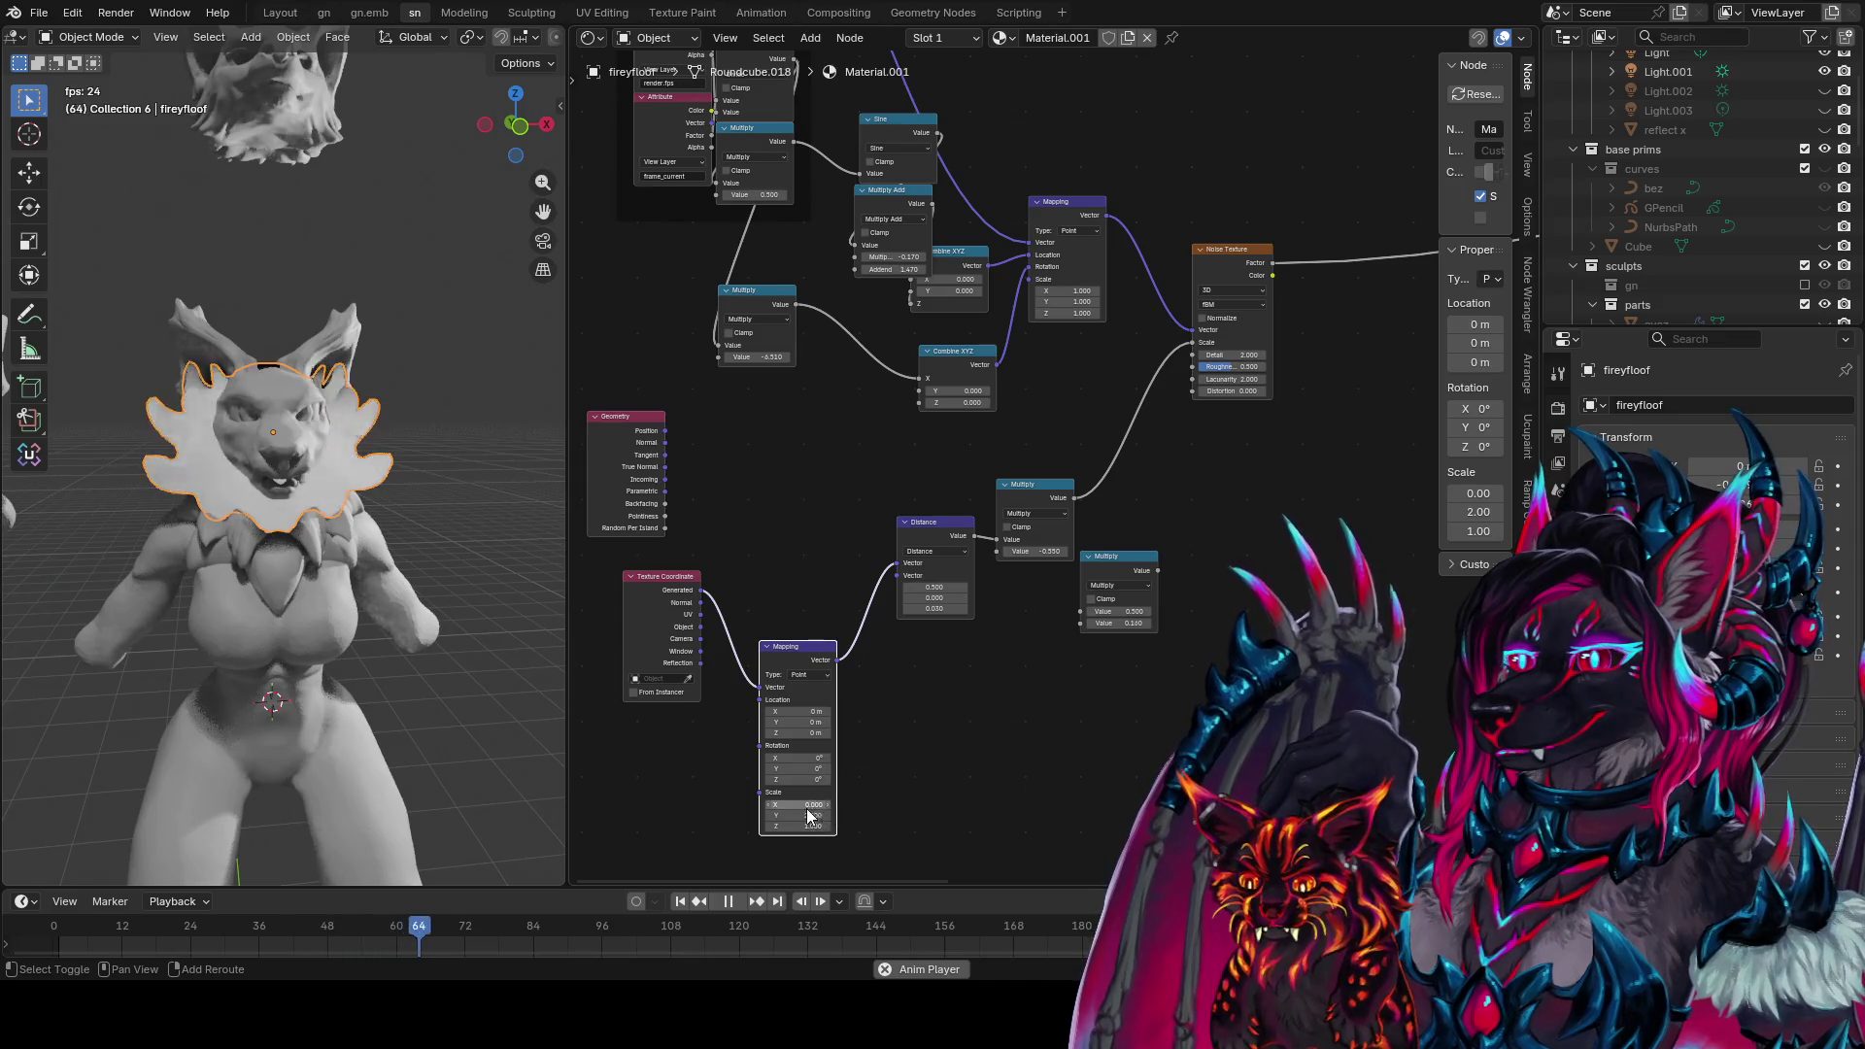
pyautogui.moveTo(812, 797)
pyautogui.mouseDown()
pyautogui.moveTo(875, 796)
pyautogui.moveTo(572, 797)
pyautogui.moveTo(798, 815)
pyautogui.moveTo(771, 815)
pyautogui.mouseUp()
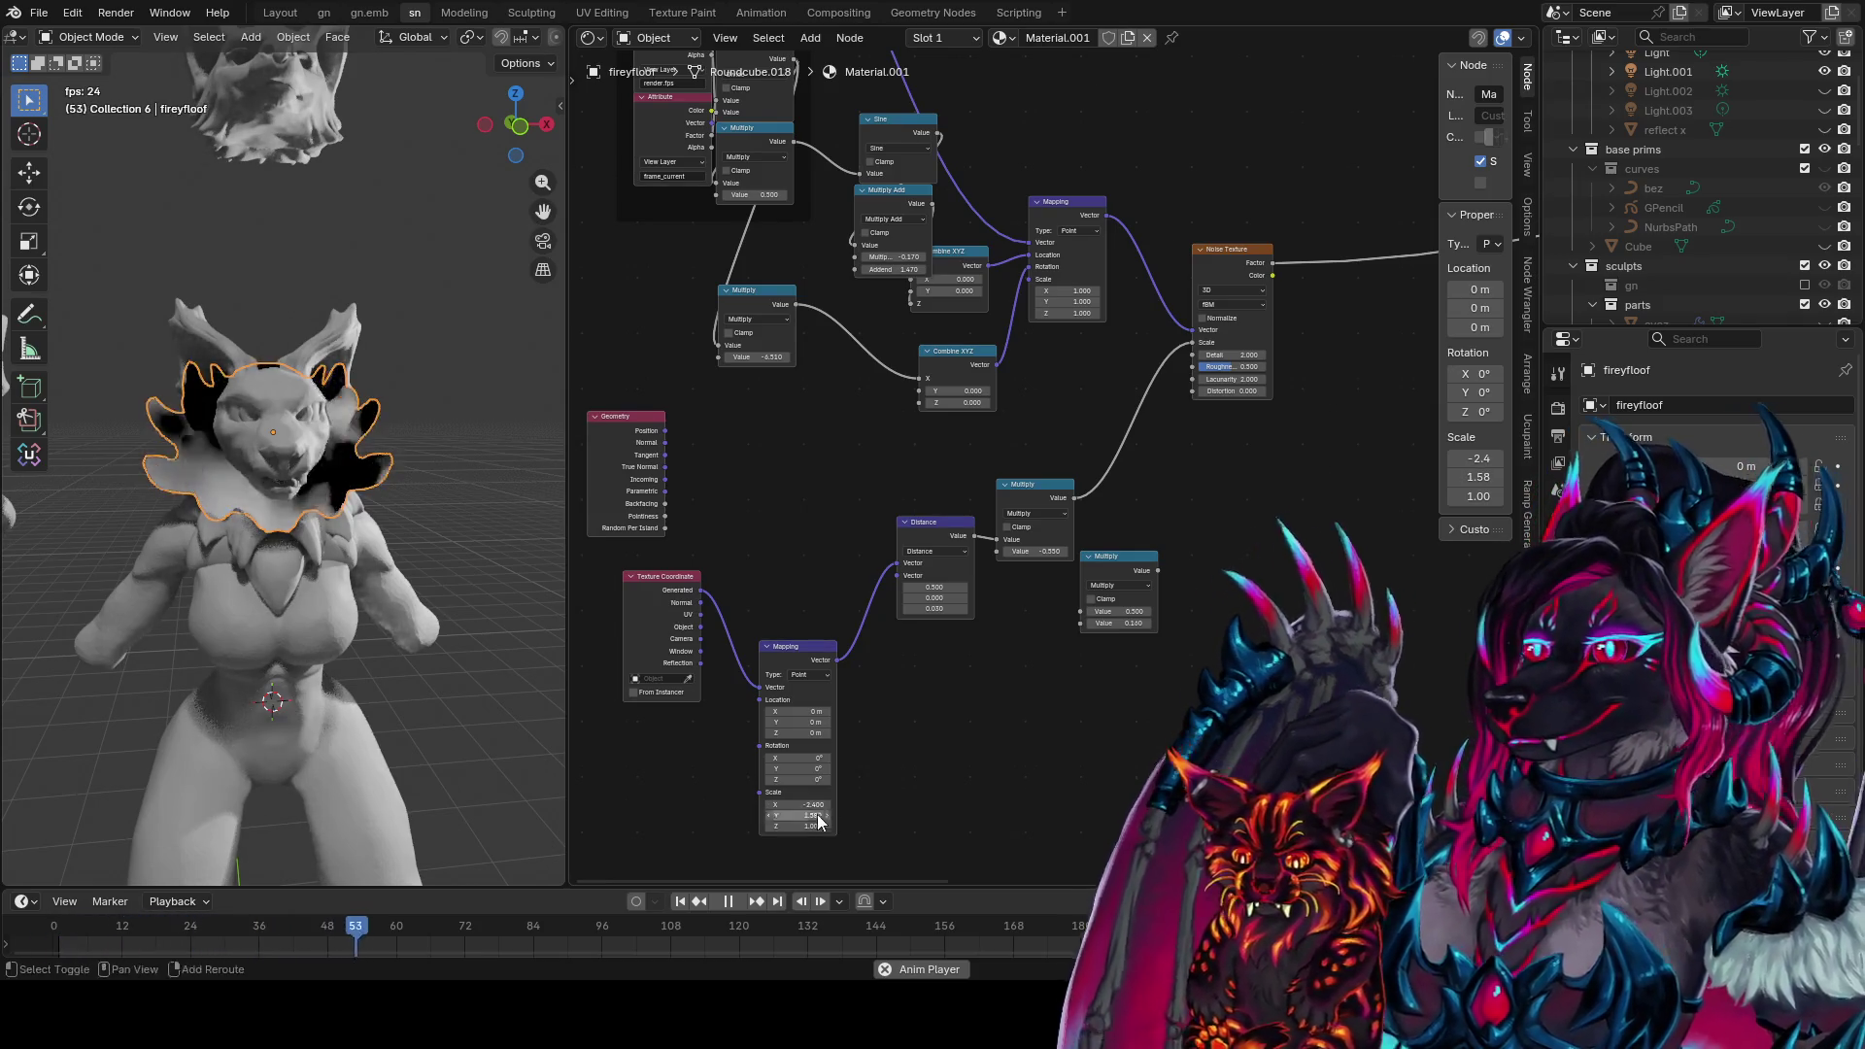
# Raise the Noise Texture Detail to about 8 and watch the animated ruff
pyautogui.press('KP_Decimal')
pyautogui.moveTo(972, 534)
pyautogui.mouseDown()
pyautogui.moveTo(1088, 534)
pyautogui.moveTo(952, 550)
pyautogui.moveTo(1049, 566)
pyautogui.moveTo(987, 573)
pyautogui.moveTo(1044, 580)
pyautogui.mouseUp()
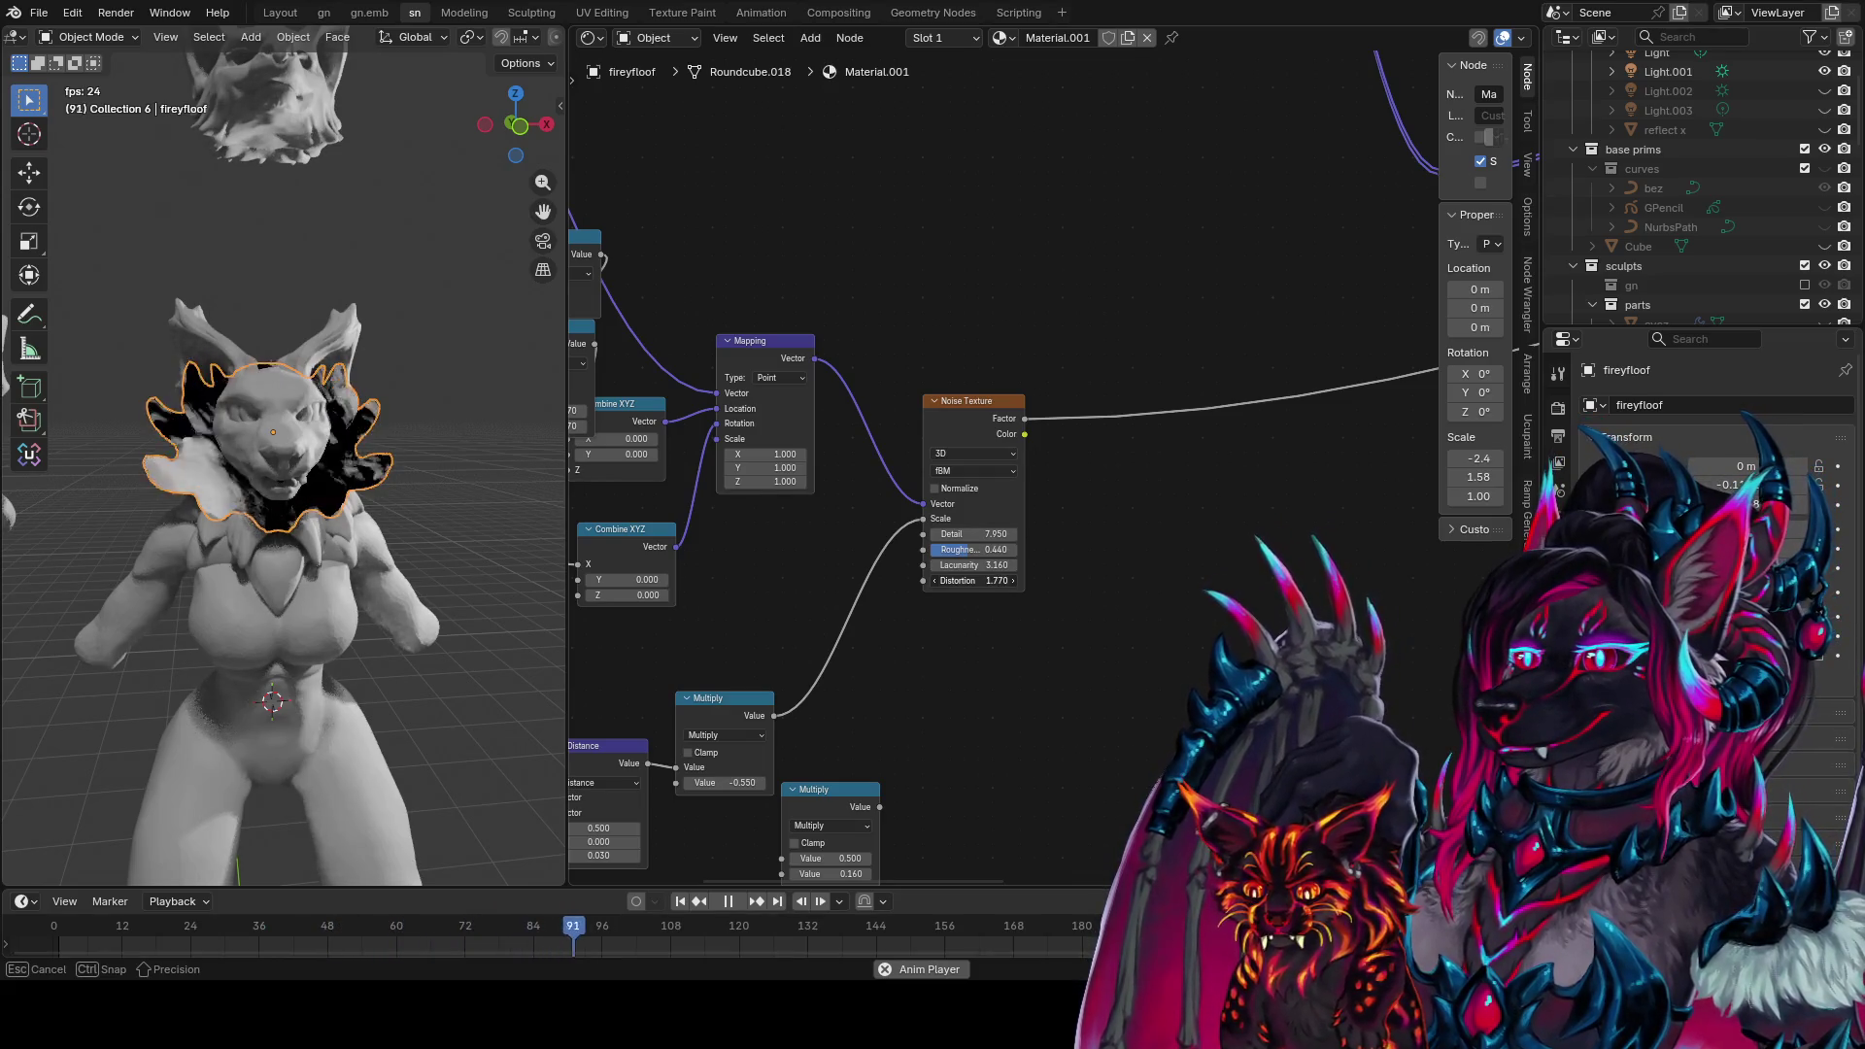
pyautogui.moveTo(252, 476)
pyautogui.mouseDown(button='middle')
pyautogui.moveTo(485, 466)
pyautogui.moveTo(201, 484)
pyautogui.moveTo(316, 478)
pyautogui.moveTo(422, 548)
pyautogui.moveTo(447, 616)
pyautogui.moveTo(150, 487)
pyautogui.moveTo(163, 456)
pyautogui.mouseUp(button='middle')
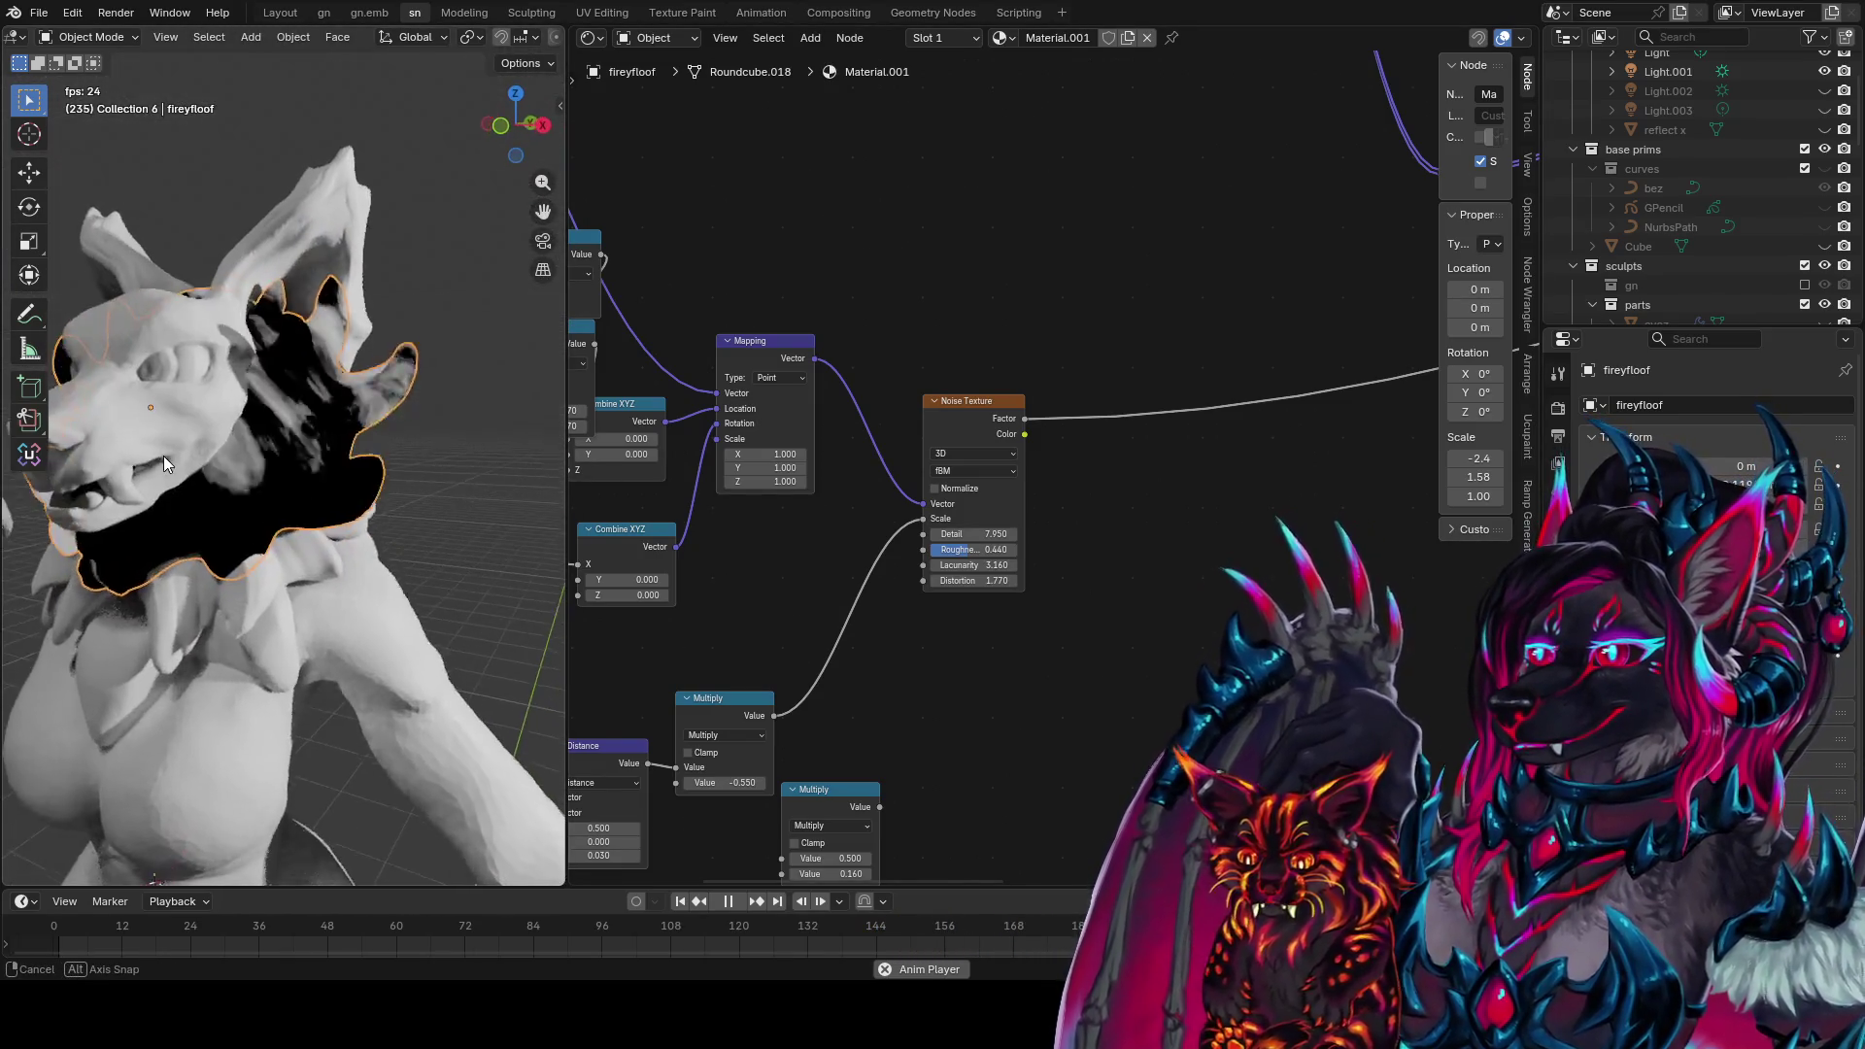
# Mute the link from the Mapping node into the Noise Texture
pyautogui.moveTo(849, 477); pyautogui.dragTo(1146, 427, button='middle')
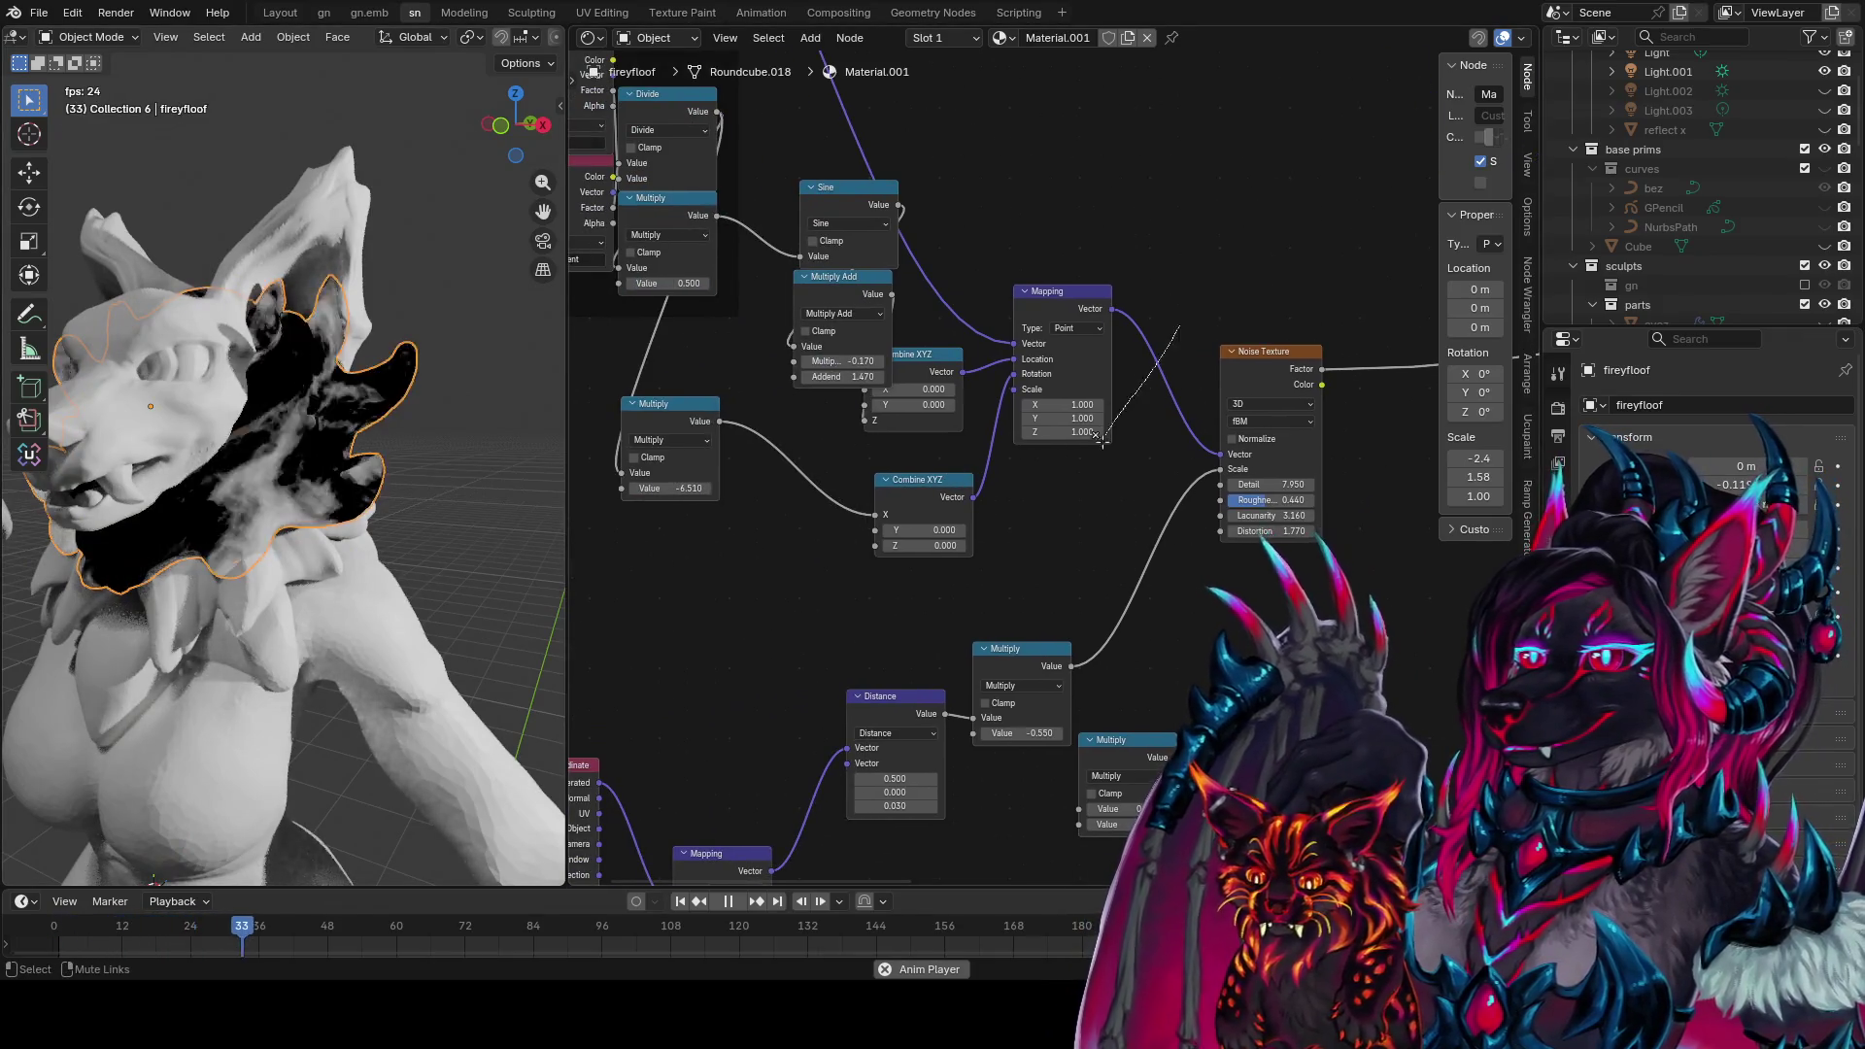
pyautogui.keyDown('ctrl'); pyautogui.keyDown('alt'); pyautogui.moveTo(1146, 427); pyautogui.dragTo(1180, 354, button='right'); pyautogui.keyUp('alt'); pyautogui.keyUp('ctrl')
pyautogui.moveTo(320, 524); pyautogui.dragTo(412, 523, button='middle')
# Duplicate the lower Mapping node and place the copy to the right
pyautogui.moveTo(1038, 551); pyautogui.dragTo(1121, 510, button='middle')
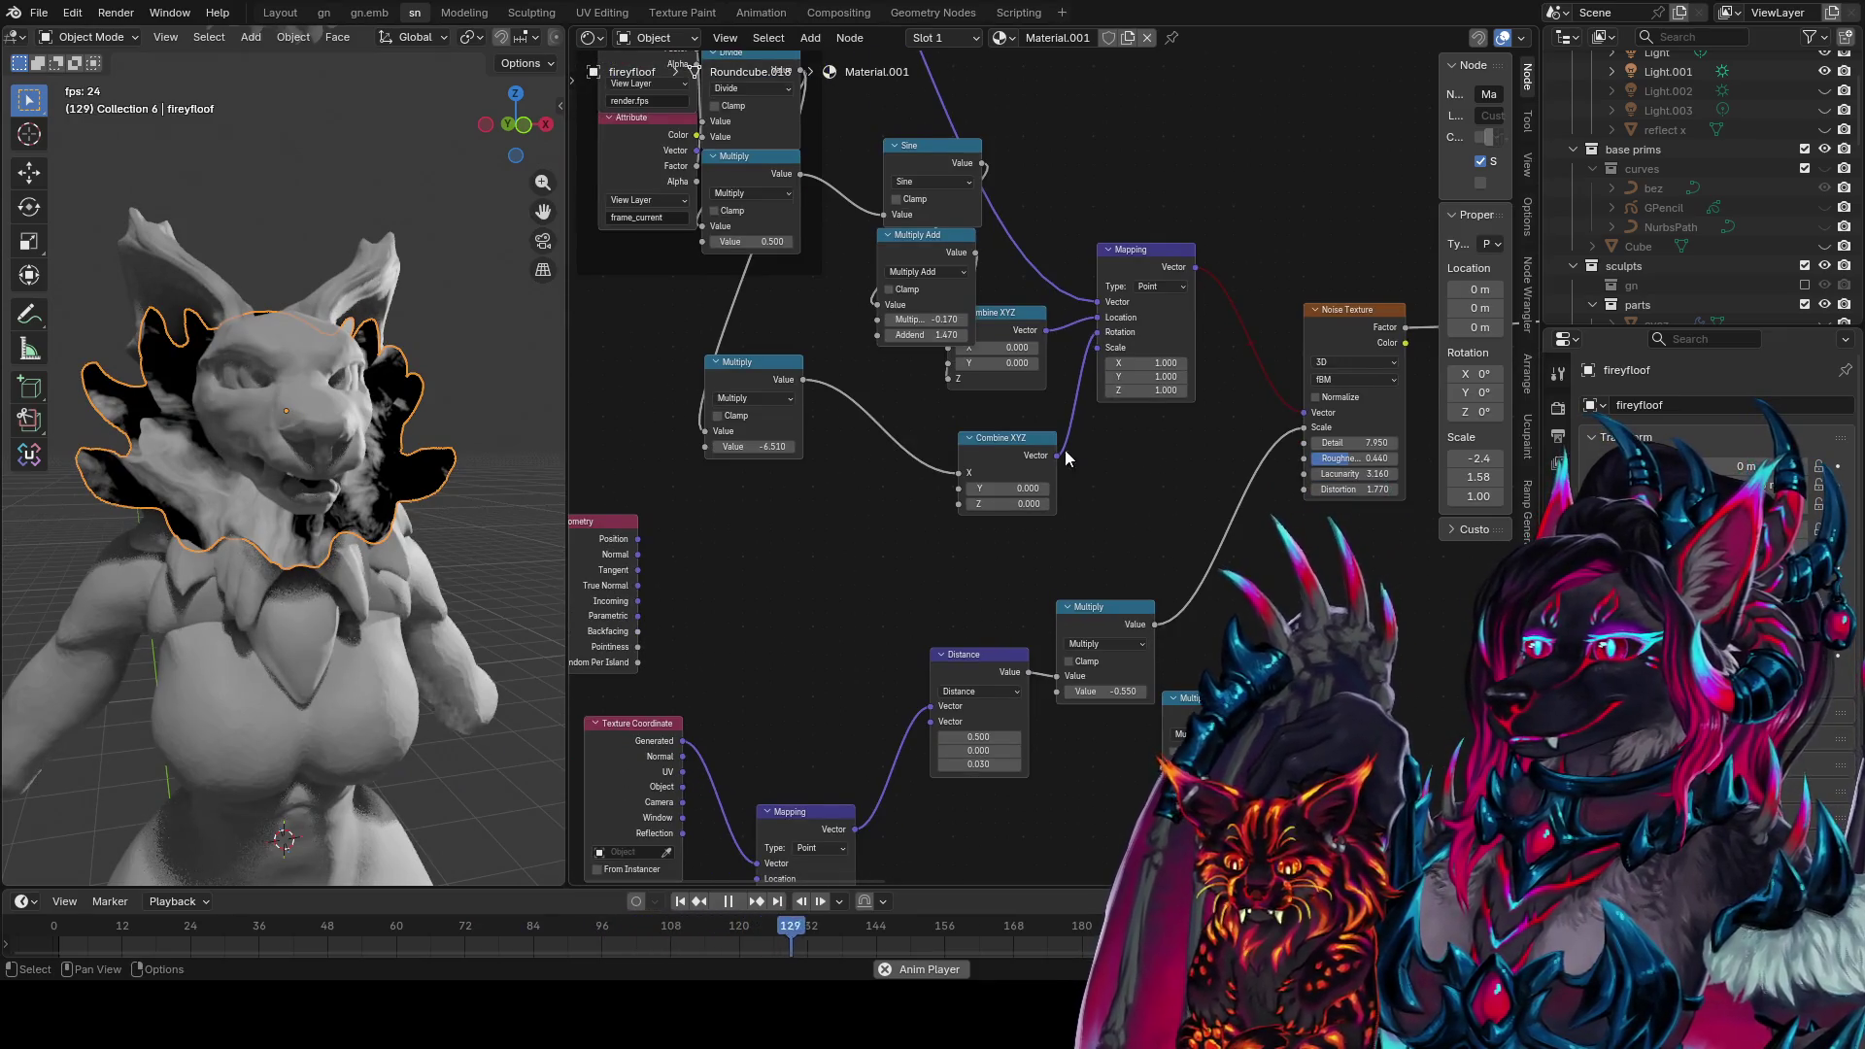
pyautogui.scroll(-1, 1065, 451)
pyautogui.moveTo(917, 447); pyautogui.dragTo(837, 508, button='middle')
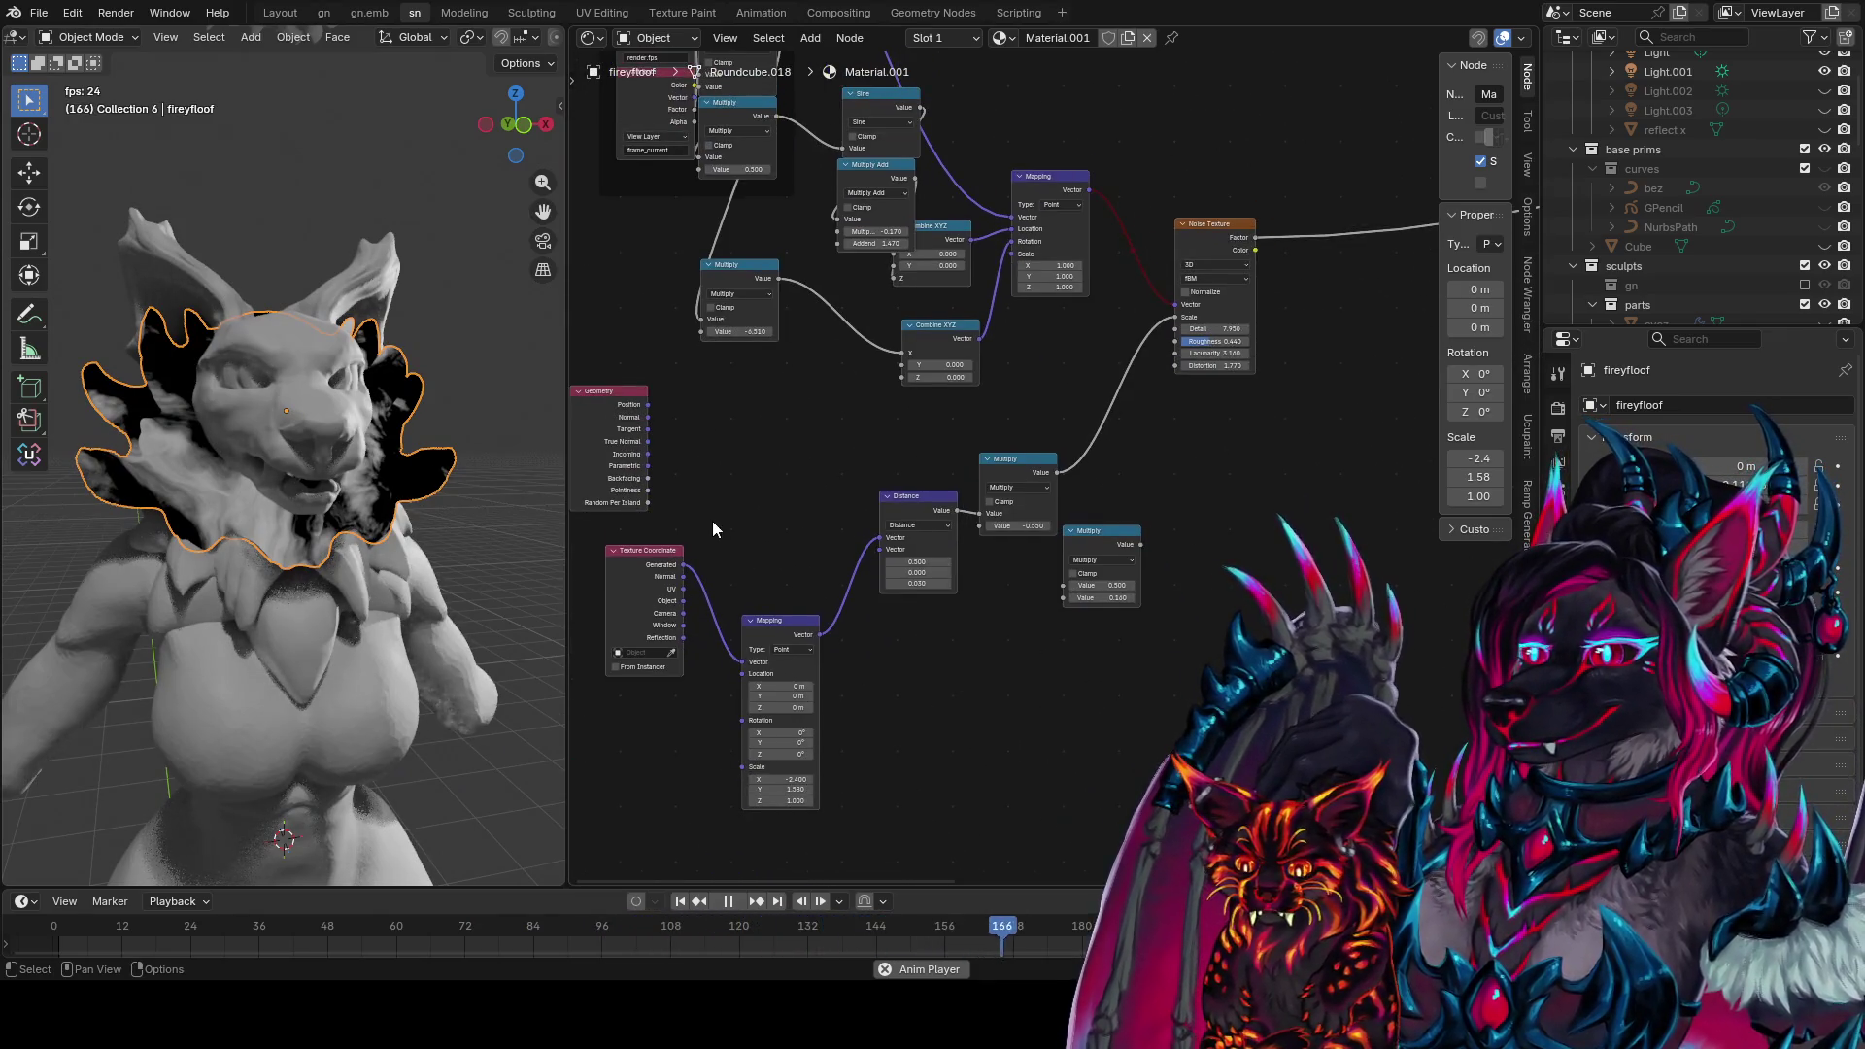
pyautogui.click(798, 633)
pyautogui.hotkey('shift', 'd')
pyautogui.click(1174, 648)
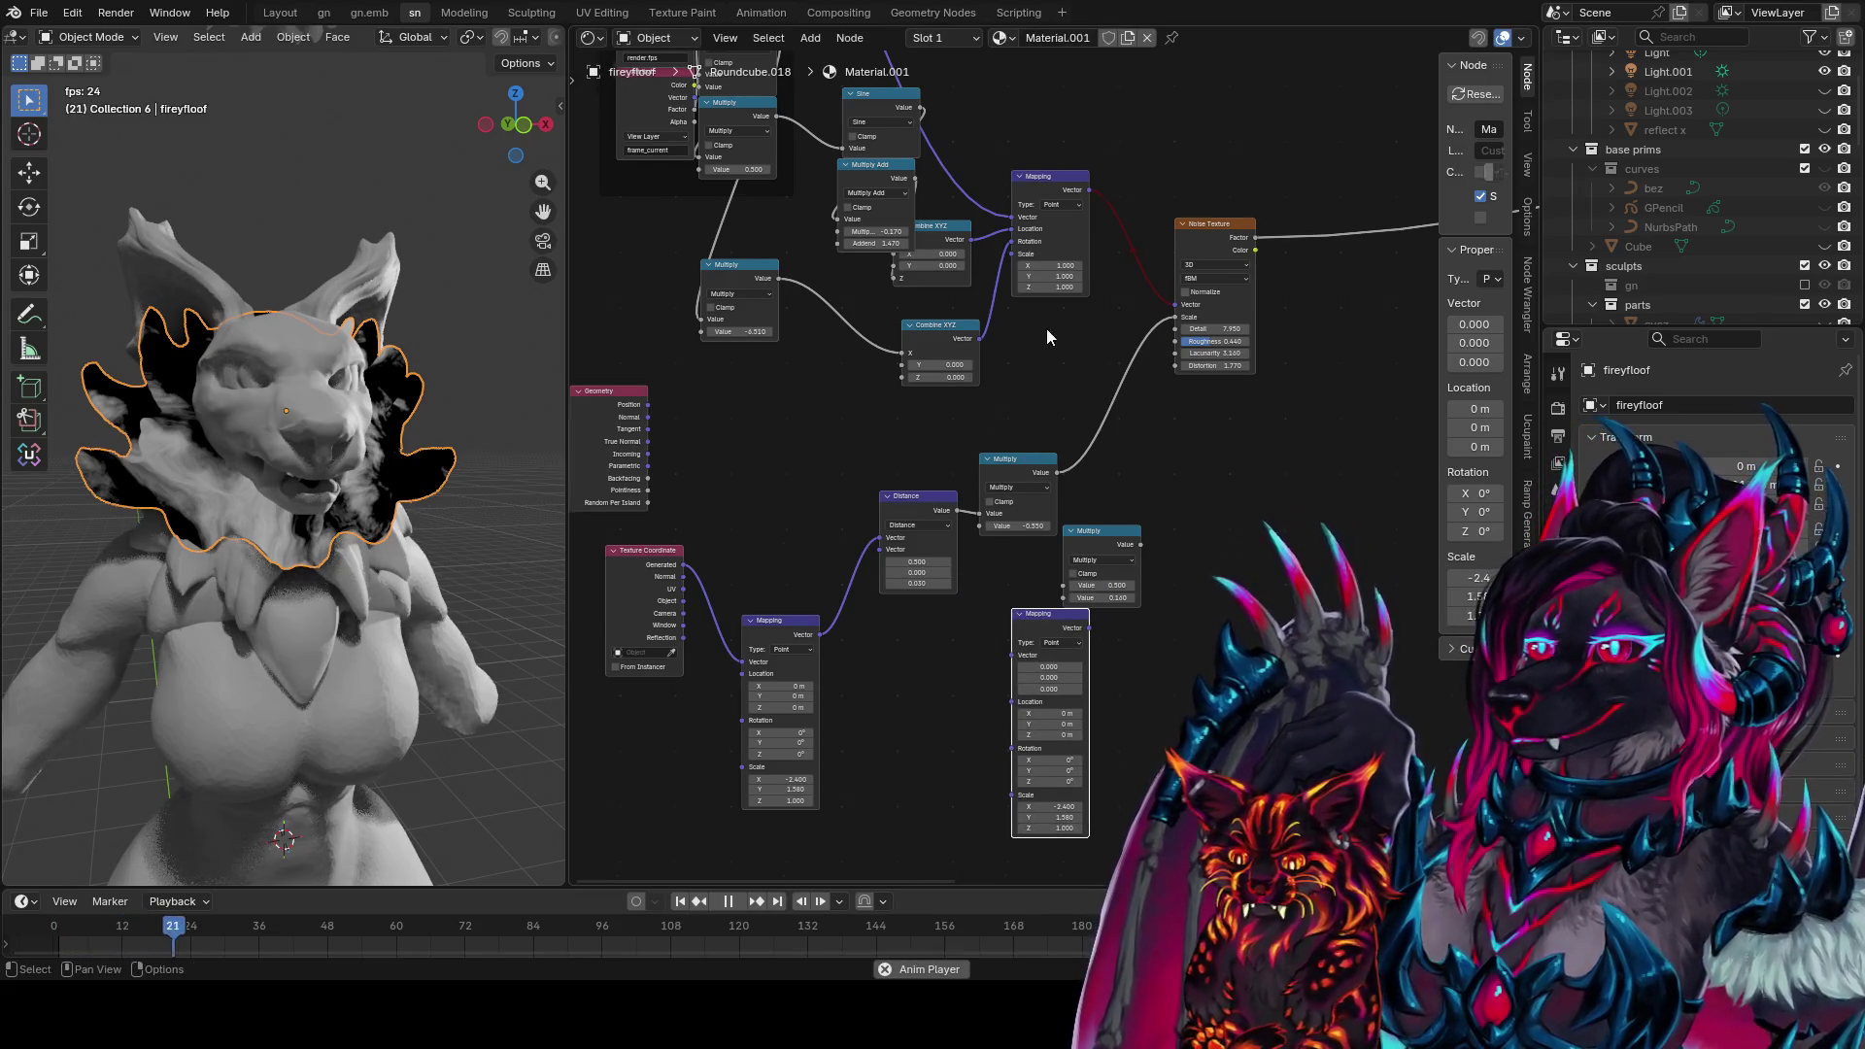
# Duplicate the top Combine XYZ lower down and connect Generated to the lower Mapping's Vector
pyautogui.moveTo(1046, 329); pyautogui.dragTo(1009, 394, button='middle')
pyautogui.click(894, 291)
pyautogui.hotkey('shift', 'd')
pyautogui.click(969, 782)
pyautogui.moveTo(970, 782); pyautogui.dragTo(963, 755, button='middle')
pyautogui.moveTo(641, 602)
pyautogui.mouseDown()
pyautogui.moveTo(874, 687)
pyautogui.moveTo(970, 692)
pyautogui.moveTo(902, 718)
pyautogui.moveTo(968, 704)
pyautogui.mouseUp()
pyautogui.click(901, 718)
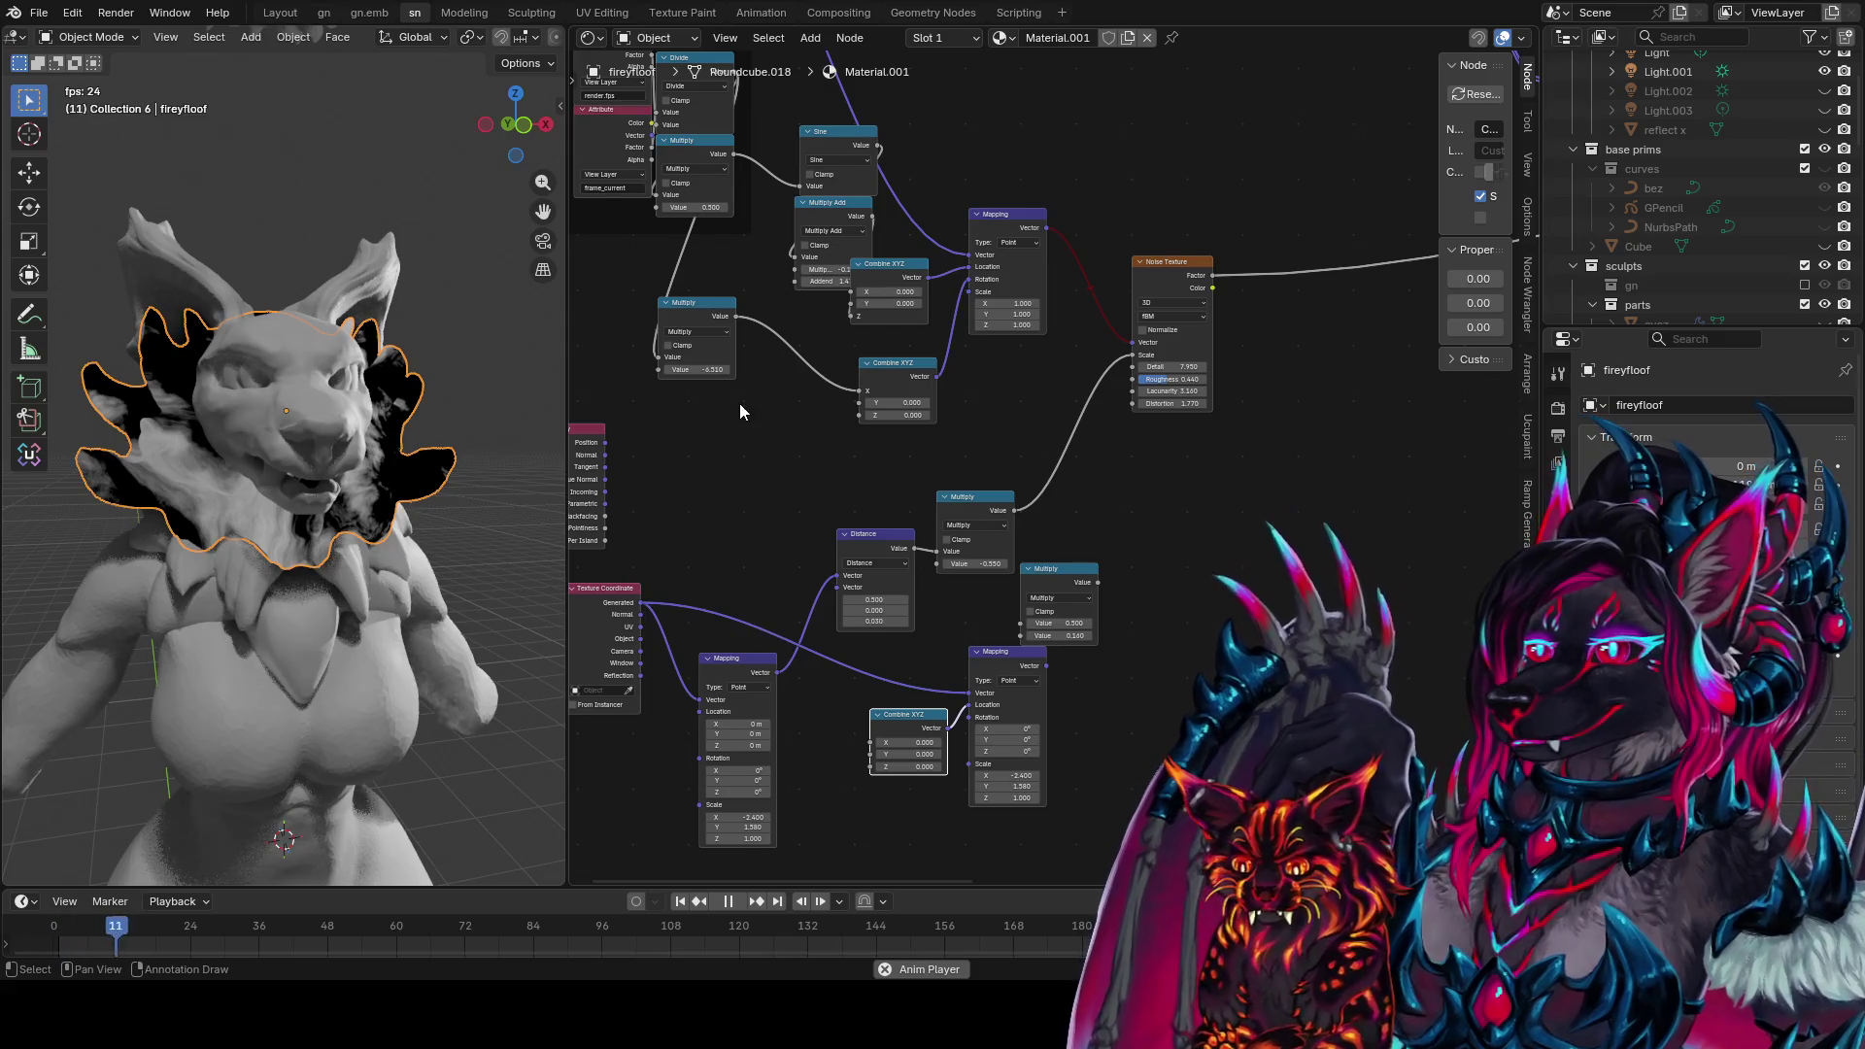
# Duplicate the -6.510 Multiply and wire its value into the Combine XYZ Z input
pyautogui.click(719, 320)
pyautogui.hotkey('shift', 'd')
pyautogui.keyDown('shift'); pyautogui.moveTo(704, 254); pyautogui.dragTo(639, 281, button='right'); pyautogui.keyUp('shift')
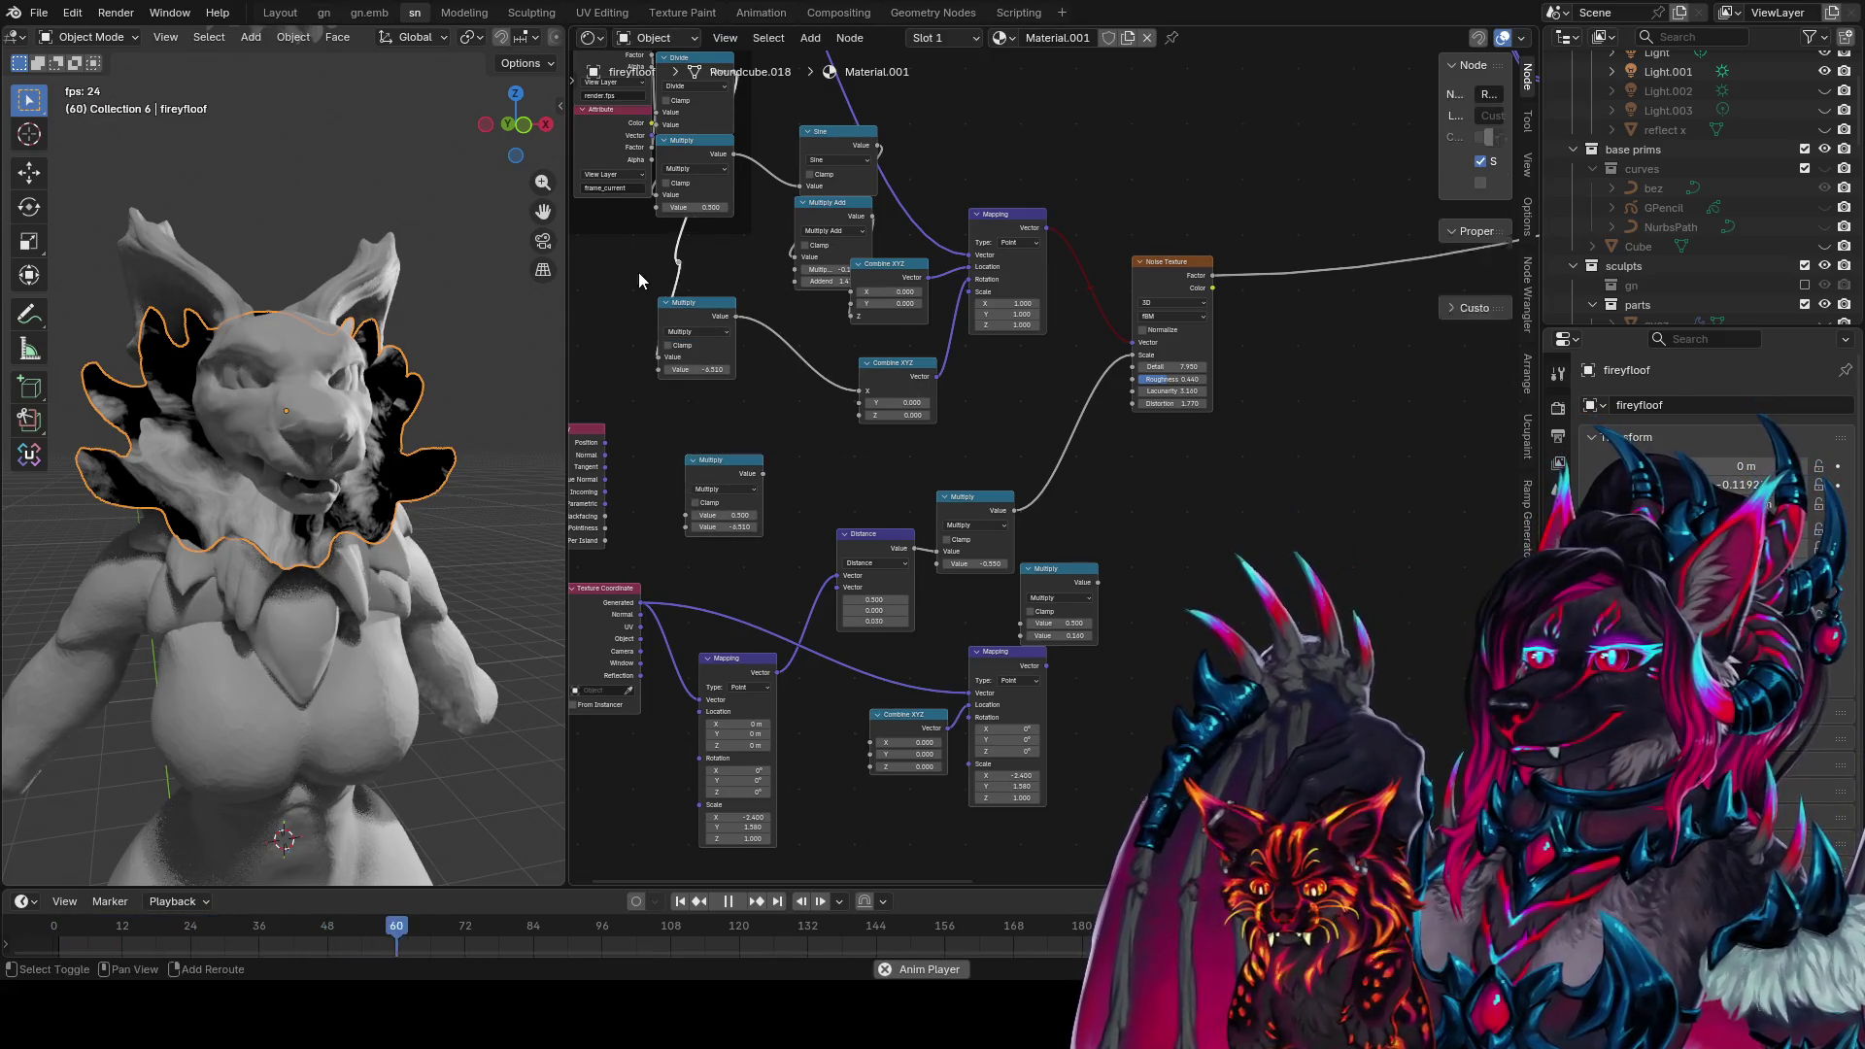
pyautogui.moveTo(678, 264); pyautogui.dragTo(700, 530)
pyautogui.moveTo(764, 474); pyautogui.dragTo(874, 767)
pyautogui.moveTo(932, 738); pyautogui.dragTo(891, 767, button='middle')
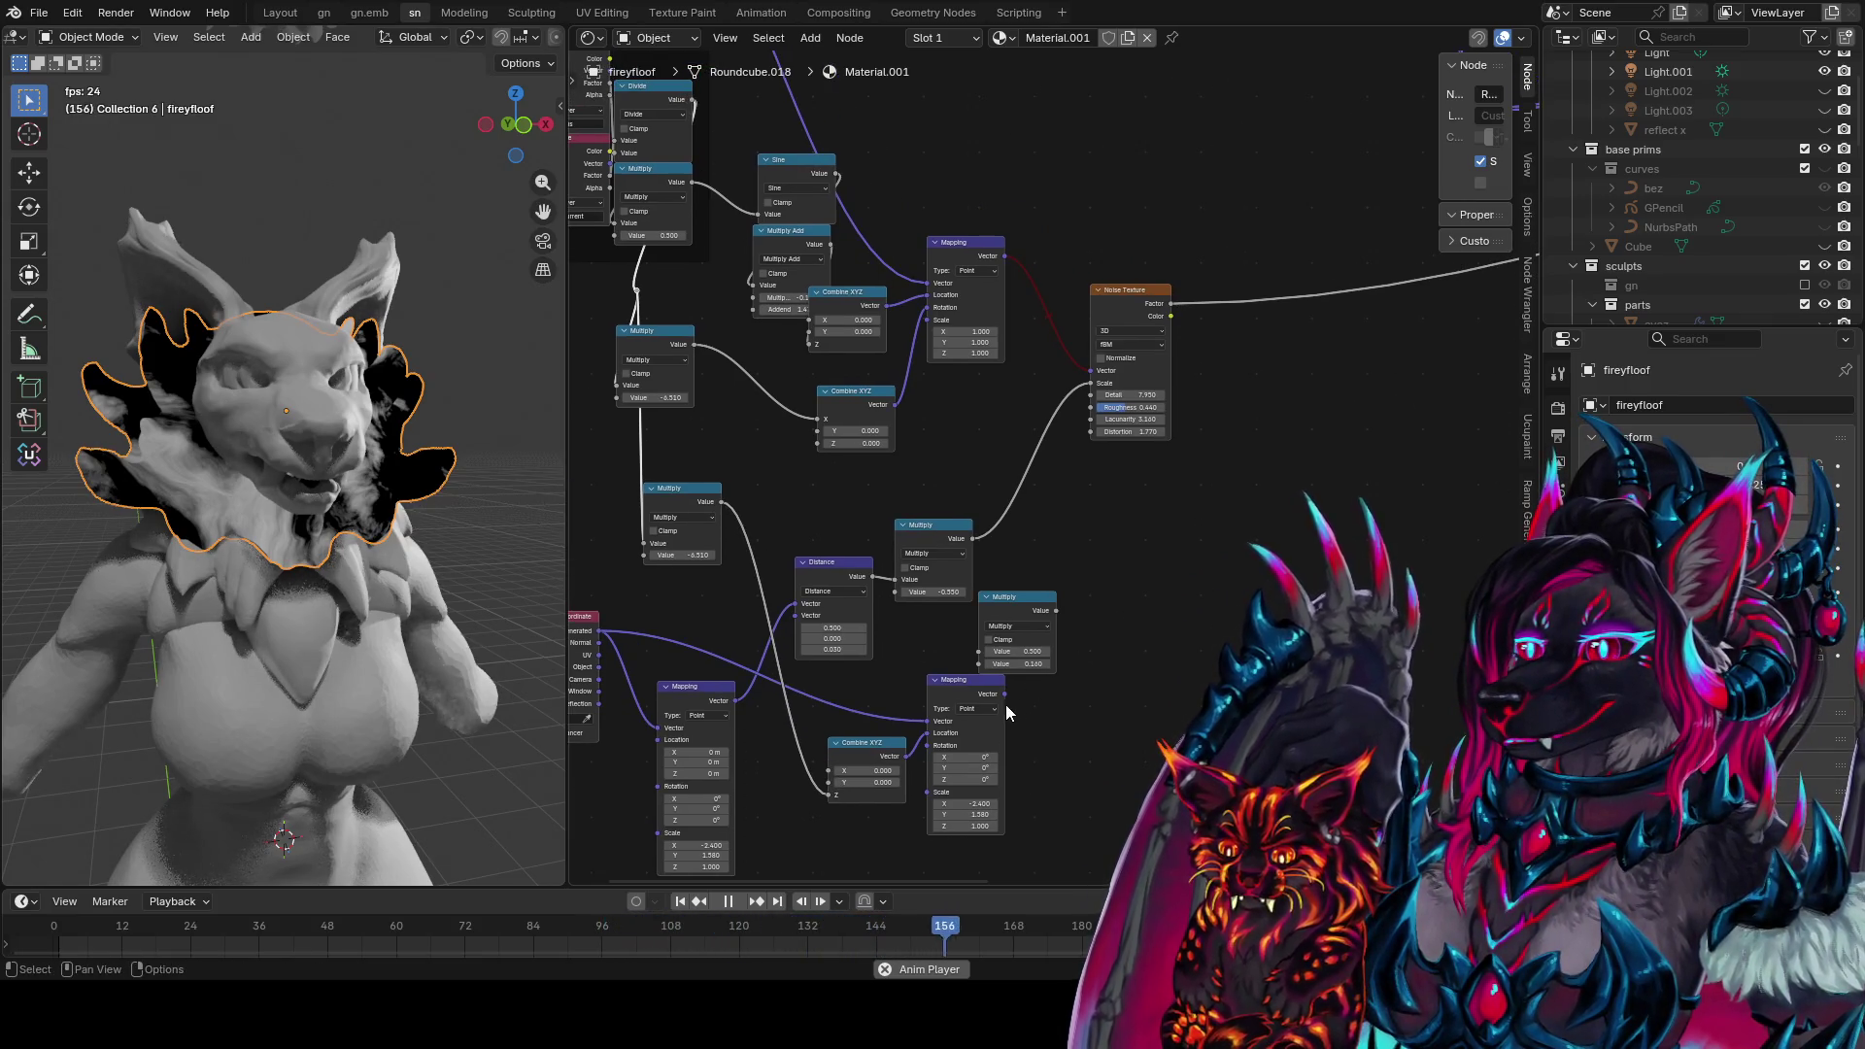
# Duplicate the Noise Texture node and drop the copy lower down
pyautogui.click(1140, 299)
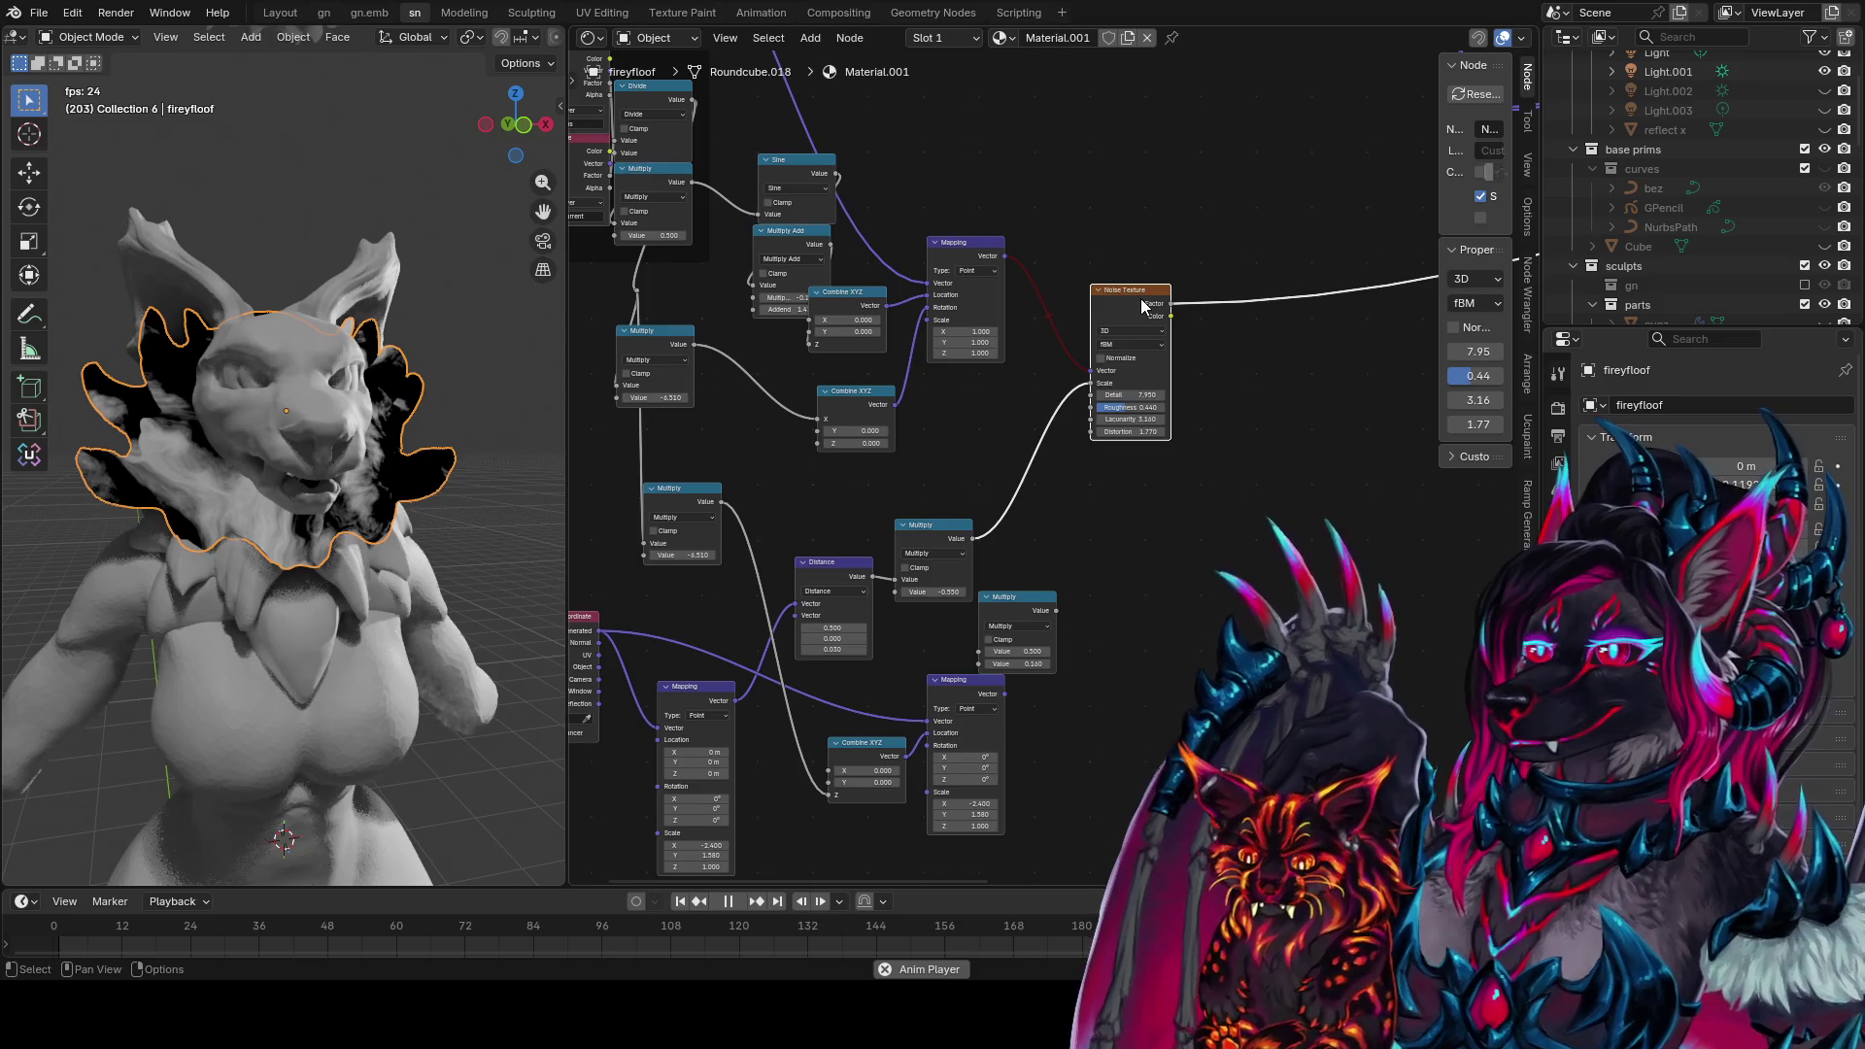
pyautogui.hotkey('shift', 'd')
pyautogui.click(1170, 565)
# Preview the copied noise on the collar, reset the Mapping scale, and set Multiply to -1
pyautogui.click(1004, 693)
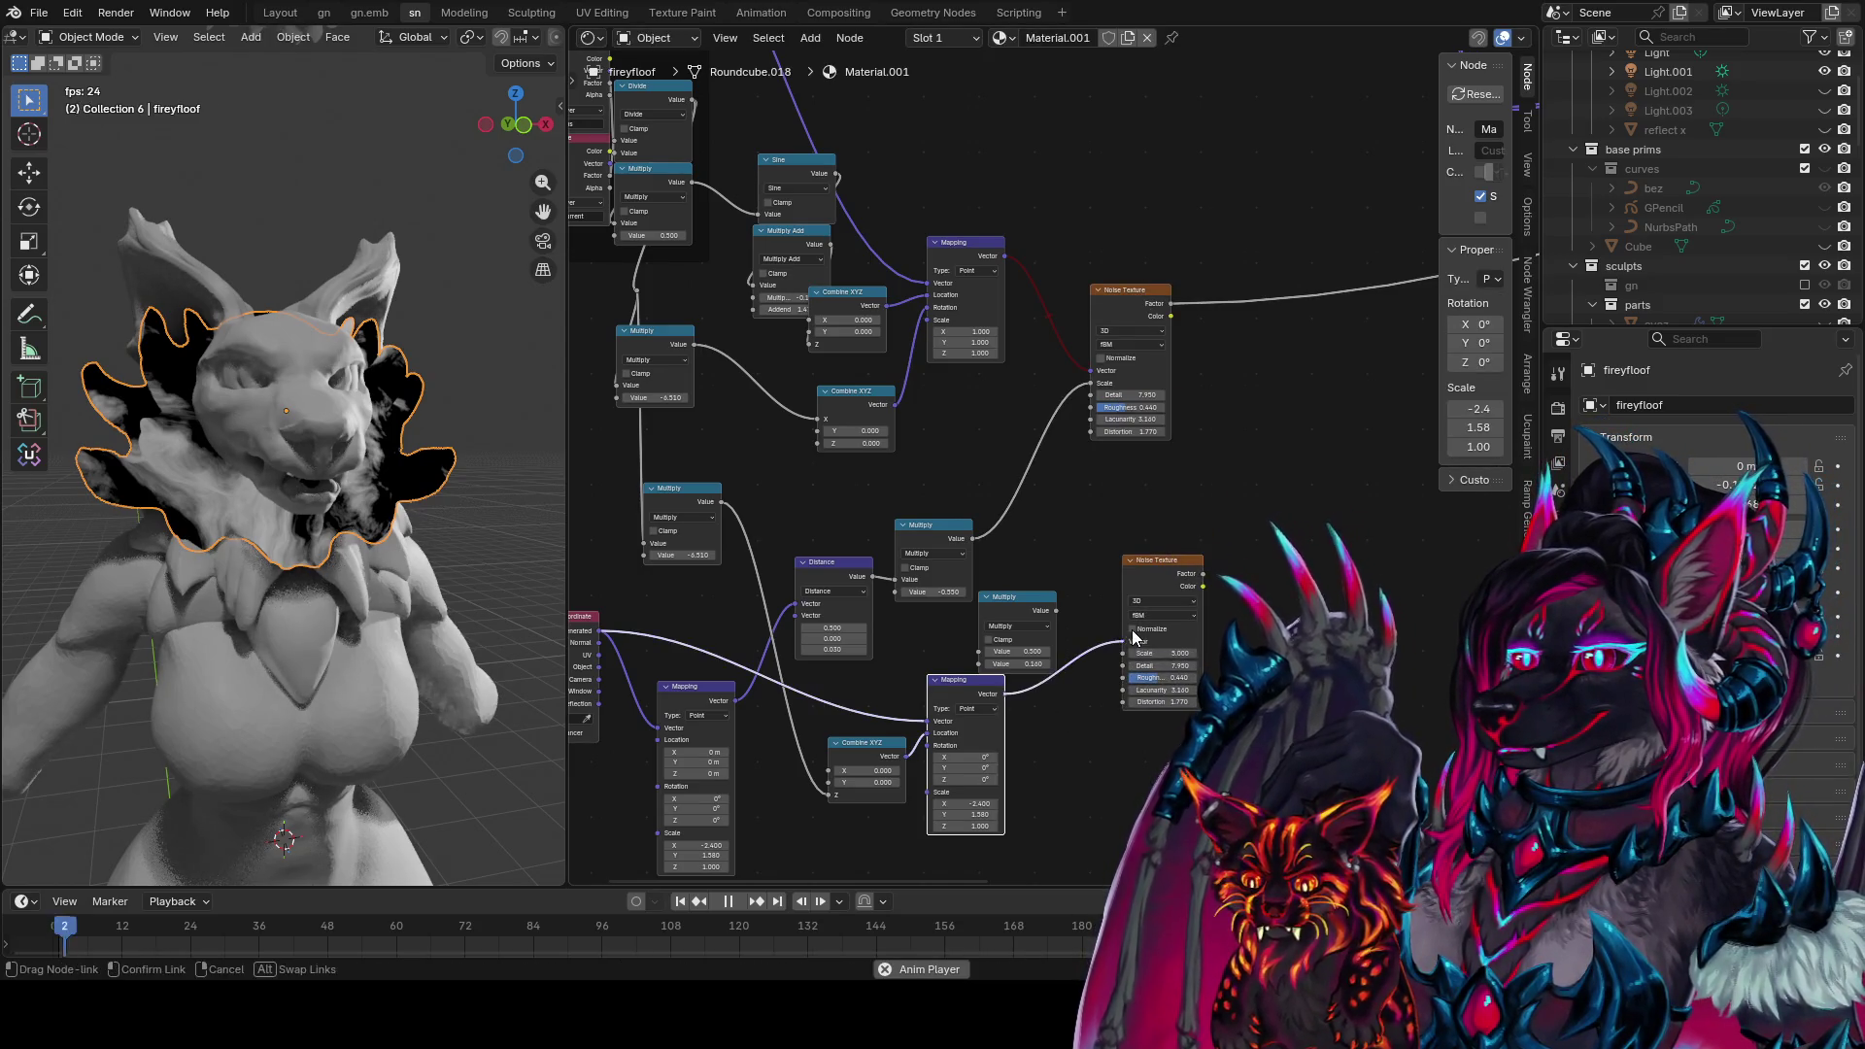
pyautogui.keyDown('ctrl'); pyautogui.keyDown('shift'); pyautogui.click(1161, 596); pyautogui.keyUp('shift'); pyautogui.keyUp('ctrl')
pyautogui.press('BackSpace')
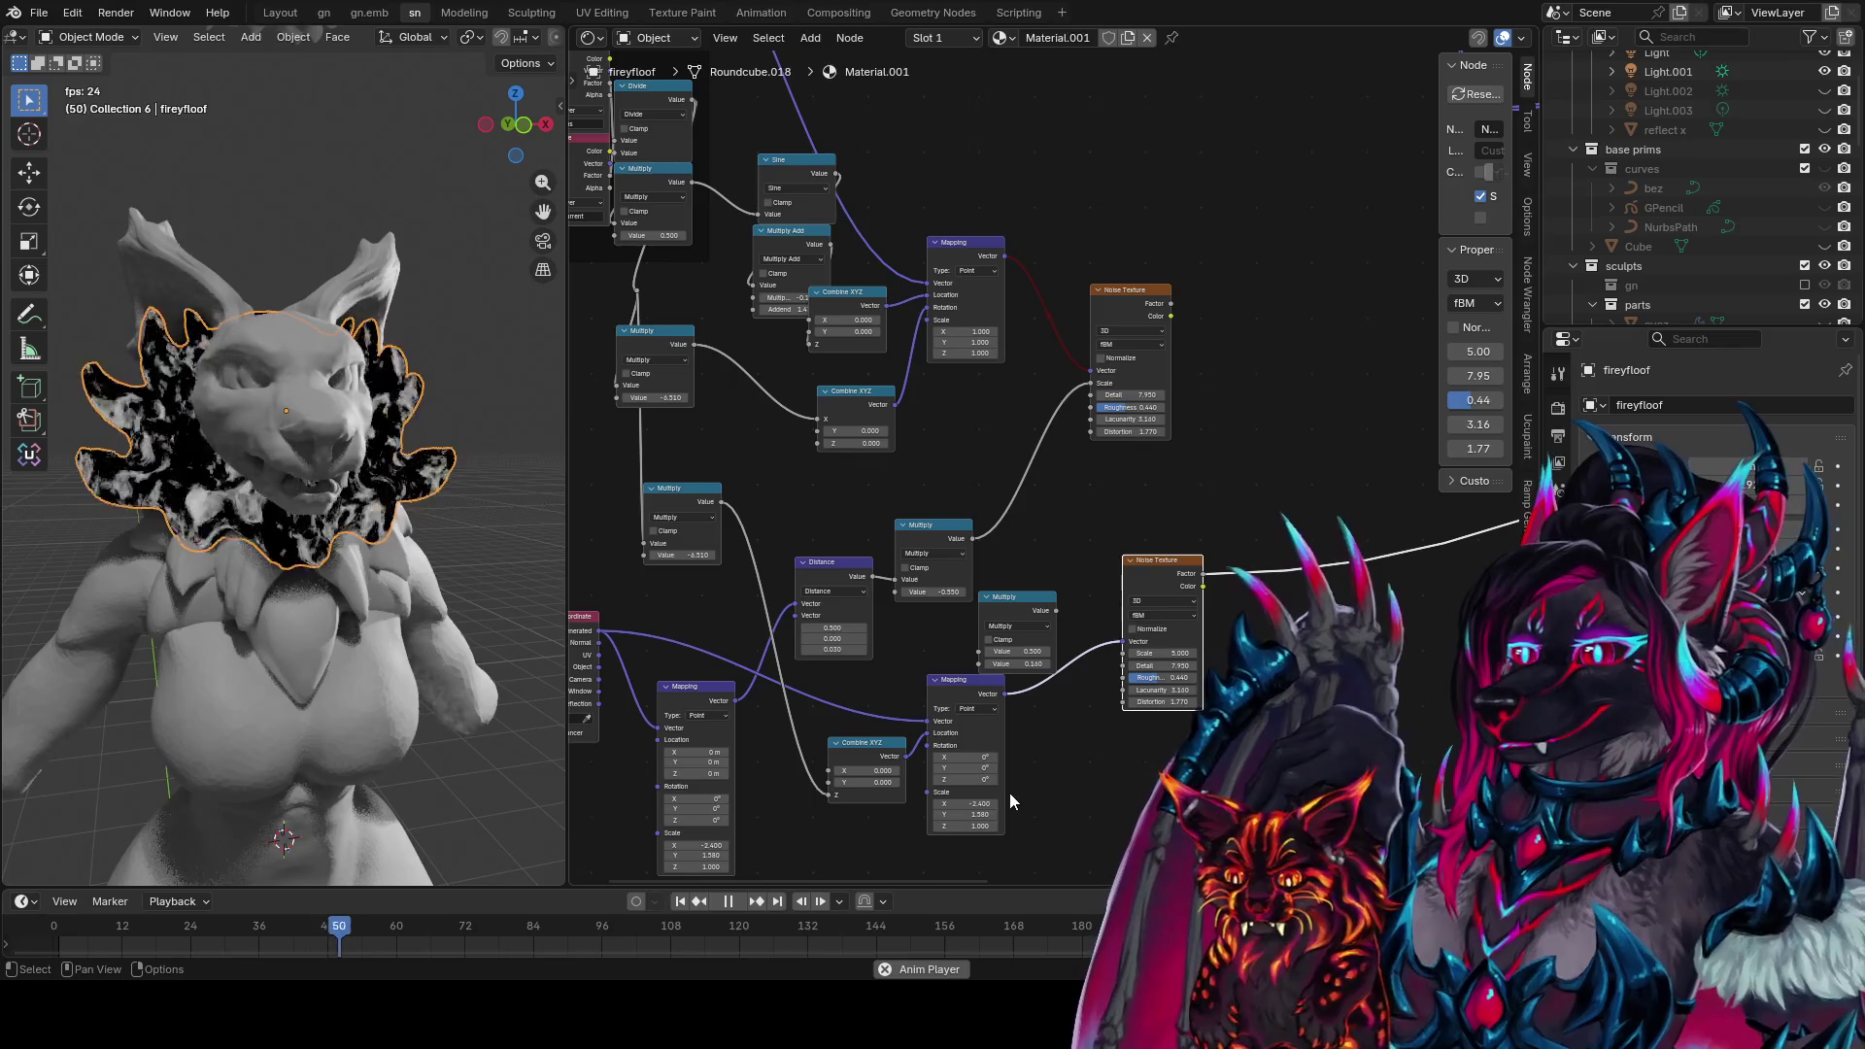
pyautogui.click(997, 815)
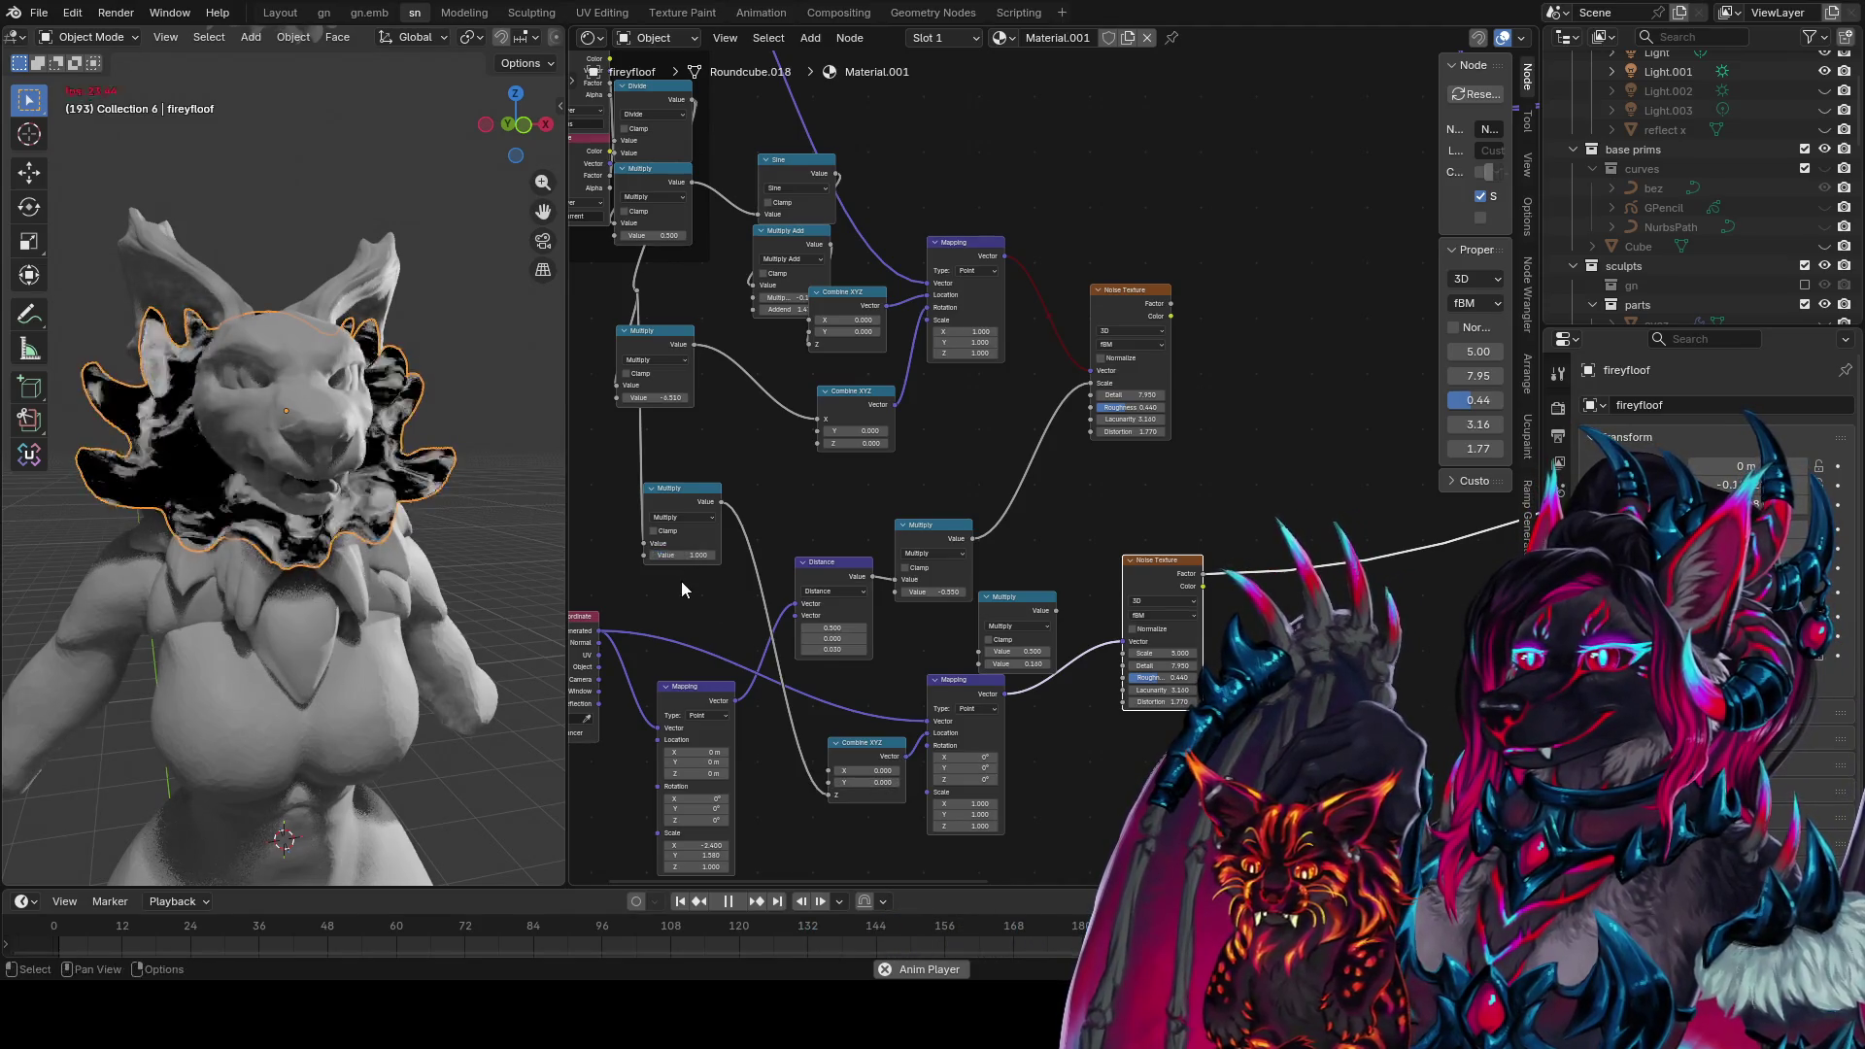
pyautogui.click(681, 555)
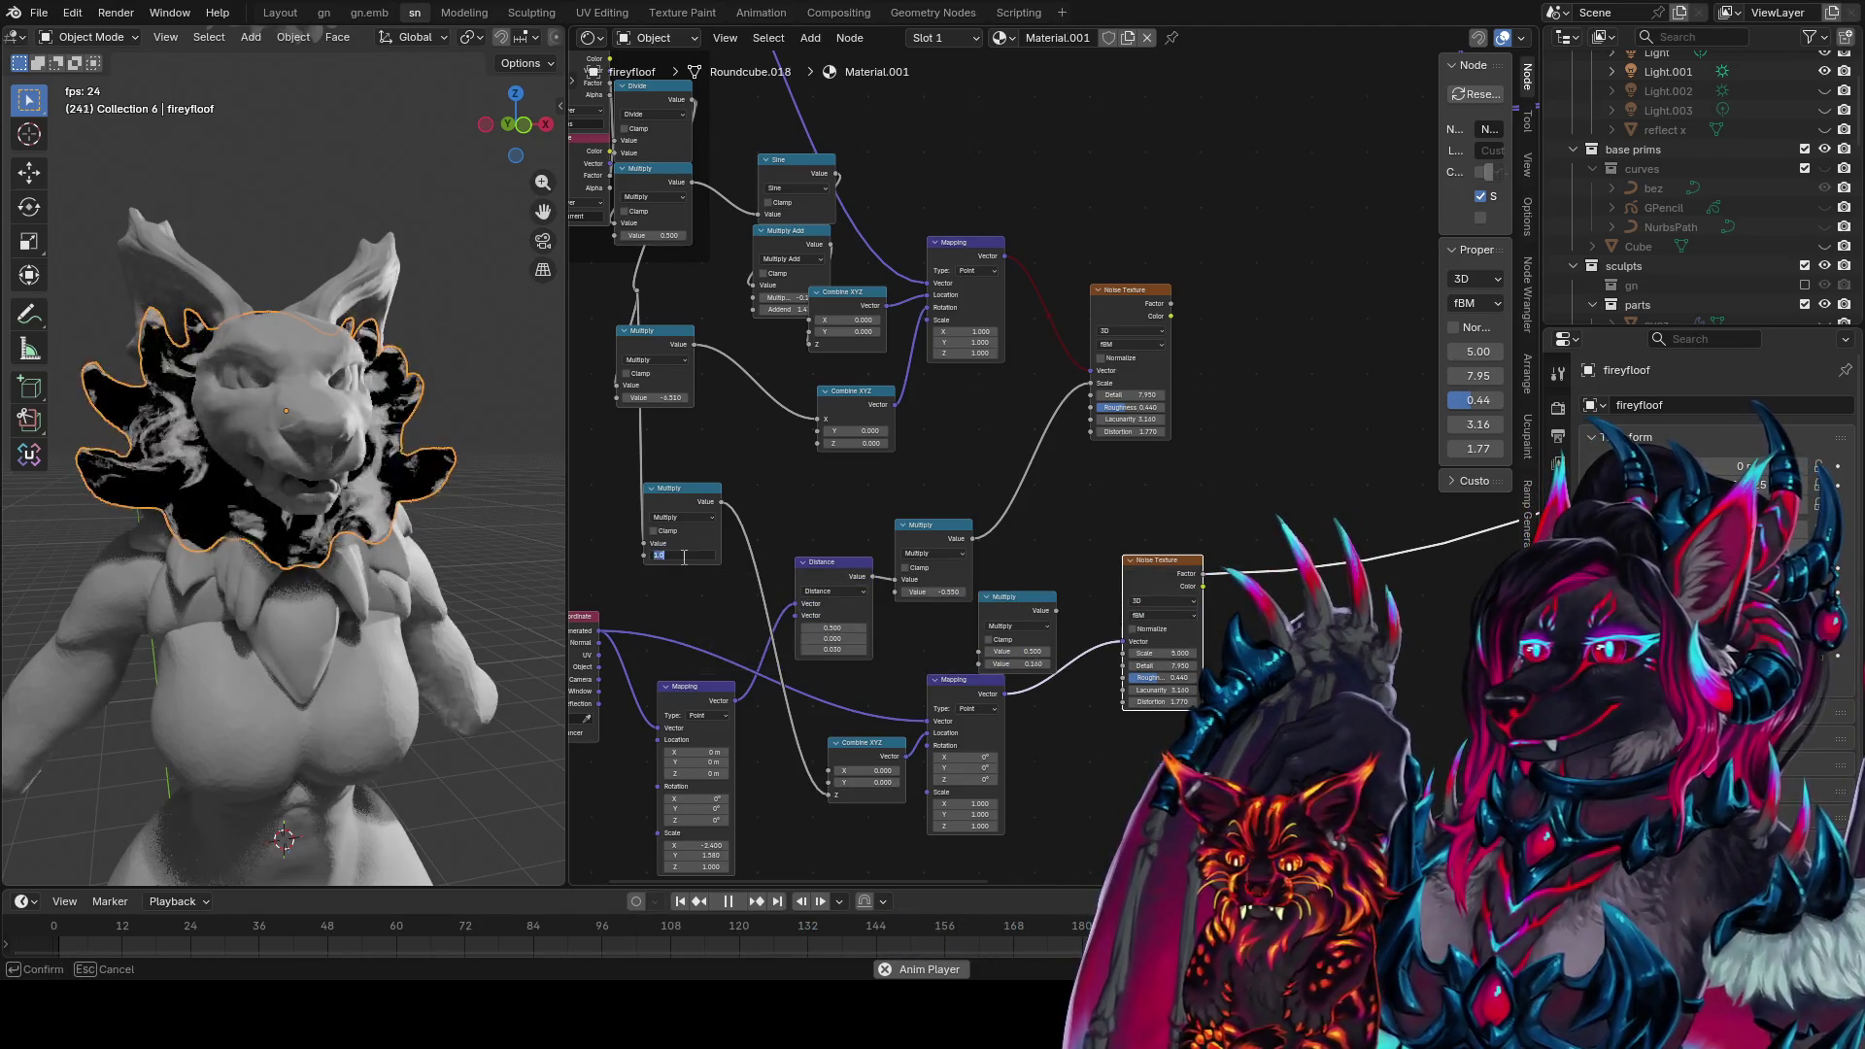
pyautogui.press('Return')
# Rearrange the Mapping, Distance and -0.550 Multiply nodes for clearer wiring
pyautogui.moveTo(721, 475); pyautogui.dragTo(757, 457, button='middle')
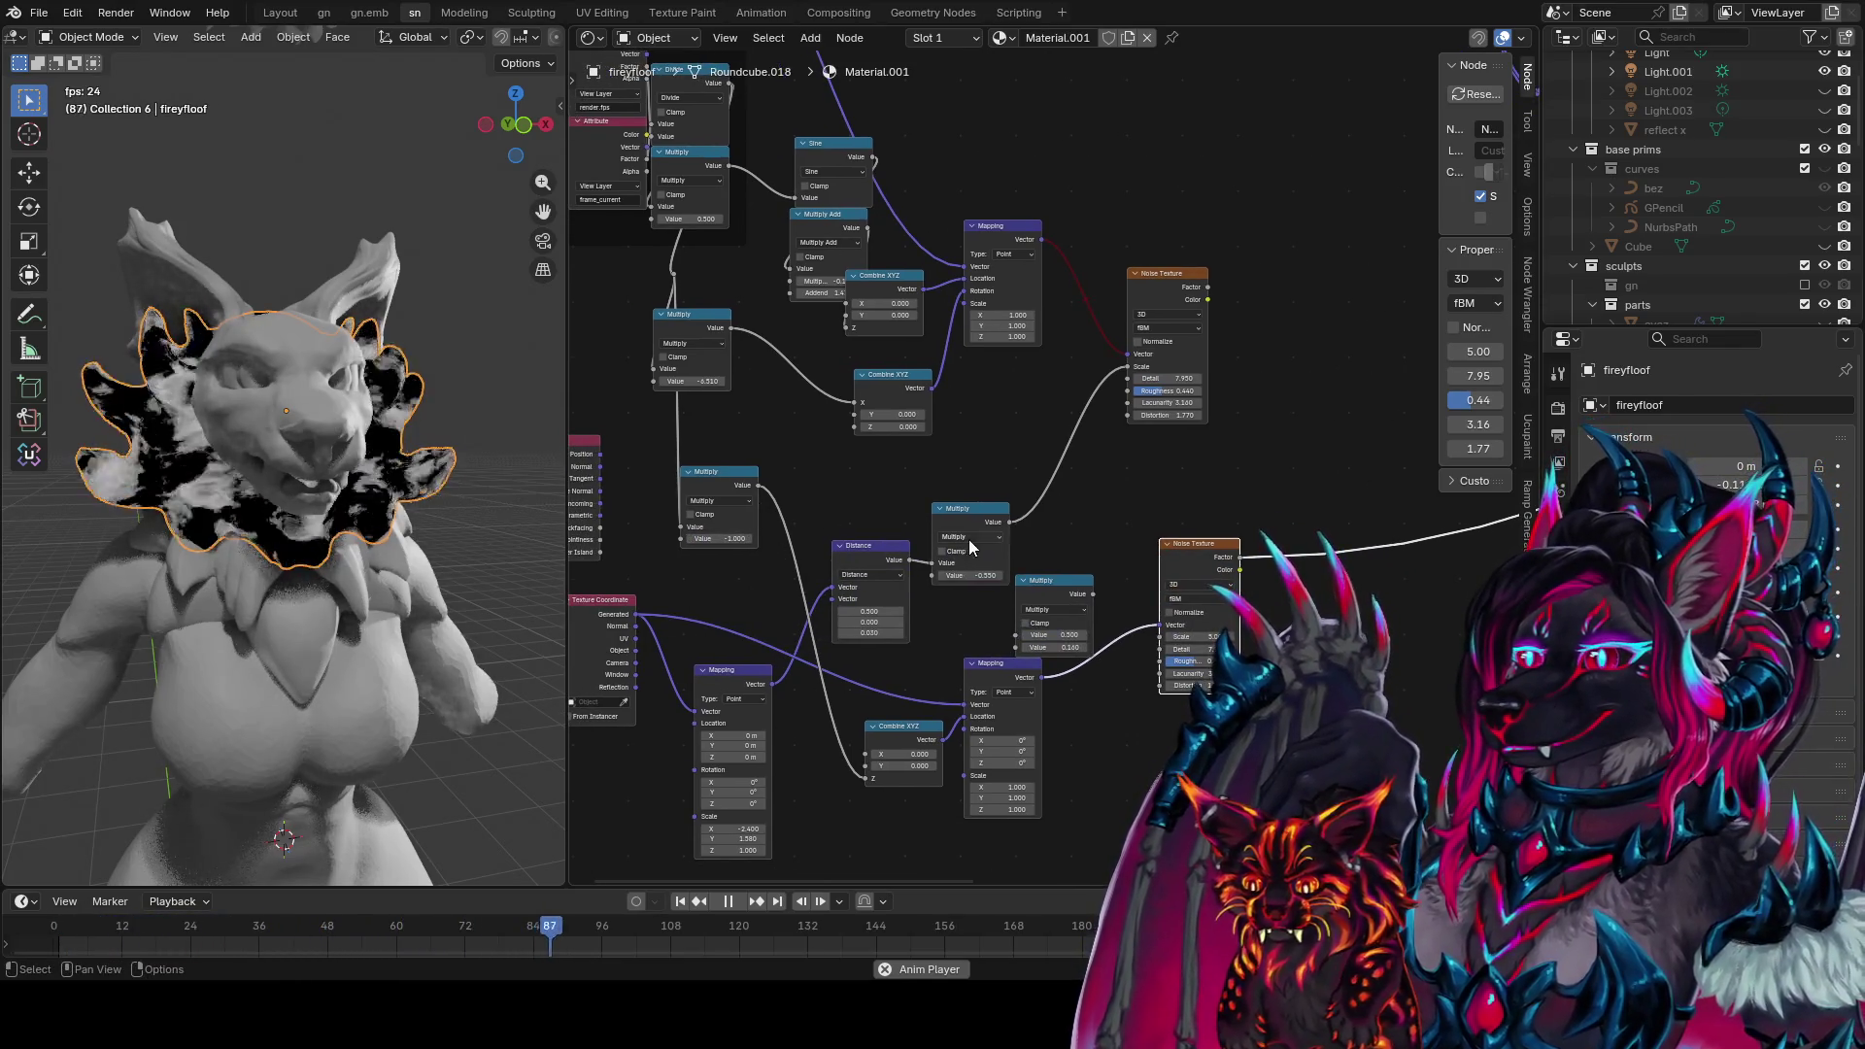
pyautogui.moveTo(710, 671)
pyautogui.mouseDown()
pyautogui.moveTo(583, 745)
pyautogui.moveTo(581, 870)
pyautogui.moveTo(710, 653)
pyautogui.mouseUp()
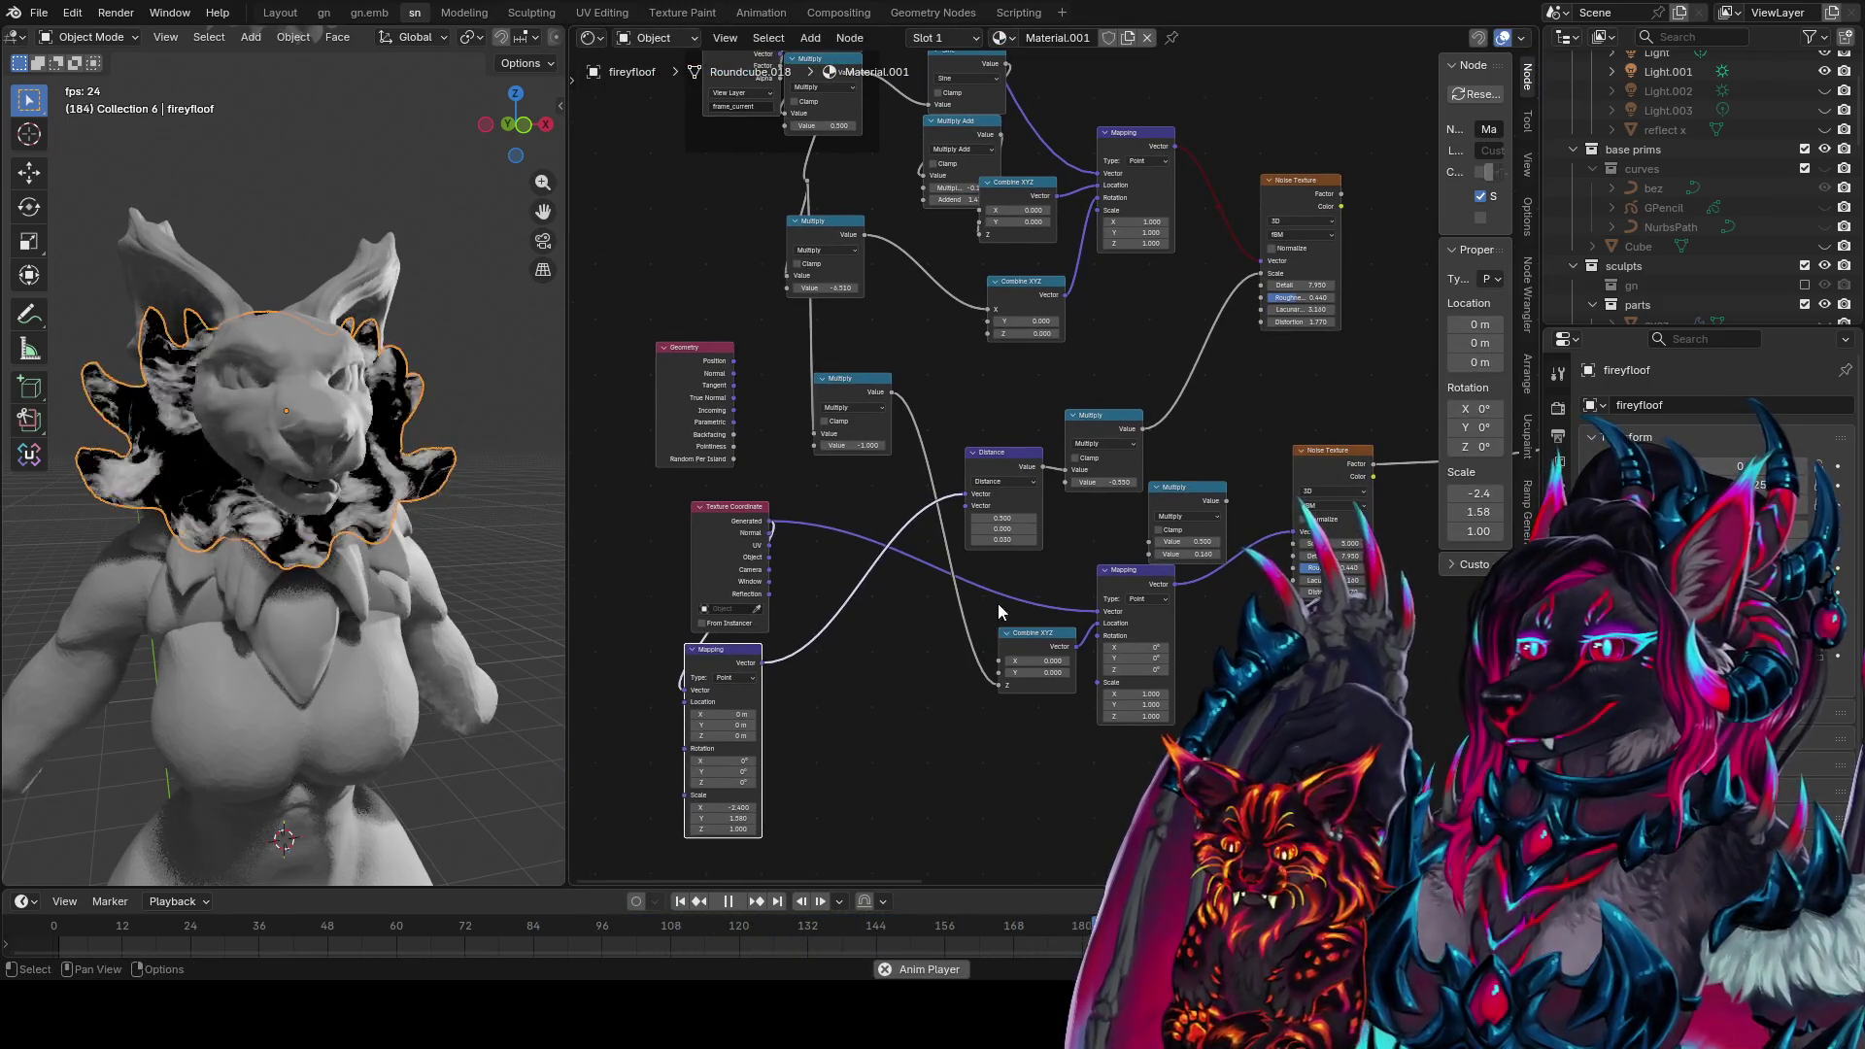
pyautogui.moveTo(1011, 459)
pyautogui.mouseDown()
pyautogui.moveTo(875, 622)
pyautogui.moveTo(873, 658)
pyautogui.mouseUp()
pyautogui.moveTo(872, 658); pyautogui.dragTo(911, 626, button='middle')
pyautogui.scroll(1, 983, 554)
pyautogui.moveTo(1030, 505)
pyautogui.mouseDown()
pyautogui.moveTo(979, 497)
pyautogui.moveTo(688, 698)
pyautogui.mouseUp()
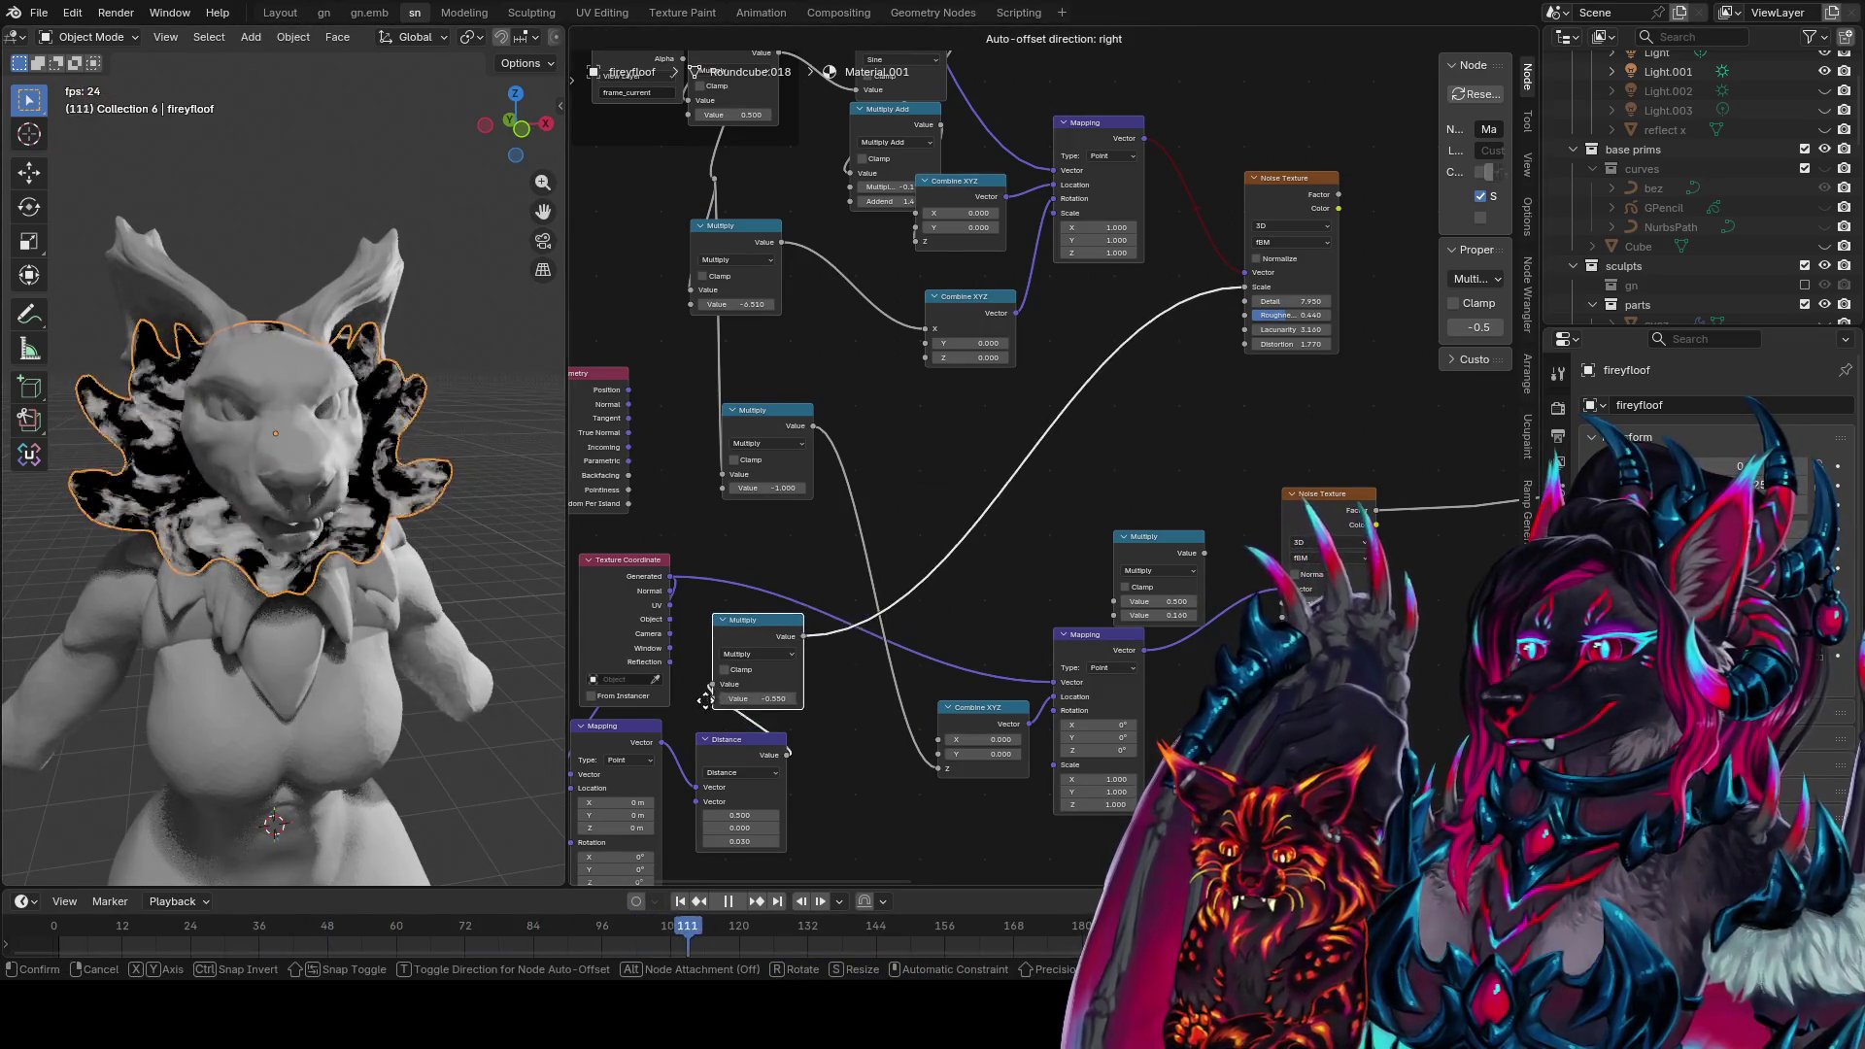
# Duplicate the -0.550 Multiply, feed it from the -1 Multiply, and connect it to Combine XYZ Z
pyautogui.hotkey('shift', 'd')
pyautogui.click(933, 825)
pyautogui.hotkey('ctrl', 's')
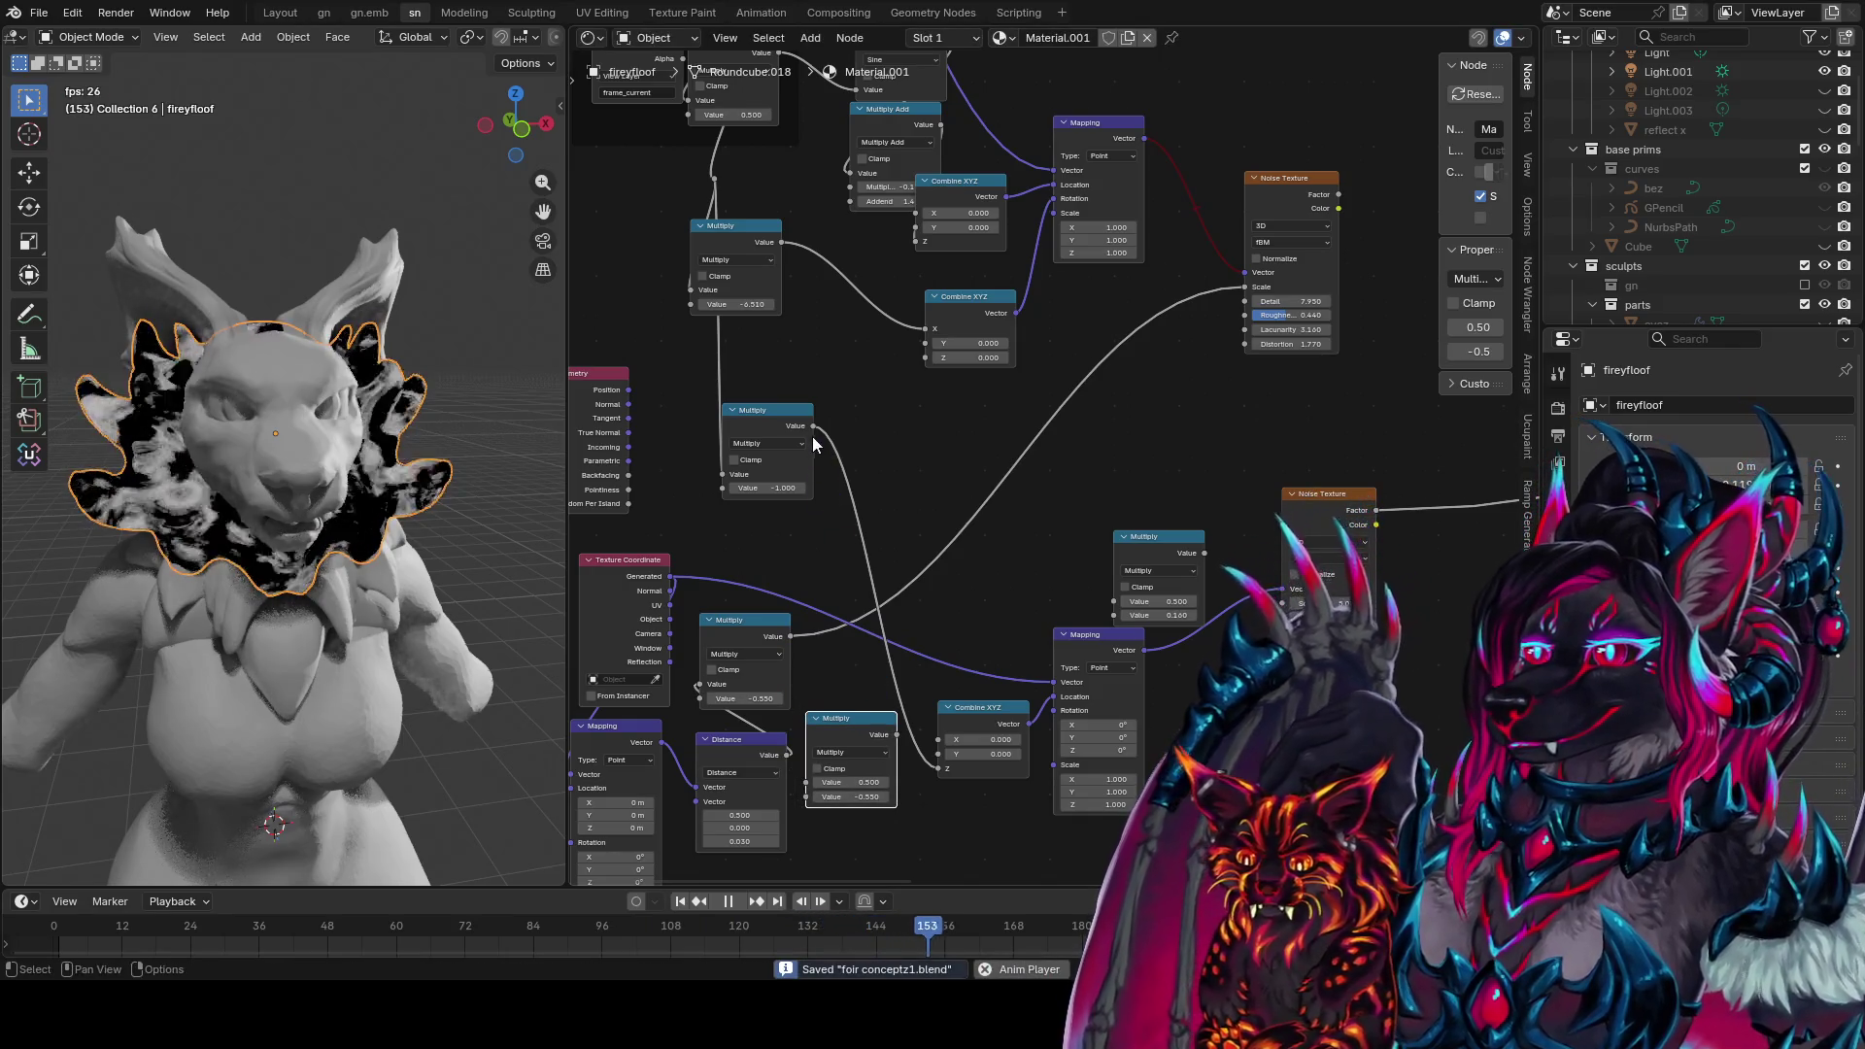
pyautogui.moveTo(813, 426); pyautogui.dragTo(822, 774)
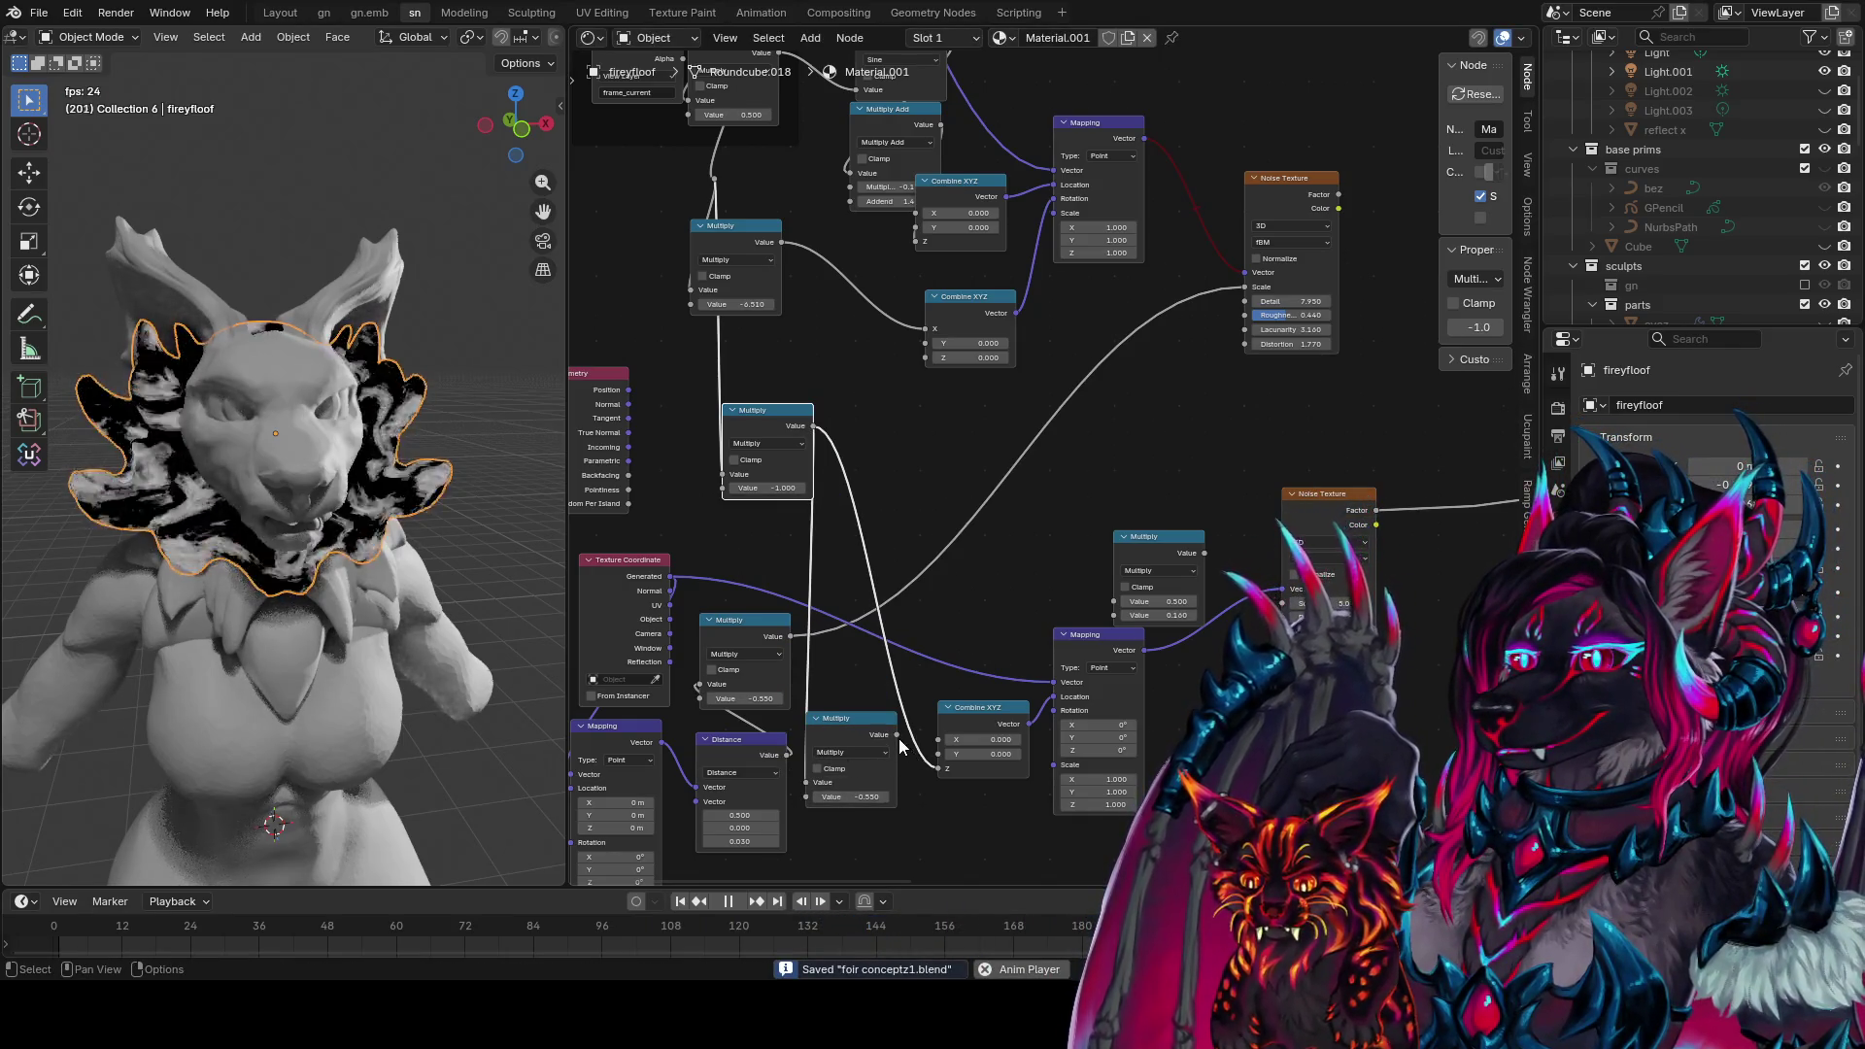
pyautogui.moveTo(956, 784); pyautogui.dragTo(874, 703)
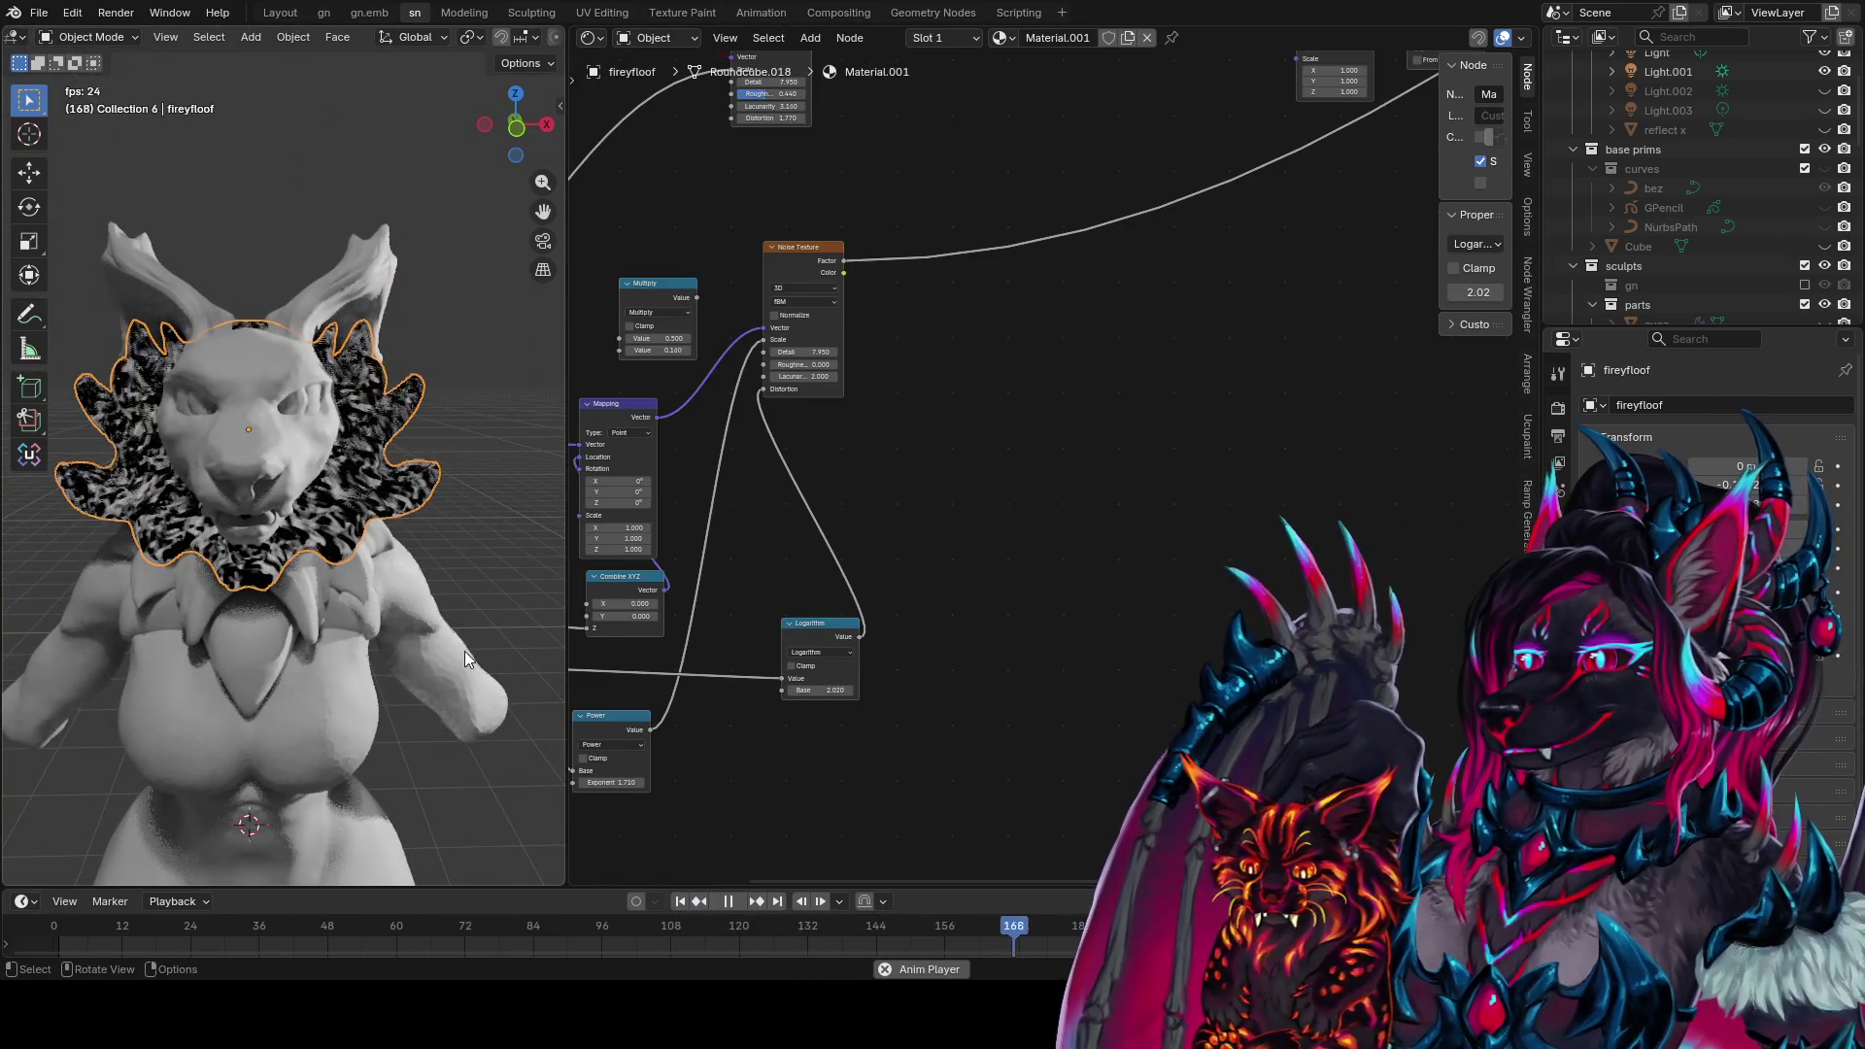
# Go to front view and preview the second Noise Texture's Color output on the collar
pyautogui.scroll(5, 394, 649)
pyautogui.moveTo(410, 645); pyautogui.dragTo(504, 633, button='middle')
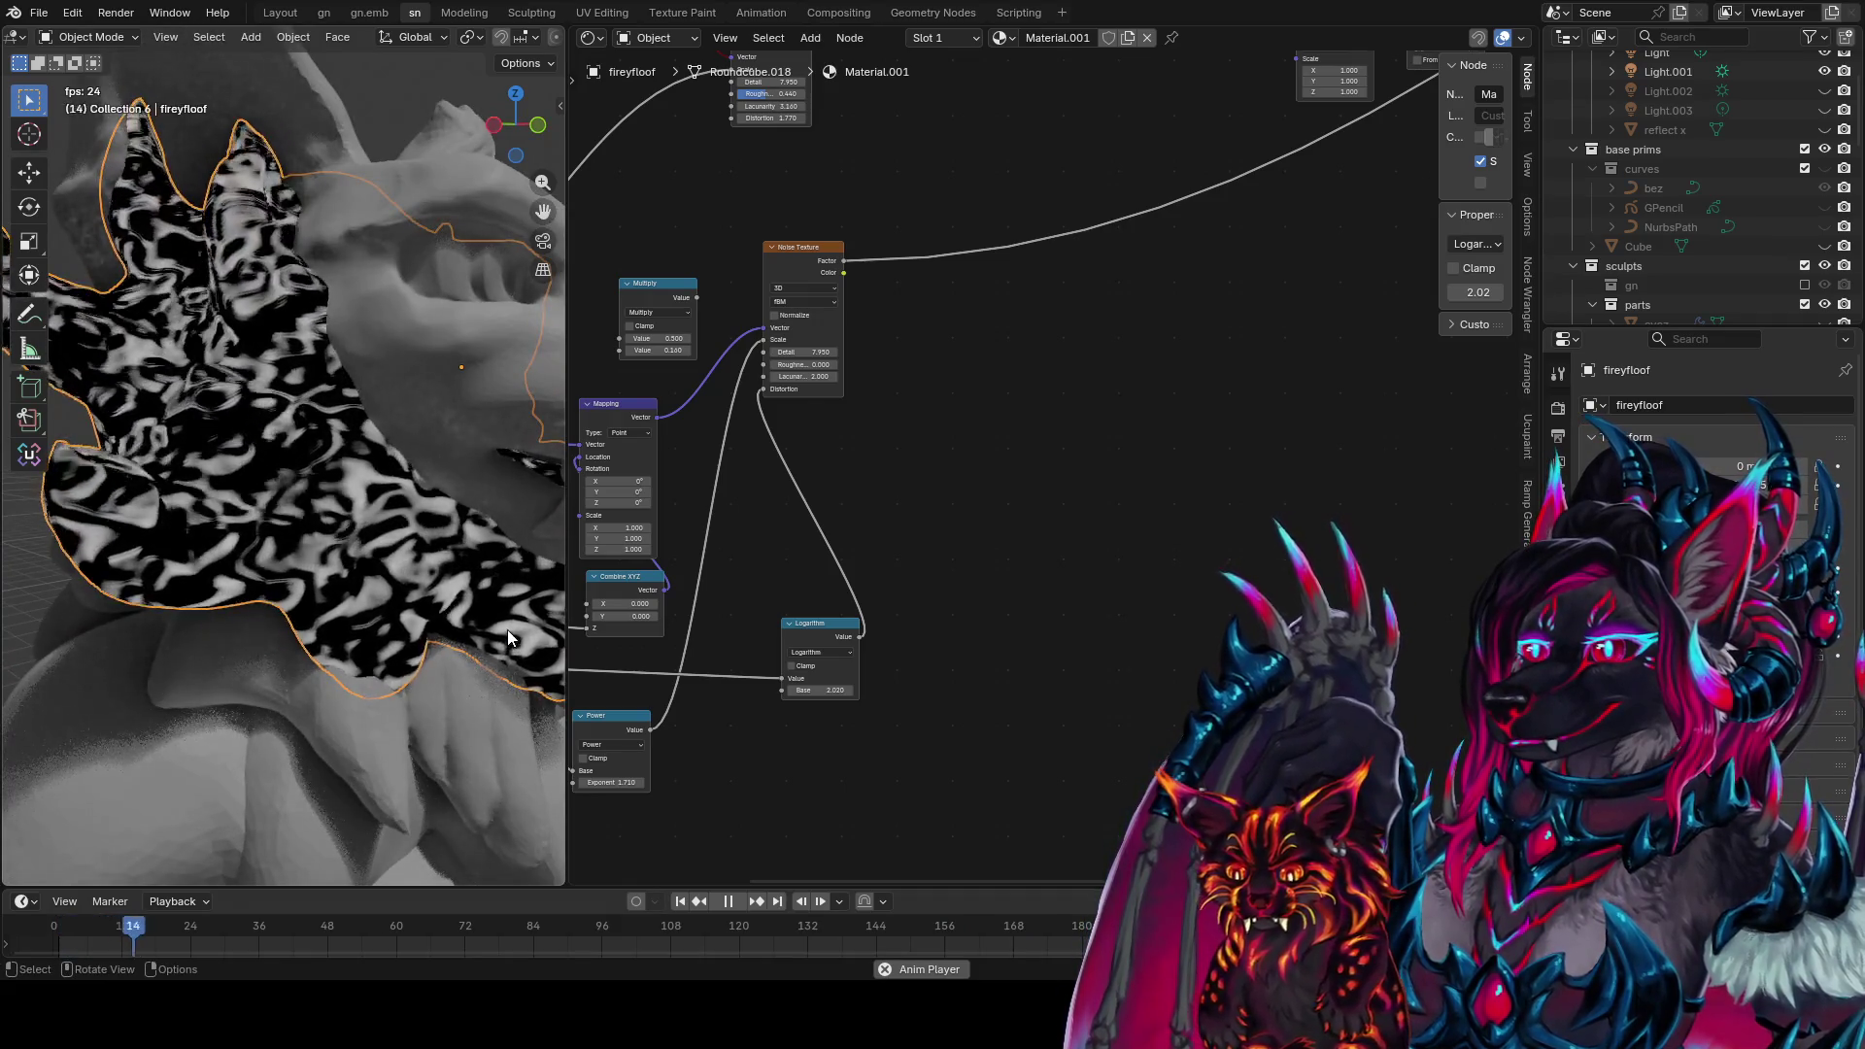
pyautogui.moveTo(486, 685)
pyautogui.mouseDown(button='middle')
pyautogui.moveTo(303, 655)
pyautogui.moveTo(282, 668)
pyautogui.mouseUp(button='middle')
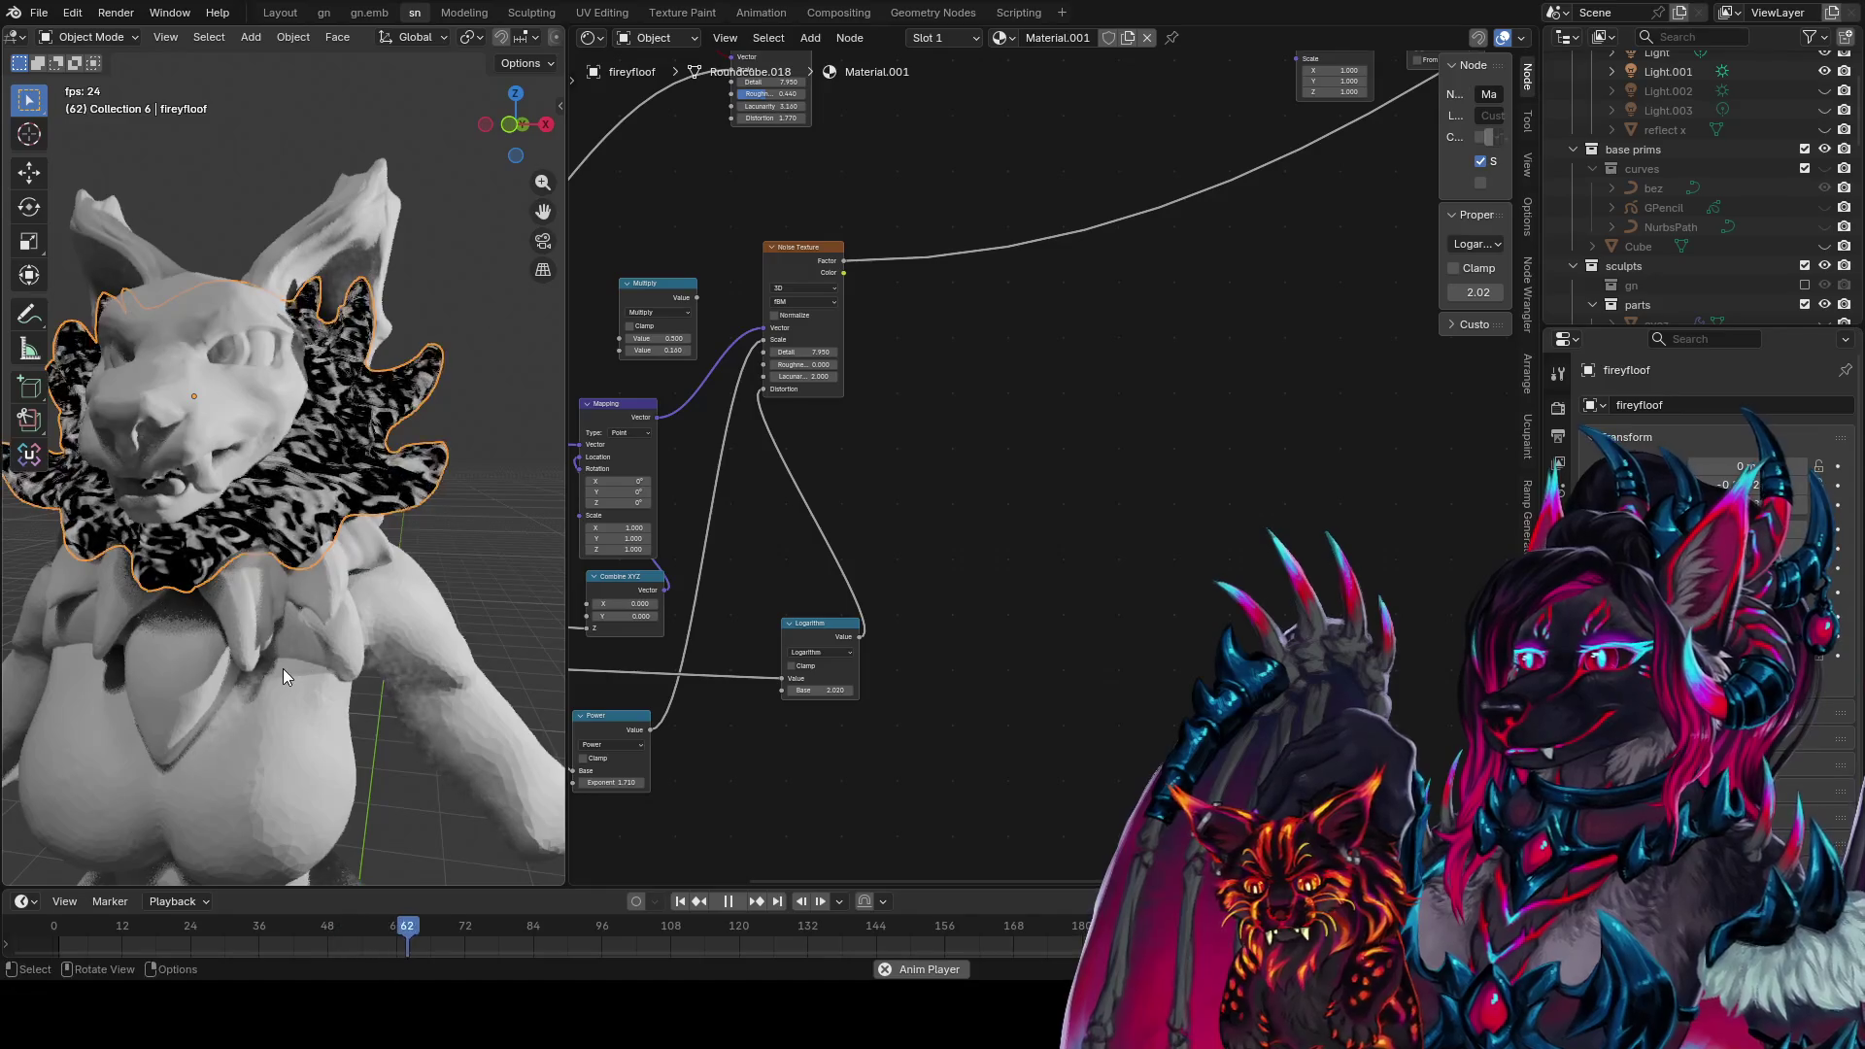
pyautogui.press('KP_1')
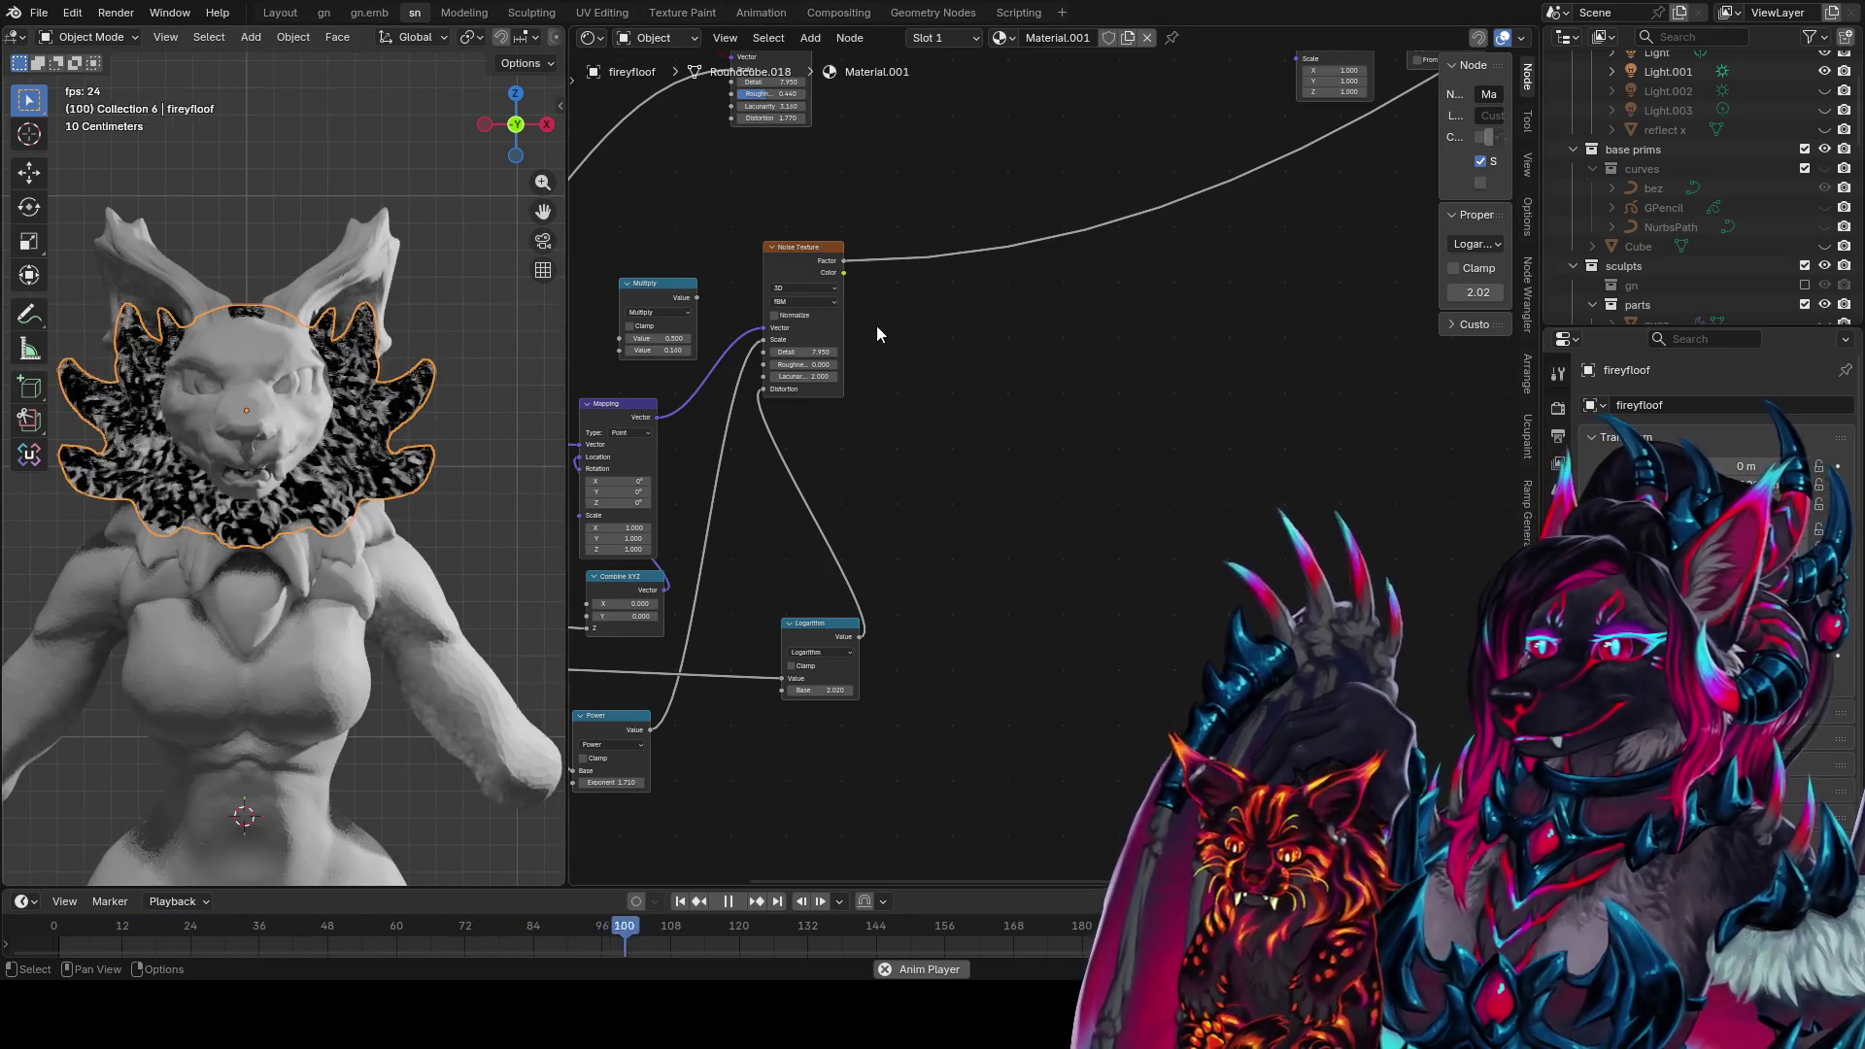
pyautogui.keyDown('ctrl'); pyautogui.keyDown('shift'); pyautogui.click(821, 326); pyautogui.keyUp('shift'); pyautogui.keyUp('ctrl')
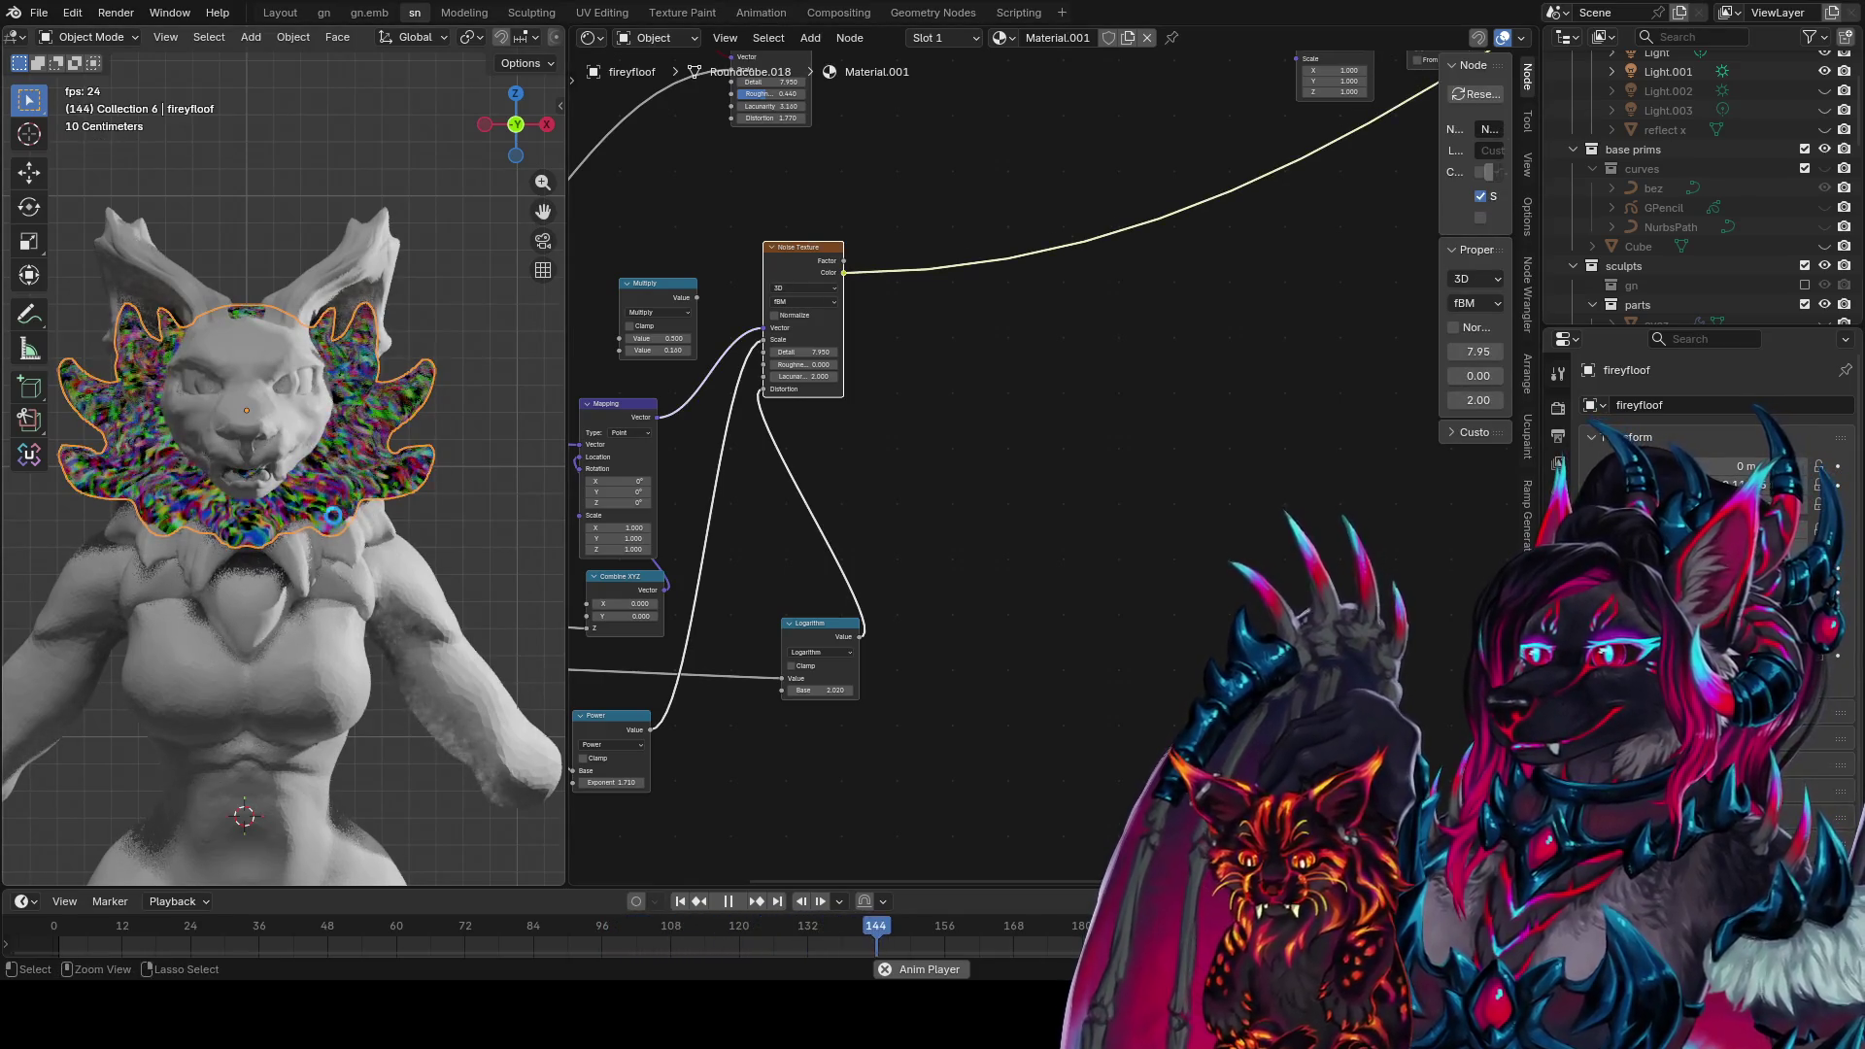
# Save the file and add a Separate XYZ node after the noise colour
pyautogui.hotkey('ctrl', 's')
pyautogui.scroll(5, 298, 571)
pyautogui.scroll(-4, 278, 579)
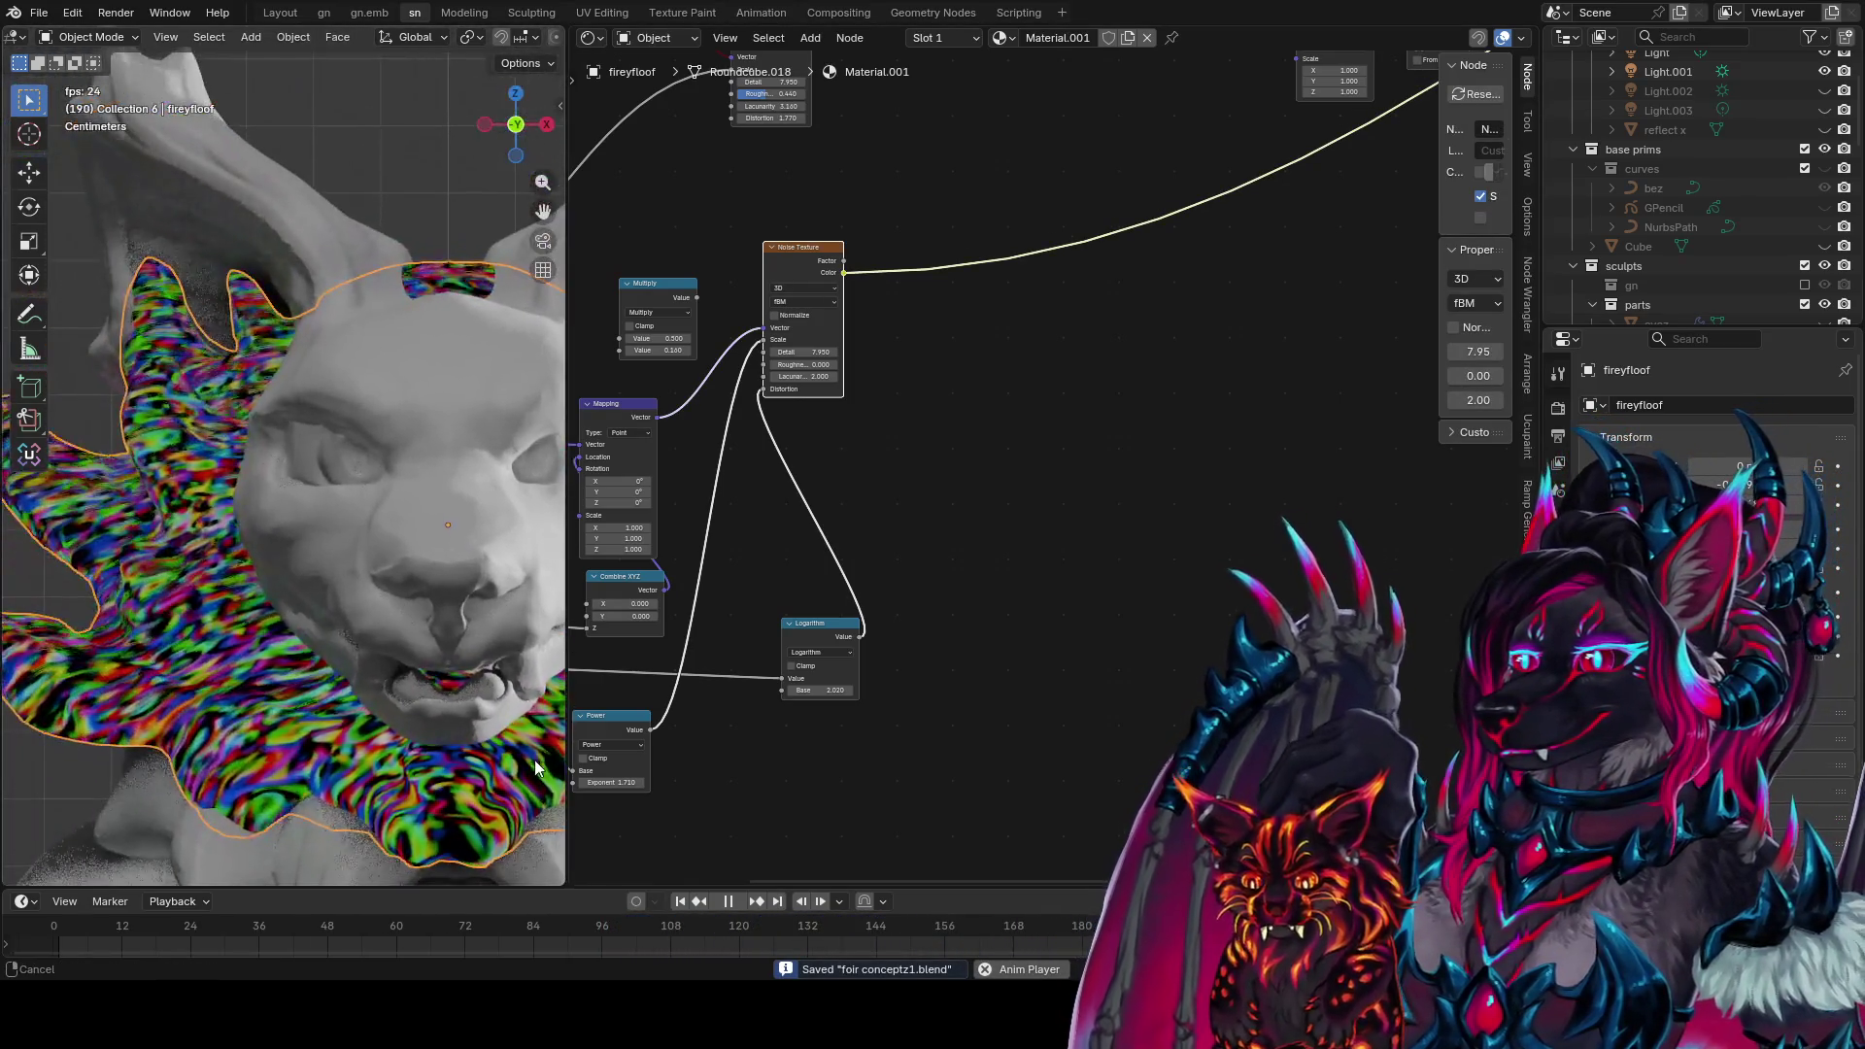
pyautogui.hotkey('shift', 'a')
pyautogui.write('separ')
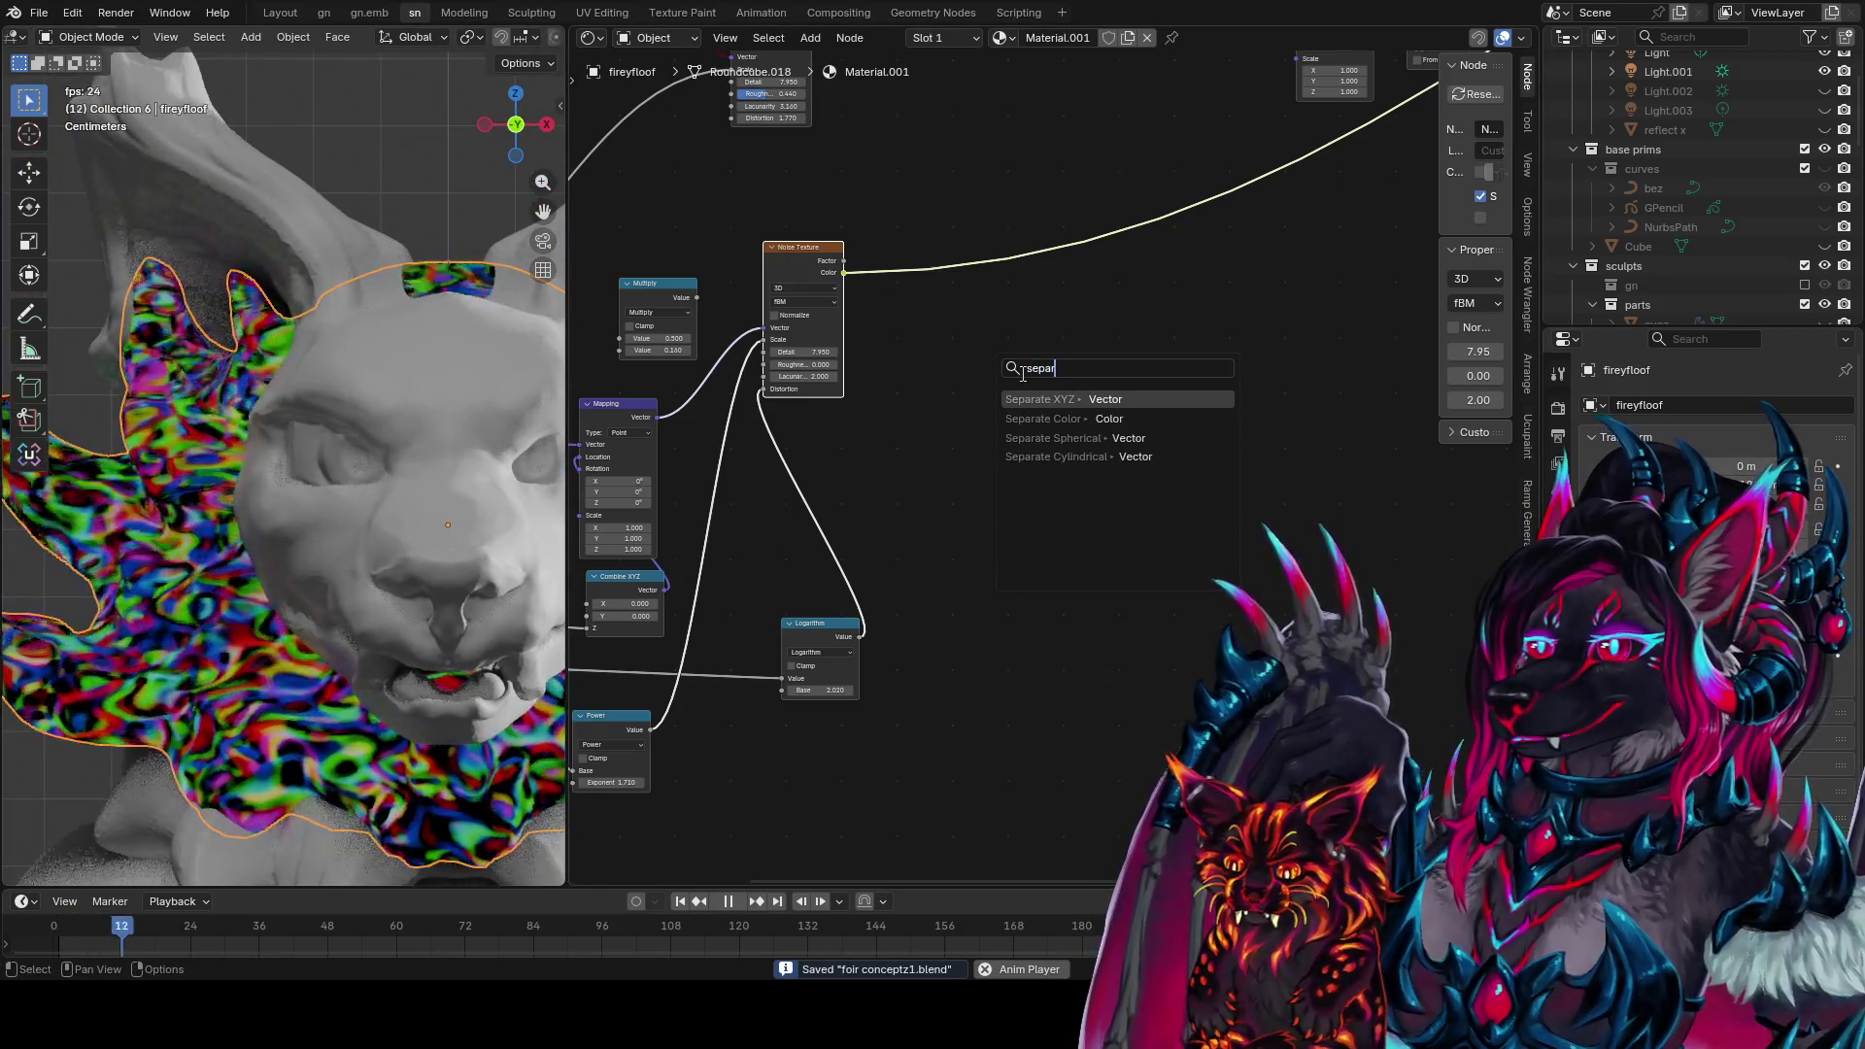
pyautogui.press('Return')
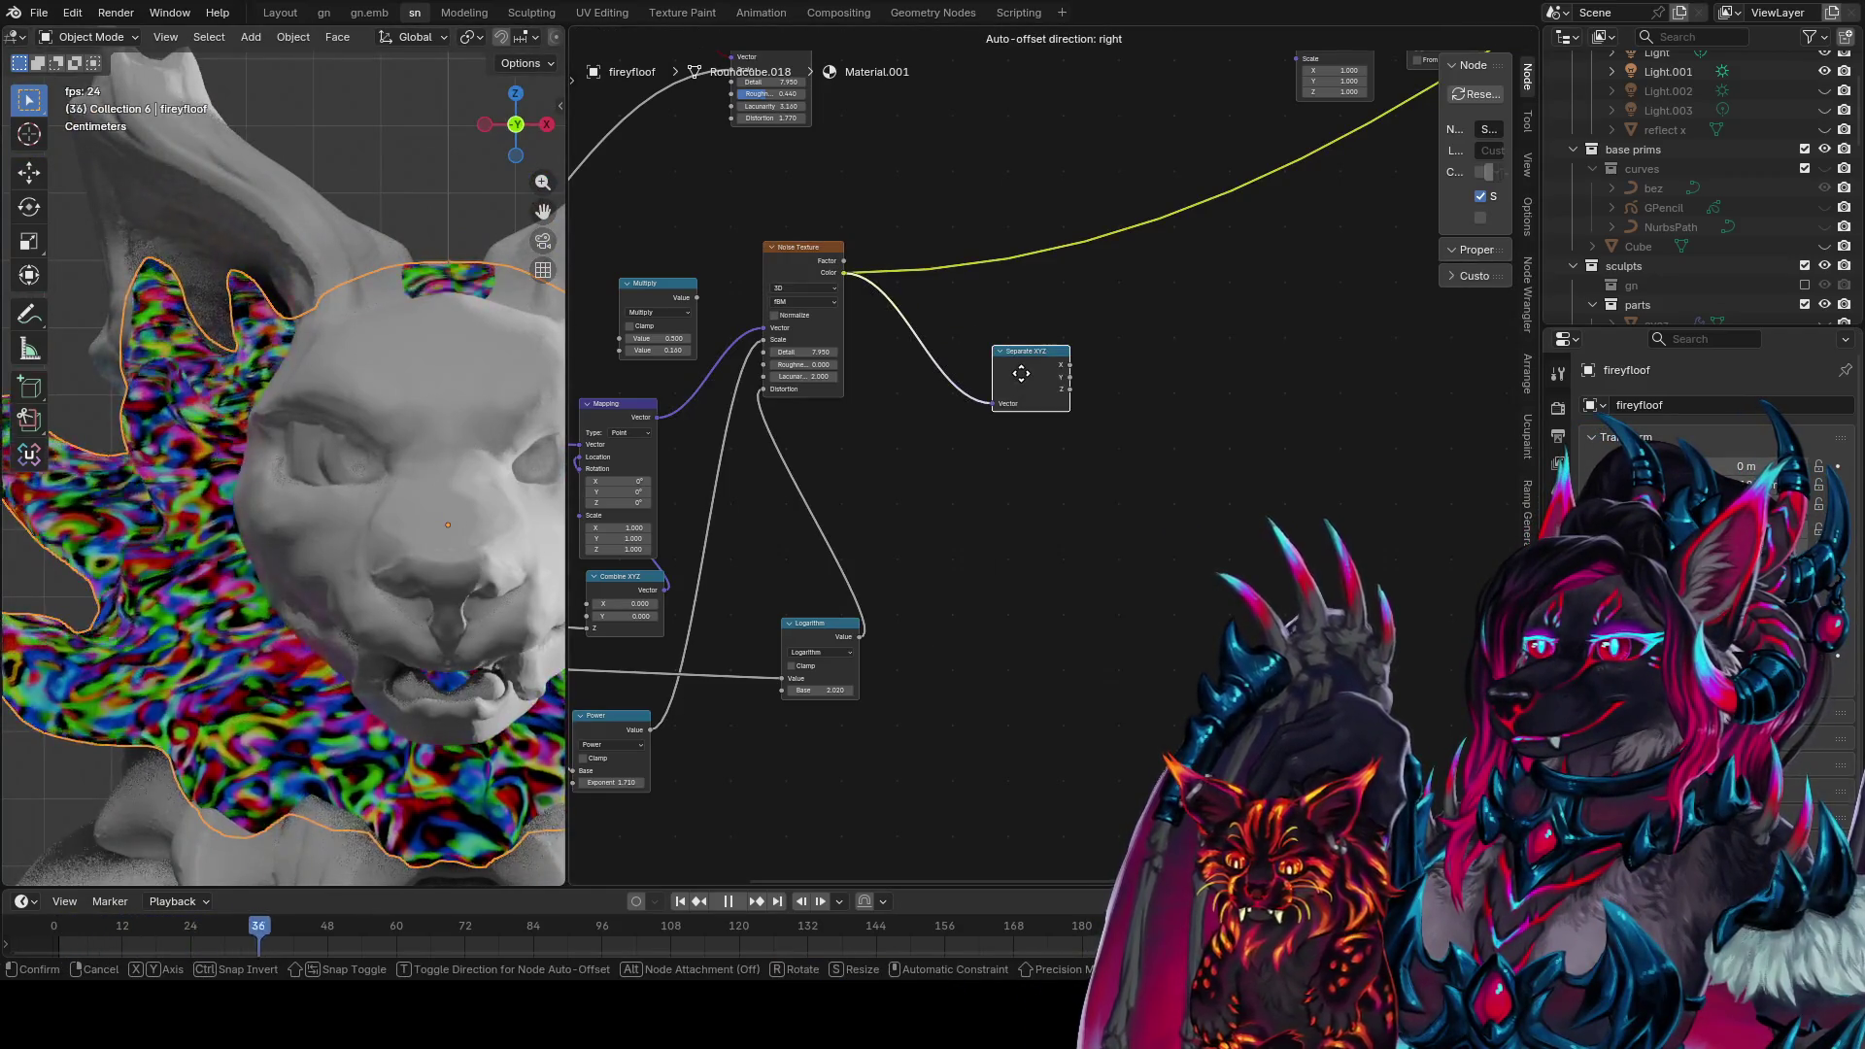
pyautogui.click(972, 377)
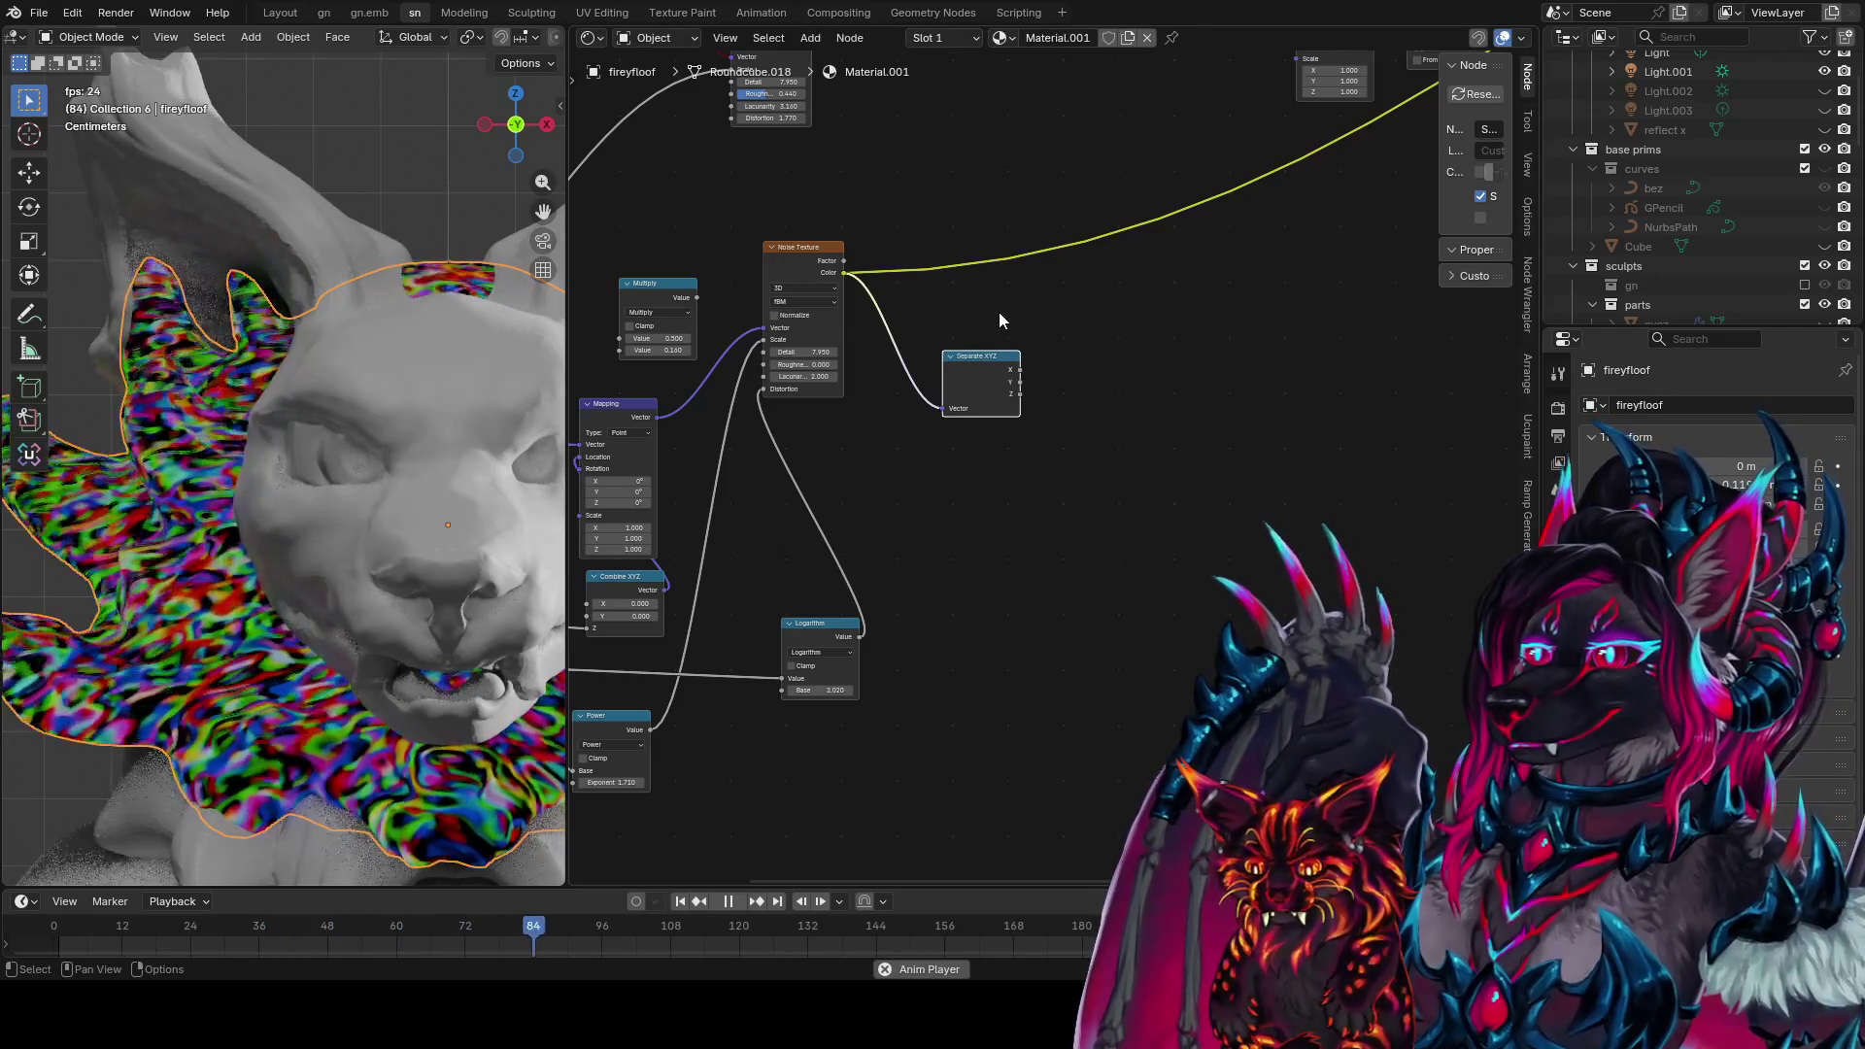
# Add a Combine XYZ, link X to X, and preview its Vector on the collar
pyautogui.hotkey('shift', 'a')
pyautogui.write('comb')
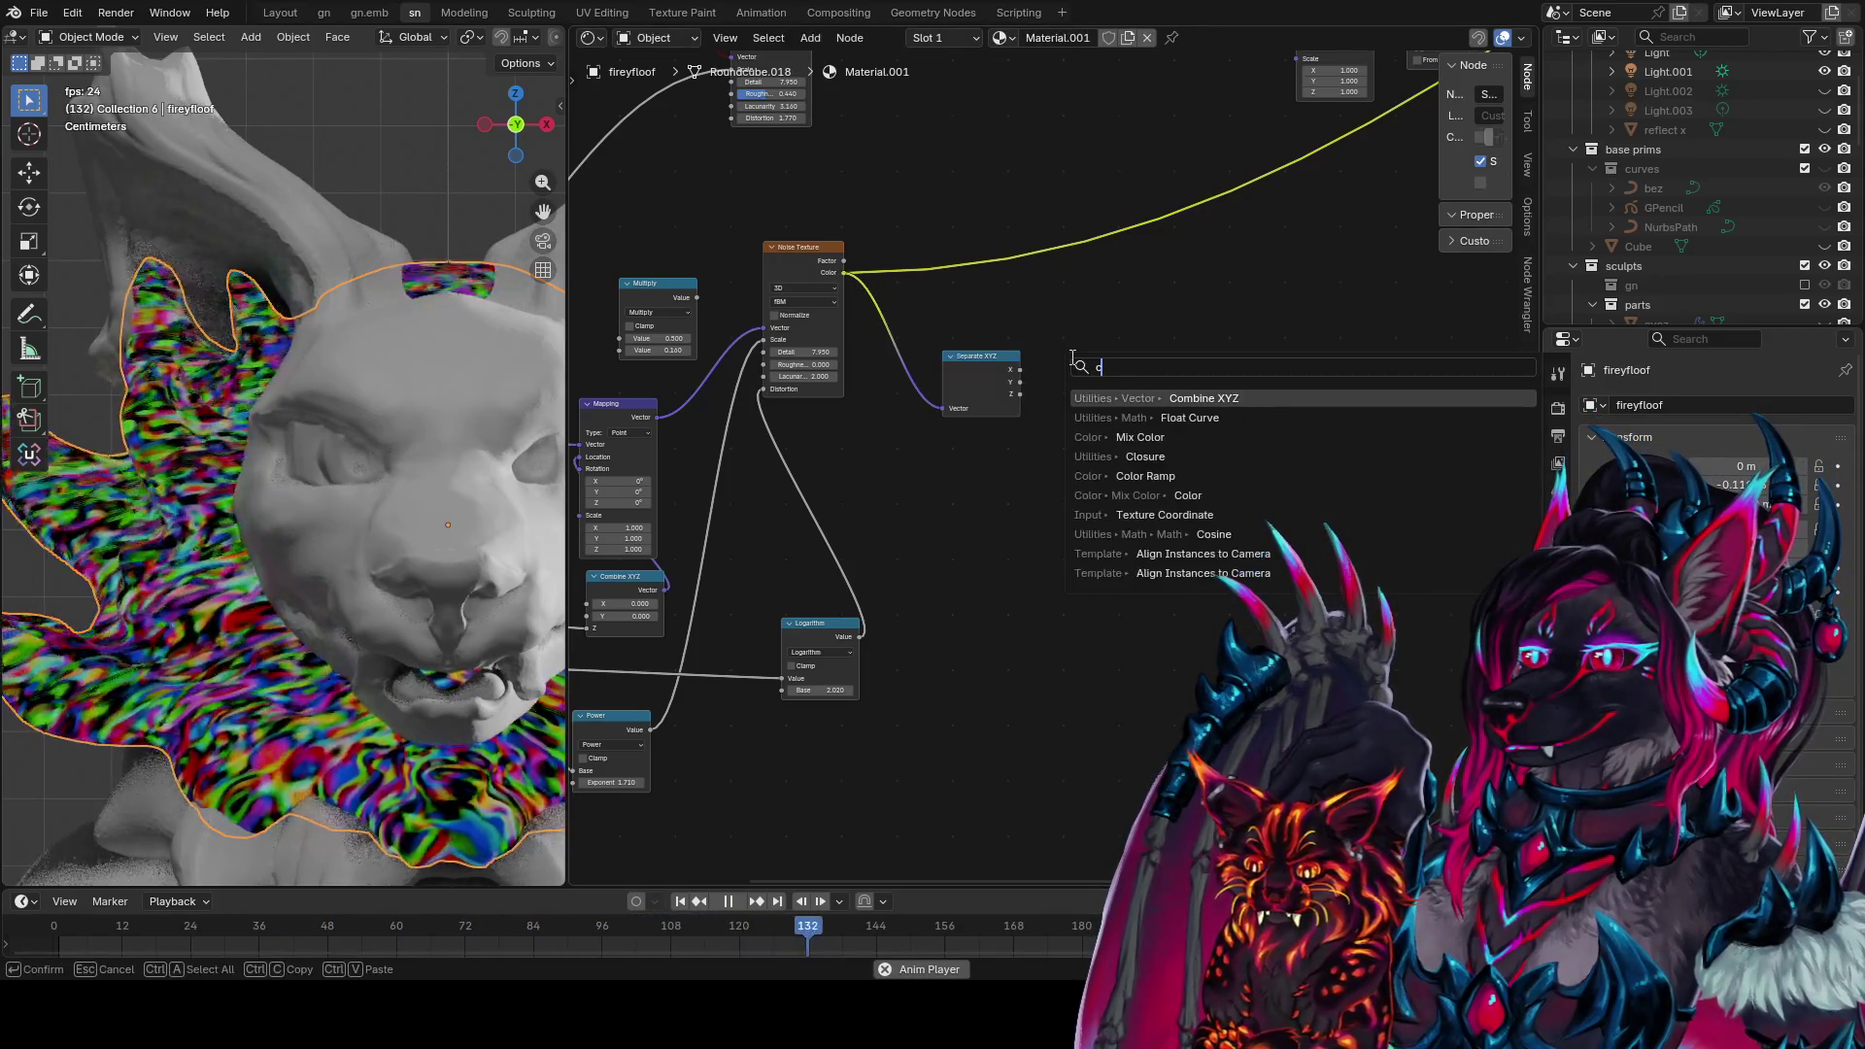
pyautogui.press('Return')
pyautogui.click(1053, 358)
pyautogui.moveTo(1020, 370)
pyautogui.mouseDown()
pyautogui.moveTo(1070, 387)
pyautogui.moveTo(952, 370)
pyautogui.moveTo(1055, 401)
pyautogui.mouseUp()
pyautogui.keyDown('ctrl'); pyautogui.keyDown('shift'); pyautogui.click(1088, 393); pyautogui.keyUp('shift'); pyautogui.keyUp('ctrl')
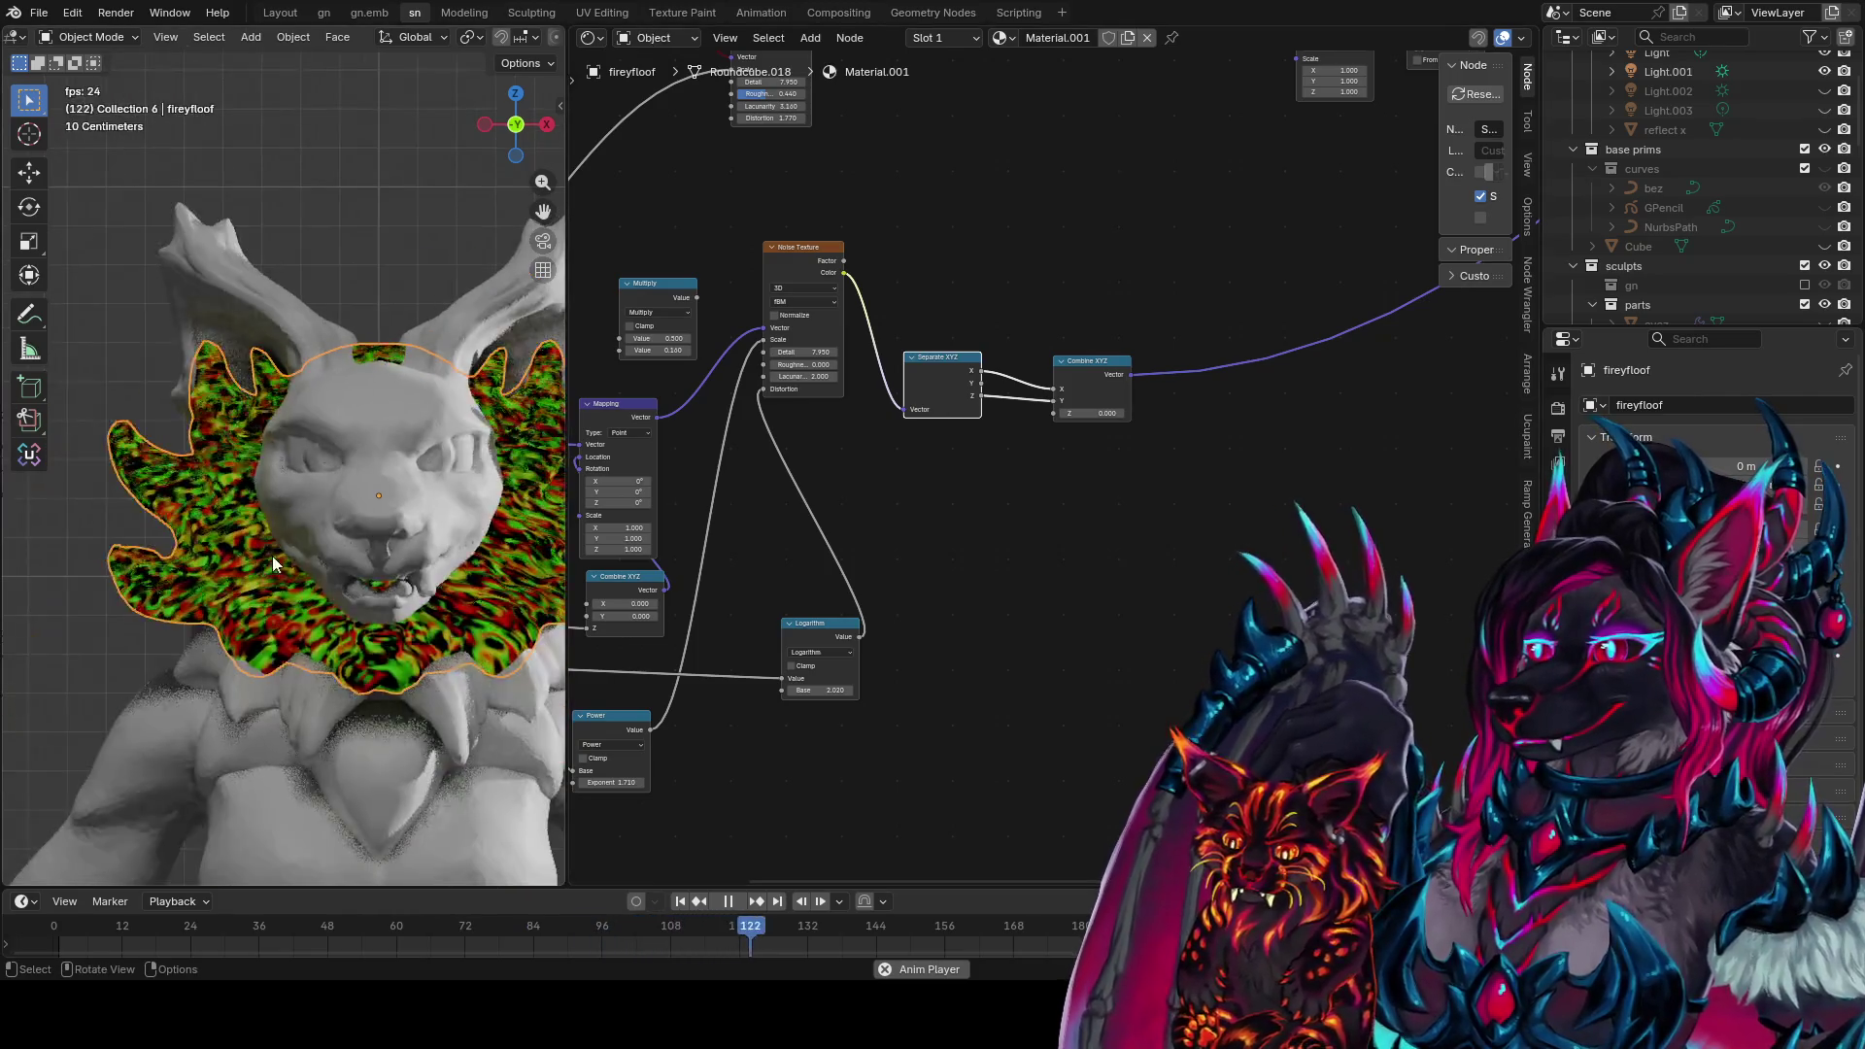
# Tidy the Separate and Combine XYZ nodes and unlink Z from Combine Y, leaving only red
pyautogui.moveTo(1107, 360); pyautogui.dragTo(1163, 365)
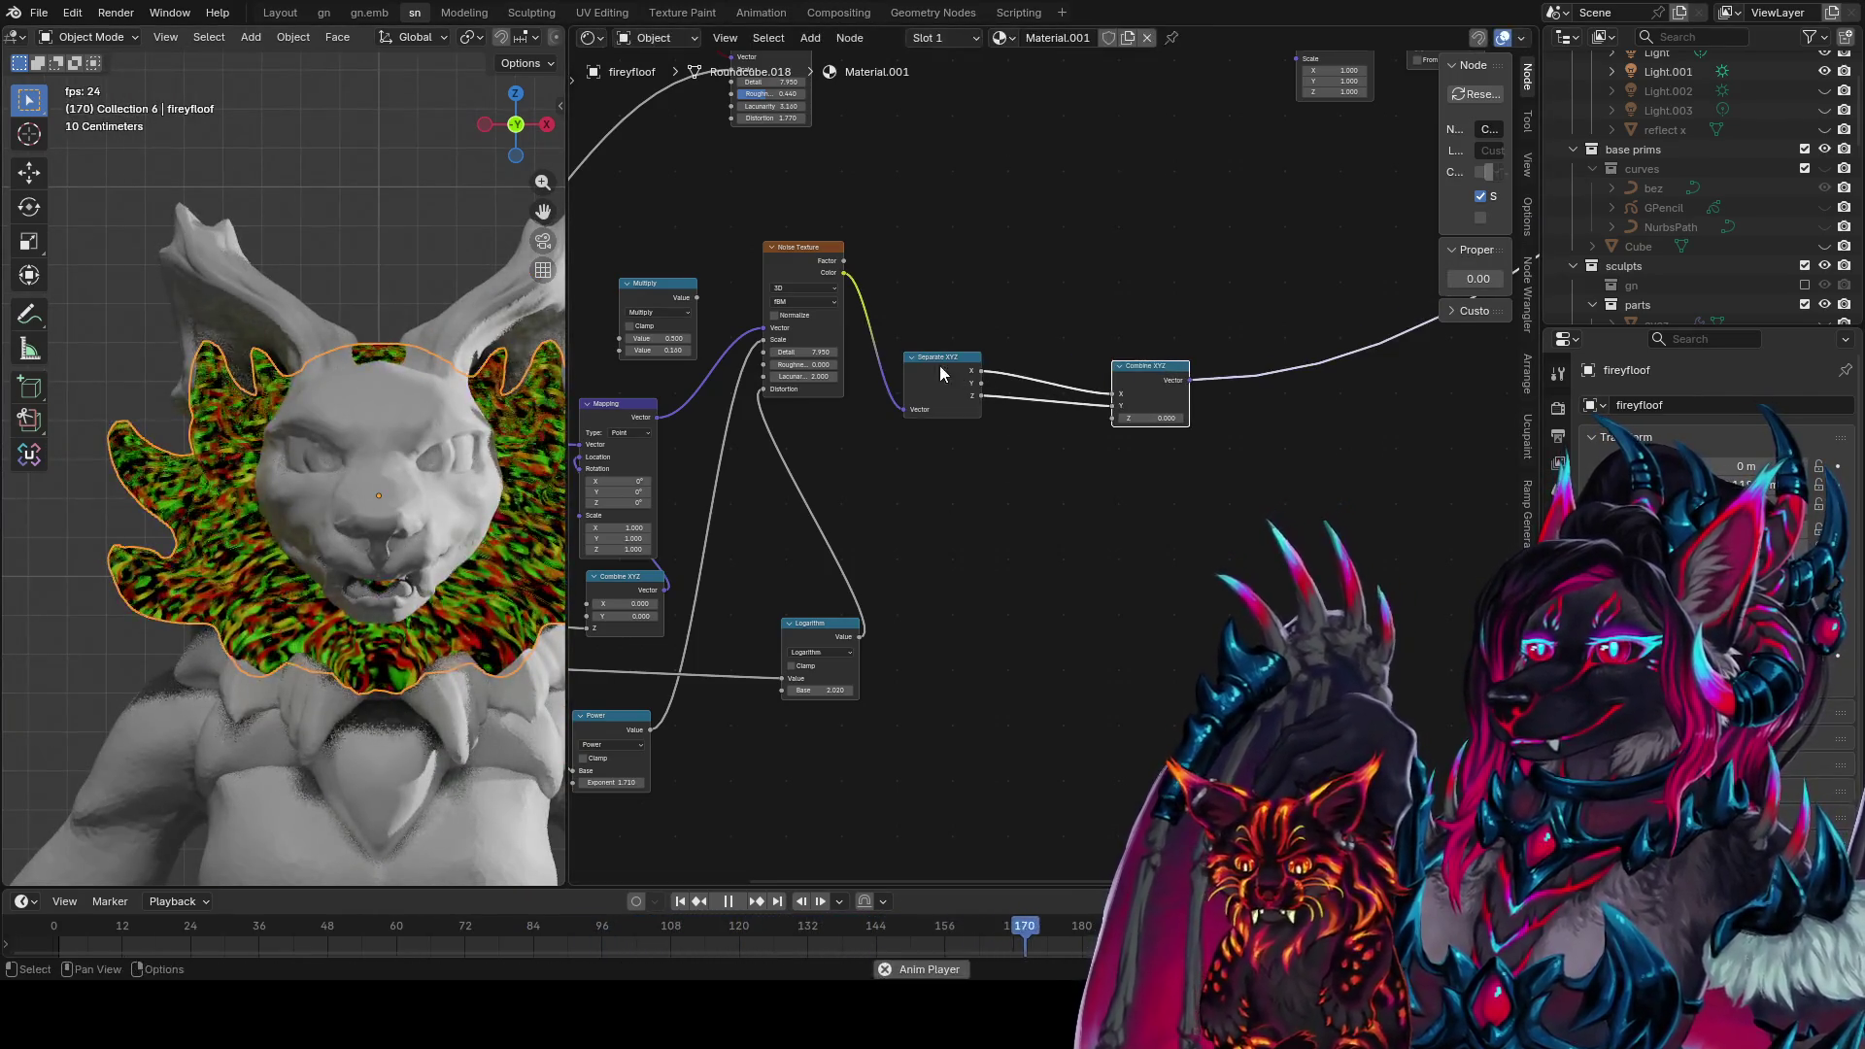
pyautogui.moveTo(940, 366); pyautogui.dragTo(974, 253)
pyautogui.moveTo(1105, 406); pyautogui.dragTo(1017, 429)
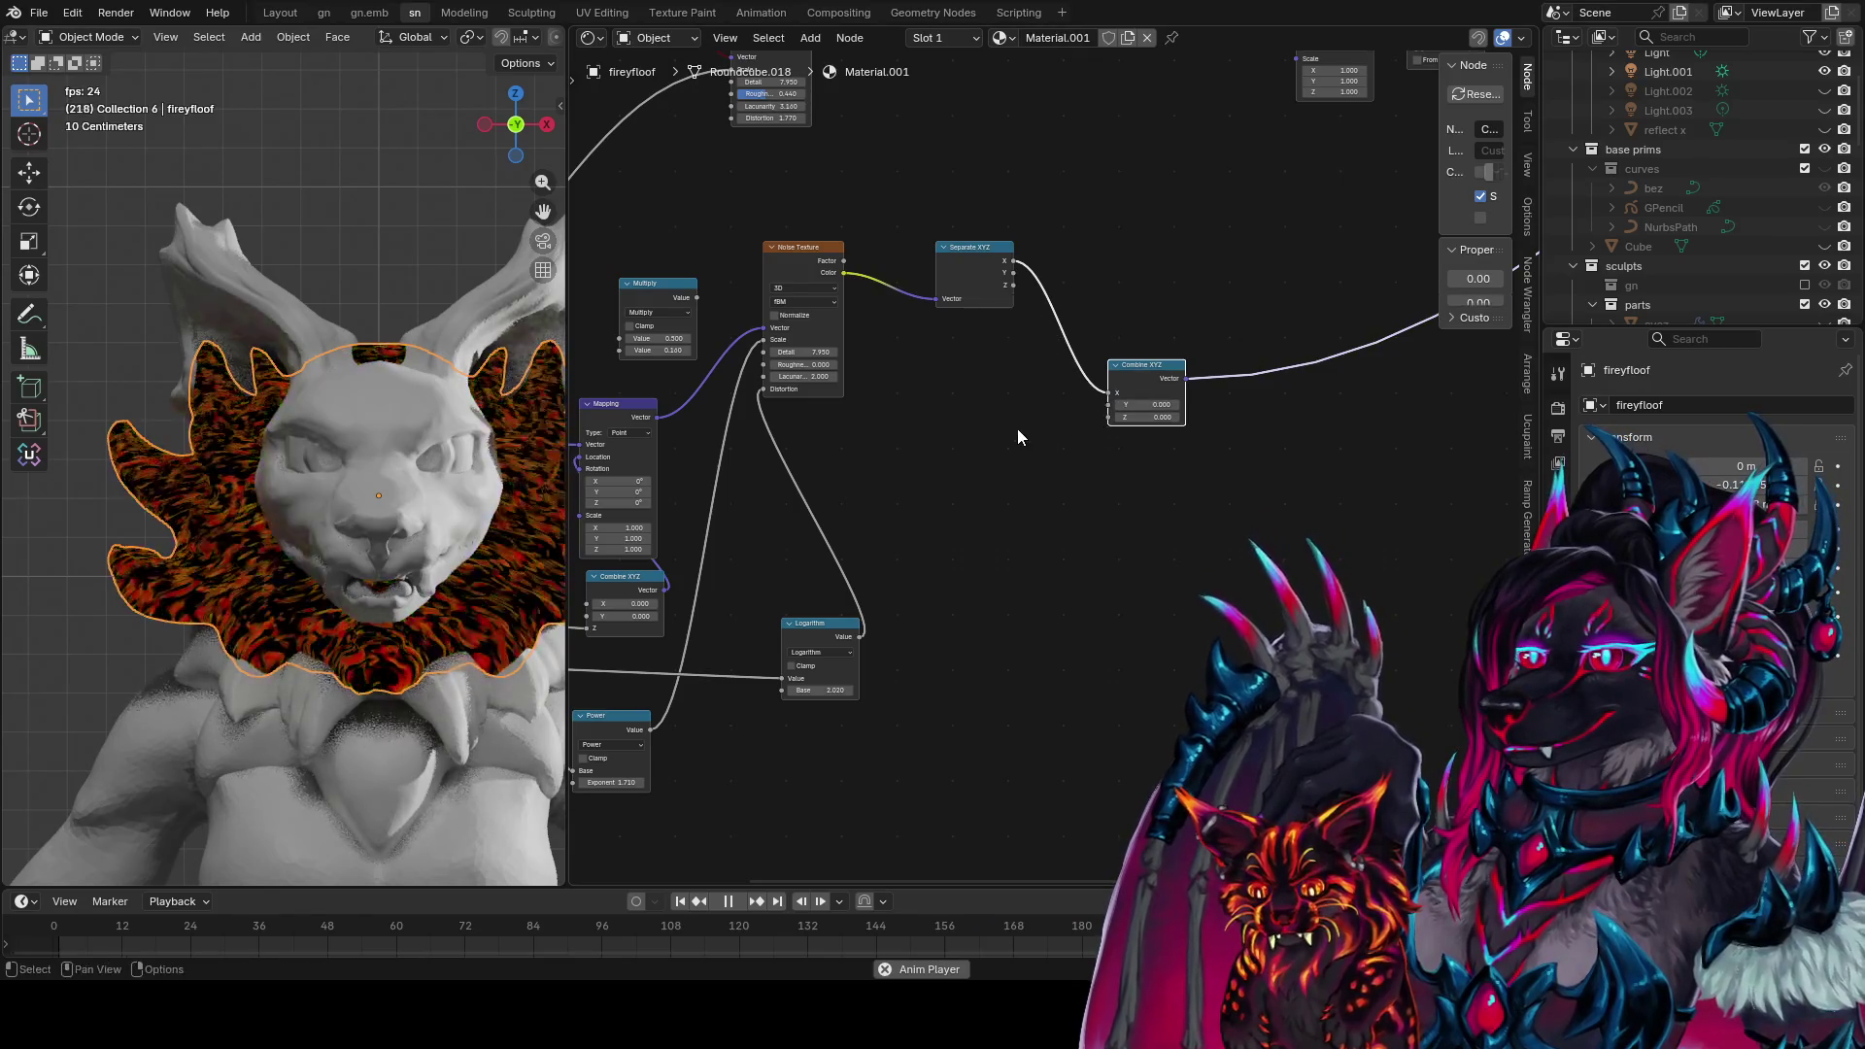
pyautogui.moveTo(1132, 362)
pyautogui.mouseDown()
pyautogui.moveTo(1044, 362)
pyautogui.moveTo(1115, 297)
pyautogui.moveTo(1080, 271)
pyautogui.mouseUp()
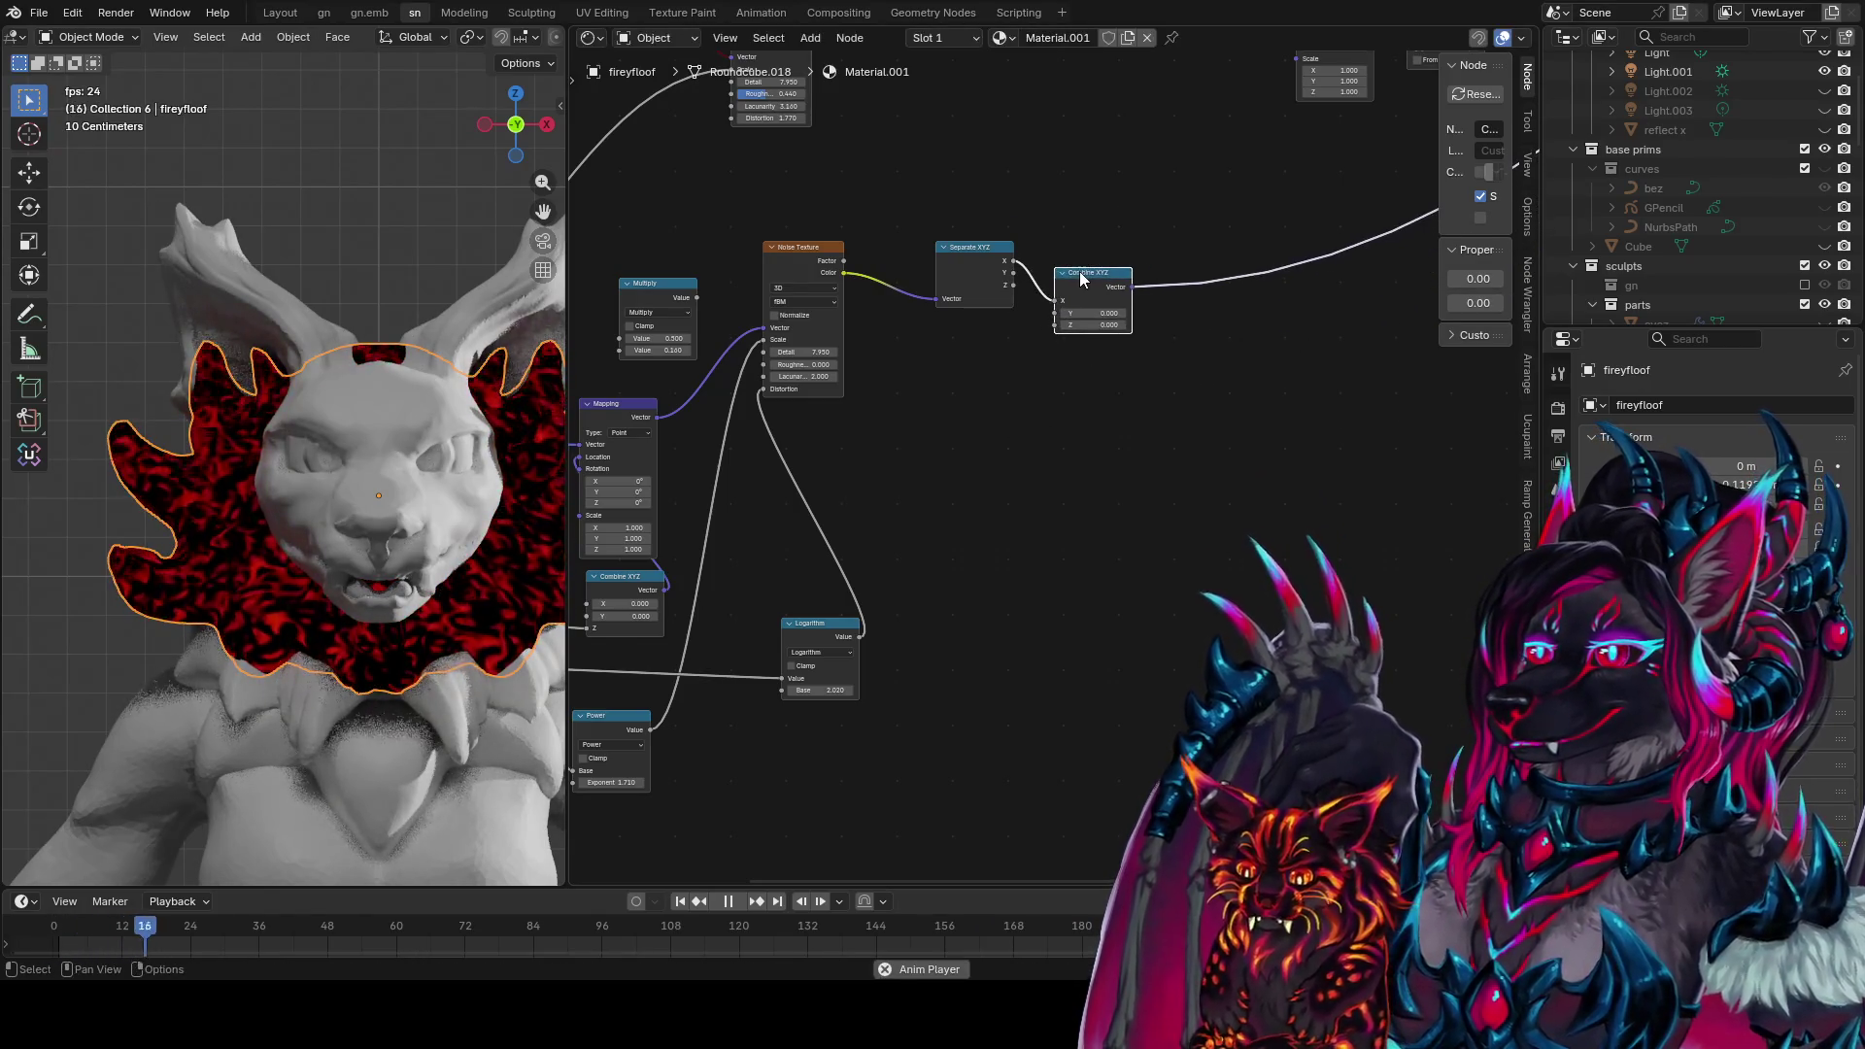
# Duplicate the Combine XYZ node below the first one
pyautogui.hotkey('shift', 'd')
pyautogui.click(1078, 433)
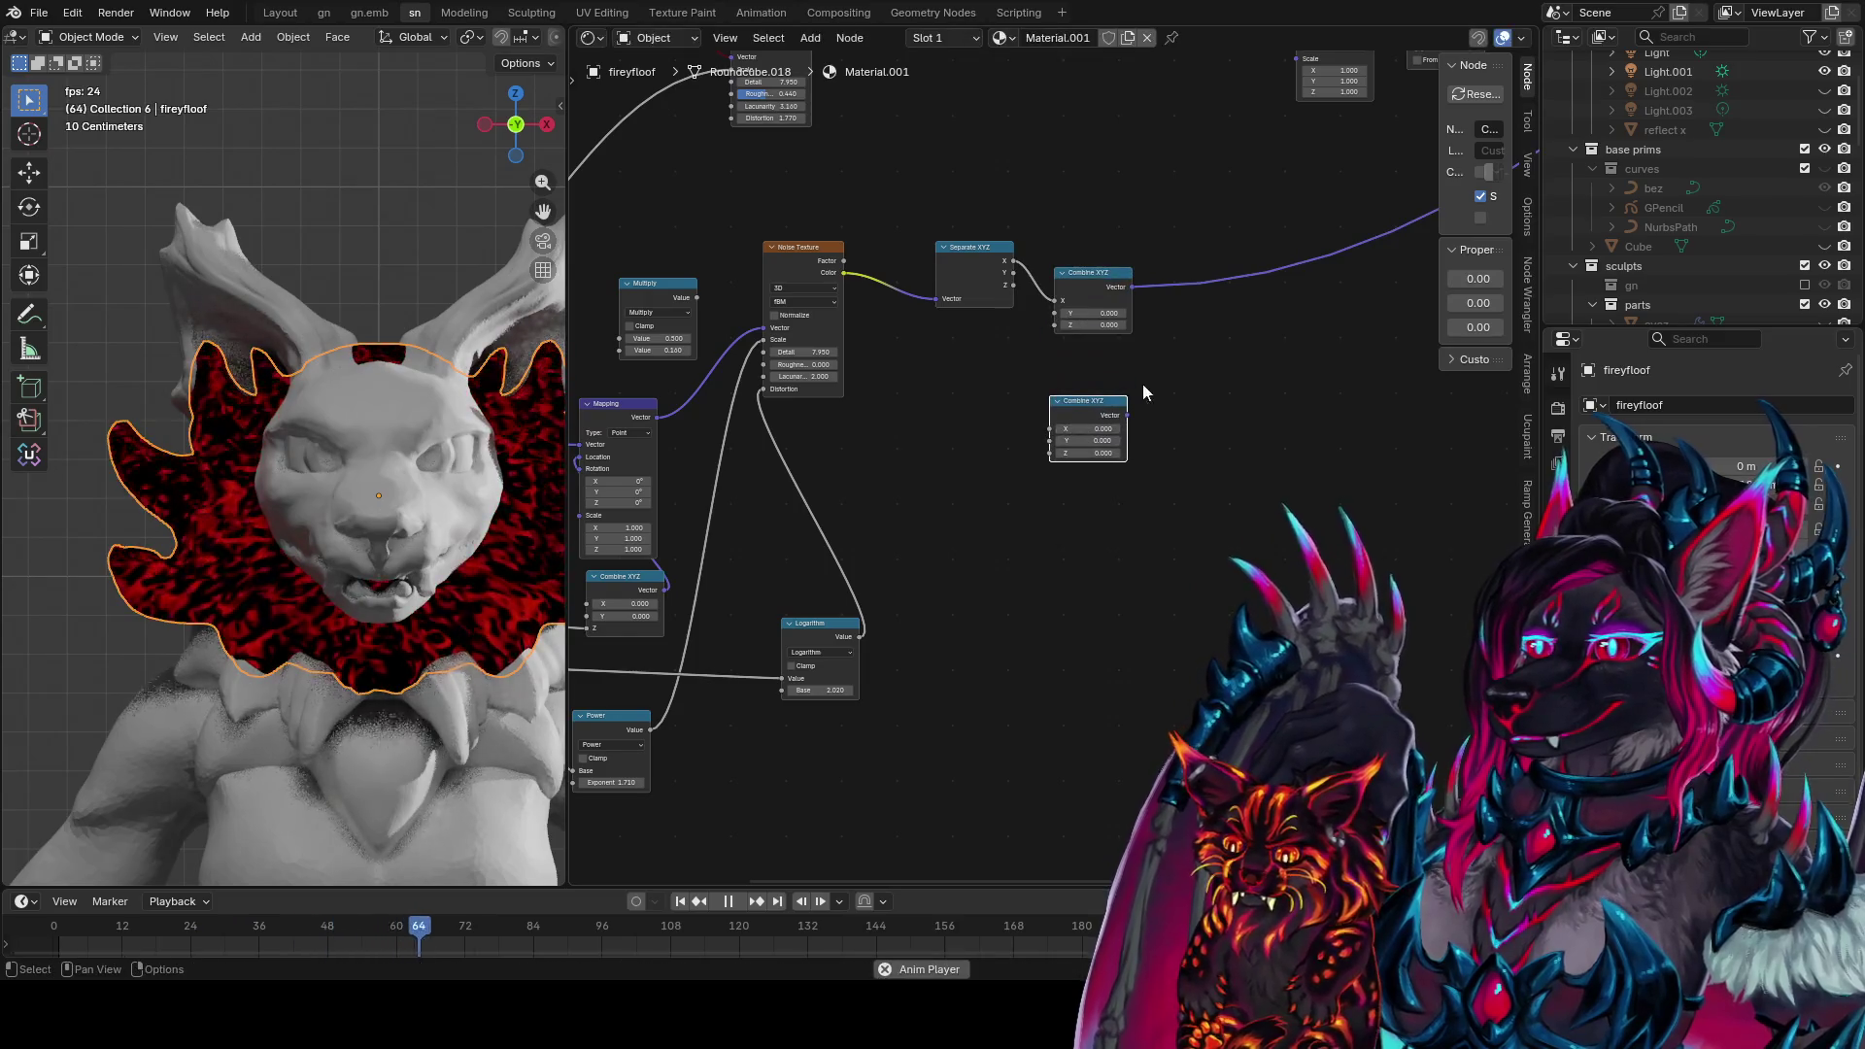
pyautogui.moveTo(1132, 288); pyautogui.dragTo(1181, 457)
pyautogui.write('combine co')
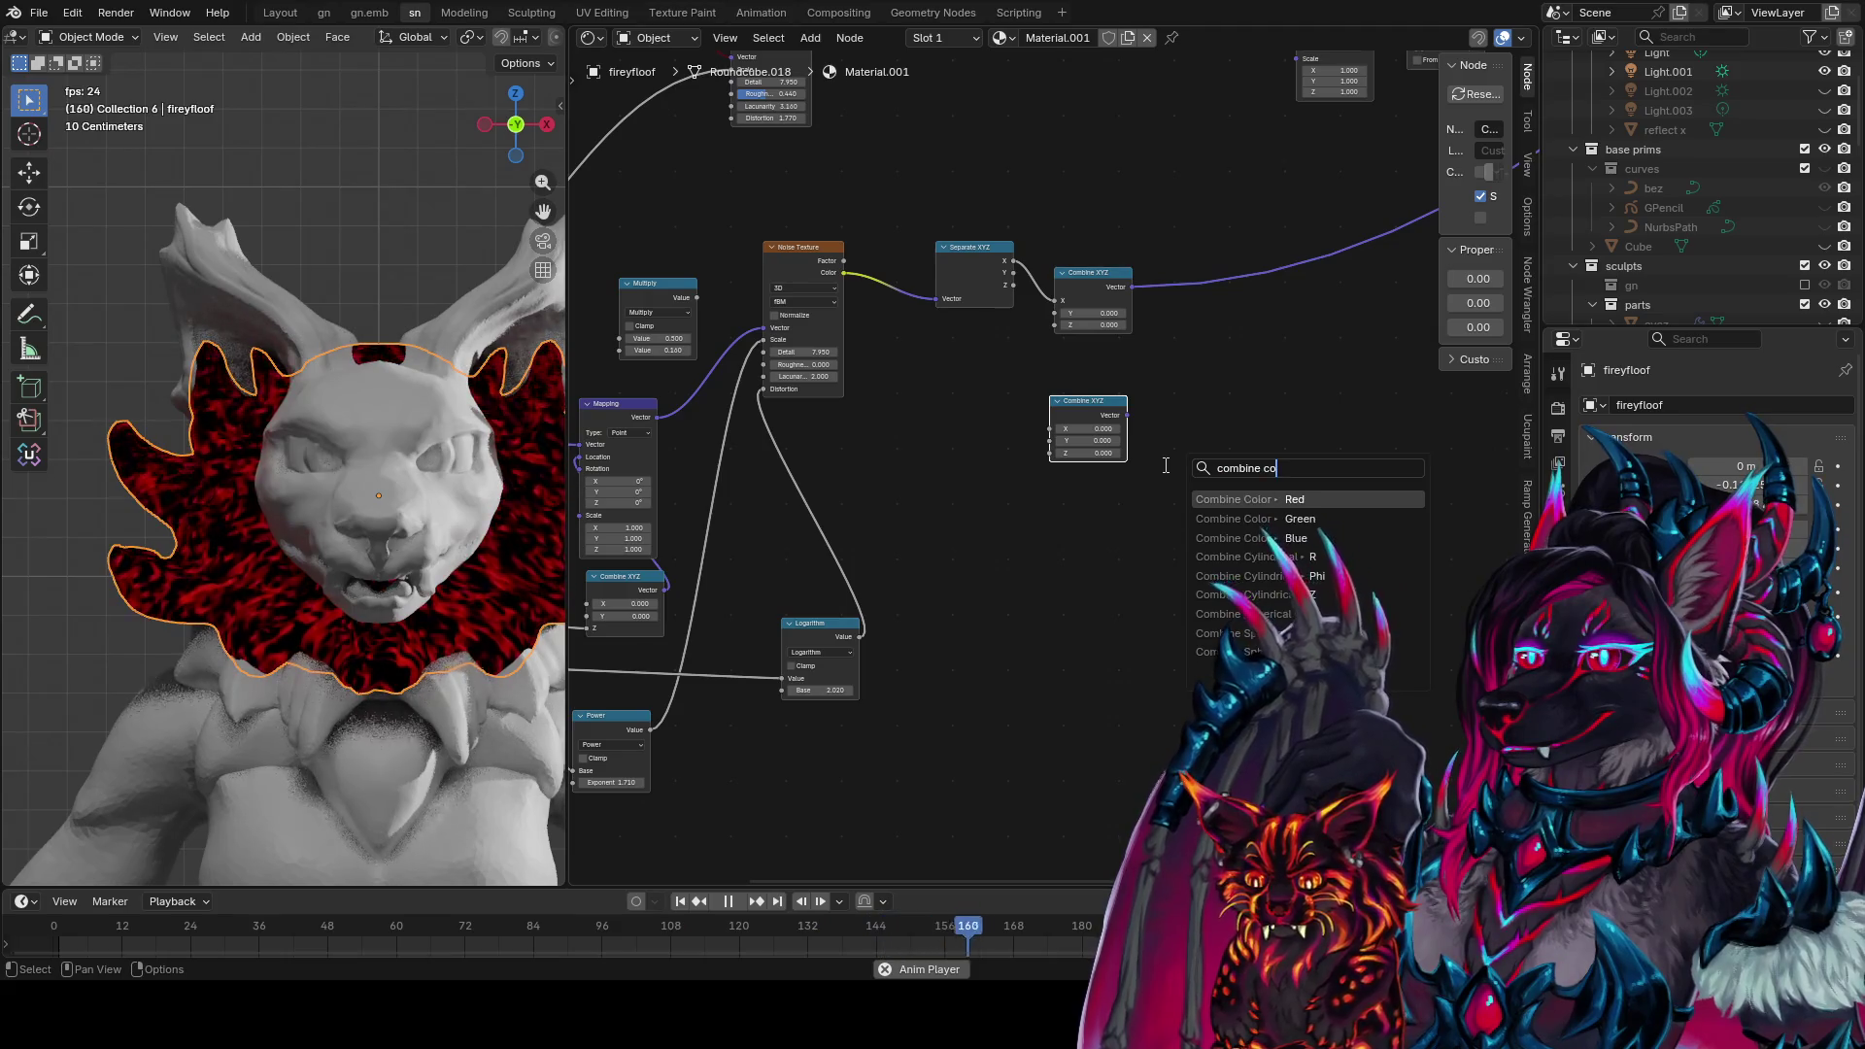
pyautogui.press('Down')
pyautogui.press('Return')
pyautogui.press('Escape')
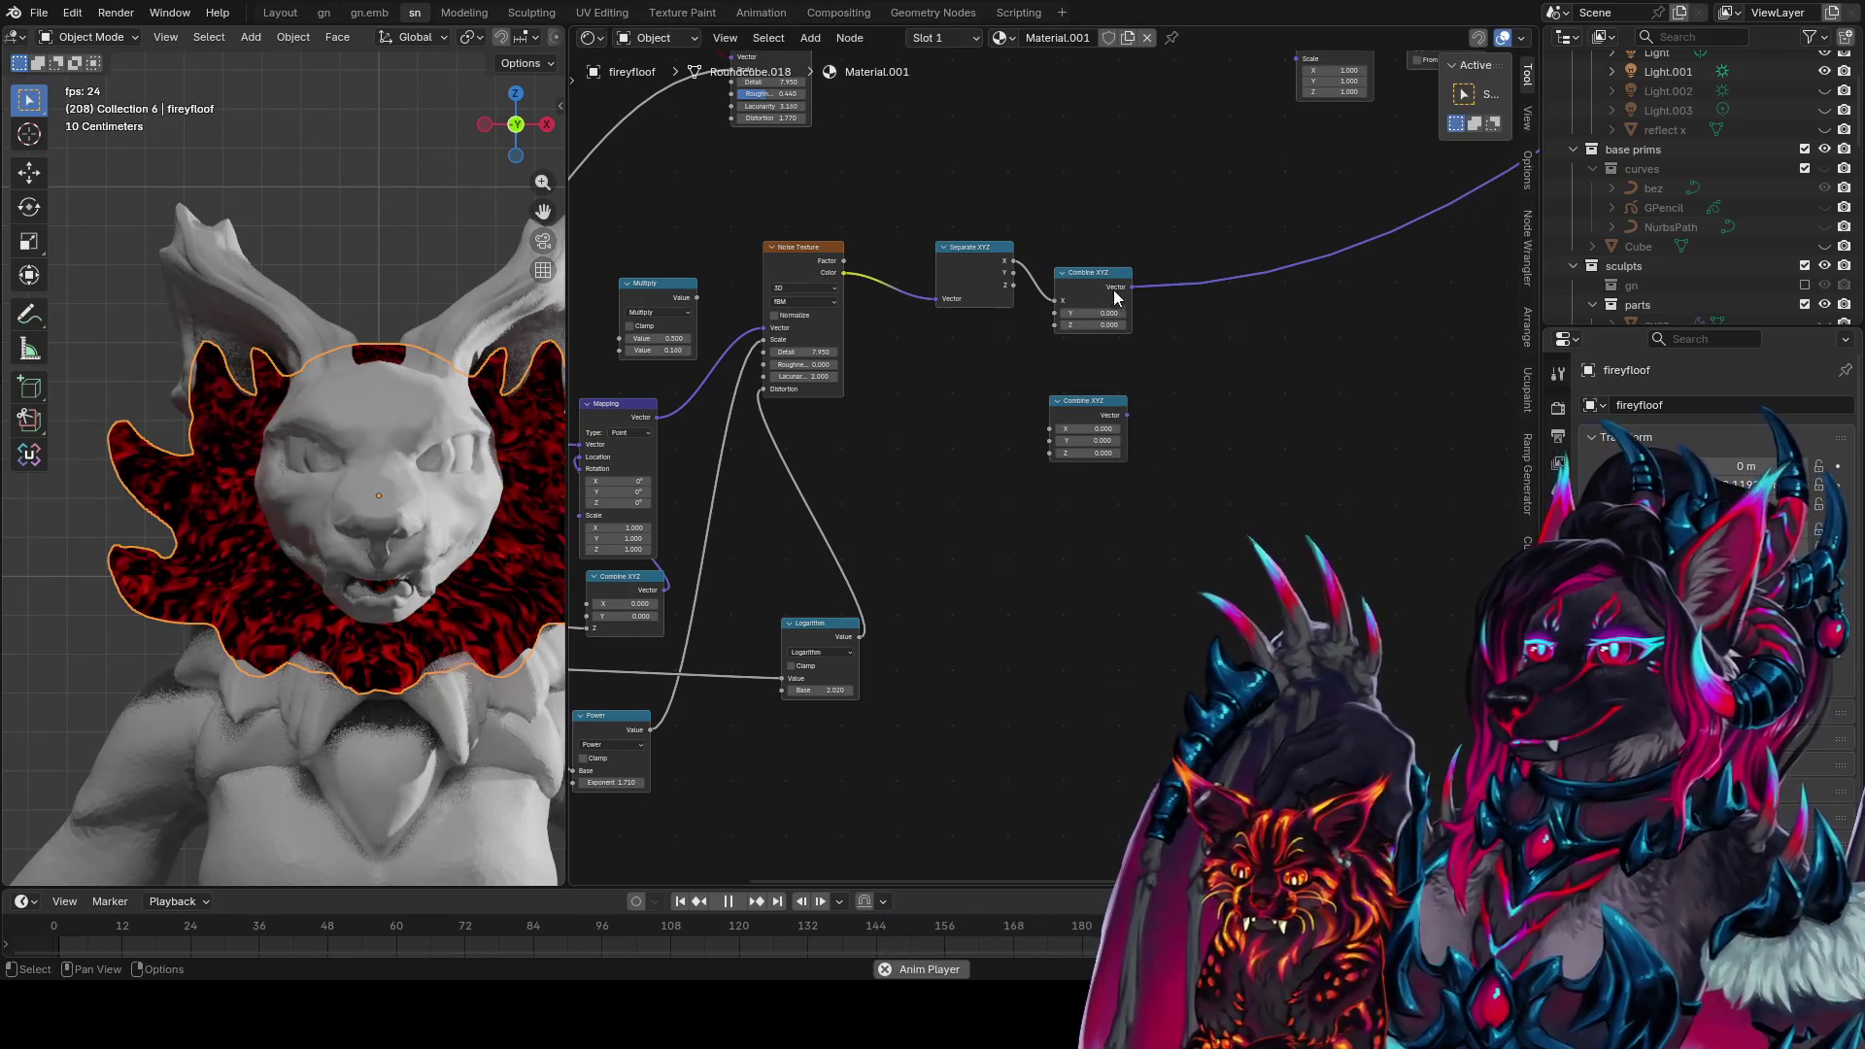
# Add a Mix Color node fed by the upper Combine XYZ and connect the lower Combine XYZ into it
pyautogui.moveTo(1131, 288); pyautogui.dragTo(1185, 456)
pyautogui.write('mix col')
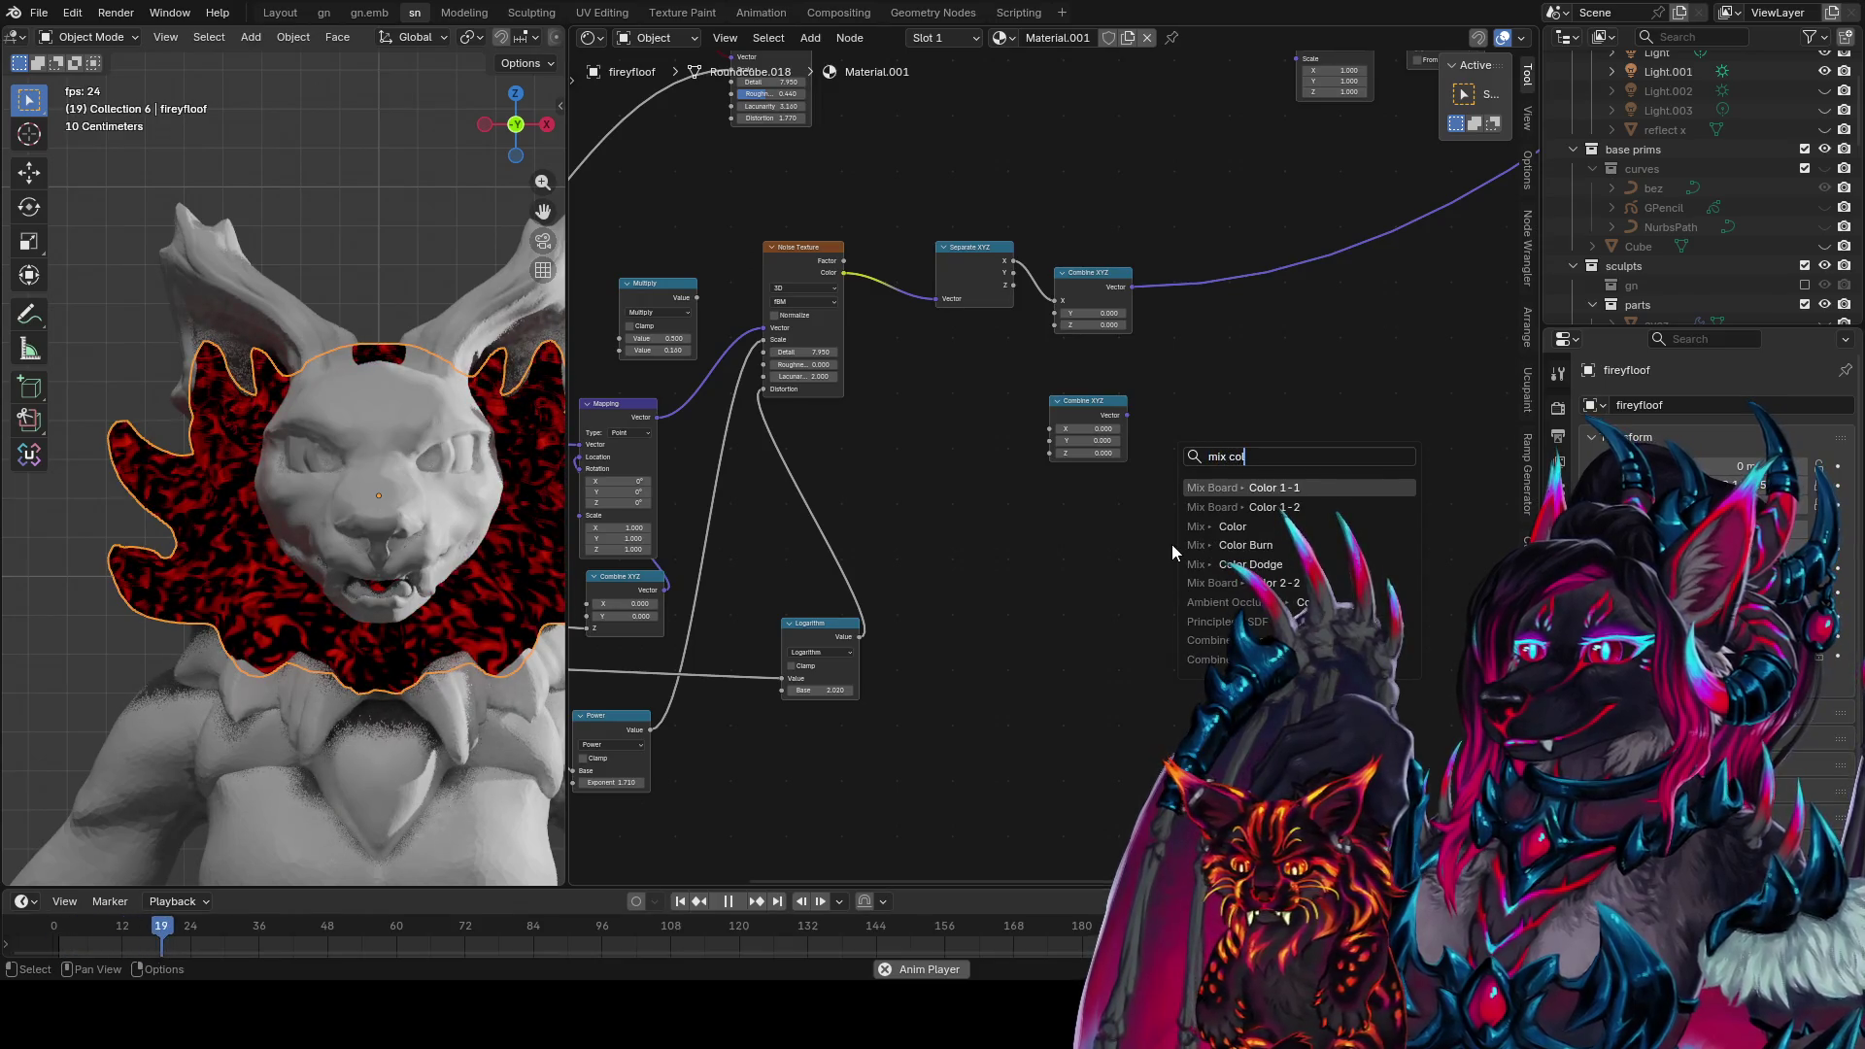
pyautogui.press('Return')
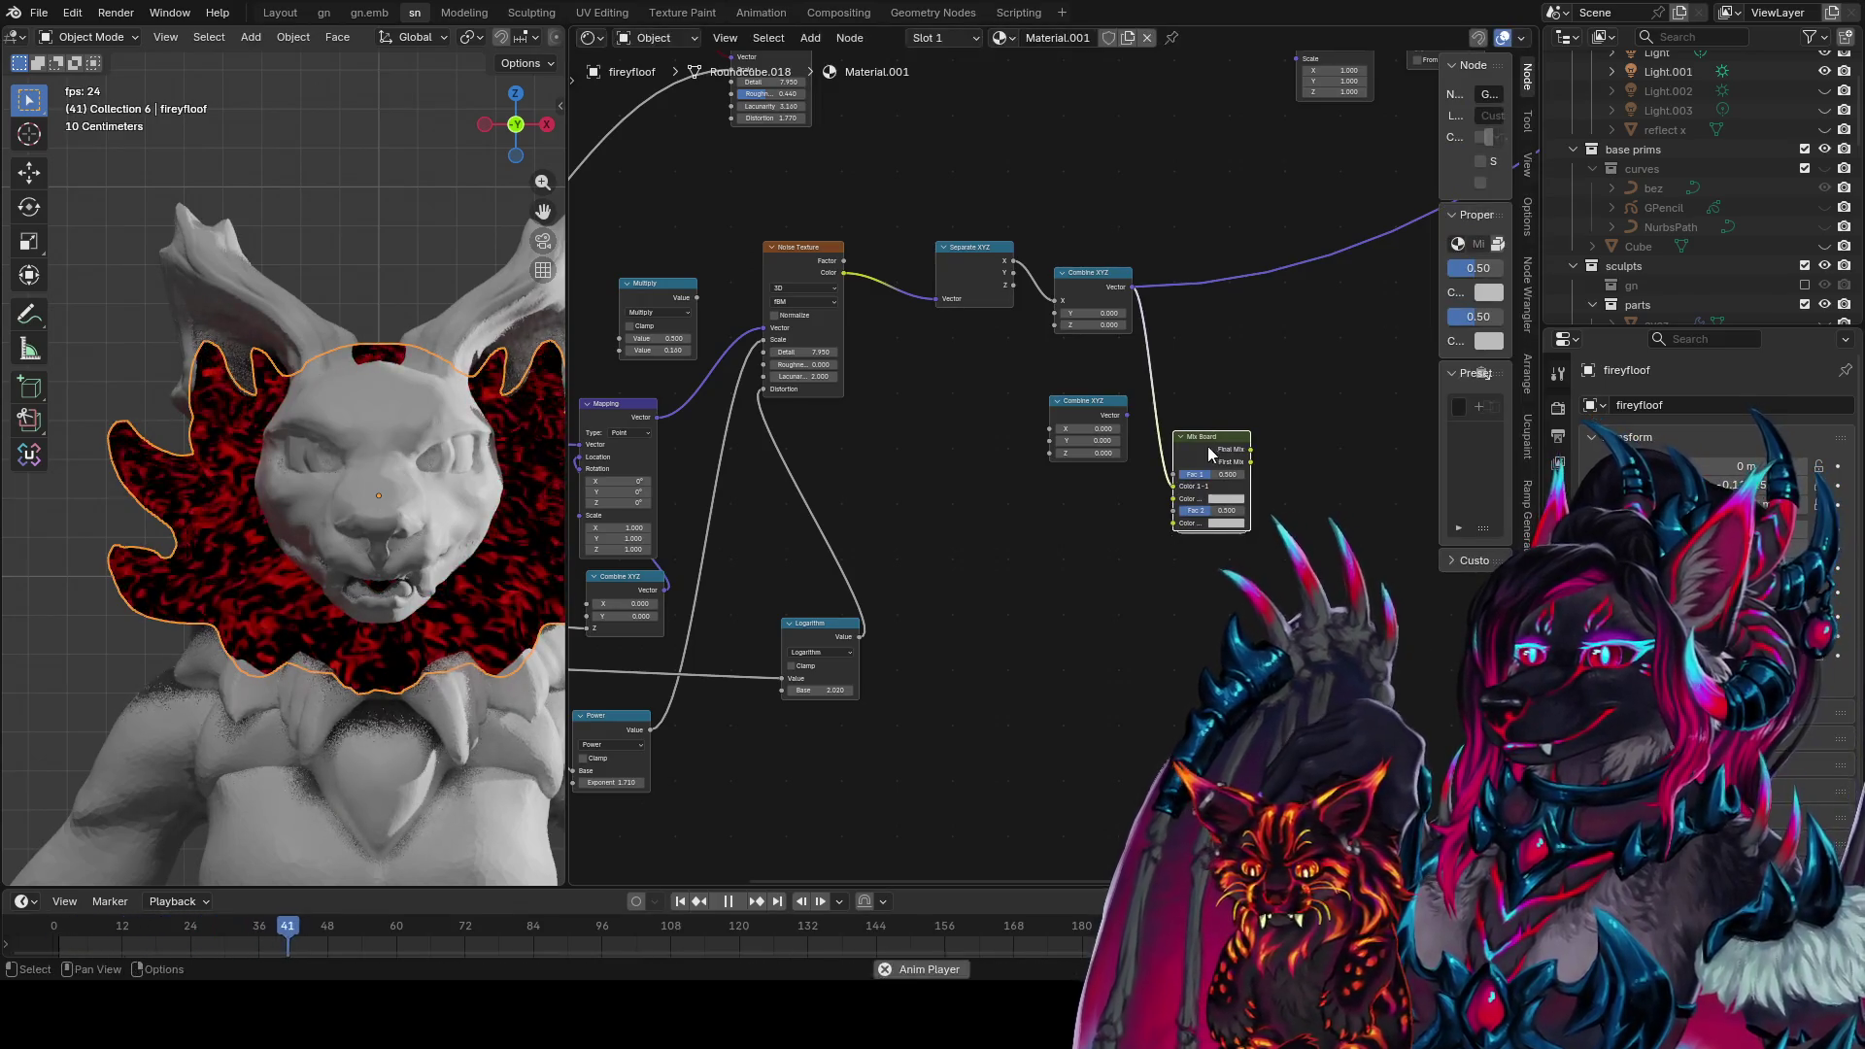
pyautogui.press('Escape')
pyautogui.moveTo(1200, 457); pyautogui.dragTo(1196, 508)
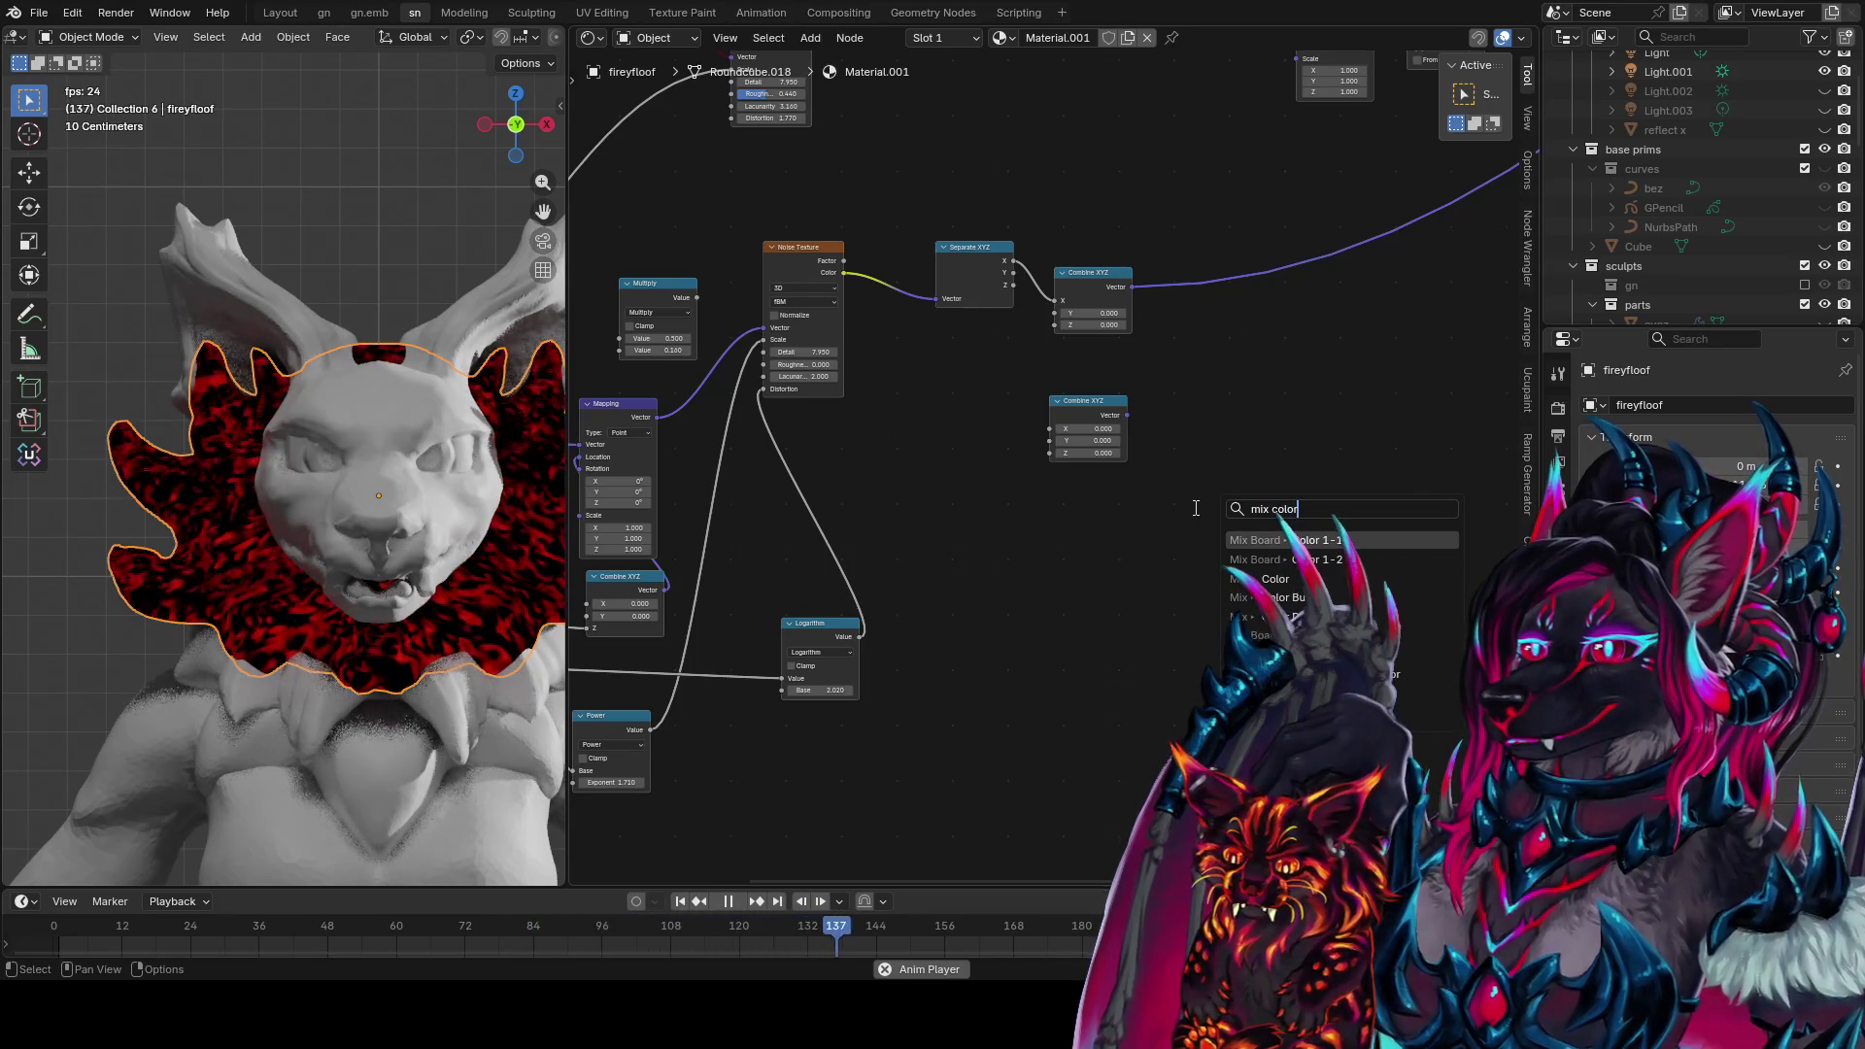
pyautogui.click(1273, 579)
pyautogui.moveTo(1128, 416); pyautogui.dragTo(1202, 515)
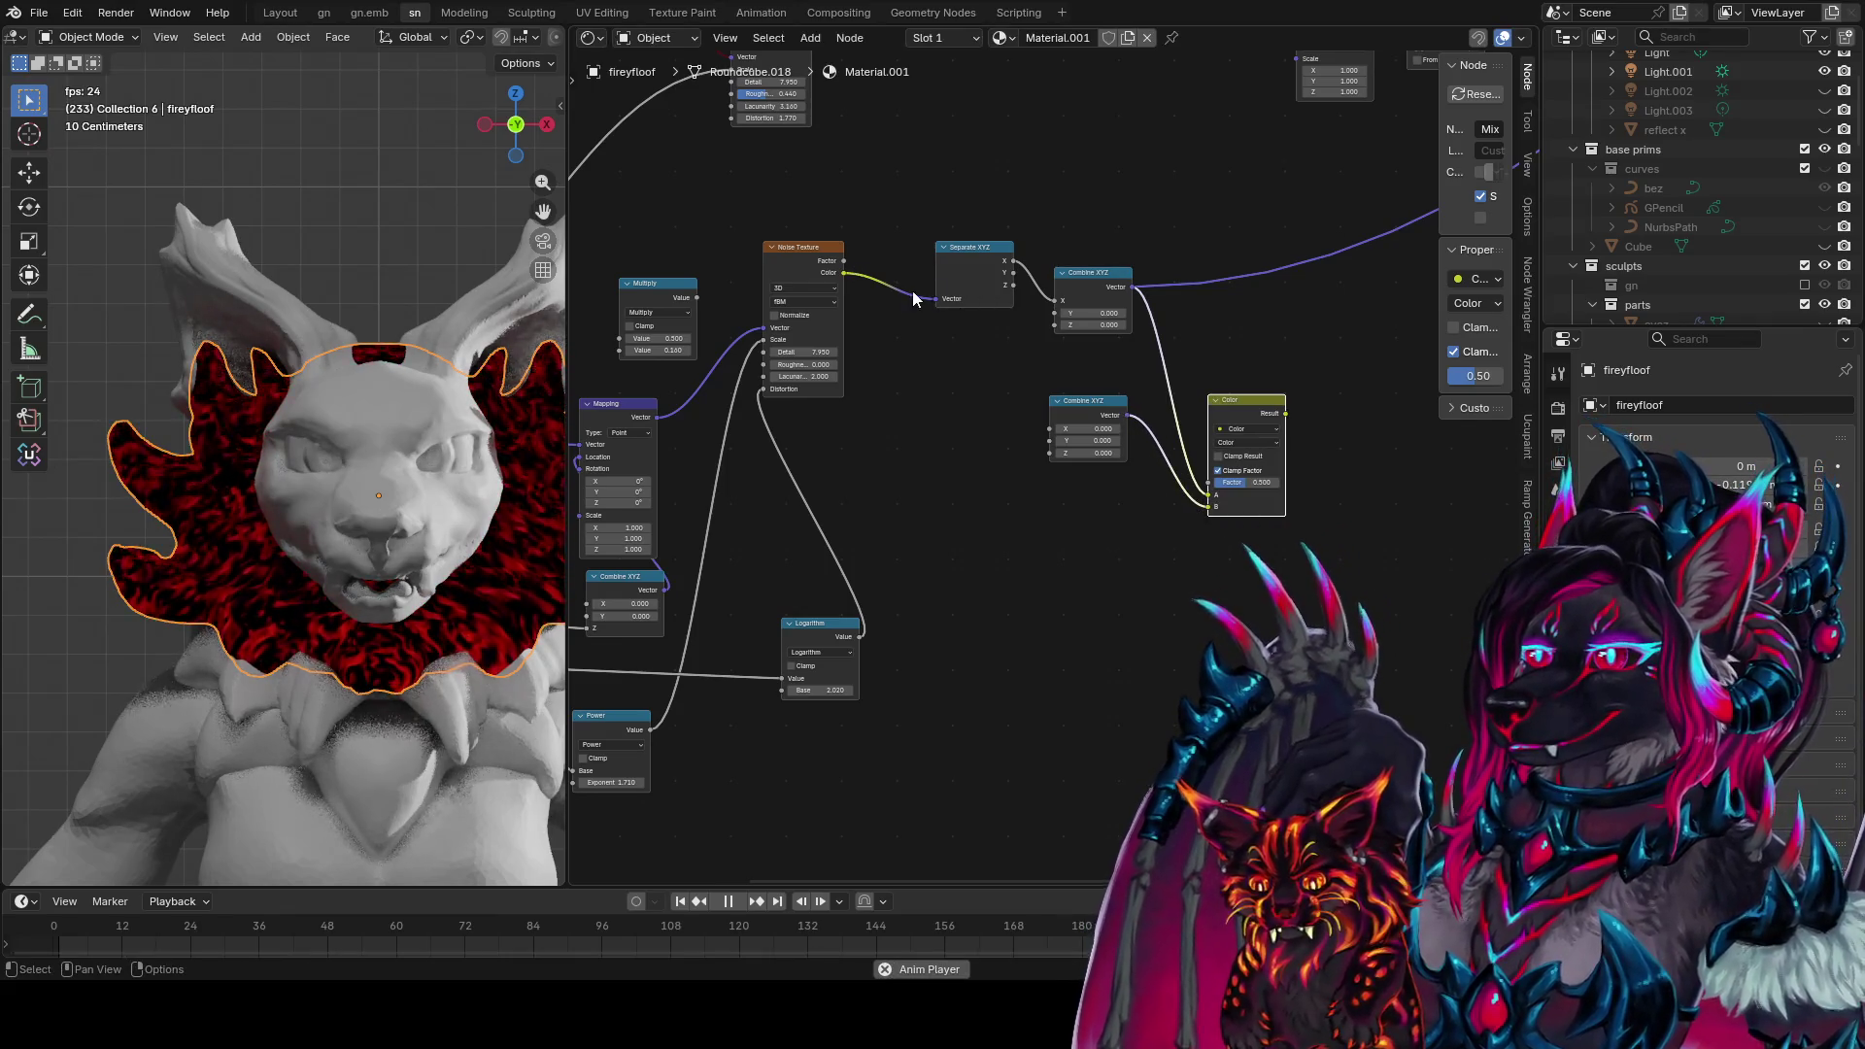
# Move the Separate XYZ link to the lower Combine XYZ's Y and preview the results
pyautogui.moveTo(1040, 441)
pyautogui.mouseDown()
pyautogui.moveTo(1023, 430)
pyautogui.moveTo(1051, 440)
pyautogui.mouseUp()
pyautogui.moveTo(1059, 446); pyautogui.dragTo(1012, 470, button='middle')
pyautogui.keyDown('ctrl'); pyautogui.keyDown('shift'); pyautogui.click(1233, 437); pyautogui.keyUp('shift'); pyautogui.keyUp('ctrl')
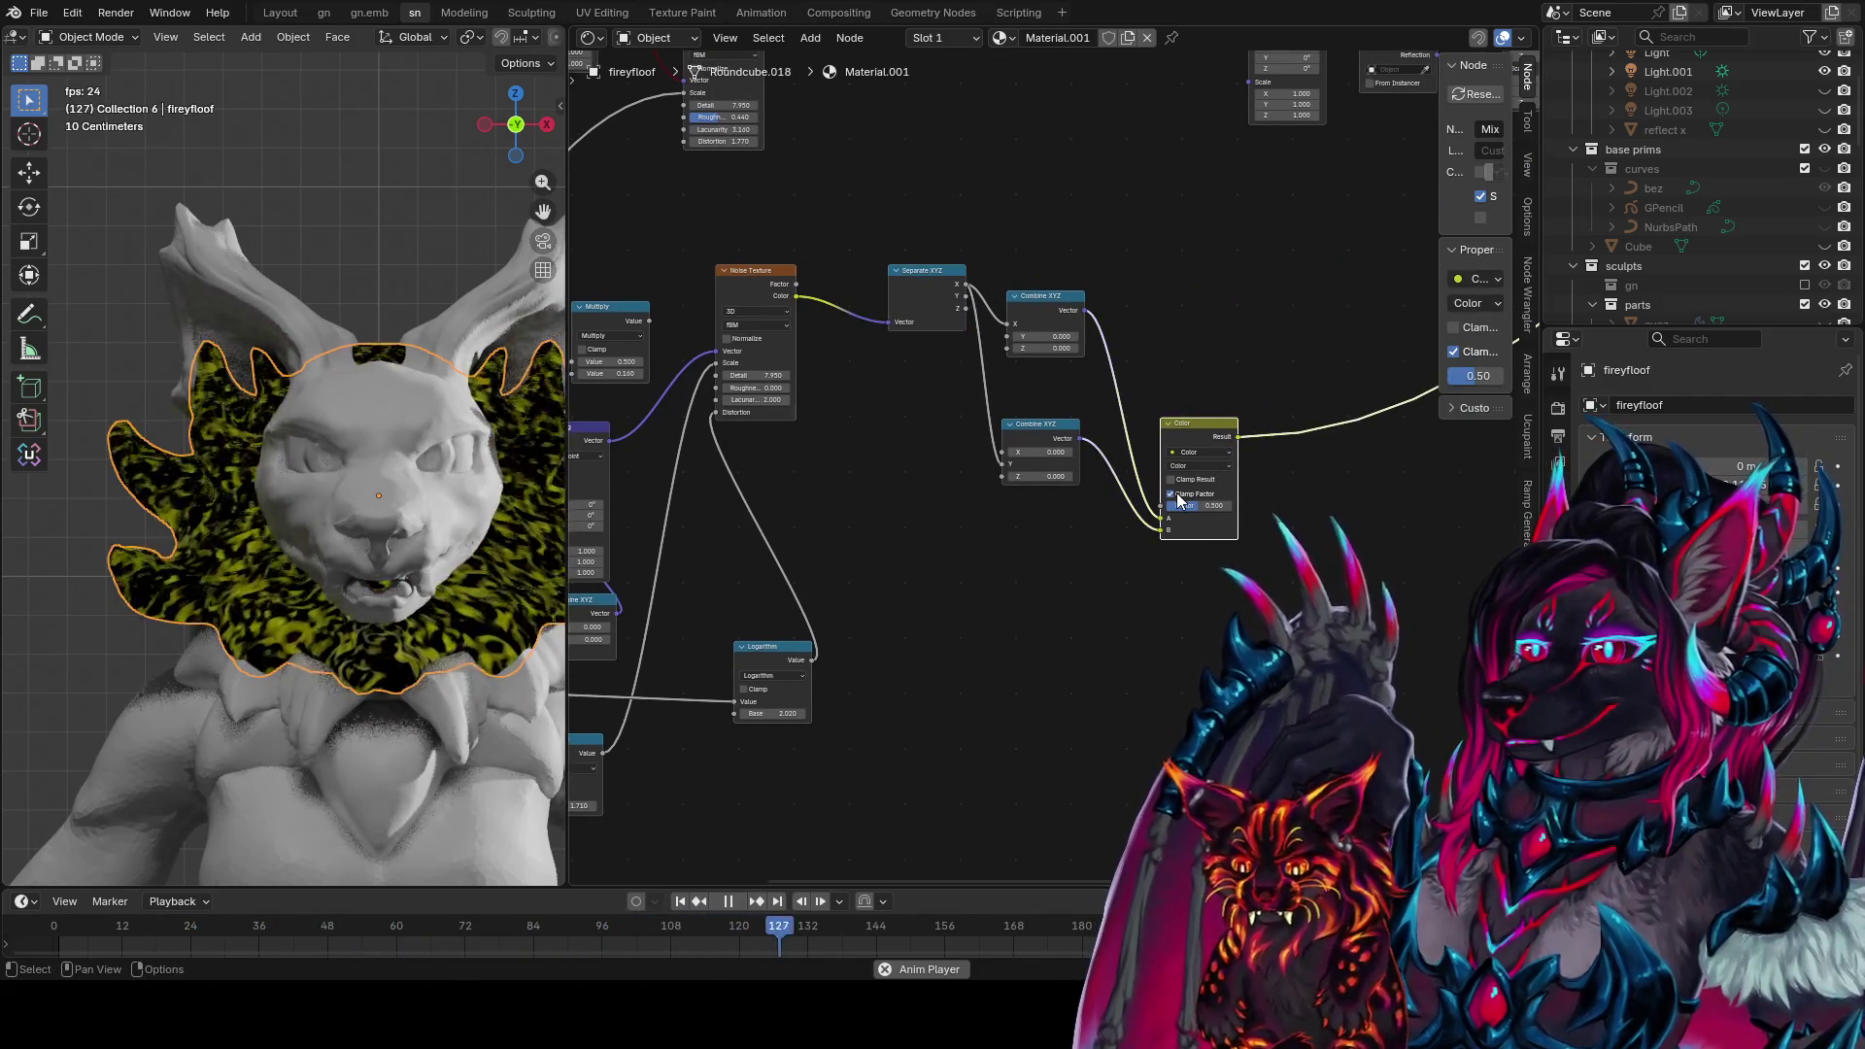
pyautogui.keyDown('ctrl'); pyautogui.keyDown('shift'); pyautogui.click(1068, 443); pyautogui.keyUp('shift'); pyautogui.keyUp('ctrl')
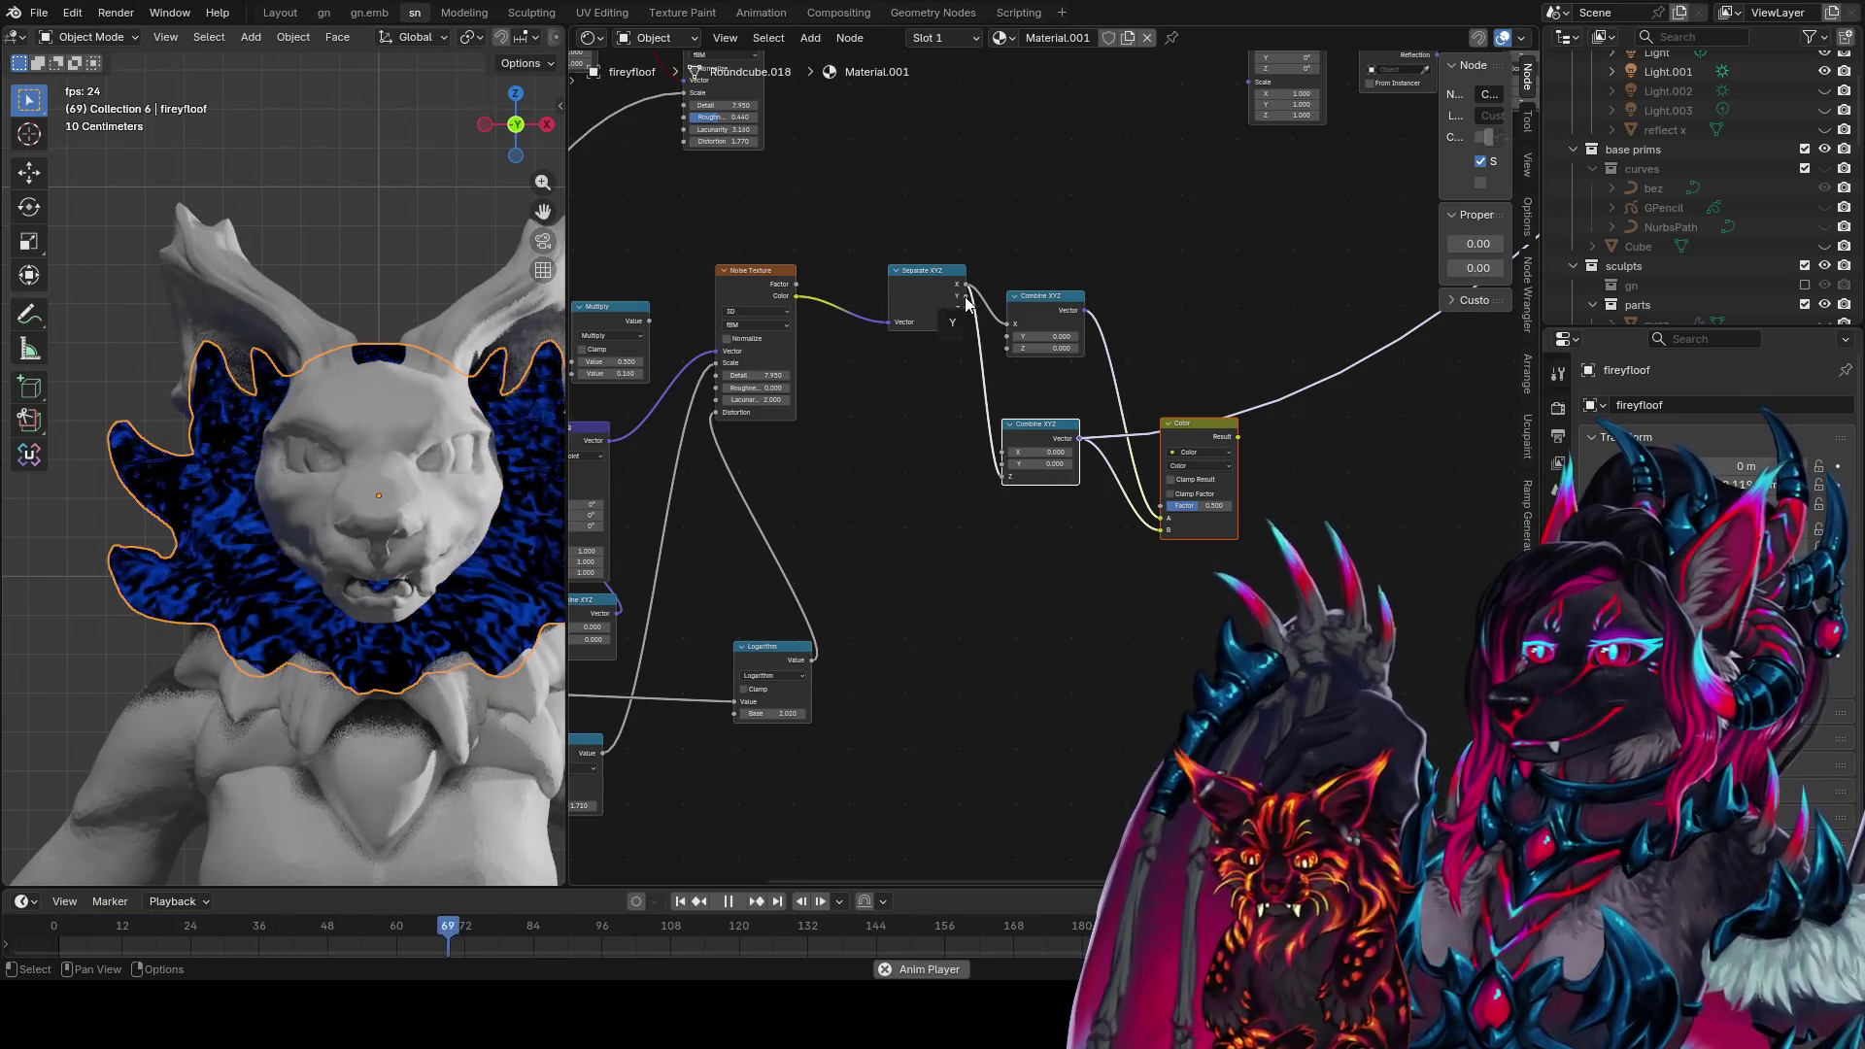
# Add a Subtract math node from Separate XYZ and wire both its Value inputs
pyautogui.moveTo(870, 464); pyautogui.dragTo(890, 476)
pyautogui.write('s')
pyautogui.click(915, 525)
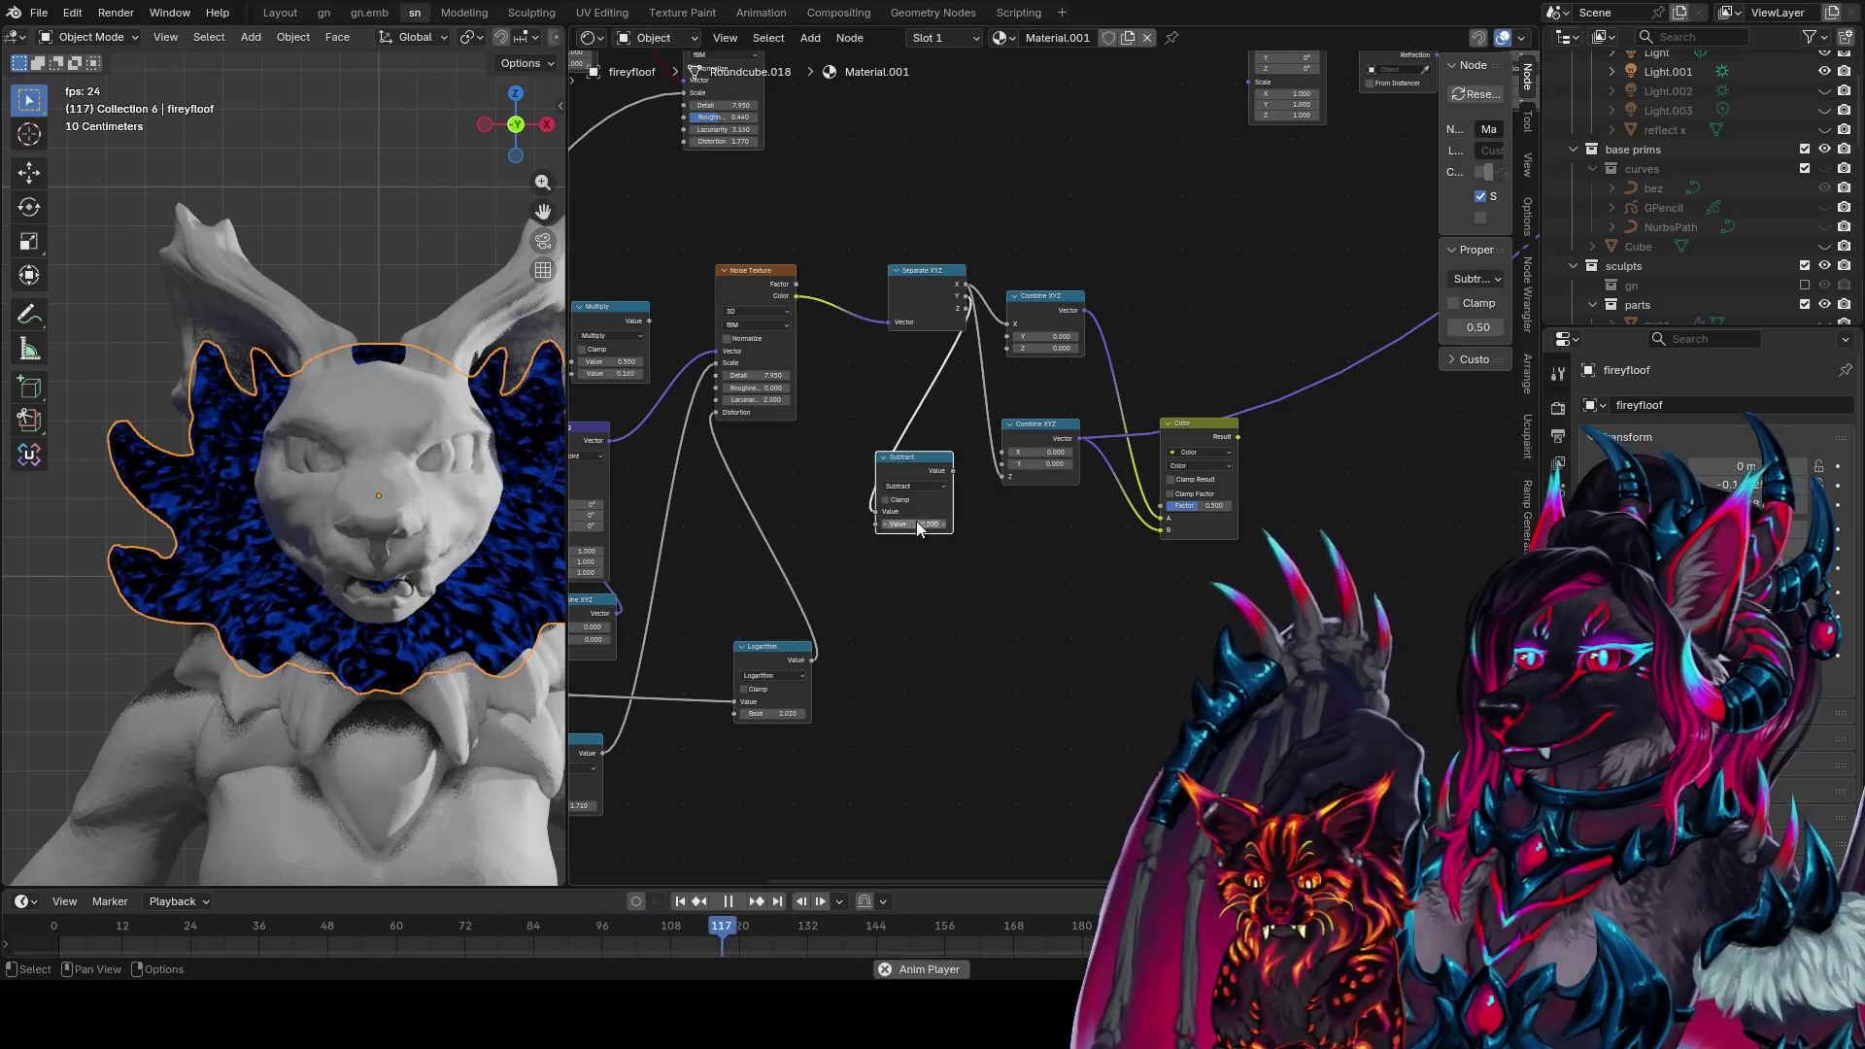
pyautogui.moveTo(902, 391)
pyautogui.mouseDown()
pyautogui.moveTo(924, 357)
pyautogui.moveTo(870, 525)
pyautogui.mouseUp()
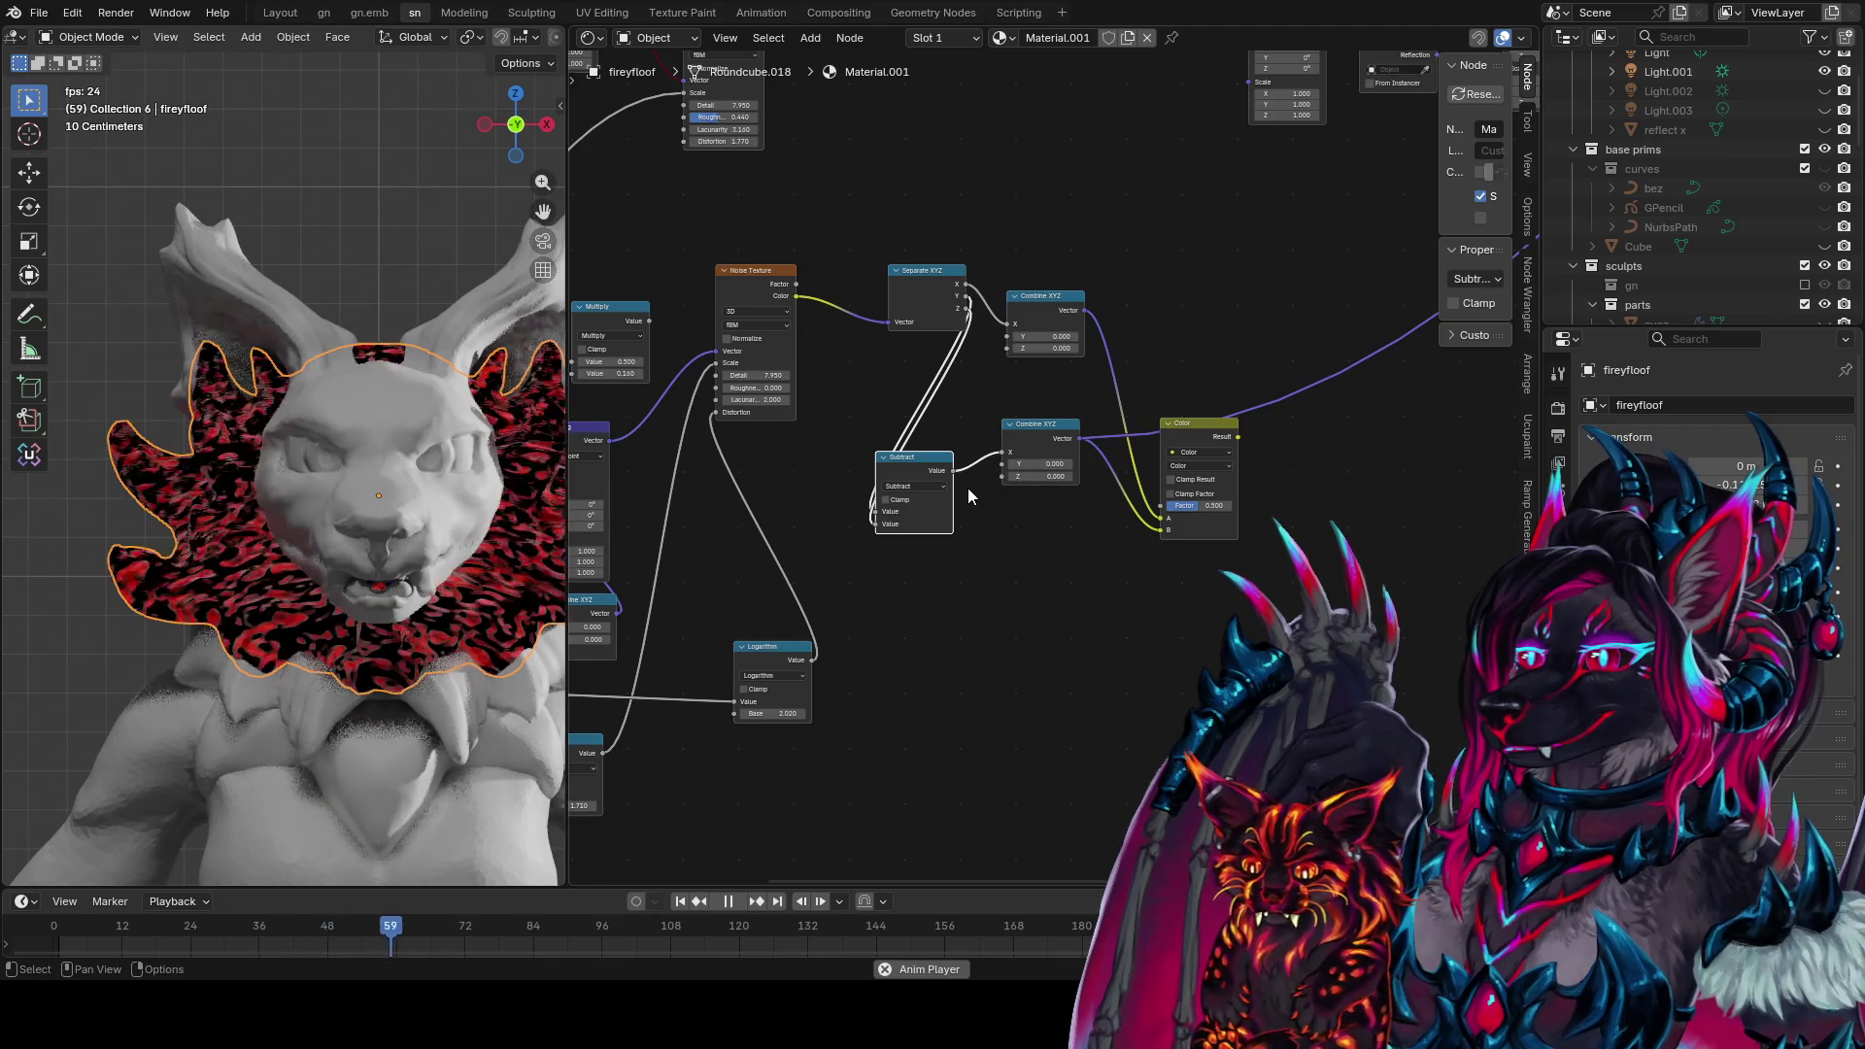
# Compare the Combine XYZ and Mix Color previews, then reposition the Subtract node
pyautogui.click(1035, 431)
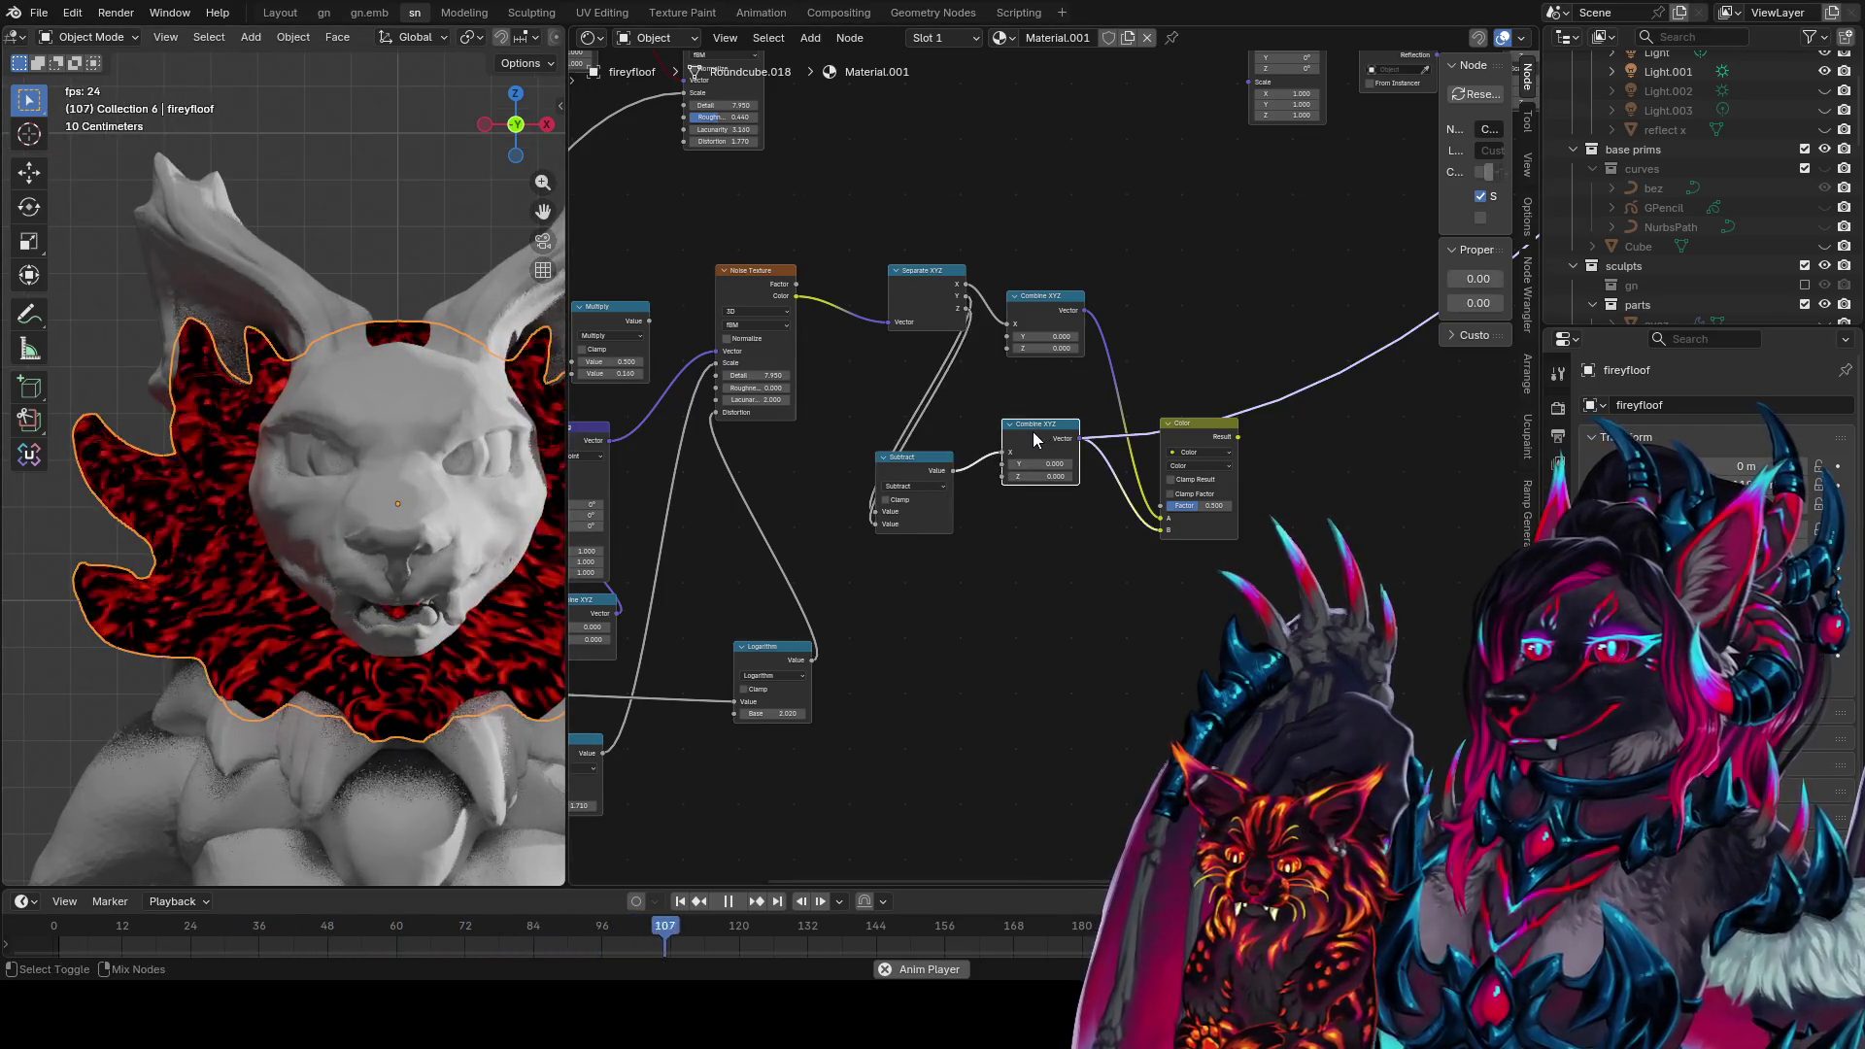
pyautogui.keyDown('ctrl'); pyautogui.keyDown('shift'); pyautogui.click(1072, 313); pyautogui.keyUp('shift'); pyautogui.keyUp('ctrl')
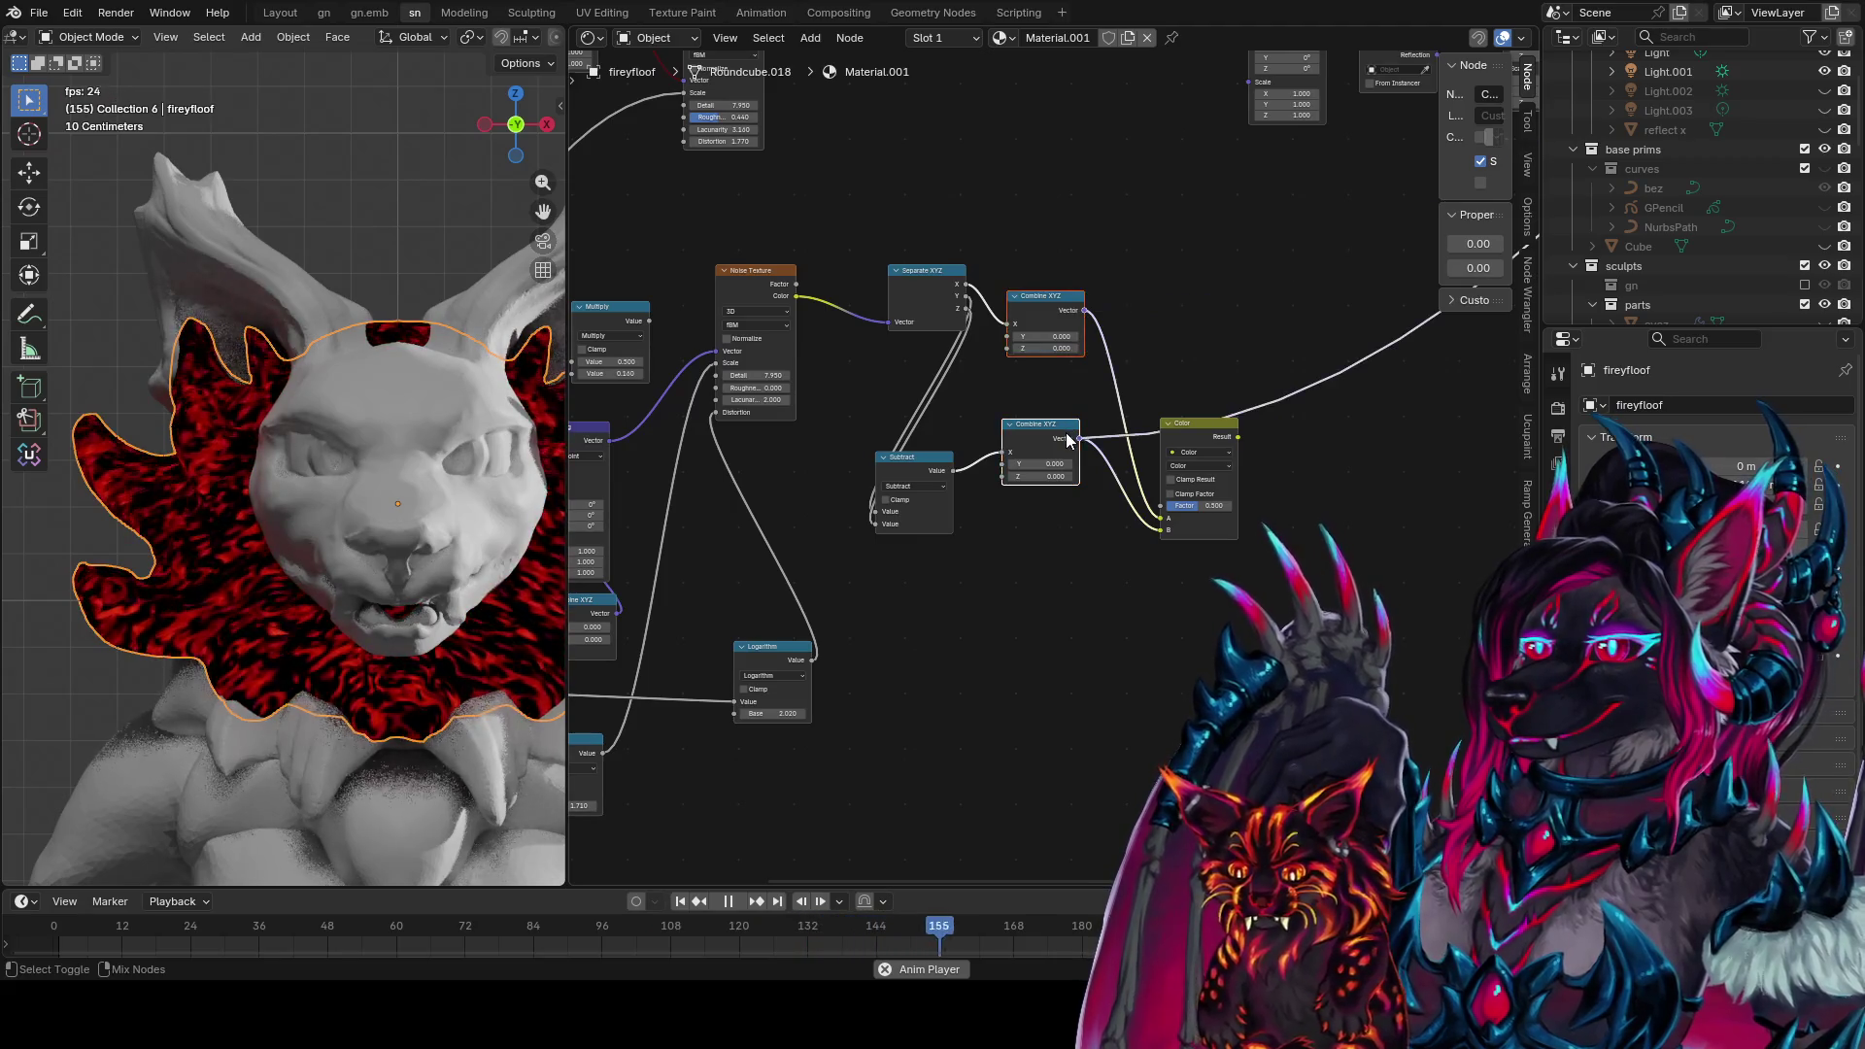
pyautogui.keyDown('ctrl'); pyautogui.keyDown('shift'); pyautogui.click(1082, 308); pyautogui.keyUp('shift'); pyautogui.keyUp('ctrl')
pyautogui.keyDown('ctrl'); pyautogui.keyDown('shift'); pyautogui.click(1204, 434); pyautogui.keyUp('shift'); pyautogui.keyUp('ctrl')
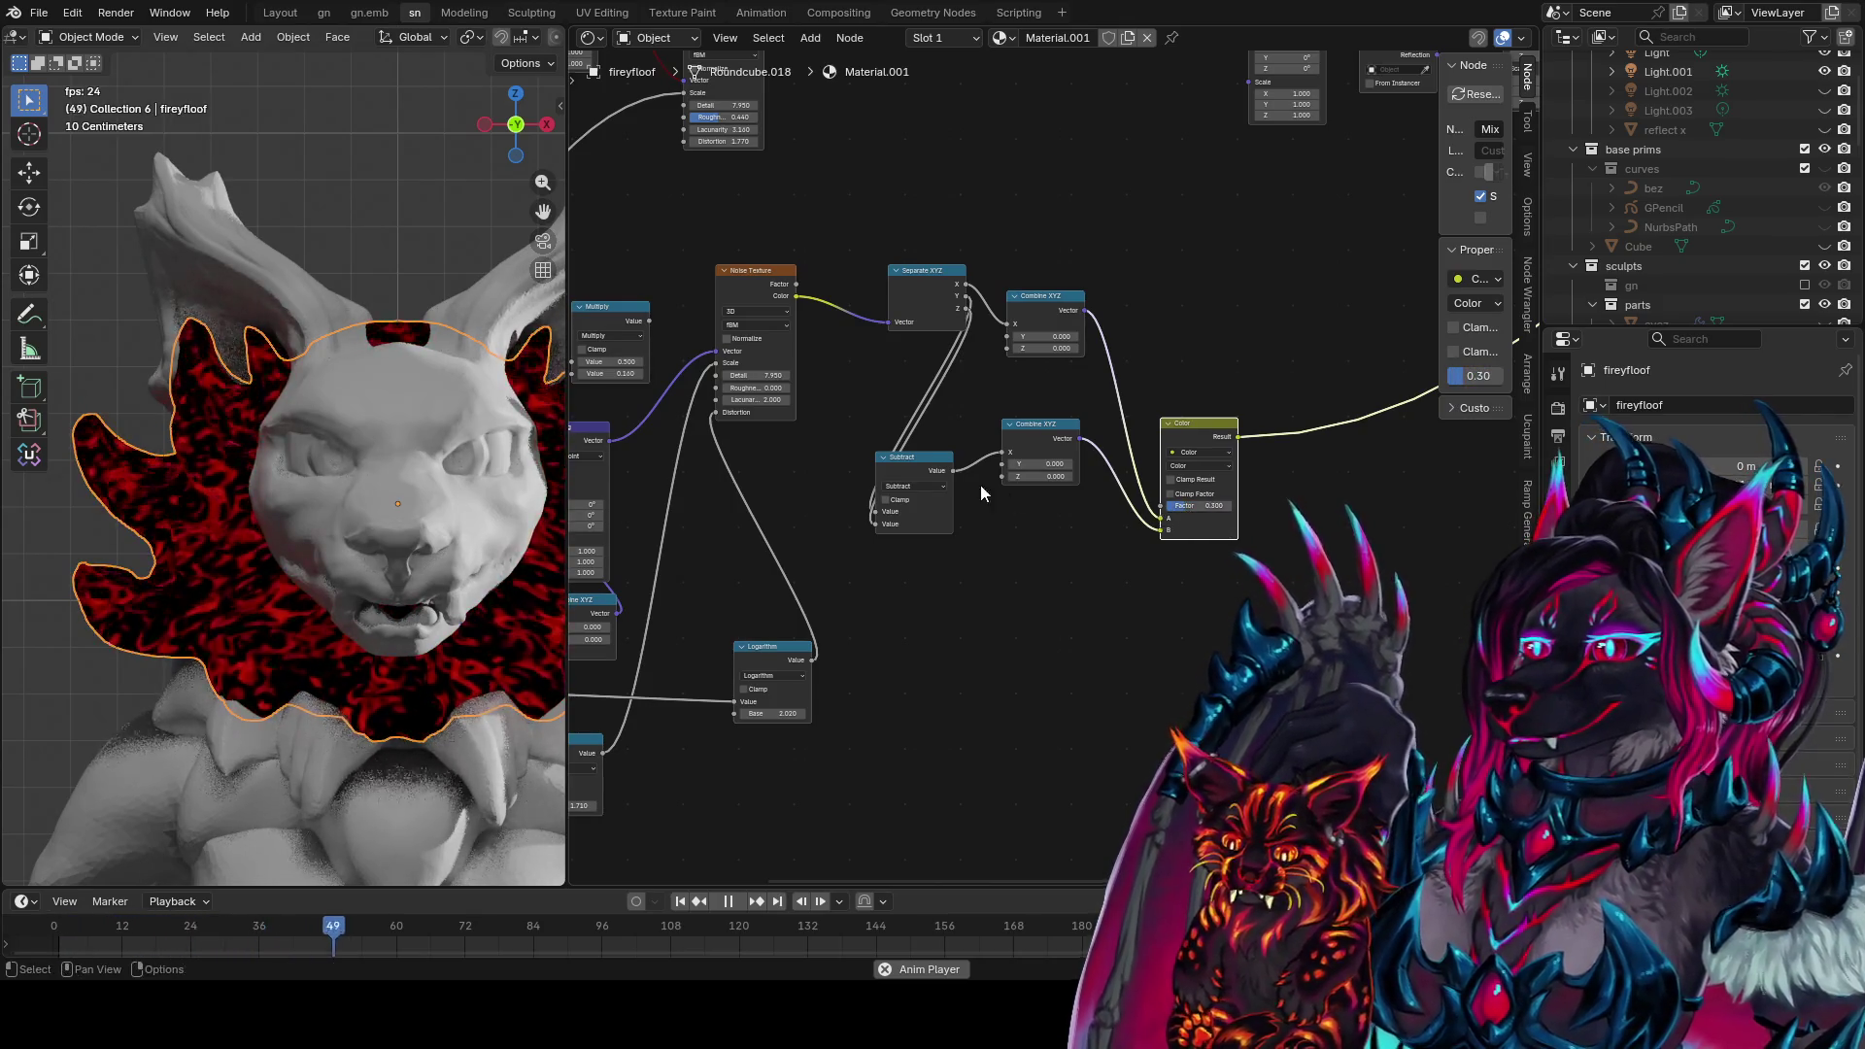
pyautogui.click(936, 493)
pyautogui.moveTo(938, 470); pyautogui.dragTo(906, 437)
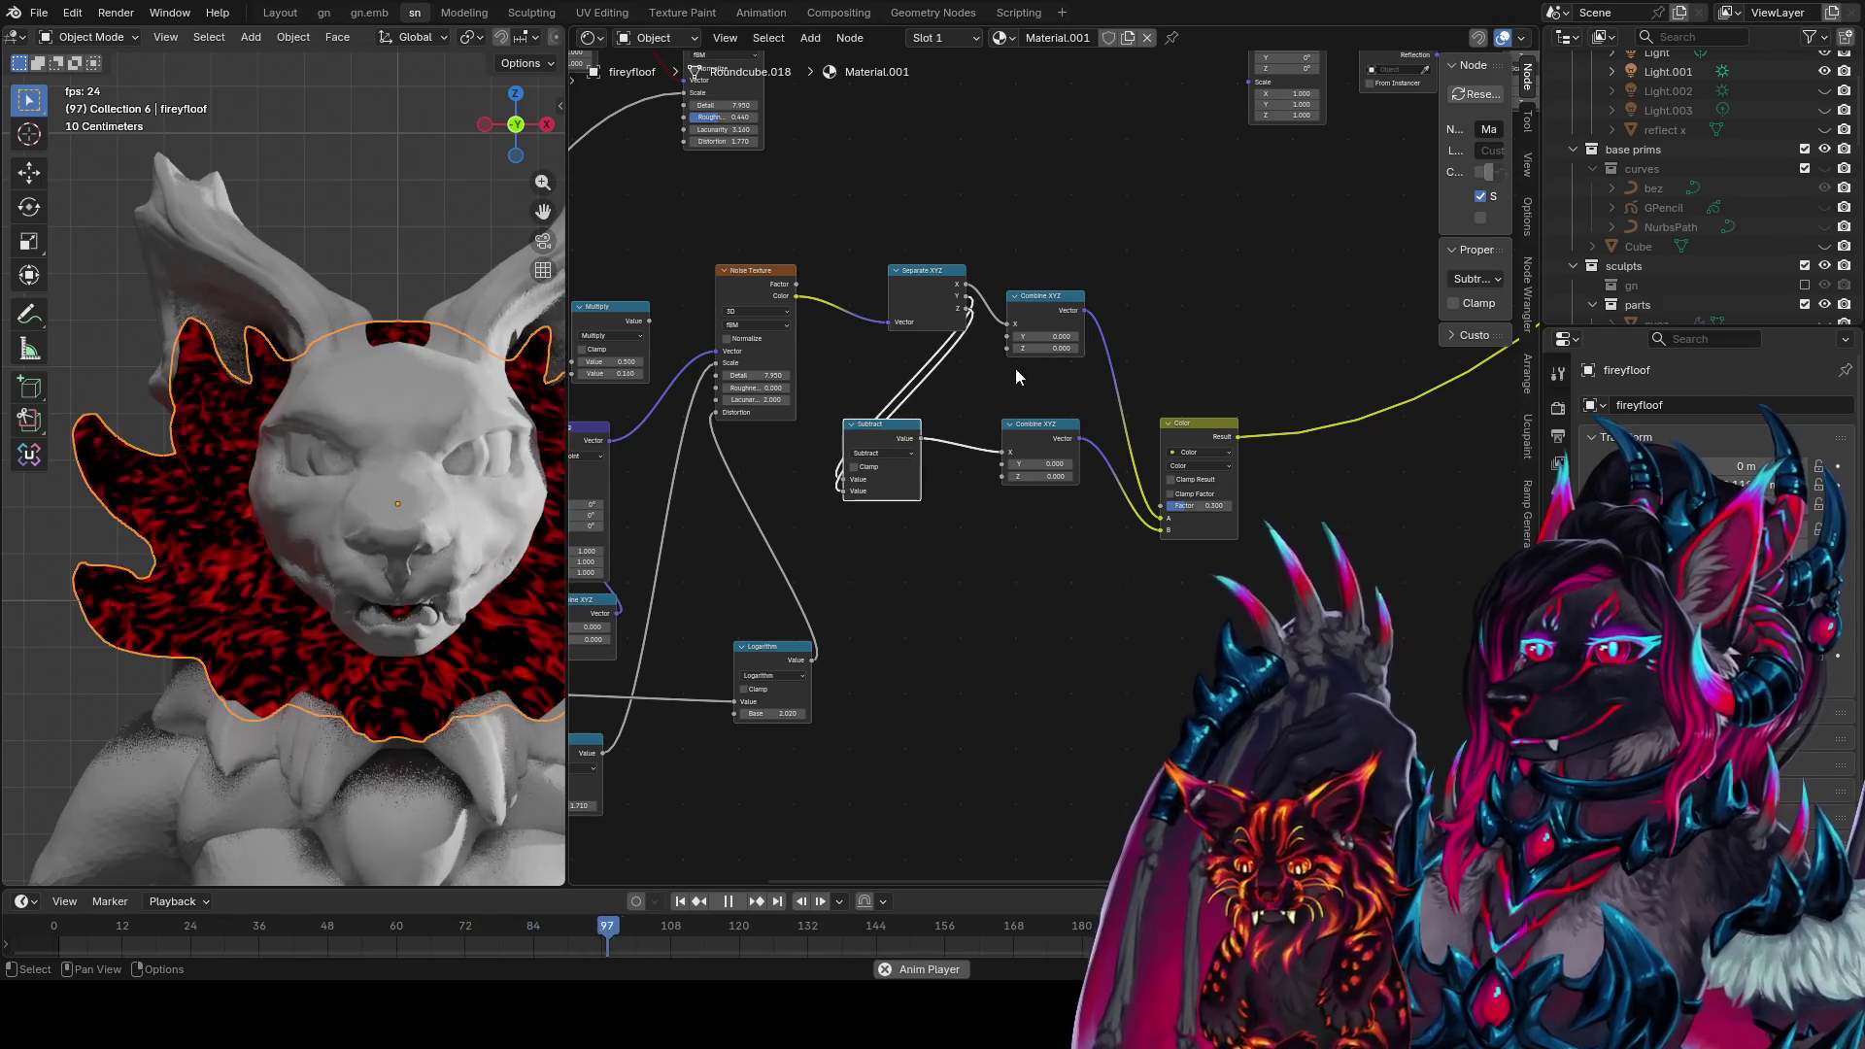
# Set the lower Combine XYZ to Z 0 and Y -0.010
pyautogui.moveTo(1047, 467); pyautogui.dragTo(1052, 476)
pyautogui.click(1052, 476)
pyautogui.write('0')
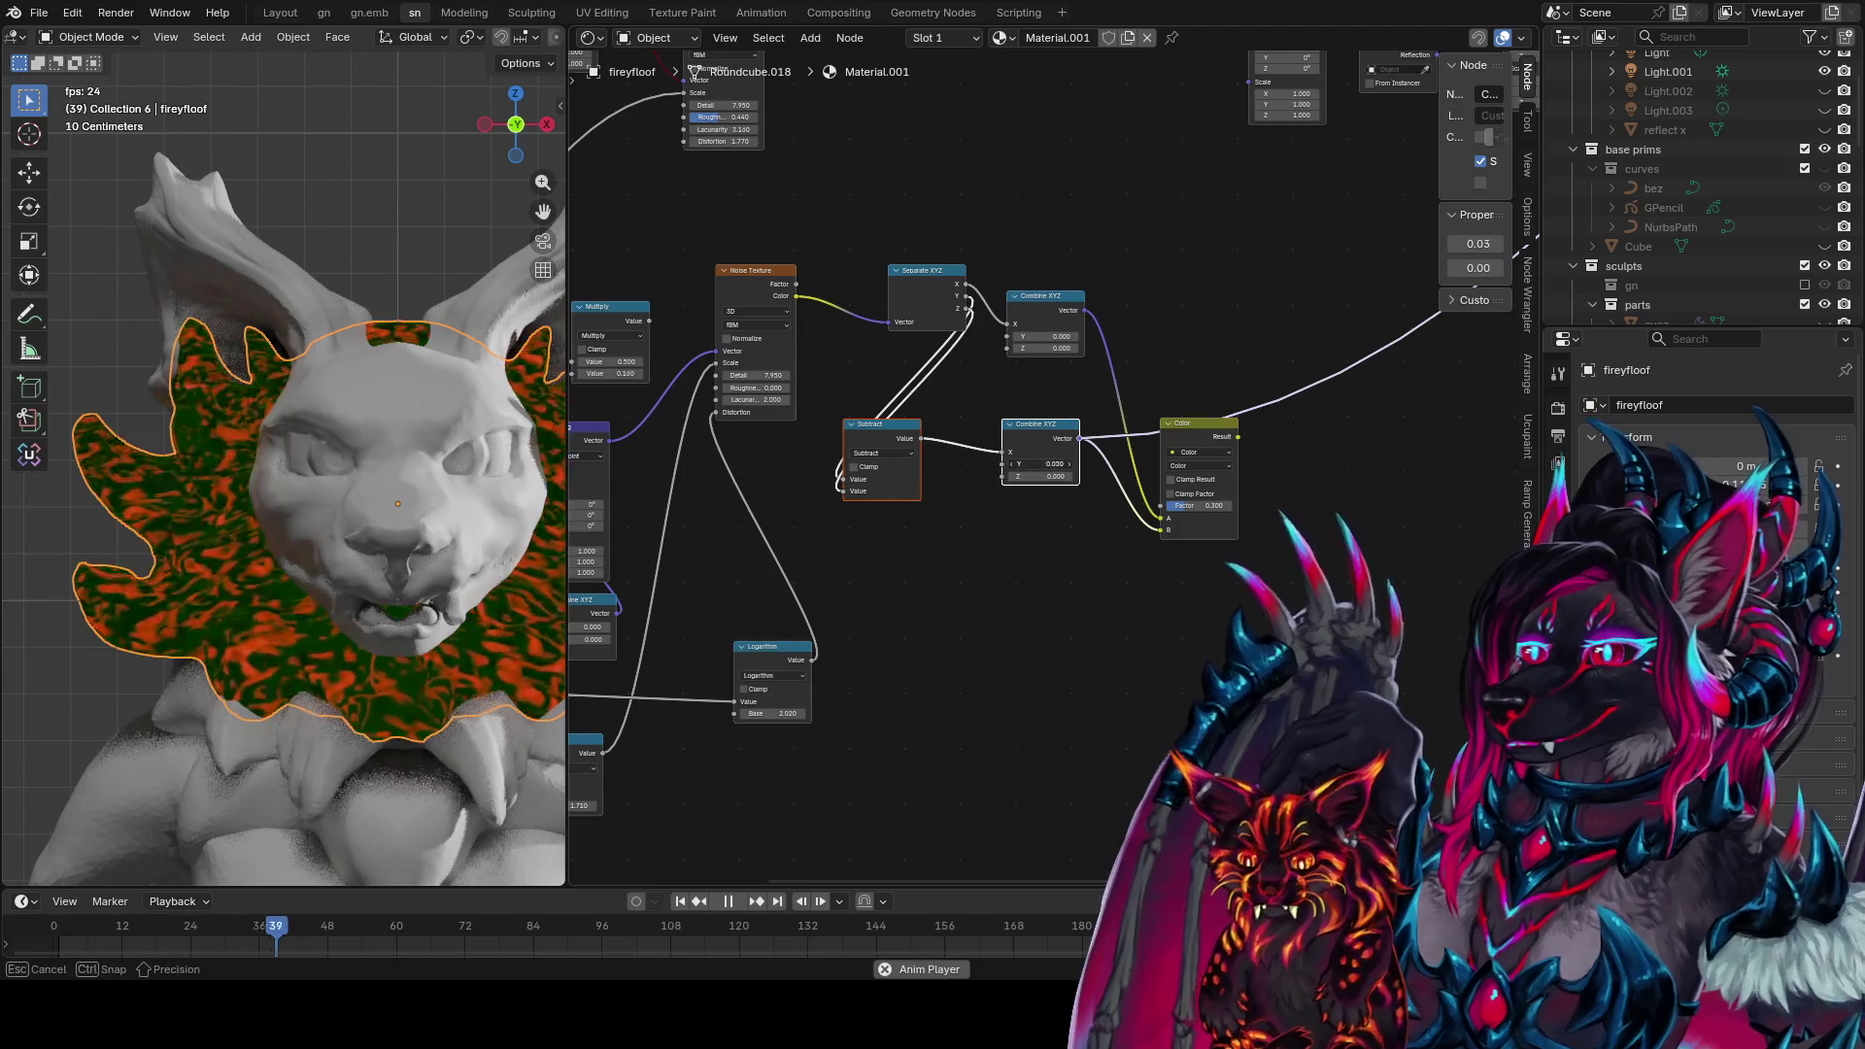
pyautogui.press('Return')
pyautogui.moveTo(1049, 463)
pyautogui.mouseDown()
pyautogui.moveTo(1193, 463)
pyautogui.moveTo(1010, 464)
pyautogui.moveTo(1054, 463)
pyautogui.mouseUp()
pyautogui.scroll(3, 1088, 527)
pyautogui.scroll(2, 446, 602)
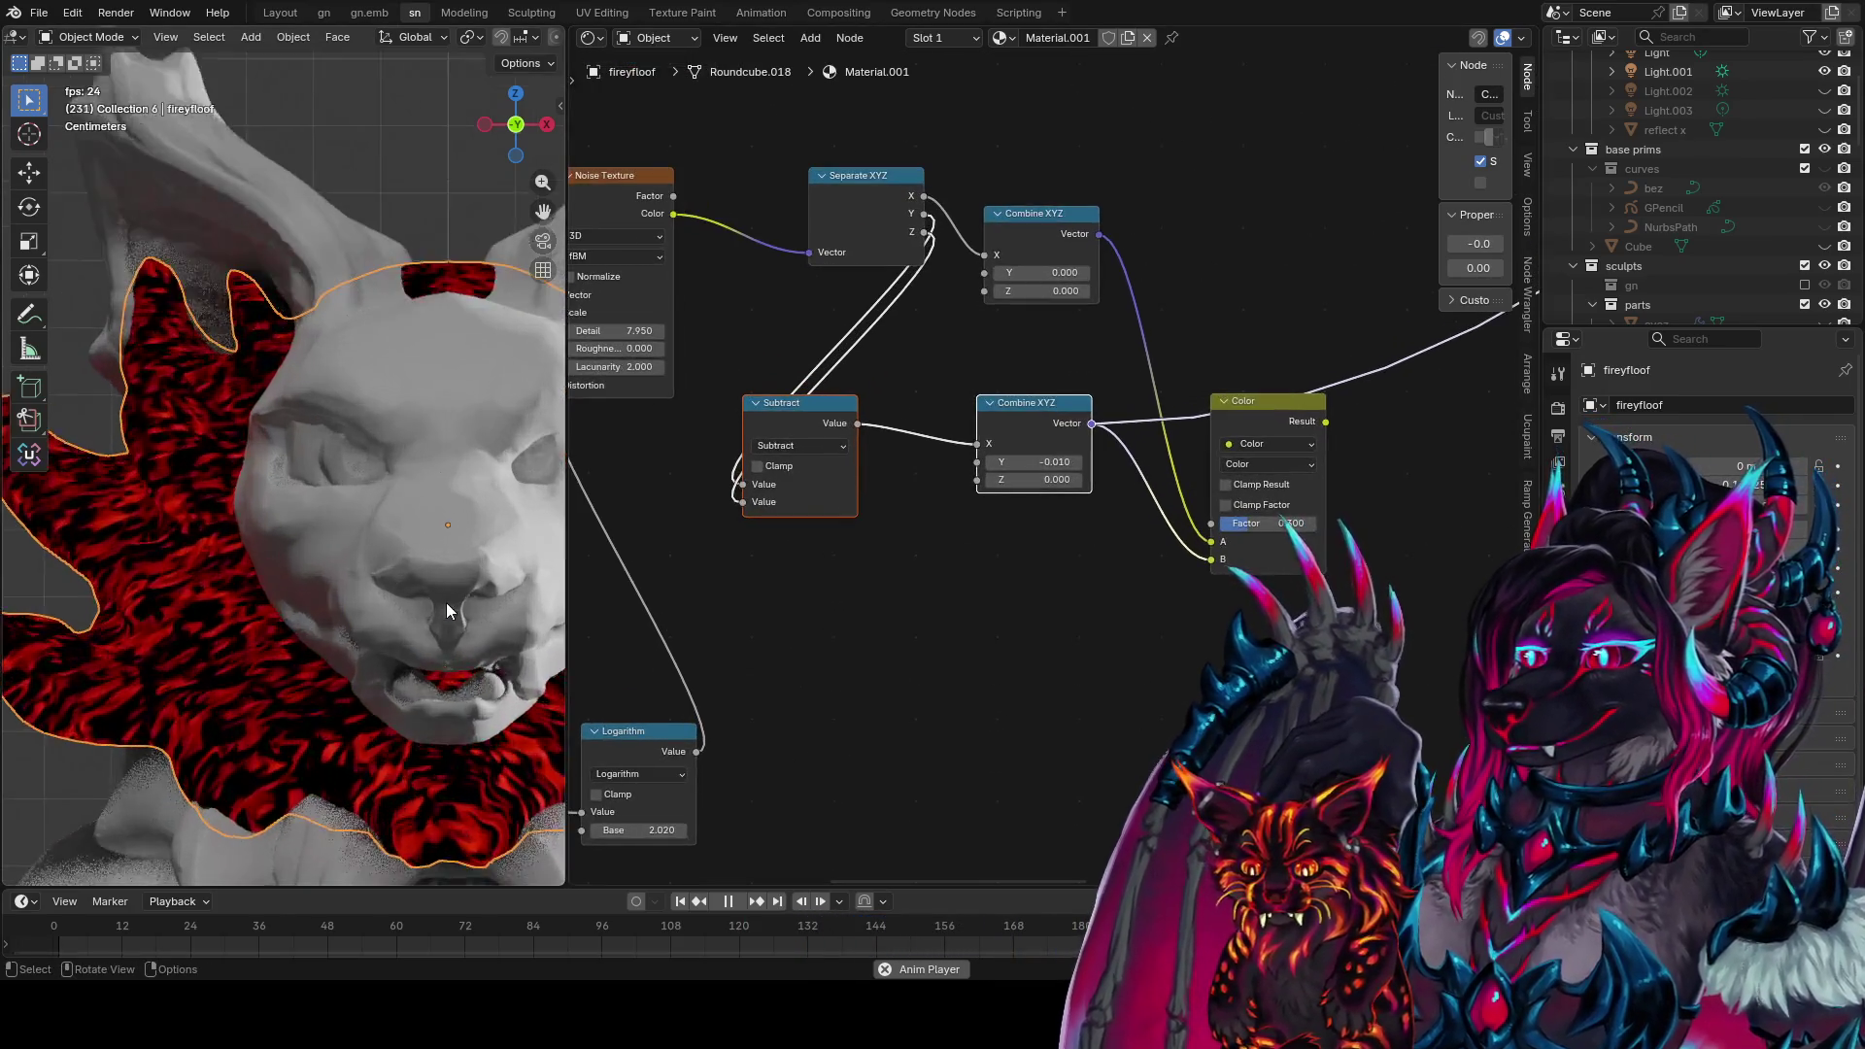
# Set the lower Combine XYZ node's Y offset to 0.005
pyautogui.scroll(3, 404, 586)
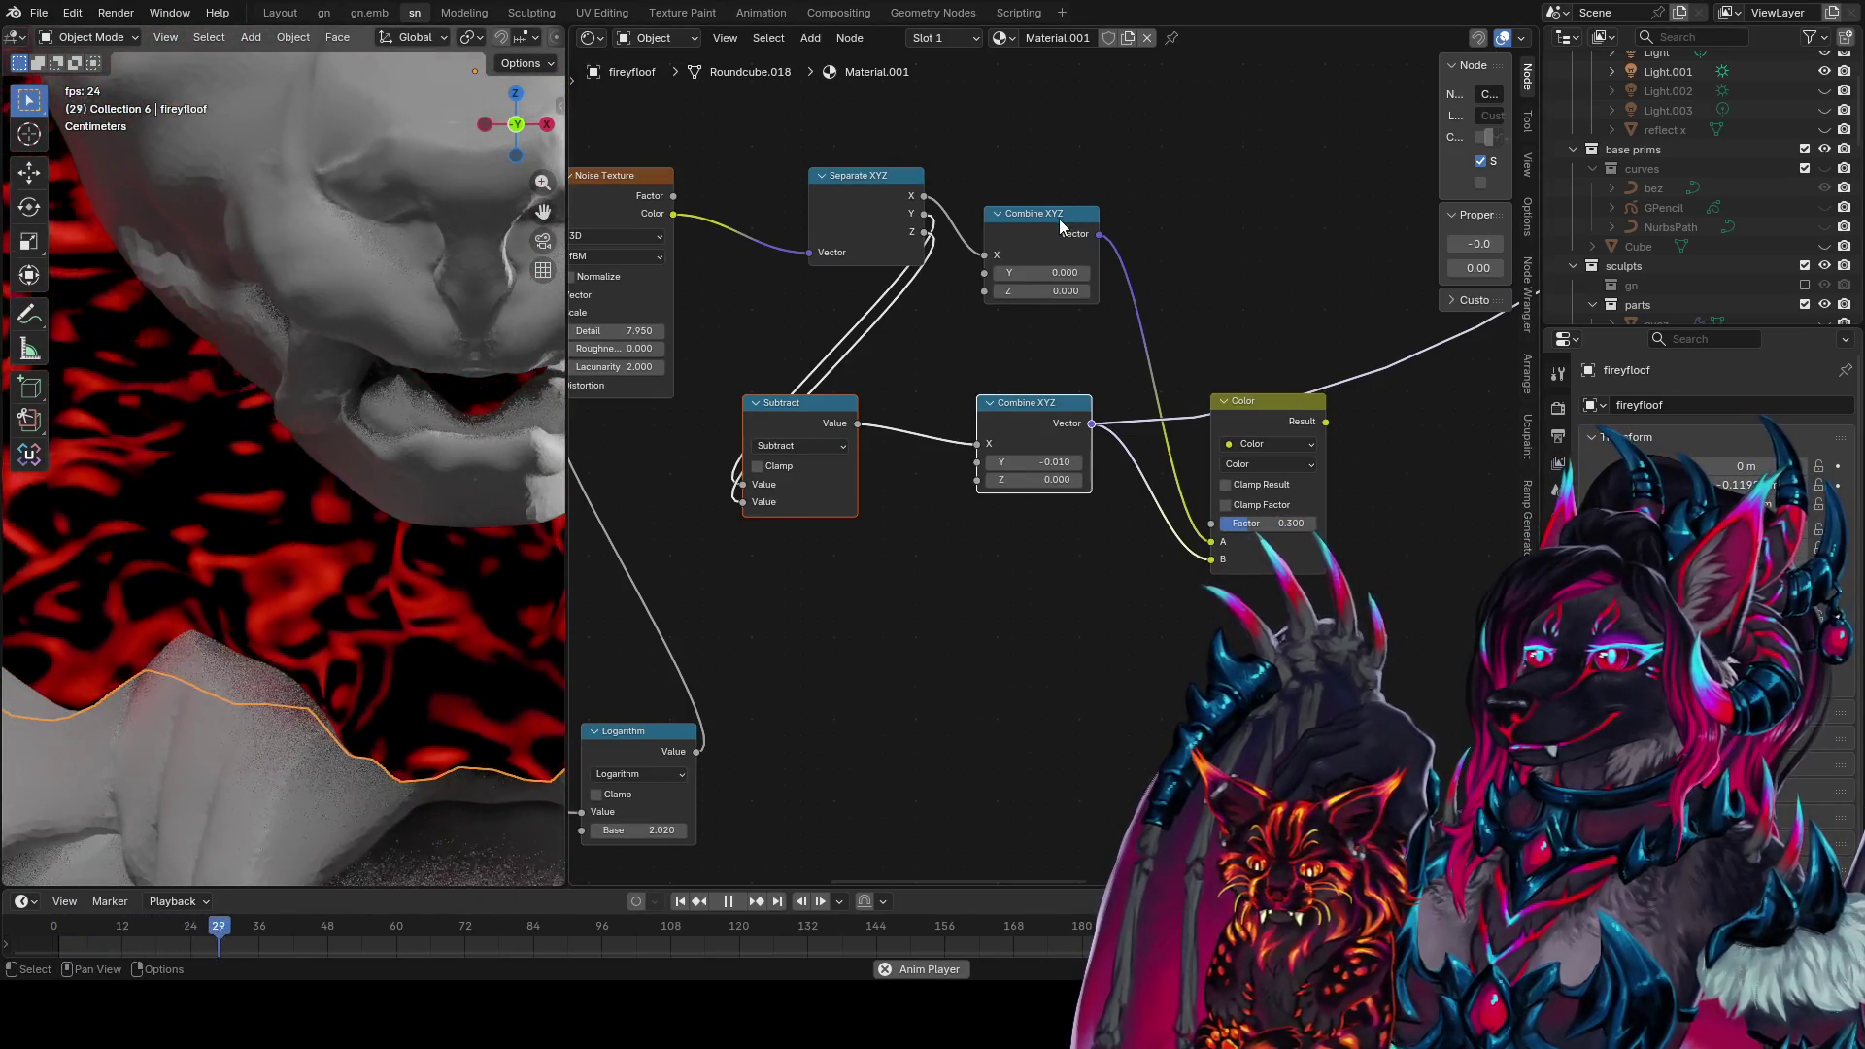
pyautogui.click(1027, 418)
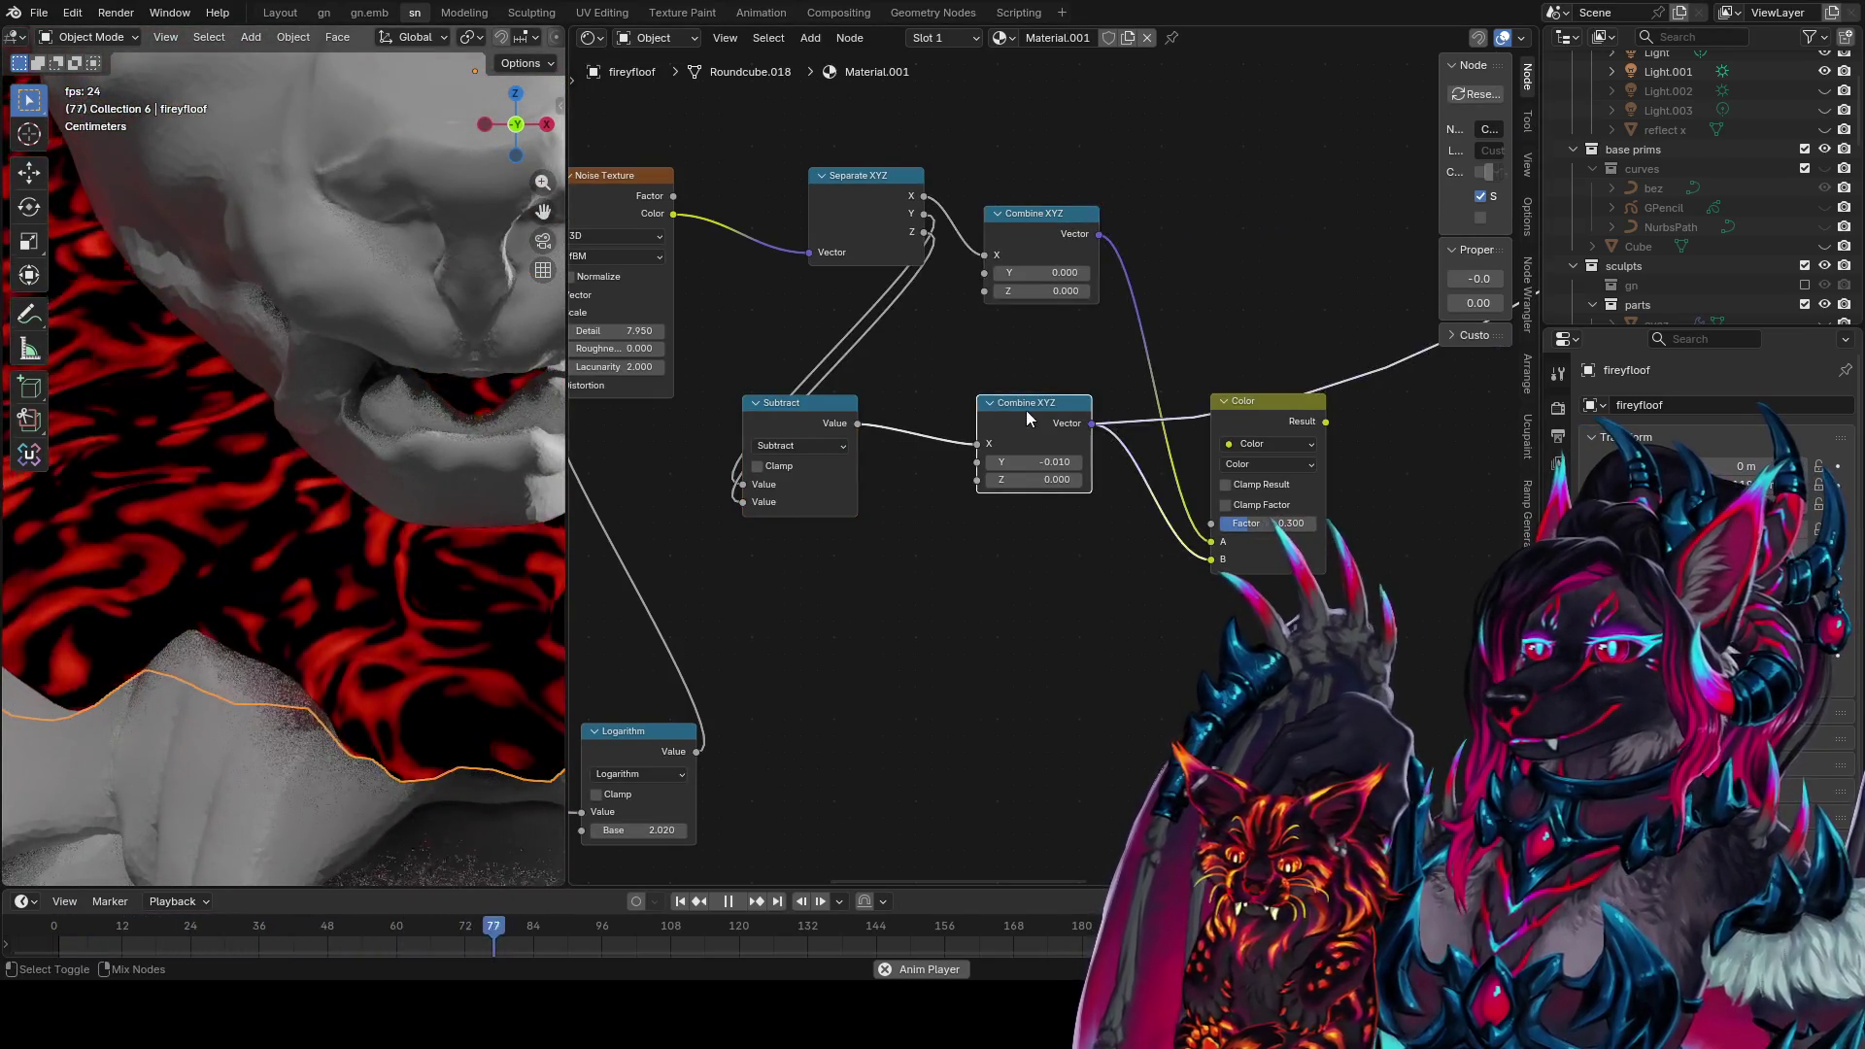
pyautogui.moveTo(1038, 462)
pyautogui.mouseDown()
pyautogui.moveTo(900, 462)
pyautogui.moveTo(926, 462)
pyautogui.mouseUp()
pyautogui.click(1075, 463)
pyautogui.write('5')
pyautogui.press('Return')
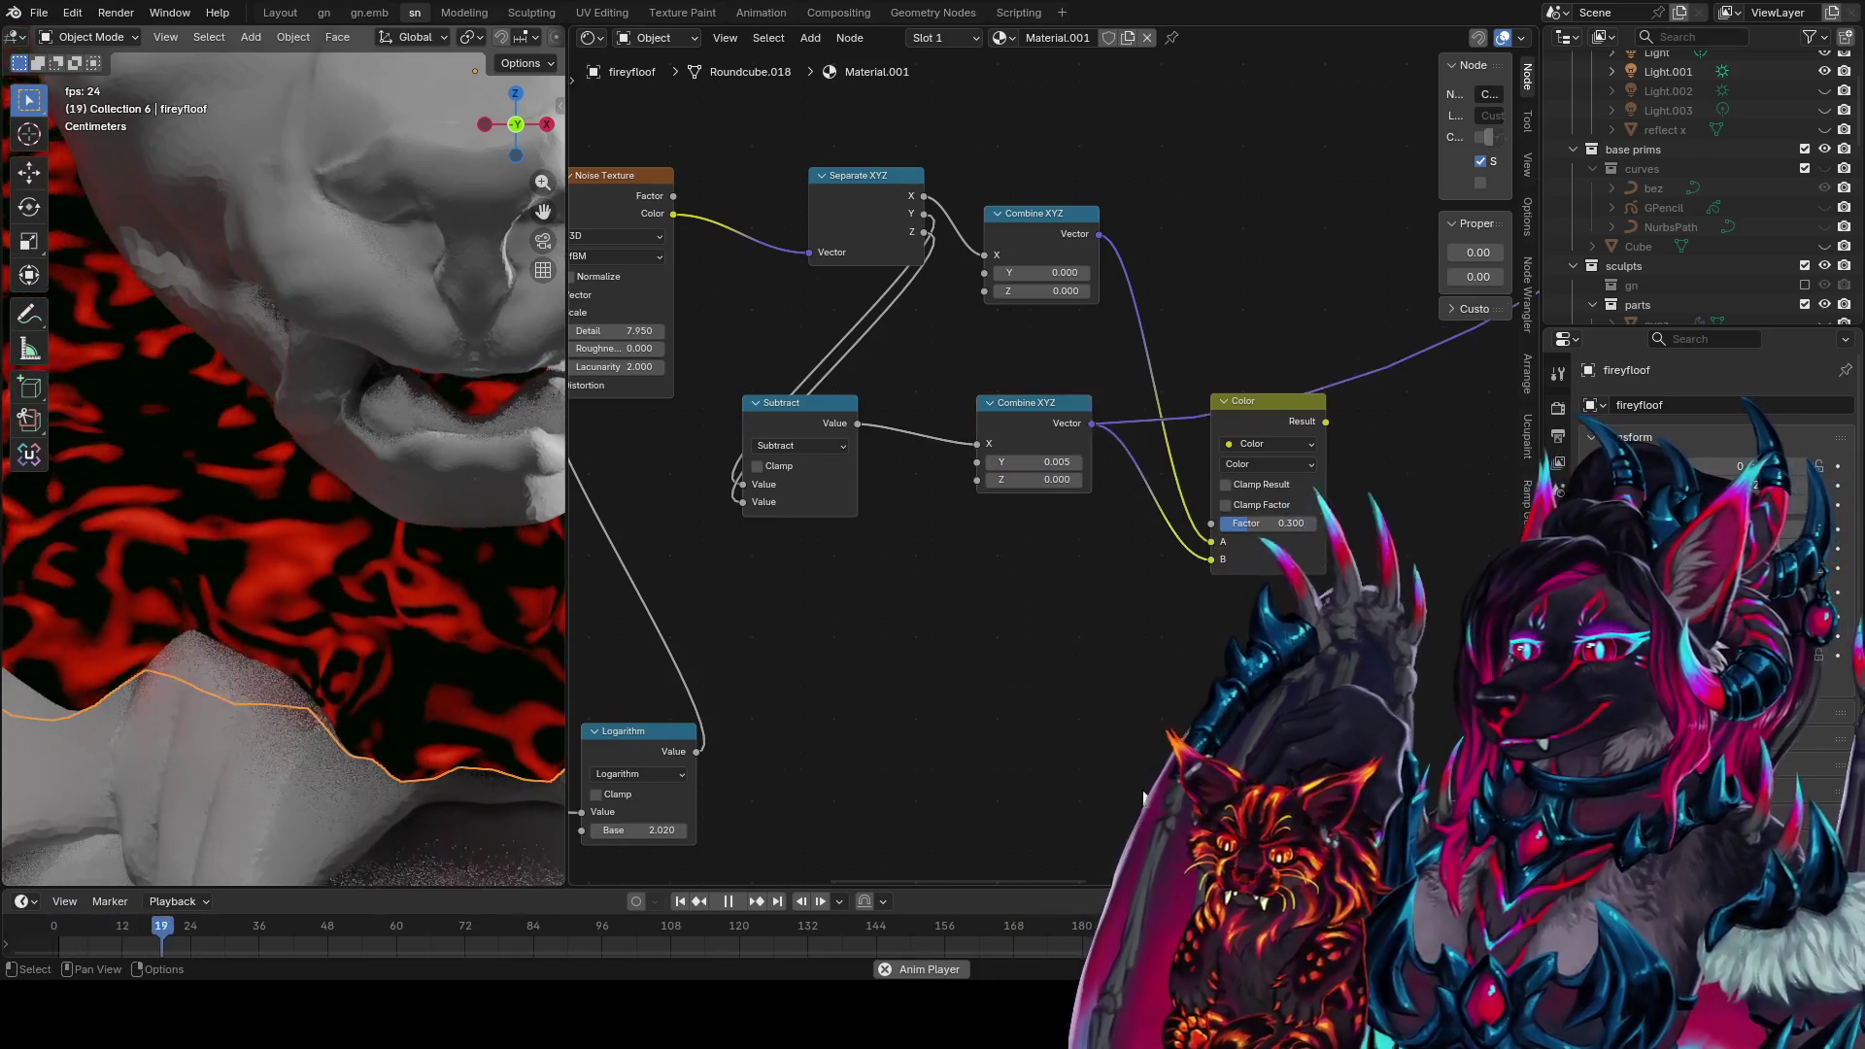
# Preview the Color mix, switch it to Add at factor 1.000, then retune Y -0.035, Z 0.030
pyautogui.keyDown('ctrl'); pyautogui.keyDown('shift'); pyautogui.click(1302, 431); pyautogui.keyUp('shift'); pyautogui.keyUp('ctrl')
pyautogui.moveTo(1268, 523); pyautogui.dragTo(1379, 523)
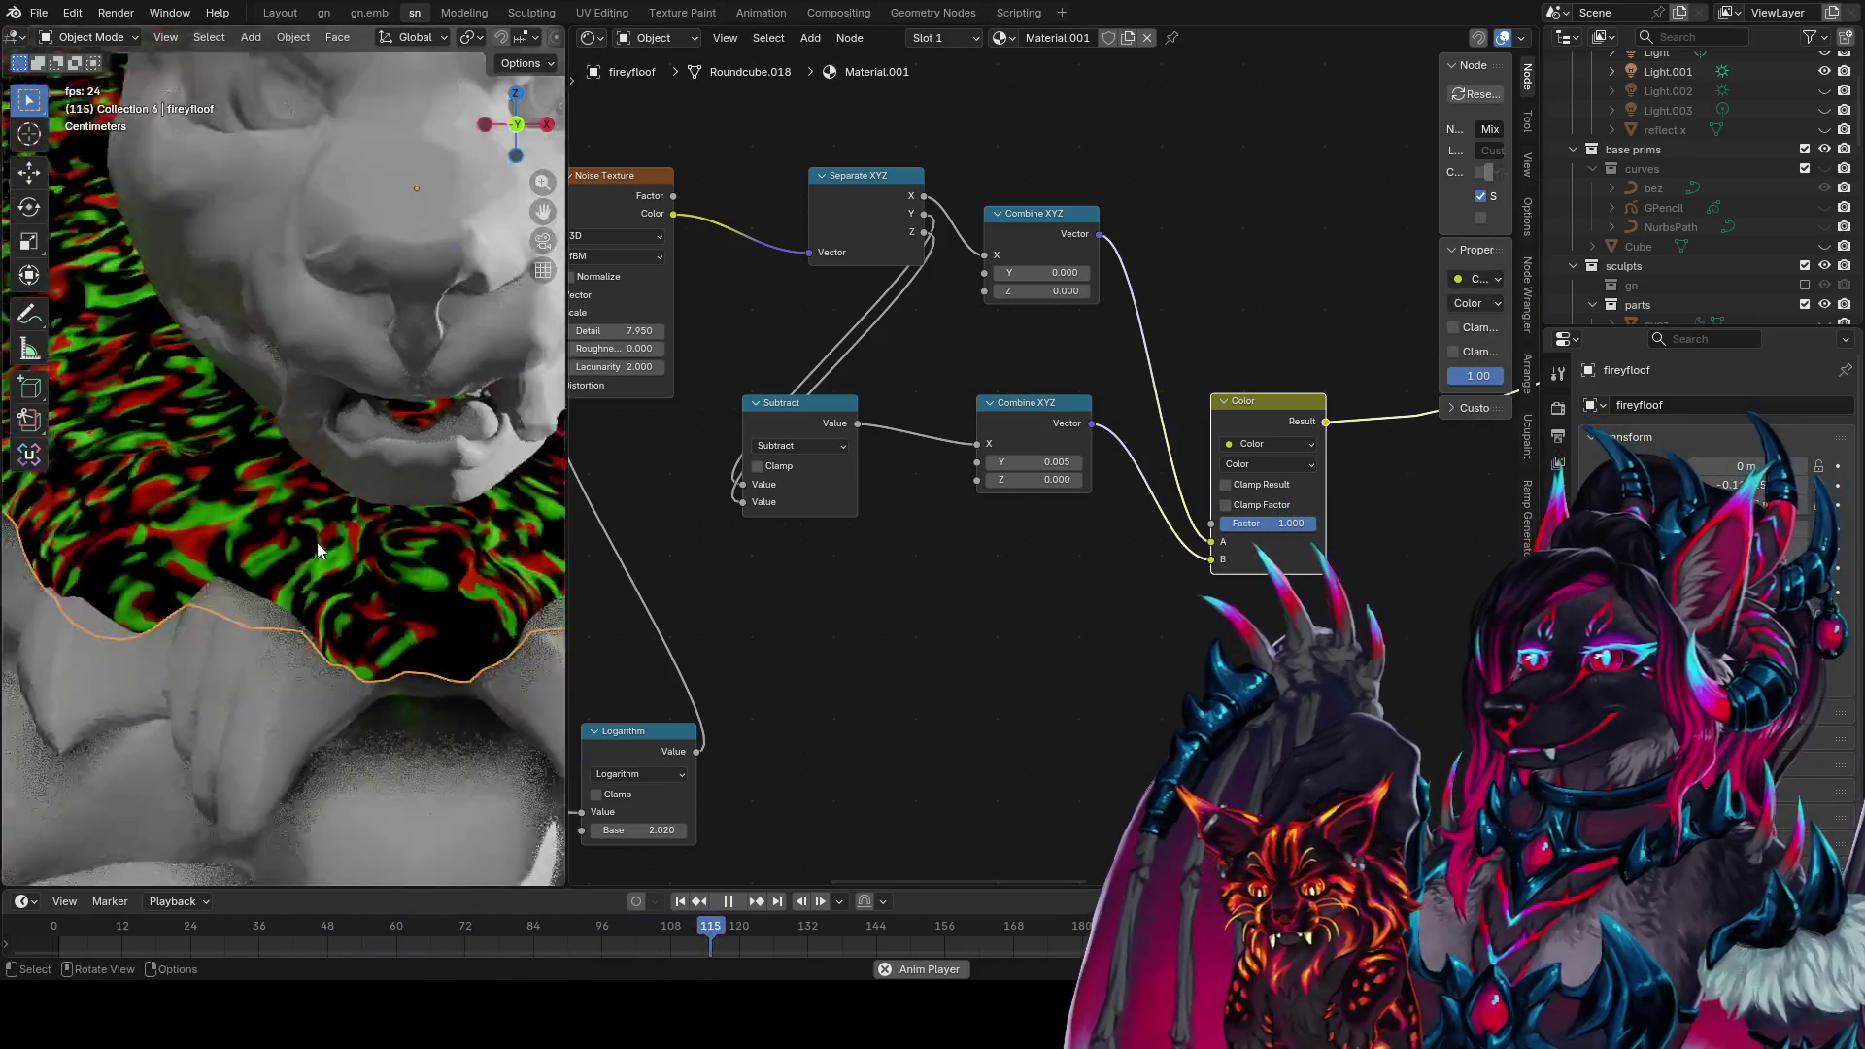
pyautogui.click(1257, 460)
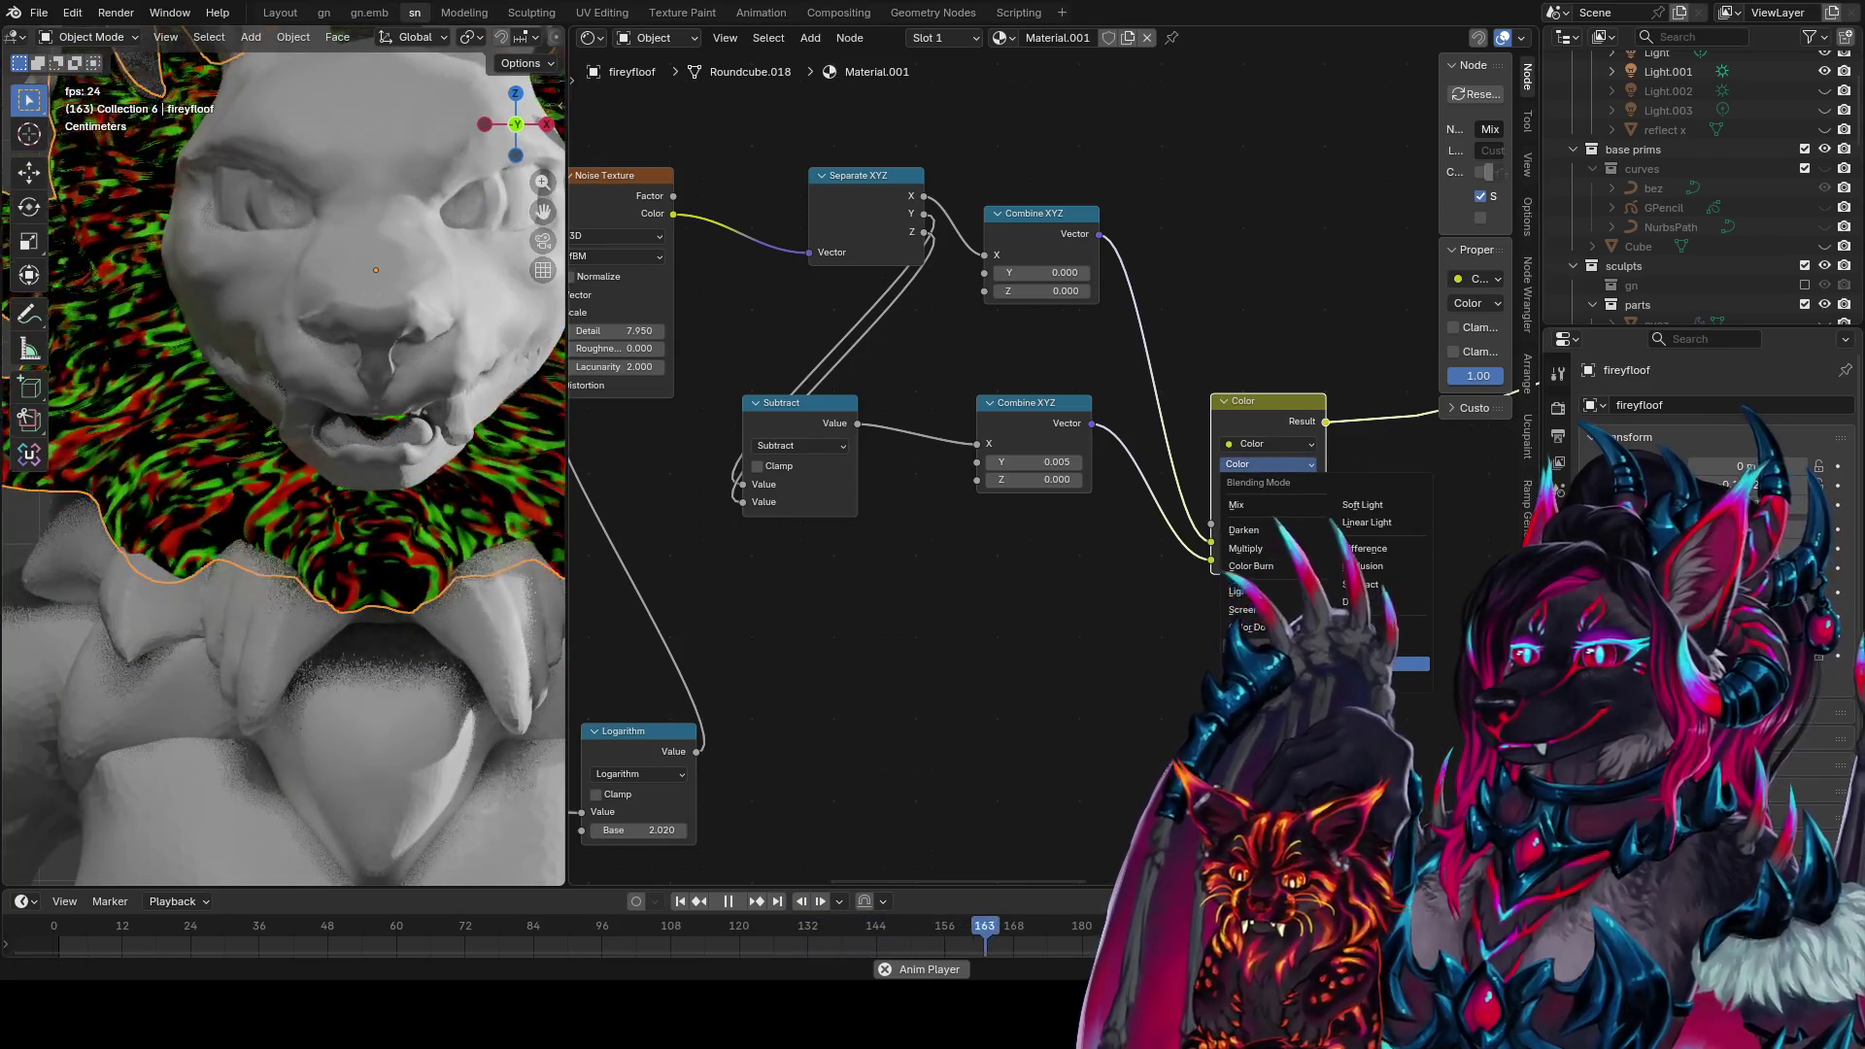
pyautogui.click(1248, 645)
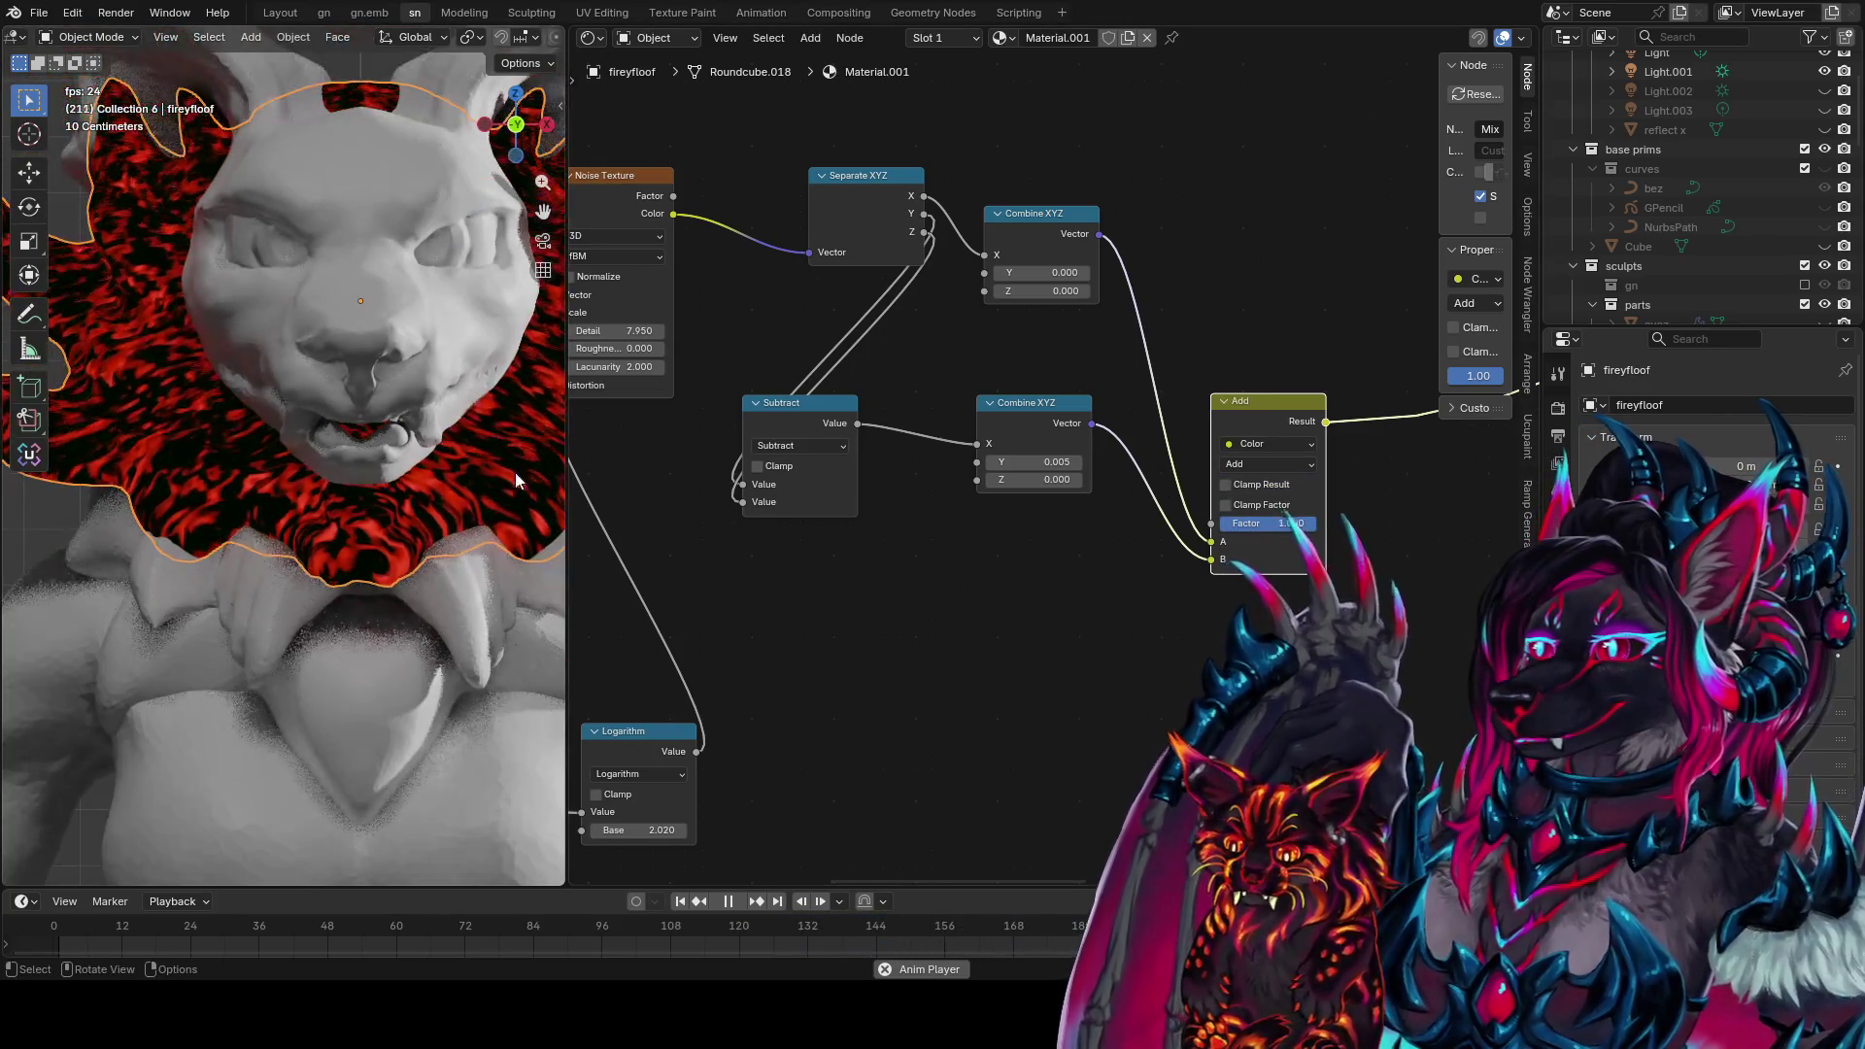
pyautogui.moveTo(1044, 463)
pyautogui.mouseDown()
pyautogui.moveTo(1073, 463)
pyautogui.moveTo(1015, 480)
pyautogui.moveTo(1054, 480)
pyautogui.mouseUp()
pyautogui.scroll(-1, 974, 617)
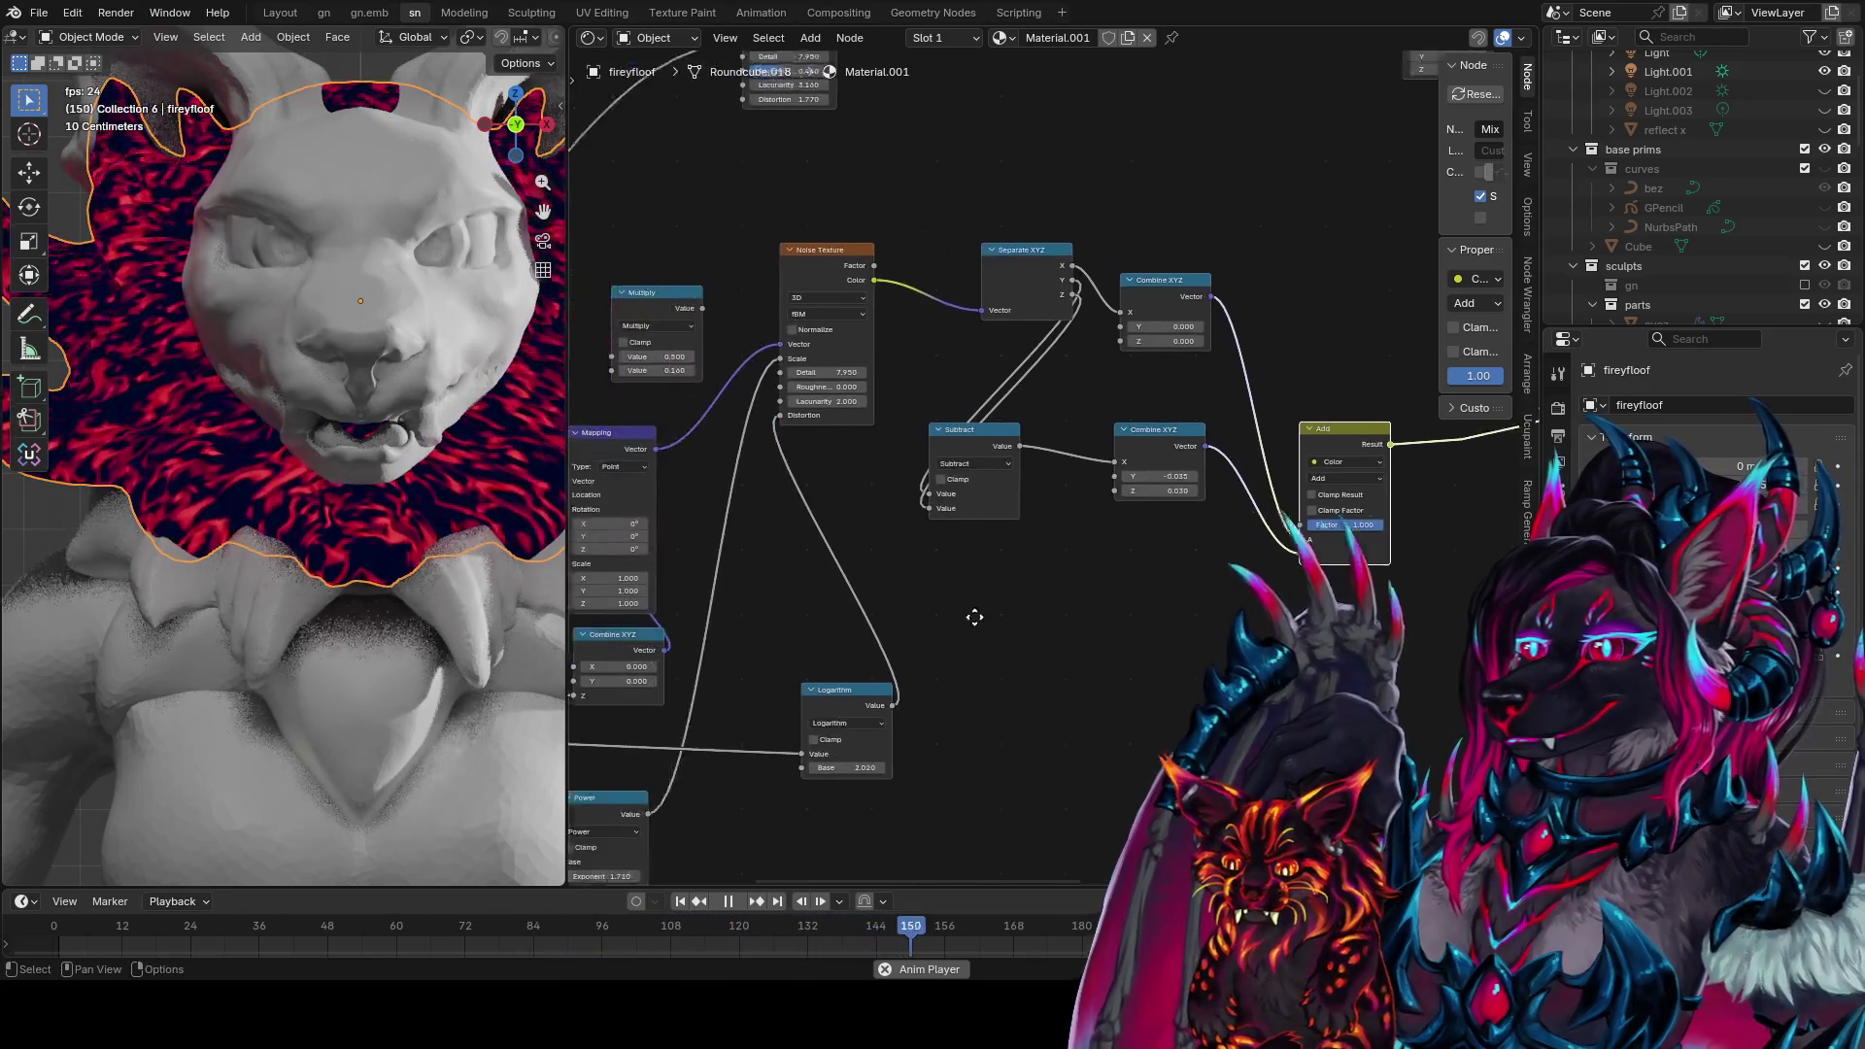
# Add a Logarithm node fed by the Length output and preview it on the collar
pyautogui.moveTo(975, 617); pyautogui.dragTo(1098, 510, button='middle')
pyautogui.moveTo(632, 636); pyautogui.dragTo(1094, 563)
pyautogui.write('log')
pyautogui.press('Return')
pyautogui.moveTo(631, 635)
pyautogui.mouseDown()
pyautogui.moveTo(1047, 585)
pyautogui.moveTo(1224, 599)
pyautogui.mouseUp()
pyautogui.keyDown('ctrl'); pyautogui.keyDown('shift'); pyautogui.click(1183, 534); pyautogui.keyUp('shift'); pyautogui.keyUp('ctrl')
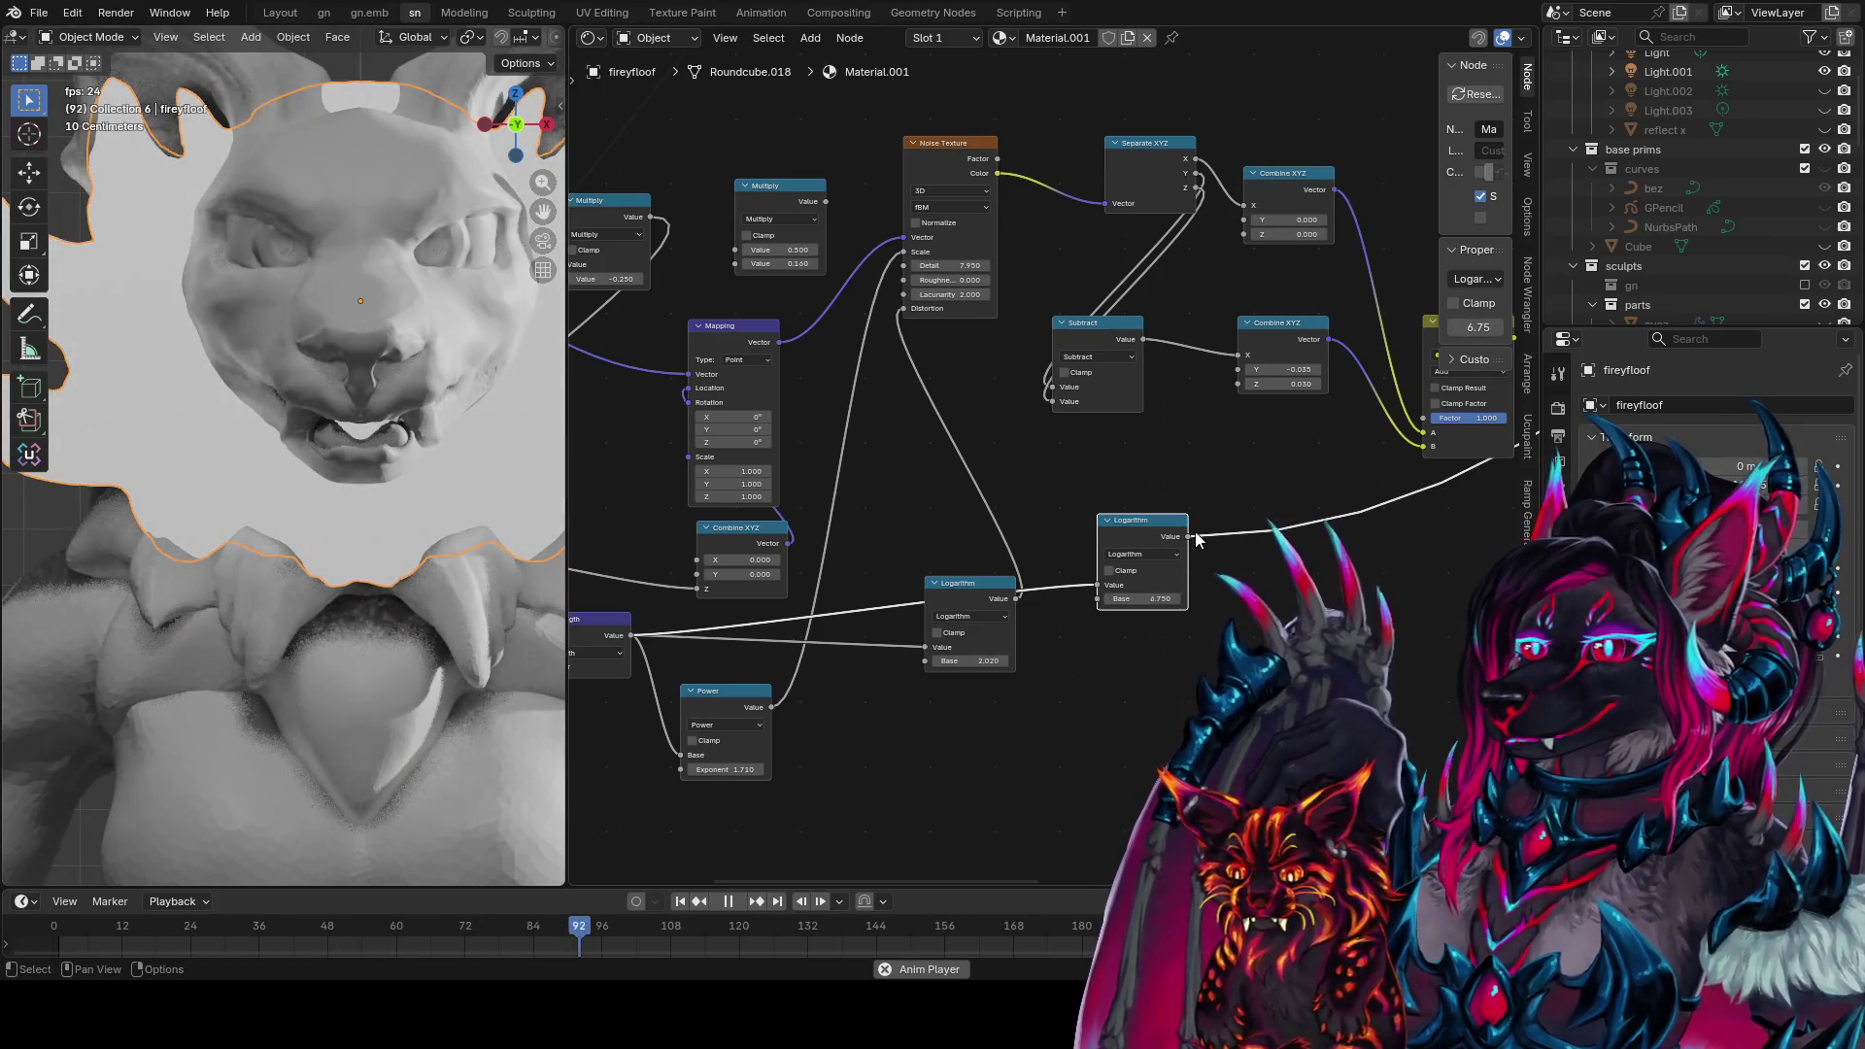
pyautogui.keyDown('ctrl'); pyautogui.keyDown('shift'); pyautogui.click(1193, 476); pyautogui.keyUp('shift'); pyautogui.keyUp('ctrl')
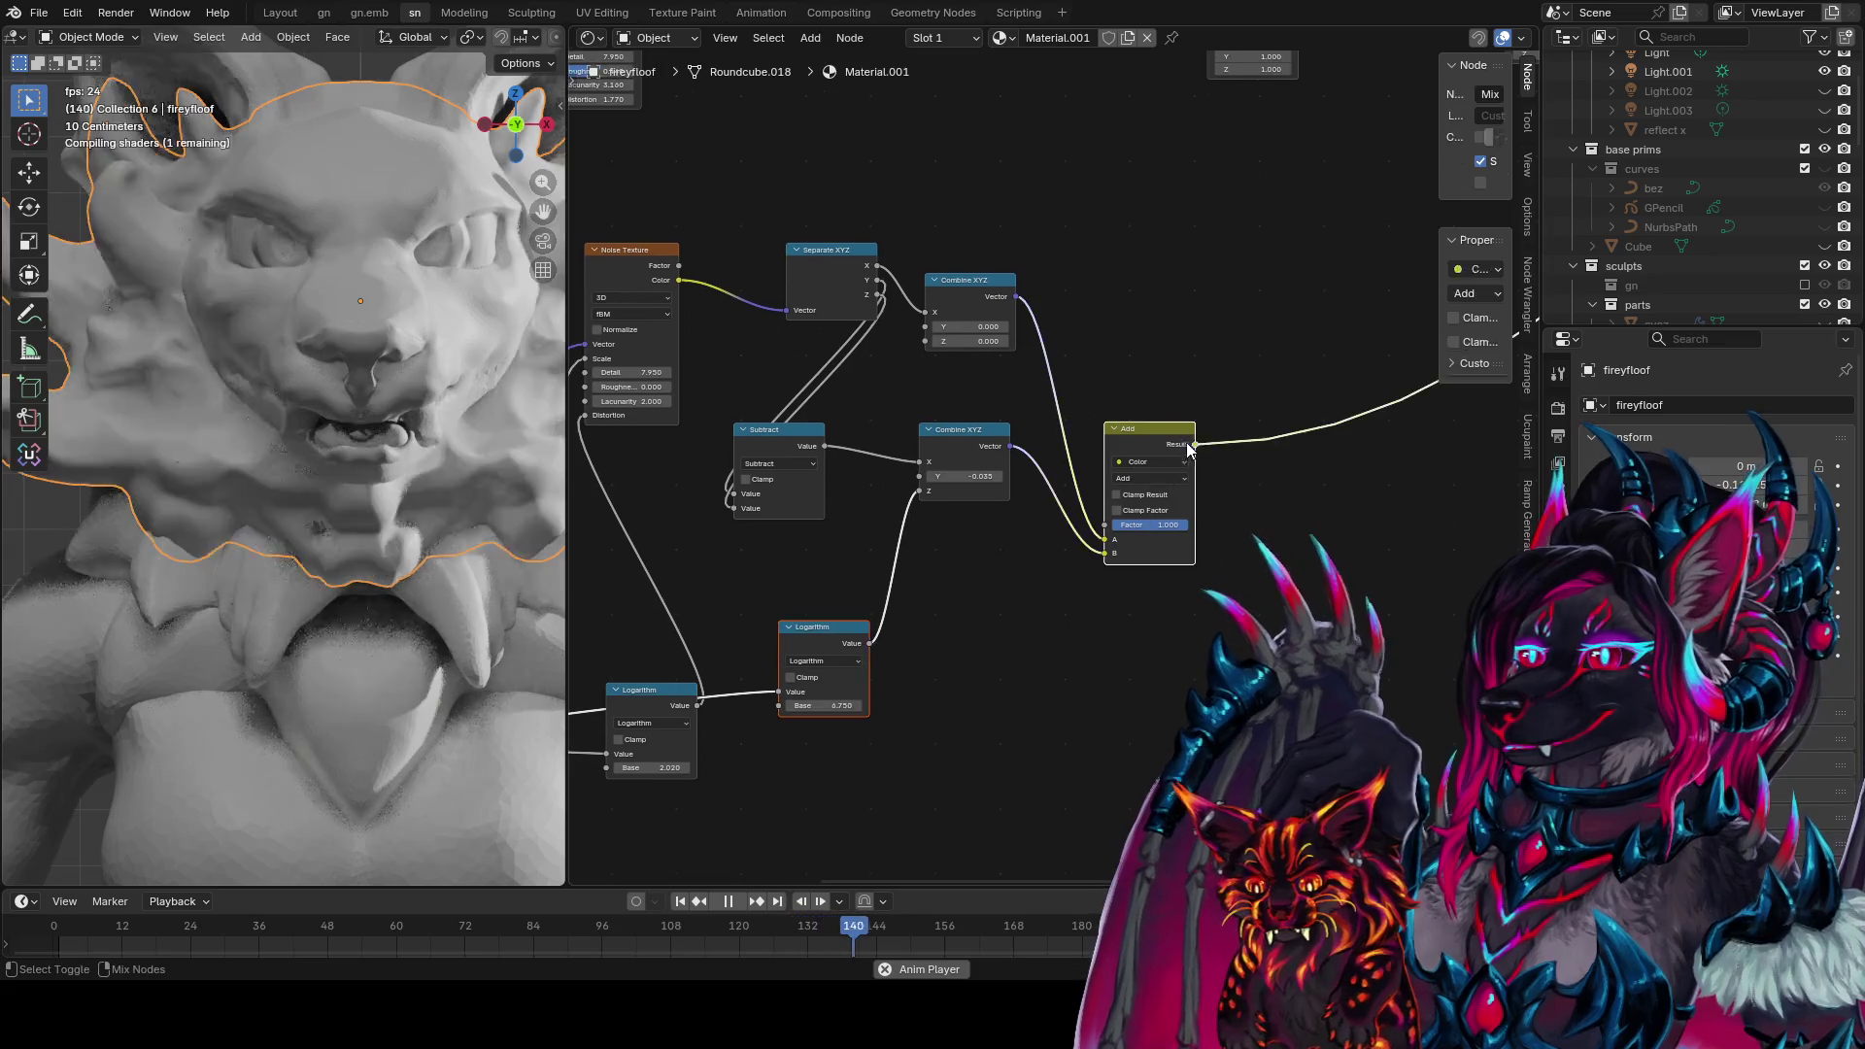
pyautogui.moveTo(971, 613); pyautogui.dragTo(1034, 593, button='middle')
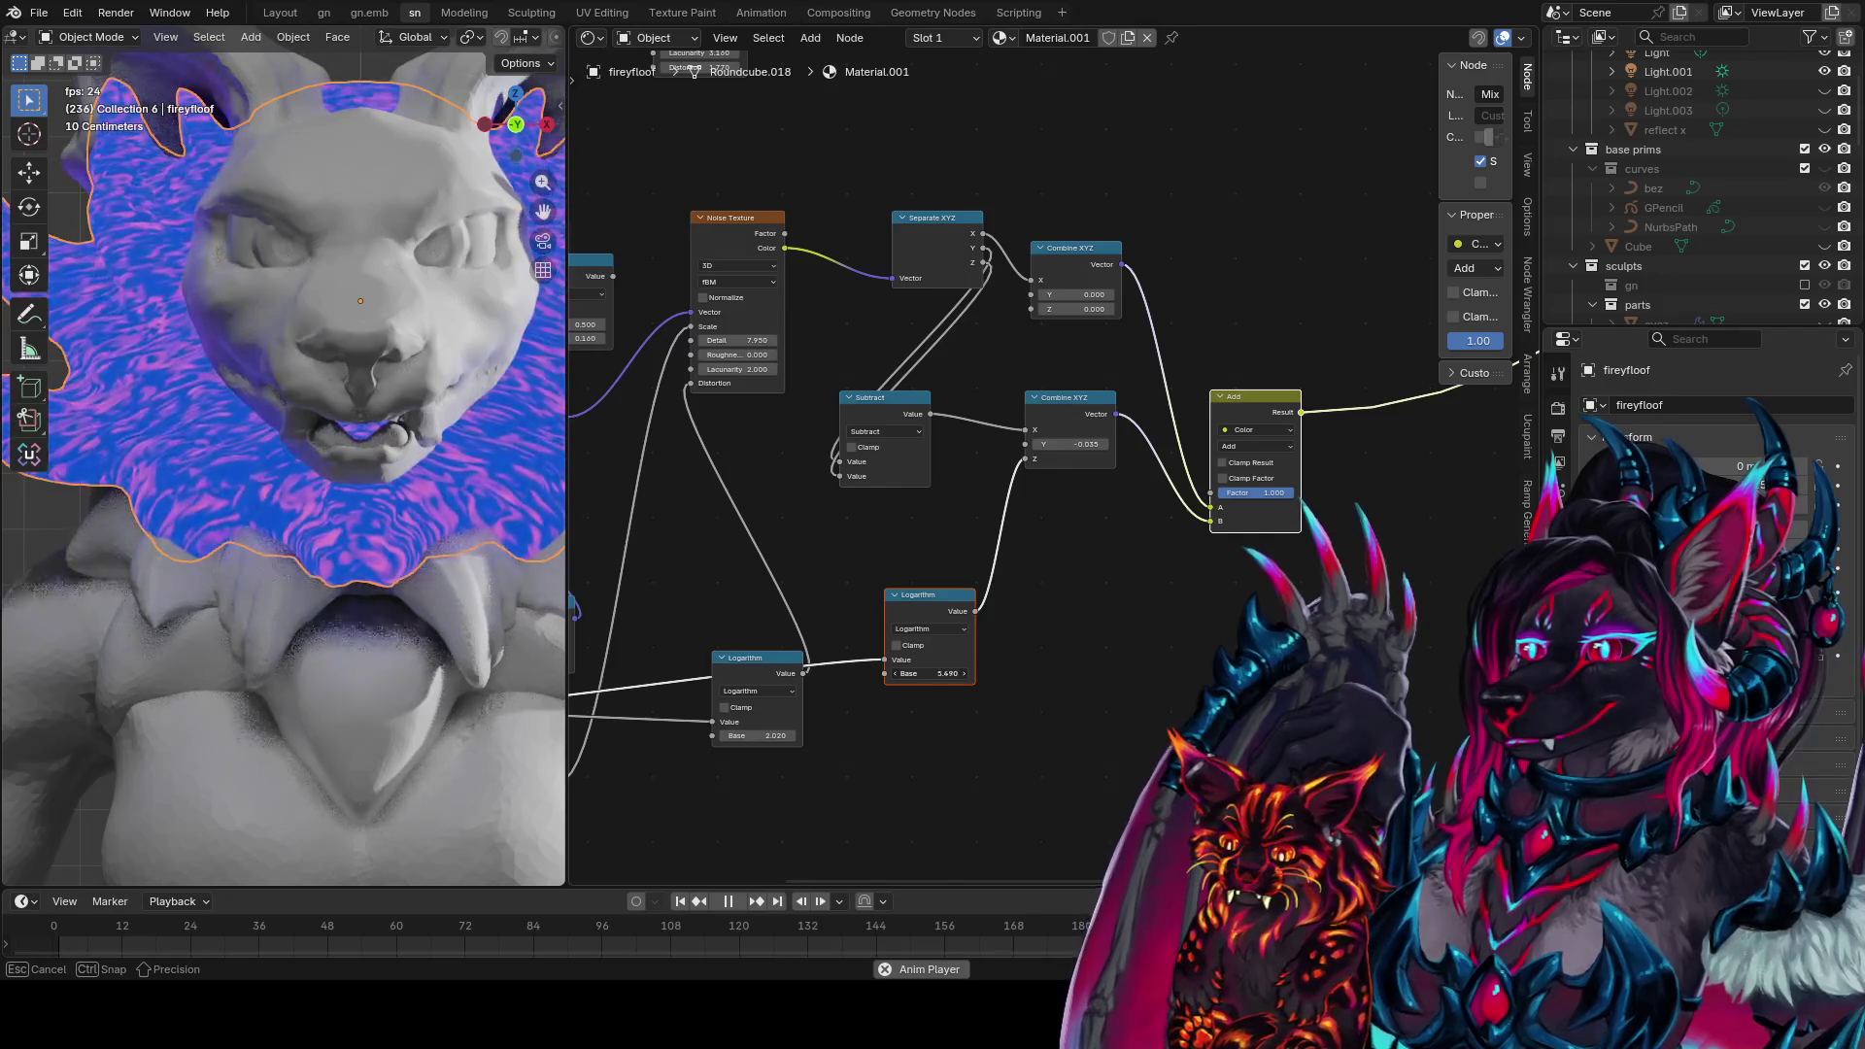
pyautogui.moveTo(930, 674)
pyautogui.mouseDown()
pyautogui.moveTo(961, 673)
pyautogui.moveTo(930, 673)
pyautogui.mouseUp()
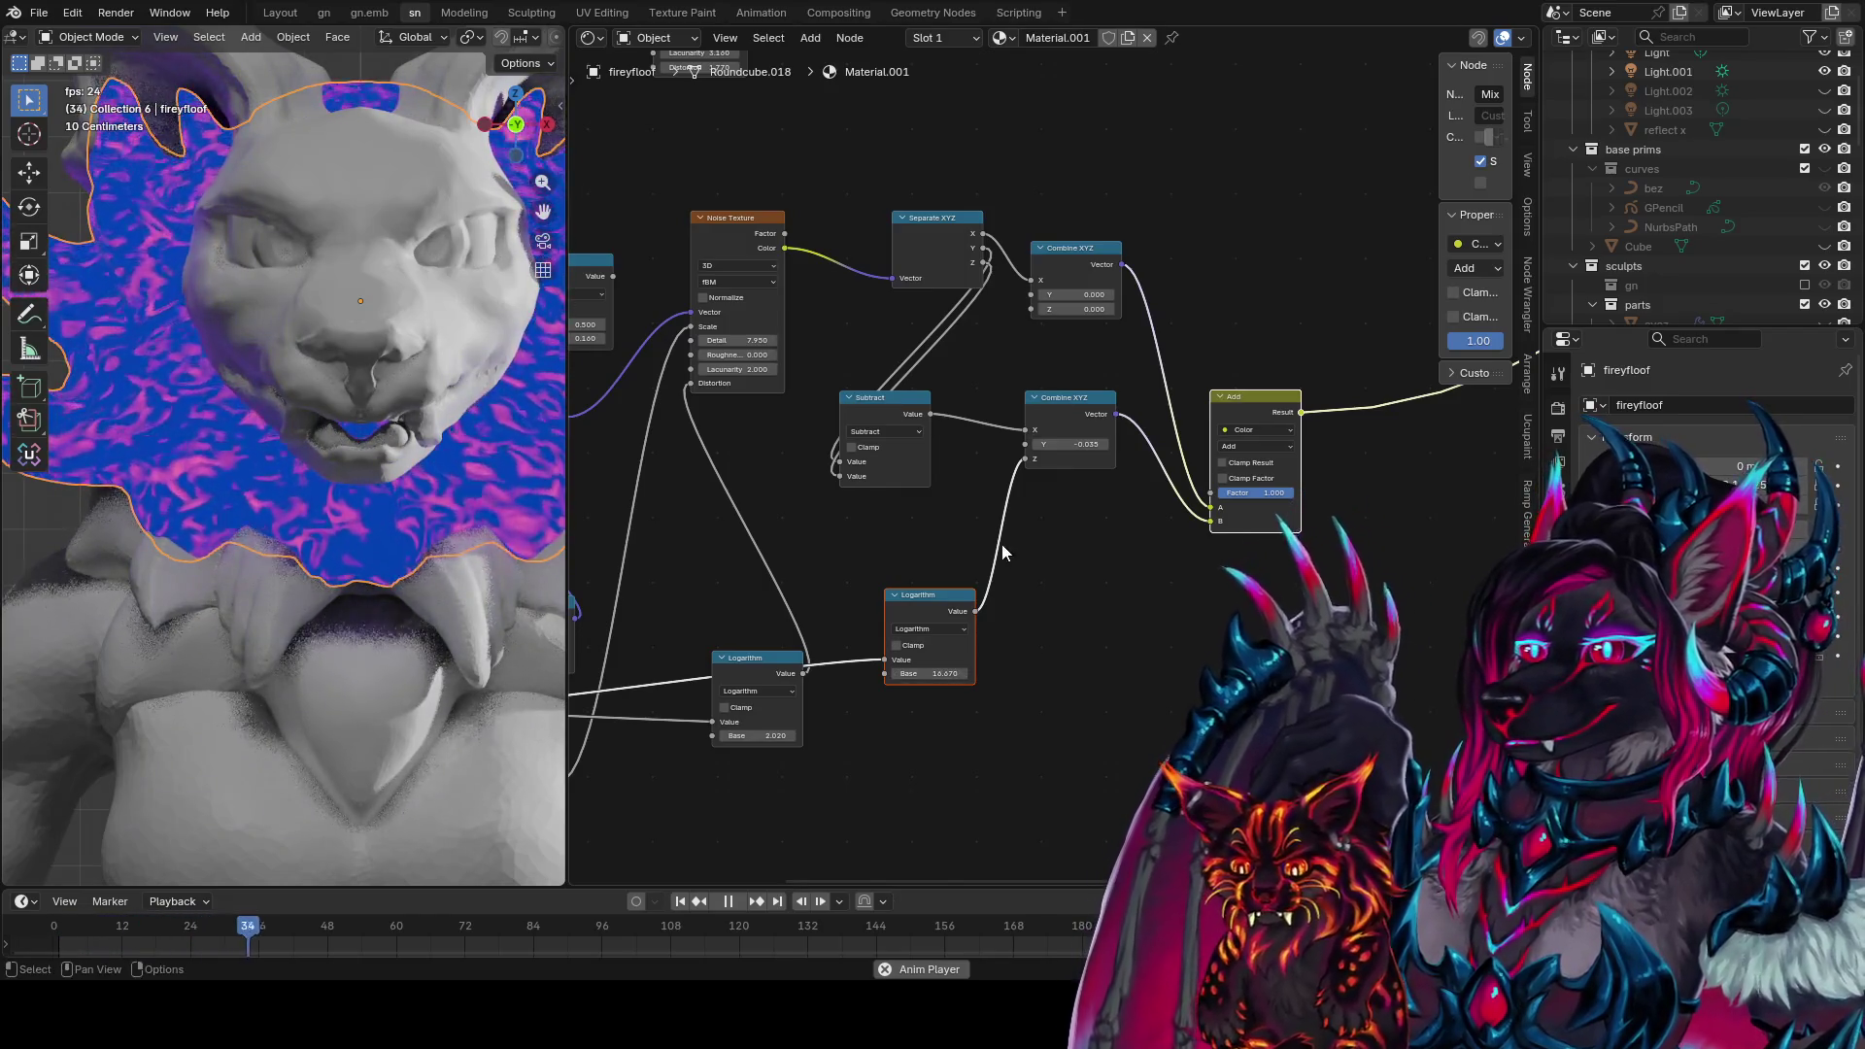
# Duplicate Subtract as a Divide node, wiring Subtract and Logarithm in and its result to Combine XYZ Z
pyautogui.hotkey('shift', 'd')
pyautogui.click(1092, 631)
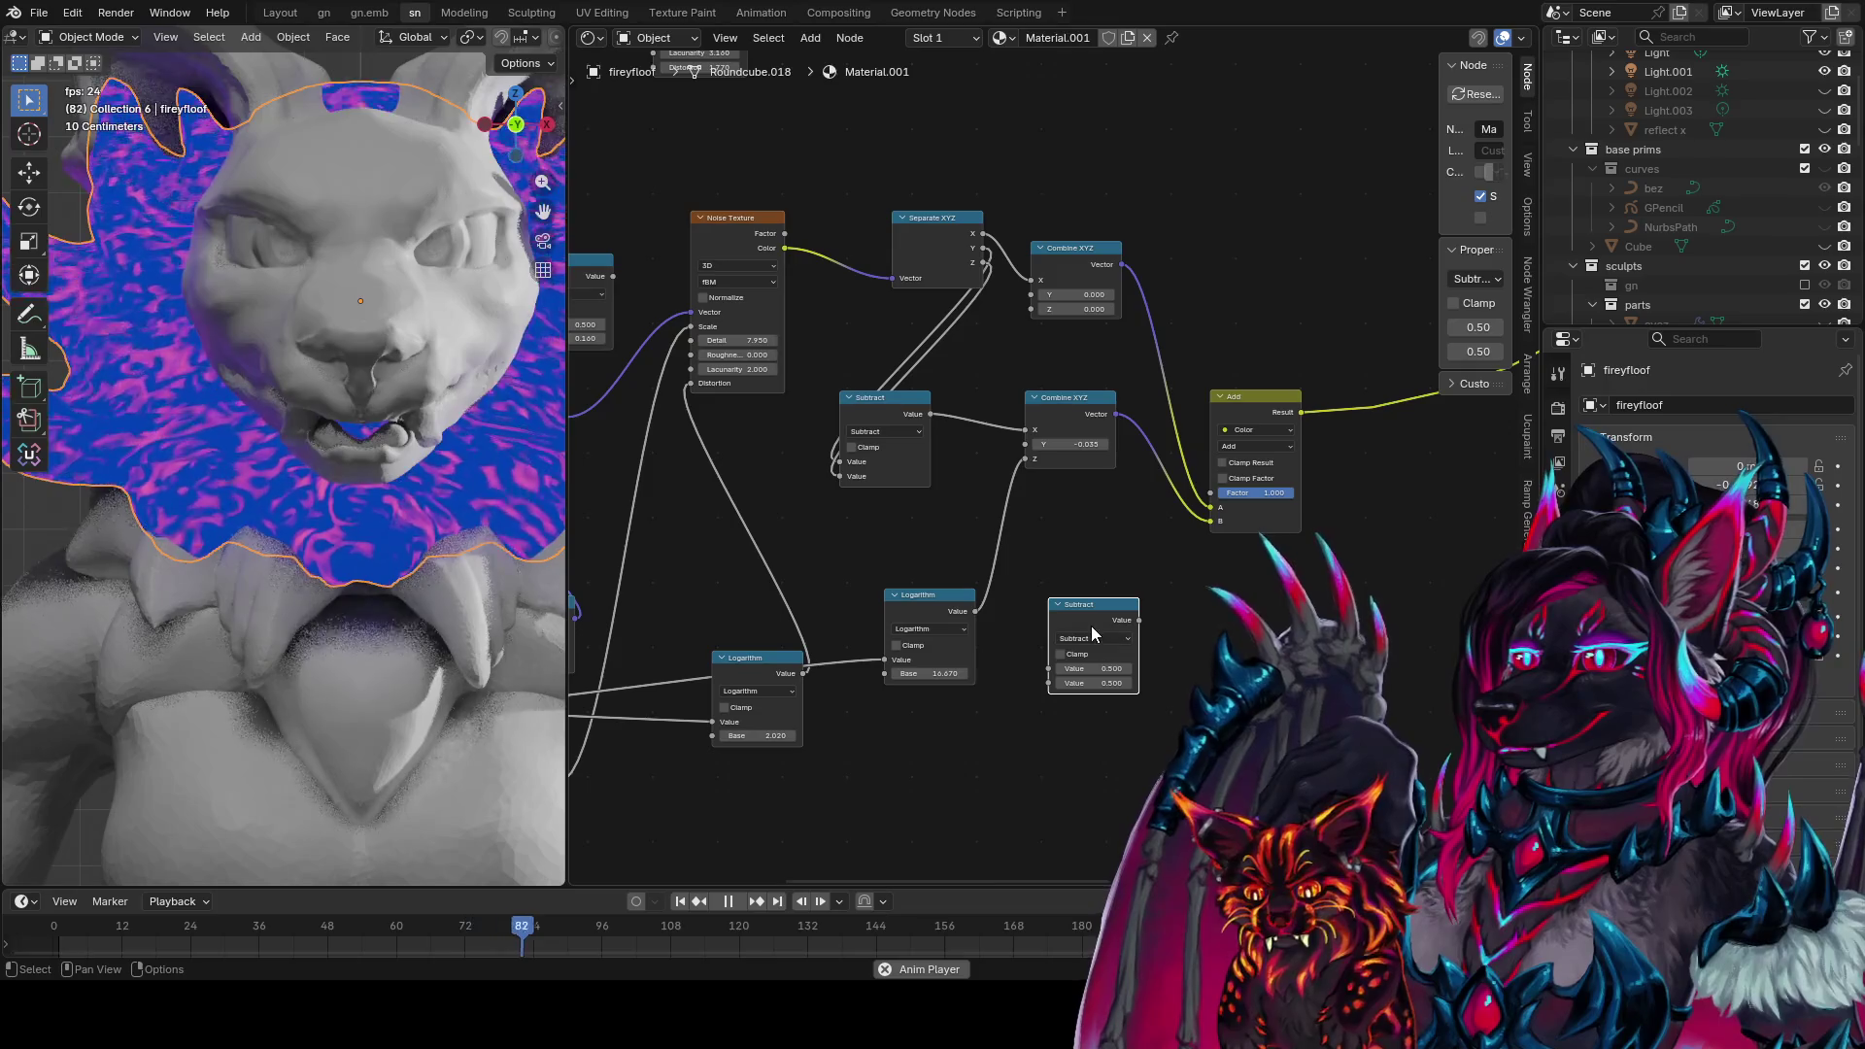
pyautogui.click(1122, 639)
pyautogui.click(1082, 709)
pyautogui.moveTo(927, 405)
pyautogui.mouseDown()
pyautogui.moveTo(968, 487)
pyautogui.moveTo(947, 416)
pyautogui.mouseUp()
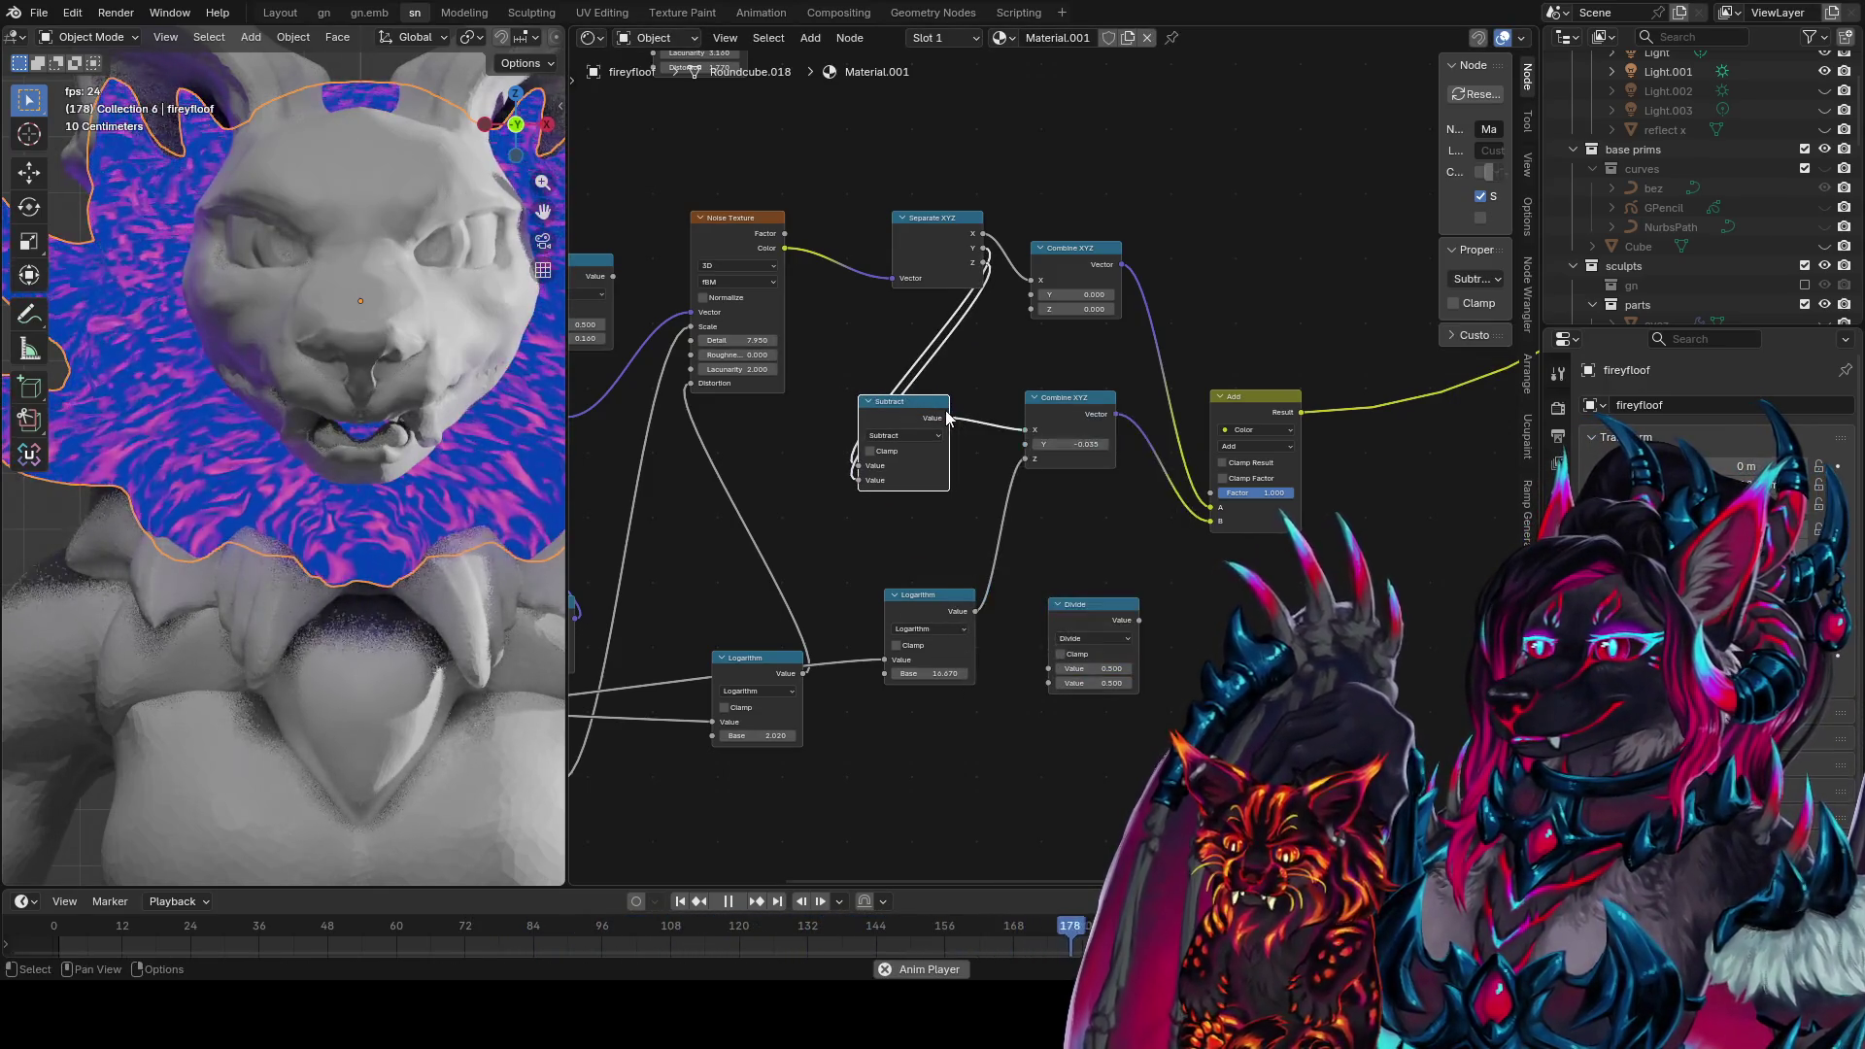
pyautogui.moveTo(1053, 659); pyautogui.dragTo(1051, 669)
pyautogui.moveTo(977, 612); pyautogui.dragTo(1022, 690)
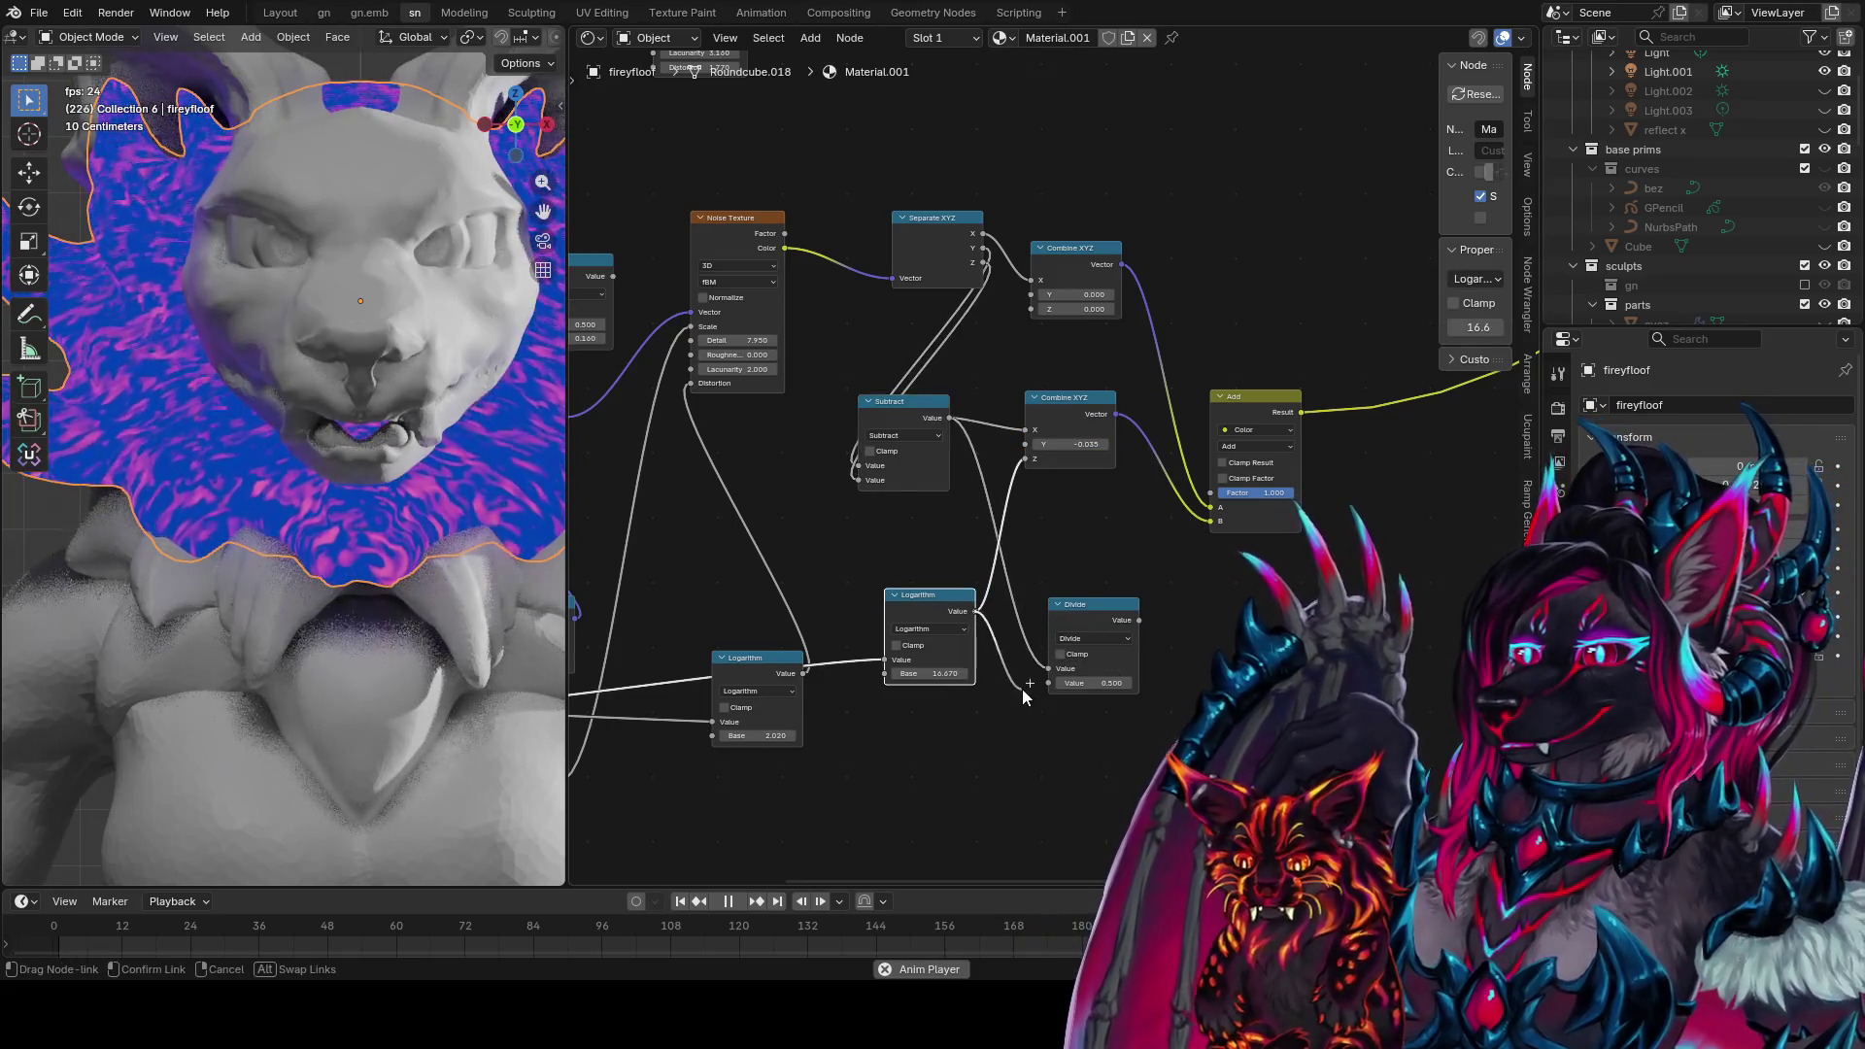
pyautogui.moveTo(1137, 622); pyautogui.dragTo(1013, 469)
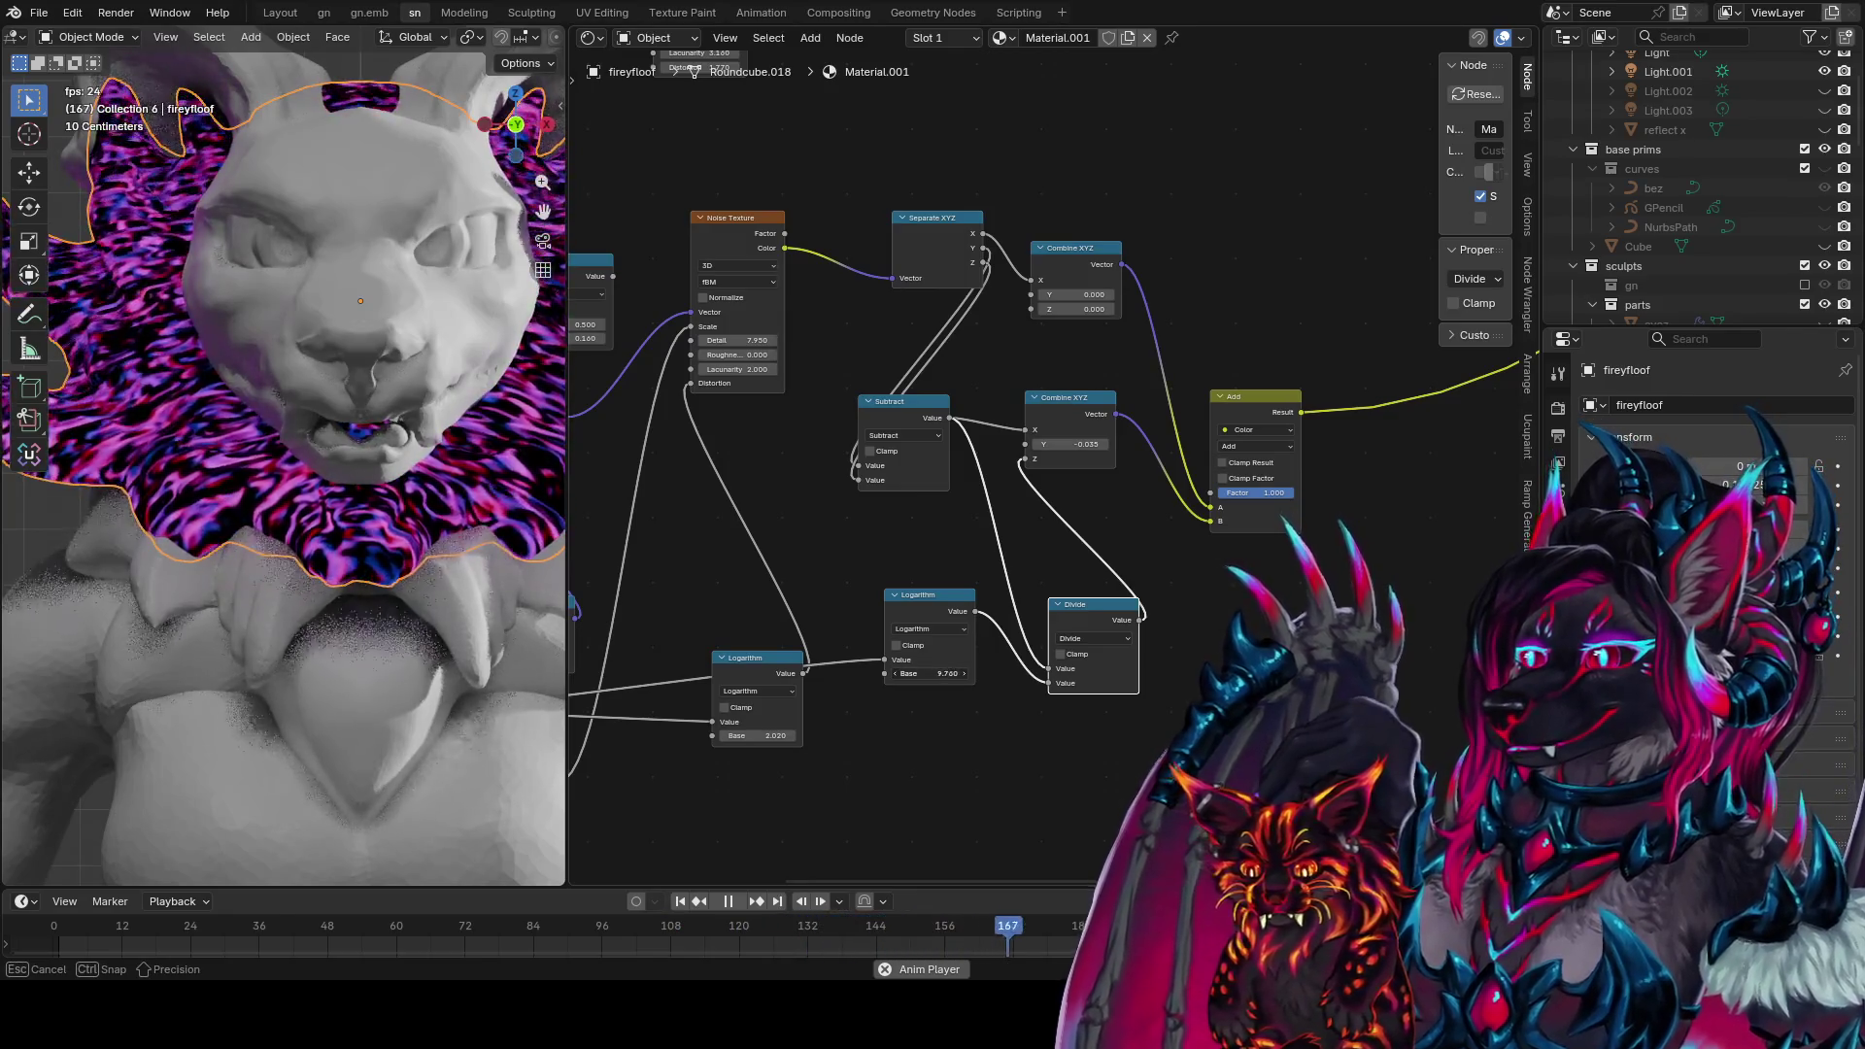
# Turn the Logarithm node into Power and tune its exponent to about 0.79
pyautogui.moveTo(930, 673)
pyautogui.mouseDown()
pyautogui.moveTo(874, 674)
pyautogui.moveTo(946, 673)
pyautogui.mouseUp()
pyautogui.click(945, 674)
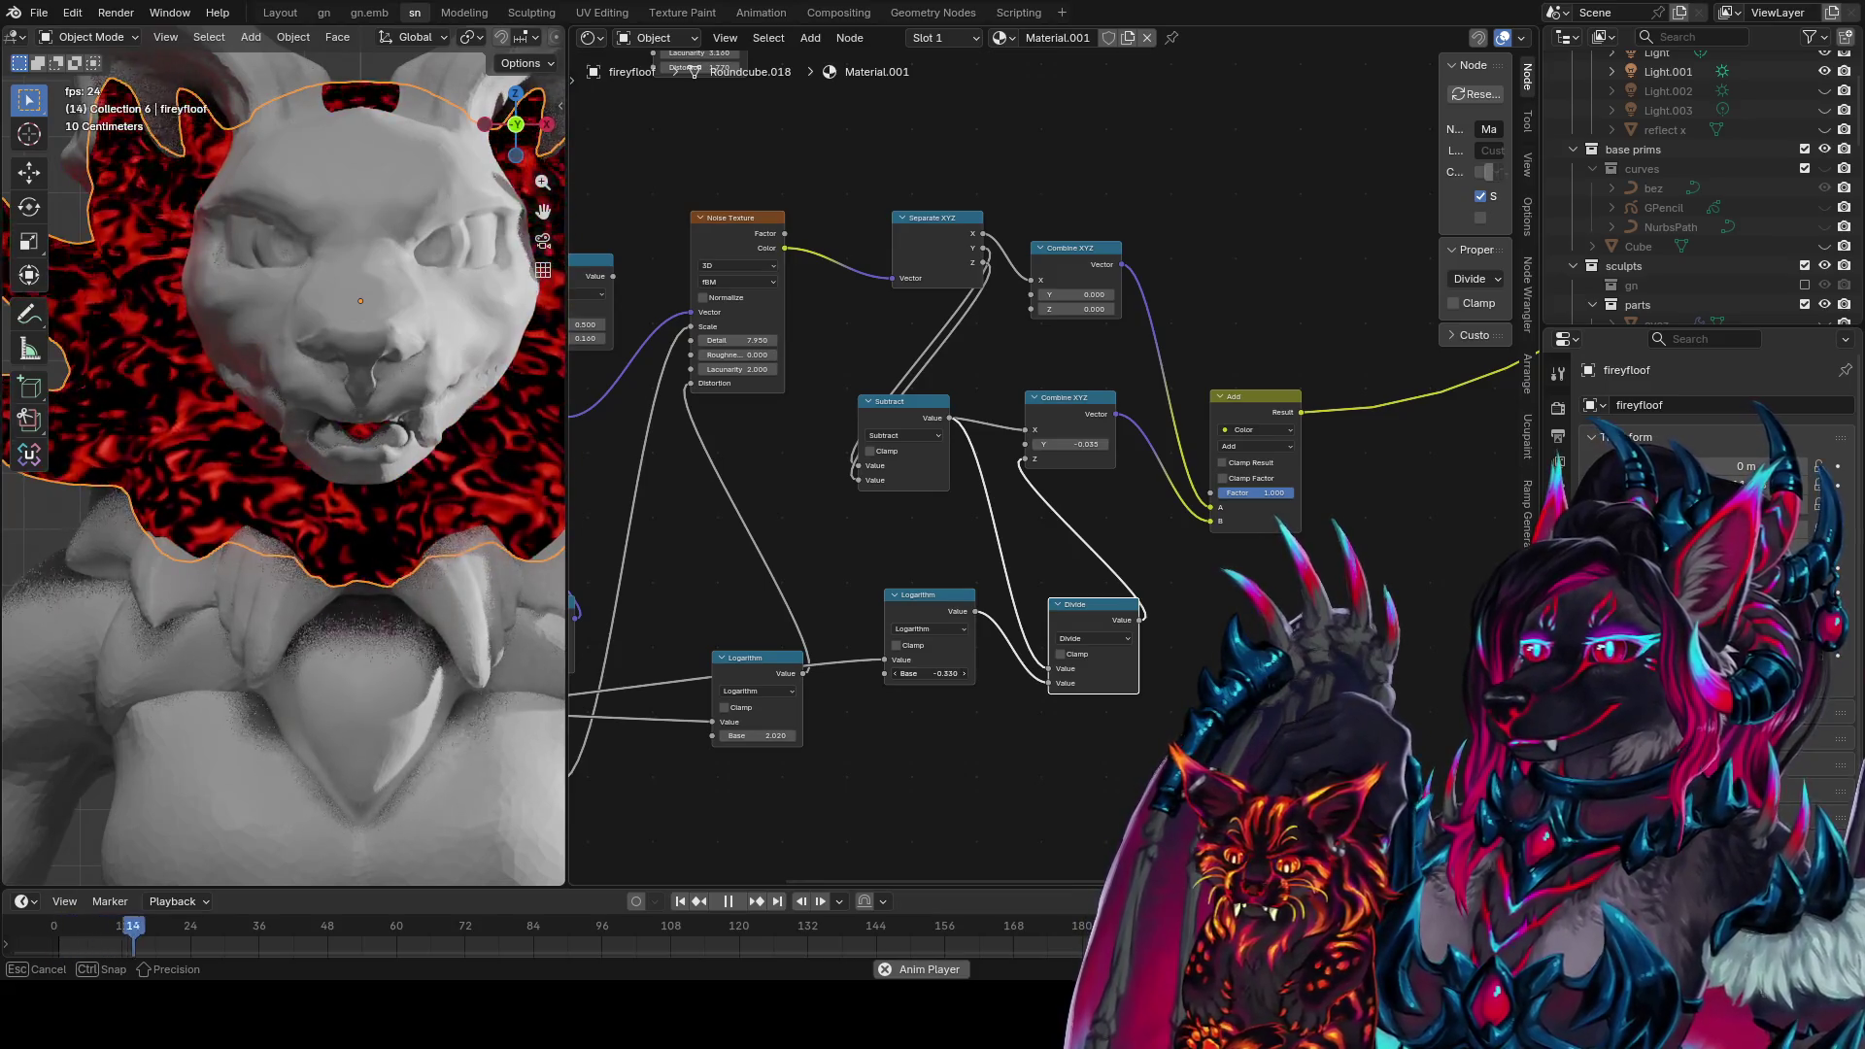
pyautogui.press('Return')
pyautogui.click(930, 629)
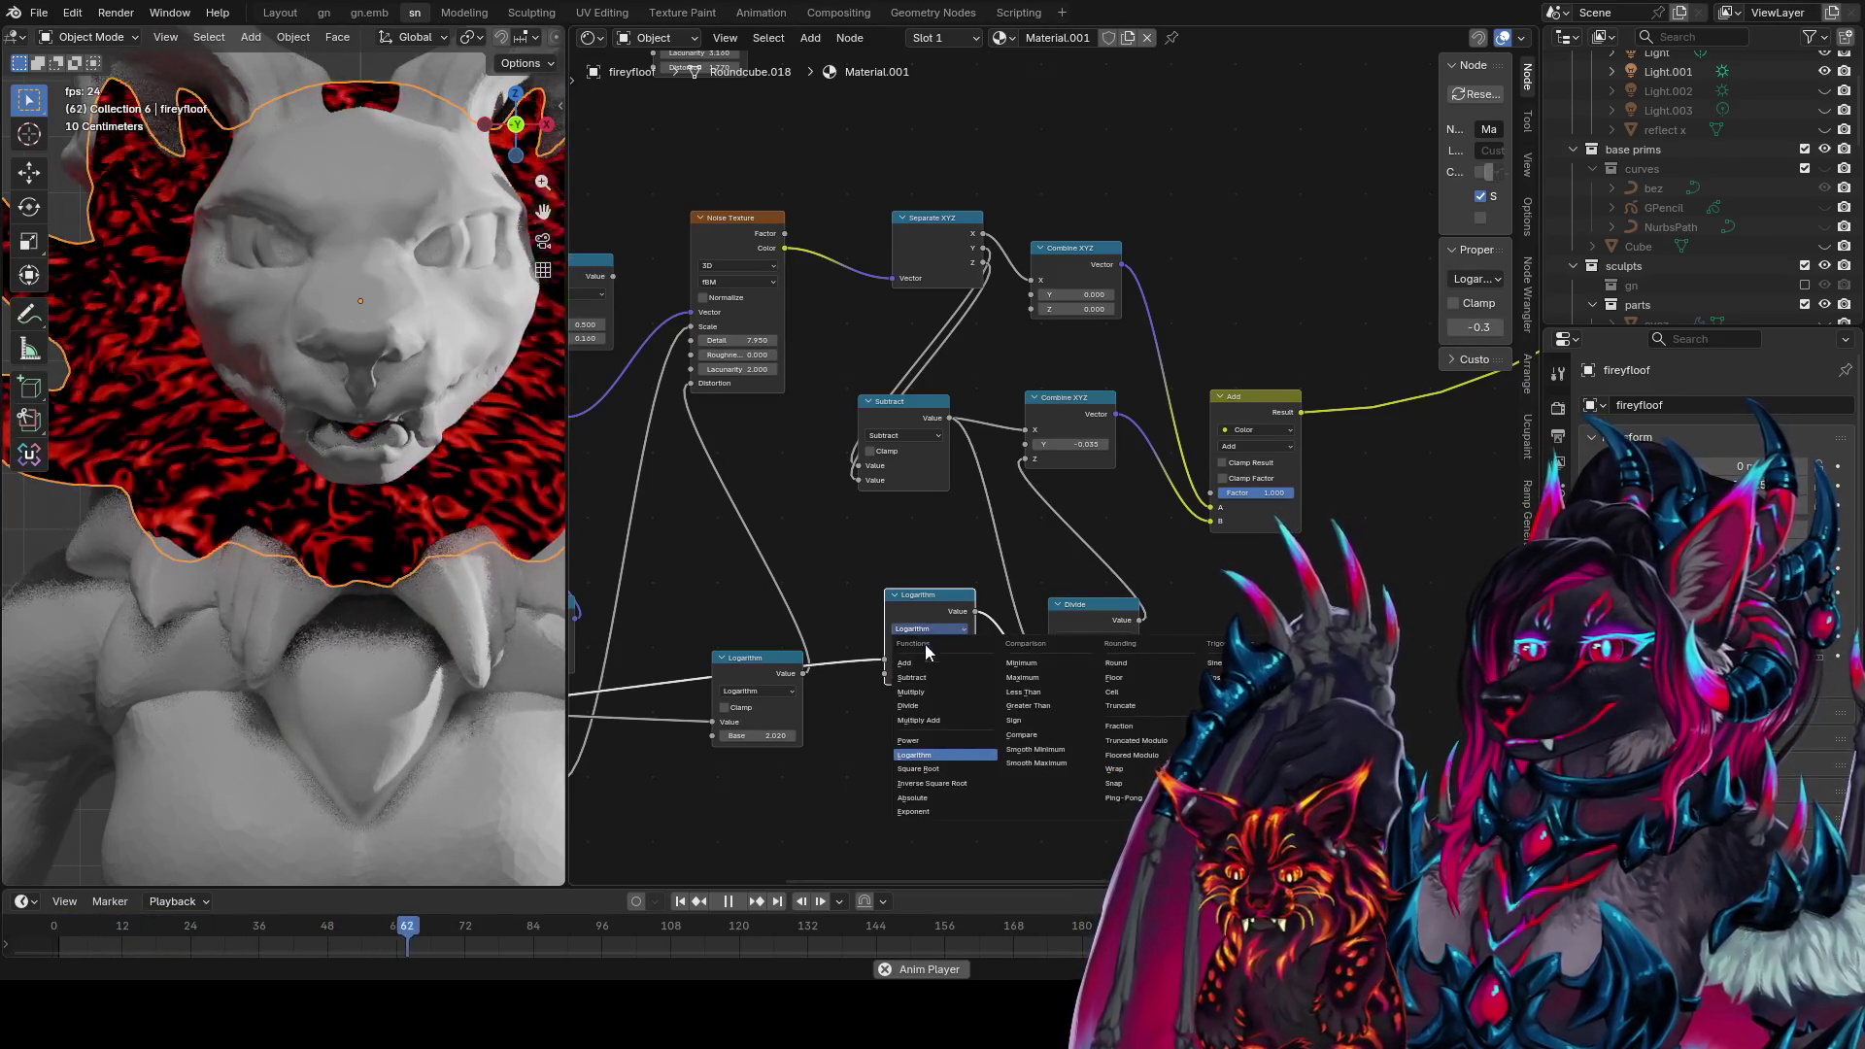
pyautogui.click(929, 740)
pyautogui.scroll(1, 952, 742)
pyautogui.moveTo(921, 689); pyautogui.dragTo(929, 684)
pyautogui.write('1')
pyautogui.press('Return')
pyautogui.moveTo(924, 689); pyautogui.dragTo(978, 688)
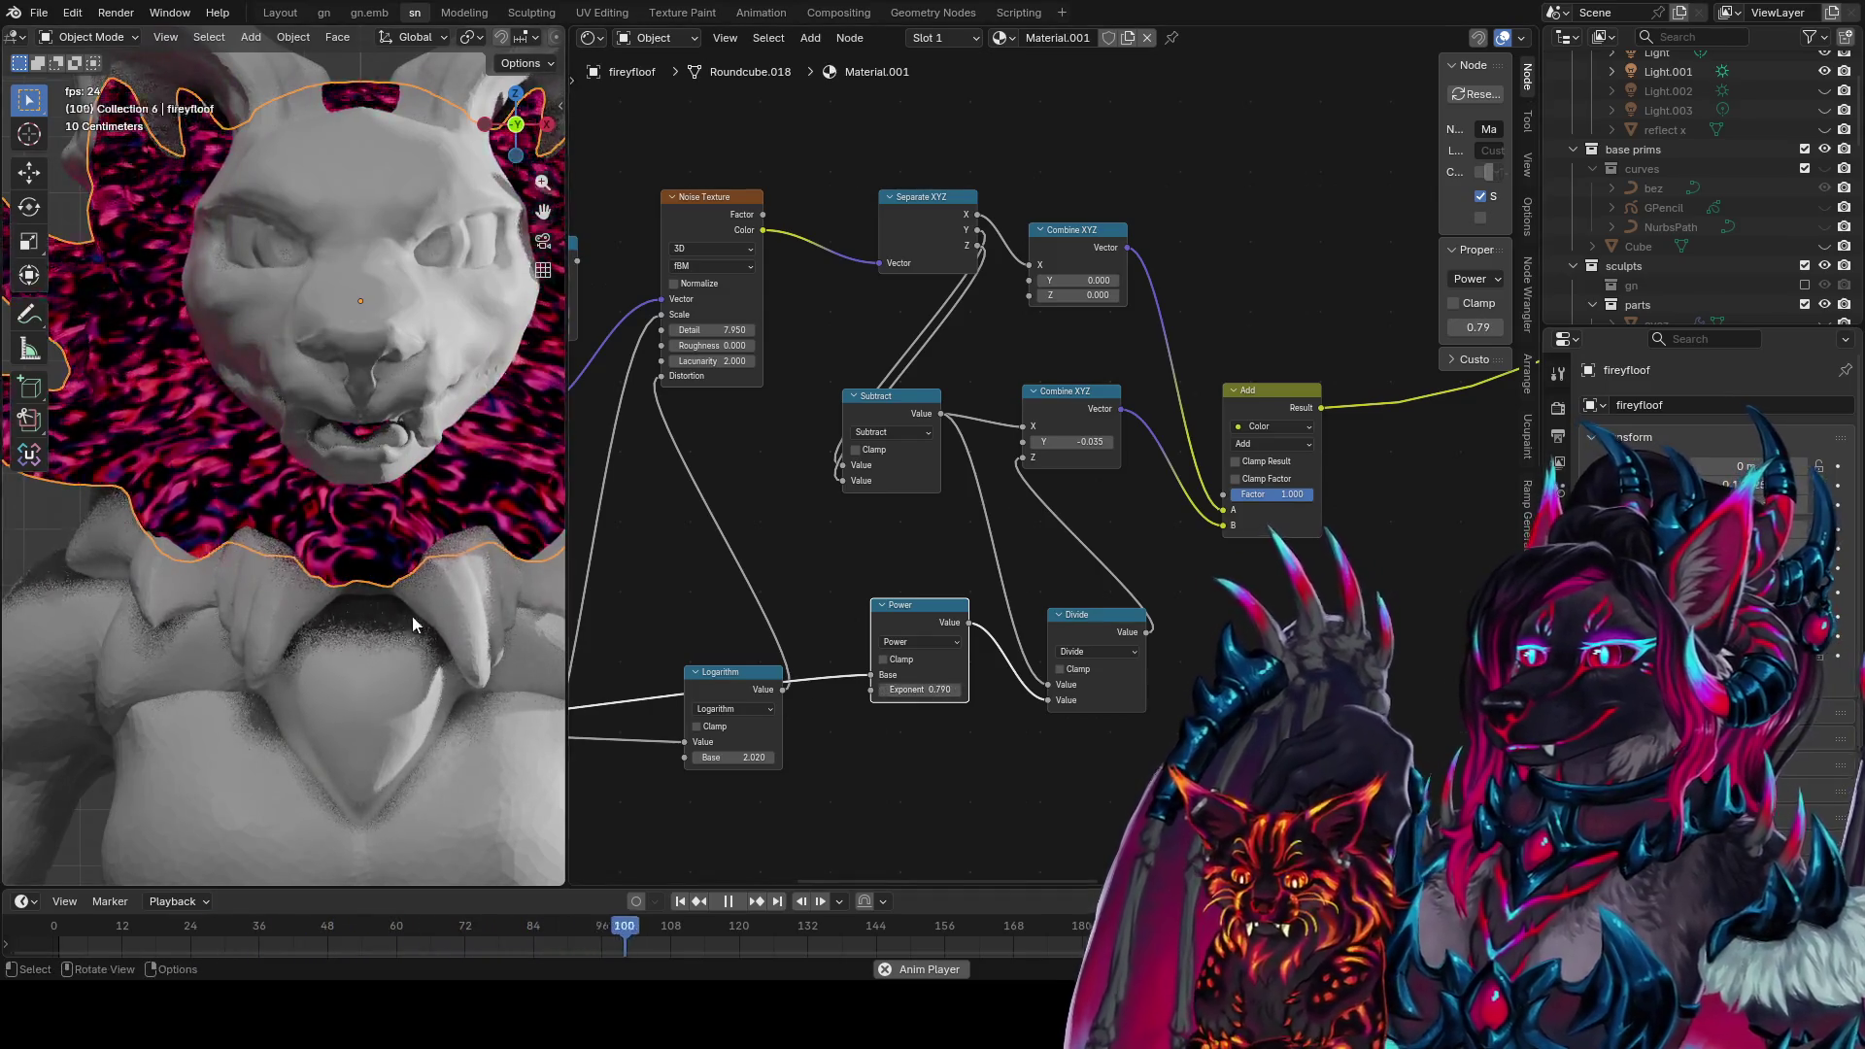
# Orbit to view the ruff from the side and save the project
pyautogui.scroll(-5, 412, 616)
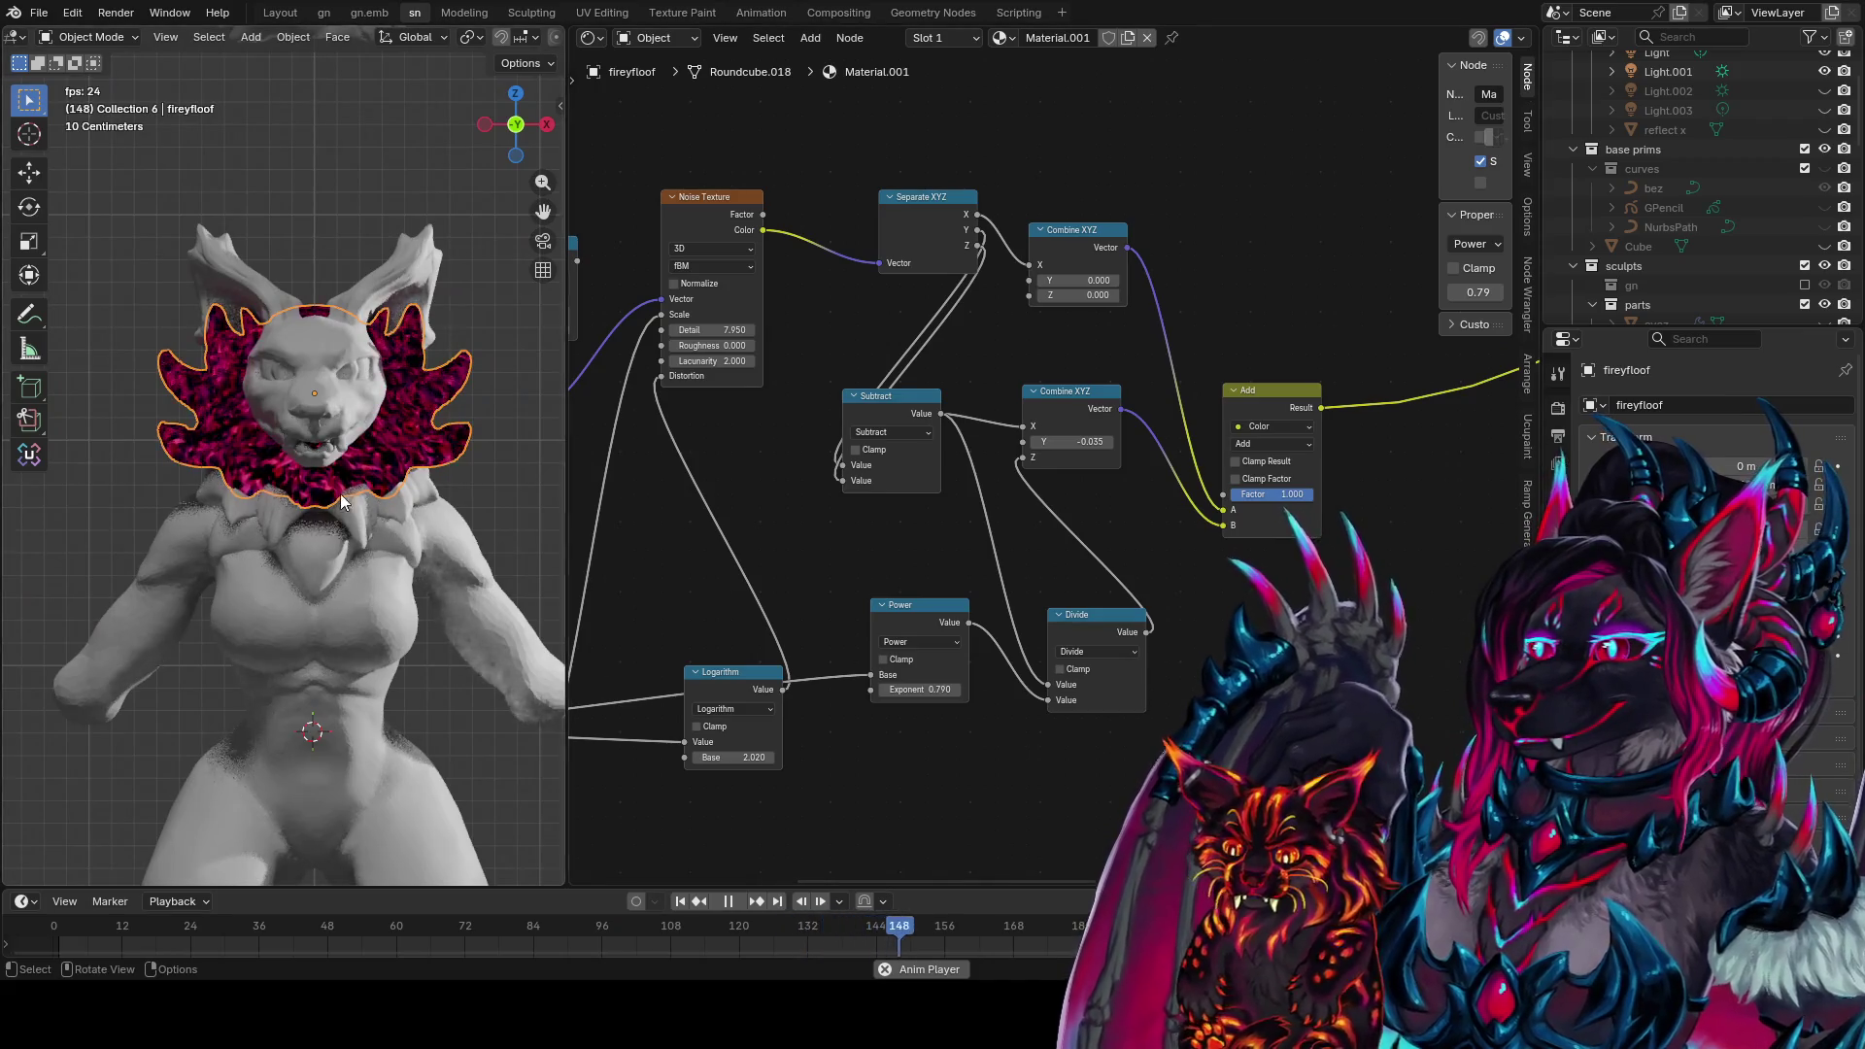
pyautogui.scroll(5, 434, 499)
pyautogui.moveTo(434, 493); pyautogui.dragTo(560, 505, button='middle')
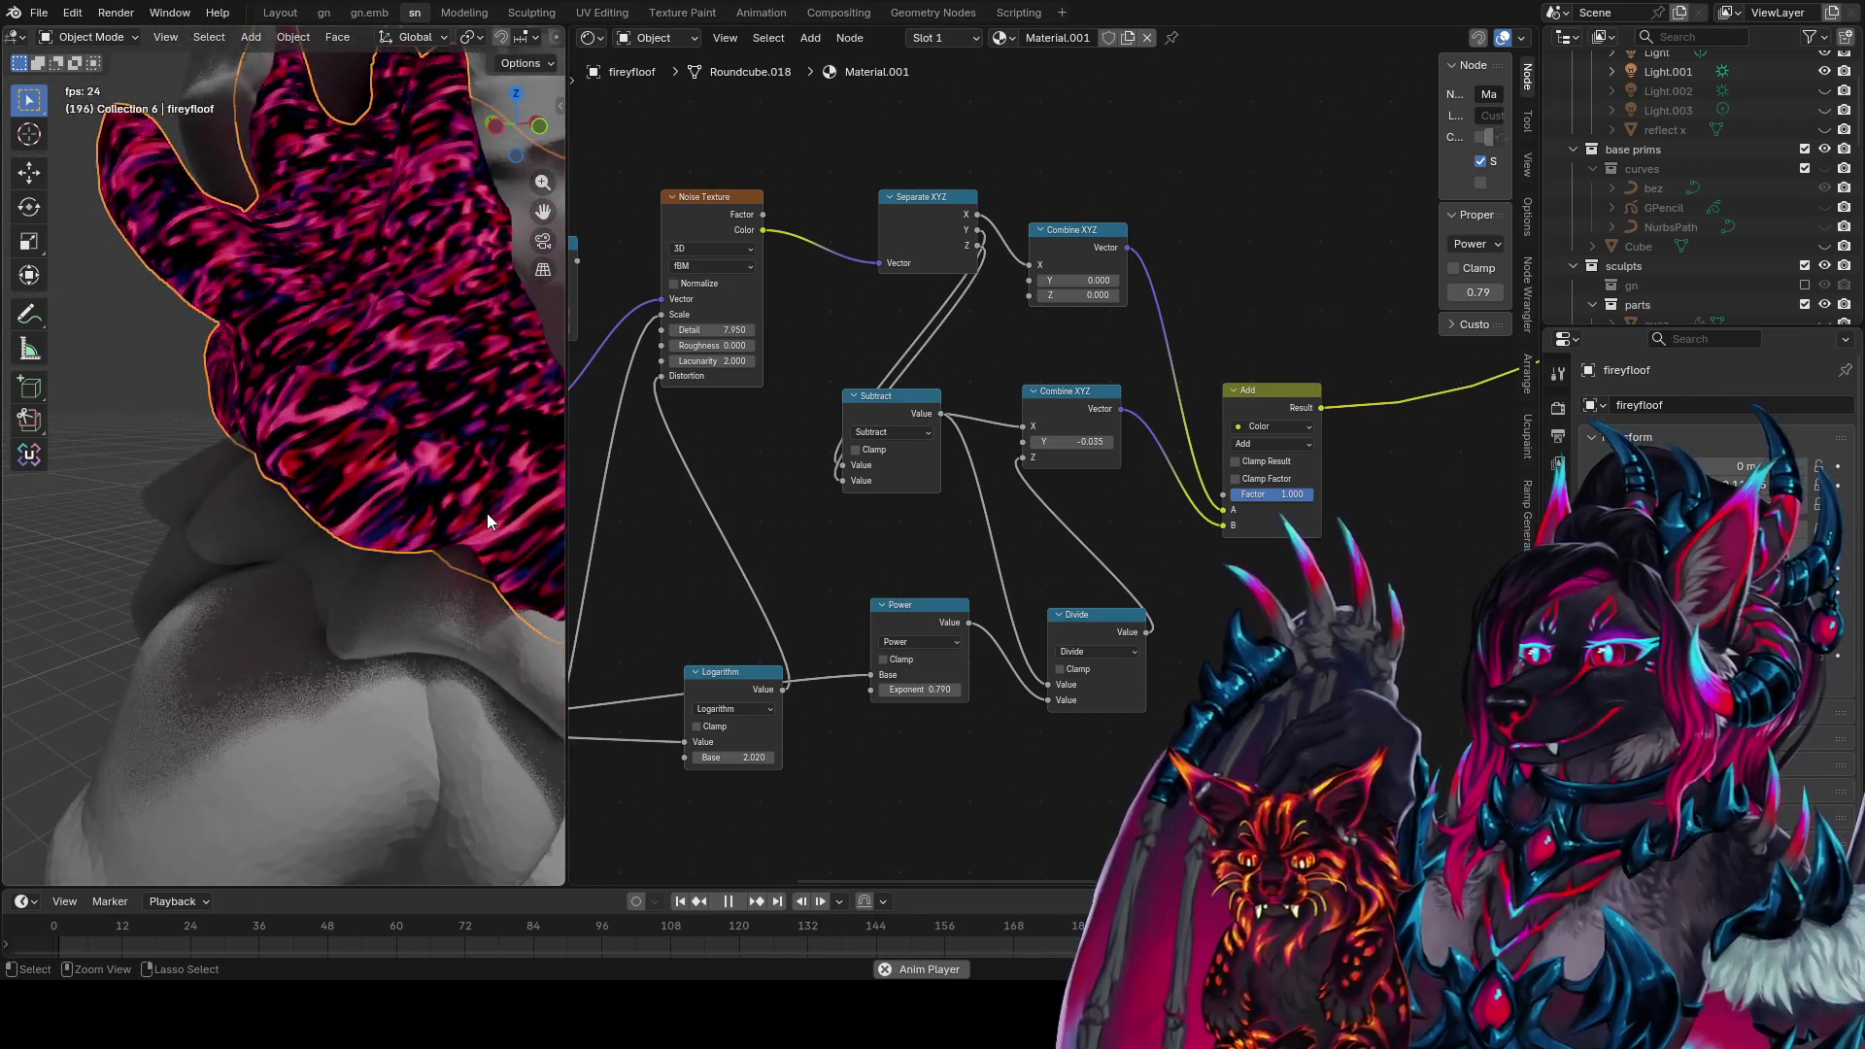
pyautogui.hotkey('ctrl', 's')
# Inspect the animated collar from front, side and face angles, then save again
pyautogui.scroll(-2, 807, 577)
pyautogui.moveTo(1210, 551)
pyautogui.mouseDown(button='middle')
pyautogui.moveTo(1348, 484)
pyautogui.moveTo(1185, 501)
pyautogui.moveTo(993, 579)
pyautogui.moveTo(863, 528)
pyautogui.moveTo(1244, 559)
pyautogui.moveTo(845, 492)
pyautogui.mouseUp(button='middle')
pyautogui.press('KP_1')
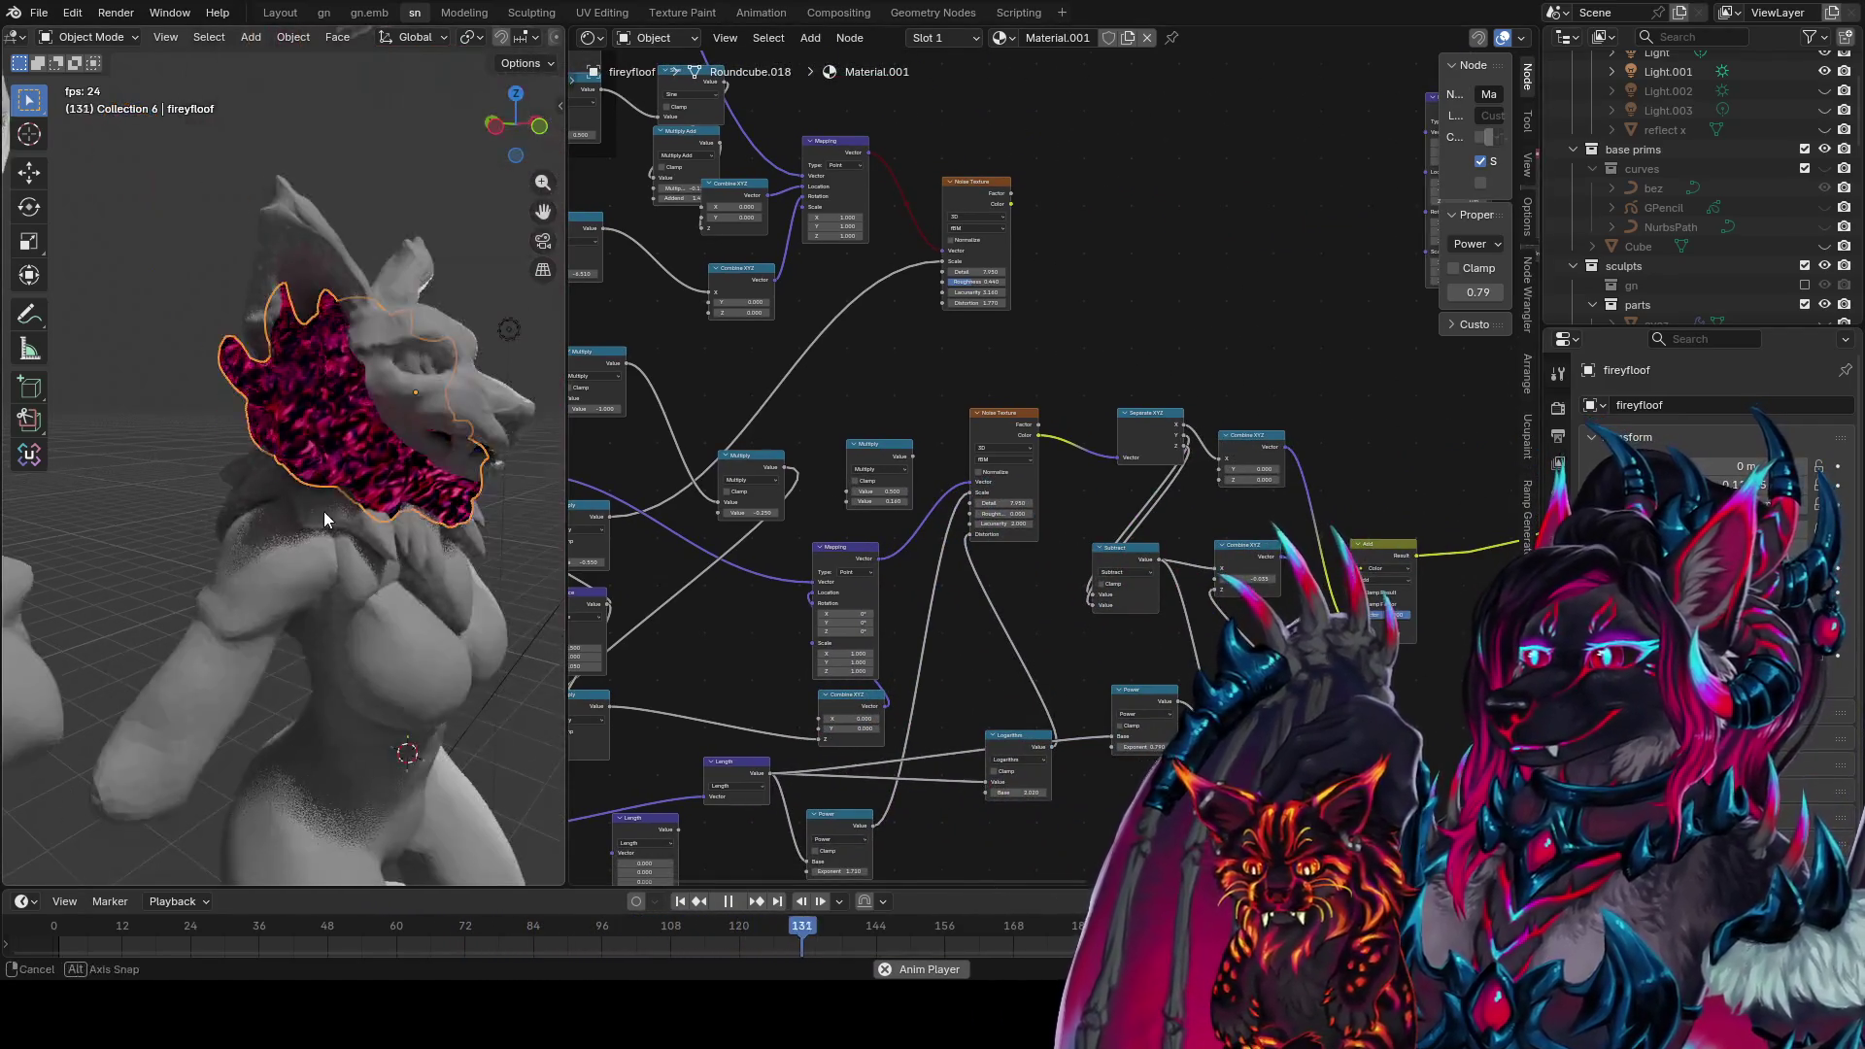
pyautogui.moveTo(434, 181)
pyautogui.mouseDown(button='middle')
pyautogui.moveTo(89, 197)
pyautogui.moveTo(109, 207)
pyautogui.mouseUp(button='middle')
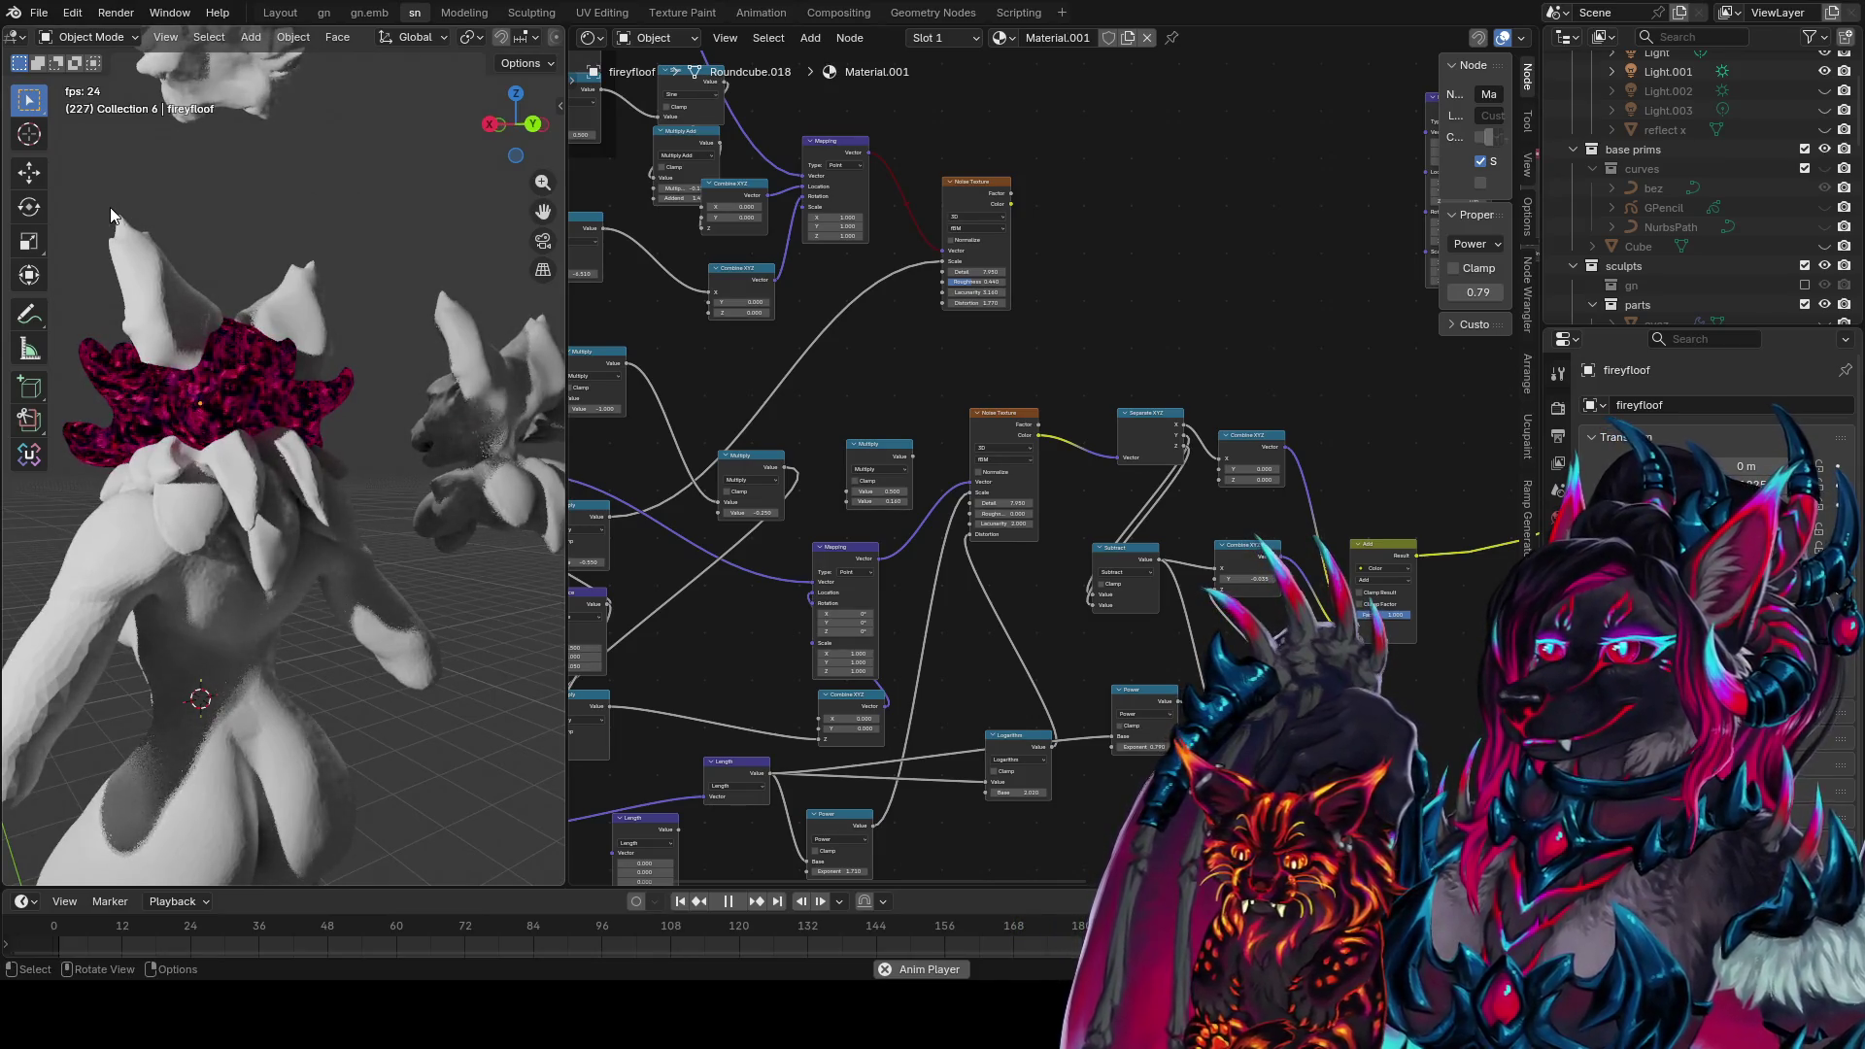
pyautogui.moveTo(429, 311)
pyautogui.mouseDown(button='middle')
pyautogui.moveTo(119, 346)
pyautogui.moveTo(417, 423)
pyautogui.moveTo(475, 361)
pyautogui.moveTo(532, 359)
pyautogui.moveTo(86, 361)
pyautogui.moveTo(126, 365)
pyautogui.moveTo(263, 499)
pyautogui.mouseUp(button='middle')
pyautogui.scroll(4, 422, 423)
pyautogui.moveTo(439, 544); pyautogui.dragTo(347, 610, button='middle')
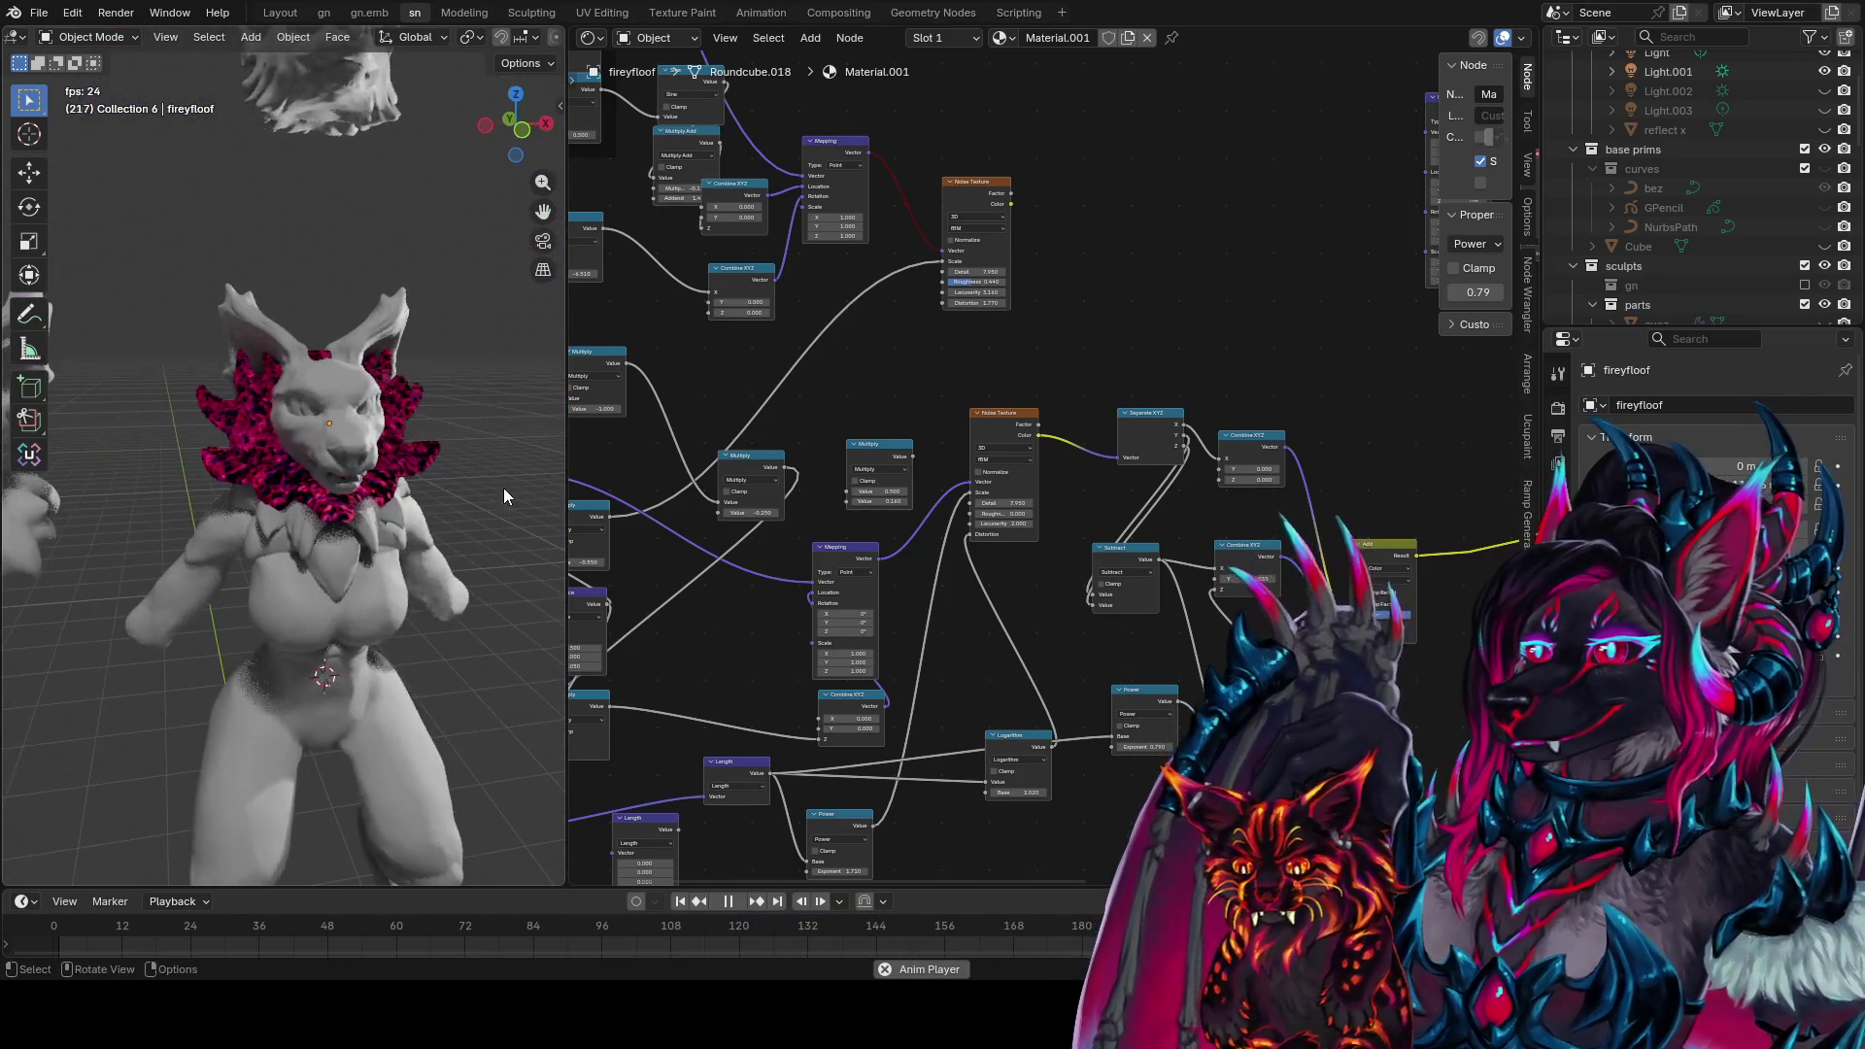
pyautogui.moveTo(800, 547); pyautogui.dragTo(819, 417, button='middle')
pyautogui.hotkey('ctrl', 's')
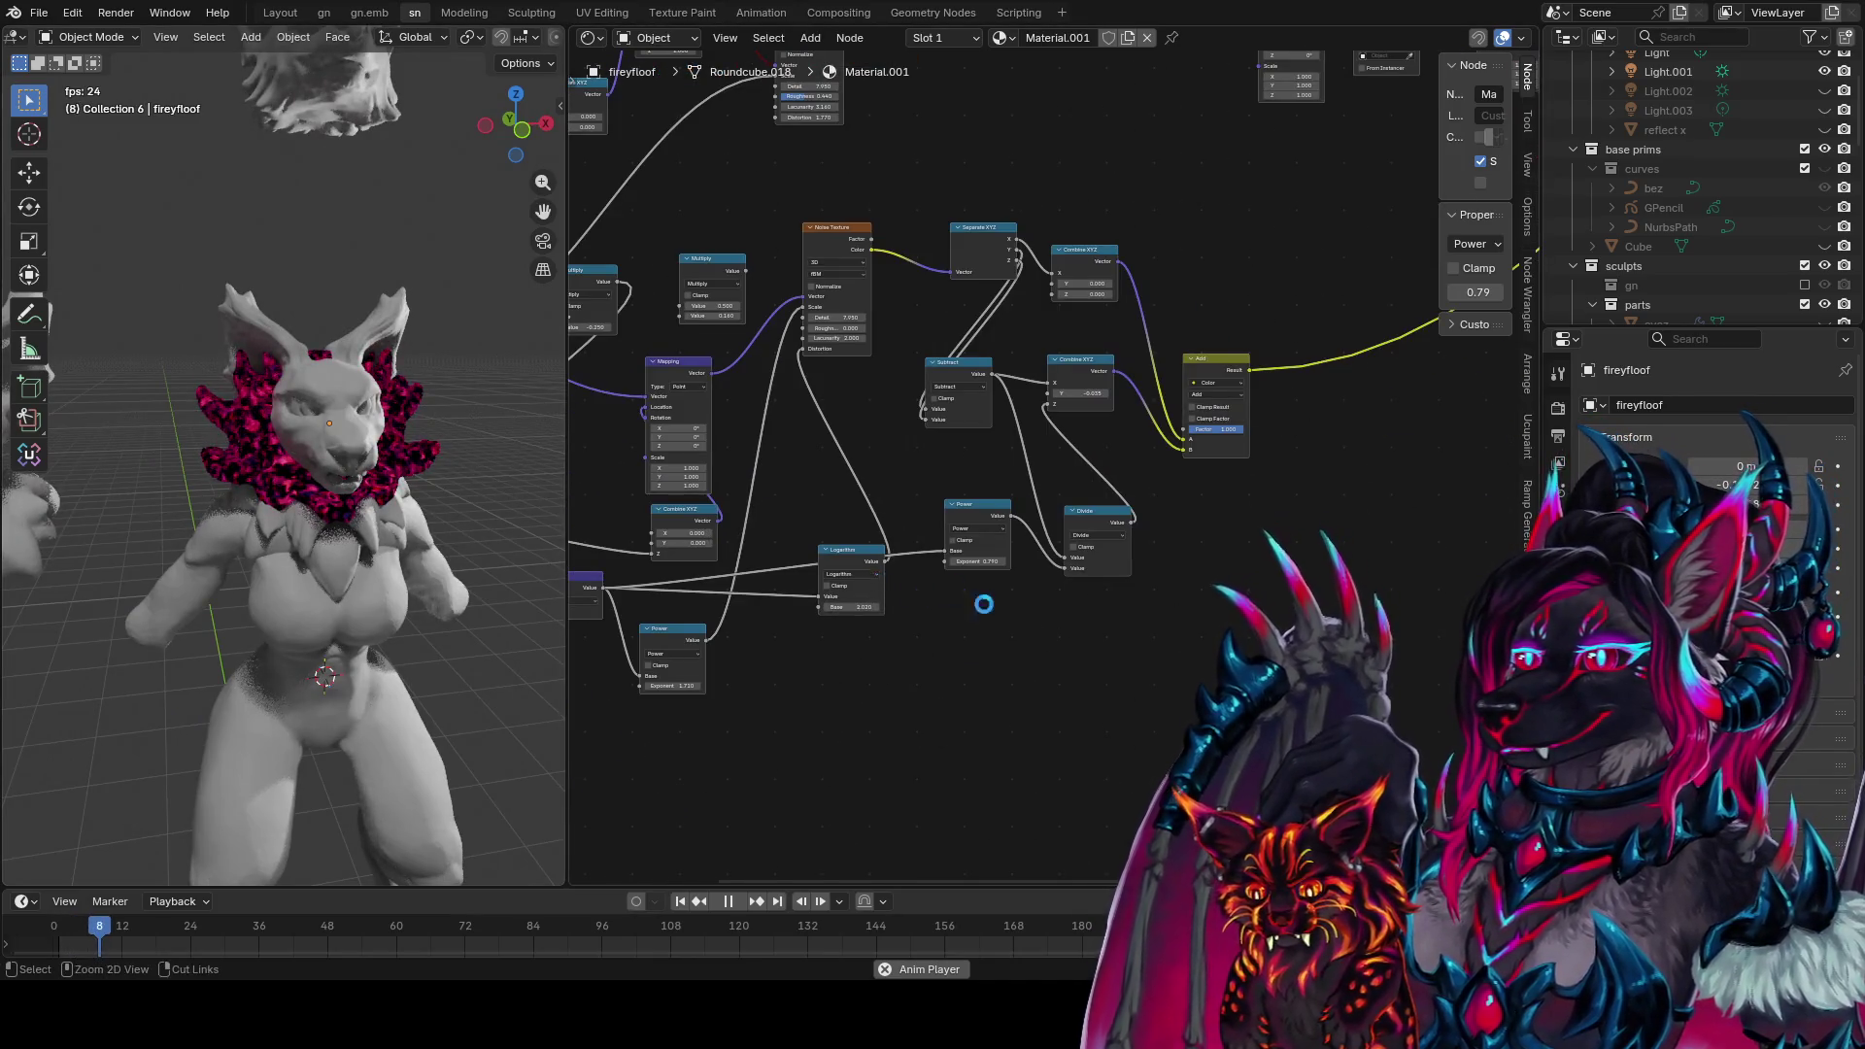
# Add a Layer Weight node and preview its Fresnel output with Blend 0.10
pyautogui.moveTo(961, 502)
pyautogui.mouseDown(button='middle')
pyautogui.moveTo(913, 600)
pyautogui.moveTo(897, 584)
pyautogui.mouseUp(button='middle')
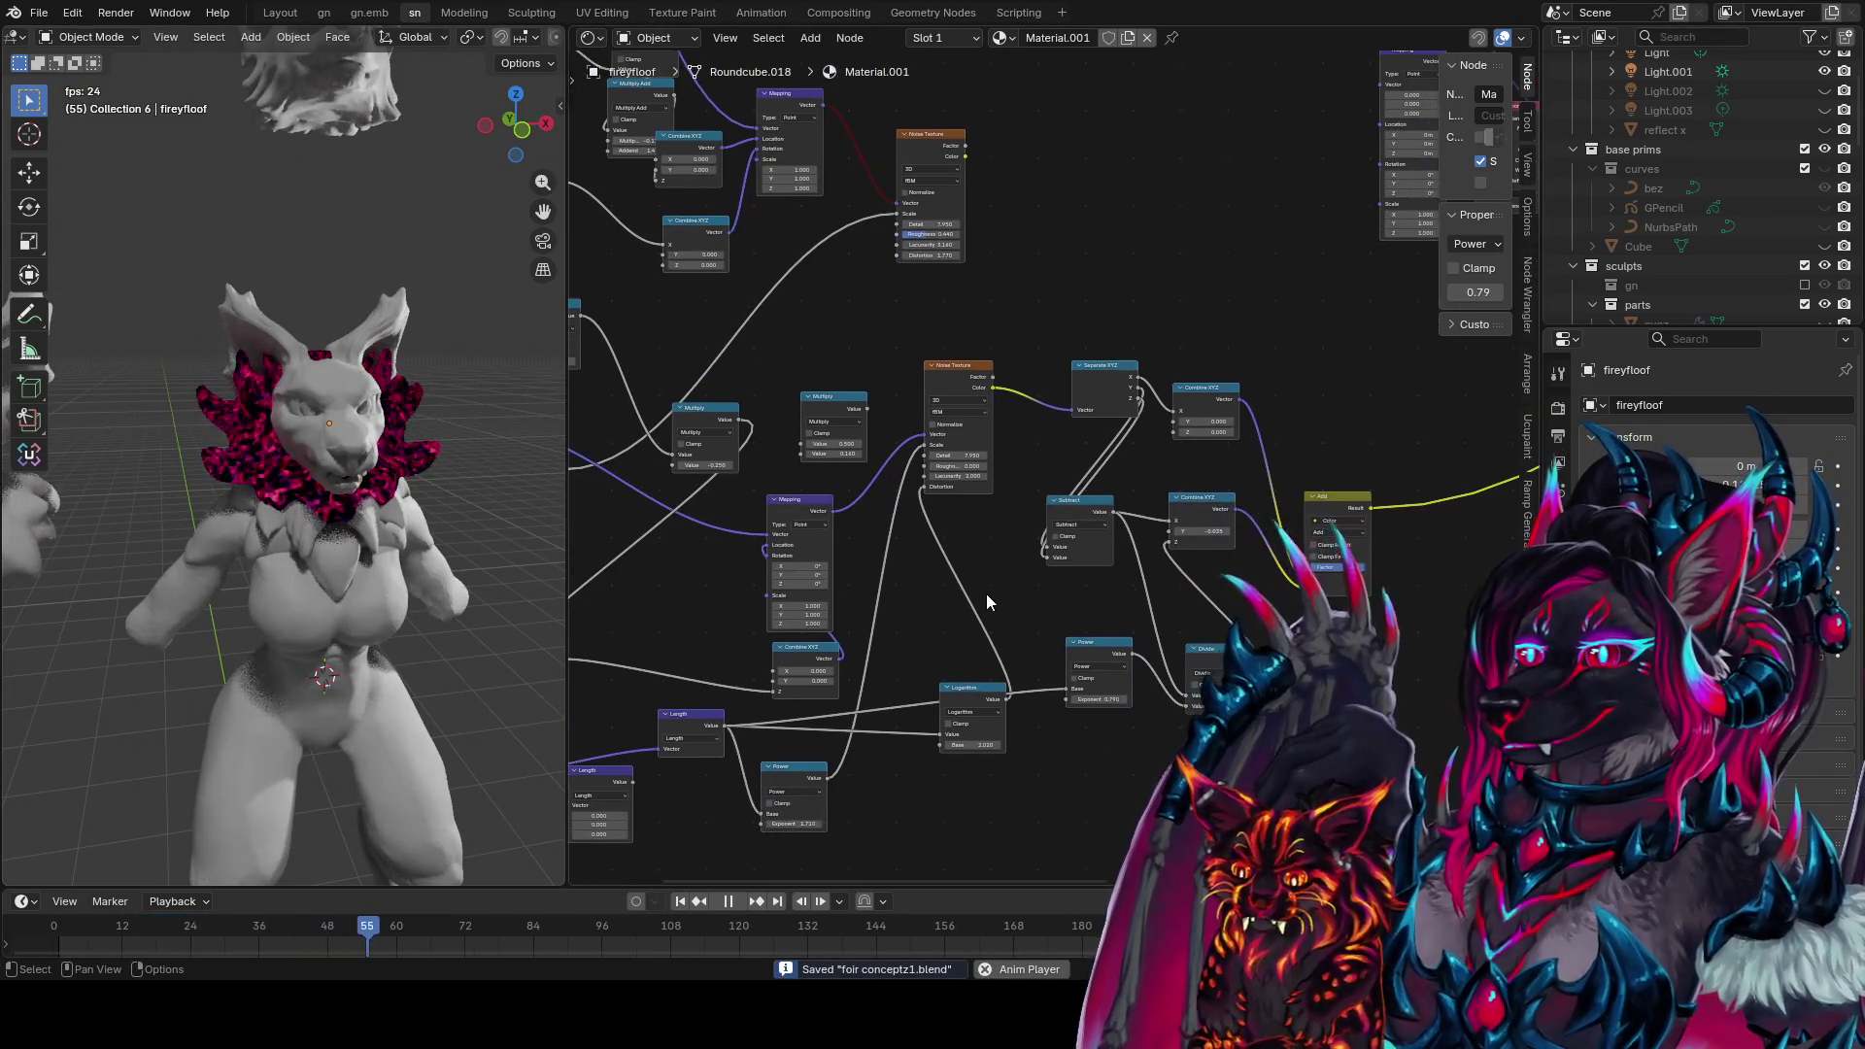
pyautogui.hotkey('shift', 'a')
pyautogui.press('Return')
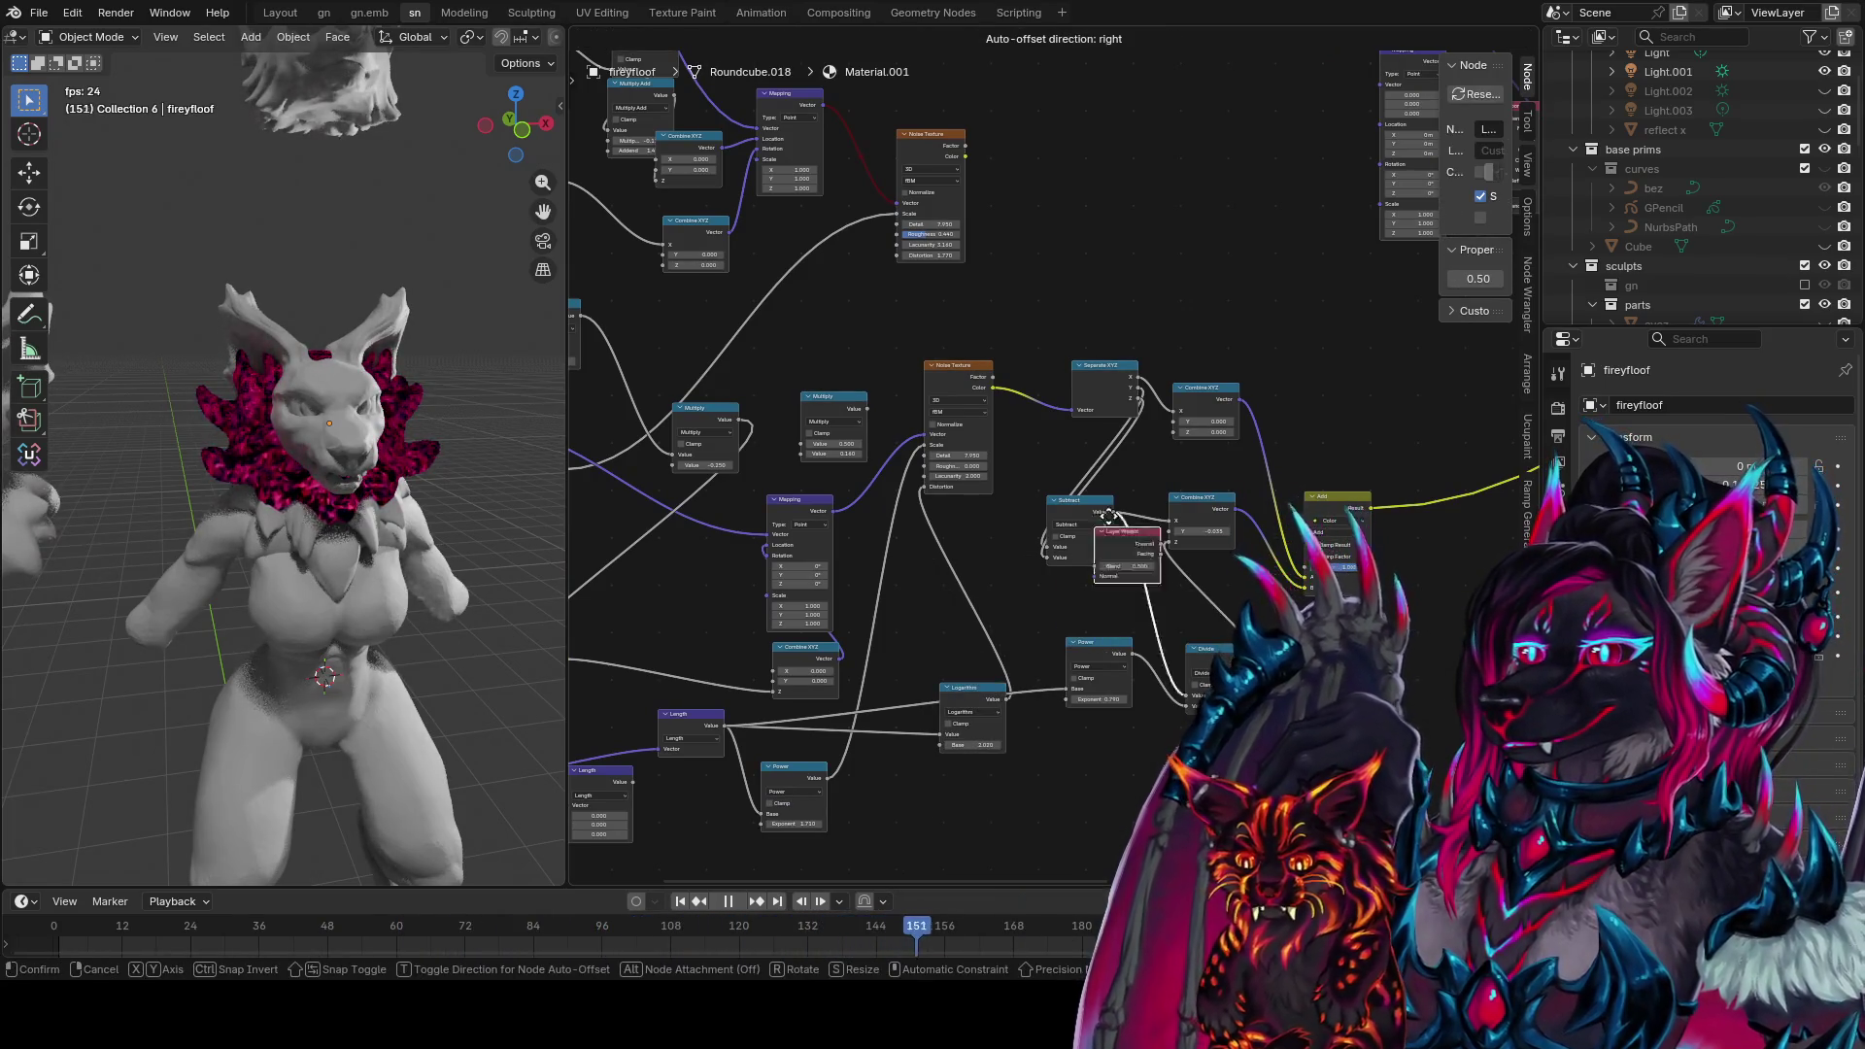
pyautogui.click(1302, 401)
pyautogui.moveTo(1302, 401); pyautogui.dragTo(1232, 439, button='middle')
pyautogui.keyDown('ctrl'); pyautogui.keyDown('shift'); pyautogui.click(1231, 439); pyautogui.keyUp('shift'); pyautogui.keyUp('ctrl')
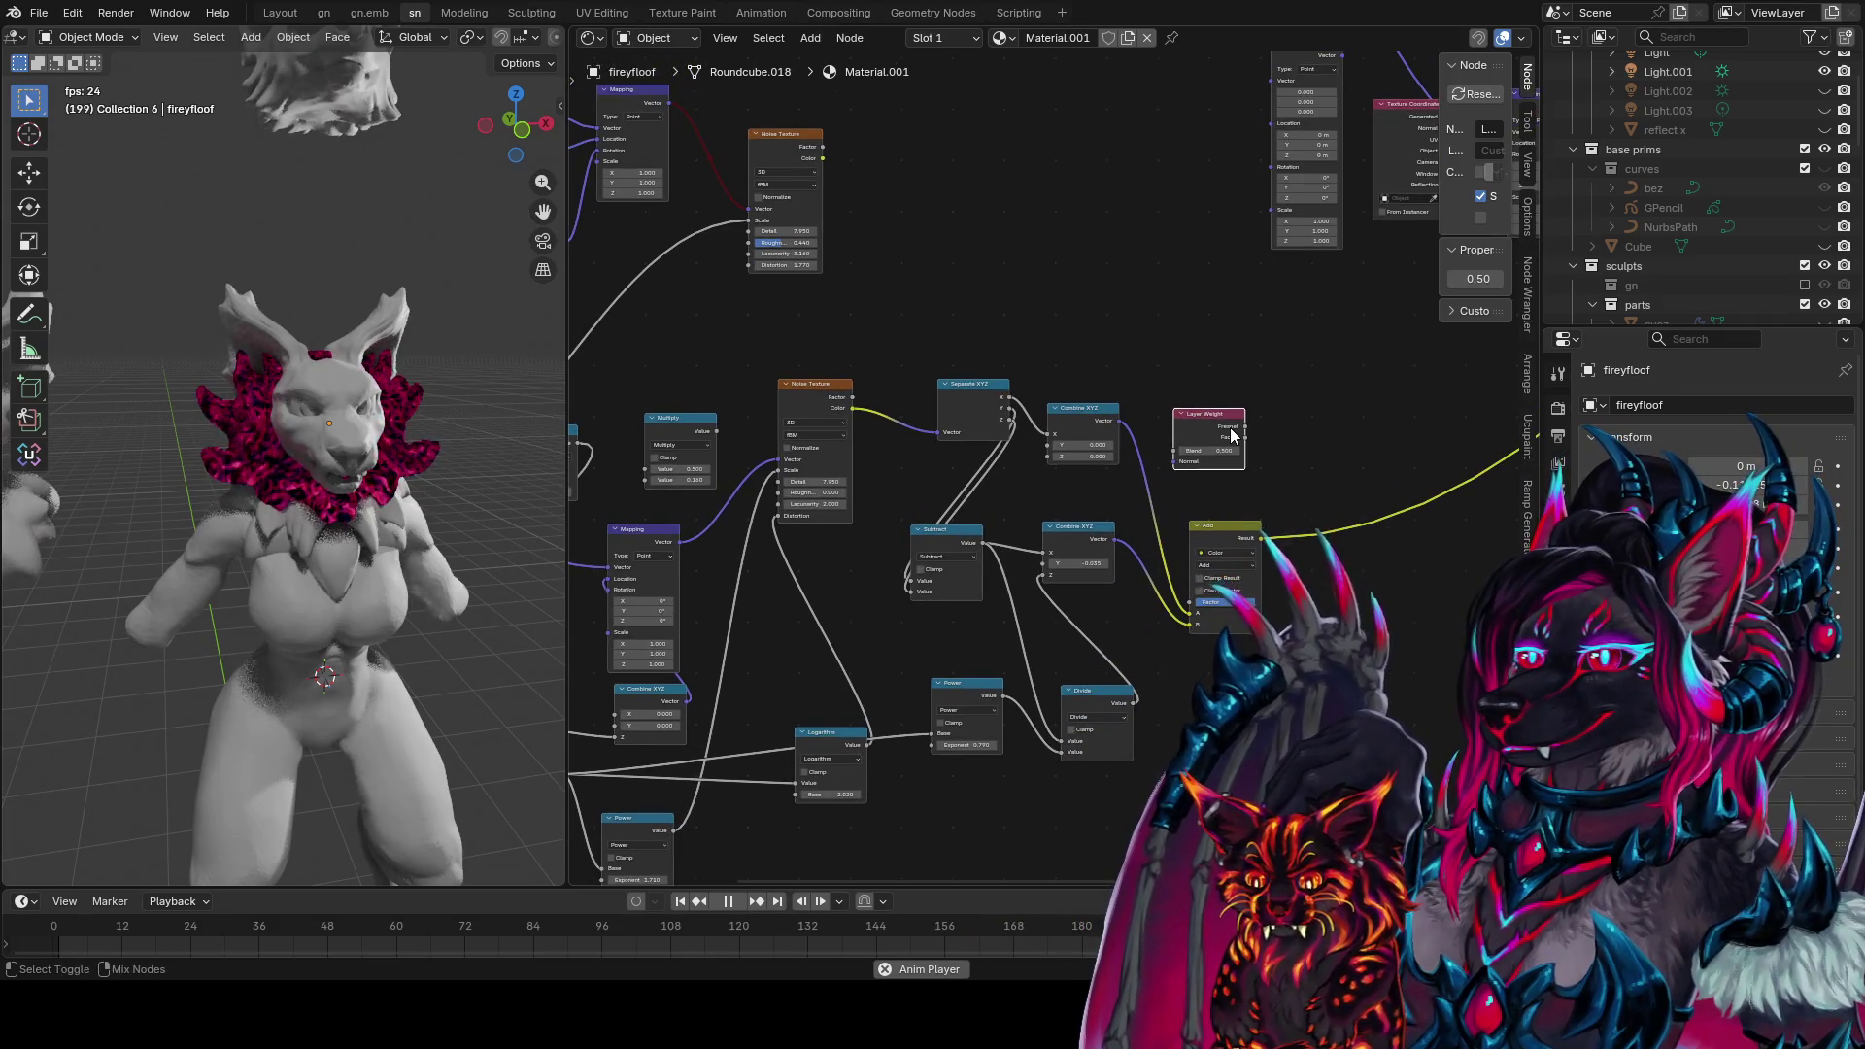
pyautogui.keyDown('ctrl'); pyautogui.keyDown('shift'); pyautogui.click(1239, 445); pyautogui.keyUp('shift'); pyautogui.keyUp('ctrl')
pyautogui.moveTo(1221, 452)
pyautogui.mouseDown()
pyautogui.moveTo(1170, 453)
pyautogui.moveTo(1229, 467)
pyautogui.mouseUp()
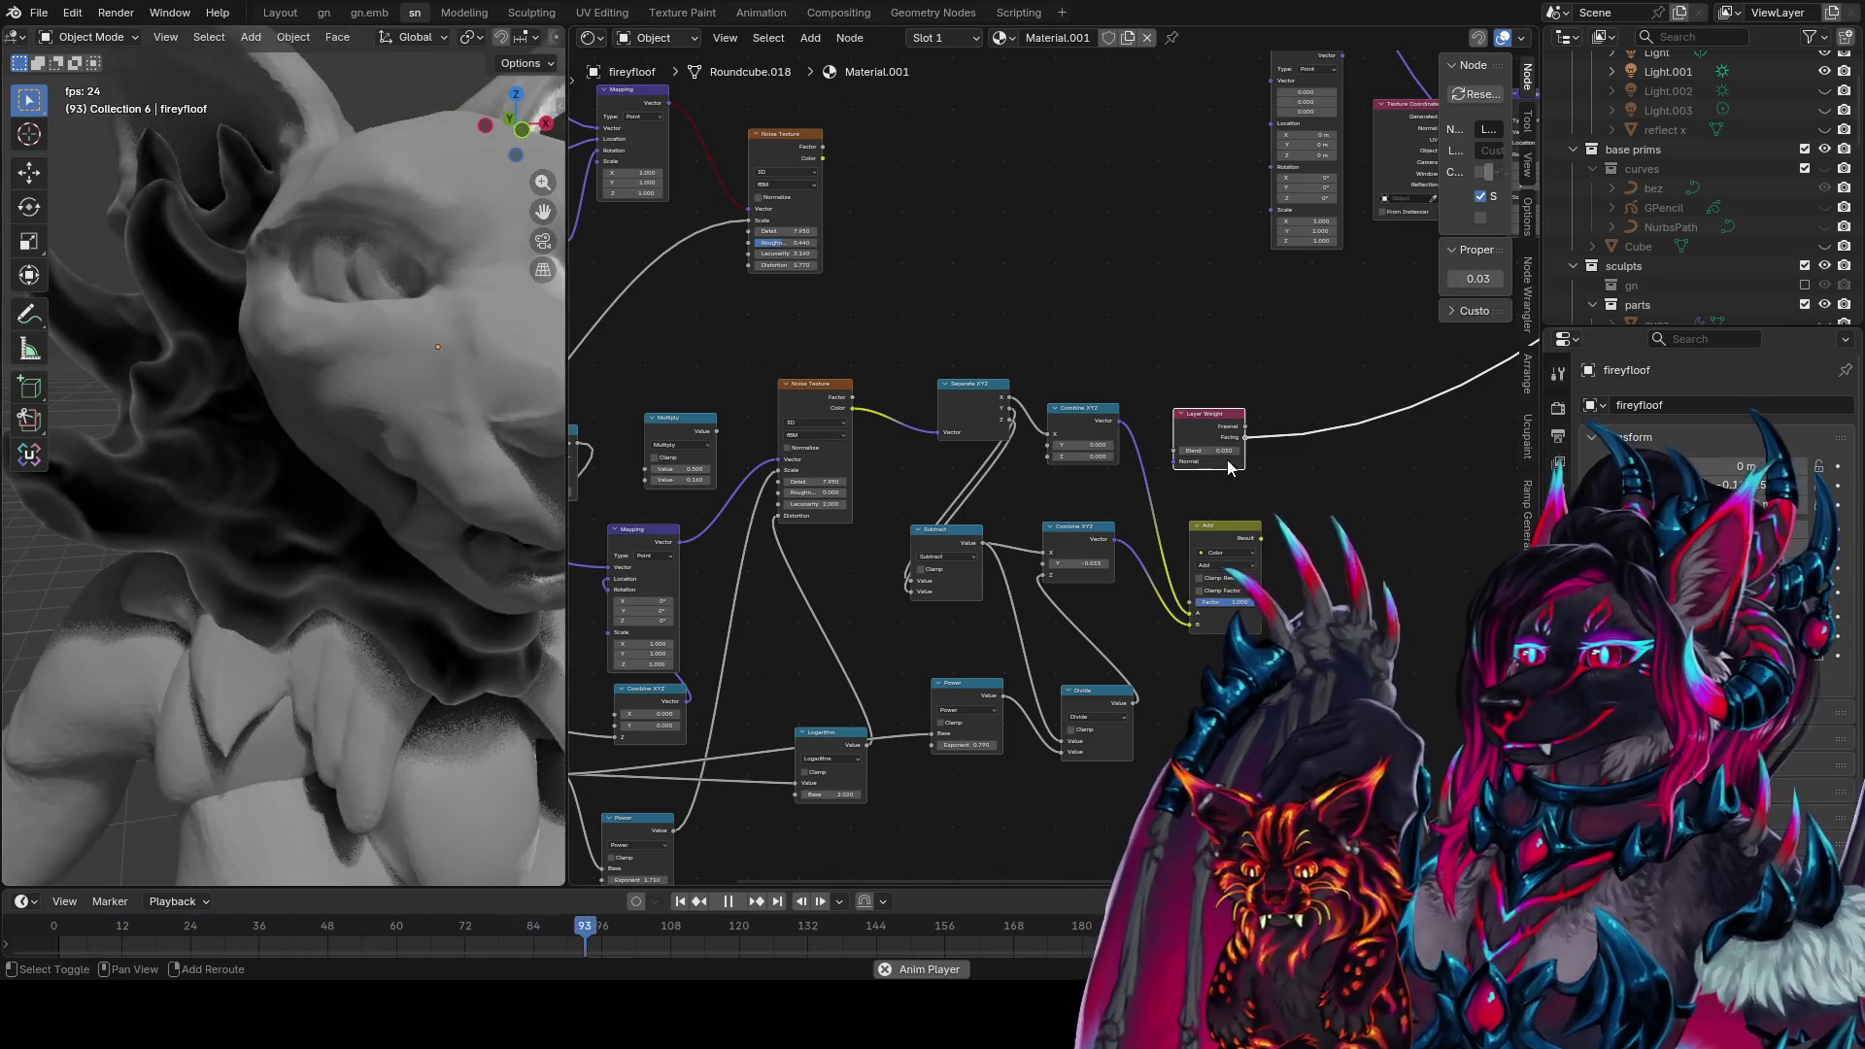
pyautogui.keyDown('ctrl'); pyautogui.keyDown('shift'); pyautogui.click(1240, 434); pyautogui.keyUp('shift'); pyautogui.keyUp('ctrl')
pyautogui.moveTo(1209, 451); pyautogui.dragTo(1244, 451)
# Save the file and select the Texture Coordinate node in the upper tree
pyautogui.moveTo(427, 467)
pyautogui.mouseDown(button='middle')
pyautogui.moveTo(328, 458)
pyautogui.moveTo(481, 449)
pyautogui.moveTo(455, 492)
pyautogui.mouseUp(button='middle')
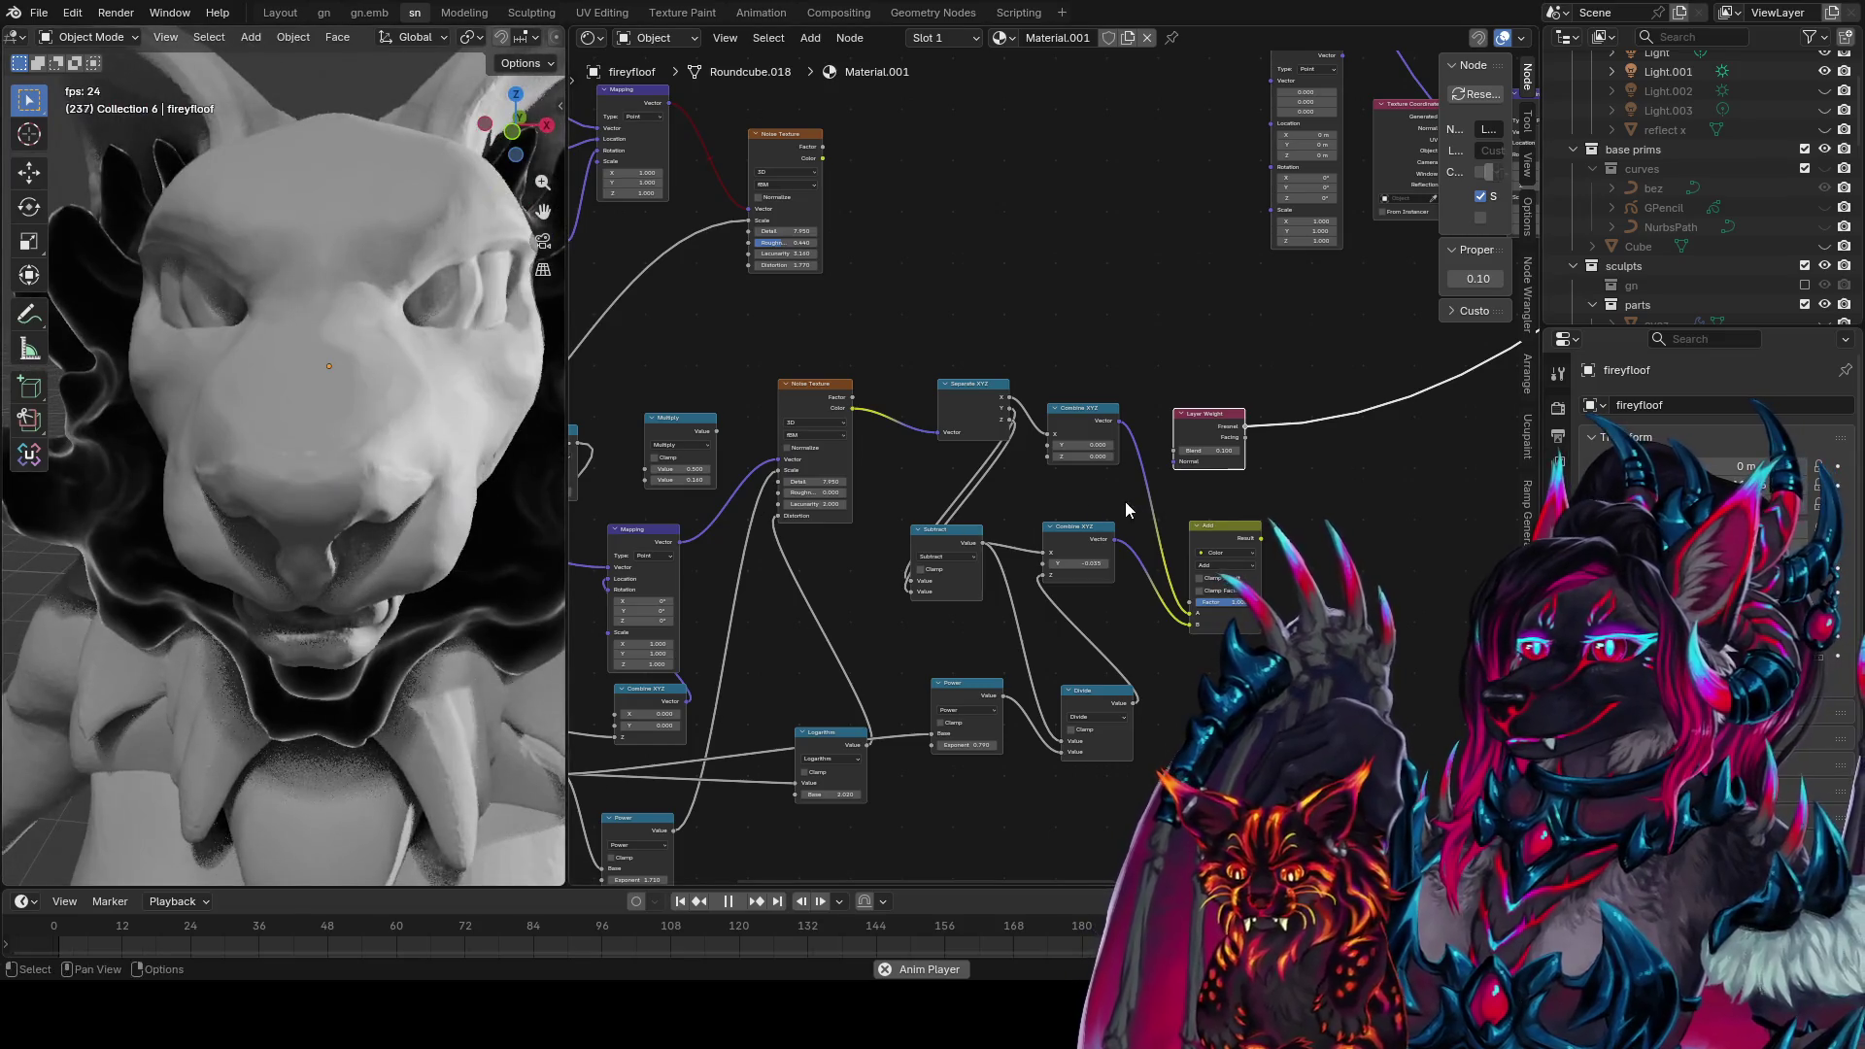
pyautogui.moveTo(1125, 502); pyautogui.dragTo(1063, 424, button='middle')
pyautogui.hotkey('ctrl', 's')
pyautogui.scroll(-3, 1168, 632)
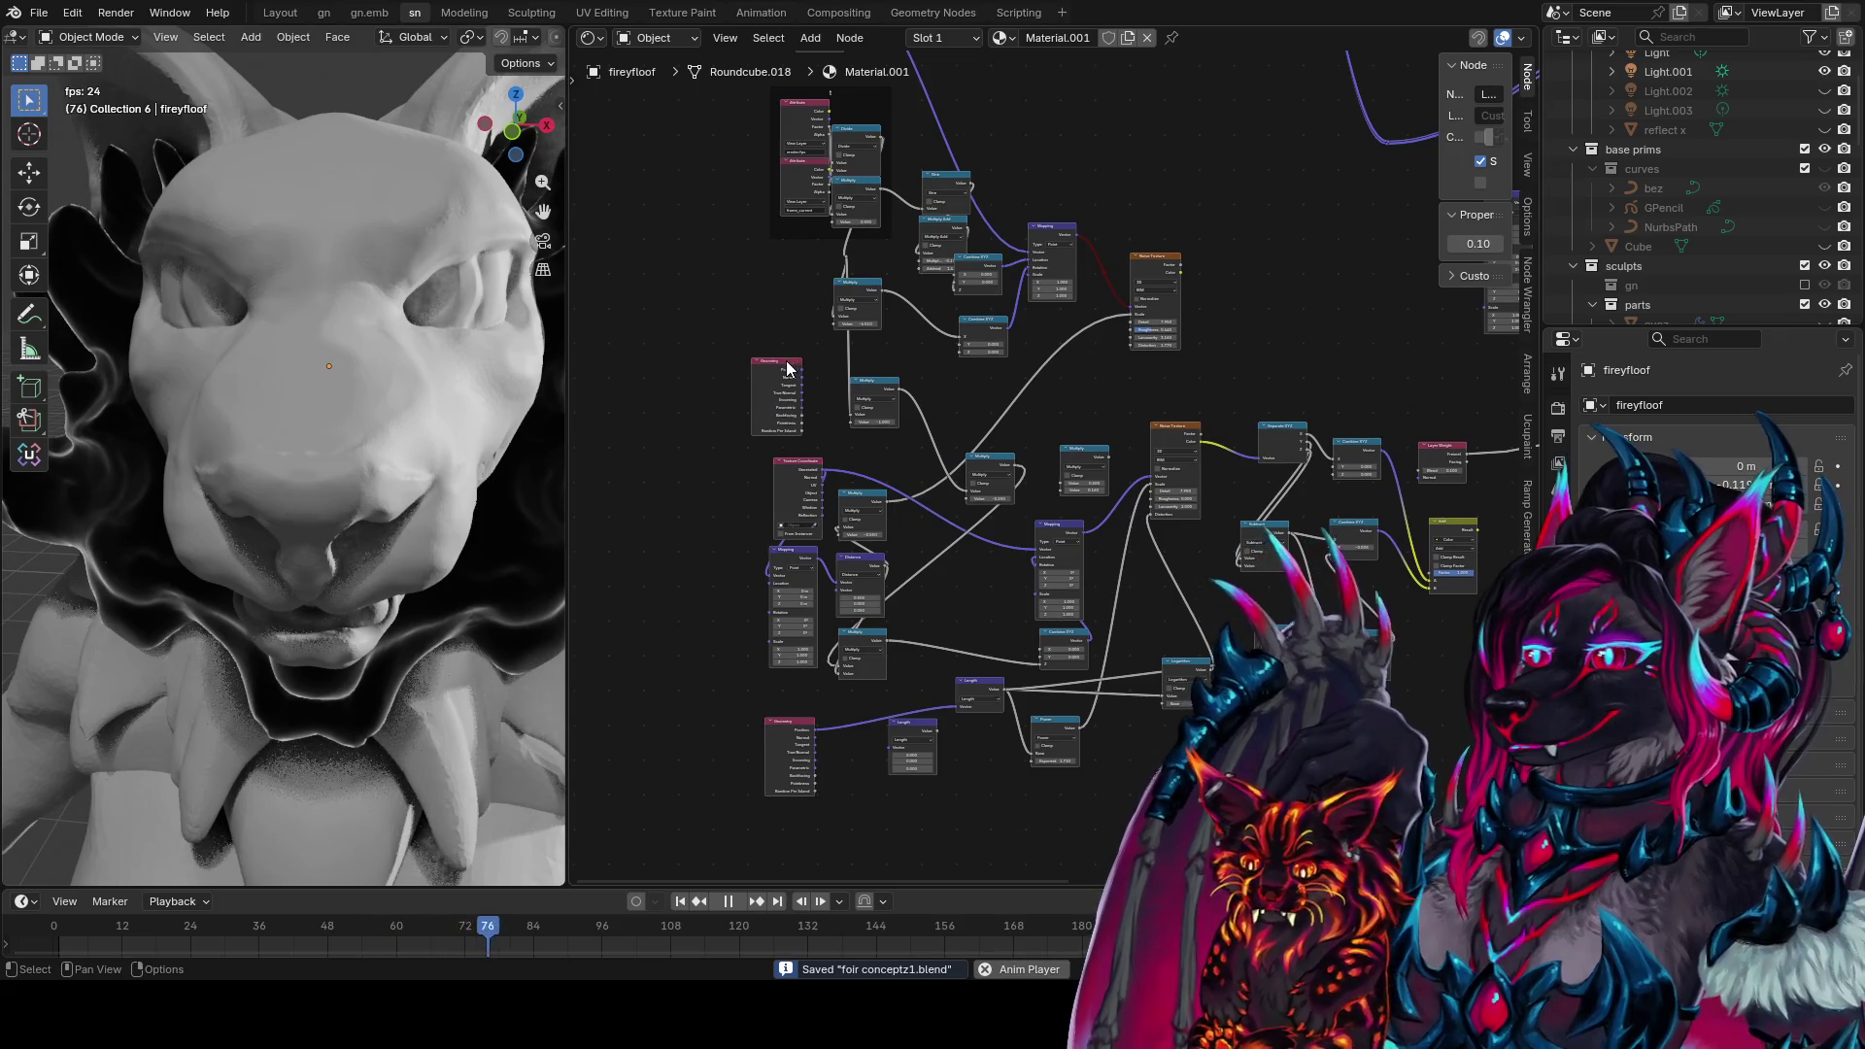
pyautogui.moveTo(1536, 600); pyautogui.dragTo(1100, 561, button='middle')
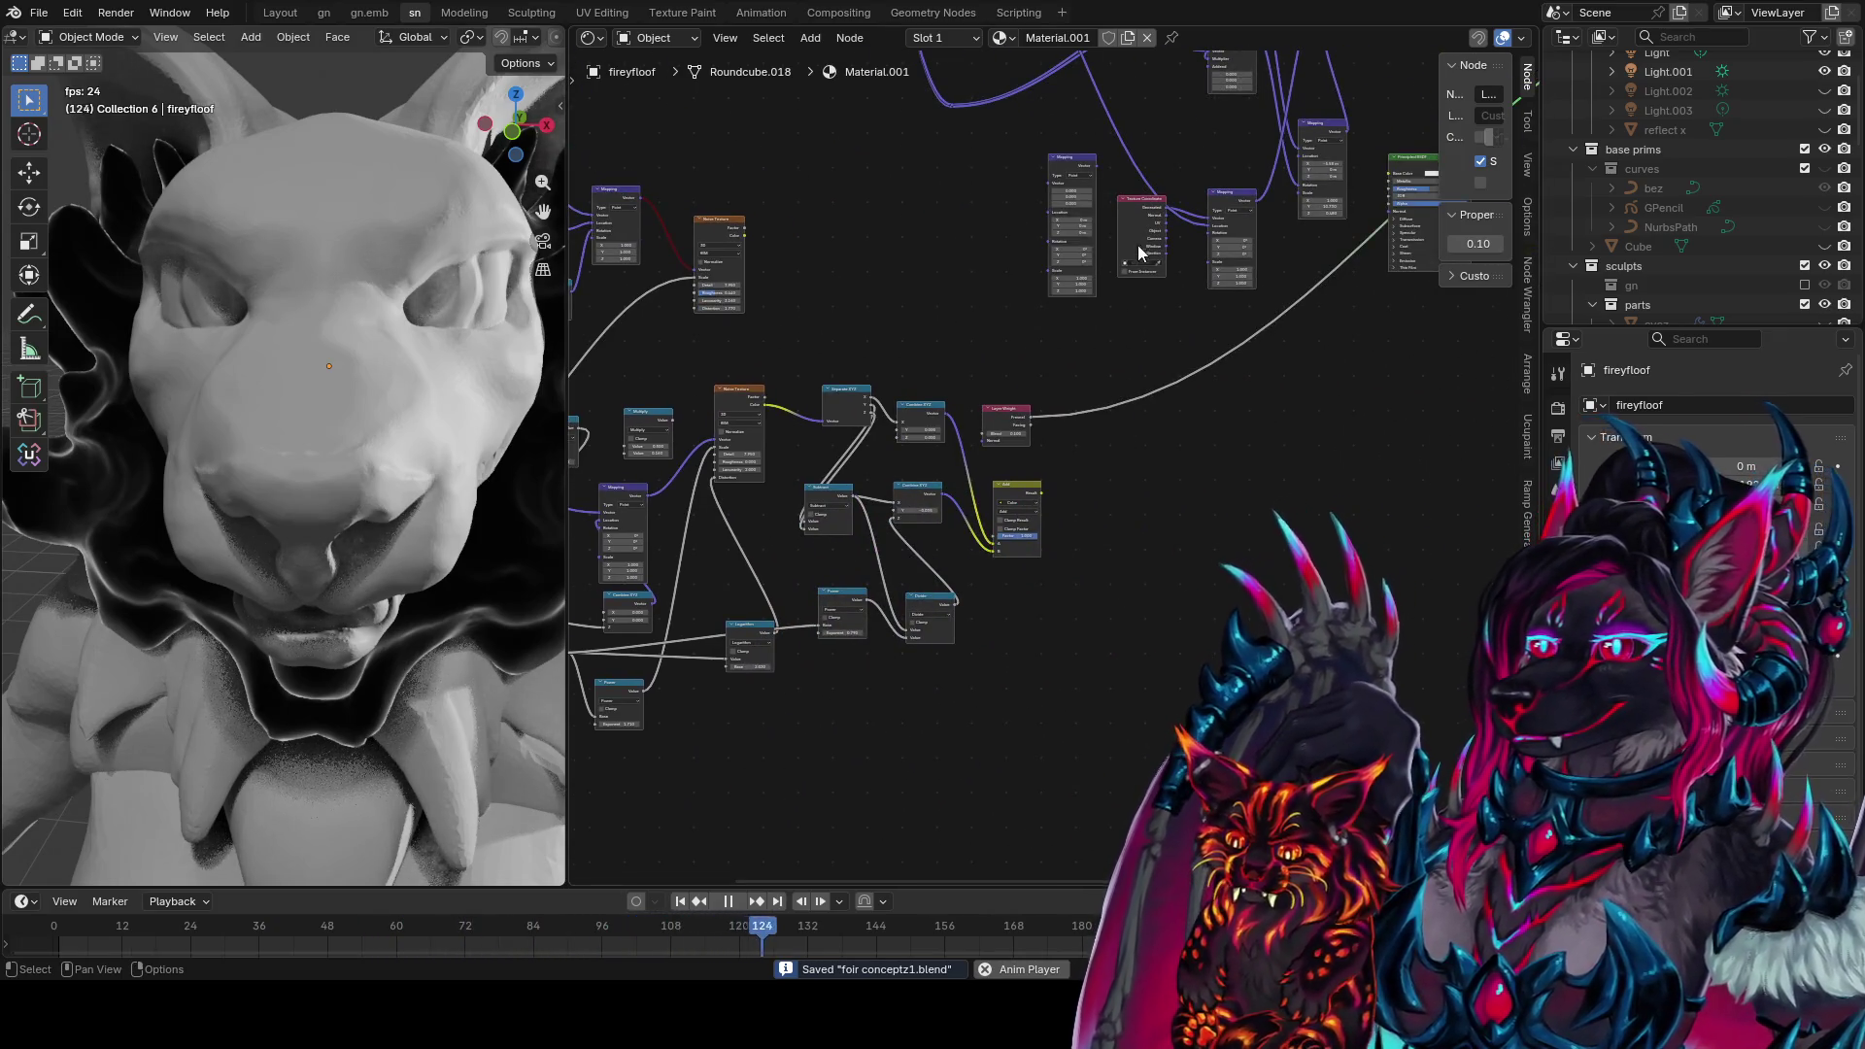
pyautogui.click(1139, 244)
pyautogui.scroll(1, 947, 355)
pyautogui.hotkey('shift', 'a')
# Add a Raycast node and position it above the node tree
pyautogui.write('ray')
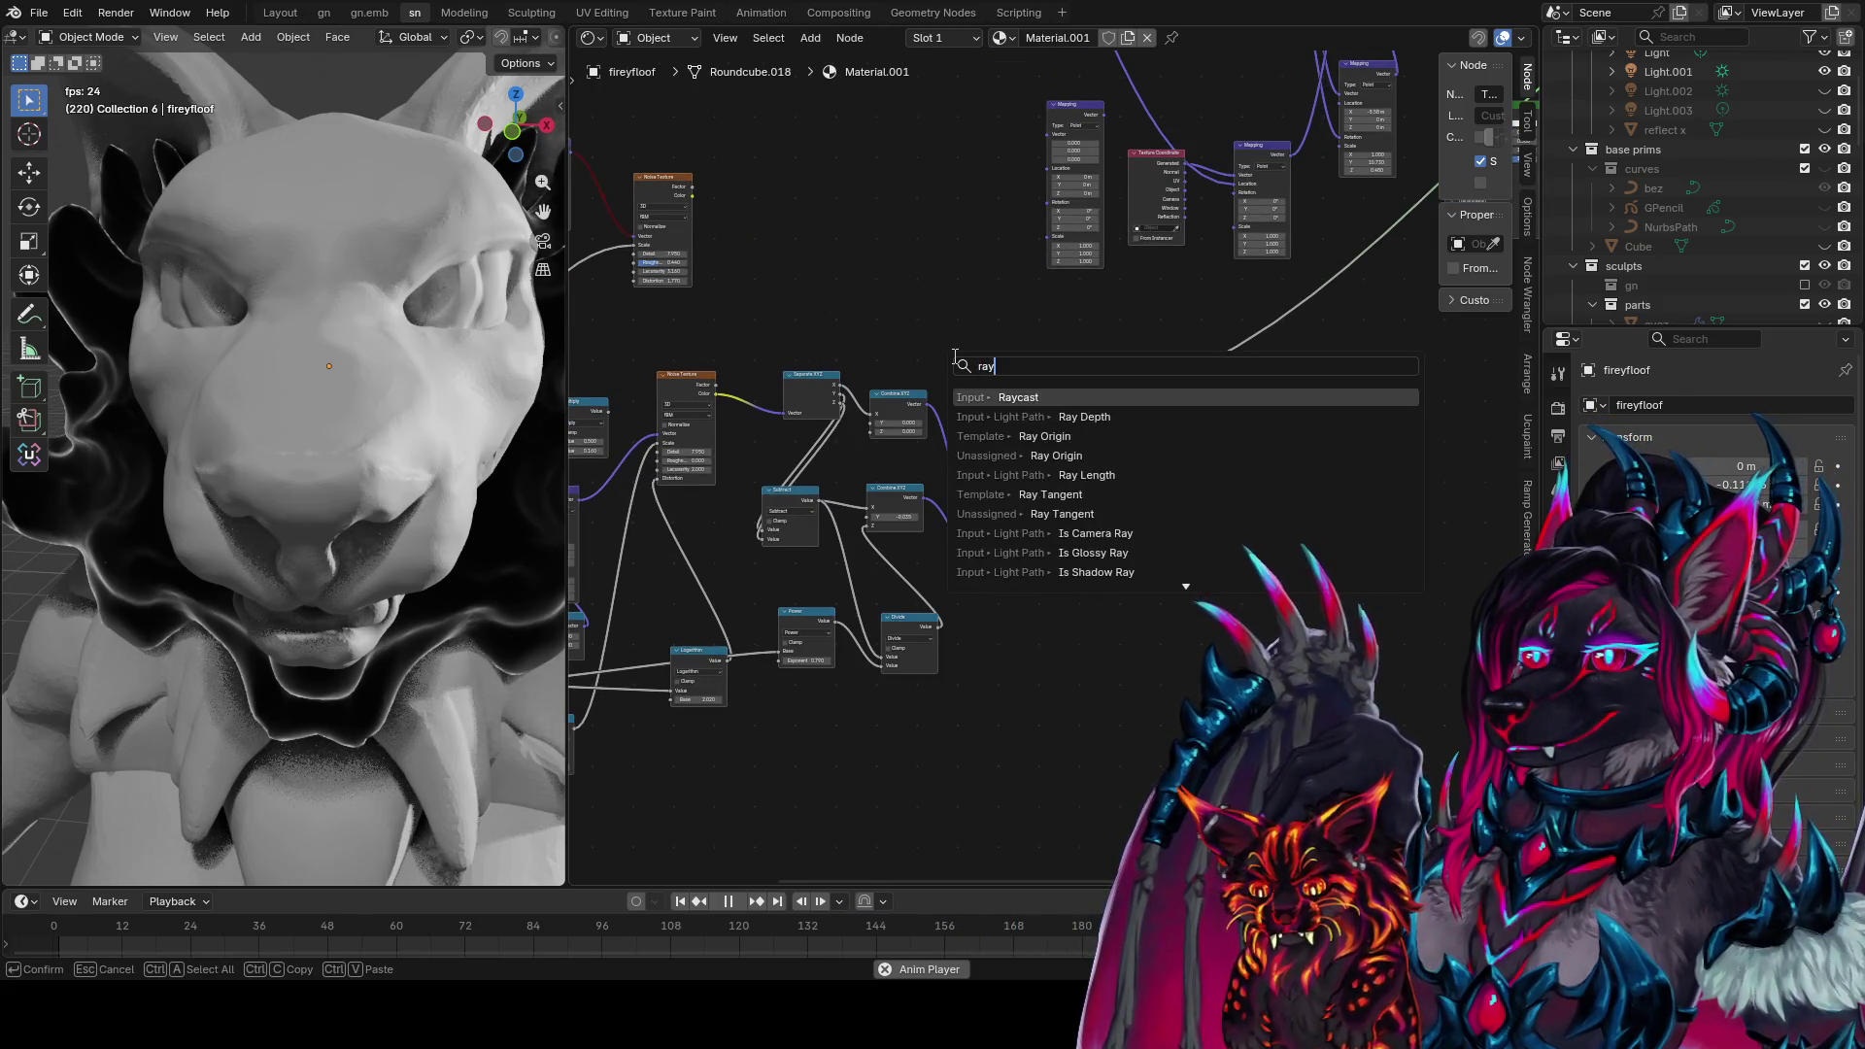
pyautogui.press('Return')
pyautogui.click(886, 300)
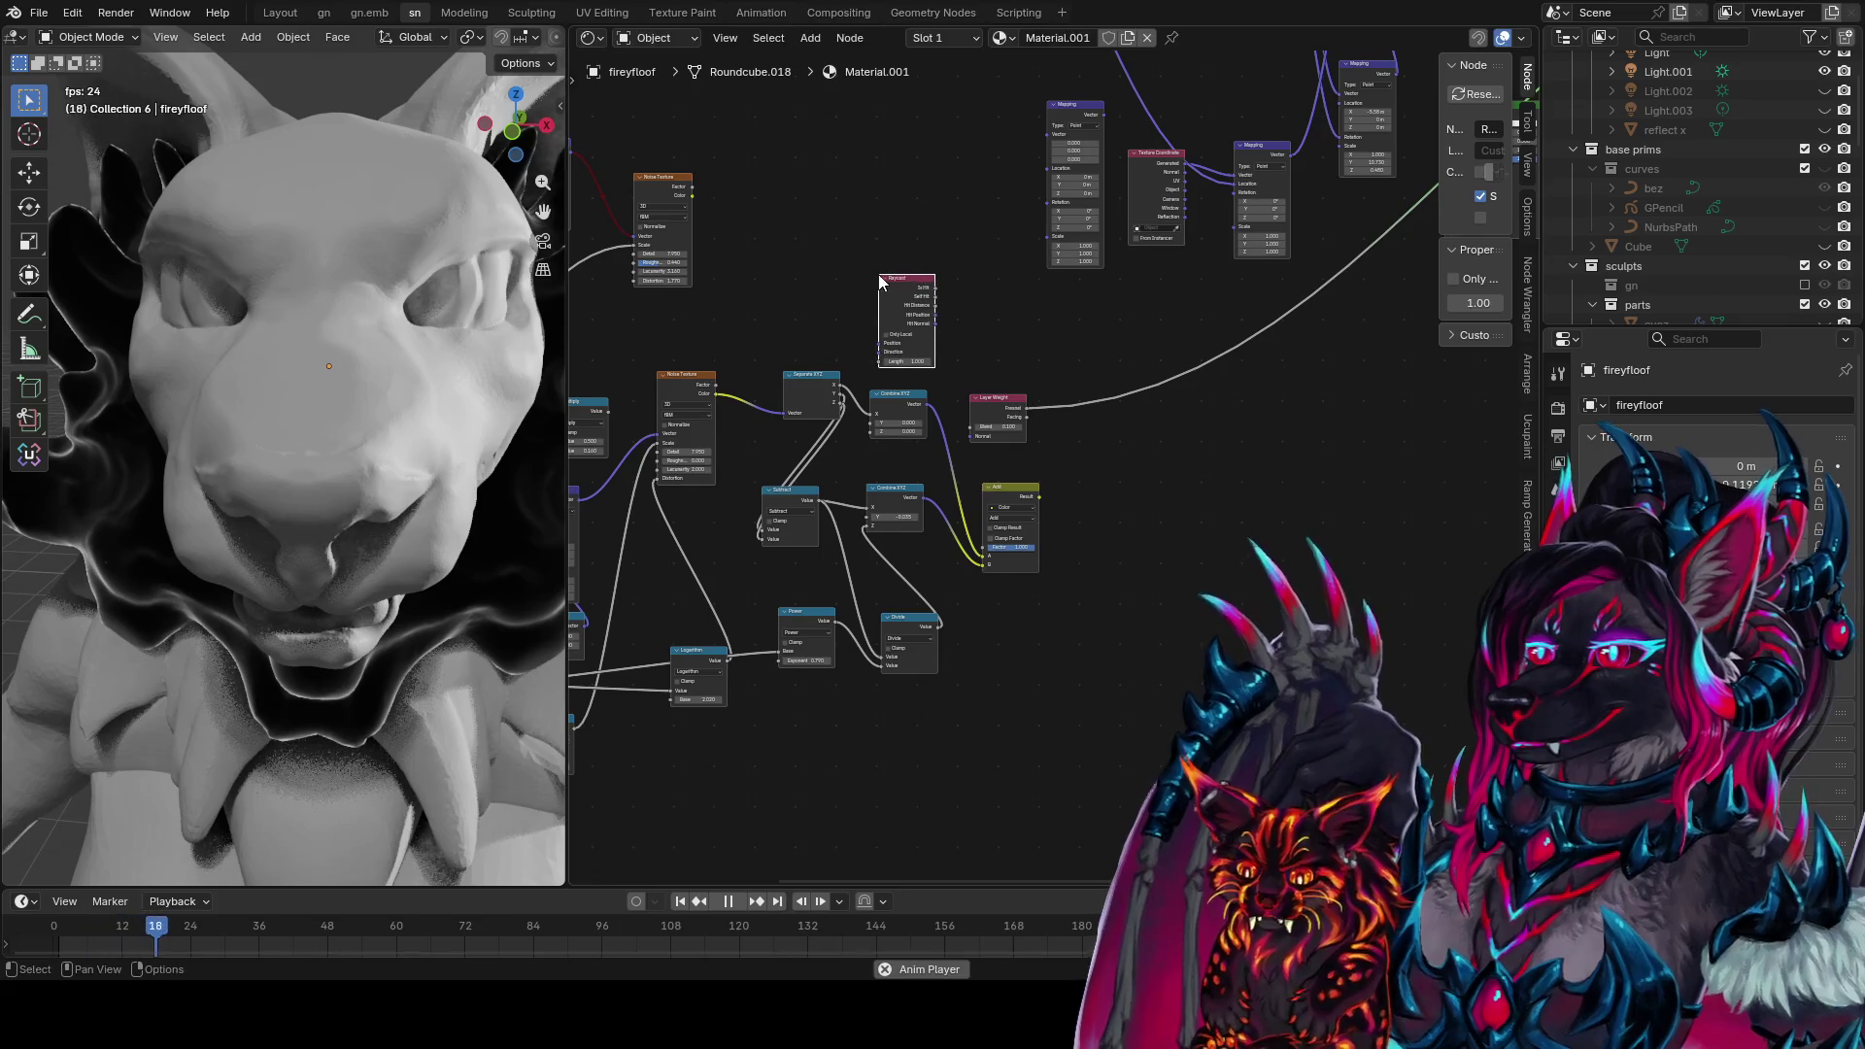
pyautogui.scroll(3, 1112, 480)
pyautogui.press('g')
pyautogui.click(1036, 404)
pyautogui.moveTo(892, 410)
pyautogui.mouseDown(button='middle')
pyautogui.moveTo(1022, 393)
pyautogui.moveTo(1027, 360)
pyautogui.mouseUp(button='middle')
pyautogui.scroll(-3, 1027, 359)
# Duplicate Texture Coordinate and route it through a new Vector Rotate into Raycast's Direction
pyautogui.click(630, 474)
pyautogui.hotkey('shift', 'd')
pyautogui.click(1339, 265)
pyautogui.scroll(2, 1035, 470)
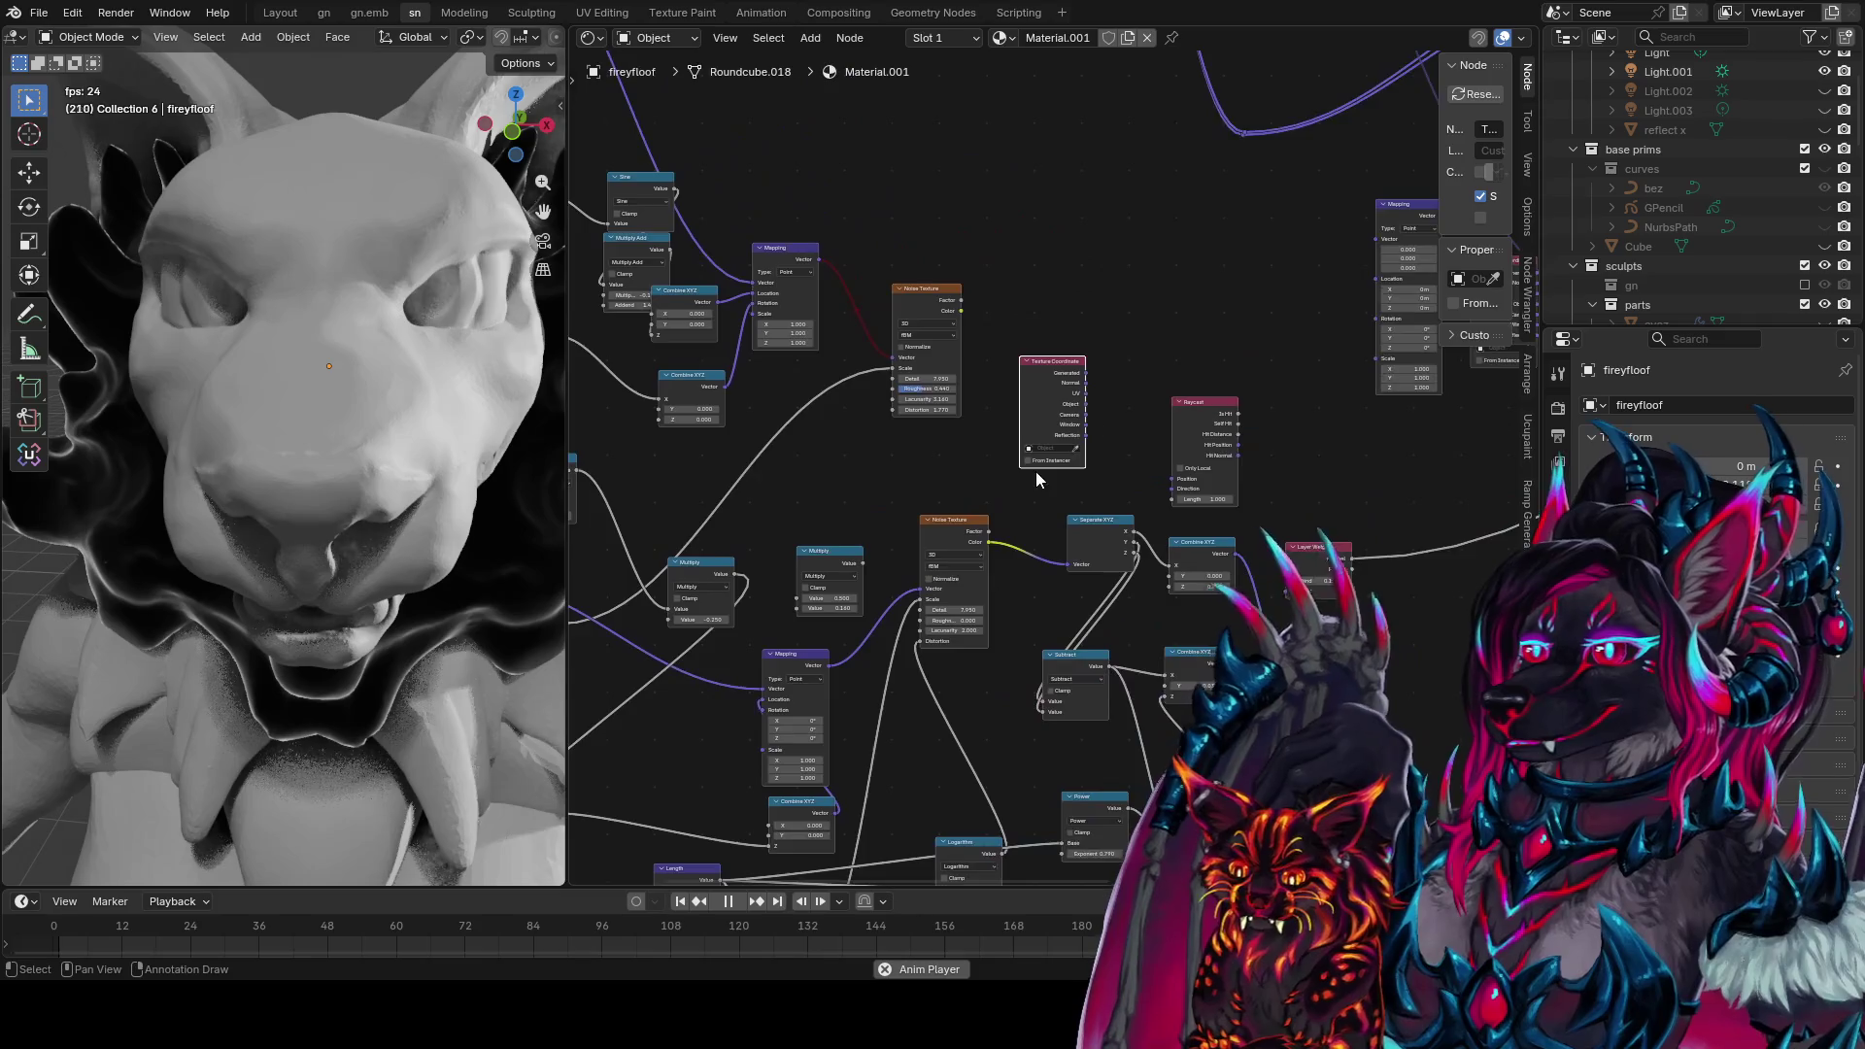
pyautogui.moveTo(1237, 383); pyautogui.dragTo(1253, 299)
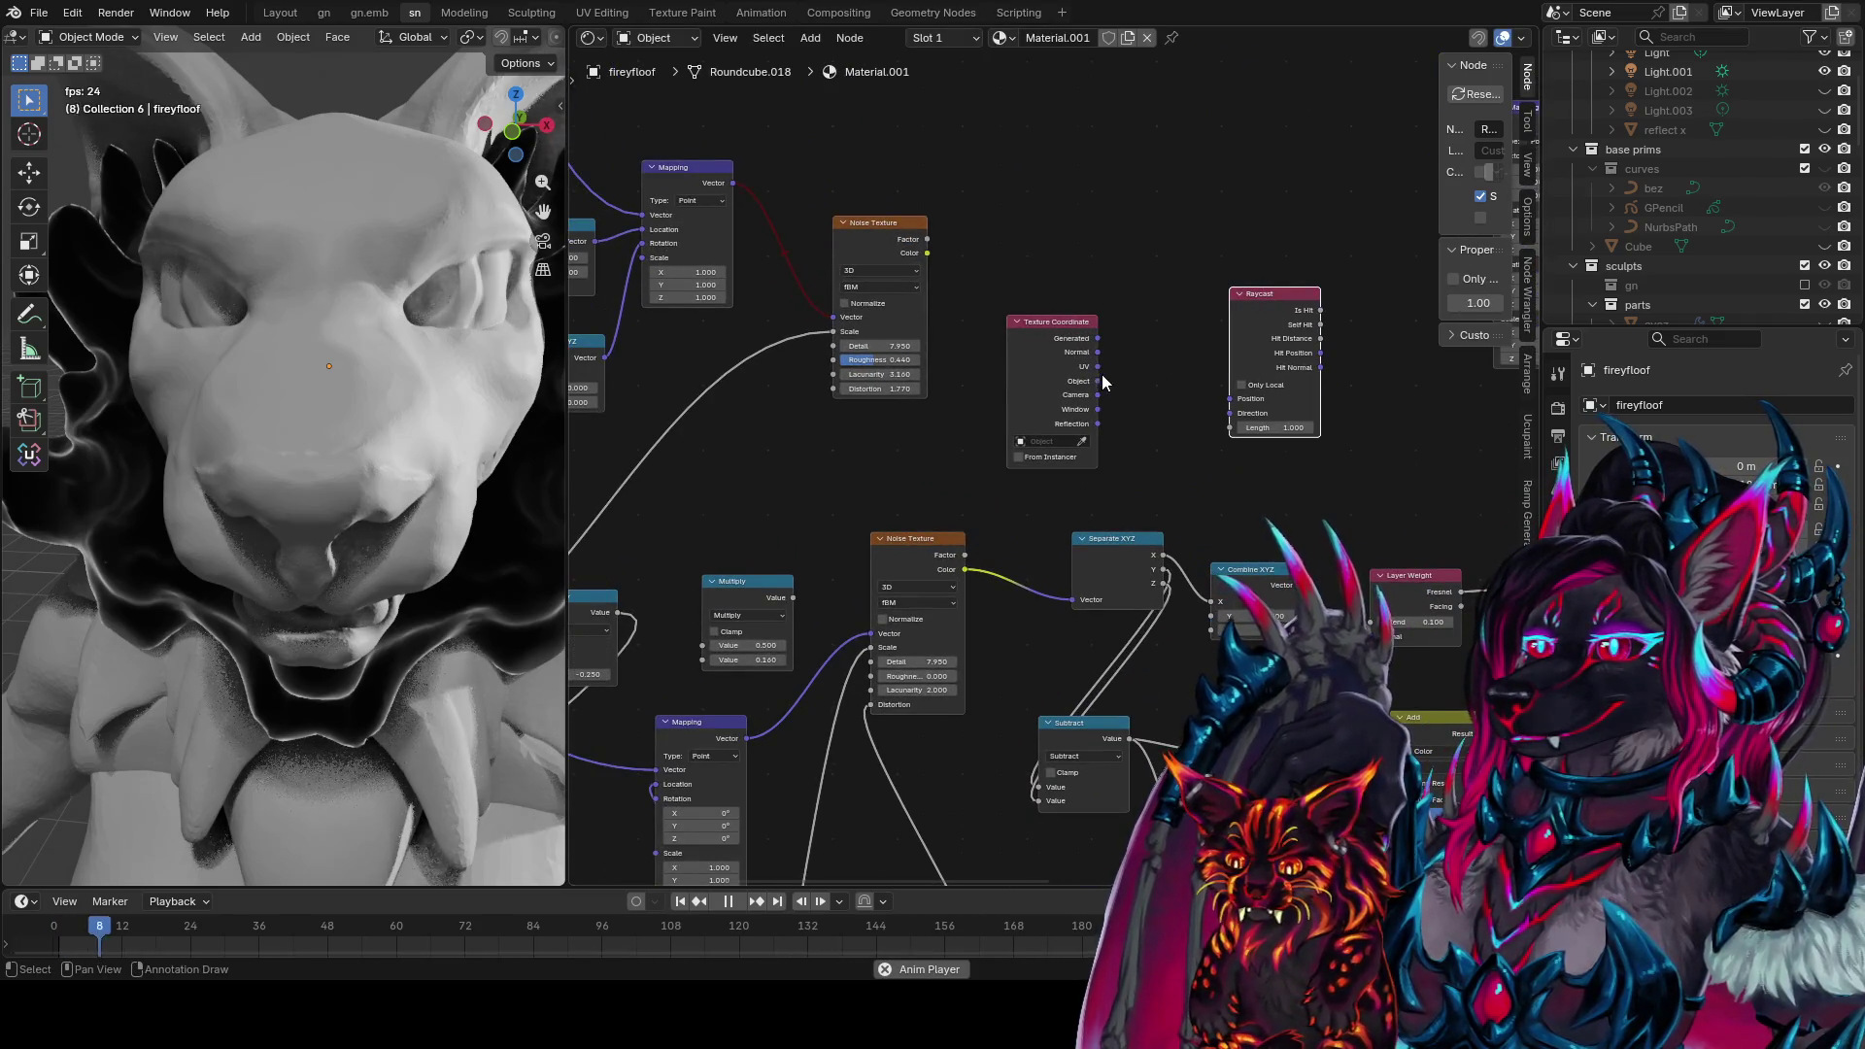
pyautogui.moveTo(1102, 389); pyautogui.dragTo(1140, 434)
pyautogui.write('rota')
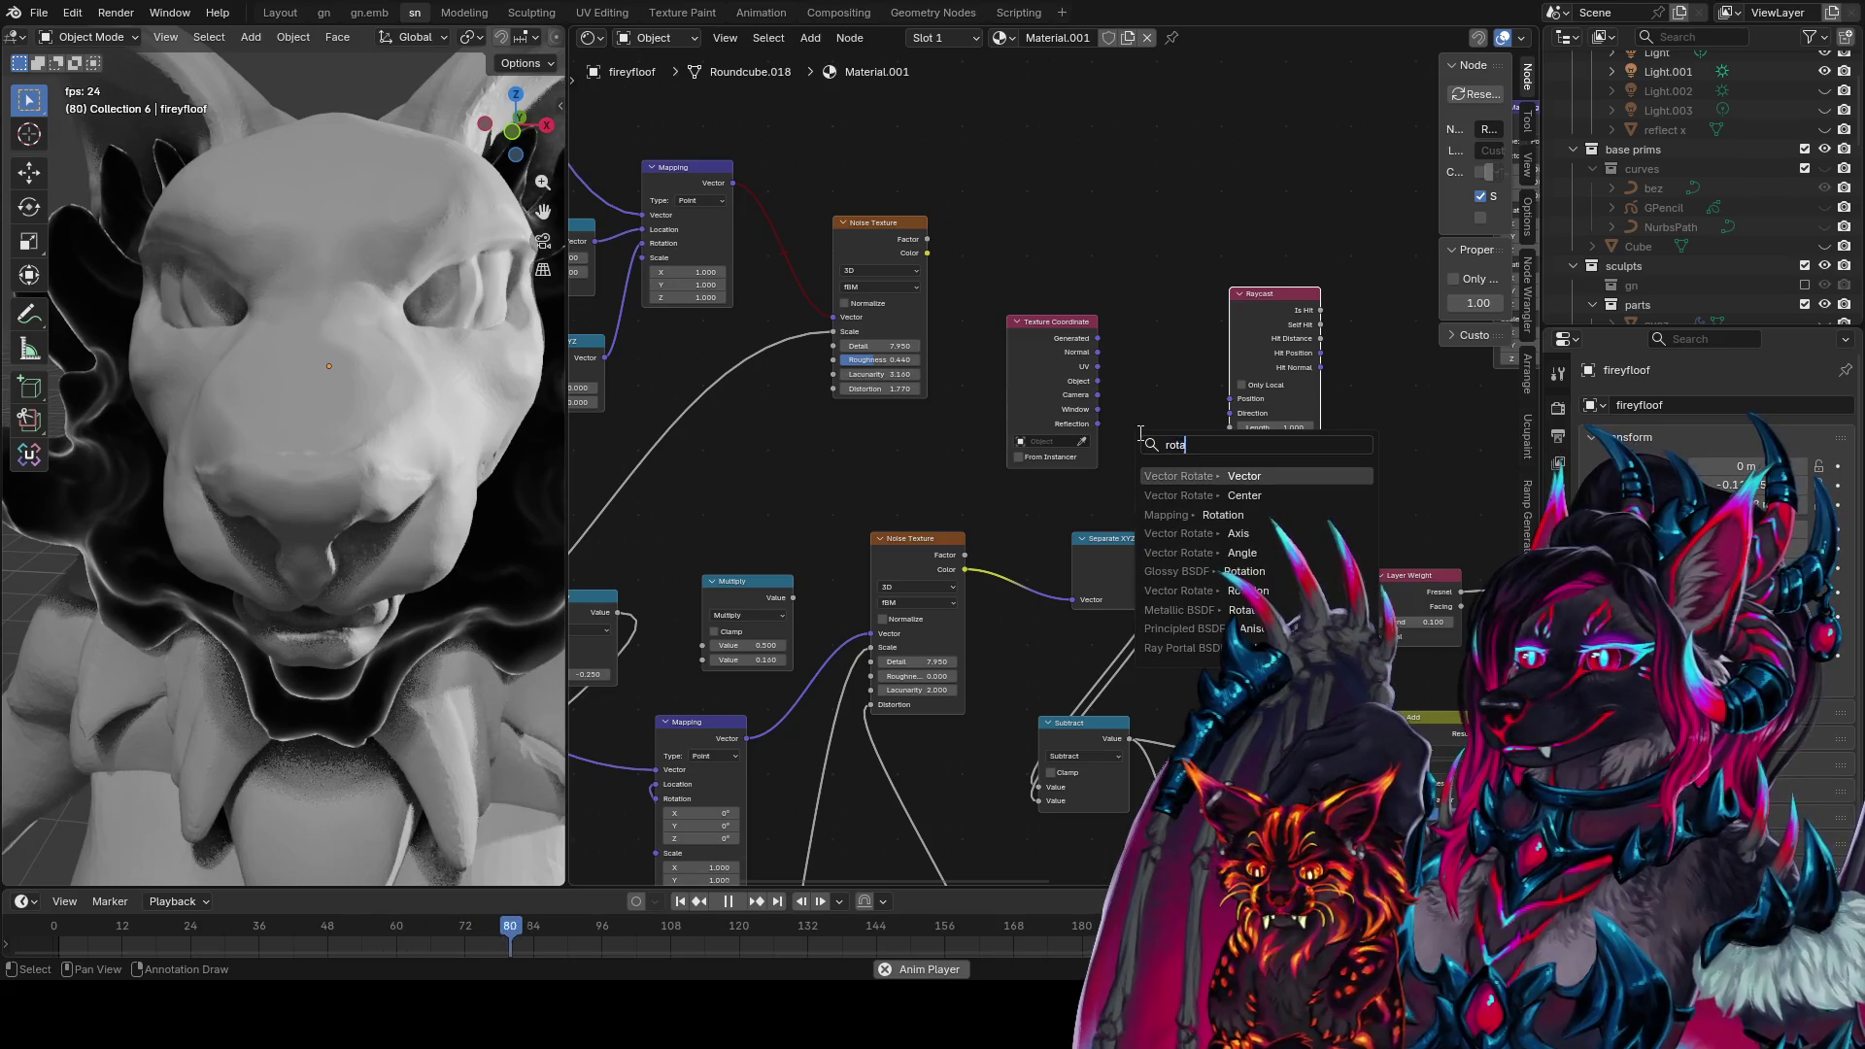
pyautogui.press('Return')
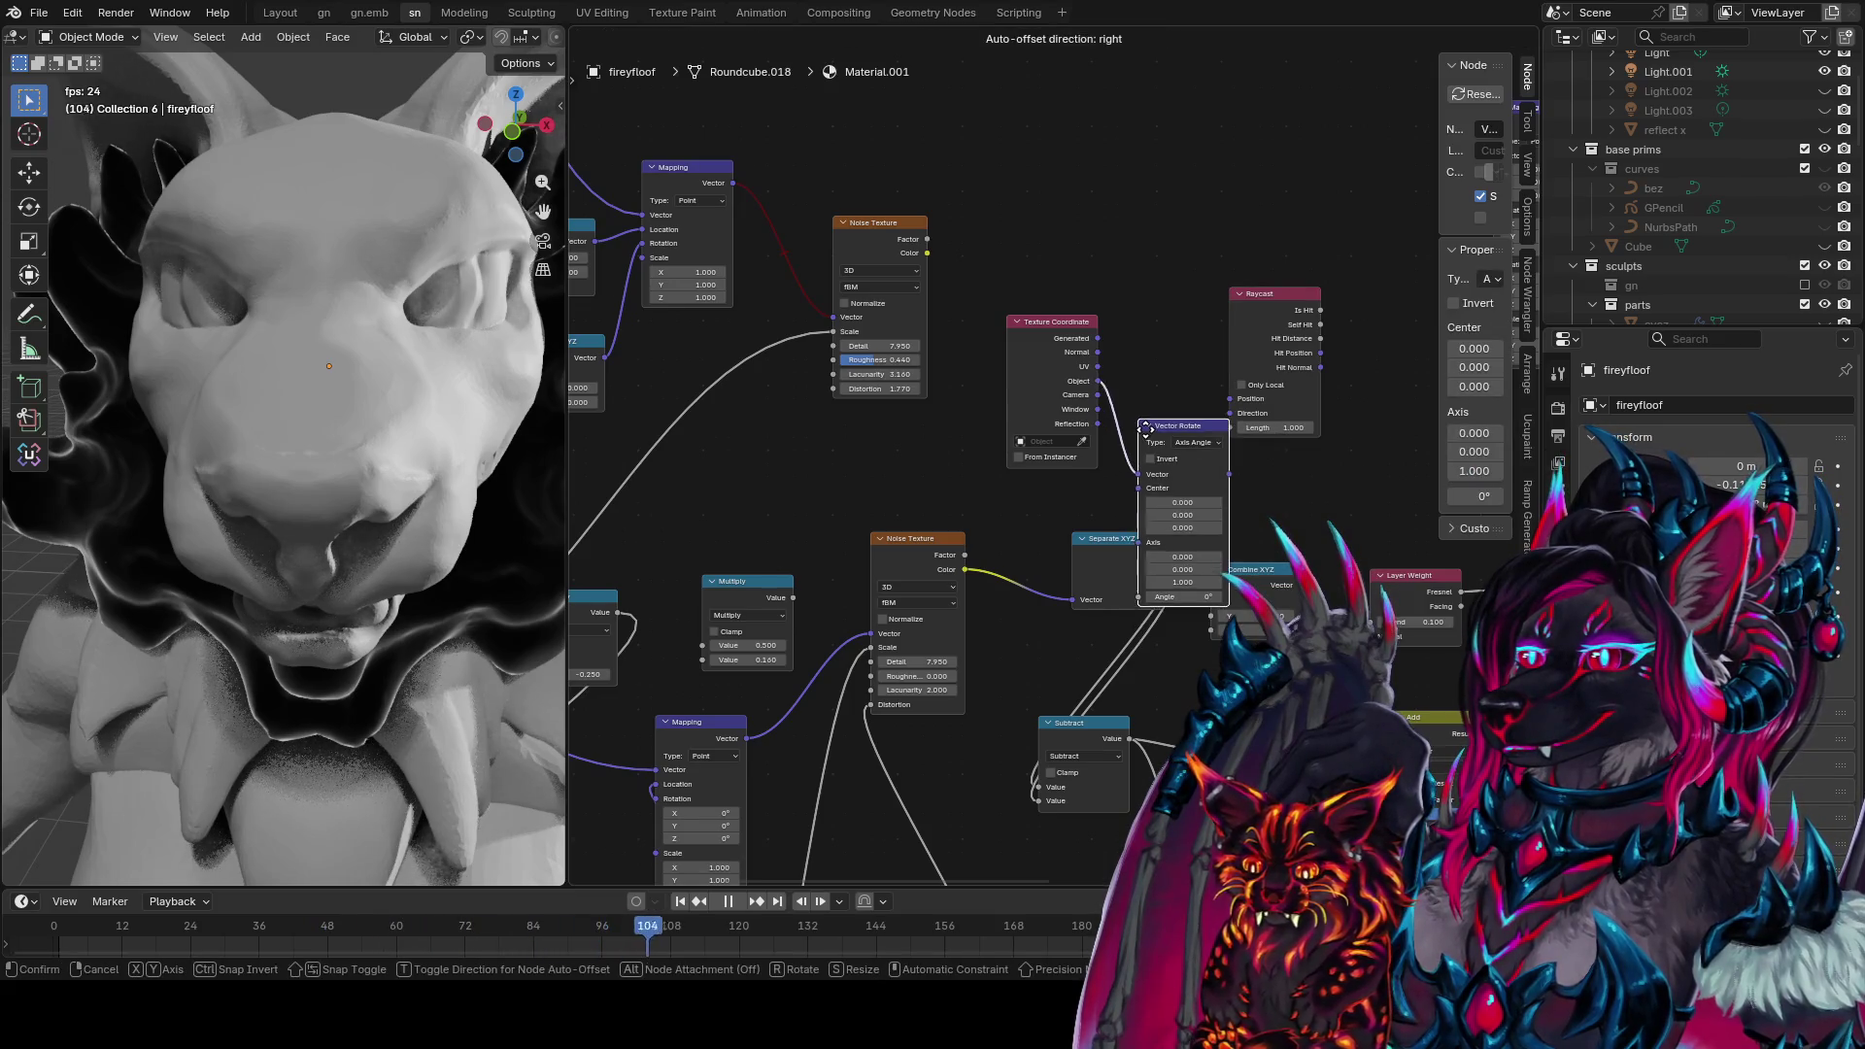
pyautogui.click(1211, 357)
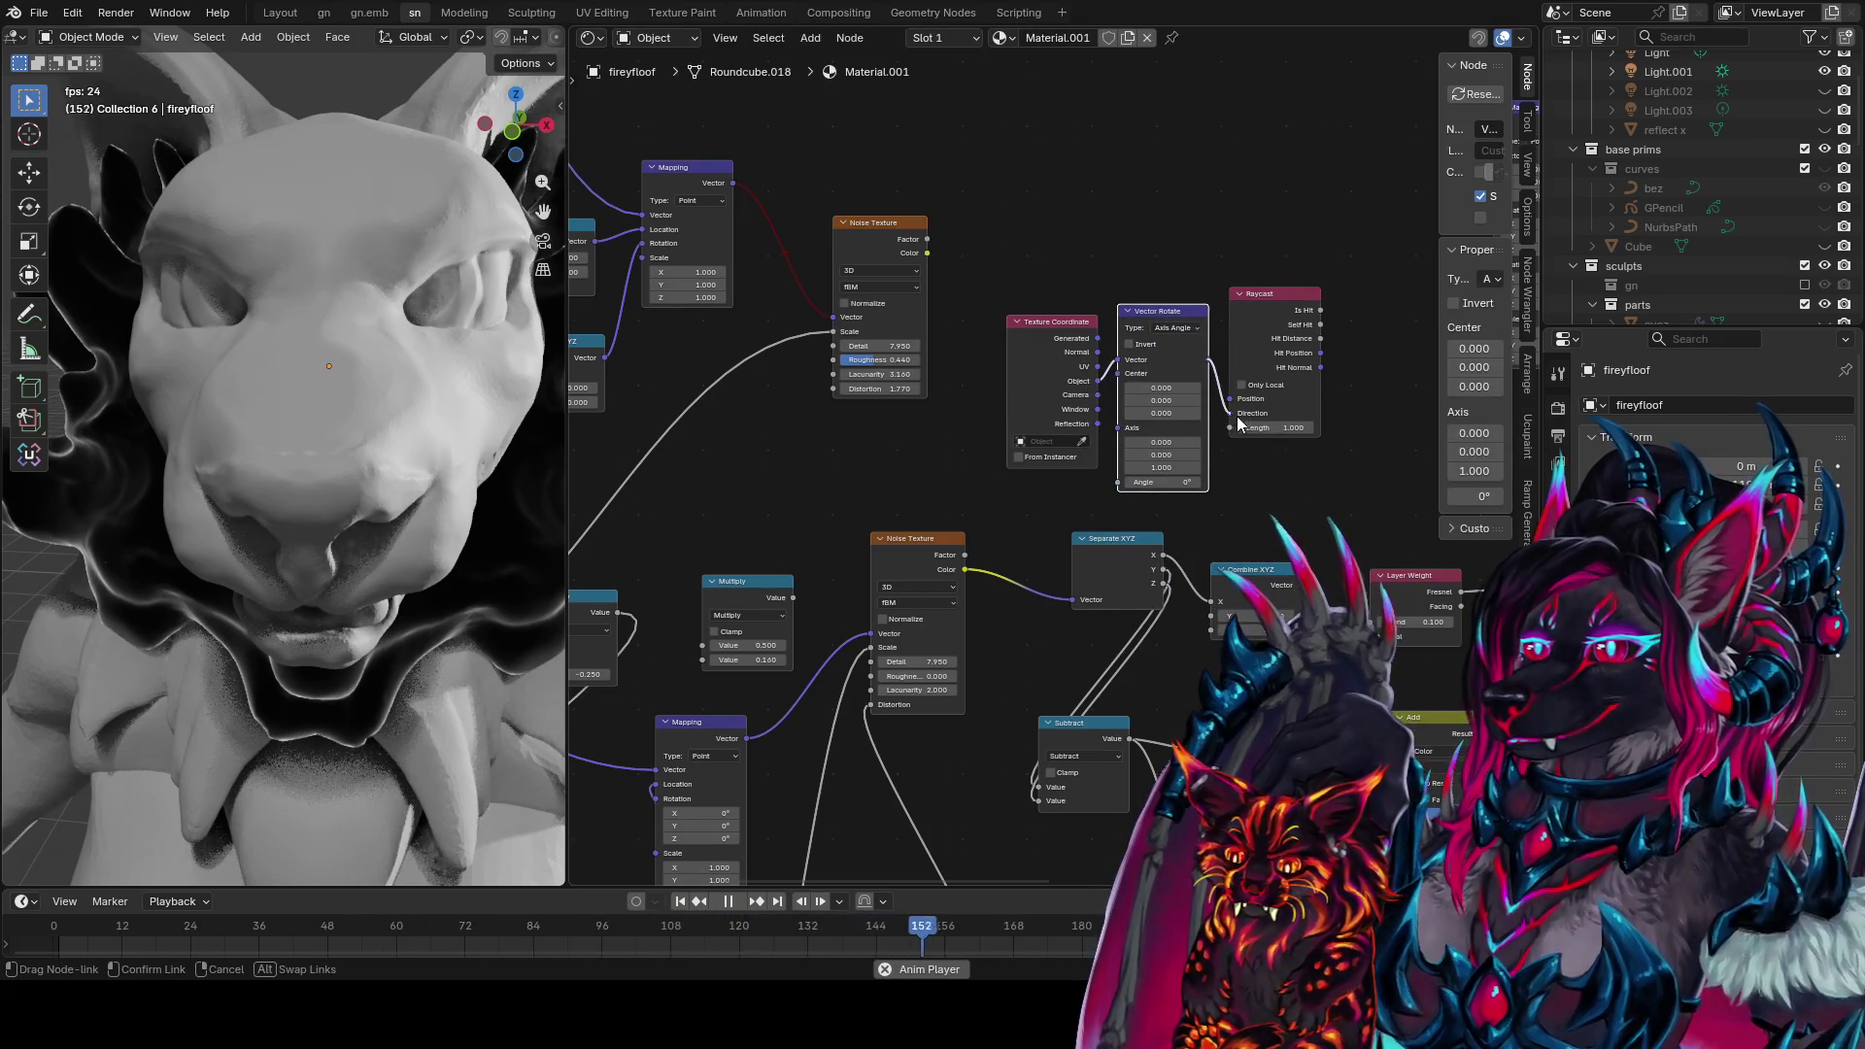
pyautogui.moveTo(1239, 424); pyautogui.dragTo(1231, 413)
pyautogui.moveTo(1379, 412); pyautogui.dragTo(1198, 350, button='middle')
# Preview the Raycast Self Hit mask while adjusting ray rotation and length
pyautogui.keyDown('ctrl'); pyautogui.keyDown('shift'); pyautogui.click(1135, 259); pyautogui.keyUp('shift'); pyautogui.keyUp('ctrl')
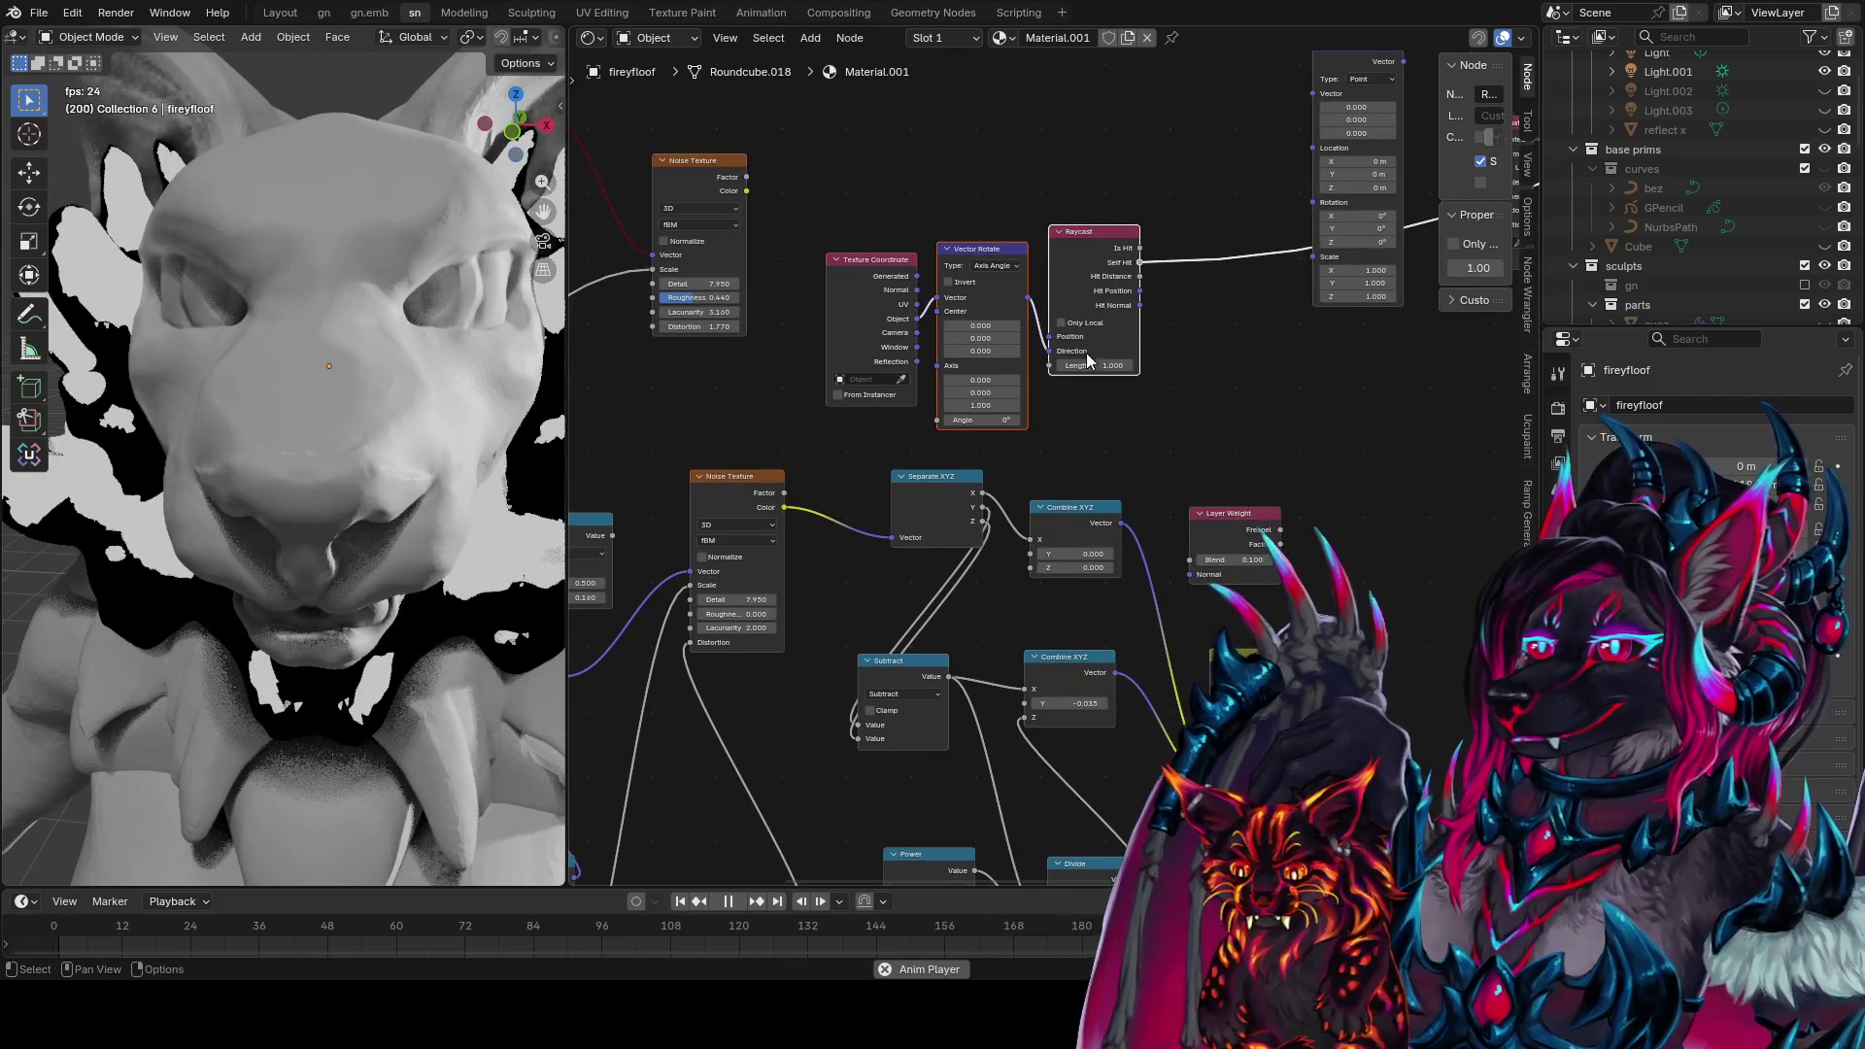
pyautogui.moveTo(981, 419); pyautogui.dragTo(1059, 420)
pyautogui.scroll(-4, 342, 492)
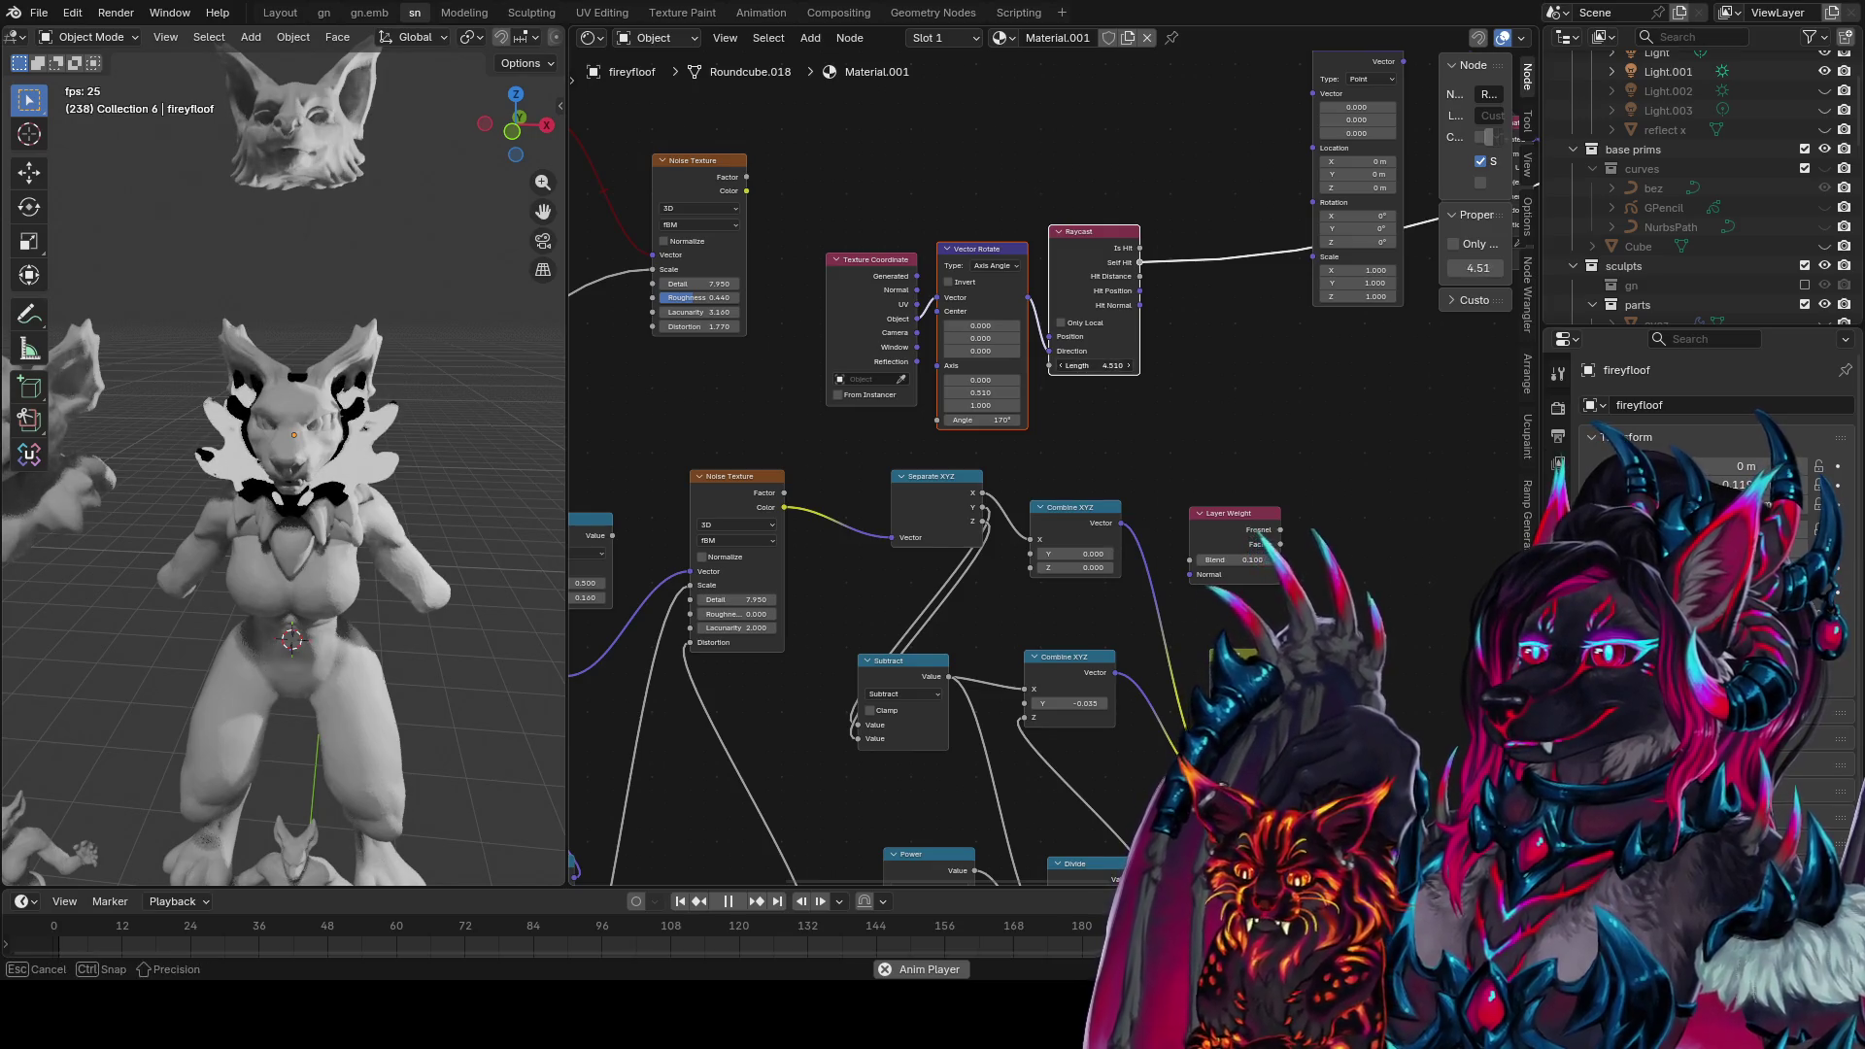
pyautogui.moveTo(1094, 366); pyautogui.dragTo(1059, 365)
# Preview Hit Distance, set the rotation angle to 358° and ray length to 0.080
pyautogui.moveTo(1146, 285); pyautogui.dragTo(1114, 296)
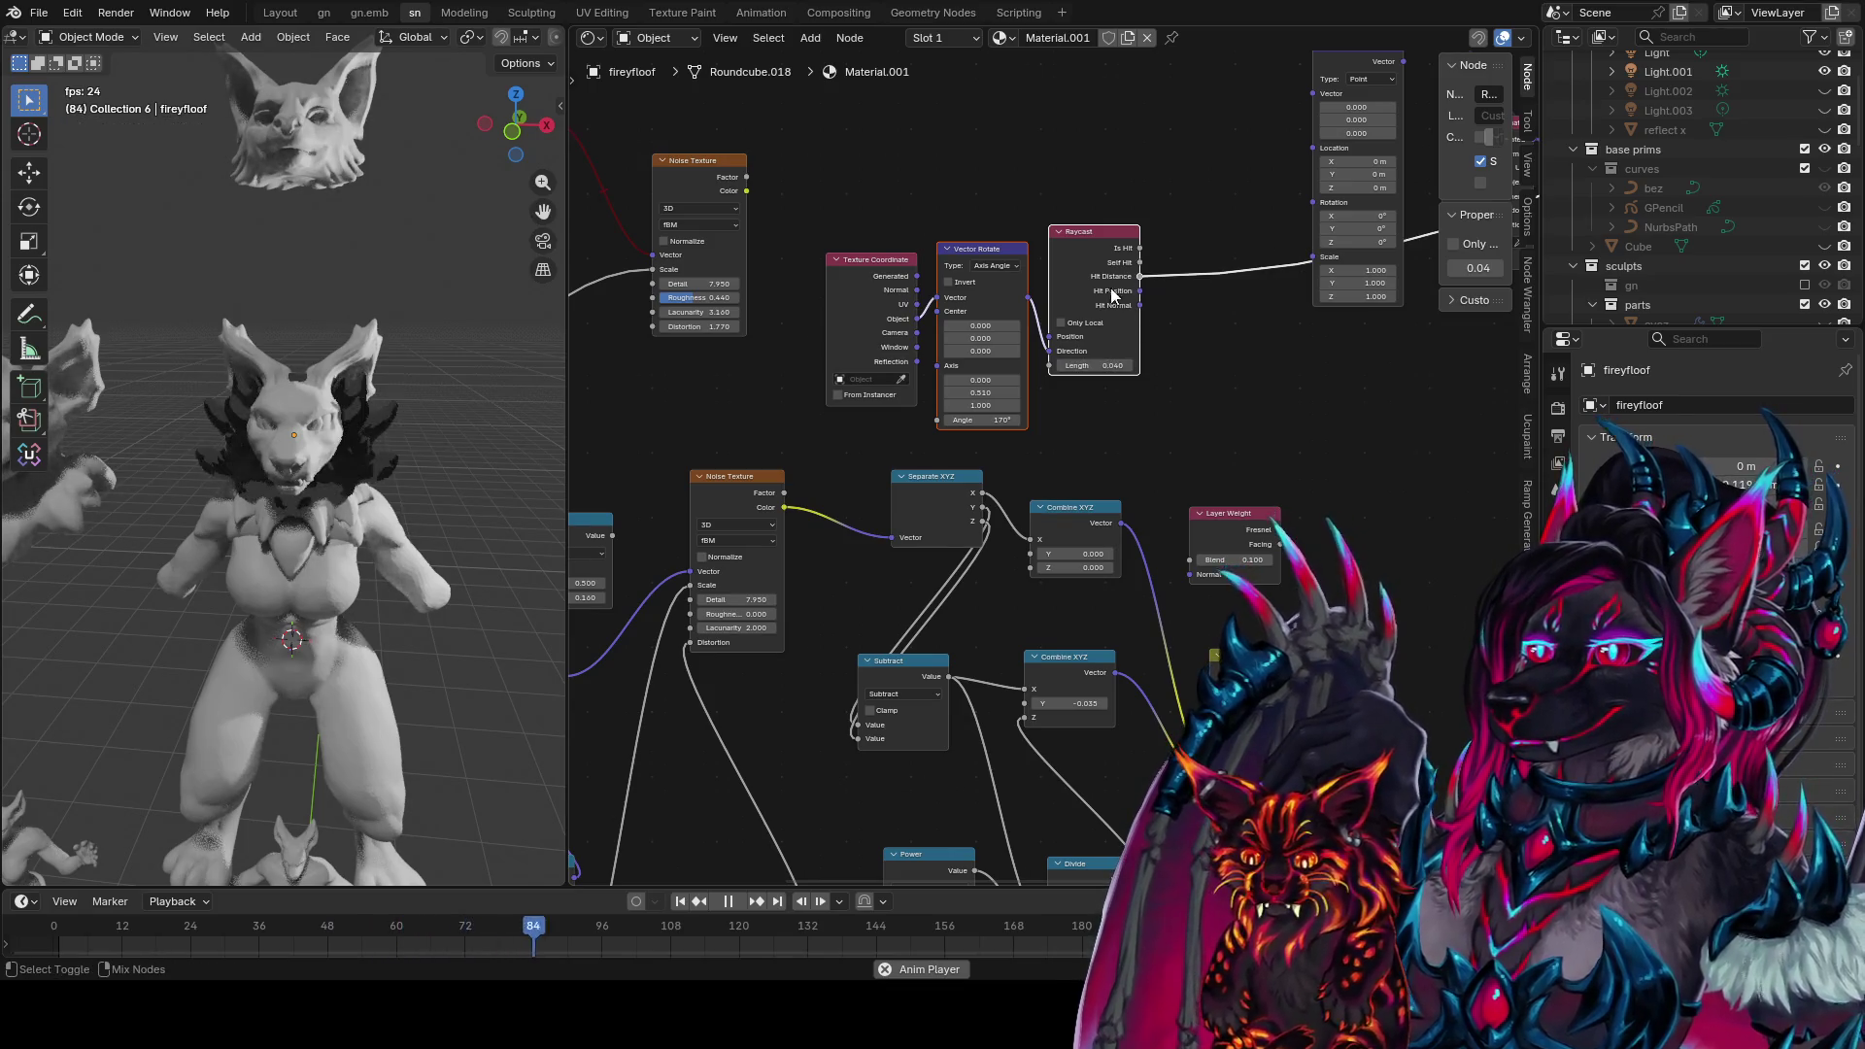
pyautogui.moveTo(1087, 365); pyautogui.dragTo(1093, 365)
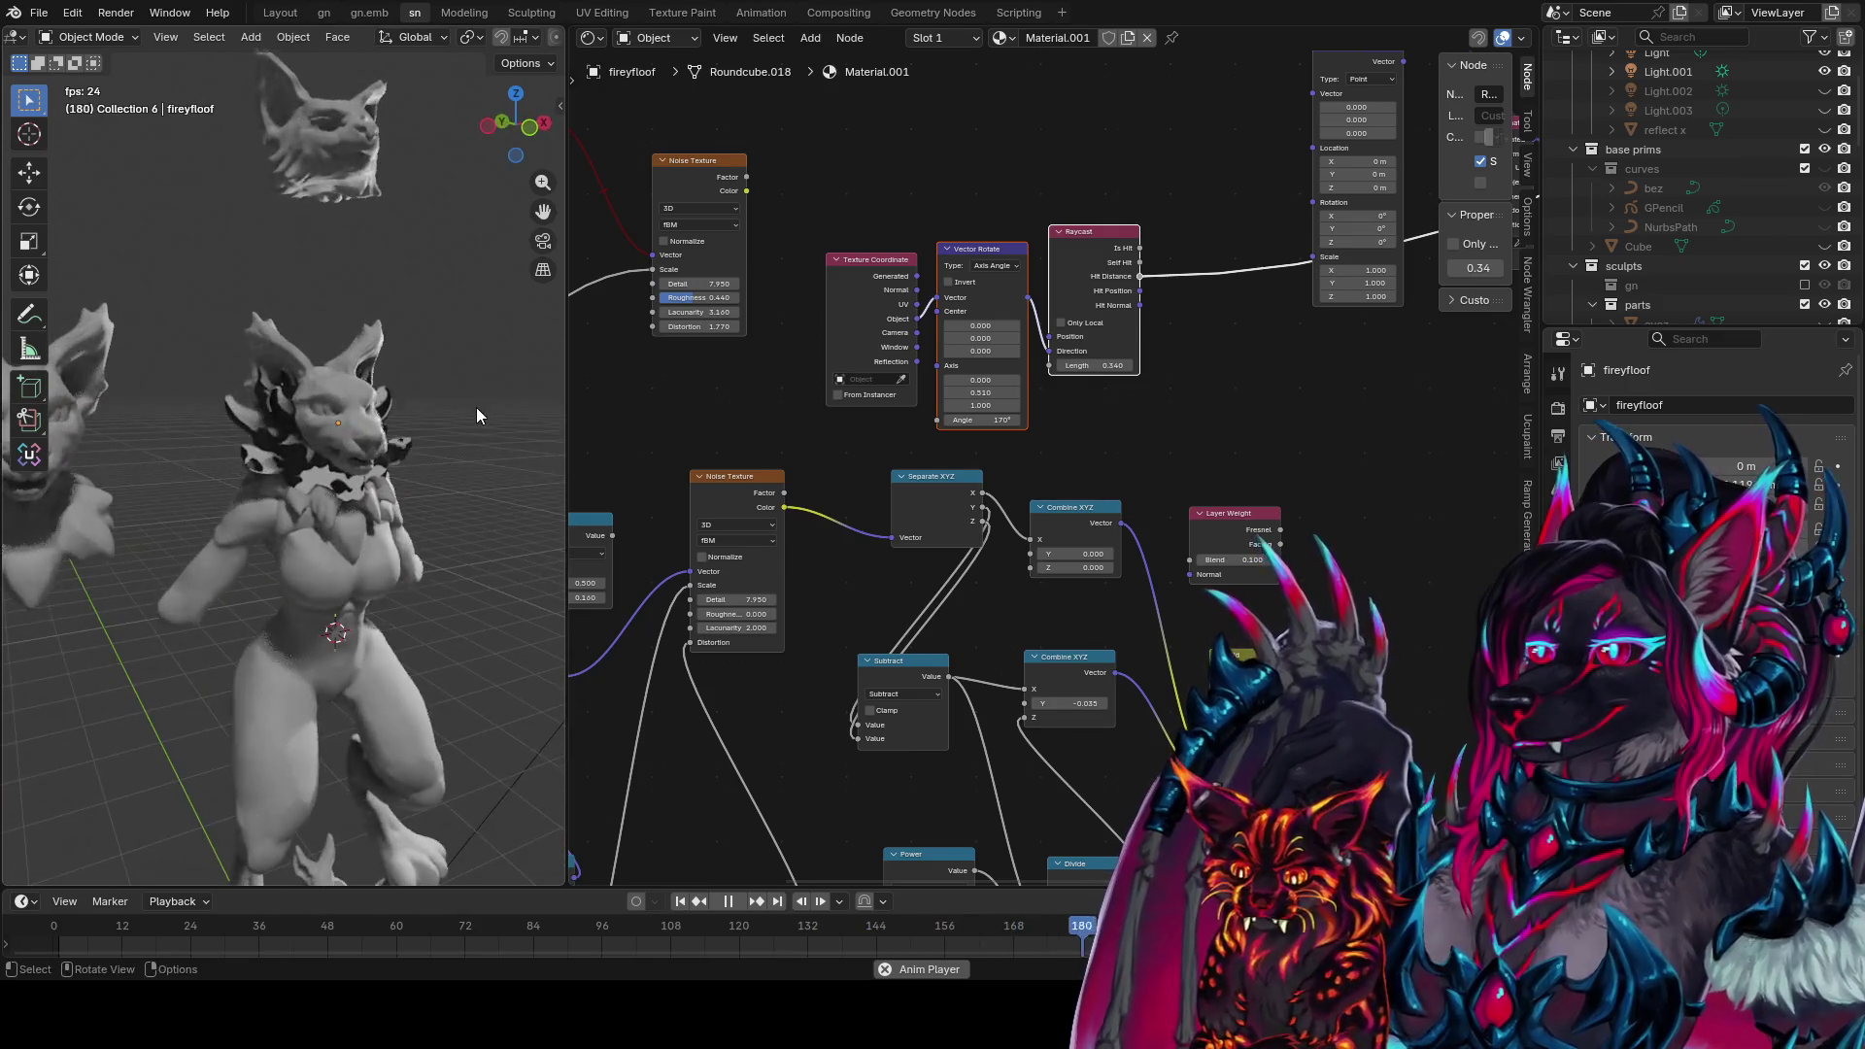
pyautogui.press('KP_1')
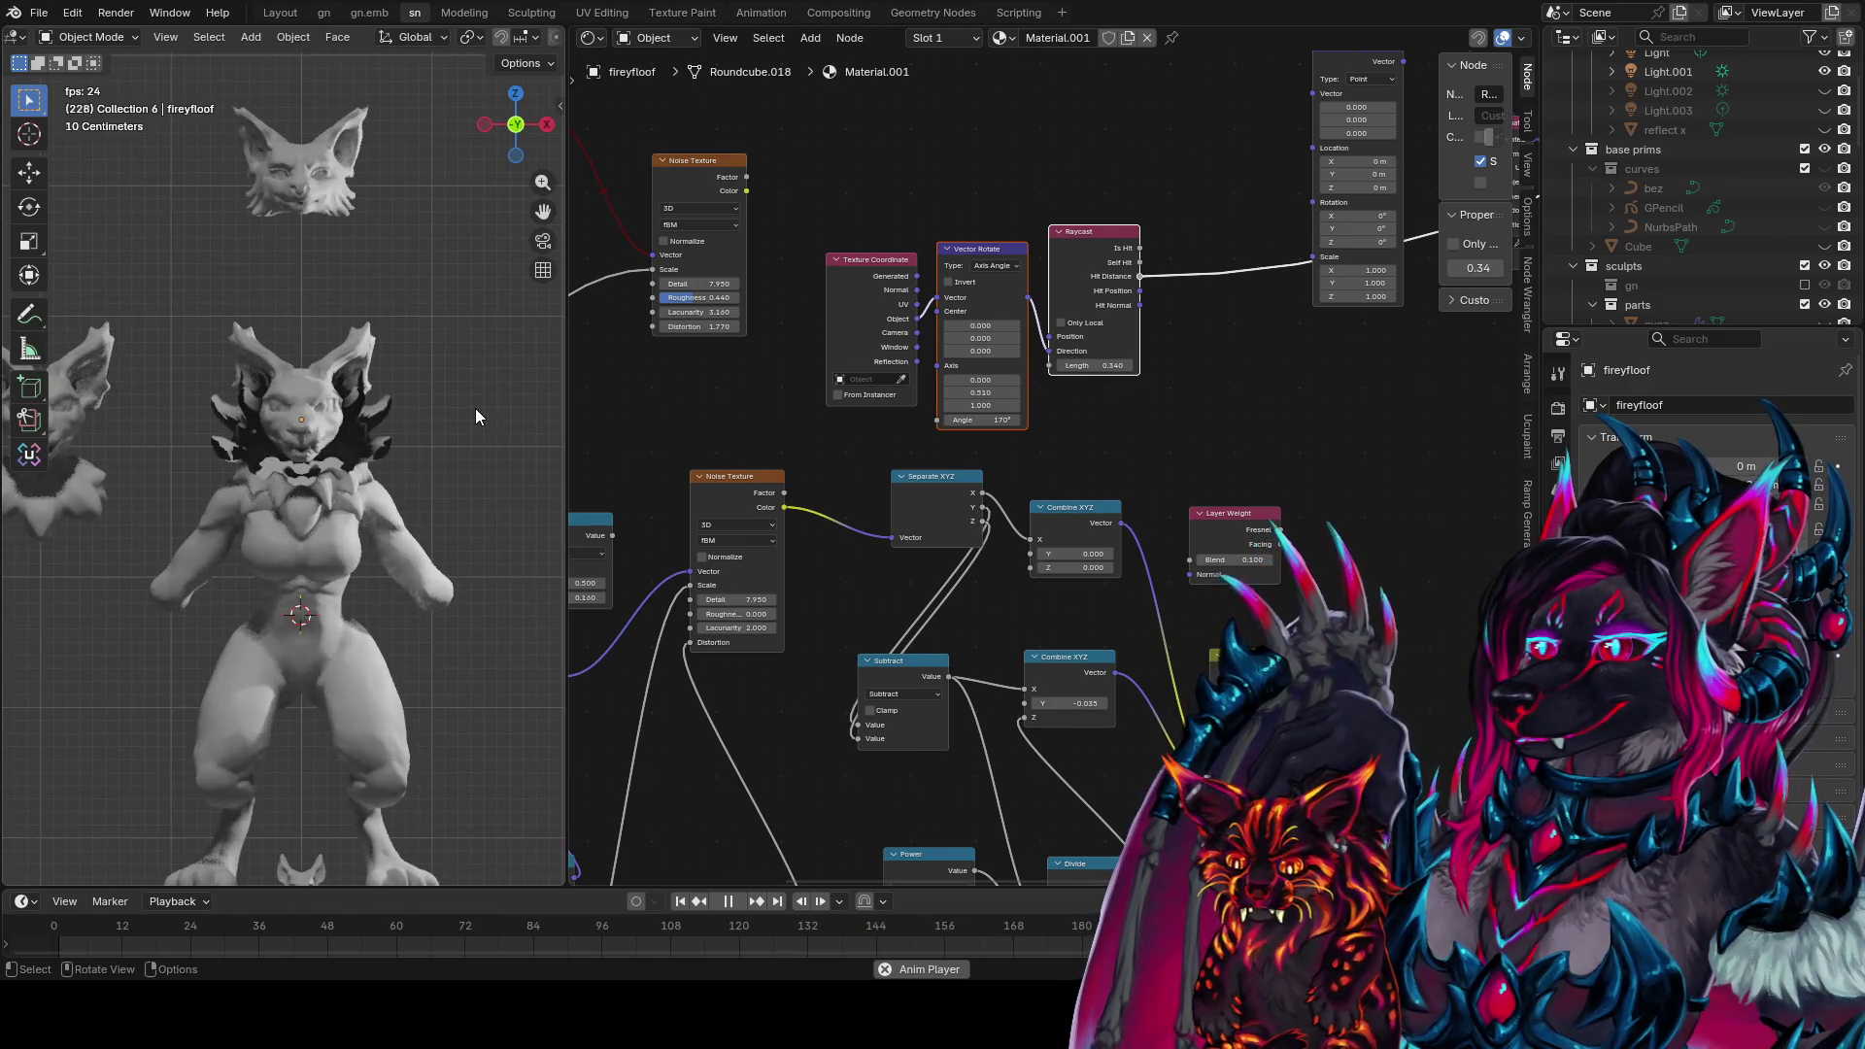
pyautogui.moveTo(981, 419); pyautogui.dragTo(983, 420)
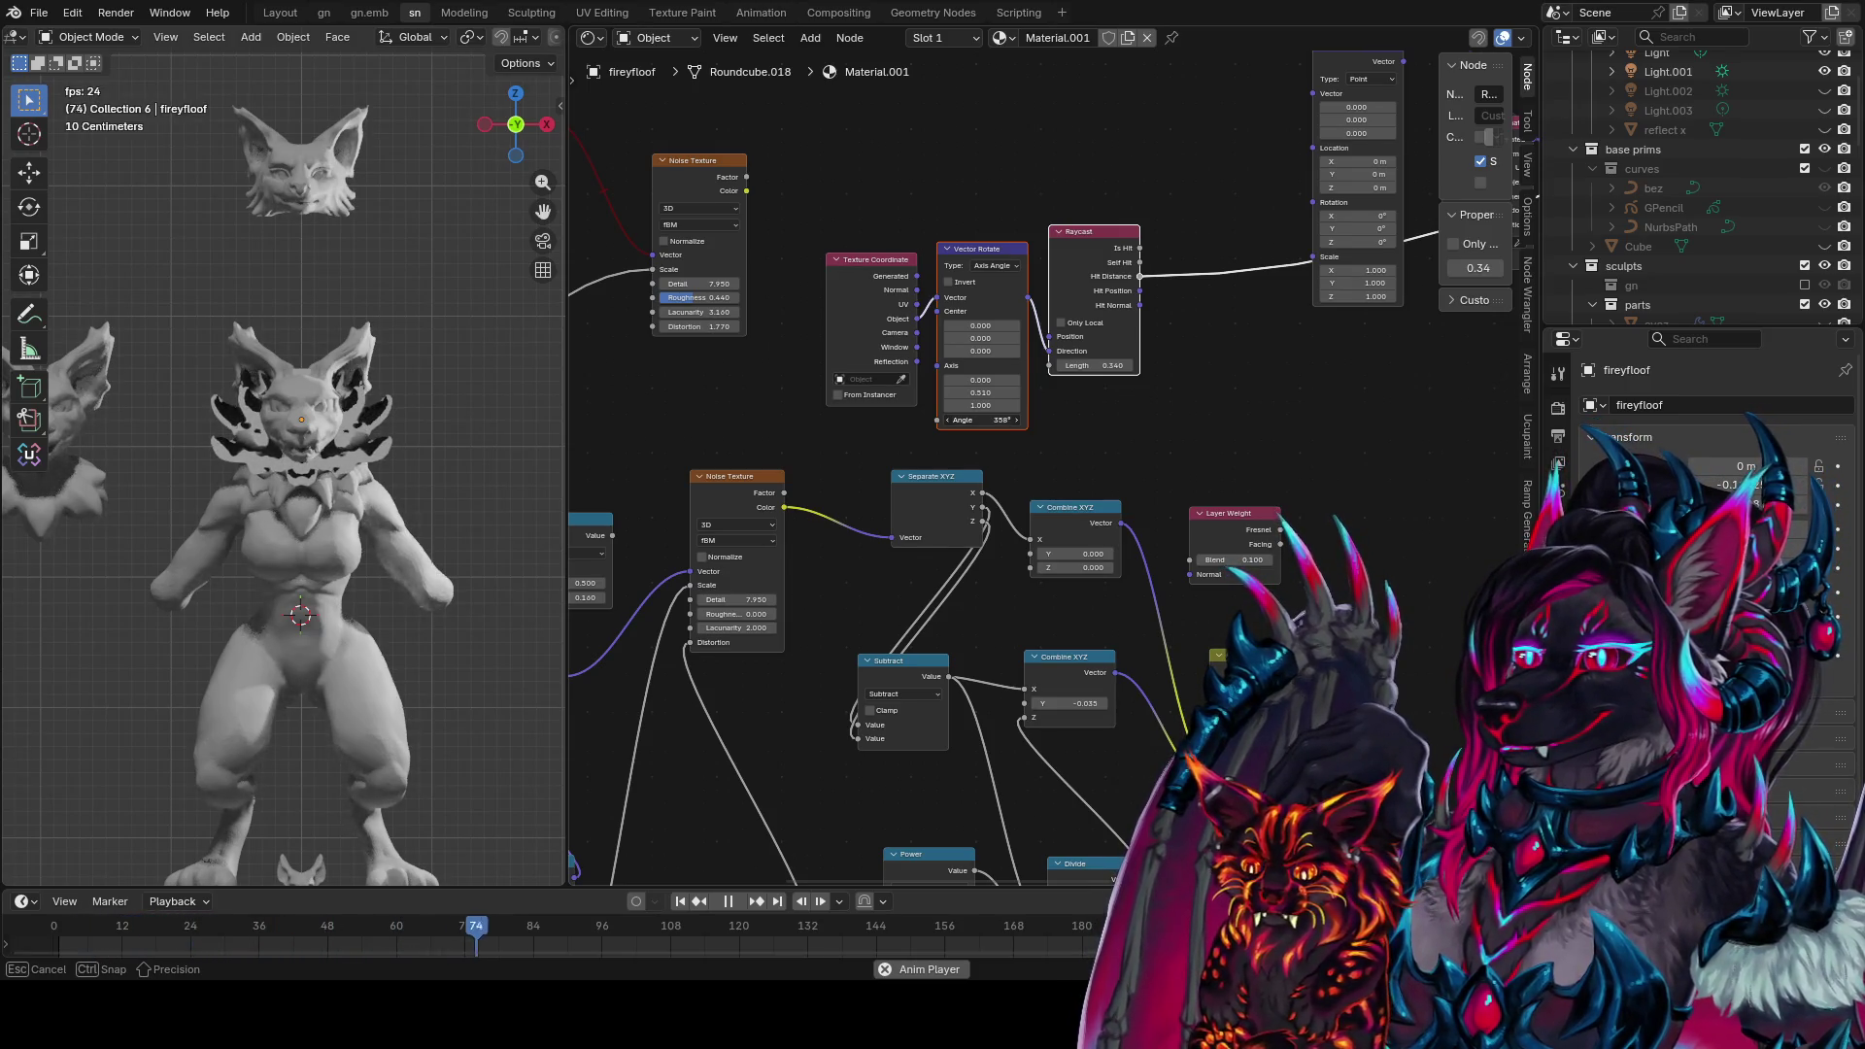
pyautogui.moveTo(300, 464)
pyautogui.mouseDown(button='middle')
pyautogui.moveTo(41, 486)
pyautogui.moveTo(553, 482)
pyautogui.mouseUp(button='middle')
pyautogui.moveTo(1092, 357); pyautogui.dragTo(1035, 357)
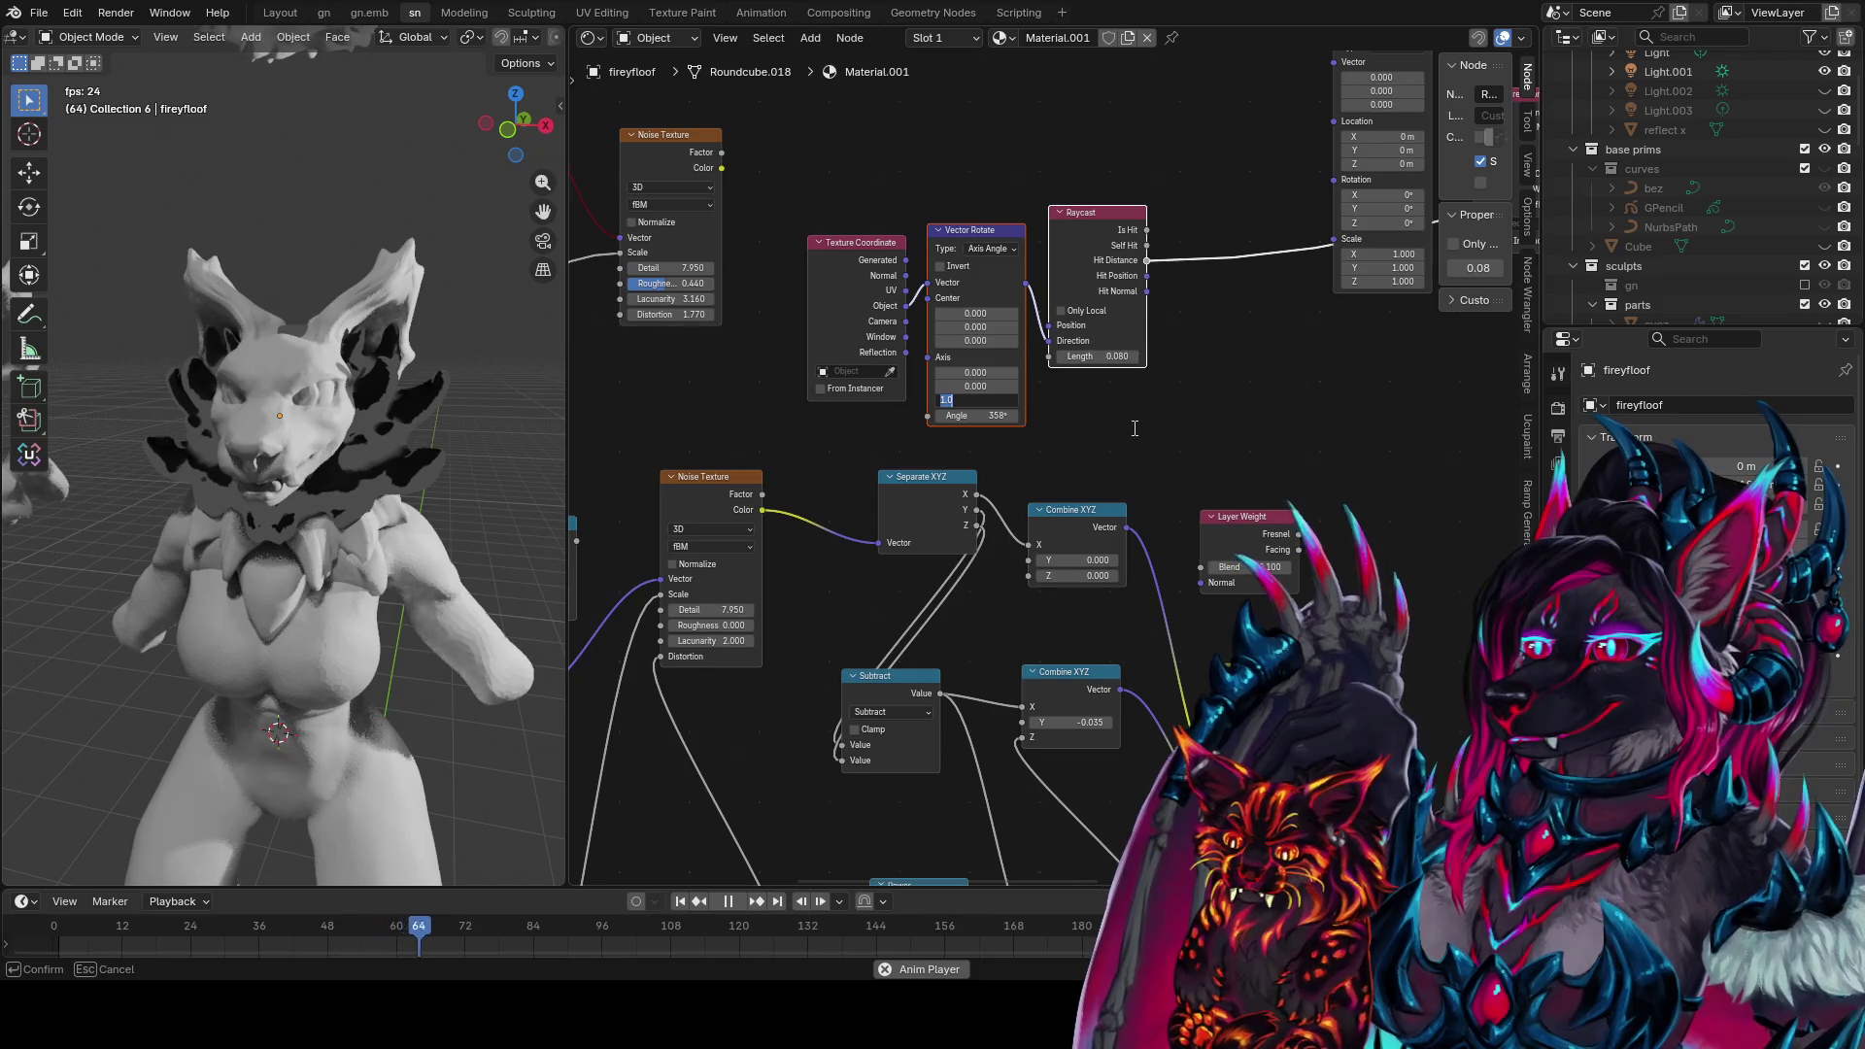
# Reset the rotation center Y to 0 and preview the Hit Normal output
pyautogui.moveTo(973, 329); pyautogui.dragTo(1059, 328)
pyautogui.press('Return')
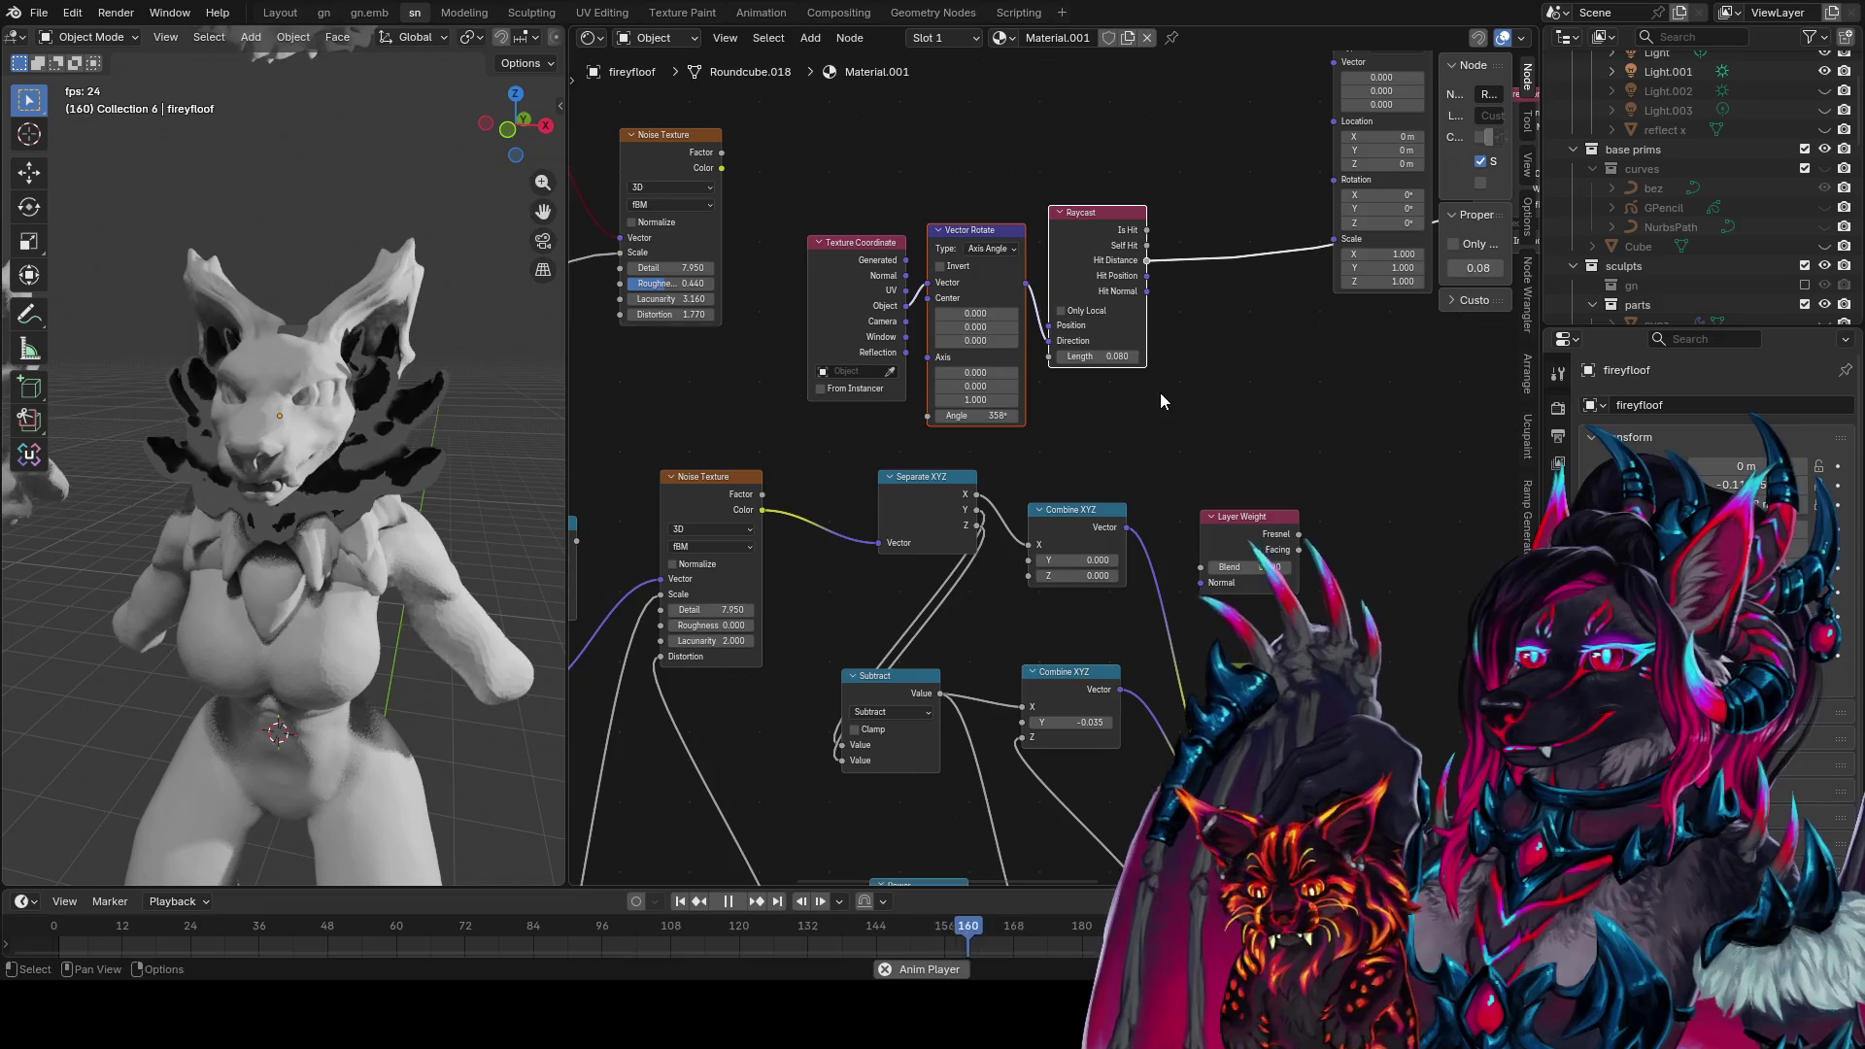
pyautogui.keyDown('ctrl'); pyautogui.keyDown('shift'); pyautogui.click(1132, 278); pyautogui.keyUp('shift'); pyautogui.keyUp('ctrl')
pyautogui.keyDown('ctrl'); pyautogui.keyDown('shift'); pyautogui.click(1149, 292); pyautogui.keyUp('shift'); pyautogui.keyUp('ctrl')
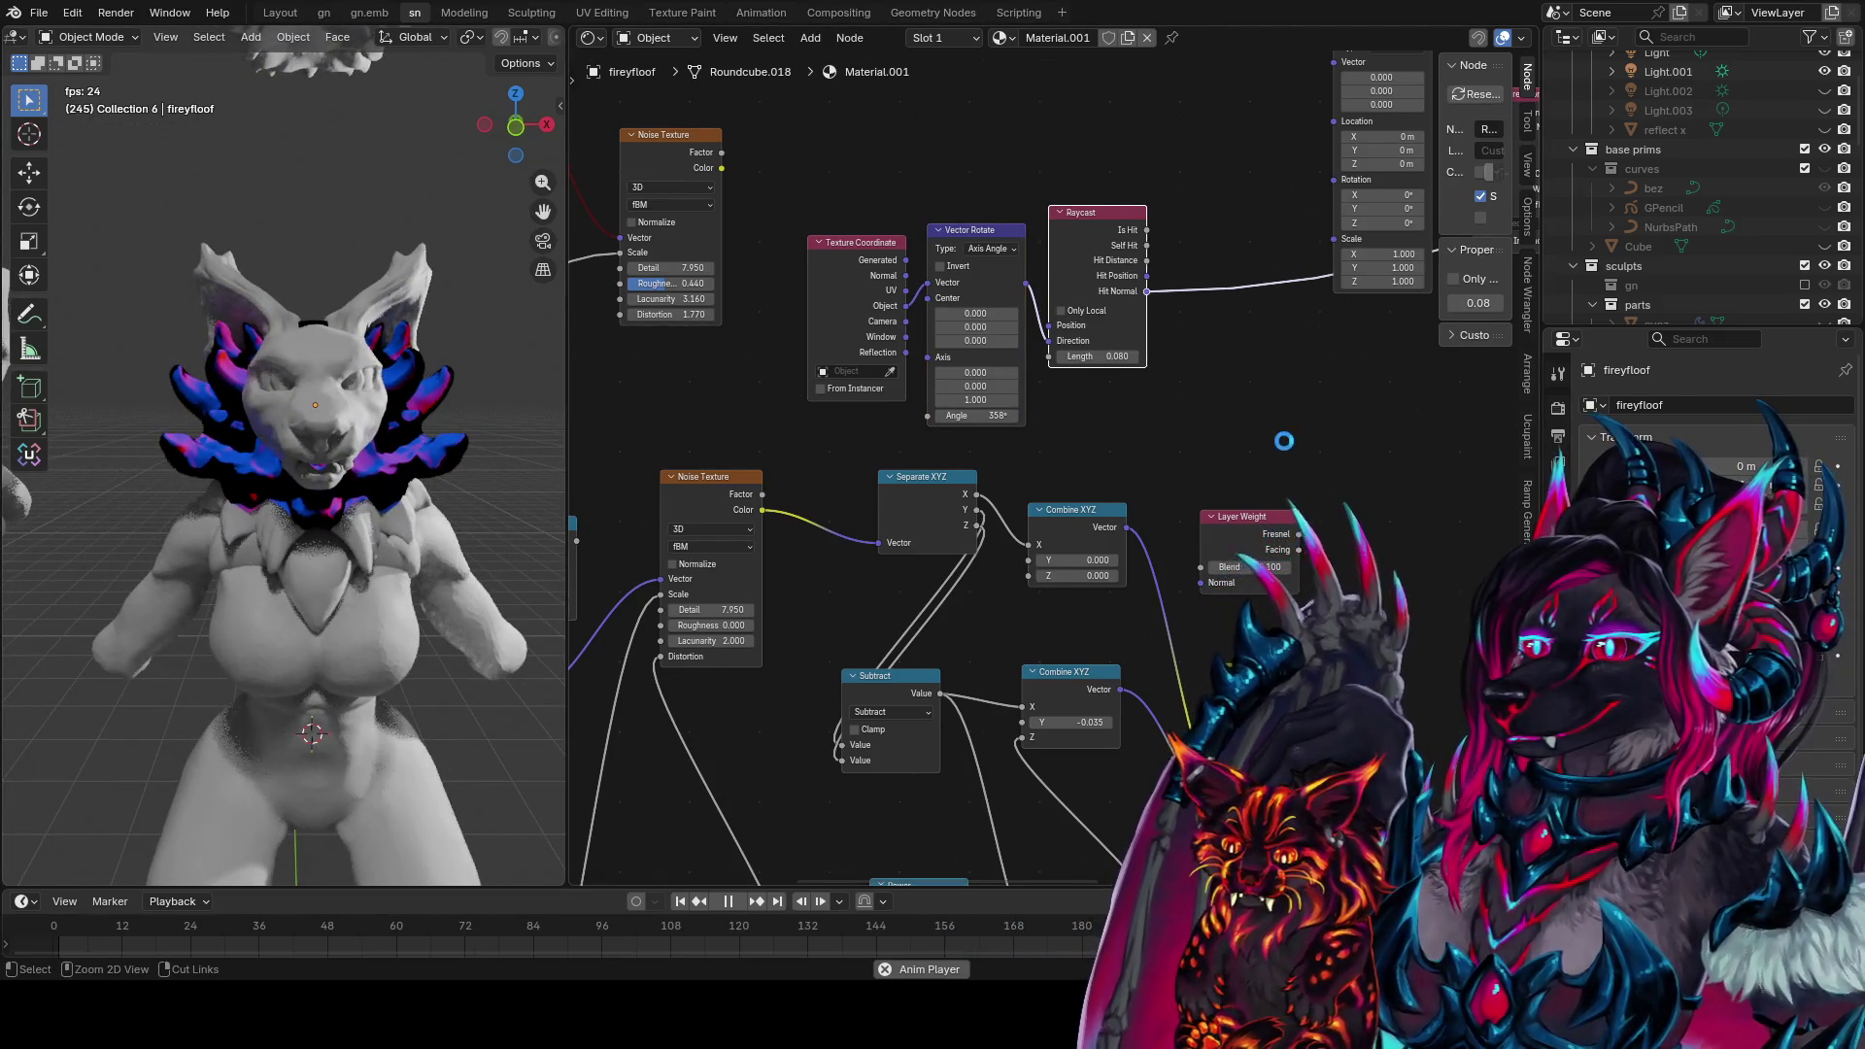
# Preview the Layer Weight Facing output at blend 0.18, nudge the Add node, and save
pyautogui.hotkey('ctrl', 's')
pyautogui.moveTo(1205, 373); pyautogui.dragTo(1139, 335, button='middle')
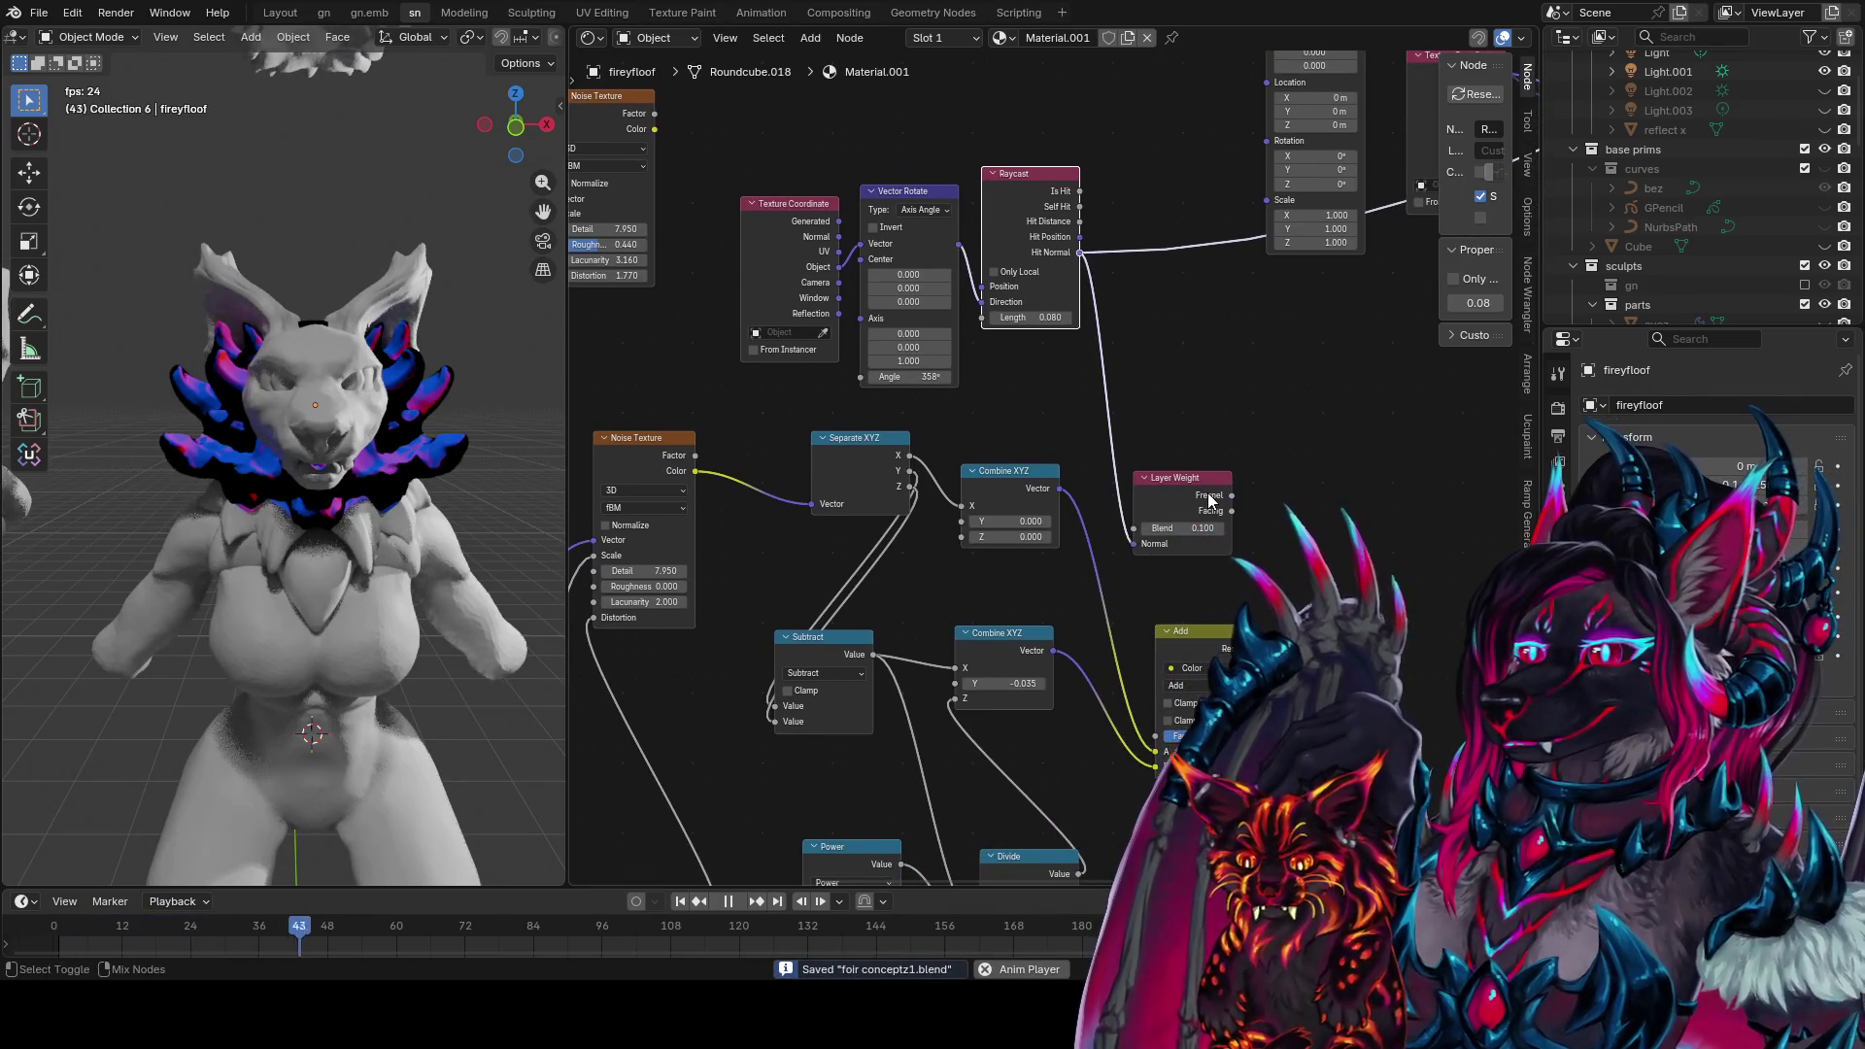
pyautogui.keyDown('ctrl'); pyautogui.keyDown('shift'); pyautogui.click(1210, 500); pyautogui.keyUp('shift'); pyautogui.keyUp('ctrl')
pyautogui.moveTo(1177, 538)
pyautogui.mouseDown()
pyautogui.moveTo(1152, 537)
pyautogui.moveTo(1214, 530)
pyautogui.moveTo(1137, 532)
pyautogui.mouseUp()
pyautogui.keyDown('ctrl'); pyautogui.keyDown('shift'); pyautogui.click(1231, 512); pyautogui.keyUp('shift'); pyautogui.keyUp('ctrl')
pyautogui.moveTo(1059, 524)
pyautogui.mouseDown(button='middle')
pyautogui.moveTo(890, 521)
pyautogui.moveTo(1013, 521)
pyautogui.mouseUp(button='middle')
pyautogui.moveTo(126, 437)
pyautogui.mouseDown(button='middle')
pyautogui.moveTo(350, 428)
pyautogui.moveTo(12, 447)
pyautogui.mouseUp(button='middle')
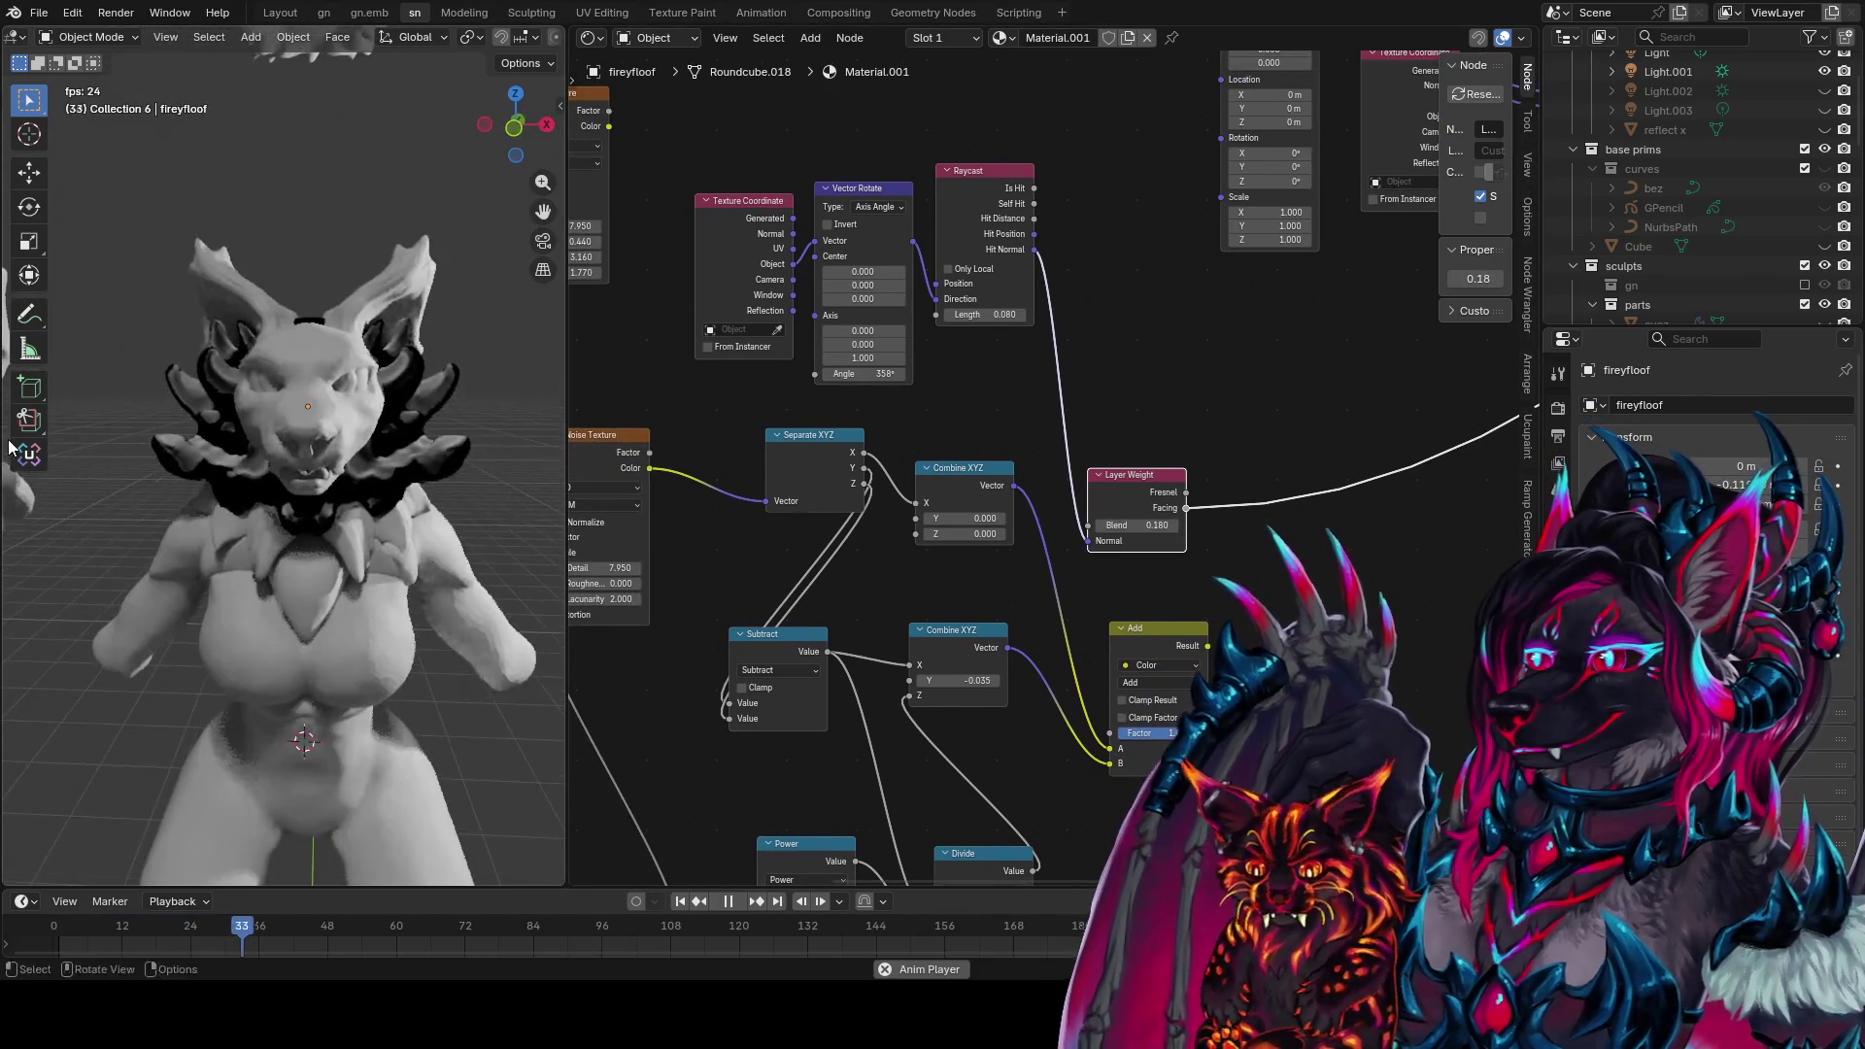
pyautogui.scroll(-2, 1069, 437)
pyautogui.moveTo(1094, 551); pyautogui.dragTo(1104, 540)
pyautogui.hotkey('ctrl', 's')
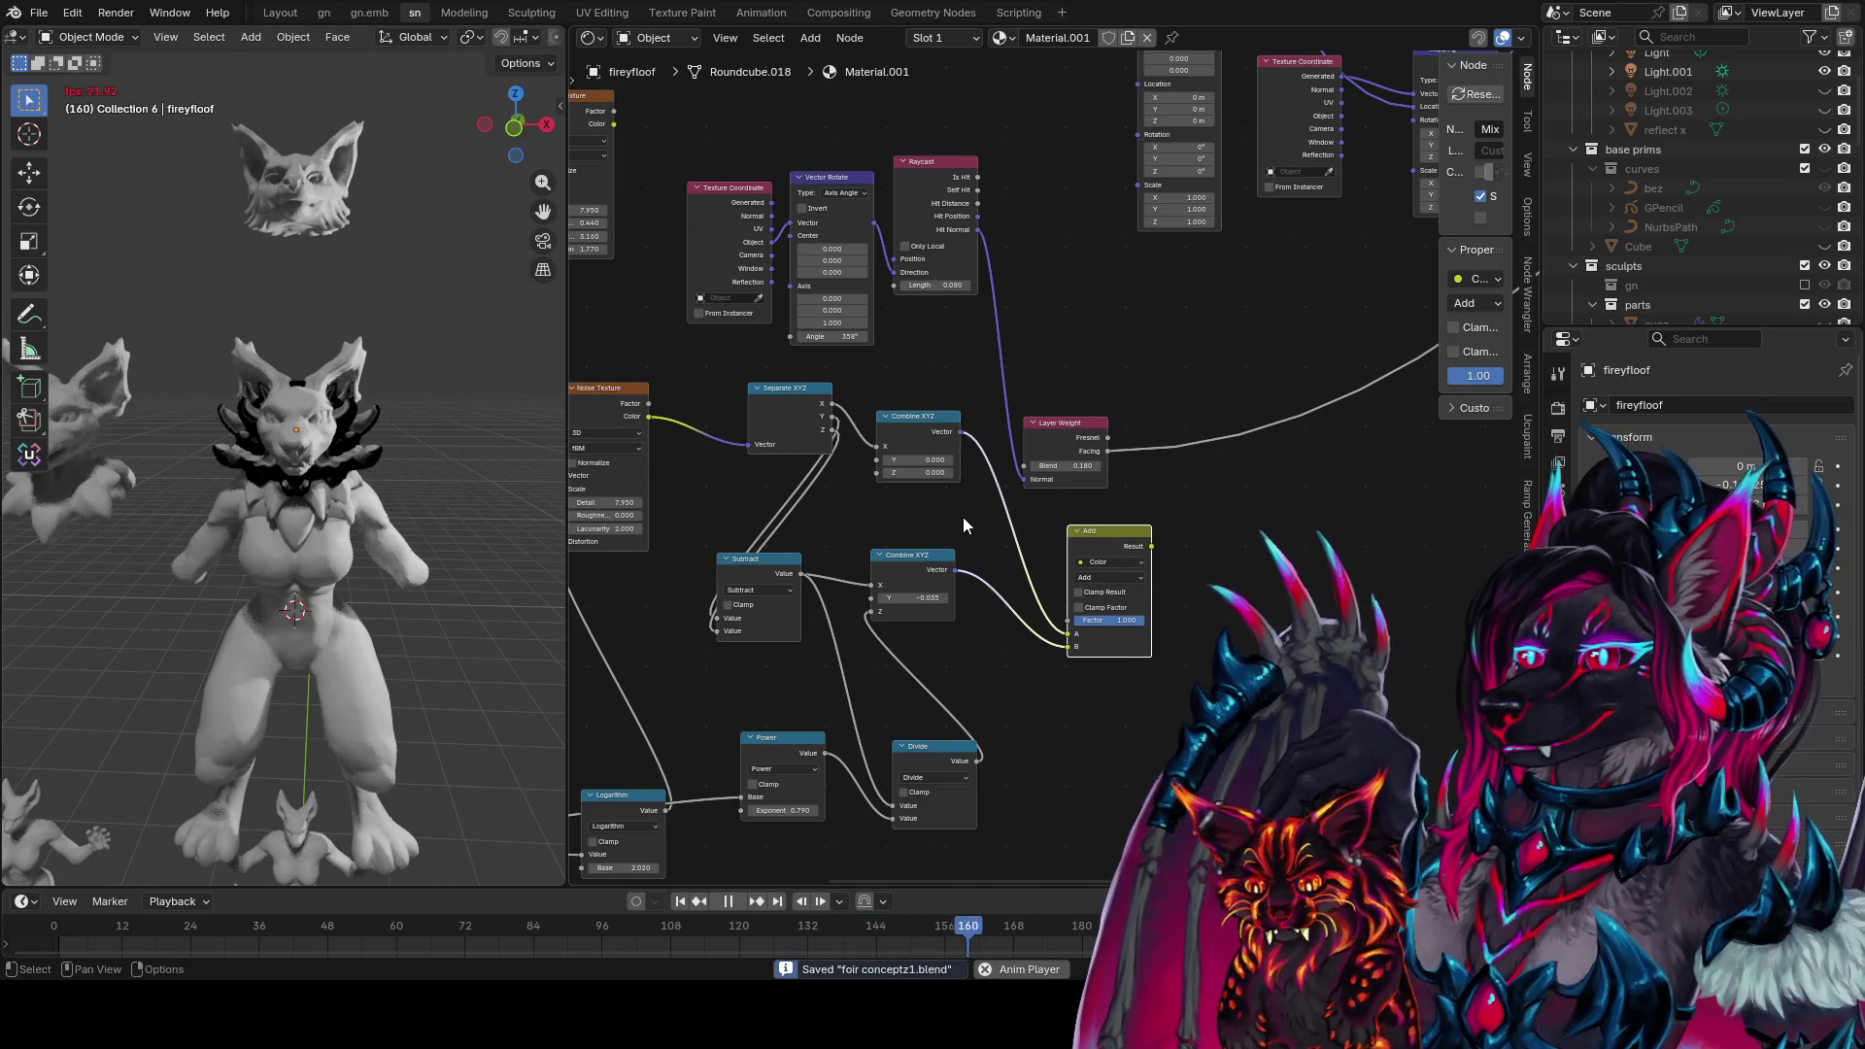
# Duplicate the Add node into a Mix fed by Layer Weight Facing and preview it
pyautogui.moveTo(1134, 530); pyautogui.dragTo(1084, 541)
pyautogui.hotkey('shift', 'd')
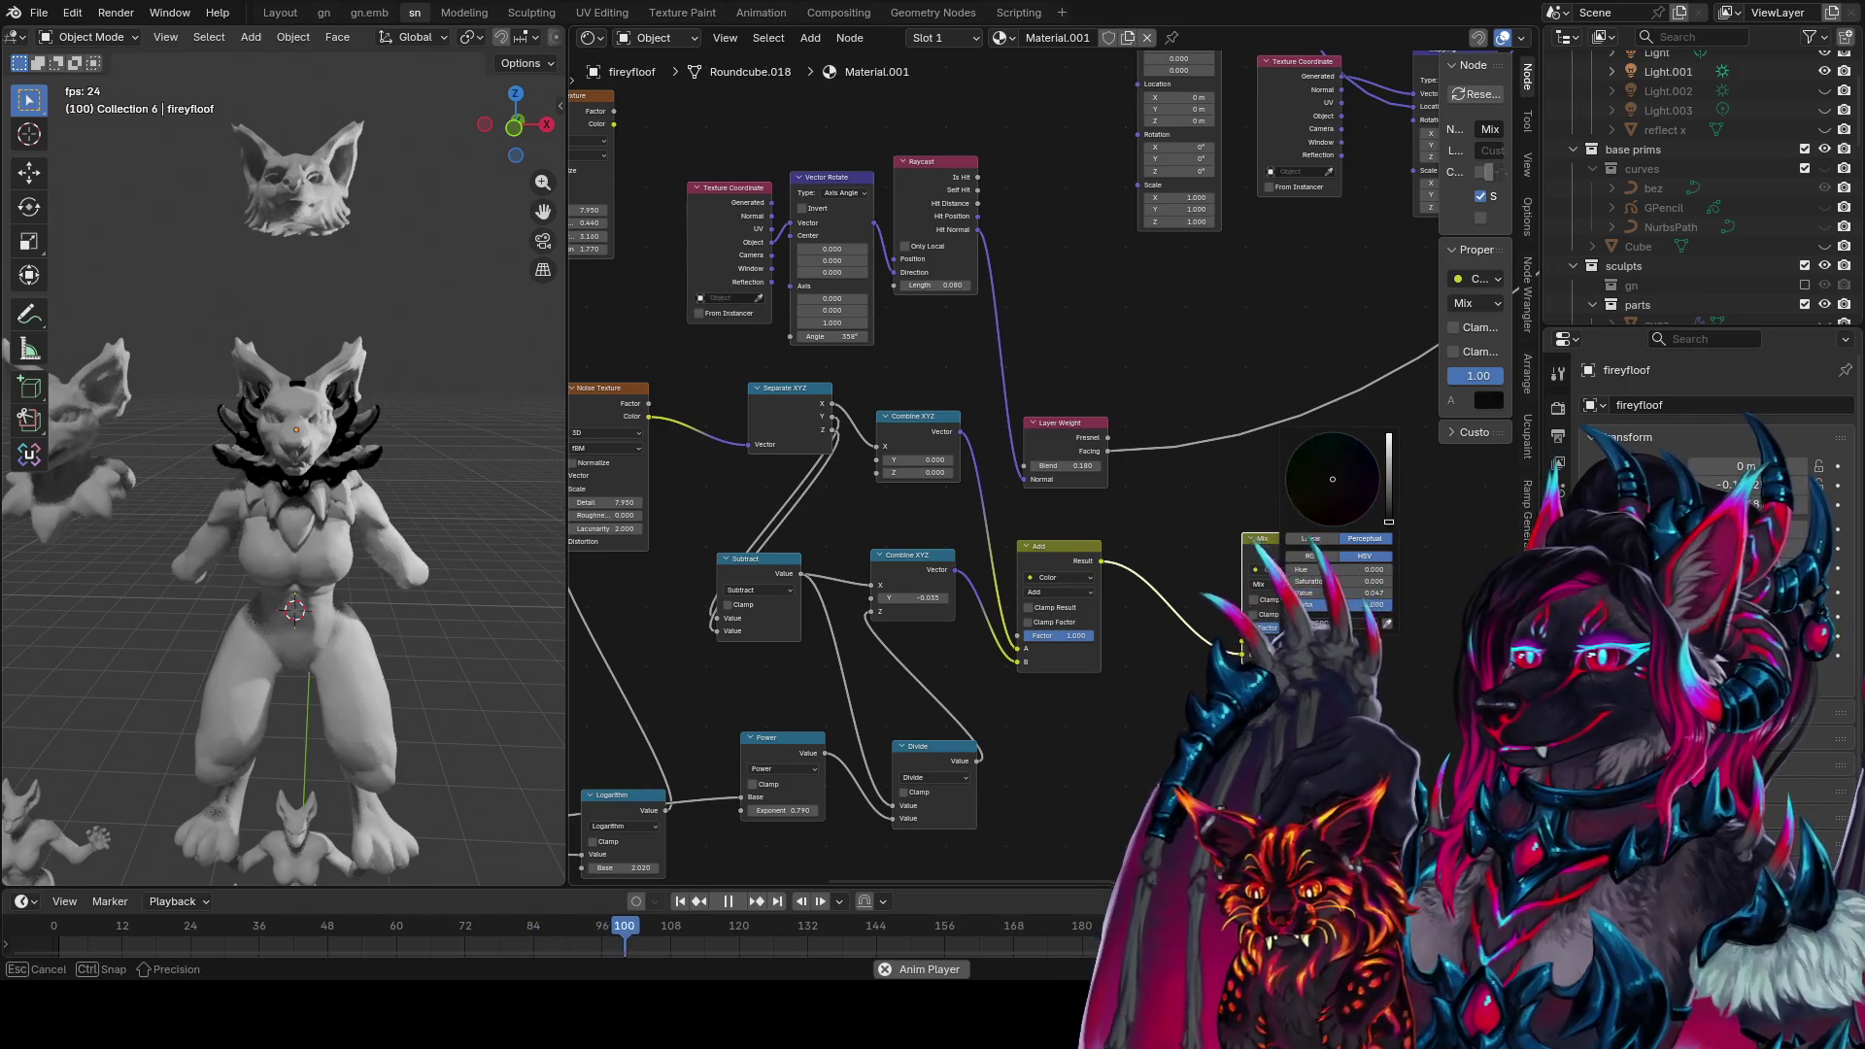
pyautogui.moveTo(1108, 453); pyautogui.dragTo(1243, 628)
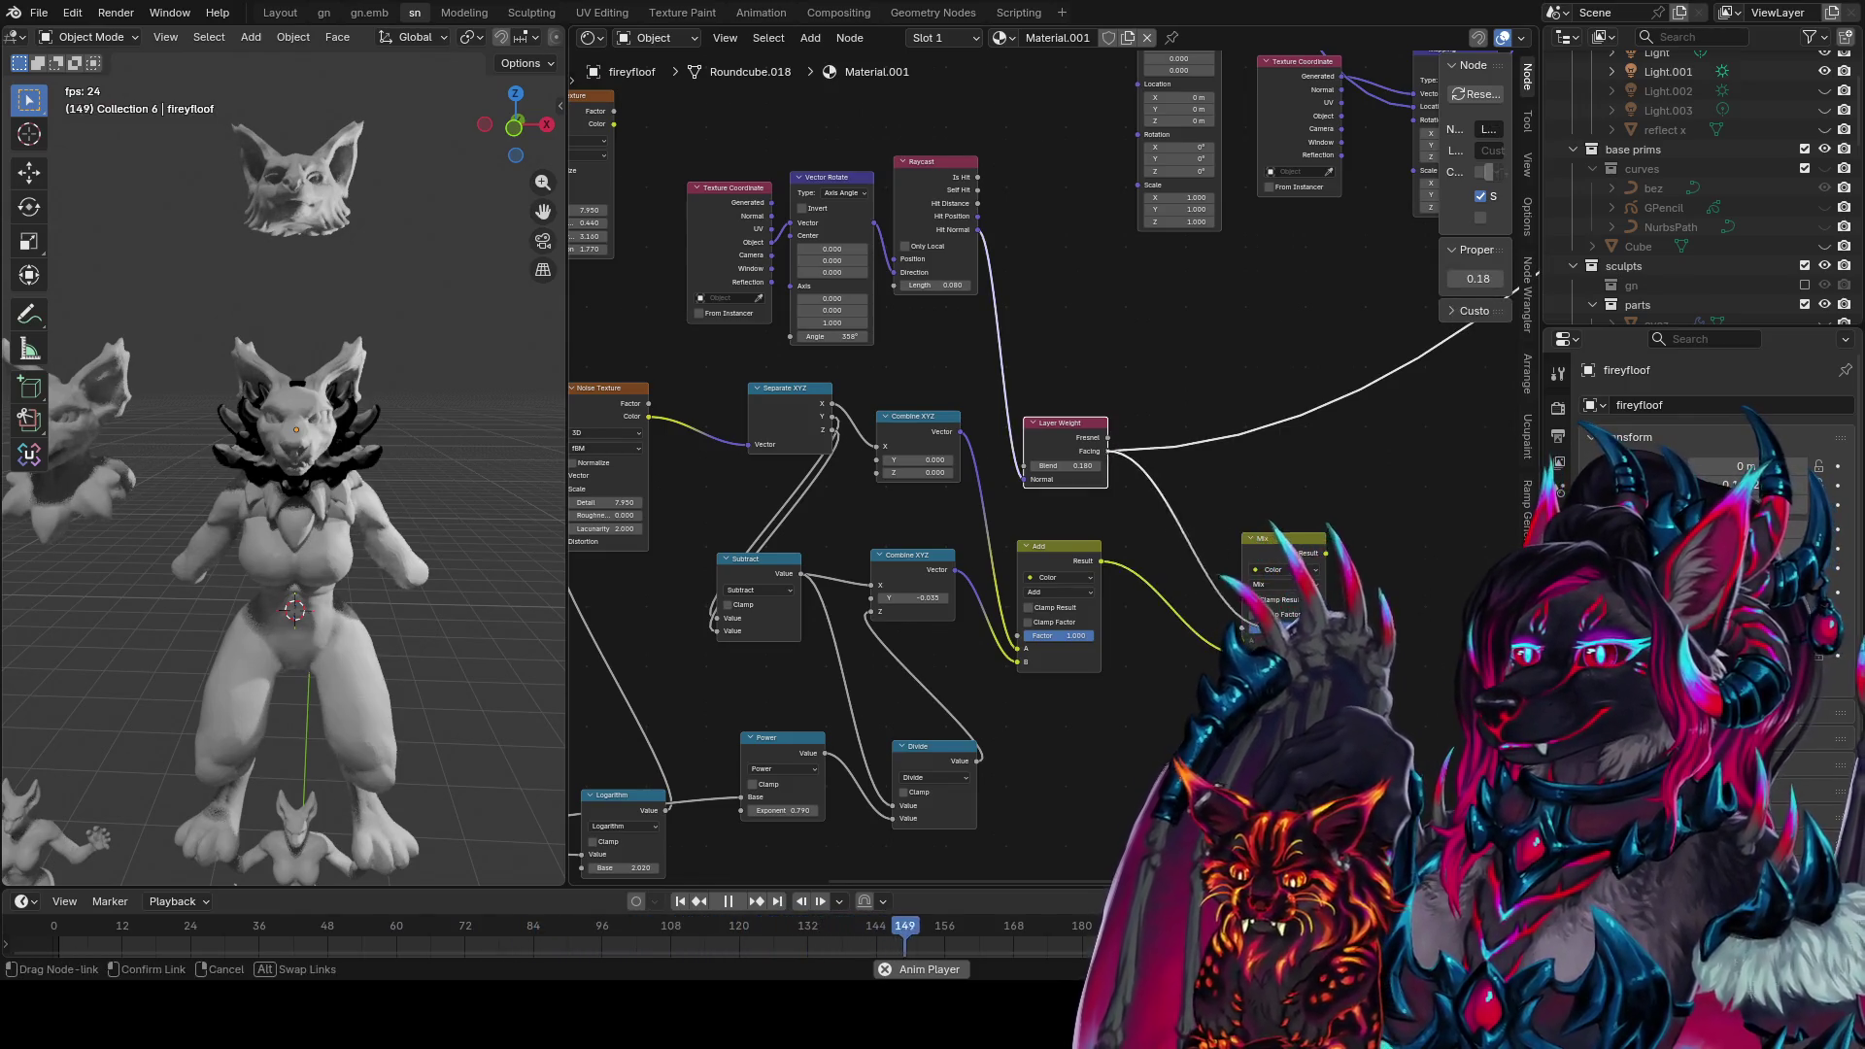
pyautogui.keyDown('ctrl'); pyautogui.keyDown('shift'); pyautogui.click(1325, 551); pyautogui.keyUp('shift'); pyautogui.keyUp('ctrl')
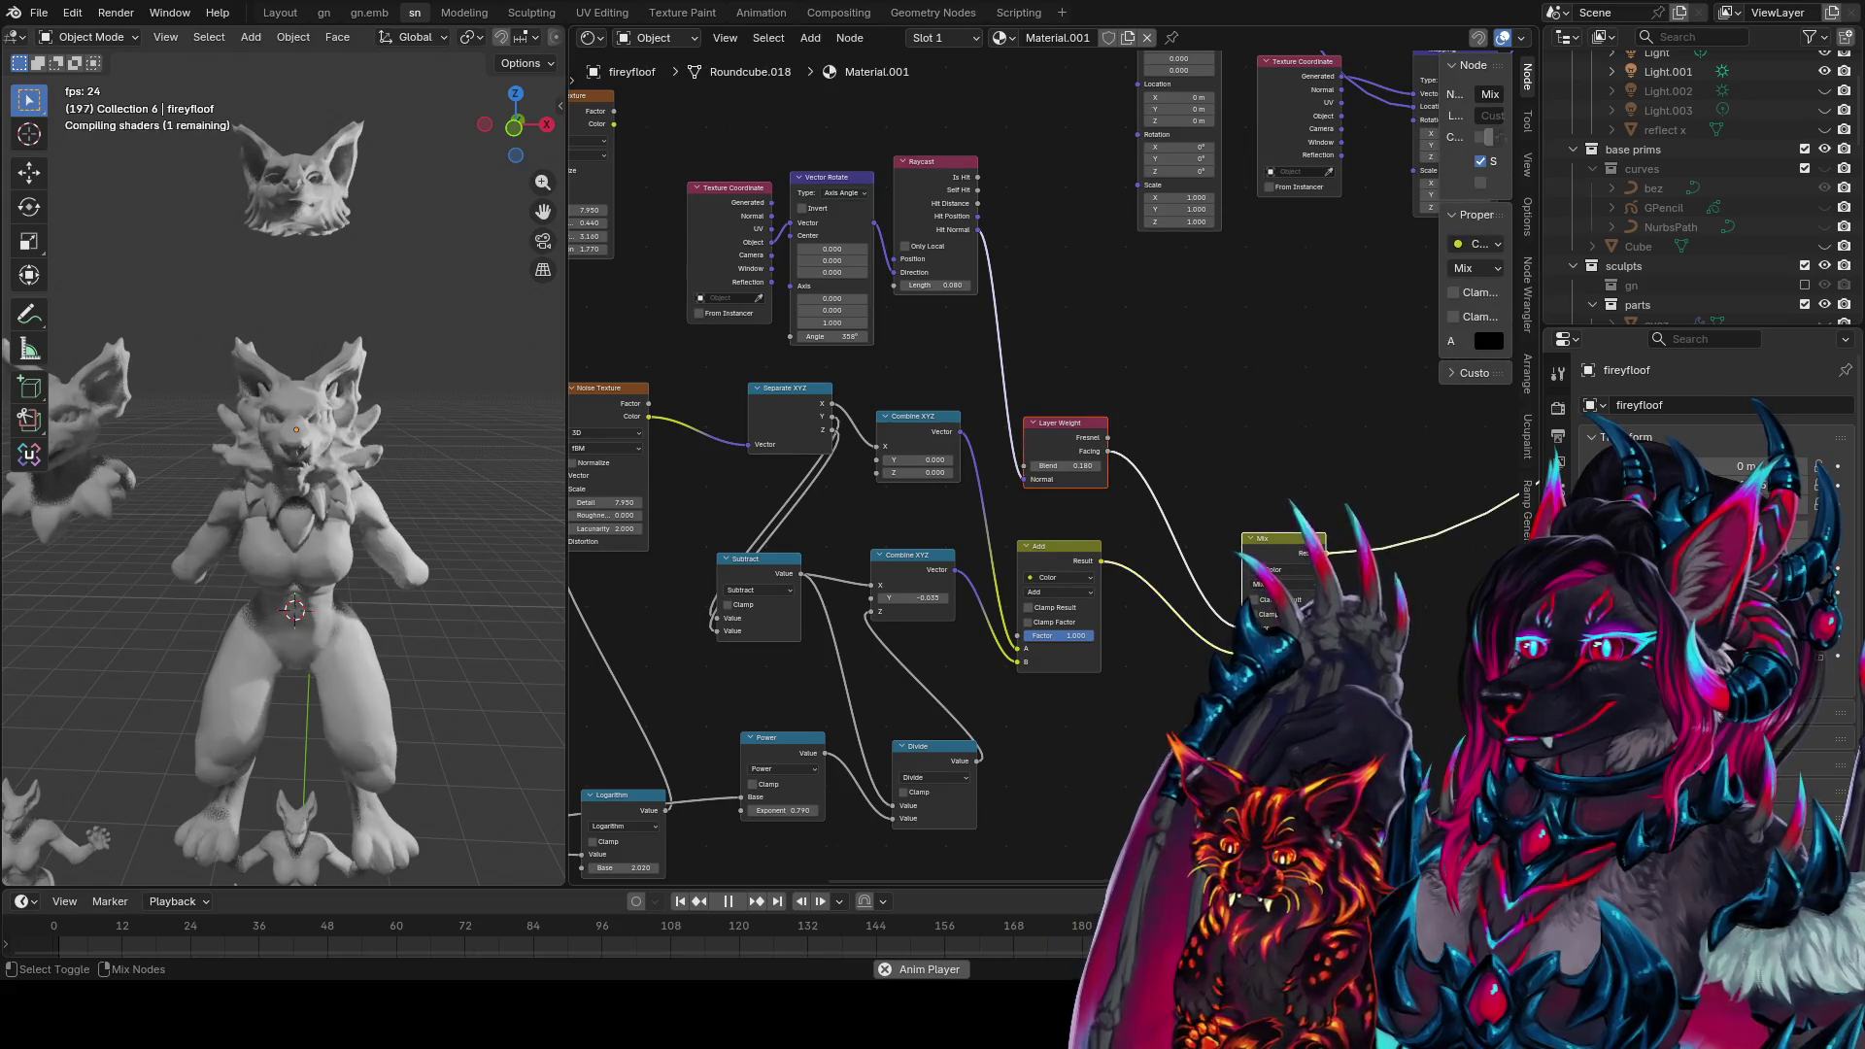
pyautogui.scroll(5, 437, 467)
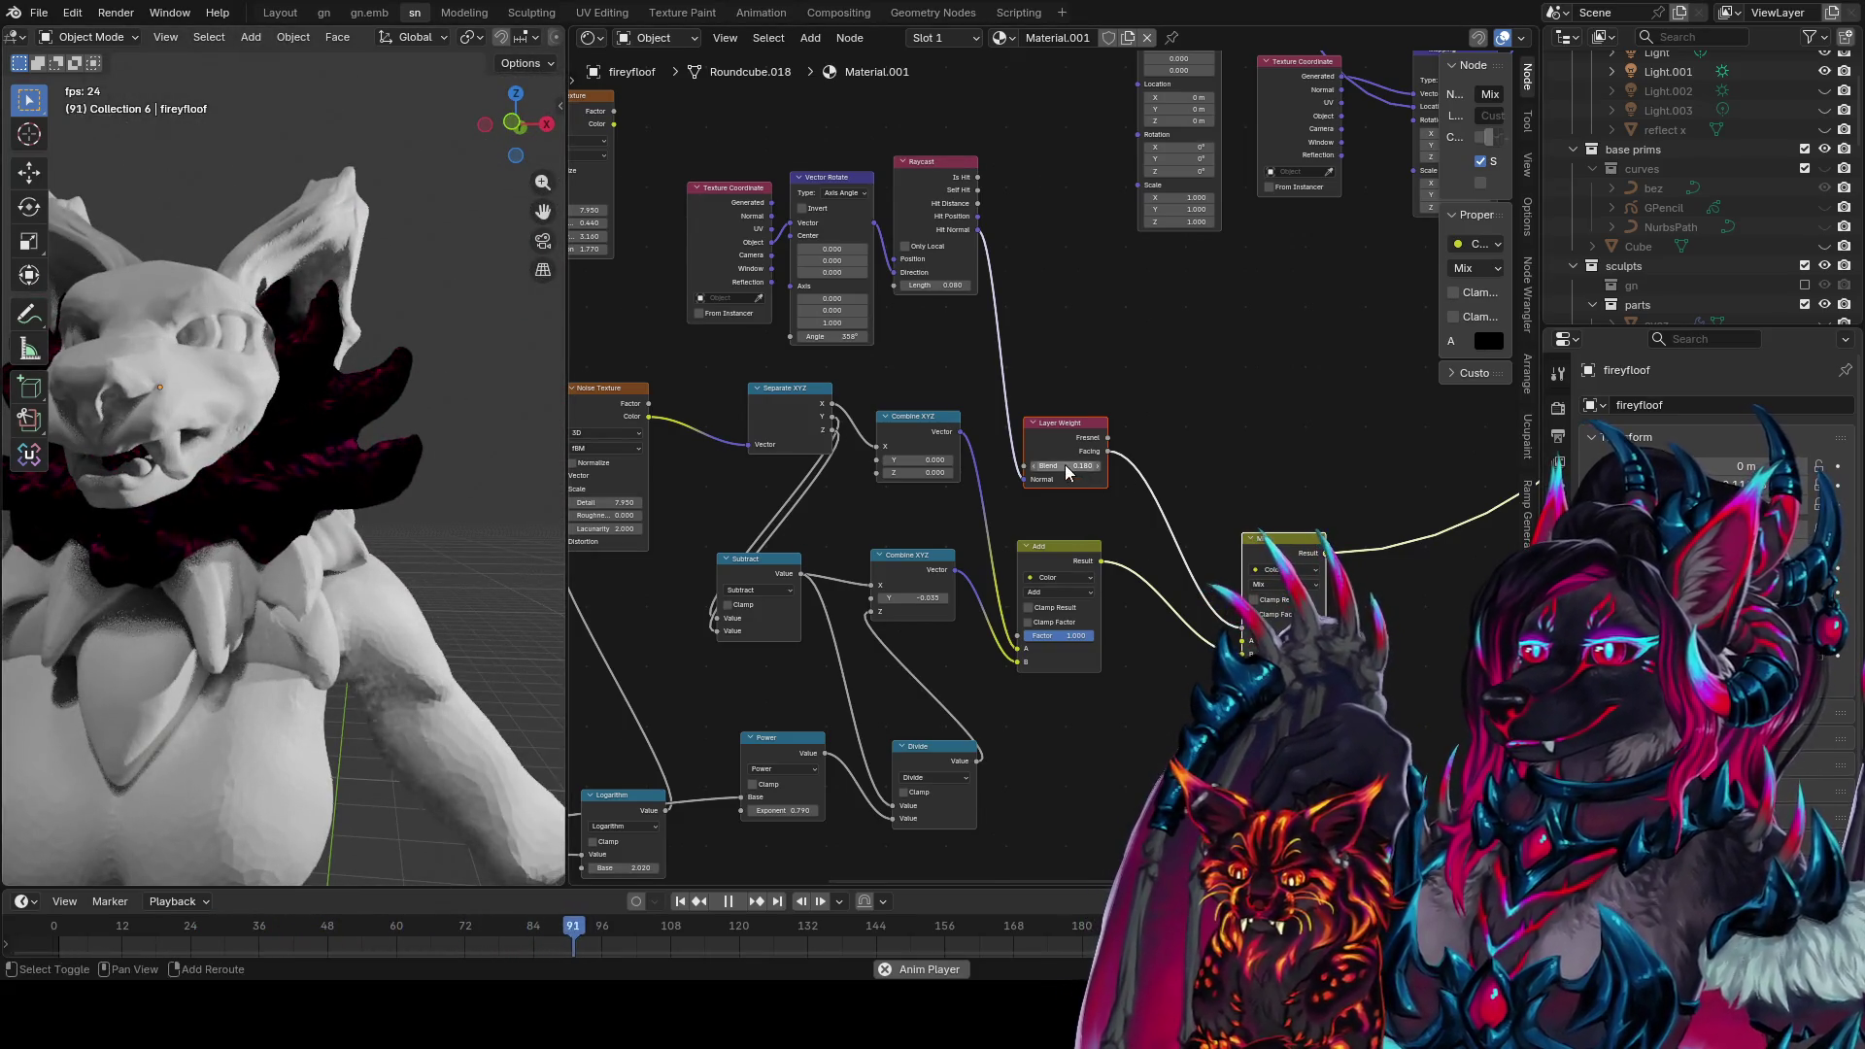
# Duplicate the Layer Weight node and a Subtract node set to Multiply Add
pyautogui.moveTo(1058, 440); pyautogui.dragTo(1056, 348)
pyautogui.hotkey('shift', 'd')
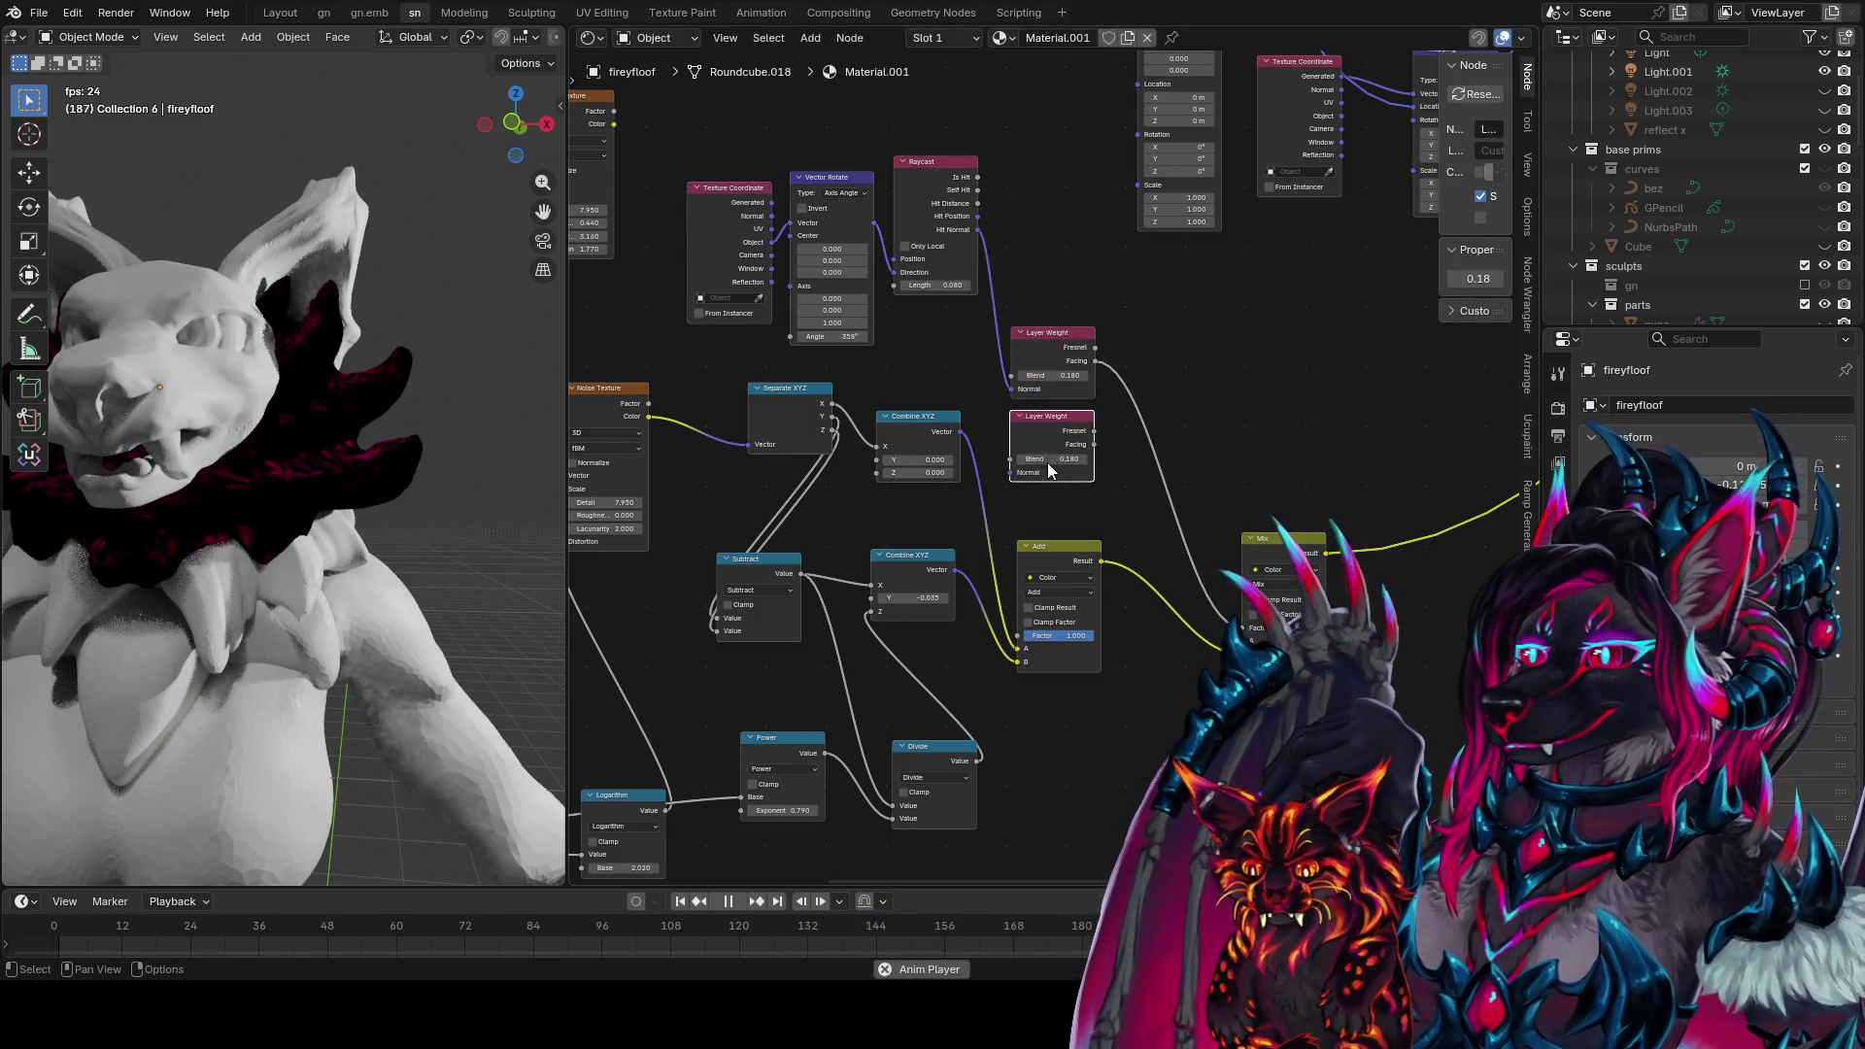
pyautogui.click(1017, 242)
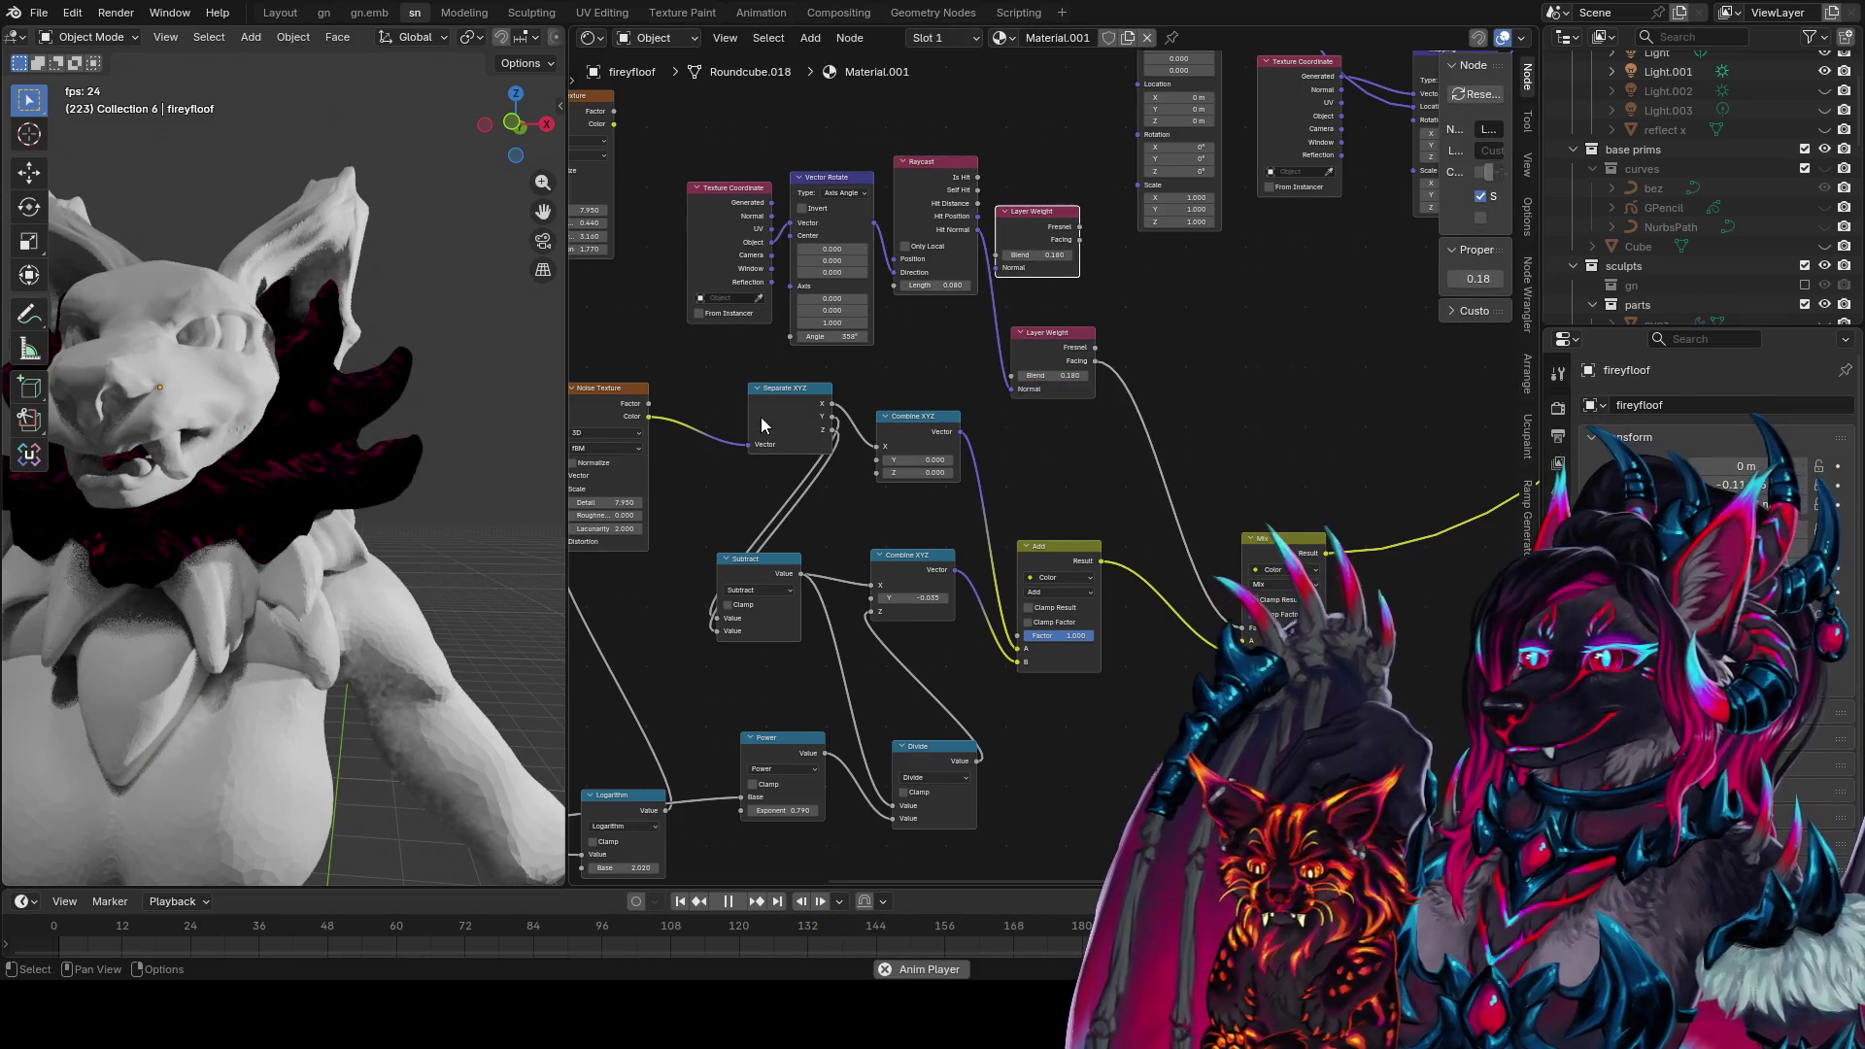
pyautogui.click(755, 563)
pyautogui.hotkey('shift', 'd')
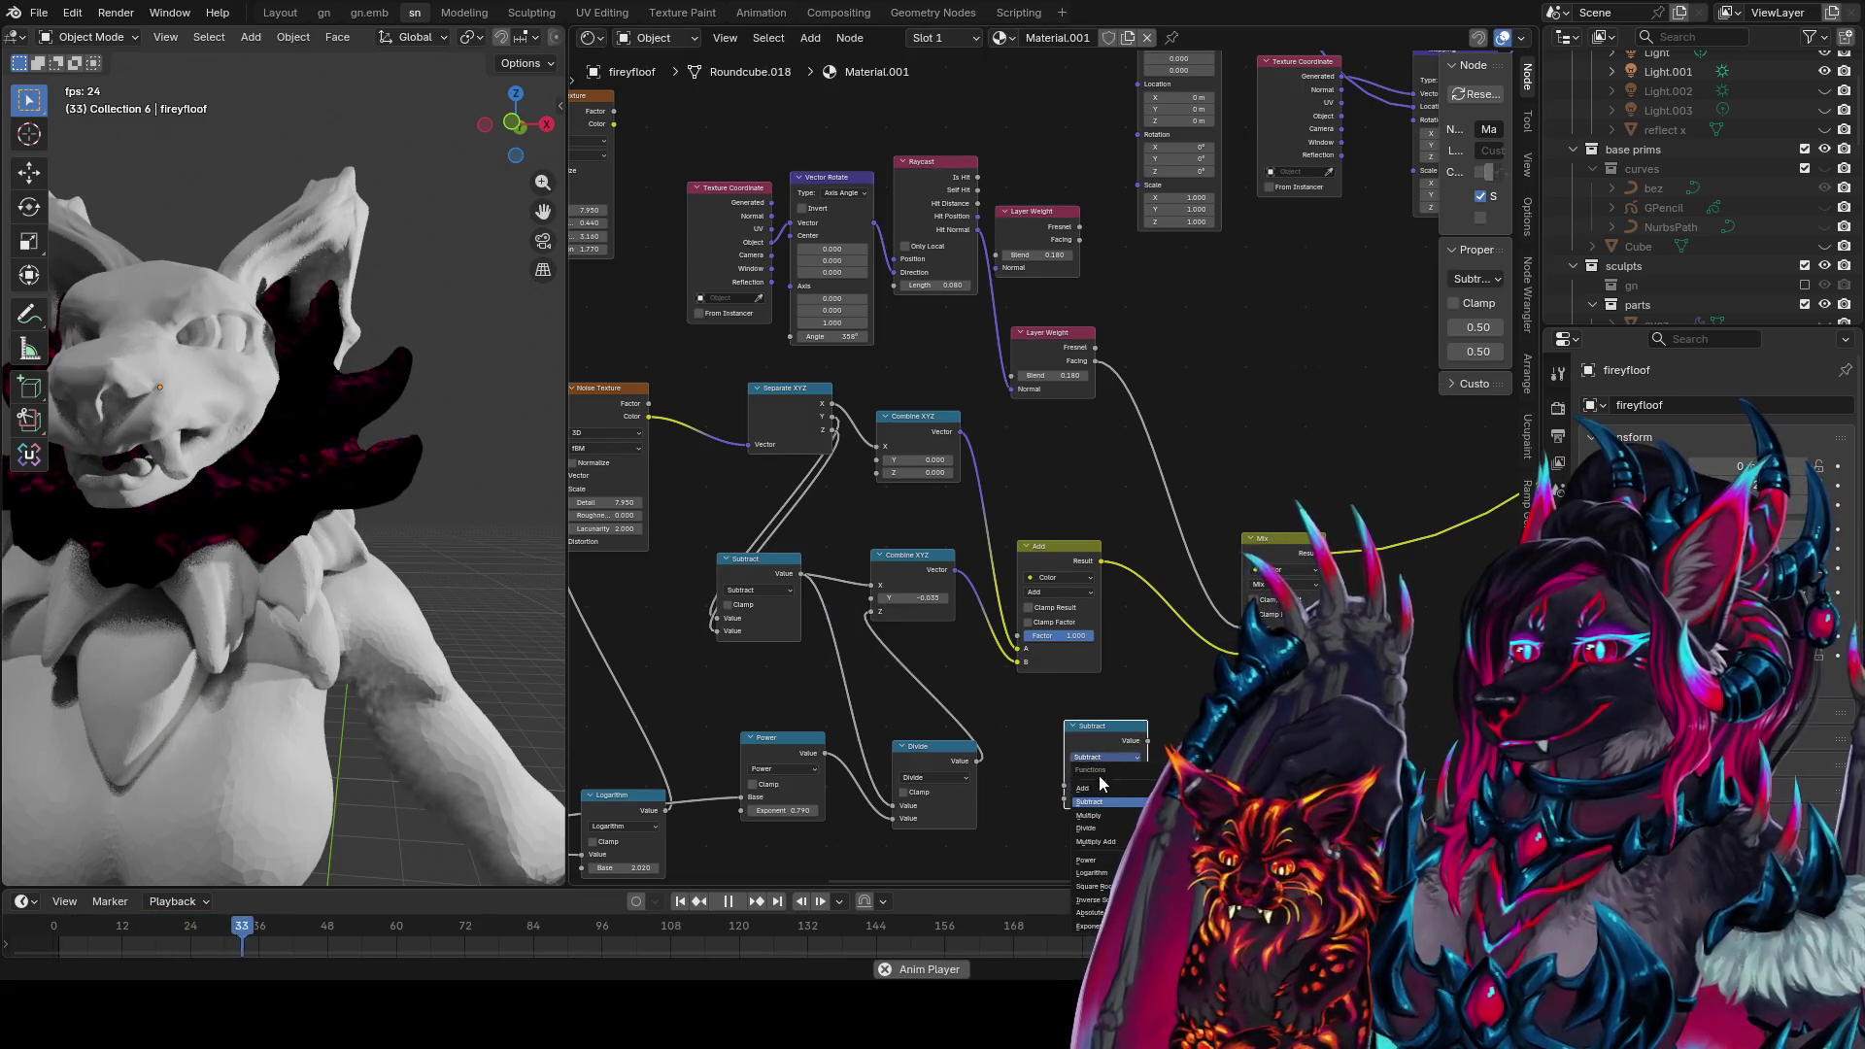
pyautogui.click(1105, 843)
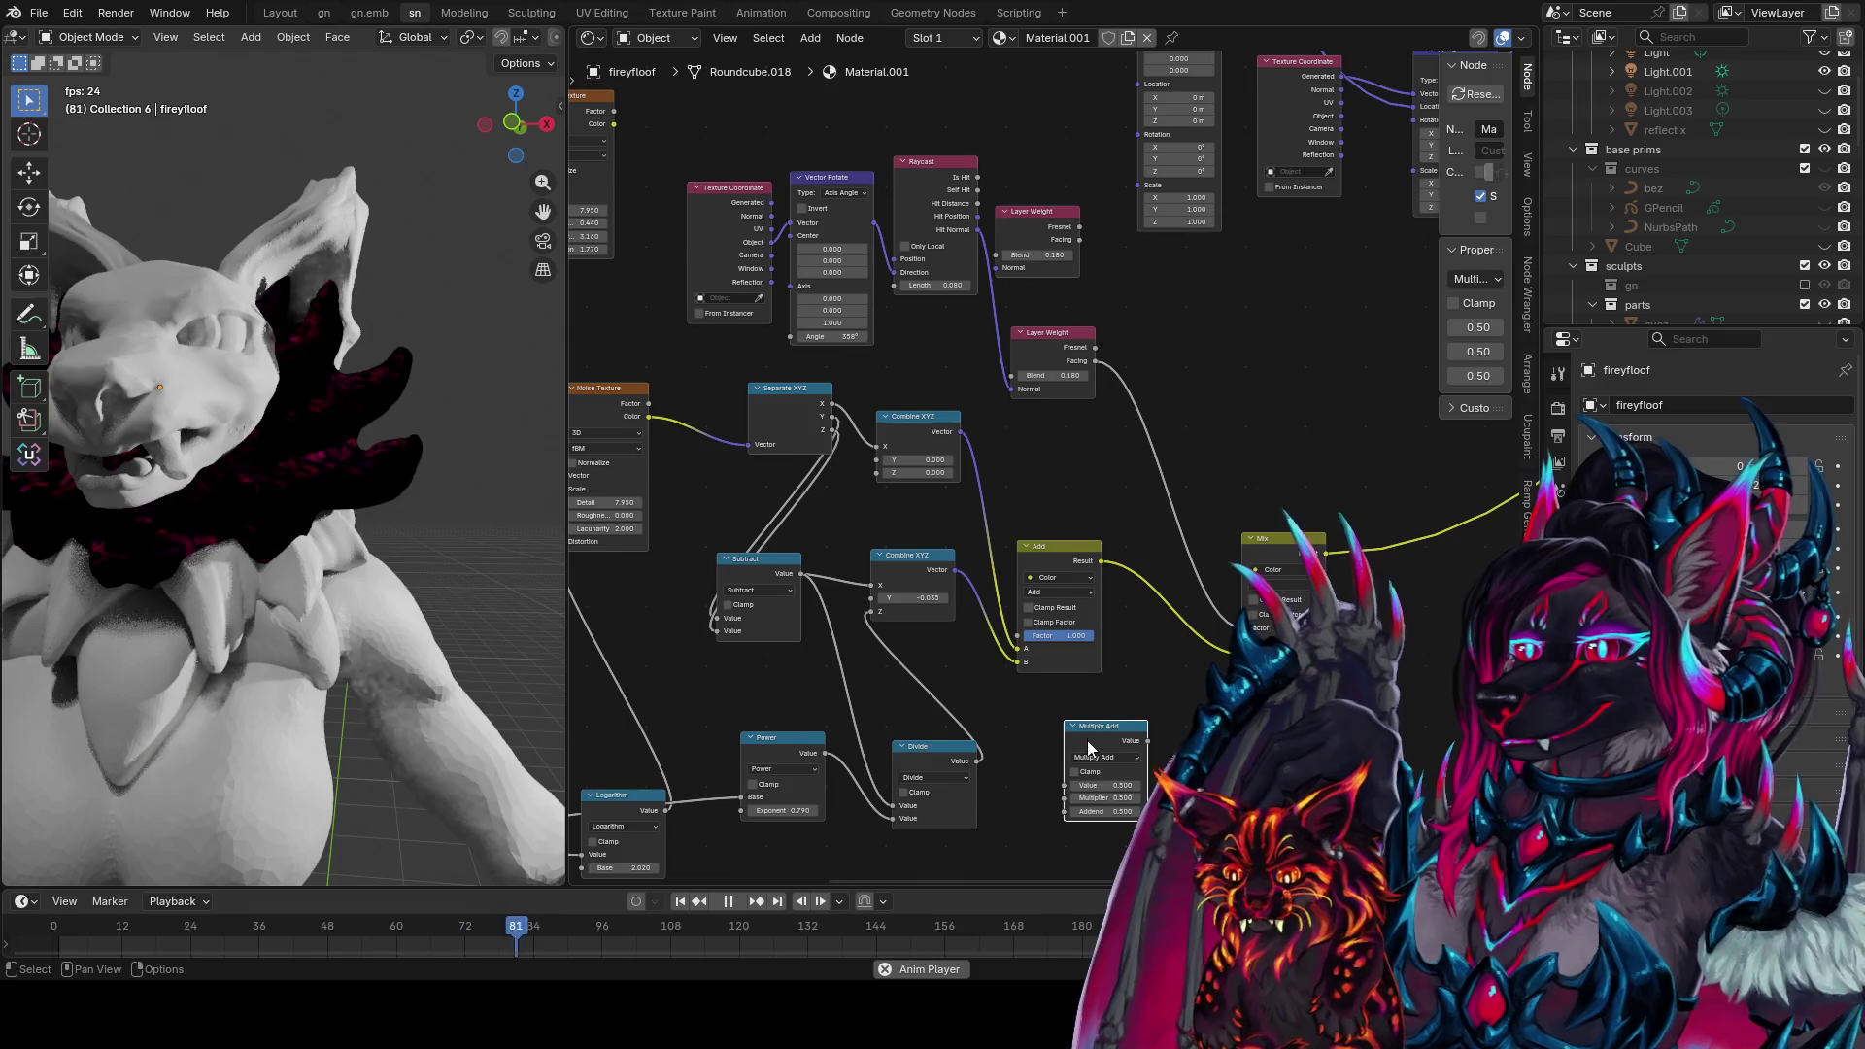
pyautogui.moveTo(1087, 740)
pyautogui.mouseDown()
pyautogui.moveTo(1039, 446)
pyautogui.moveTo(1250, 642)
pyautogui.mouseUp()
pyautogui.click(1263, 539)
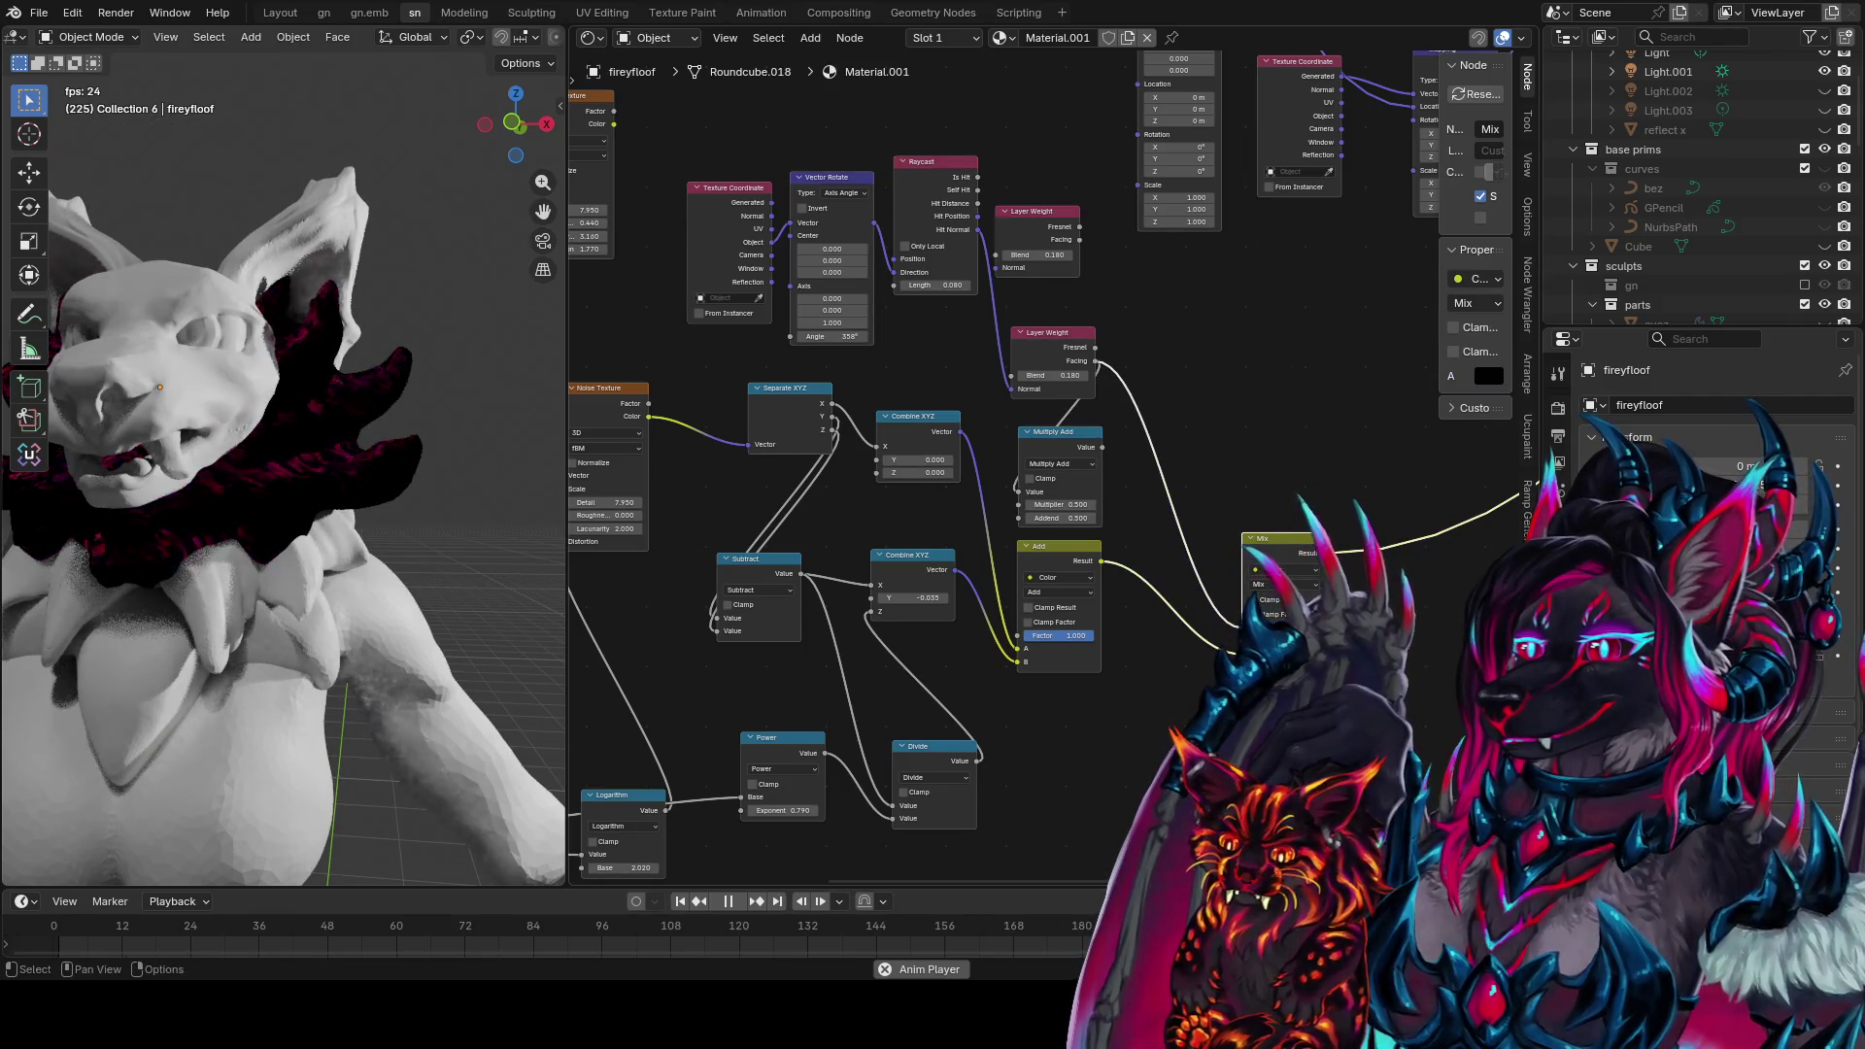
# Tune the Layer Weight Blend and feed Raycast Hit Normal into its Normal input
pyautogui.moveTo(1054, 375); pyautogui.dragTo(1097, 375)
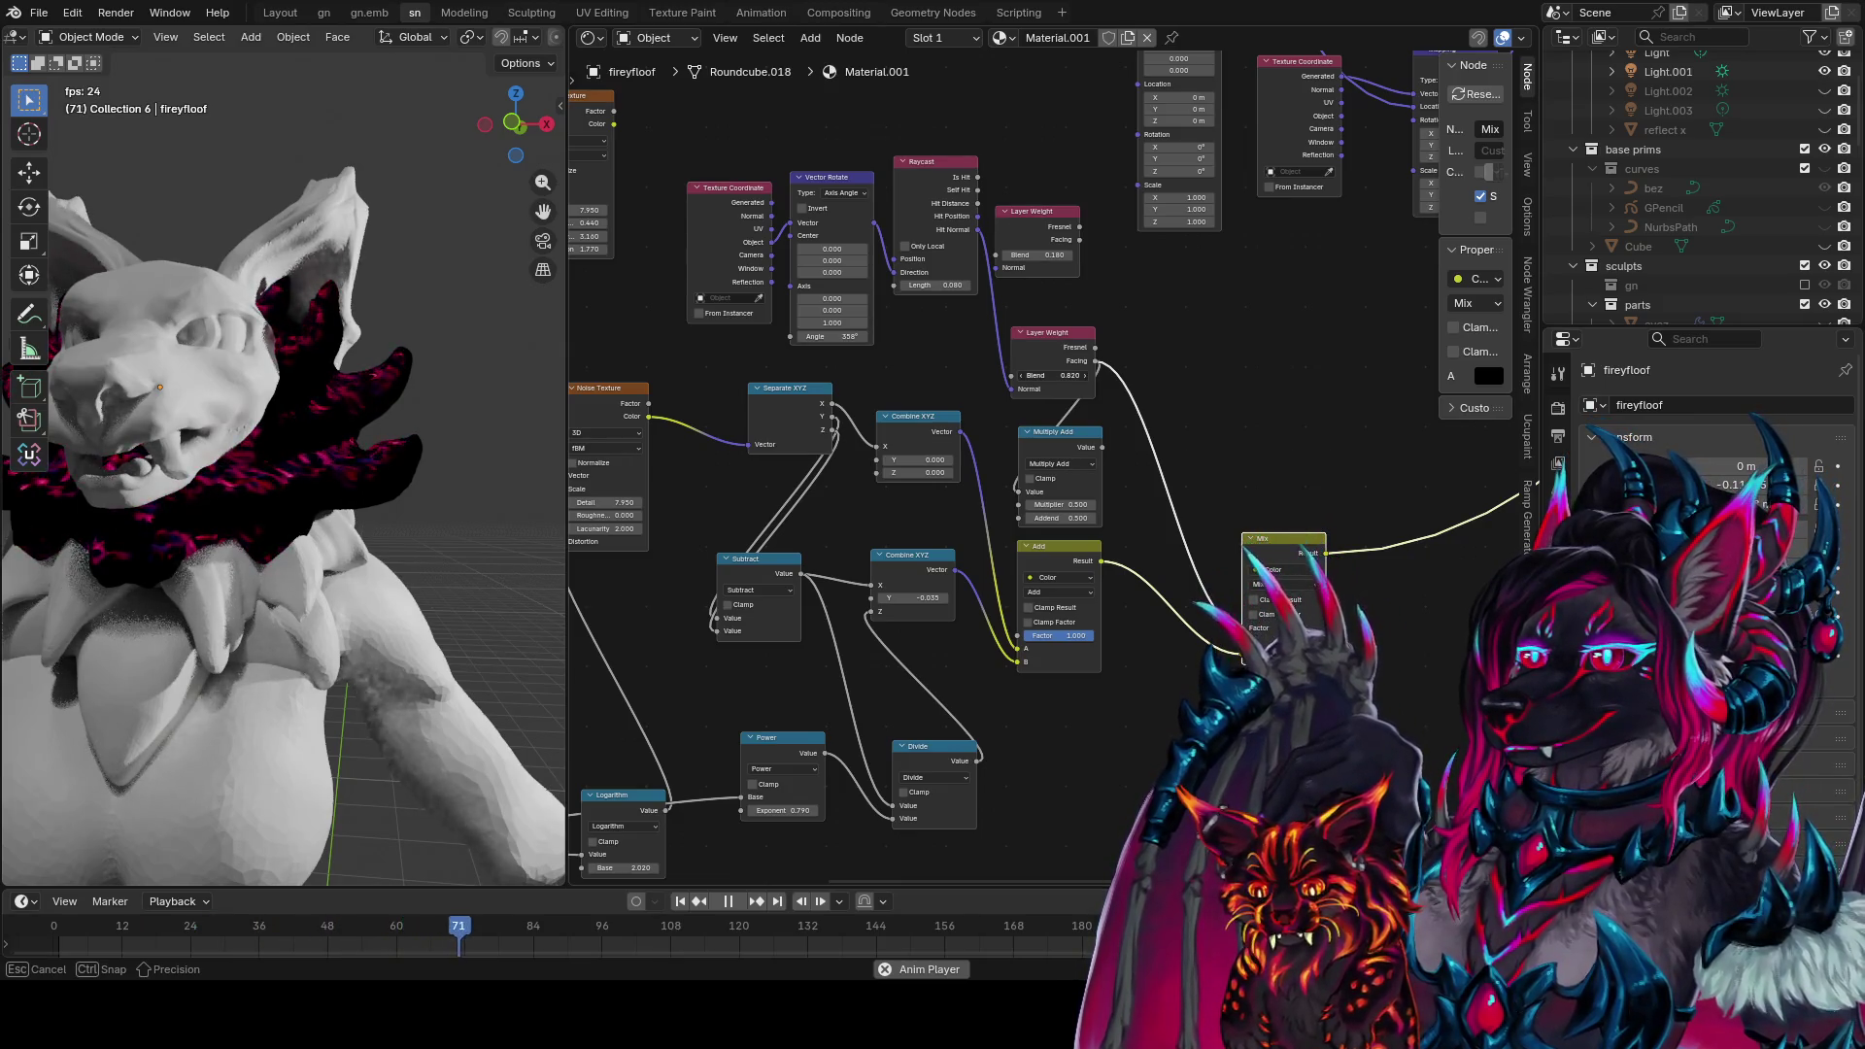
pyautogui.moveTo(1068, 375)
pyautogui.mouseDown()
pyautogui.moveTo(1049, 375)
pyautogui.moveTo(1057, 418)
pyautogui.mouseUp()
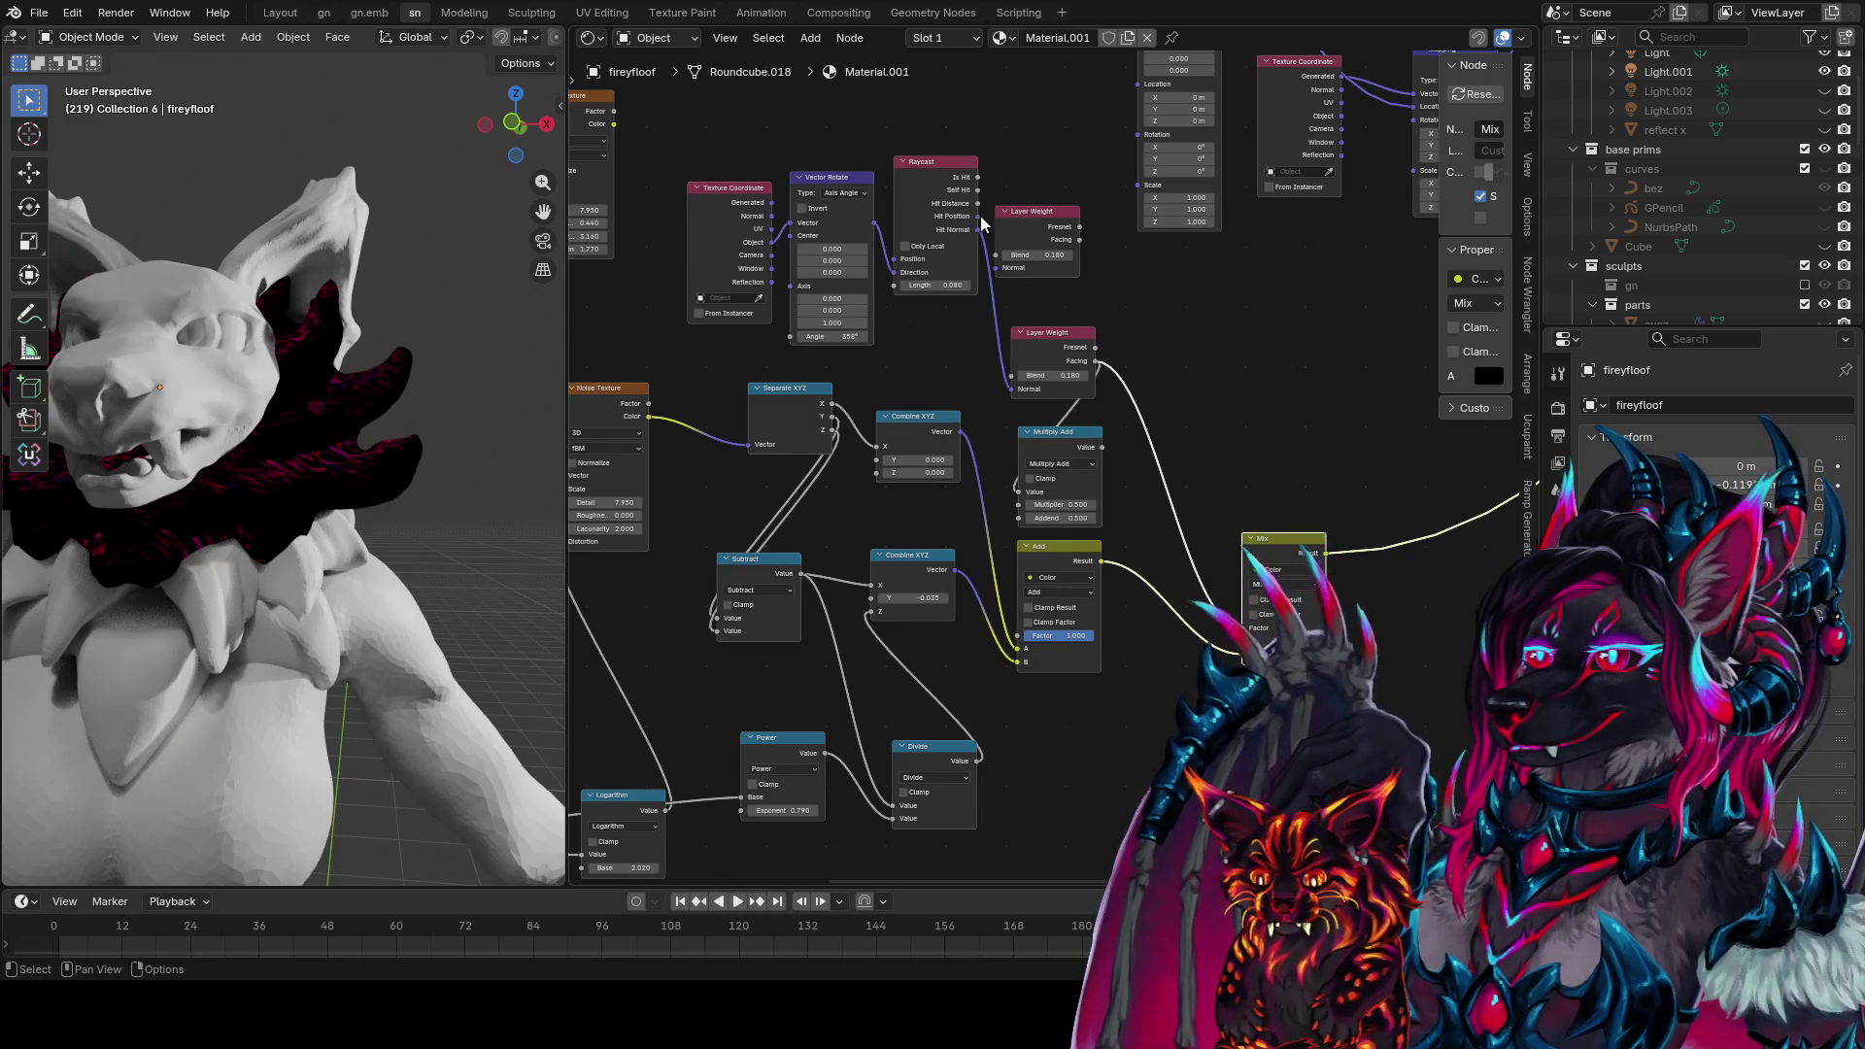
pyautogui.moveTo(978, 230); pyautogui.dragTo(1002, 268)
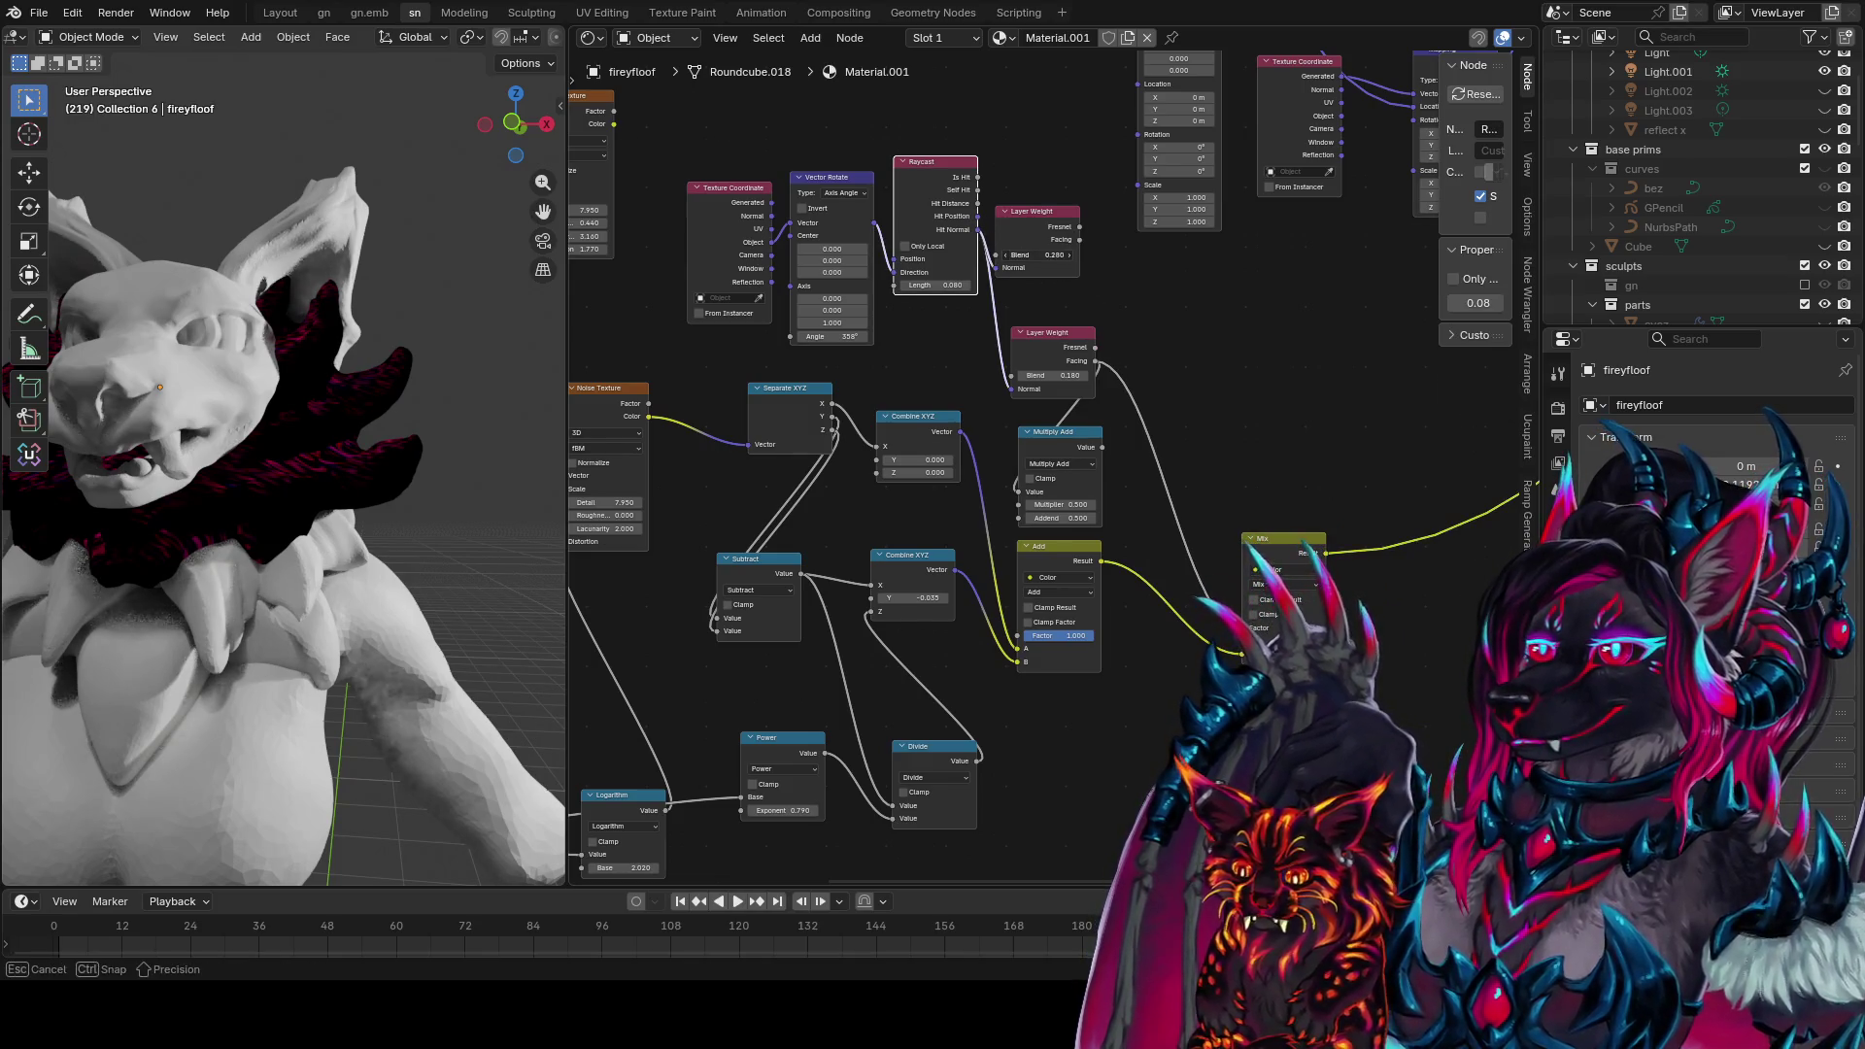
pyautogui.click(1256, 536)
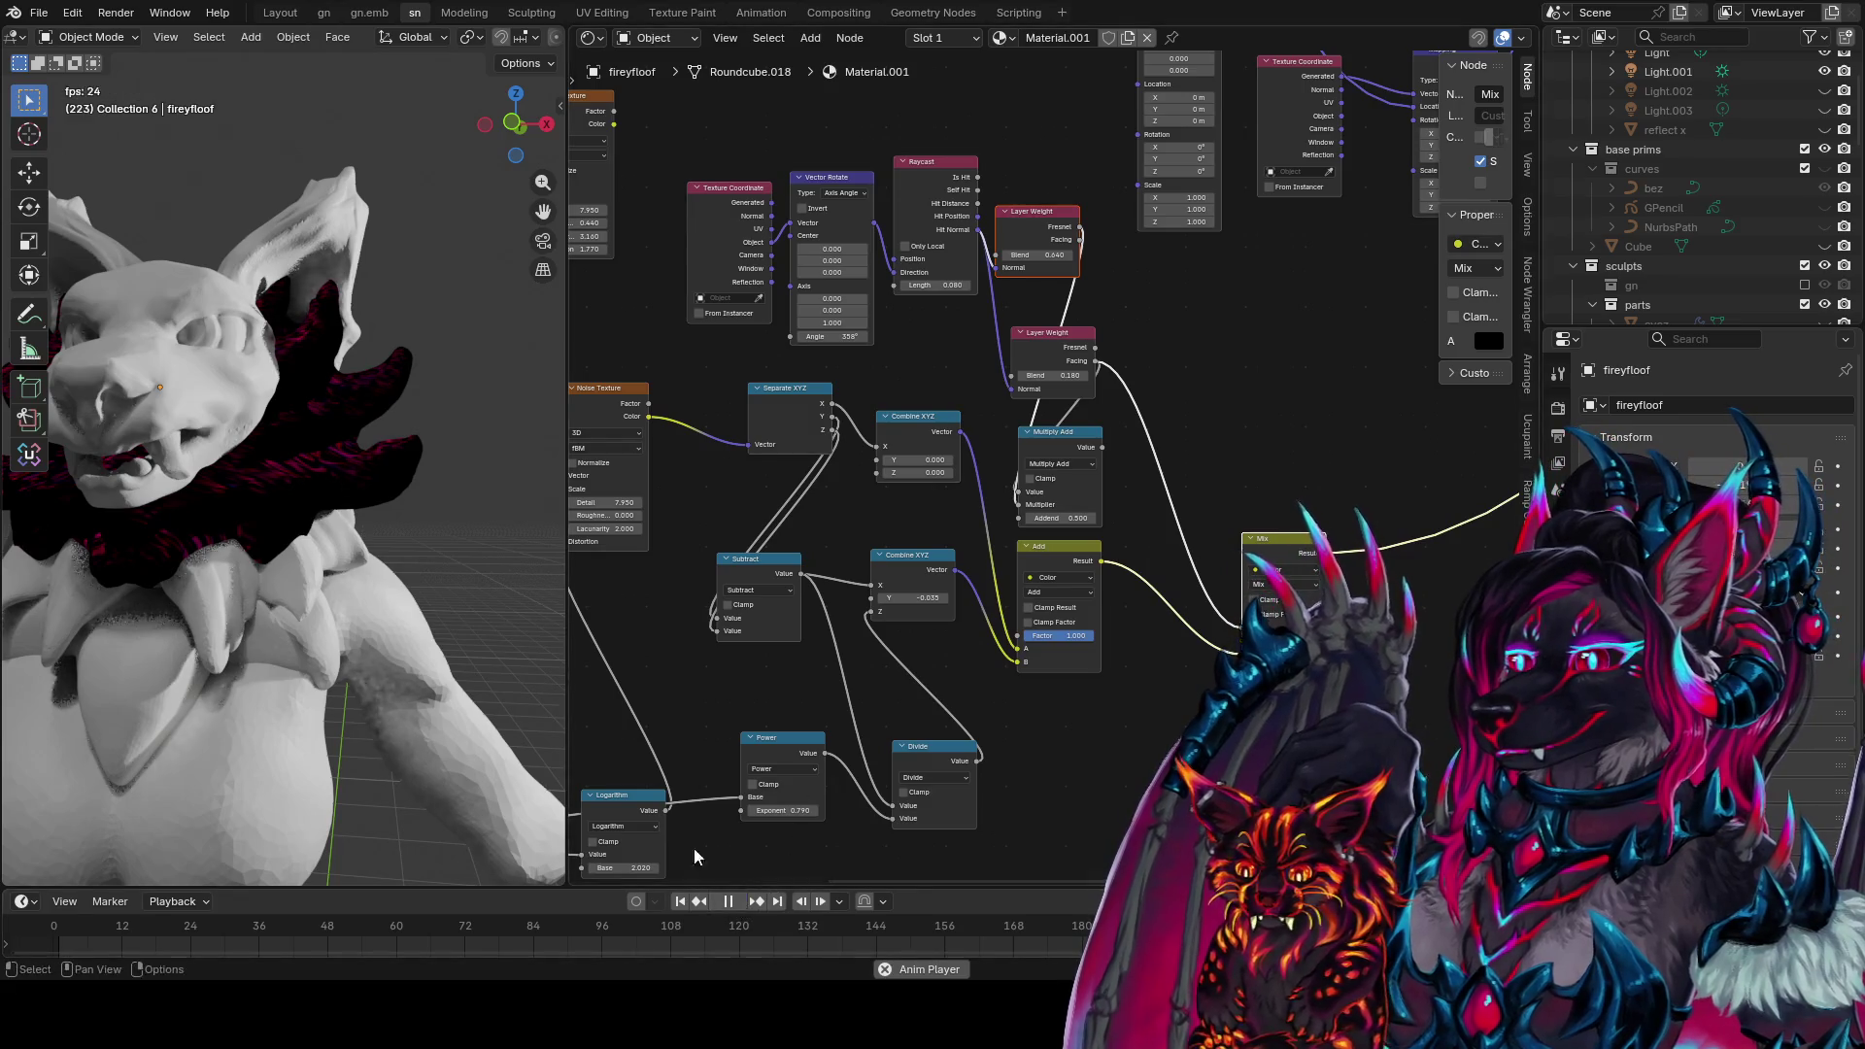
pyautogui.moveTo(485, 622); pyautogui.dragTo(427, 605, button='middle')
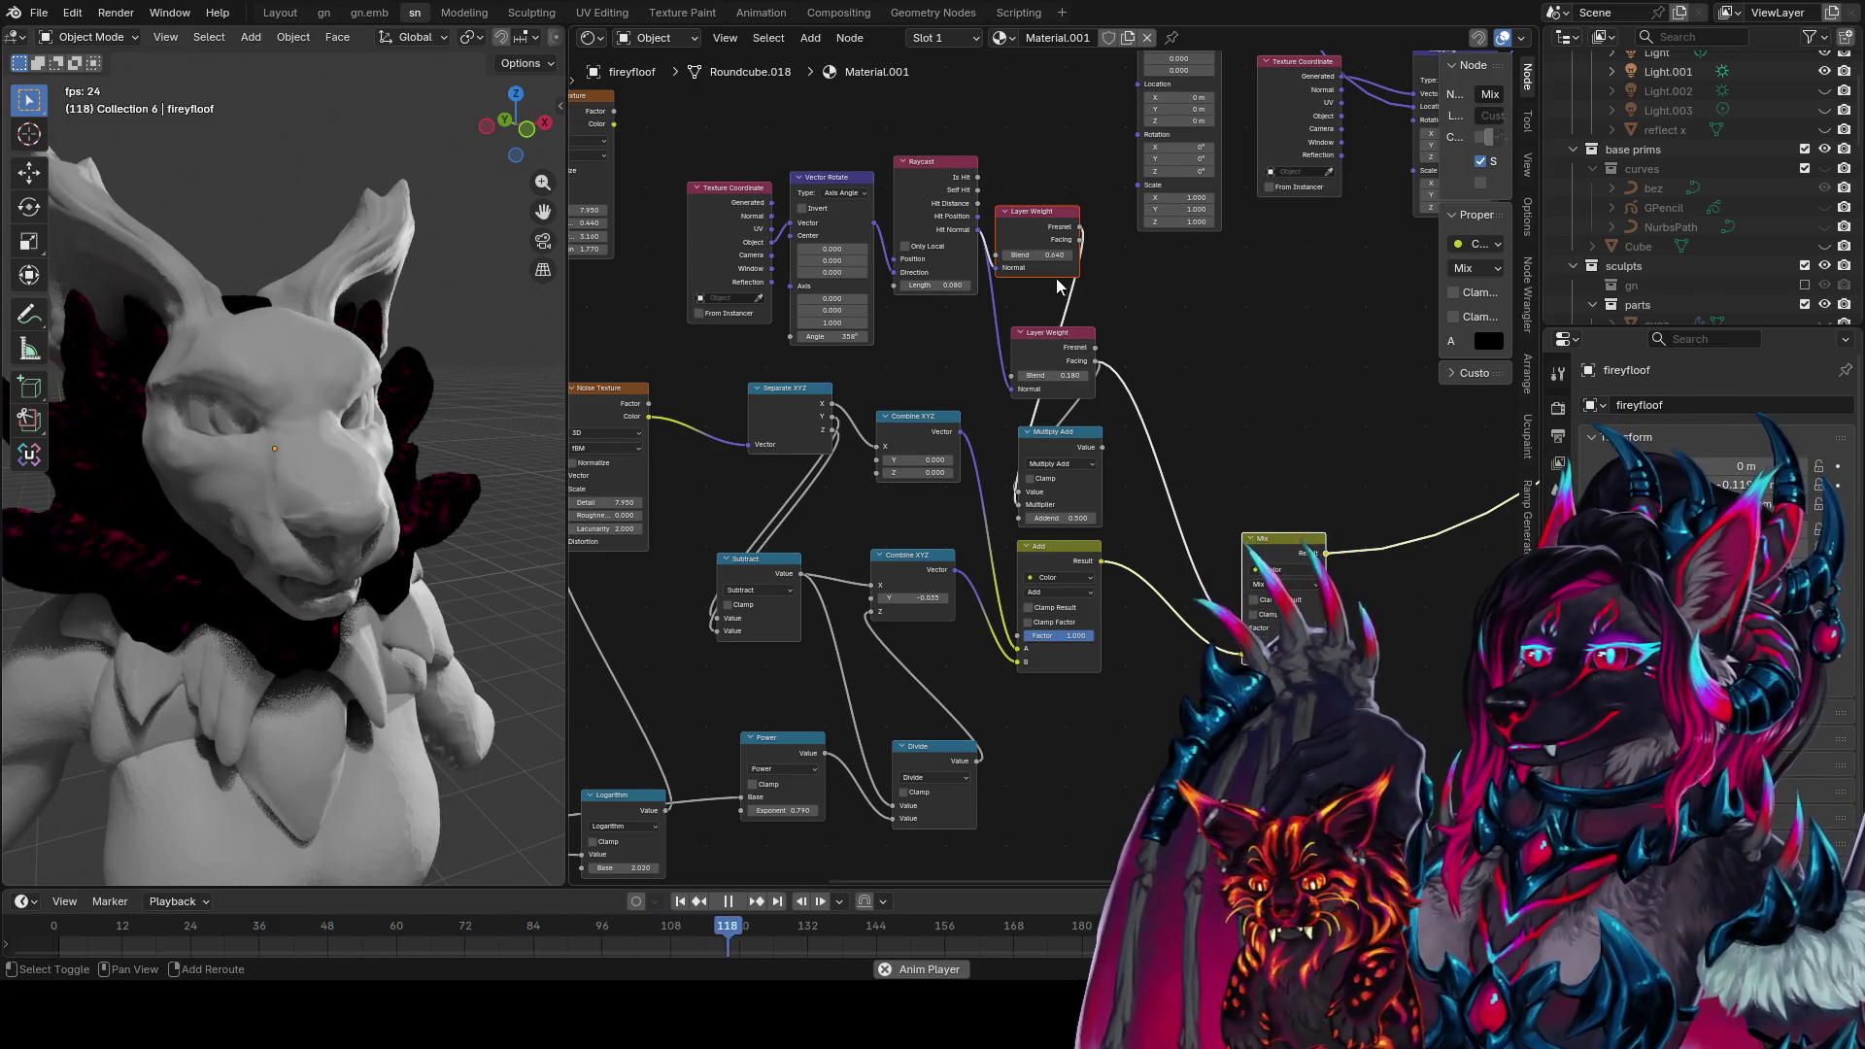
# Adjust the Multiply Add Addend, route the facing mask into the Mix's A input, and inspect
pyautogui.moveTo(1062, 524); pyautogui.dragTo(1076, 525)
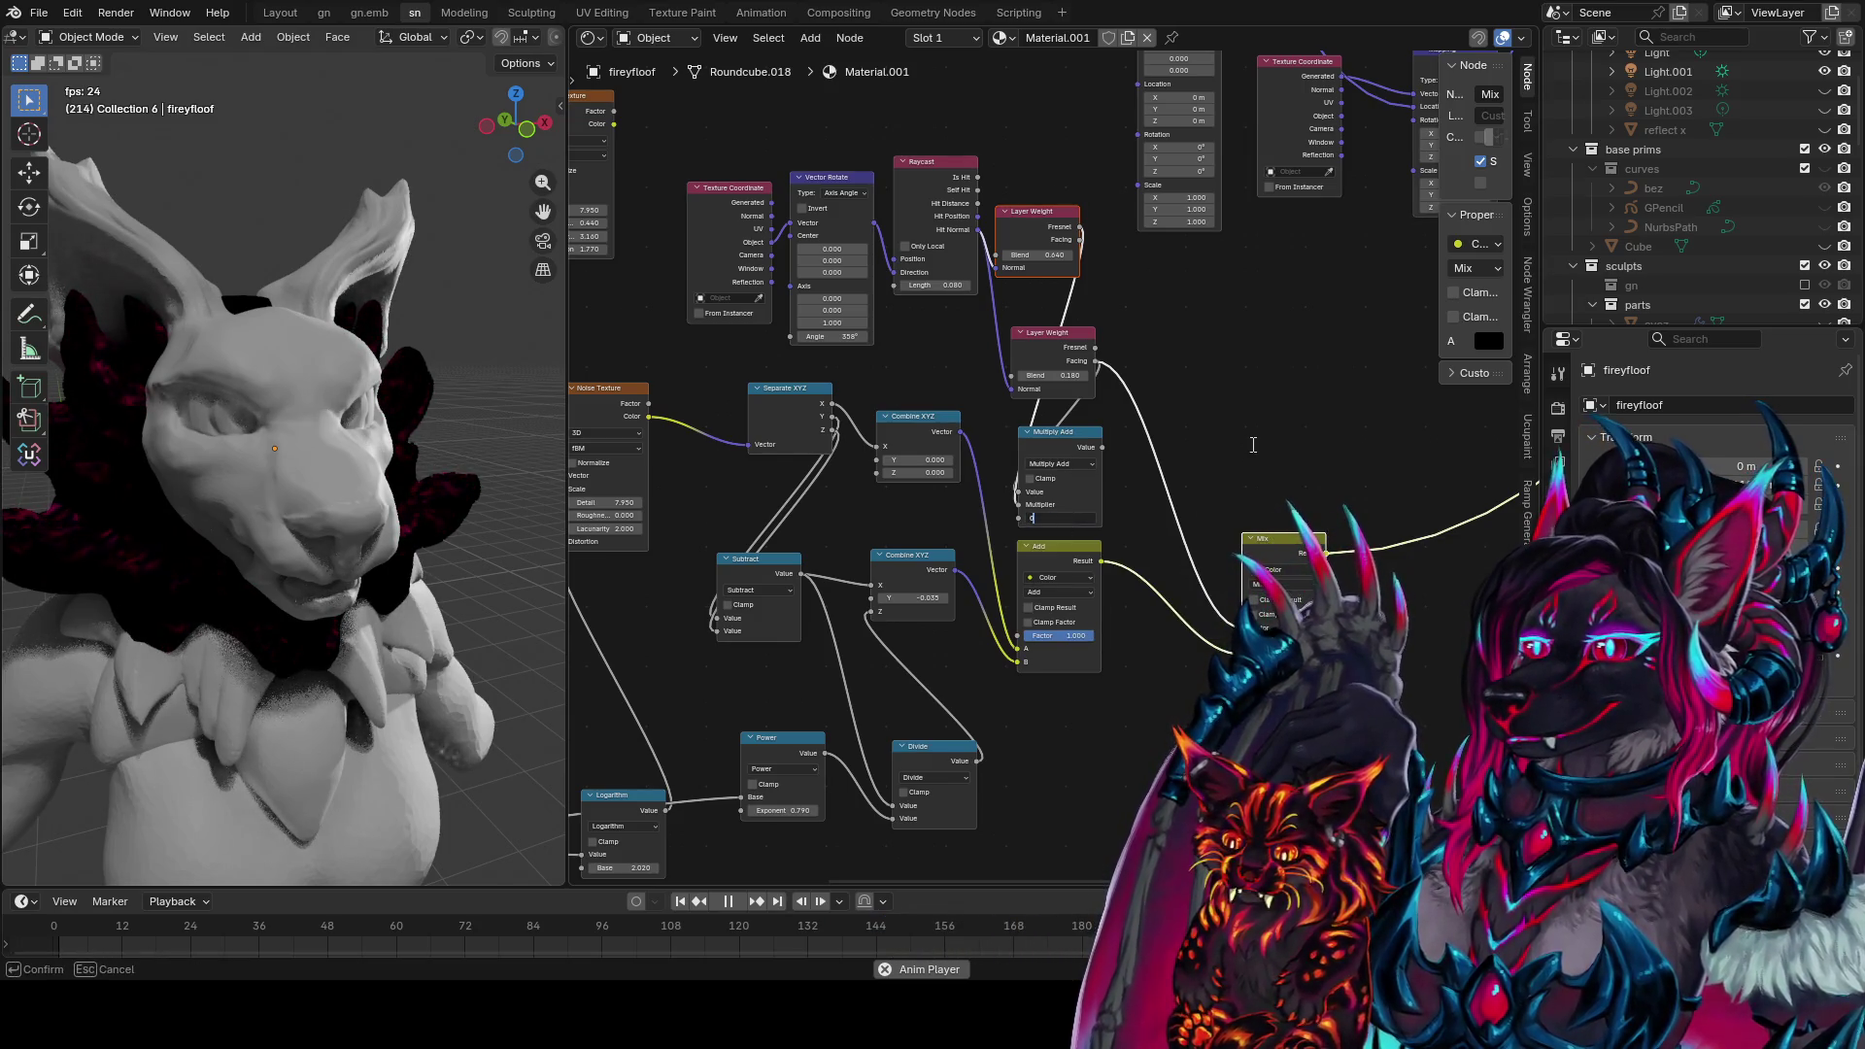
pyautogui.moveTo(1238, 634); pyautogui.dragTo(1243, 642)
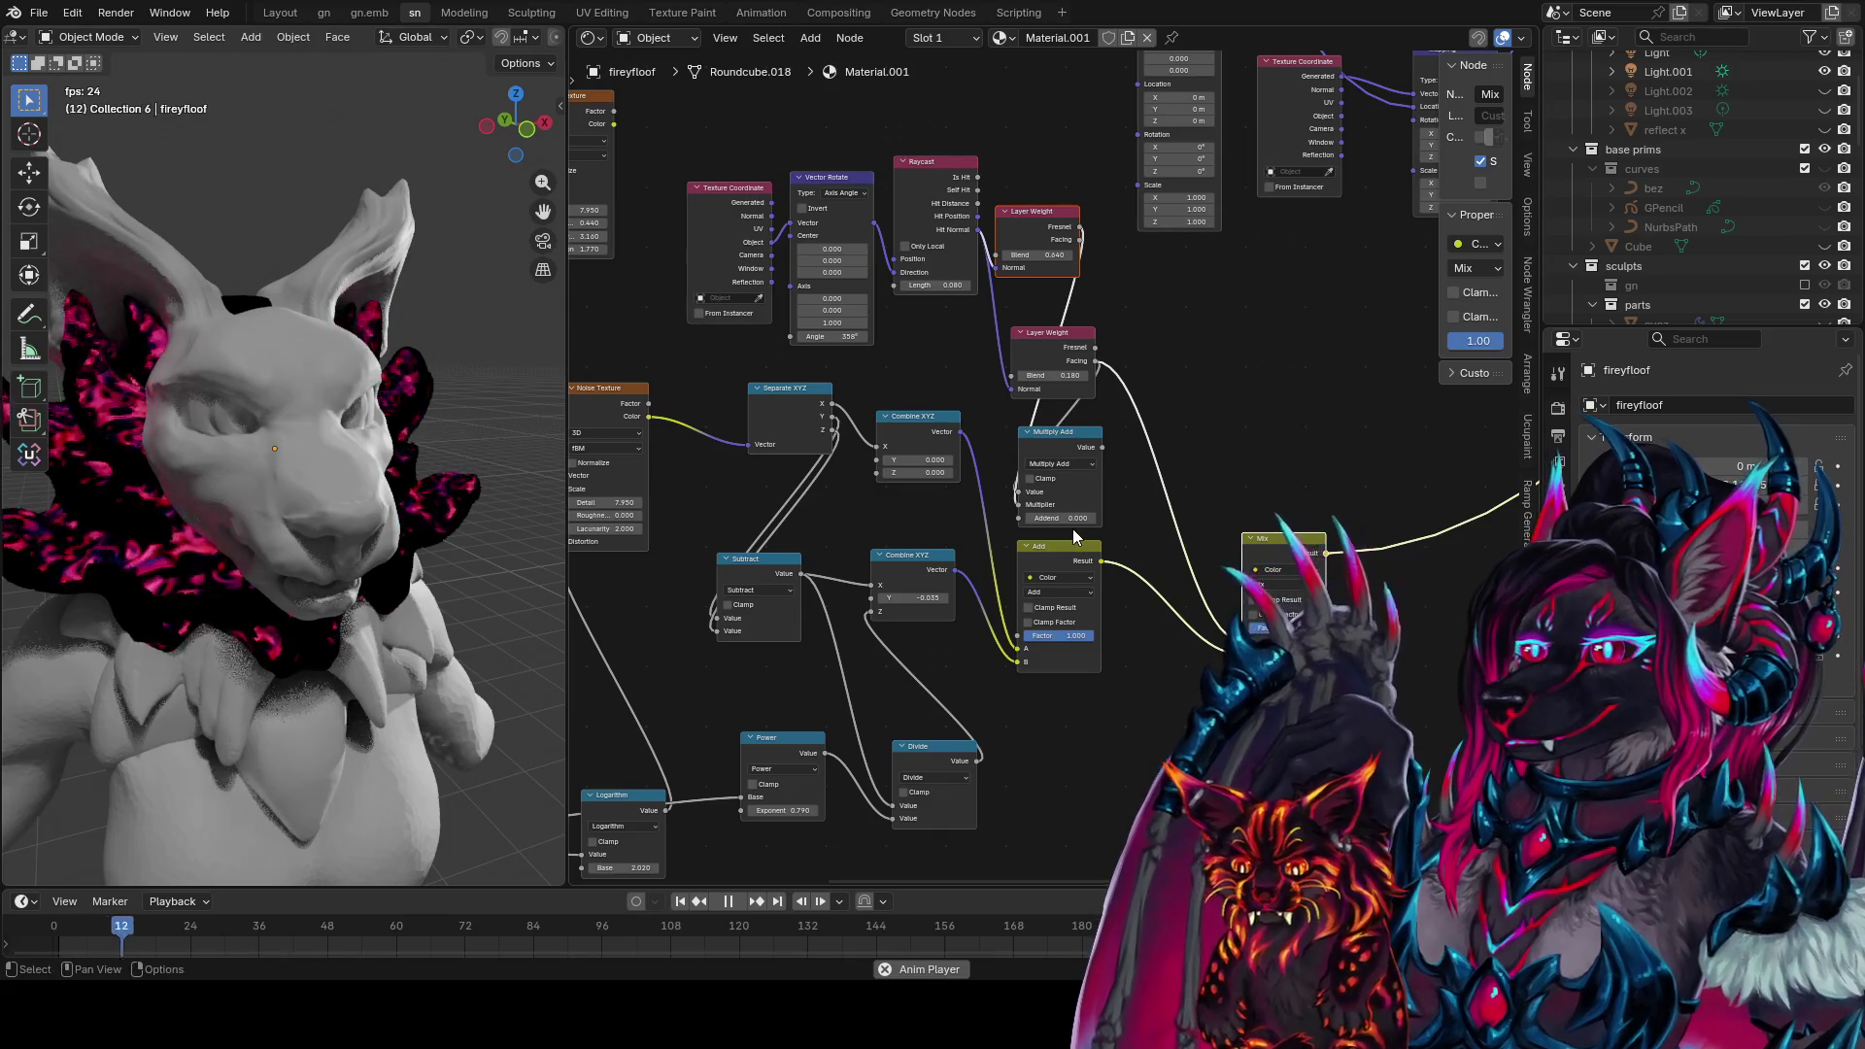
pyautogui.moveTo(1069, 518); pyautogui.dragTo(971, 518)
pyautogui.press('Escape')
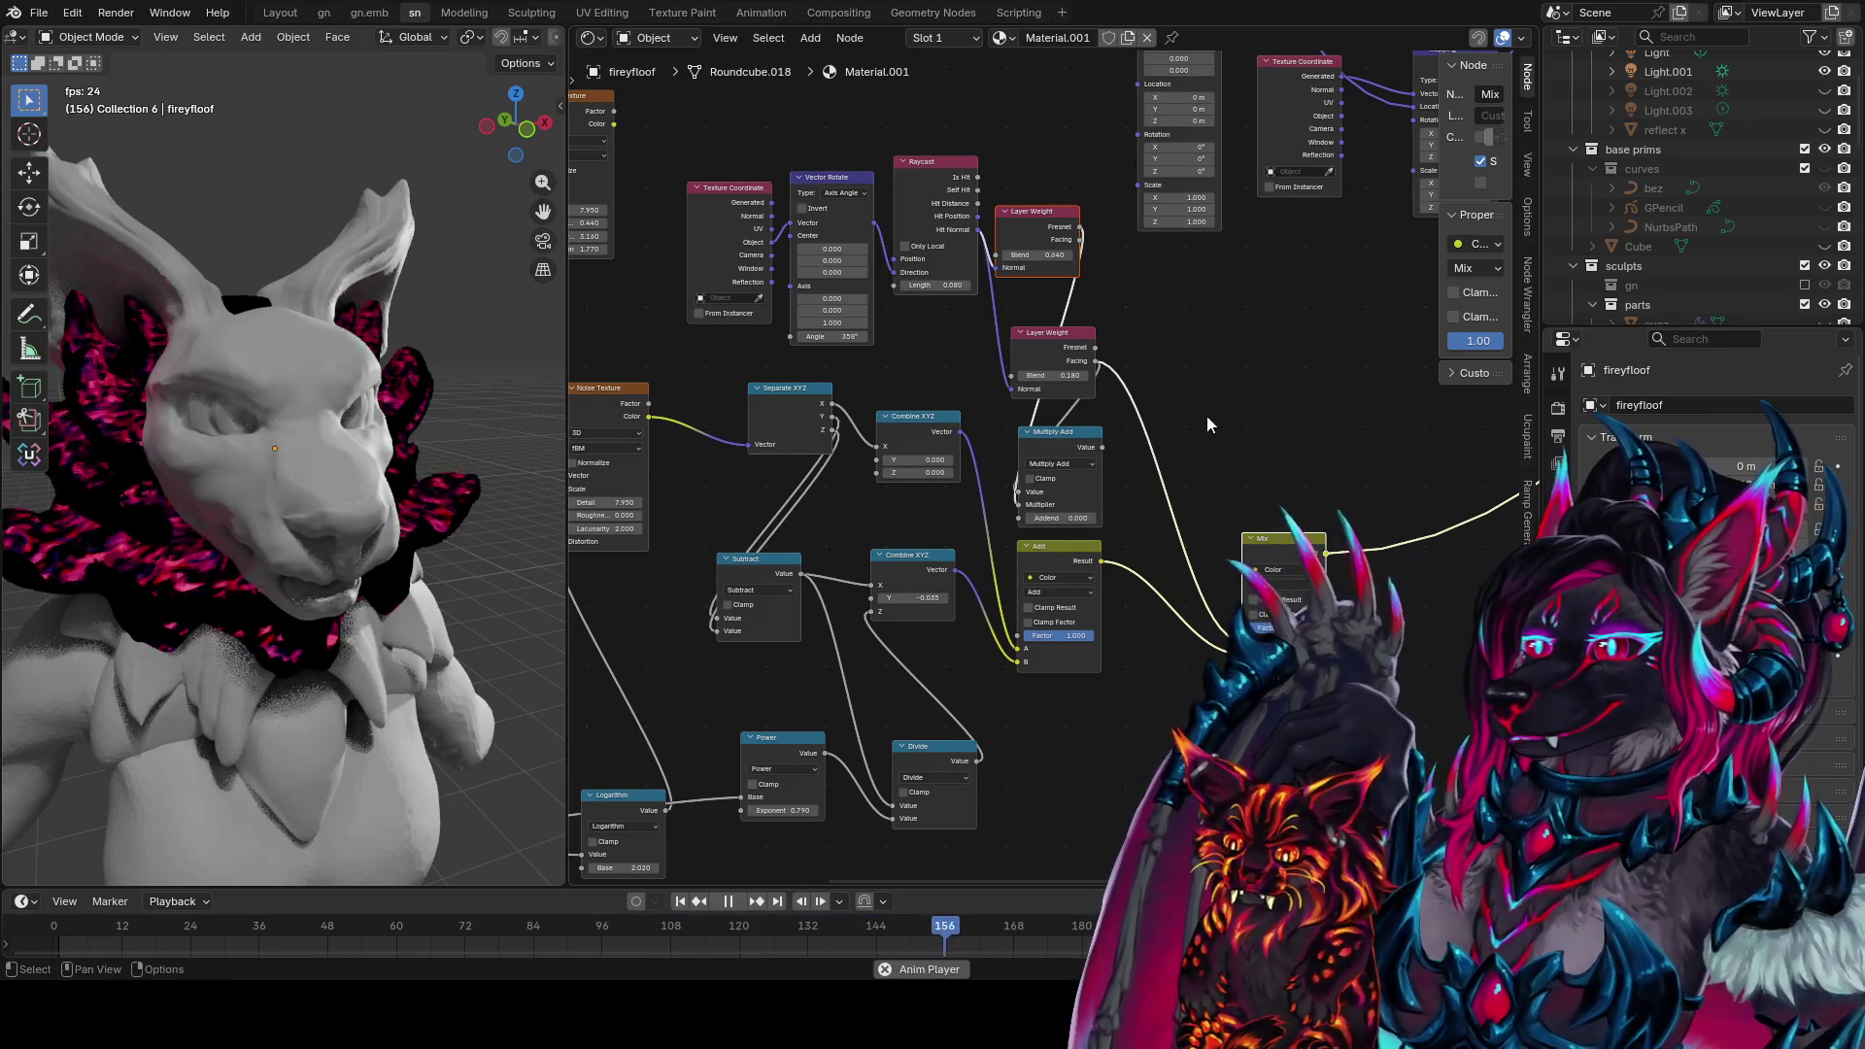
pyautogui.moveTo(1206, 416); pyautogui.dragTo(1191, 412, button='middle')
pyautogui.moveTo(408, 420)
pyautogui.mouseDown(button='middle')
pyautogui.moveTo(279, 396)
pyautogui.moveTo(789, 440)
pyautogui.moveTo(723, 462)
pyautogui.moveTo(453, 439)
pyautogui.moveTo(575, 405)
pyautogui.moveTo(45, 482)
pyautogui.moveTo(492, 482)
pyautogui.mouseUp(button='middle')
pyautogui.press('KP_1')
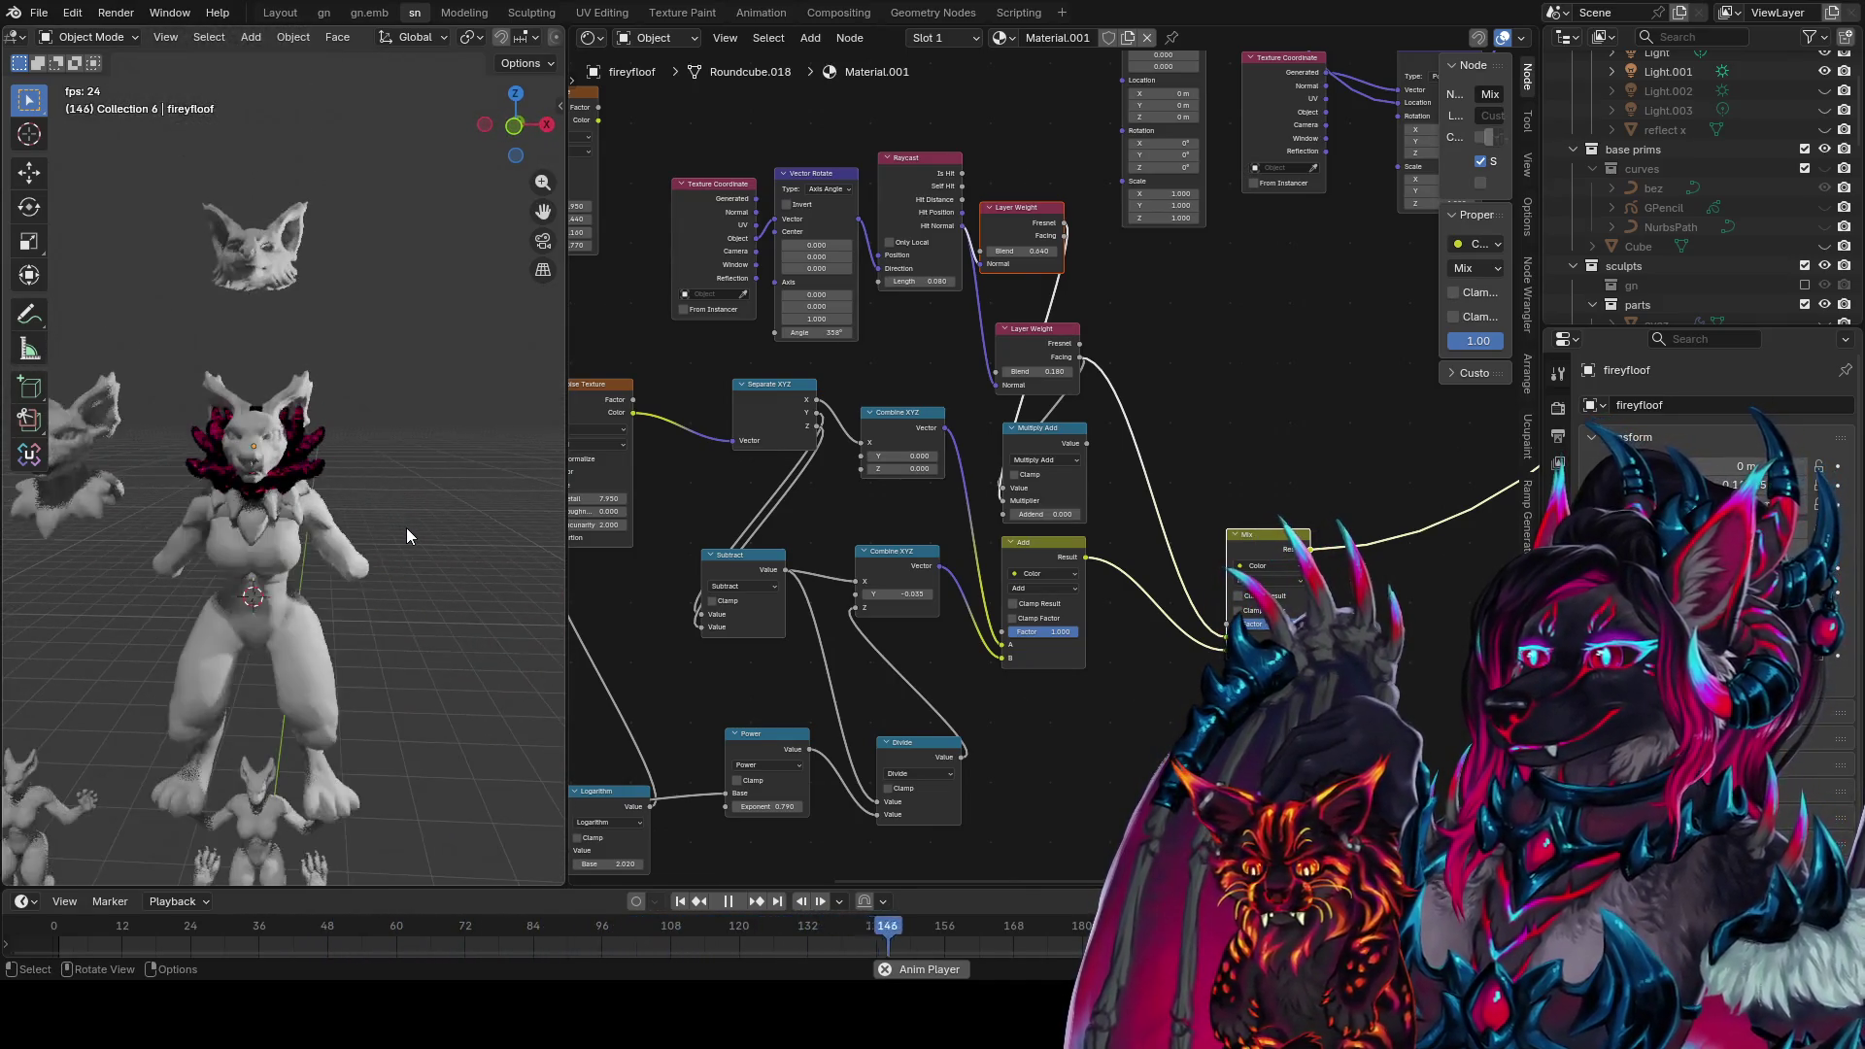
# Save the file and orbit around the character's head to inspect the collar
pyautogui.scroll(1, 377, 521)
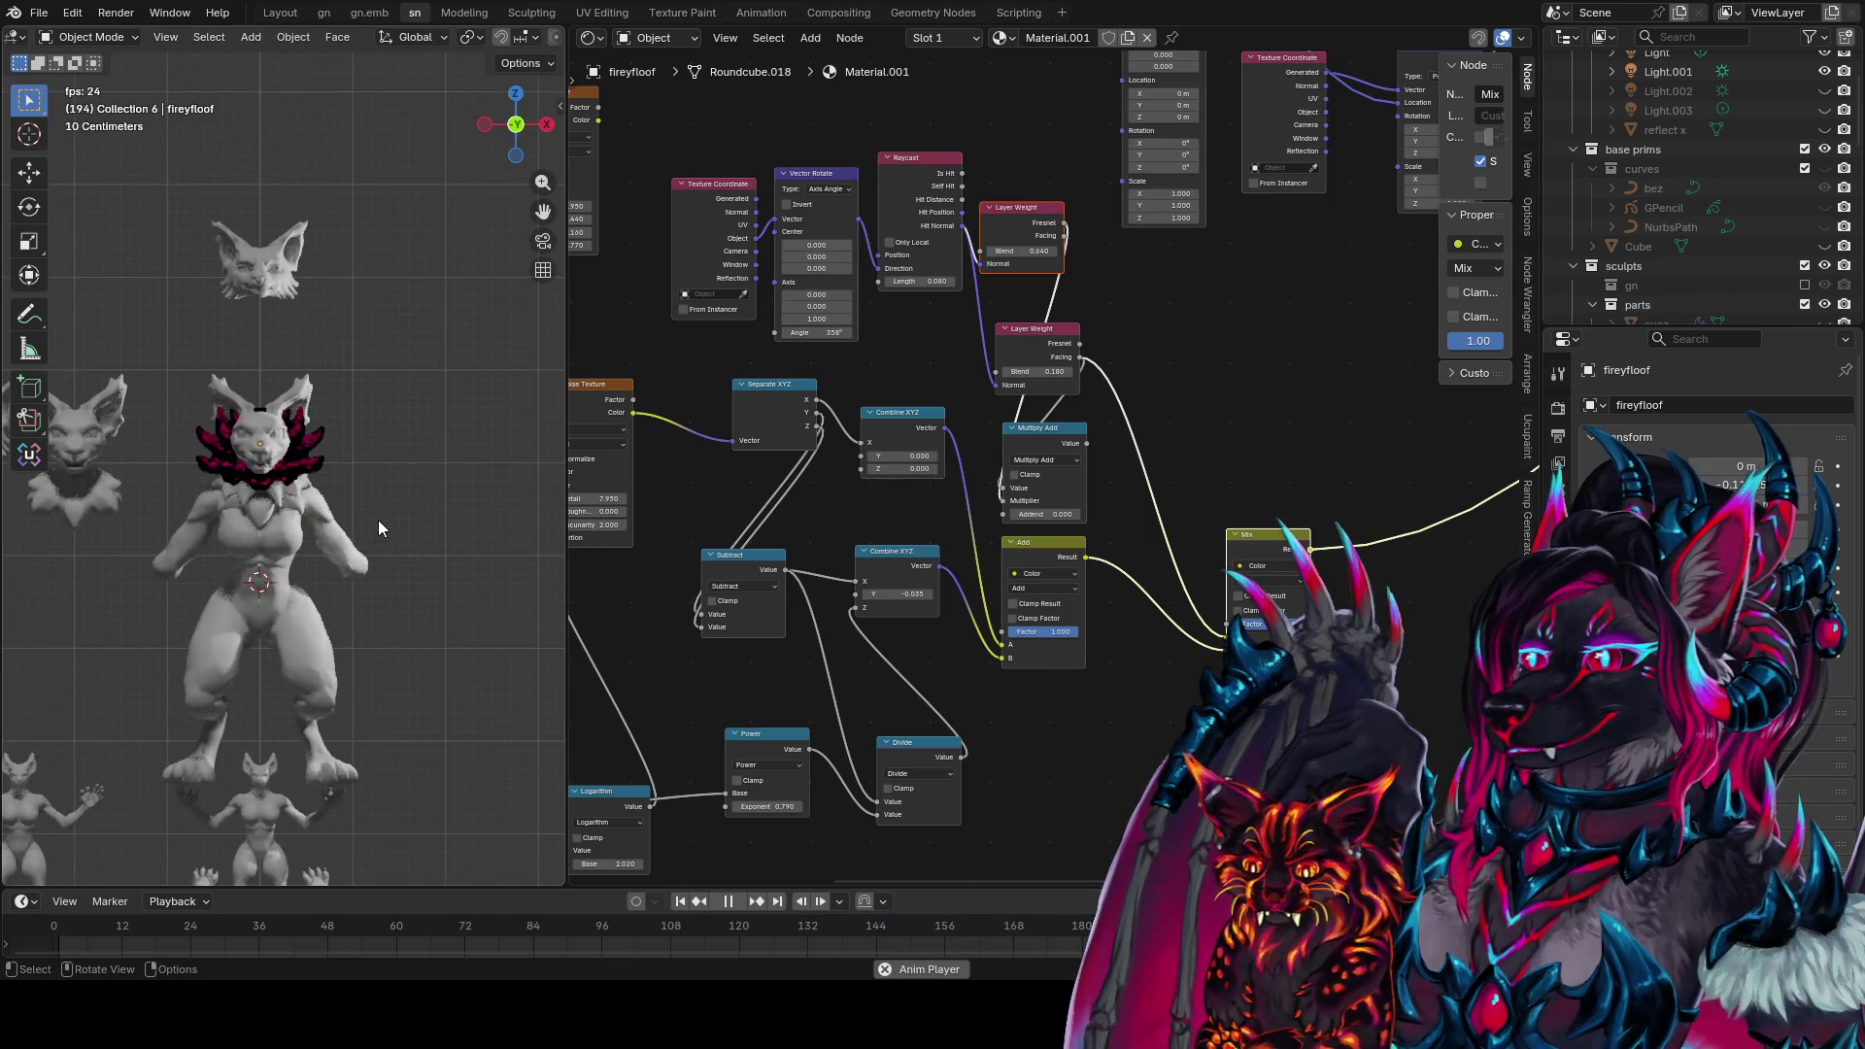
pyautogui.scroll(6, 377, 521)
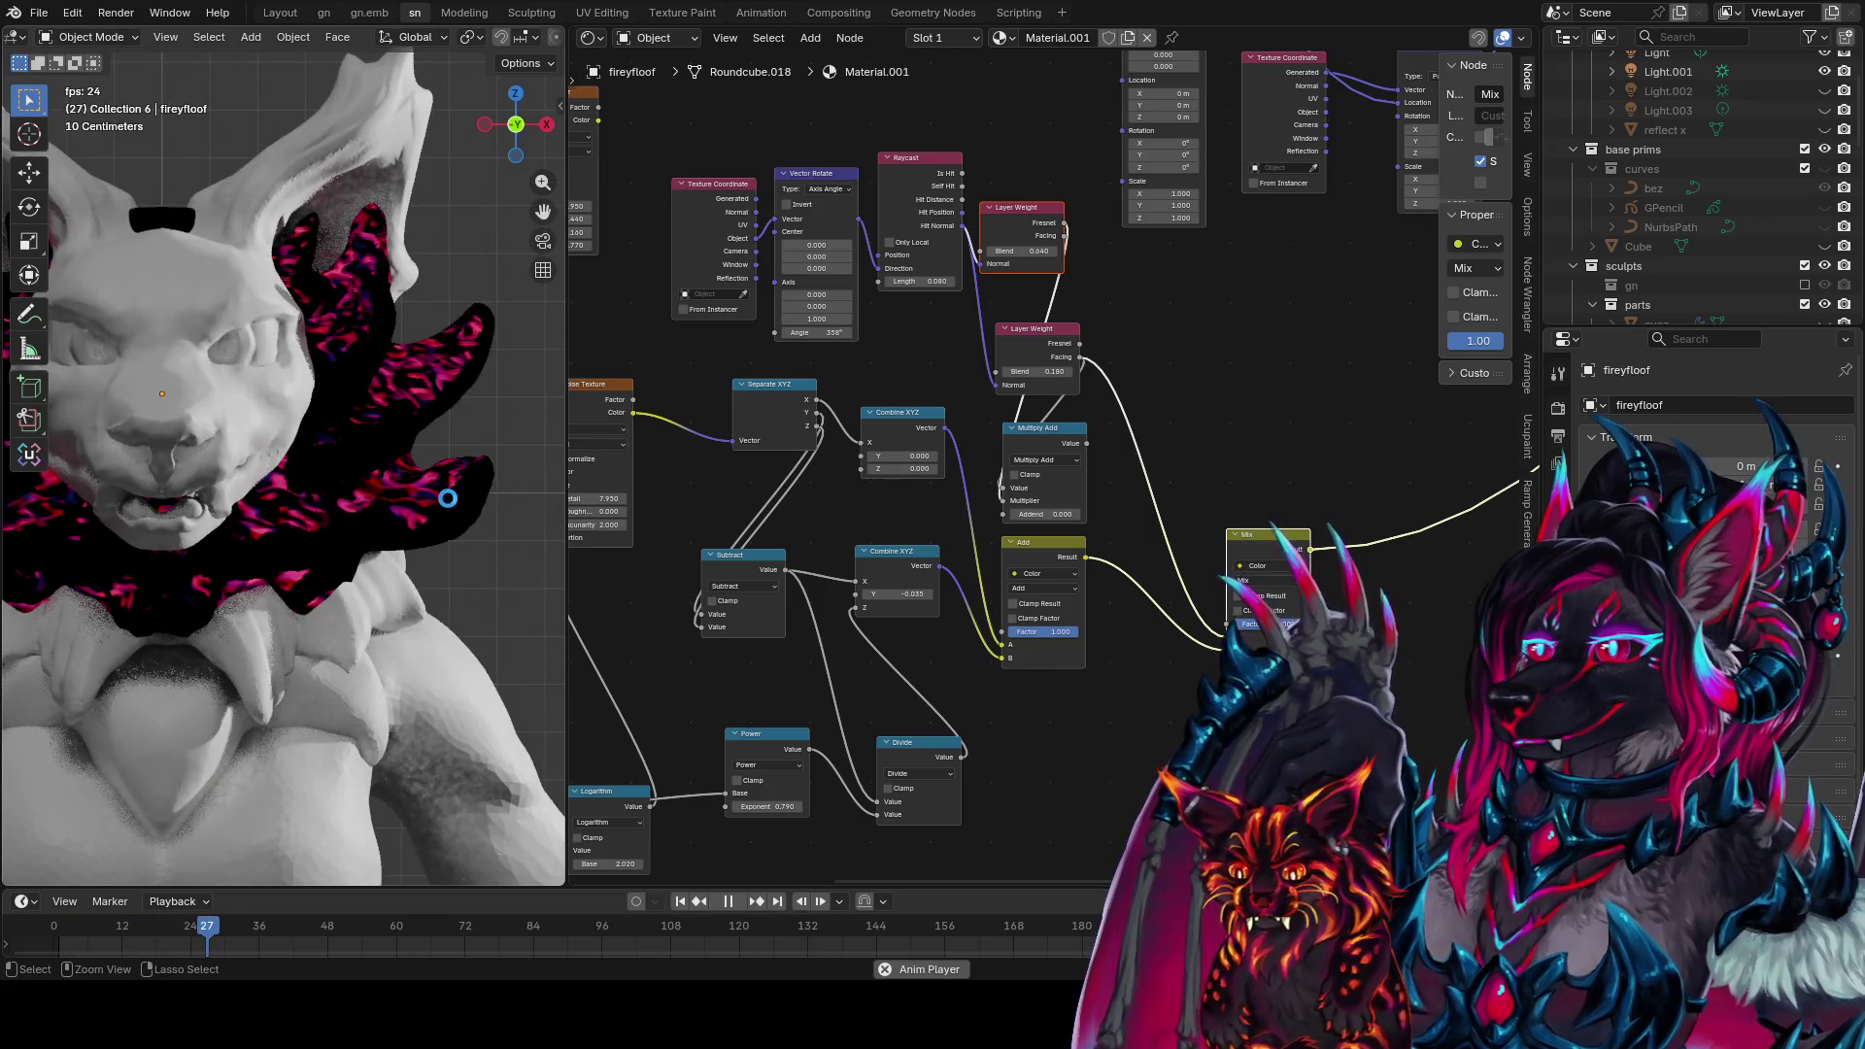
pyautogui.hotkey('ctrl', 's')
pyautogui.scroll(-3, 439, 509)
pyautogui.moveTo(439, 509)
pyautogui.mouseDown(button='middle')
pyautogui.moveTo(329, 546)
pyautogui.moveTo(119, 523)
pyautogui.moveTo(534, 497)
pyautogui.moveTo(37, 544)
pyautogui.moveTo(383, 492)
pyautogui.mouseUp(button='middle')
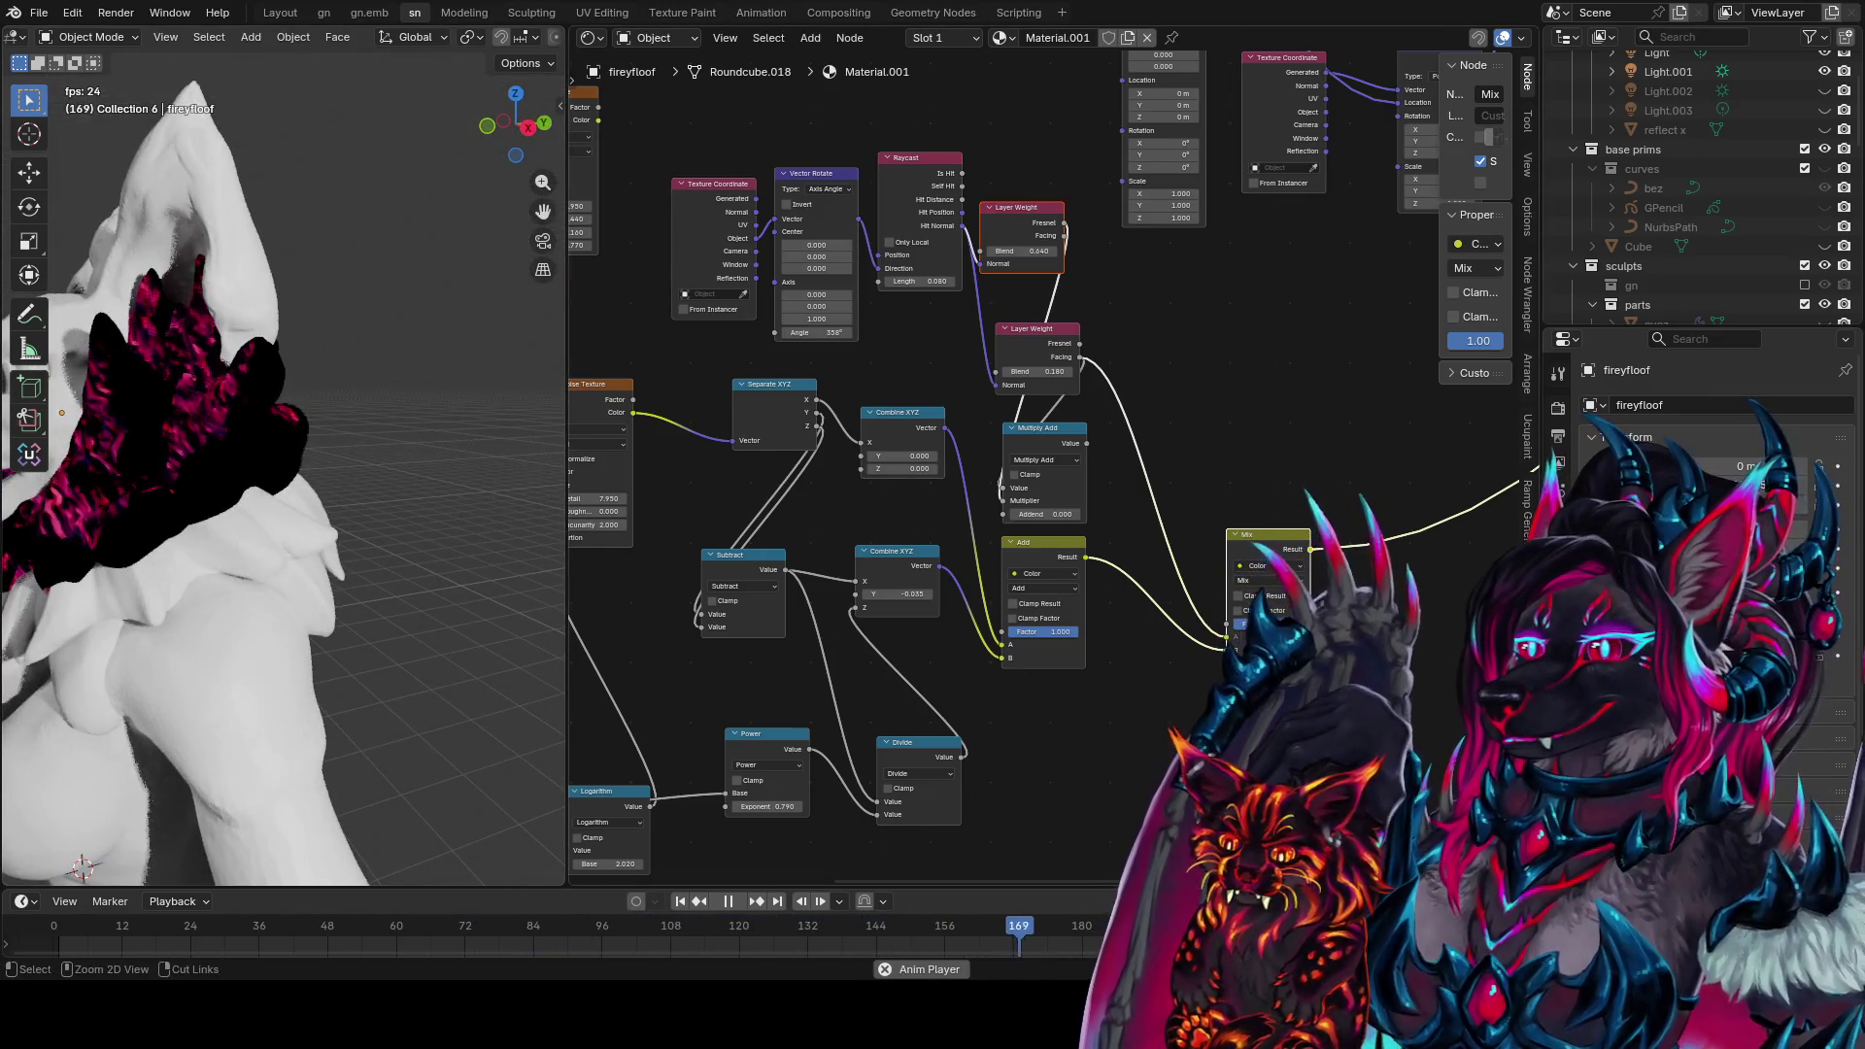
pyautogui.hotkey('ctrl', 's')
# Check the collar from the front orthographic and angled perspective views, then save again
pyautogui.moveTo(1166, 603); pyautogui.dragTo(1232, 552, button='middle')
pyautogui.moveTo(408, 505); pyautogui.dragTo(468, 471, button='middle')
pyautogui.scroll(-2, 468, 472)
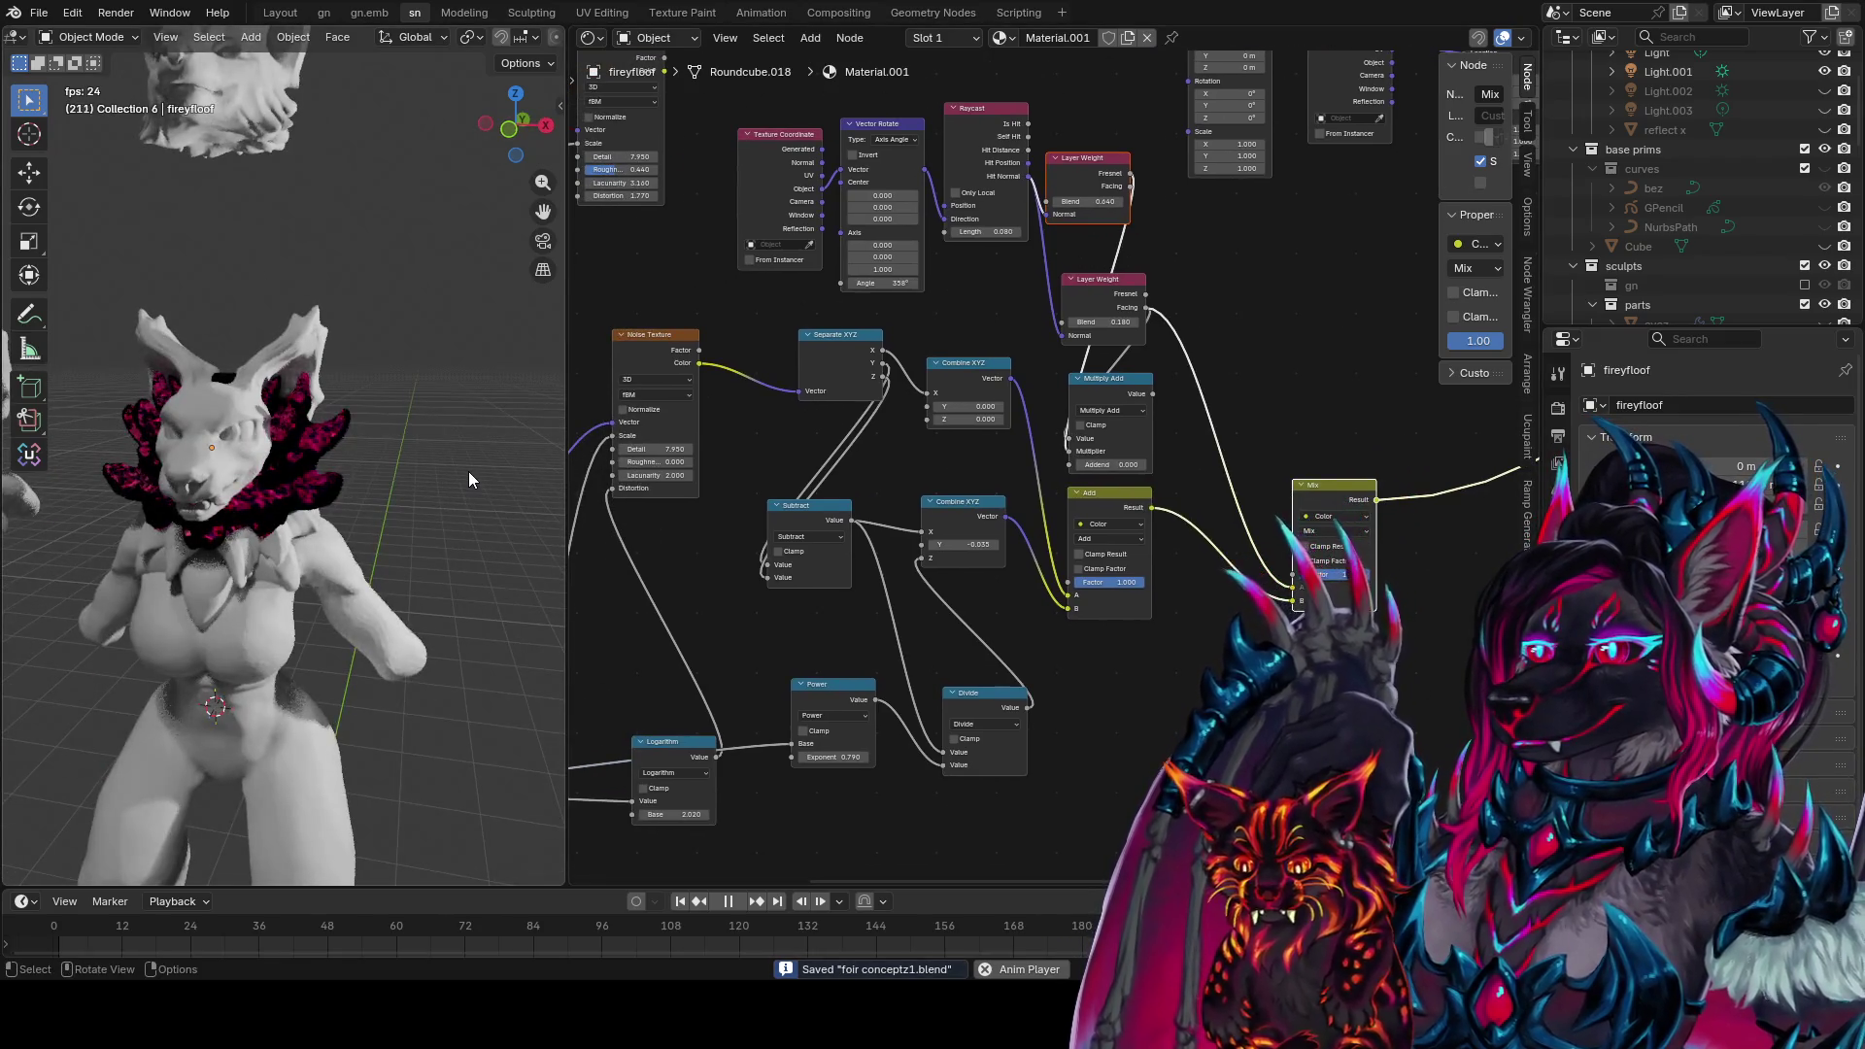
pyautogui.press('KP_1')
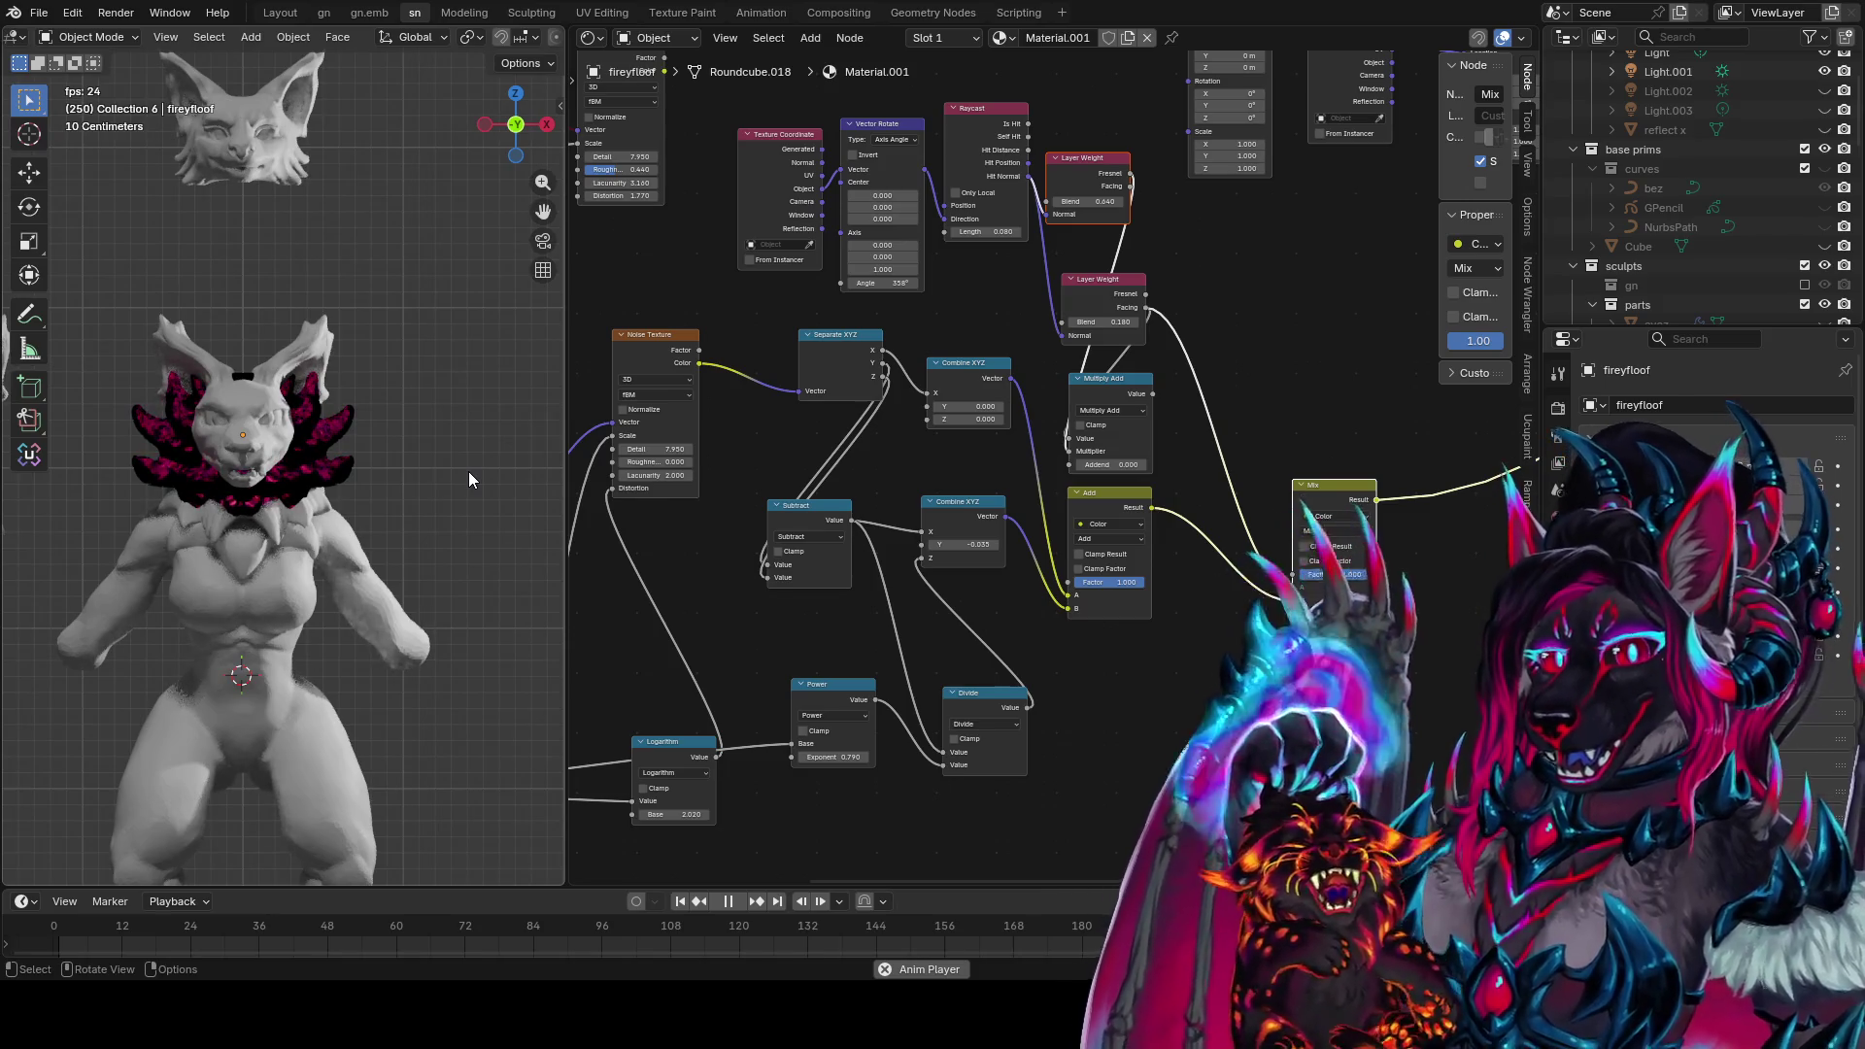
pyautogui.scroll(-5, 371, 492)
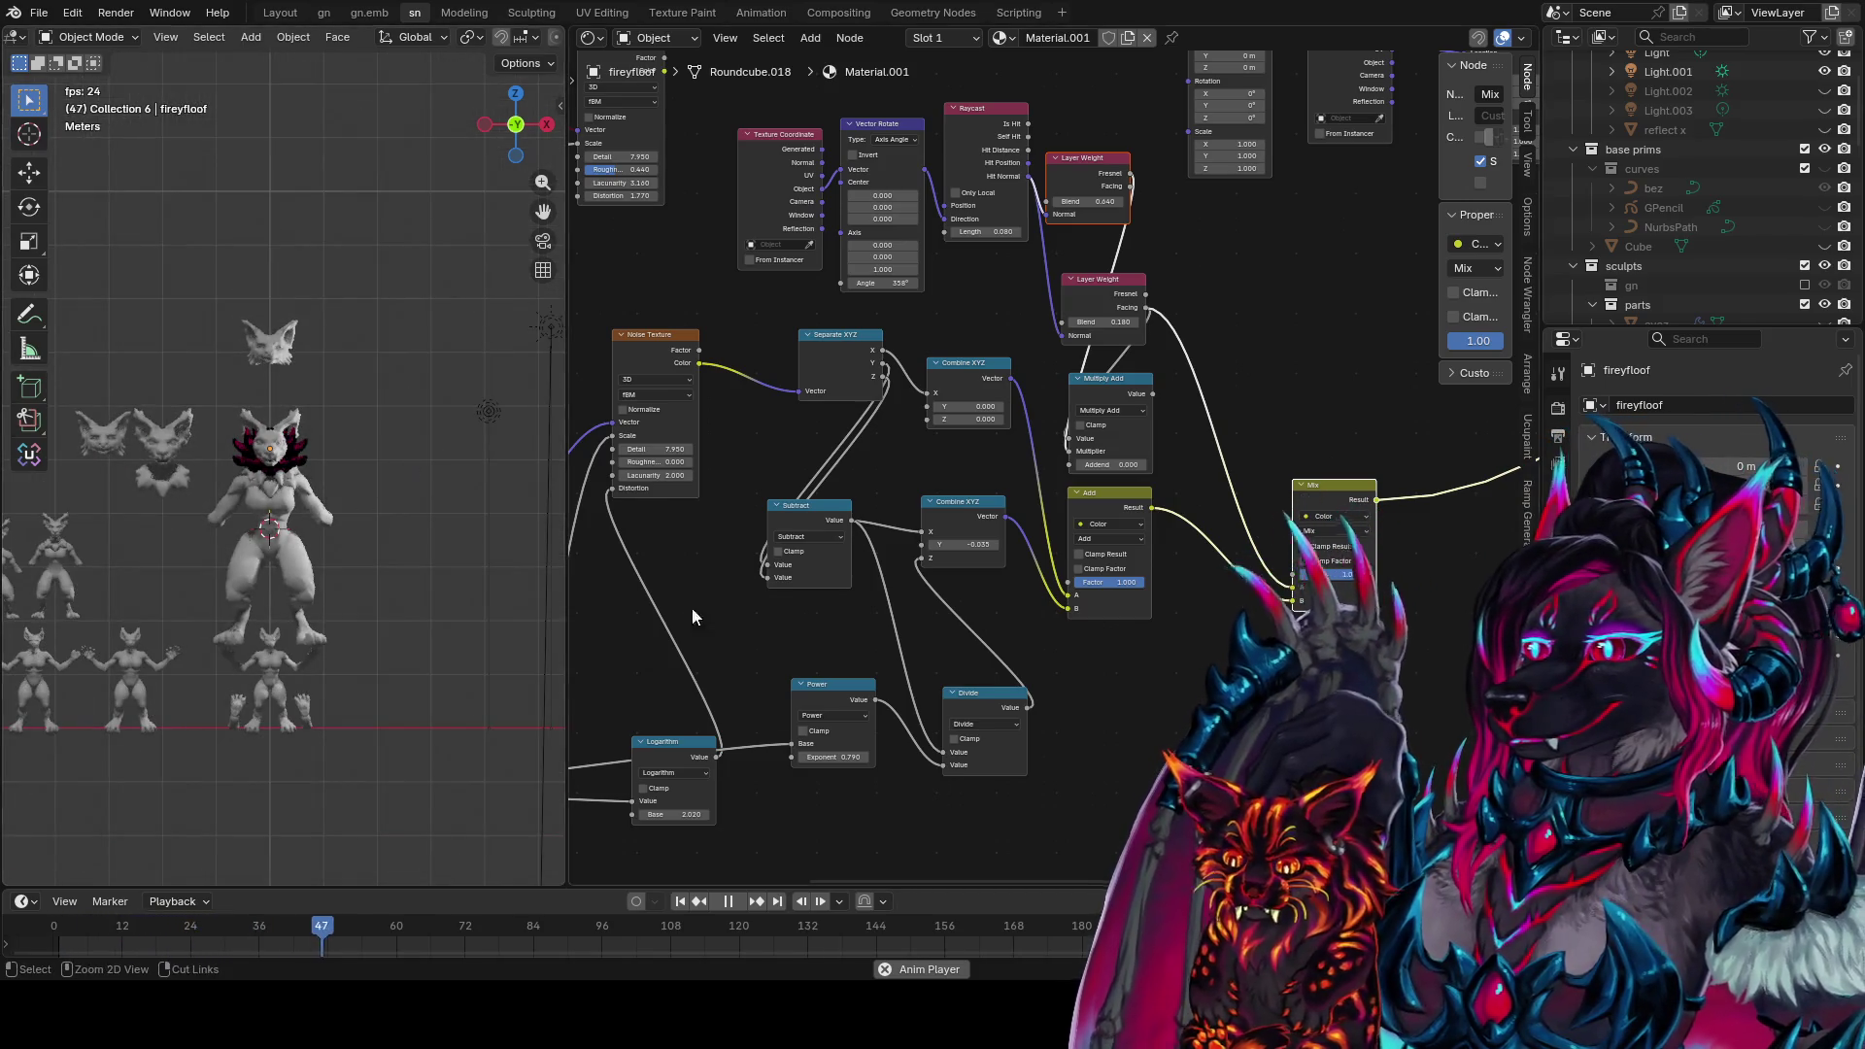
pyautogui.hotkey('ctrl', 'space')
pyautogui.hotkey('ctrl', 'space')
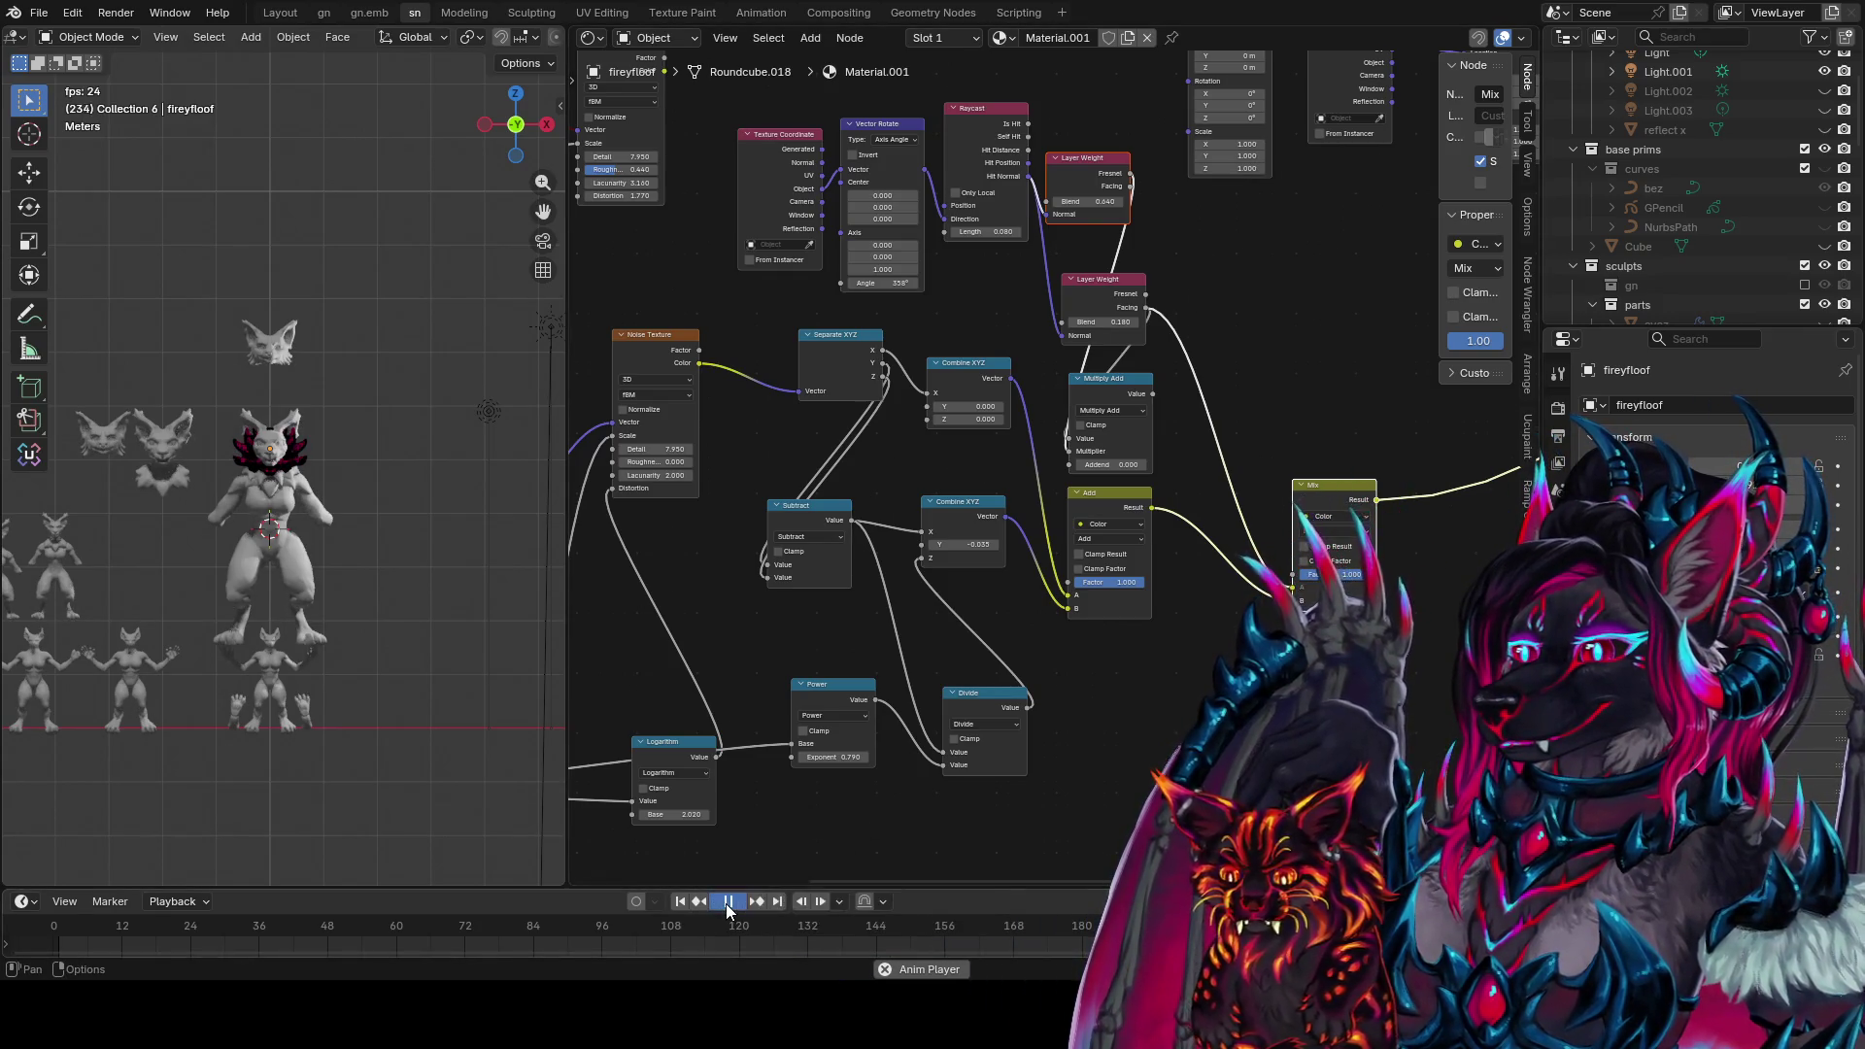
pyautogui.moveTo(291, 767); pyautogui.dragTo(188, 779, button='middle')
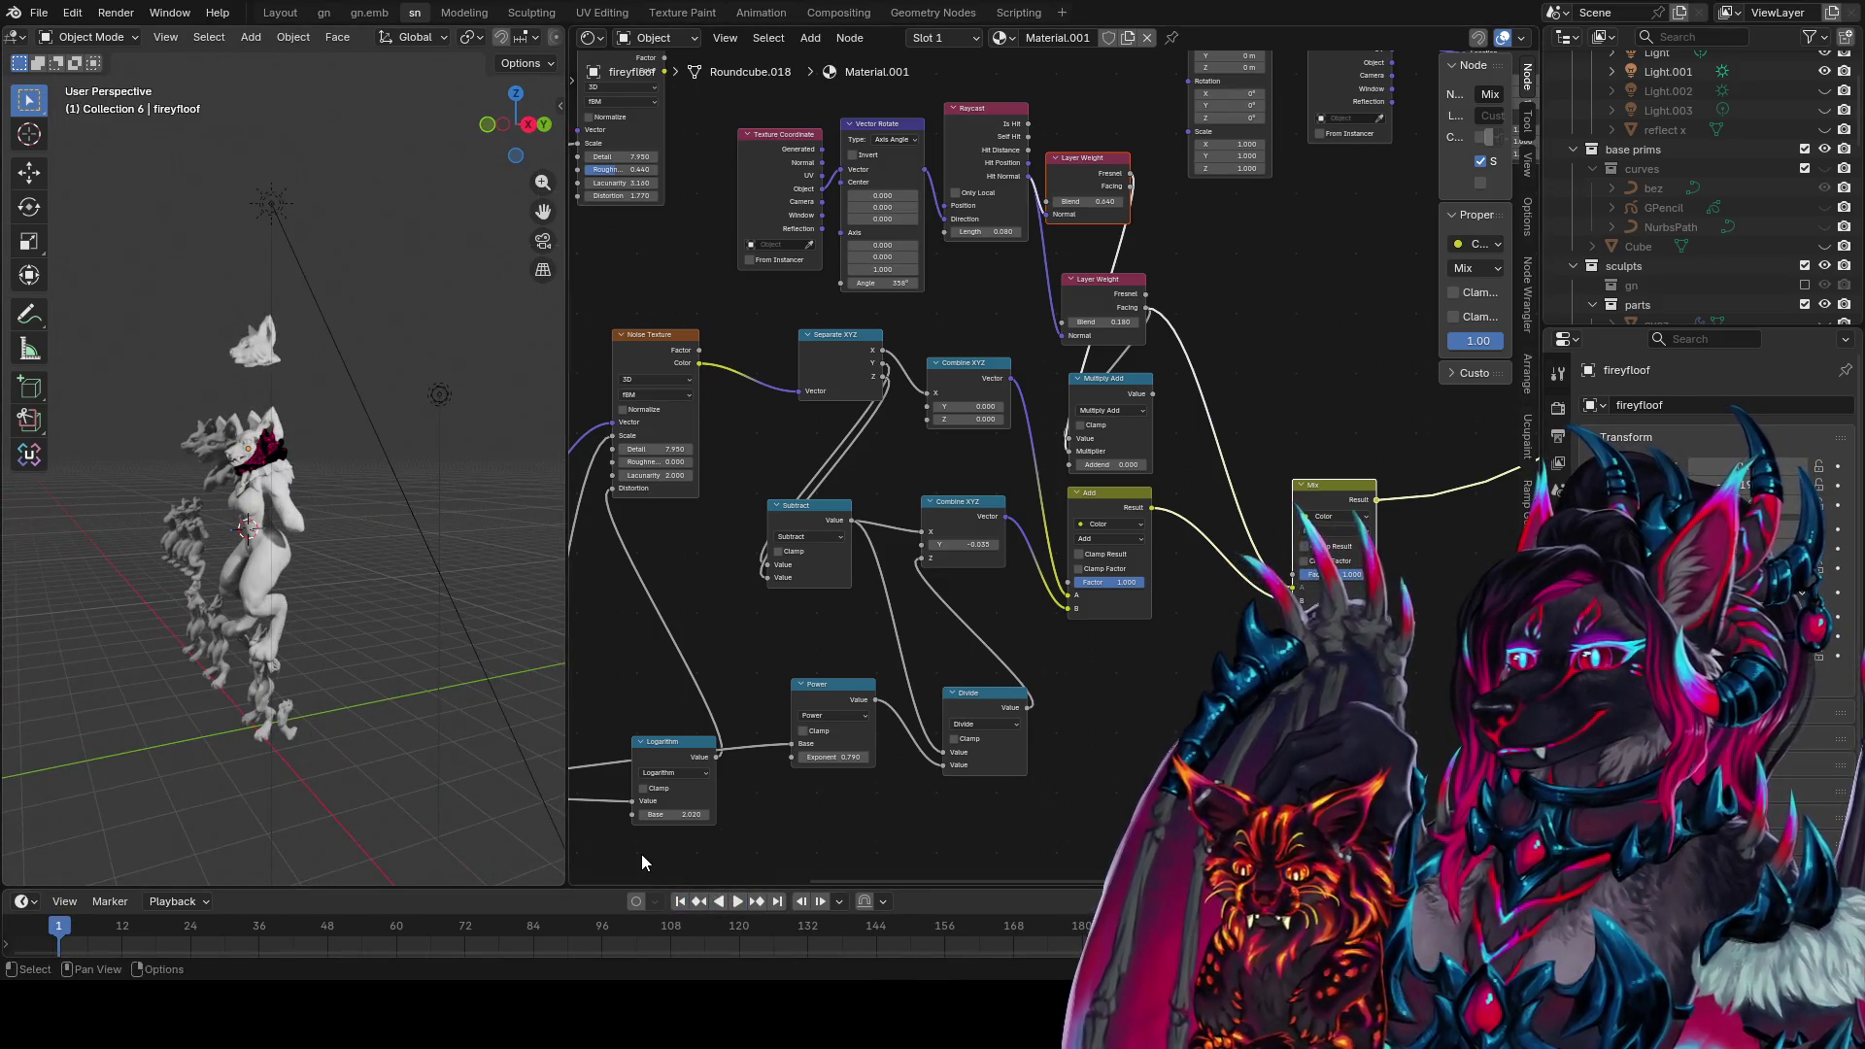
pyautogui.moveTo(486, 680)
pyautogui.mouseDown(button='middle')
pyautogui.moveTo(158, 530)
pyautogui.moveTo(462, 535)
pyautogui.moveTo(74, 539)
pyautogui.moveTo(523, 540)
pyautogui.moveTo(267, 473)
pyautogui.moveTo(288, 551)
pyautogui.moveTo(445, 526)
pyautogui.moveTo(340, 441)
pyautogui.moveTo(224, 452)
pyautogui.moveTo(185, 511)
pyautogui.moveTo(272, 501)
pyautogui.moveTo(192, 481)
pyautogui.moveTo(233, 476)
pyautogui.mouseUp(button='middle')
pyautogui.hotkey('ctrl', 's')
# Lower the final Mix node's factor to 0.600 and return to the front view
pyautogui.scroll(6, 424, 597)
pyautogui.scroll(5, 381, 499)
pyautogui.moveTo(1332, 591); pyautogui.dragTo(1161, 629, button='middle')
pyautogui.moveTo(1189, 623)
pyautogui.mouseDown()
pyautogui.moveTo(1147, 623)
pyautogui.moveTo(1185, 623)
pyautogui.mouseUp()
pyautogui.moveTo(505, 563)
pyautogui.mouseDown(button='middle')
pyautogui.moveTo(265, 562)
pyautogui.moveTo(341, 522)
pyautogui.moveTo(382, 630)
pyautogui.moveTo(401, 580)
pyautogui.moveTo(406, 597)
pyautogui.mouseUp(button='middle')
pyautogui.moveTo(515, 715); pyautogui.dragTo(323, 726, button='middle')
pyautogui.press('KP_1')
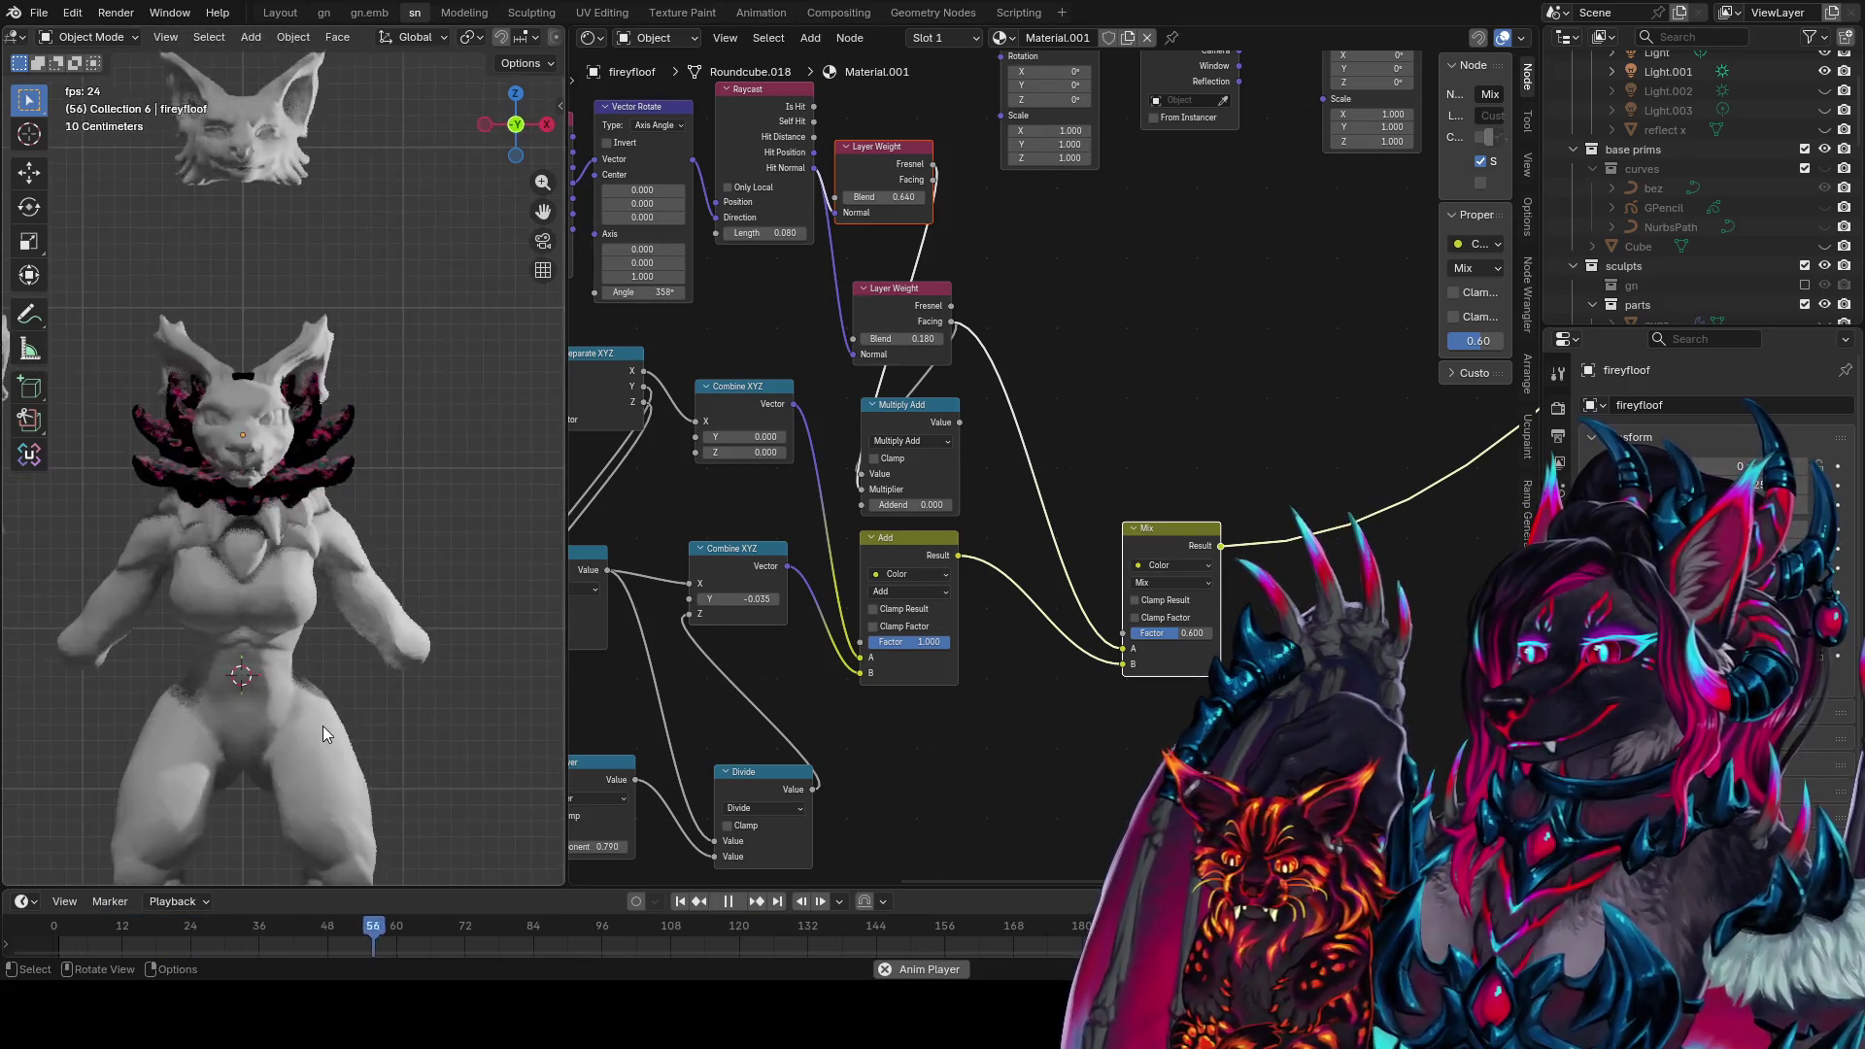
# Compare the Layer Weight facing mask preview with the Mix node's output on the collar
pyautogui.moveTo(130, 662)
pyautogui.keyDown('ctrl'); pyautogui.mouseDown(button='middle')
pyautogui.moveTo(371, 318)
pyautogui.moveTo(464, 353)
pyautogui.moveTo(389, 399)
pyautogui.moveTo(404, 503)
pyautogui.moveTo(445, 532)
pyautogui.mouseUp(button='middle'); pyautogui.keyUp('ctrl')
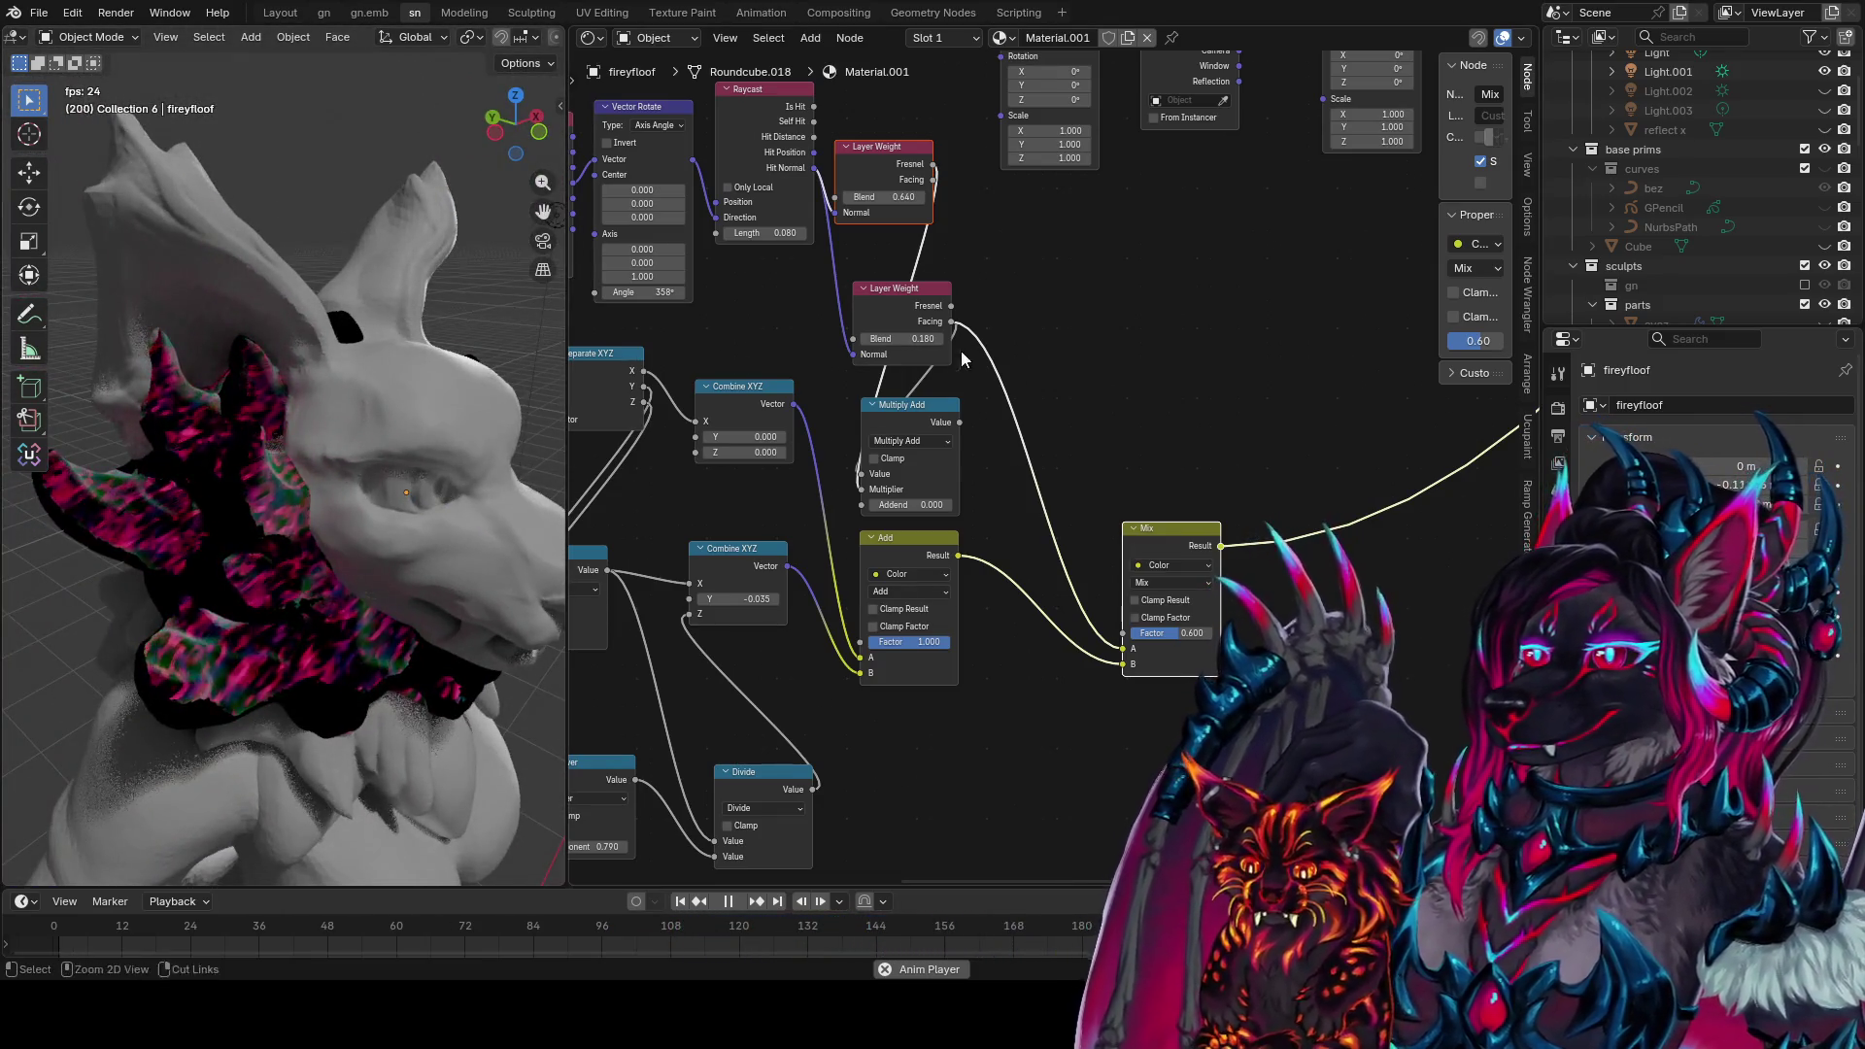
pyautogui.keyDown('ctrl'); pyautogui.keyDown('shift'); pyautogui.click(944, 326); pyautogui.keyUp('shift'); pyautogui.keyUp('ctrl')
pyautogui.moveTo(1204, 546); pyautogui.dragTo(1111, 535, button='middle')
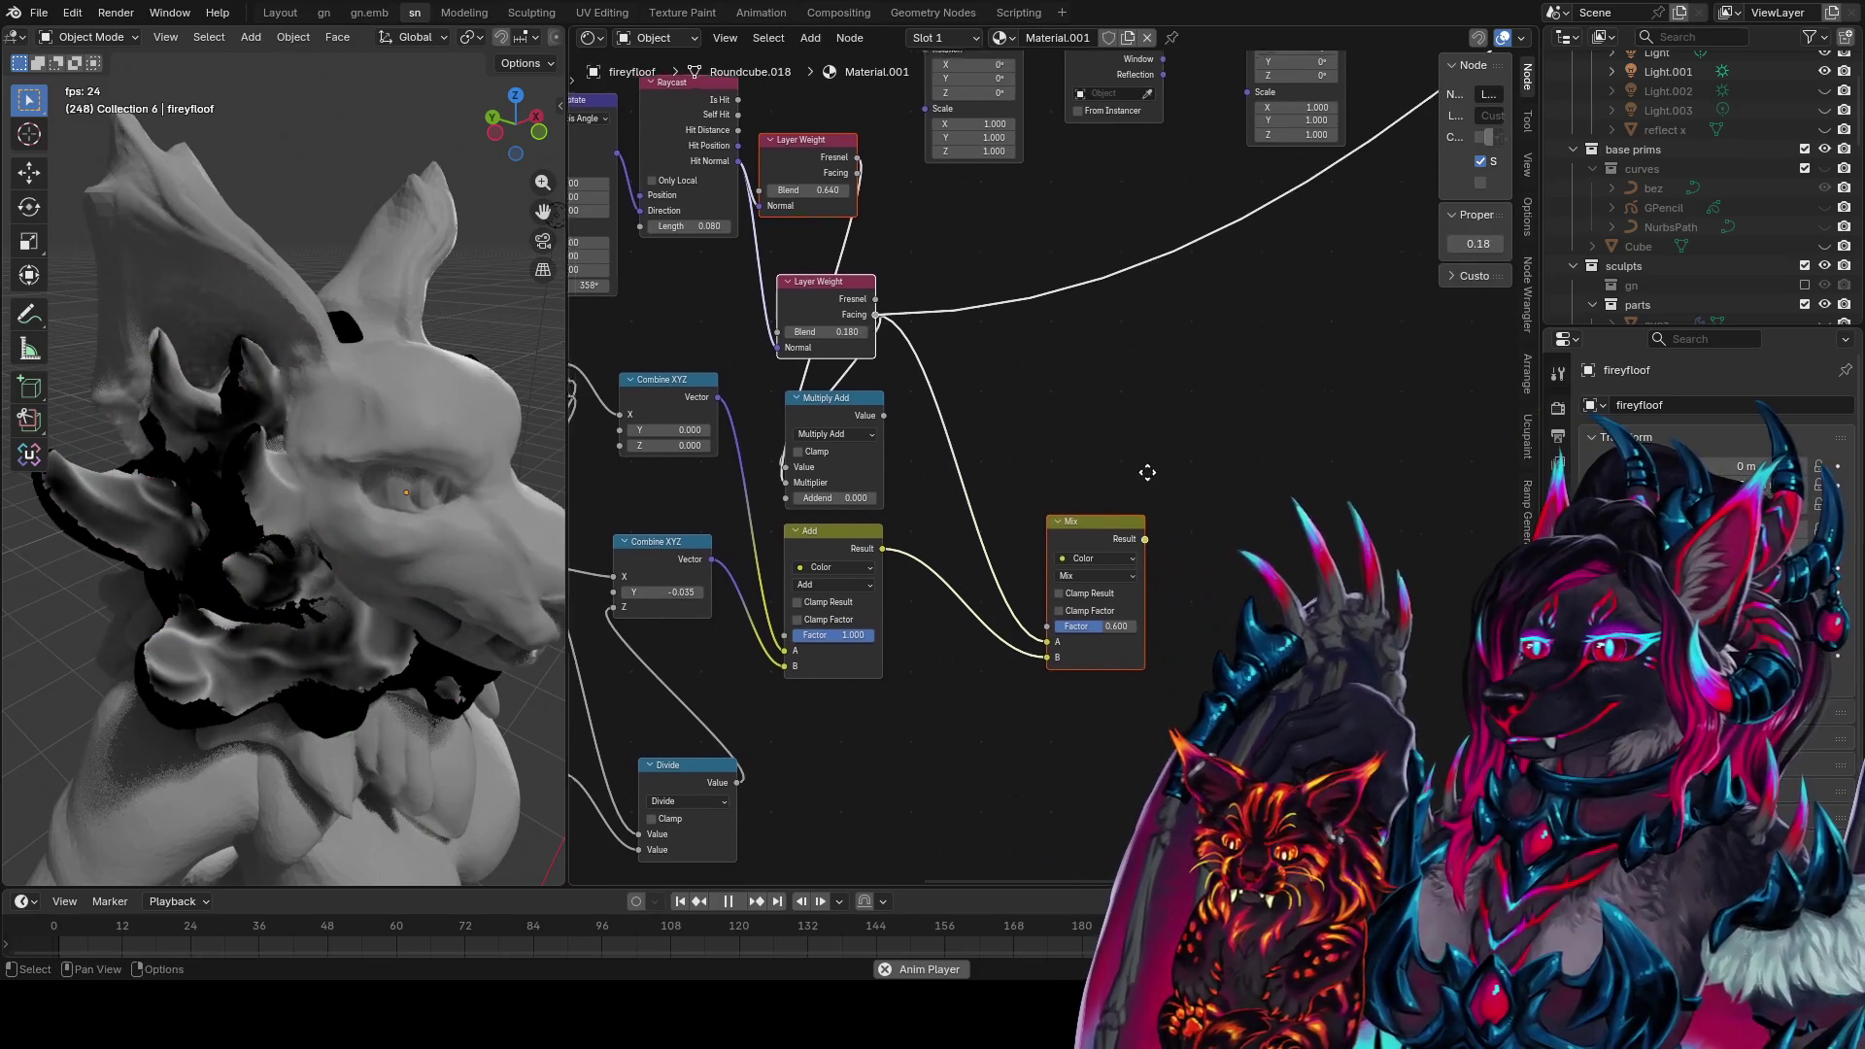
pyautogui.keyDown('ctrl'); pyautogui.keyDown('shift'); pyautogui.click(1110, 535); pyautogui.keyUp('shift'); pyautogui.keyUp('ctrl')
pyautogui.moveTo(549, 529)
pyautogui.mouseDown(button='middle')
pyautogui.moveTo(330, 460)
pyautogui.moveTo(465, 491)
pyautogui.moveTo(523, 545)
pyautogui.moveTo(142, 591)
pyautogui.moveTo(532, 581)
pyautogui.moveTo(279, 589)
pyautogui.mouseUp(button='middle')
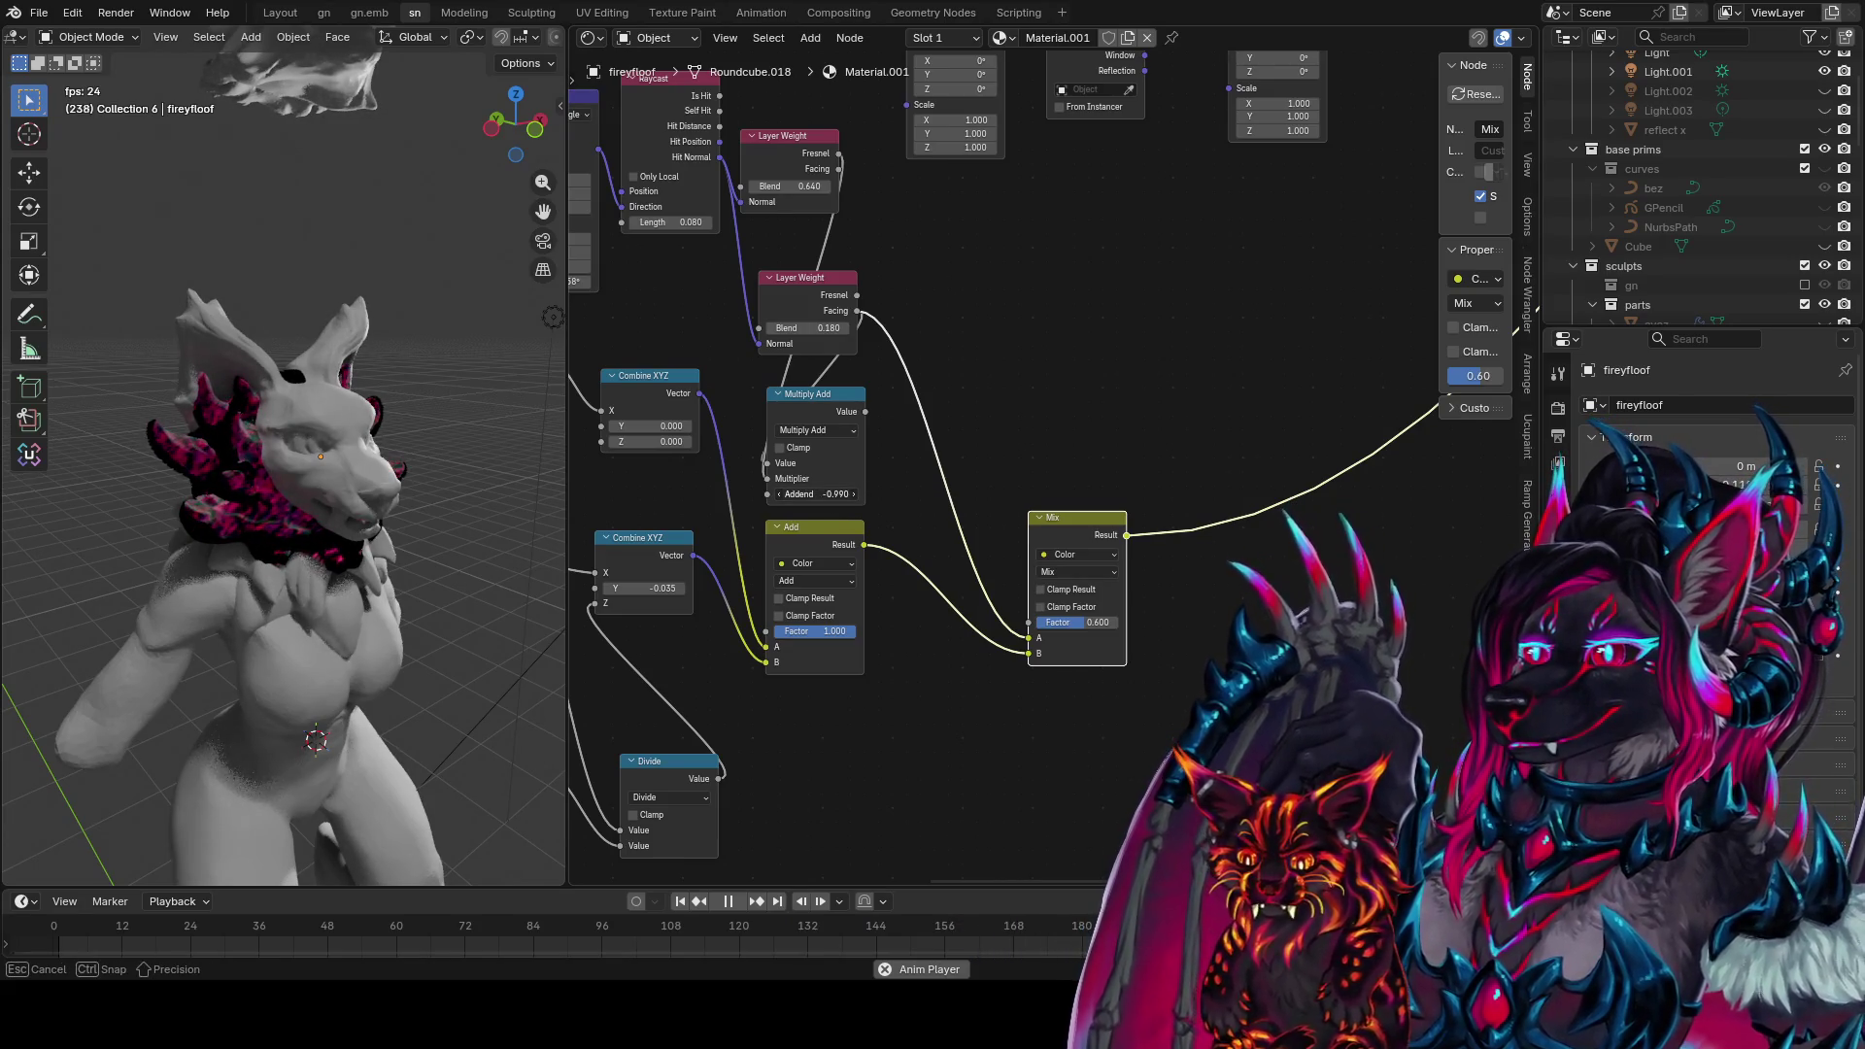
# Reset the Multiply Add Addend to 0, recheck the previews, and save the file
pyautogui.press('BackSpace')
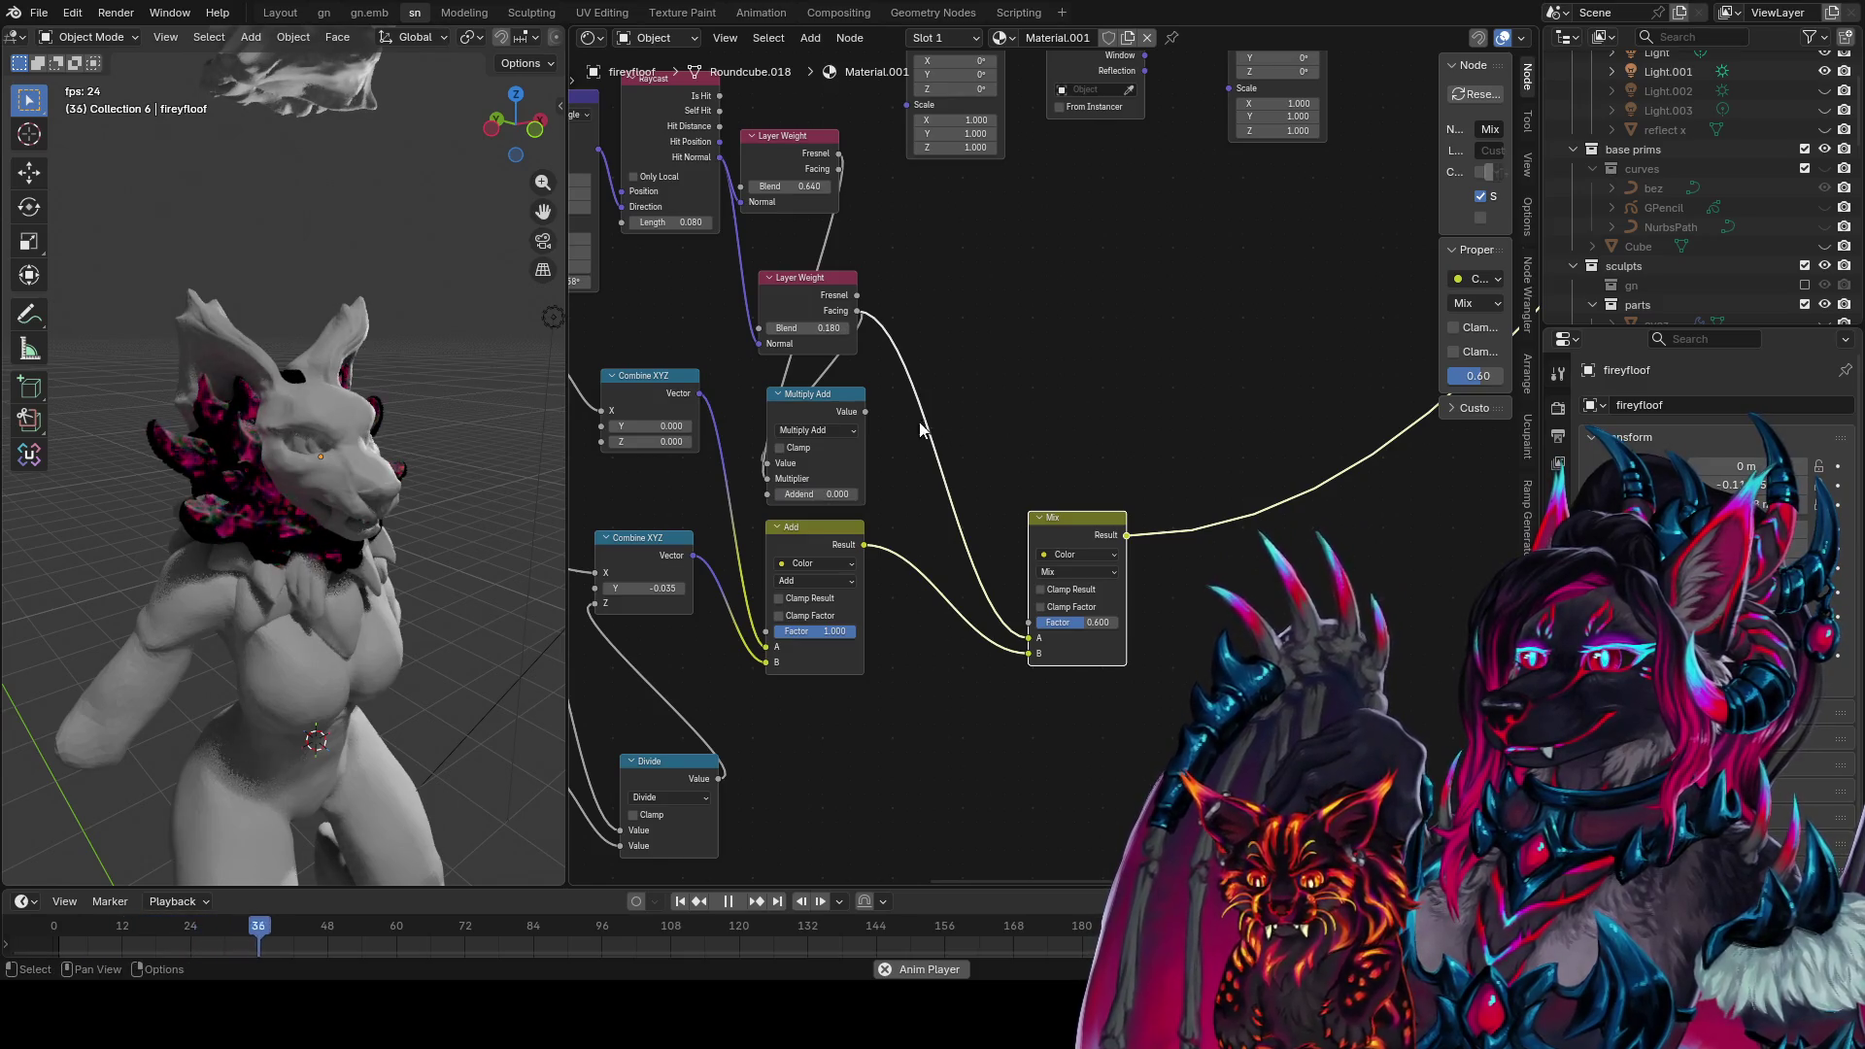
pyautogui.keyDown('ctrl'); pyautogui.keyDown('shift'); pyautogui.click(844, 309); pyautogui.keyUp('shift'); pyautogui.keyUp('ctrl')
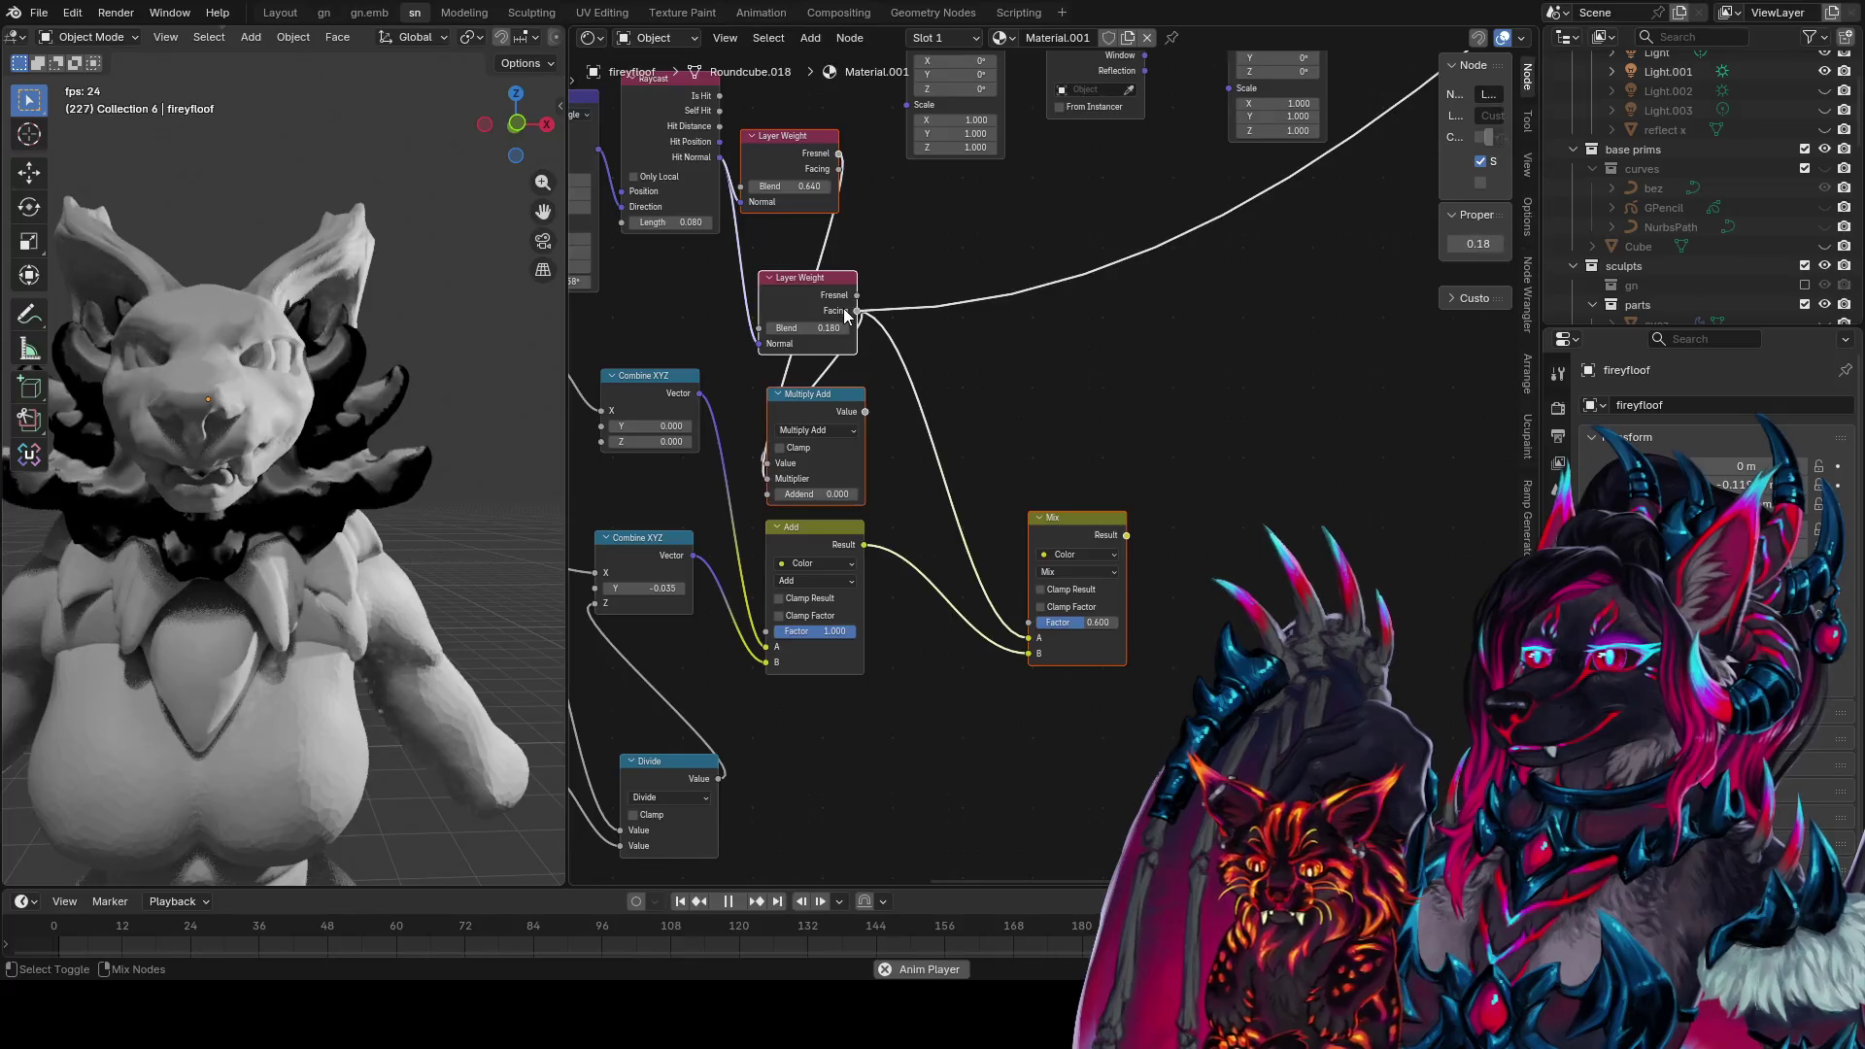
pyautogui.keyDown('ctrl'); pyautogui.keyDown('shift'); pyautogui.click(1069, 518); pyautogui.keyUp('shift'); pyautogui.keyUp('ctrl')
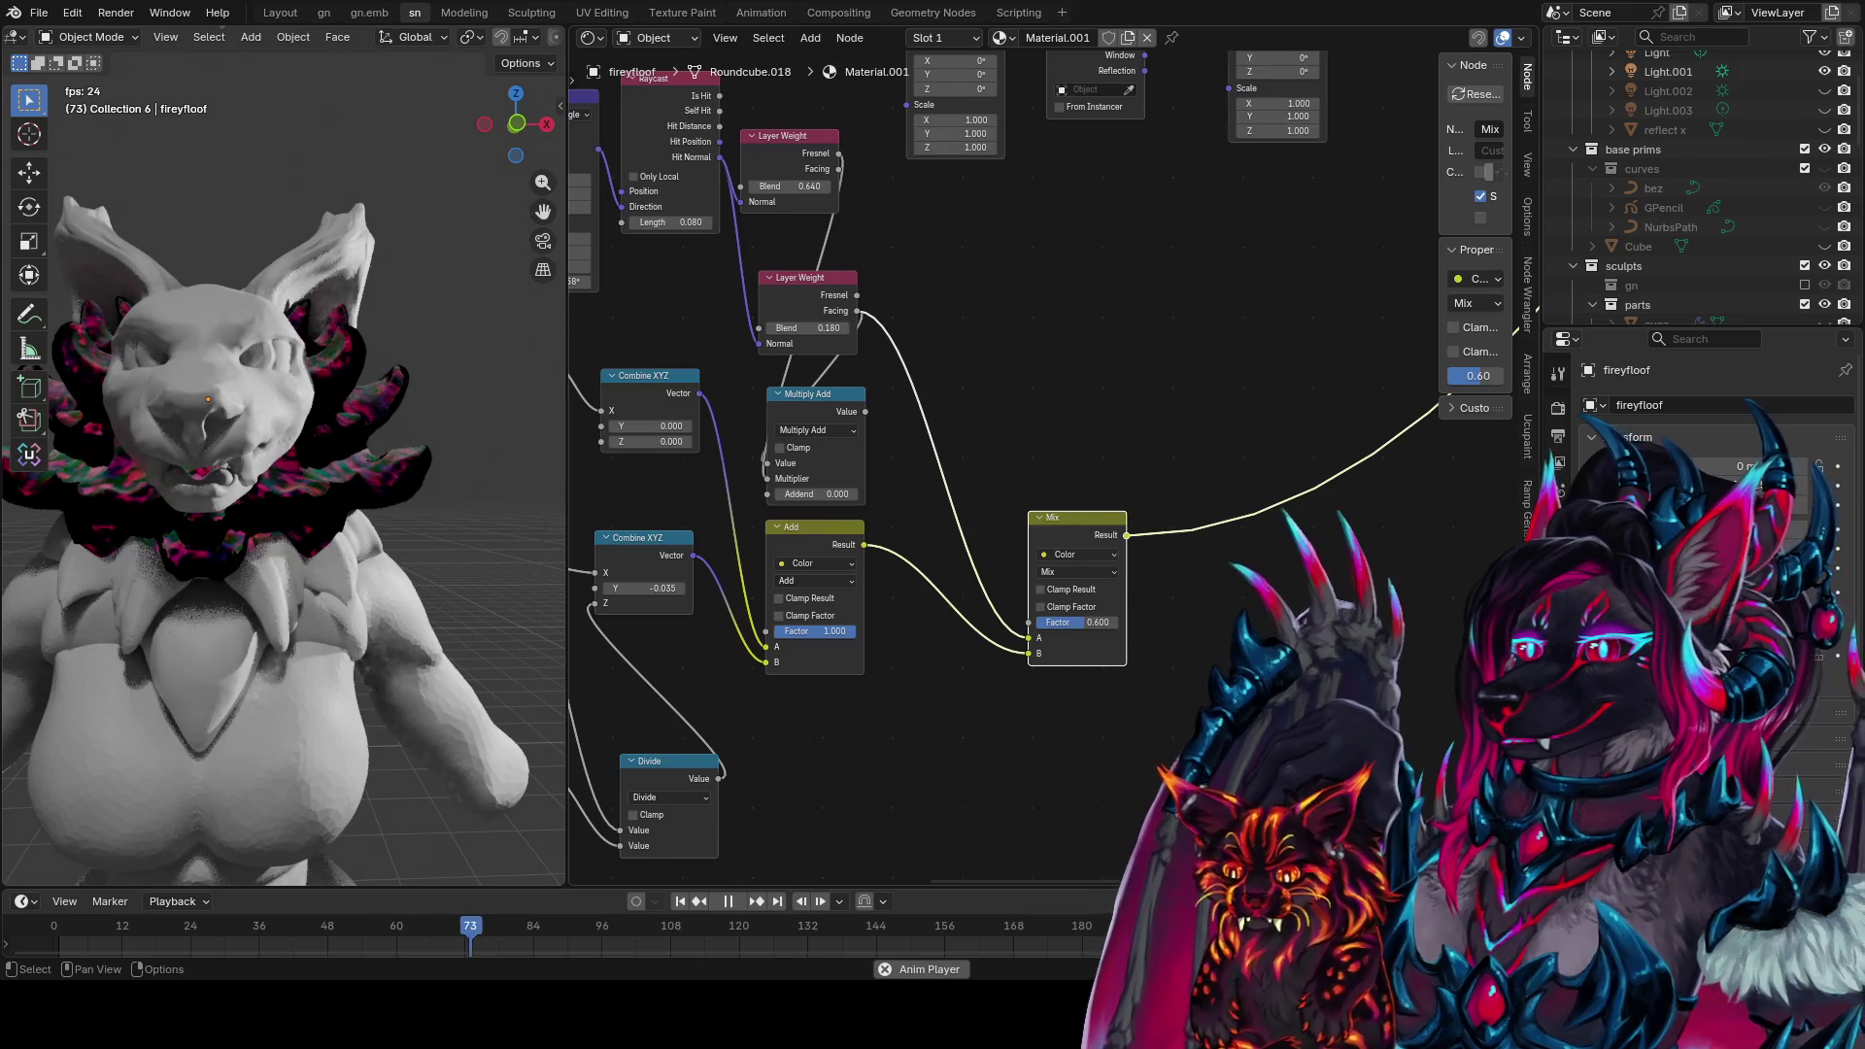
pyautogui.click(1140, 616)
pyautogui.hotkey('ctrl', 's')
# Shift the Mix node left and place a duplicate of it below right
pyautogui.moveTo(484, 511); pyautogui.dragTo(295, 633, button='middle')
pyautogui.scroll(5, 296, 624)
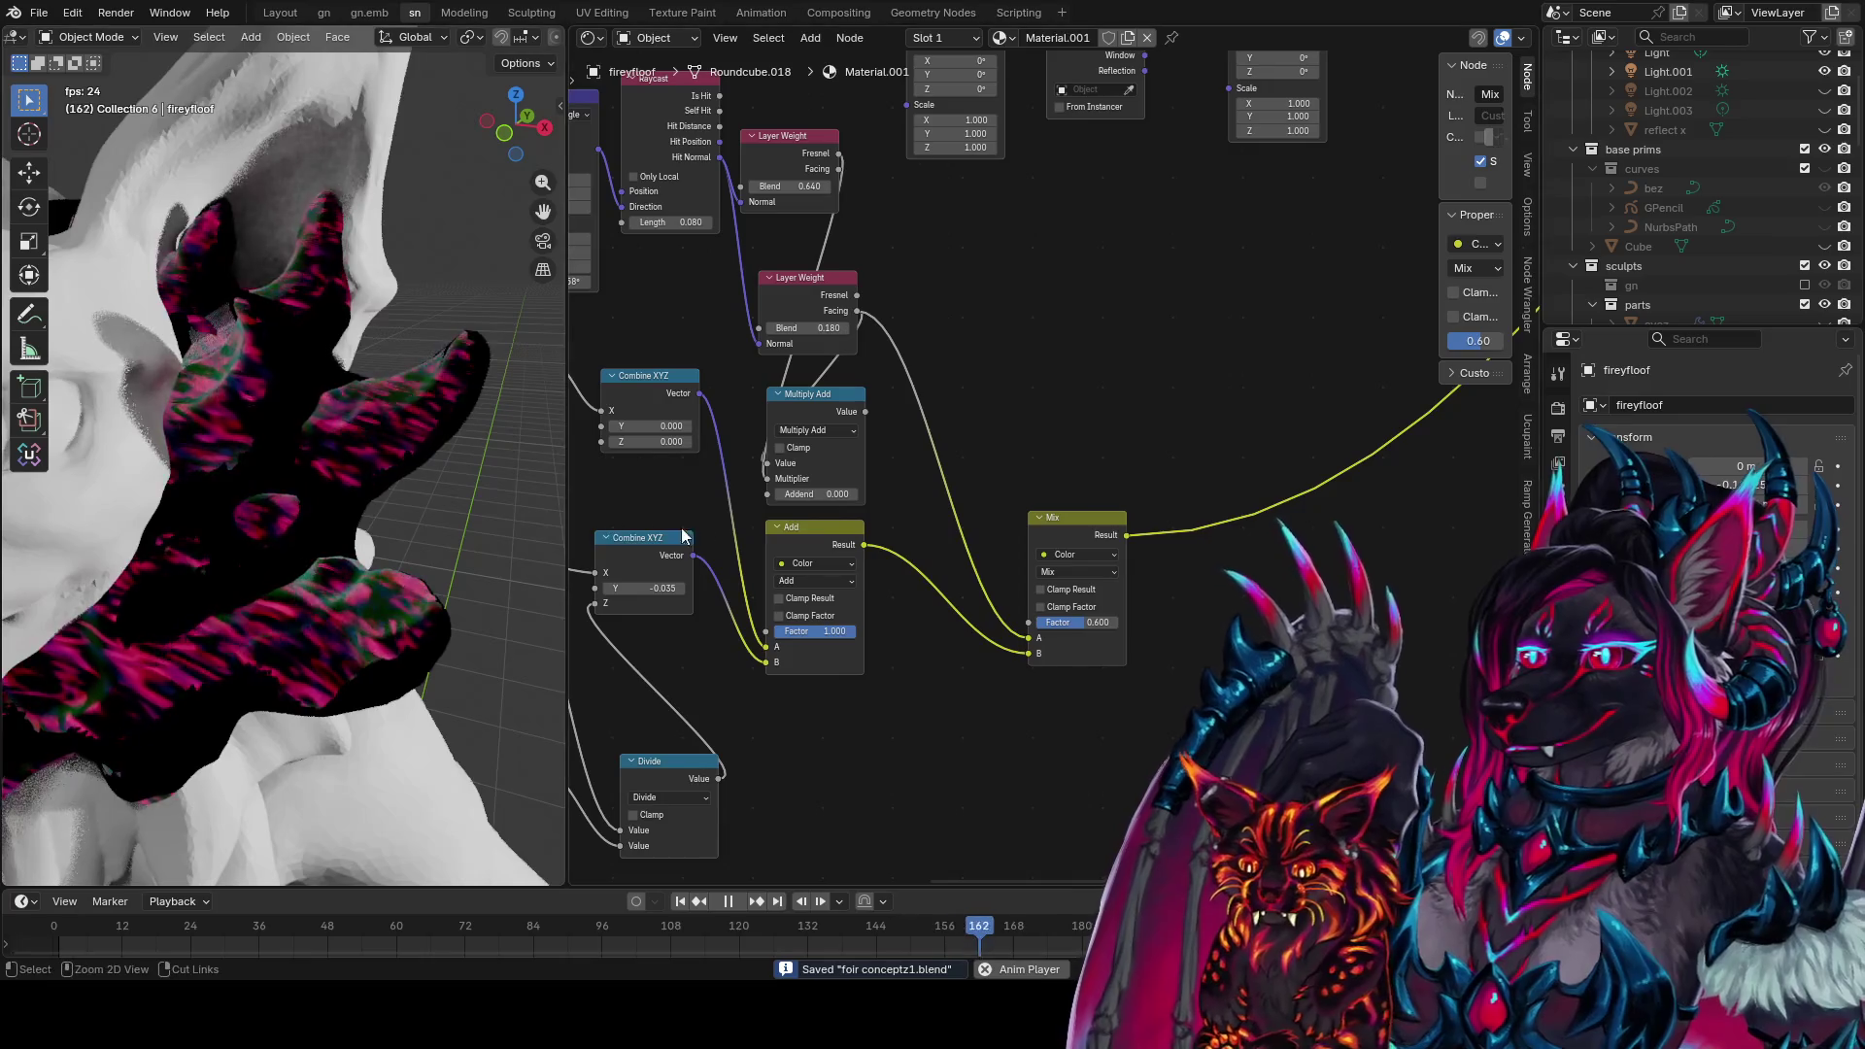
pyautogui.moveTo(1087, 526); pyautogui.dragTo(1048, 530)
pyautogui.moveTo(1067, 550); pyautogui.dragTo(1044, 546, button='middle')
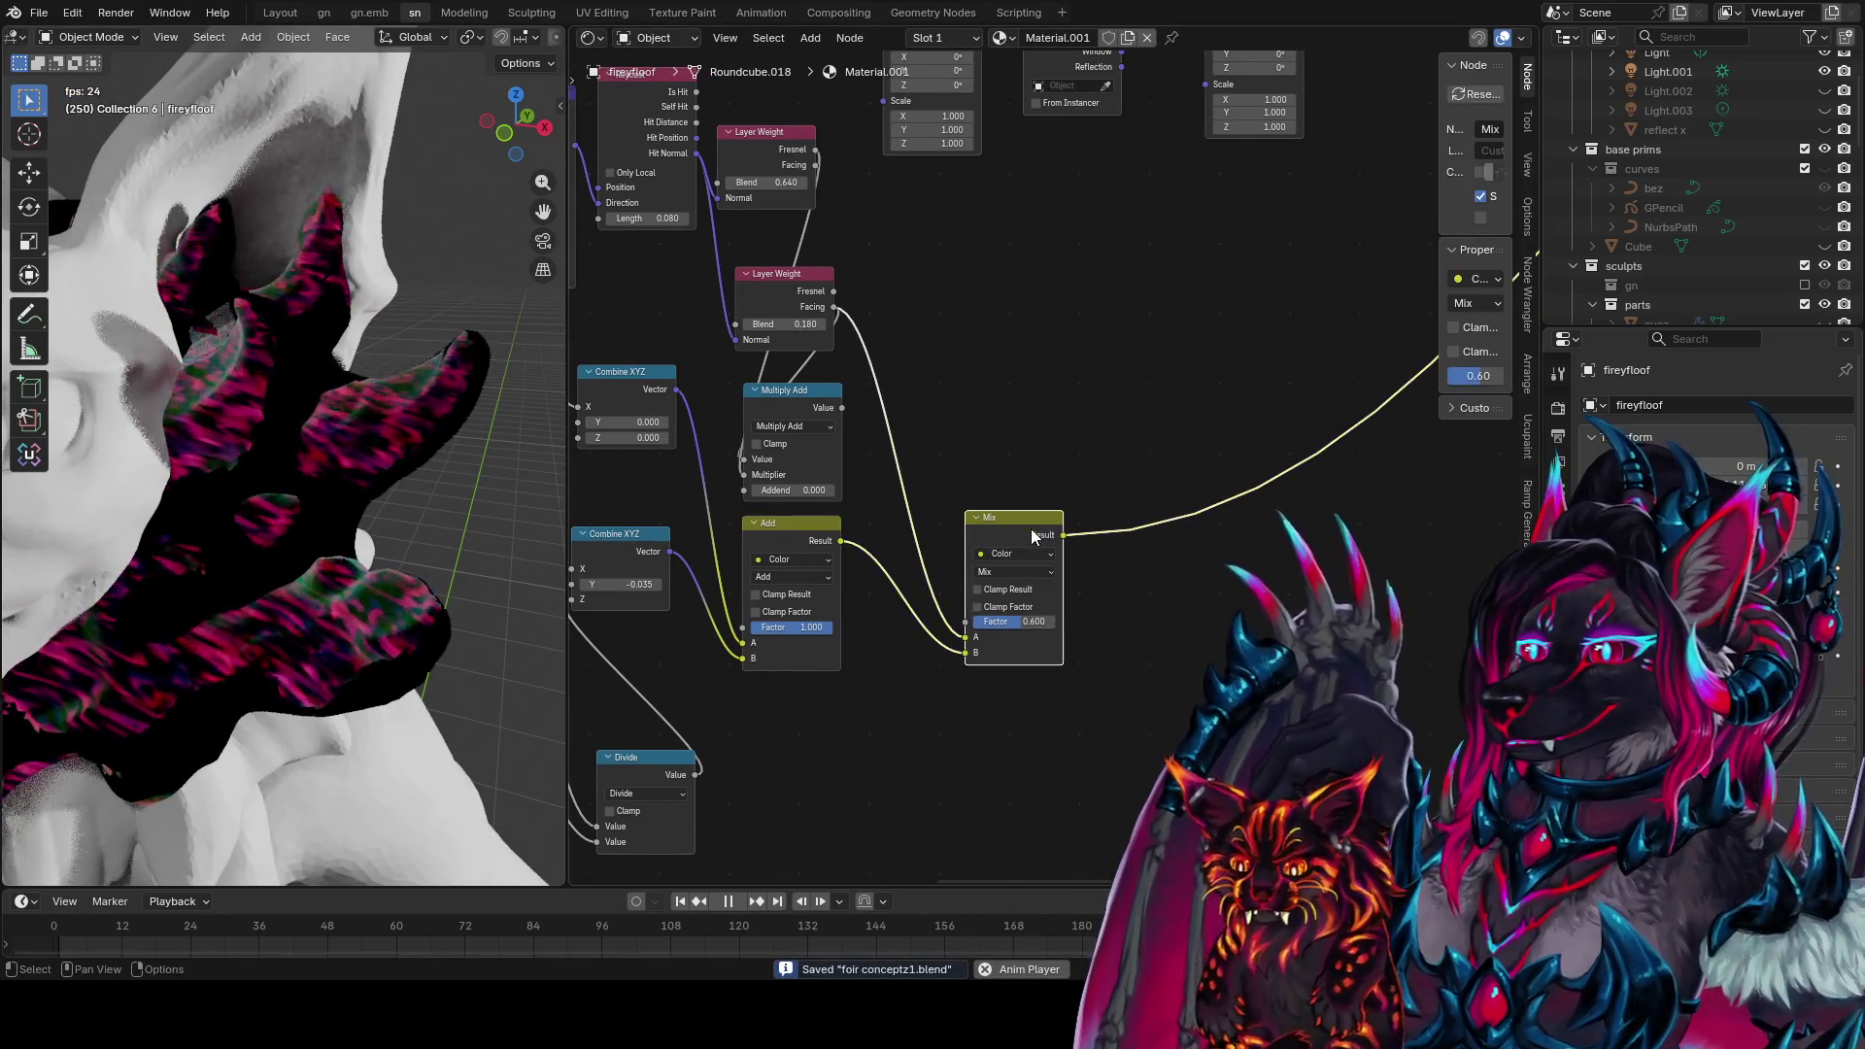
pyautogui.hotkey('shift', 'd')
pyautogui.click(1226, 606)
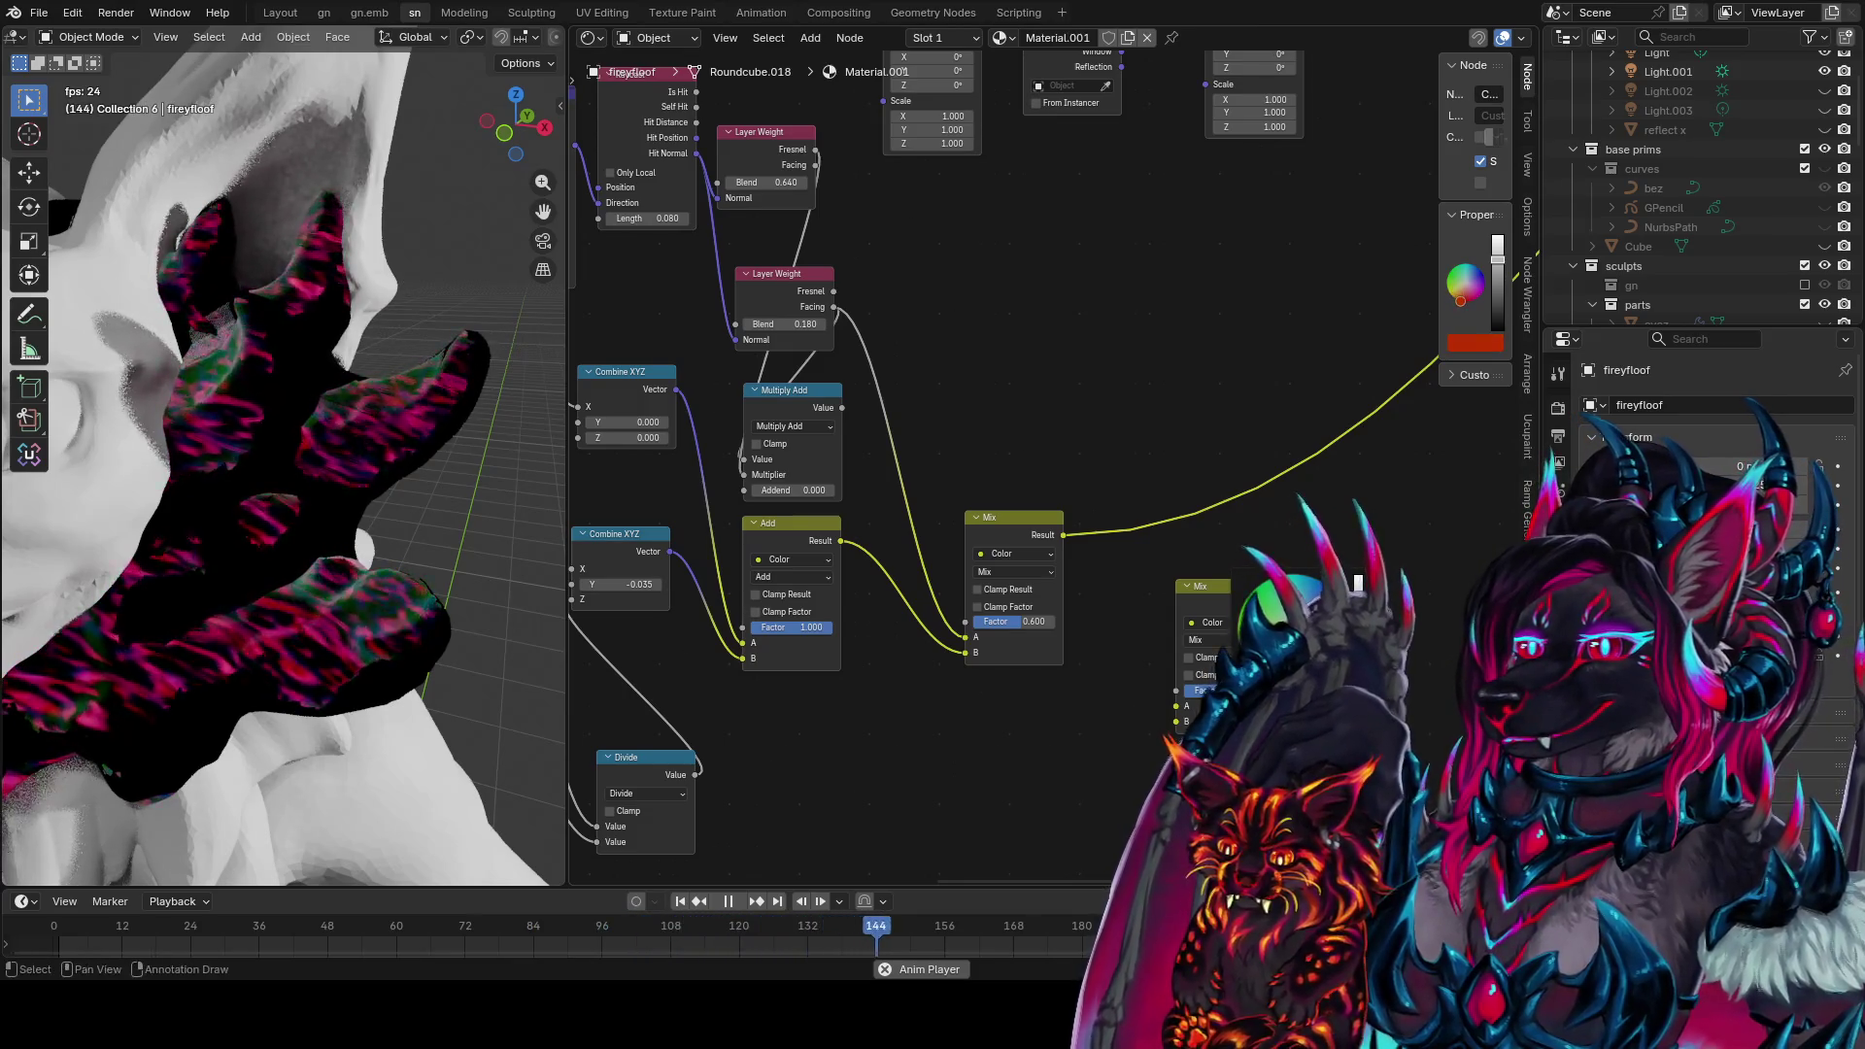
# Set the second Mix node's B colour to orange
pyautogui.moveTo(1065, 535); pyautogui.dragTo(1180, 685)
pyautogui.press('Escape')
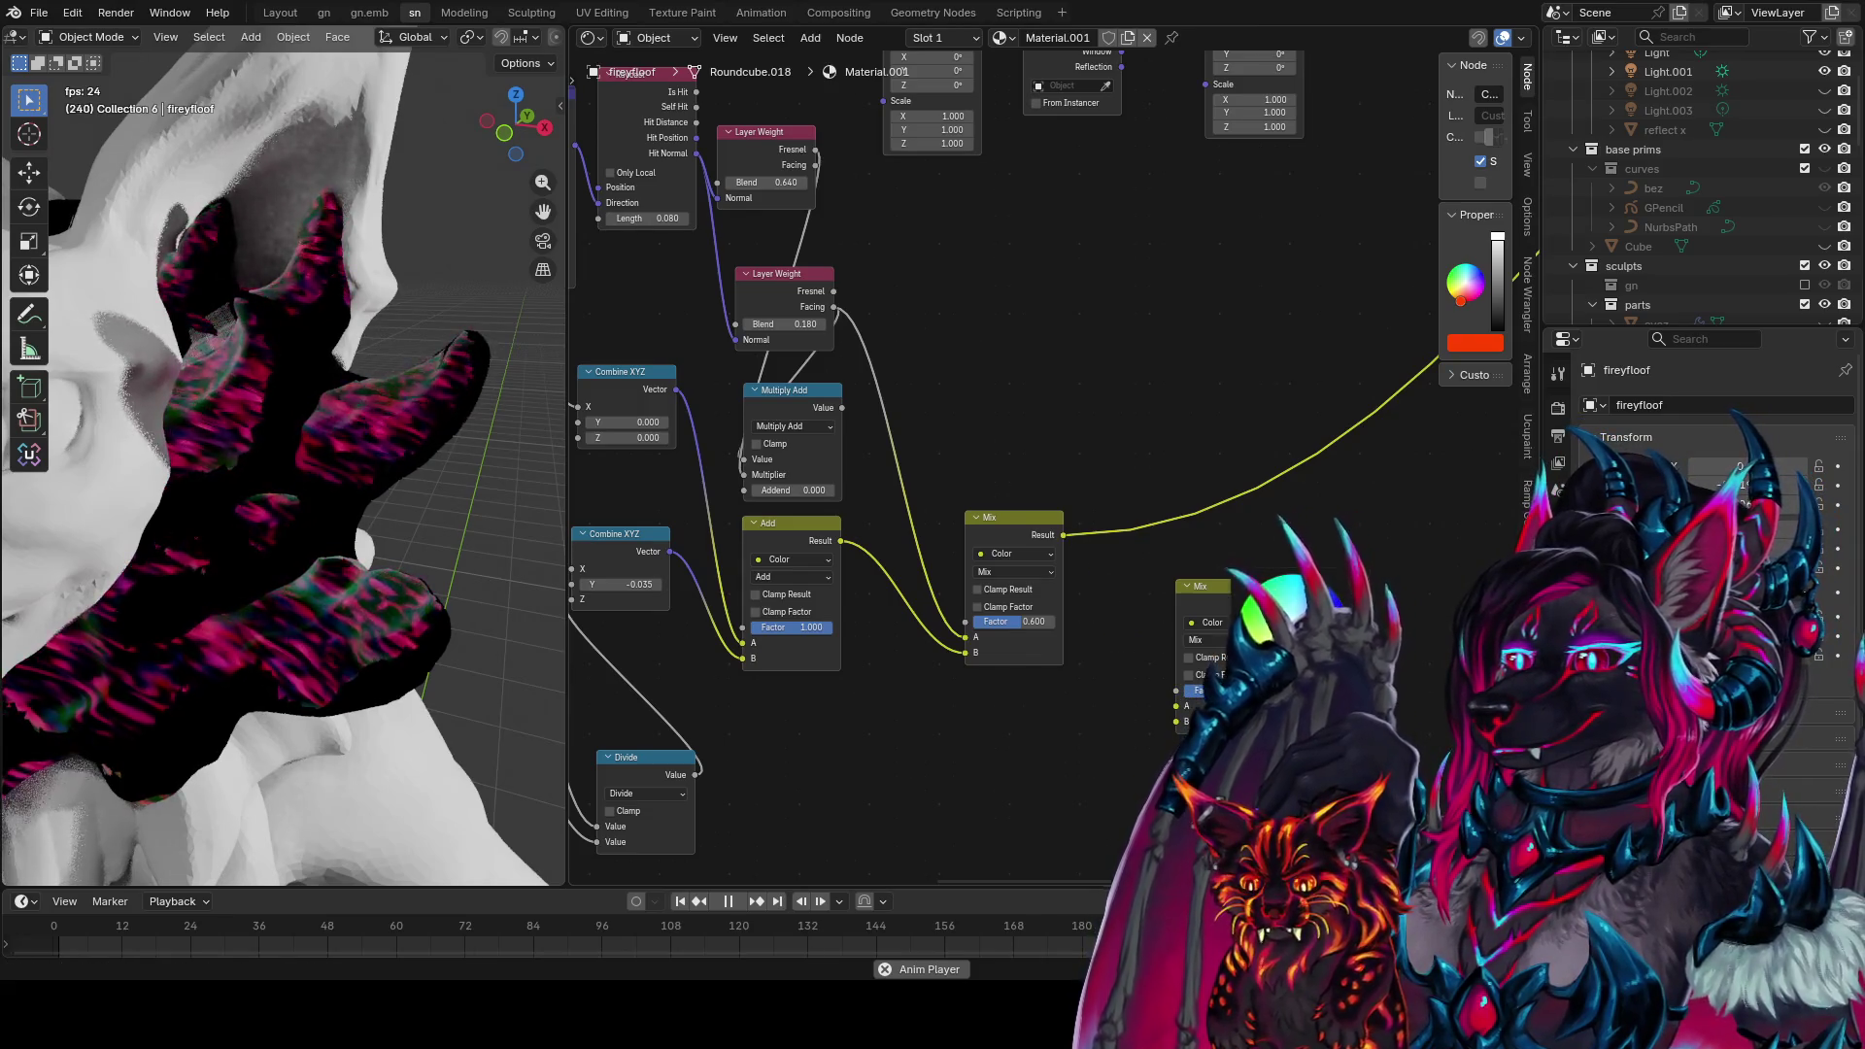
pyautogui.click(1527, 121)
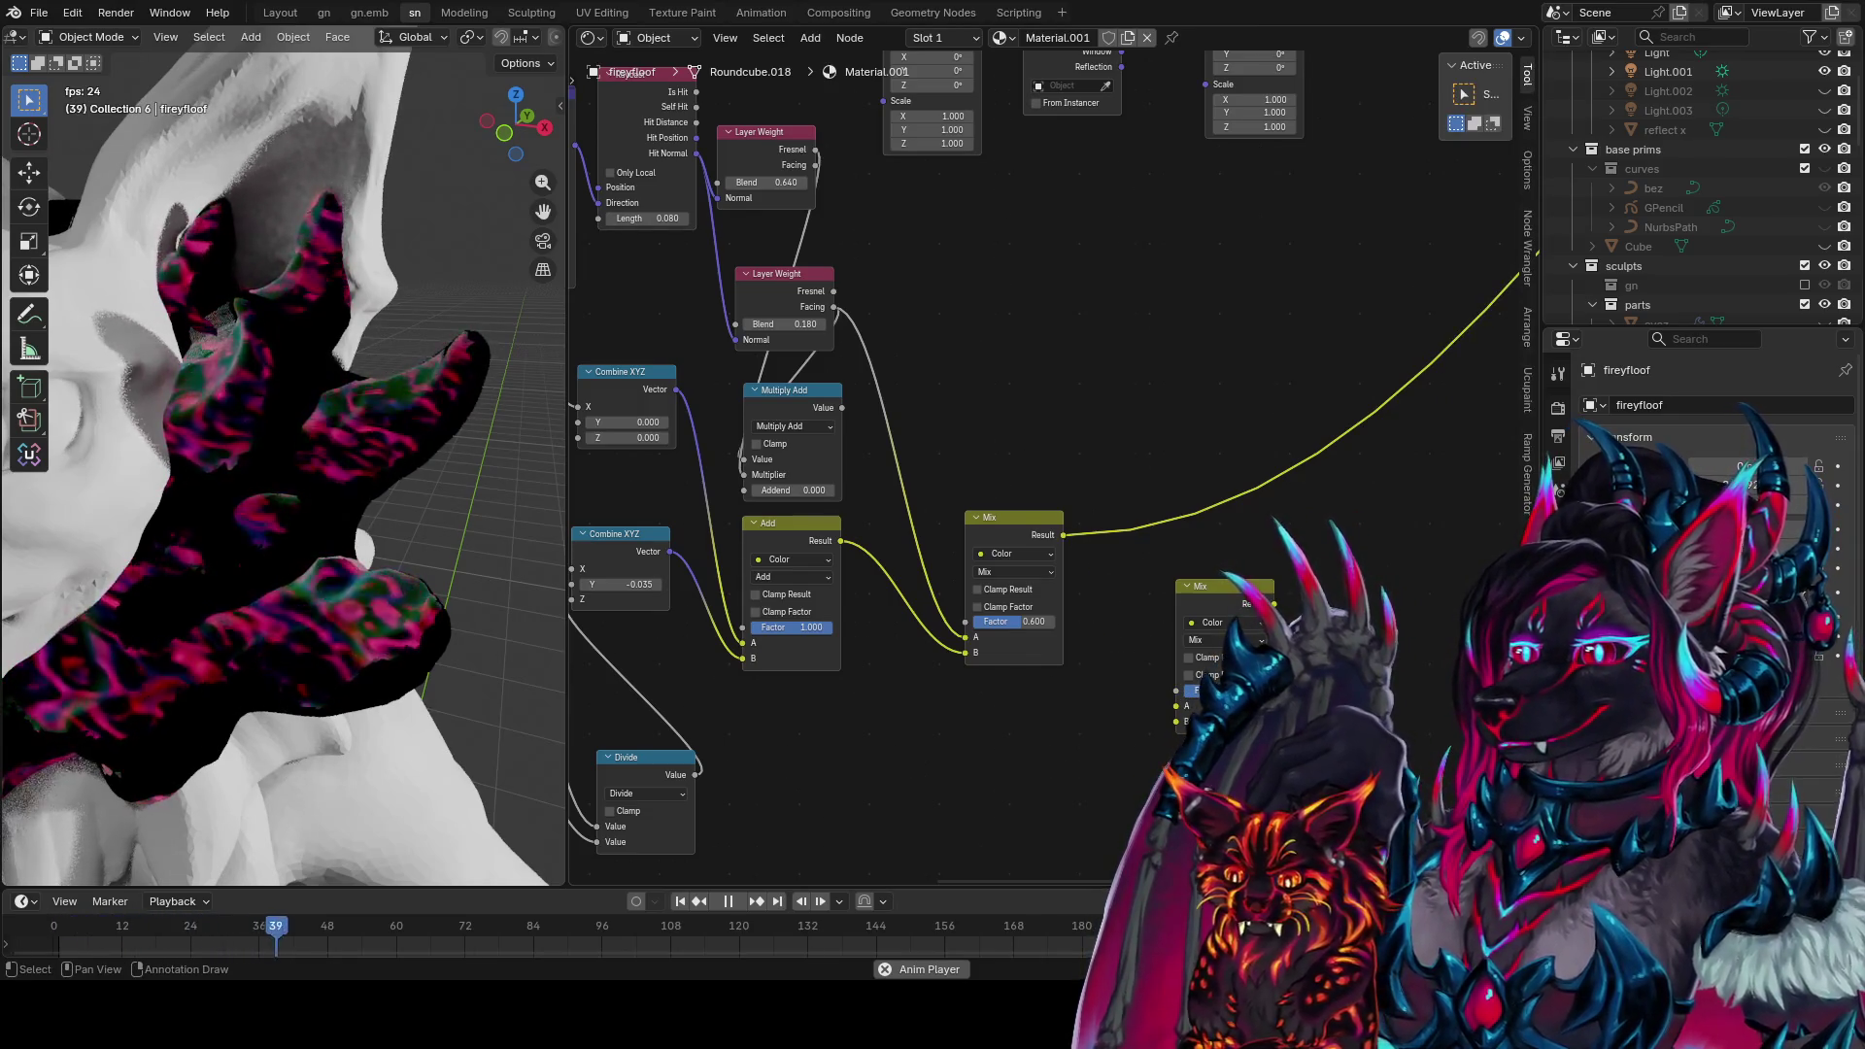
pyautogui.click(1226, 707)
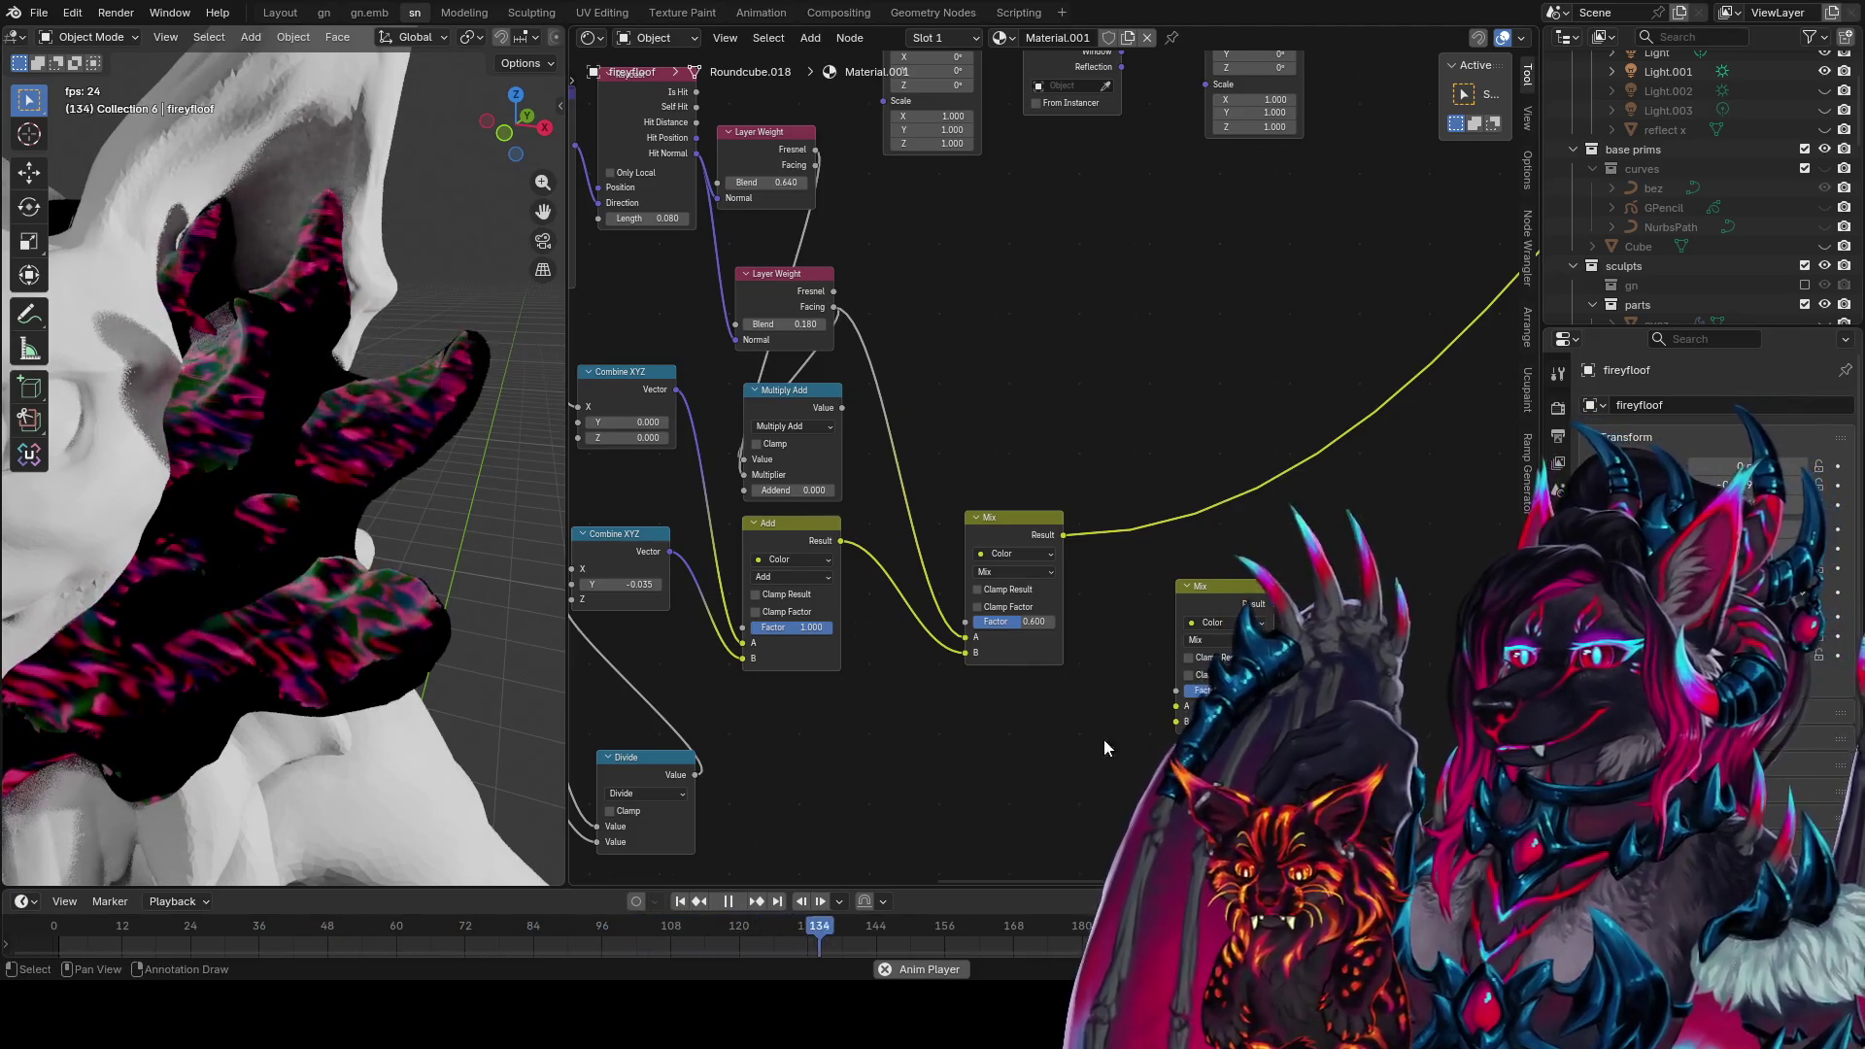
pyautogui.click(1063, 534)
# Feed the first Mix result into the second Mix and drive its factor with Layer Weight Facing
pyautogui.moveTo(1063, 535)
pyautogui.mouseDown()
pyautogui.moveTo(1176, 721)
pyautogui.moveTo(1180, 702)
pyautogui.mouseUp()
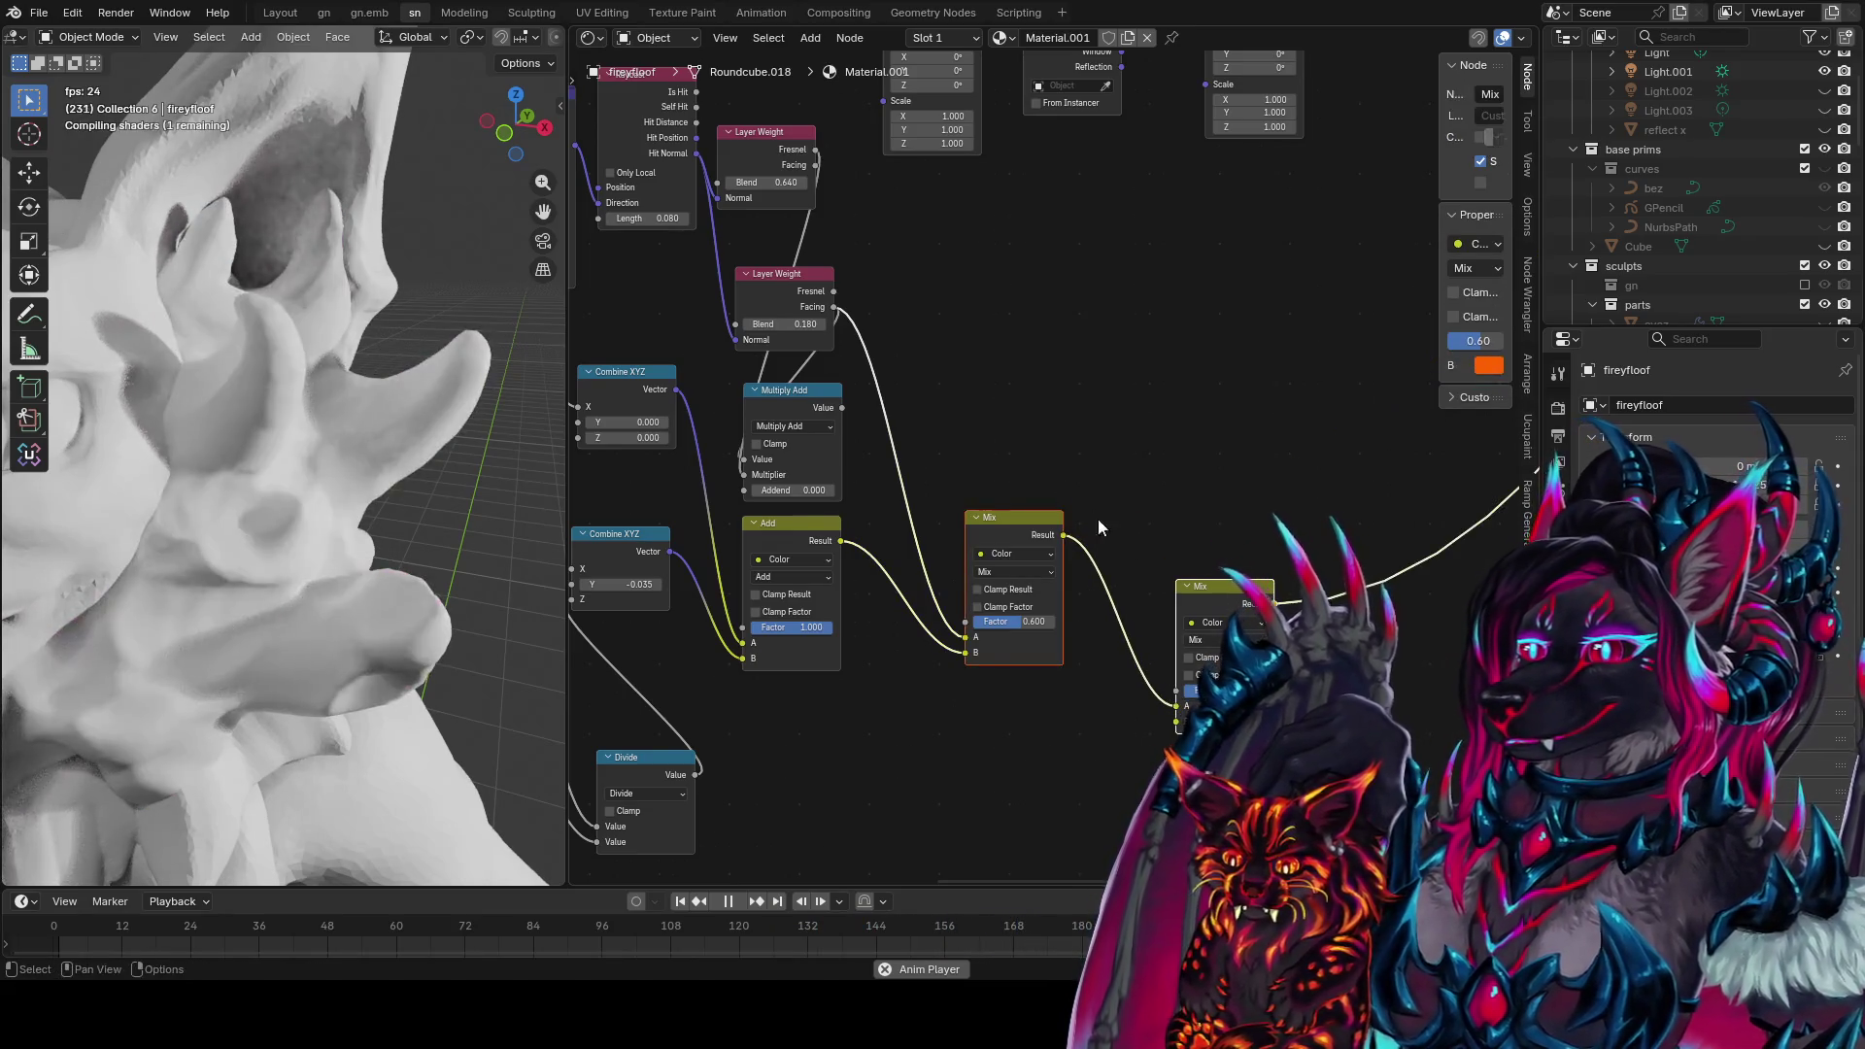
pyautogui.moveTo(832, 308)
pyautogui.mouseDown()
pyautogui.moveTo(1000, 544)
pyautogui.moveTo(1178, 689)
pyautogui.mouseUp()
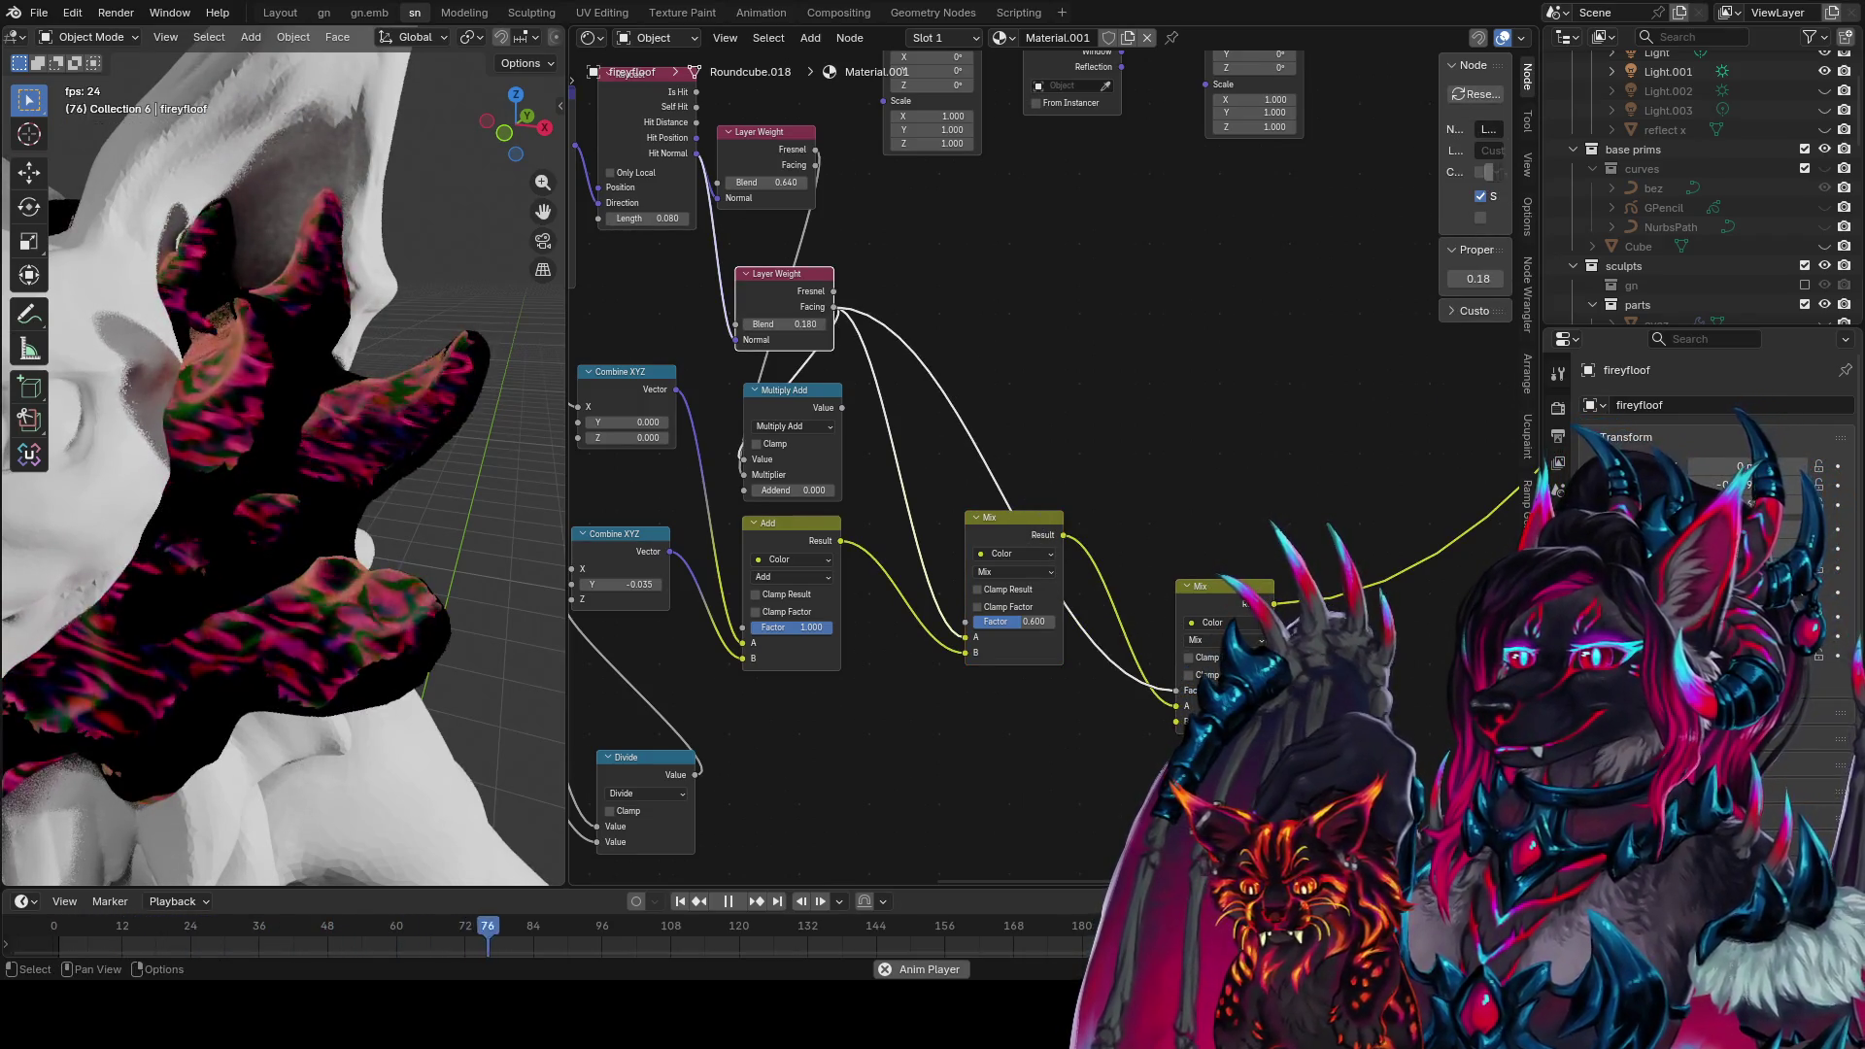
pyautogui.moveTo(418, 583); pyautogui.dragTo(430, 568, button='middle')
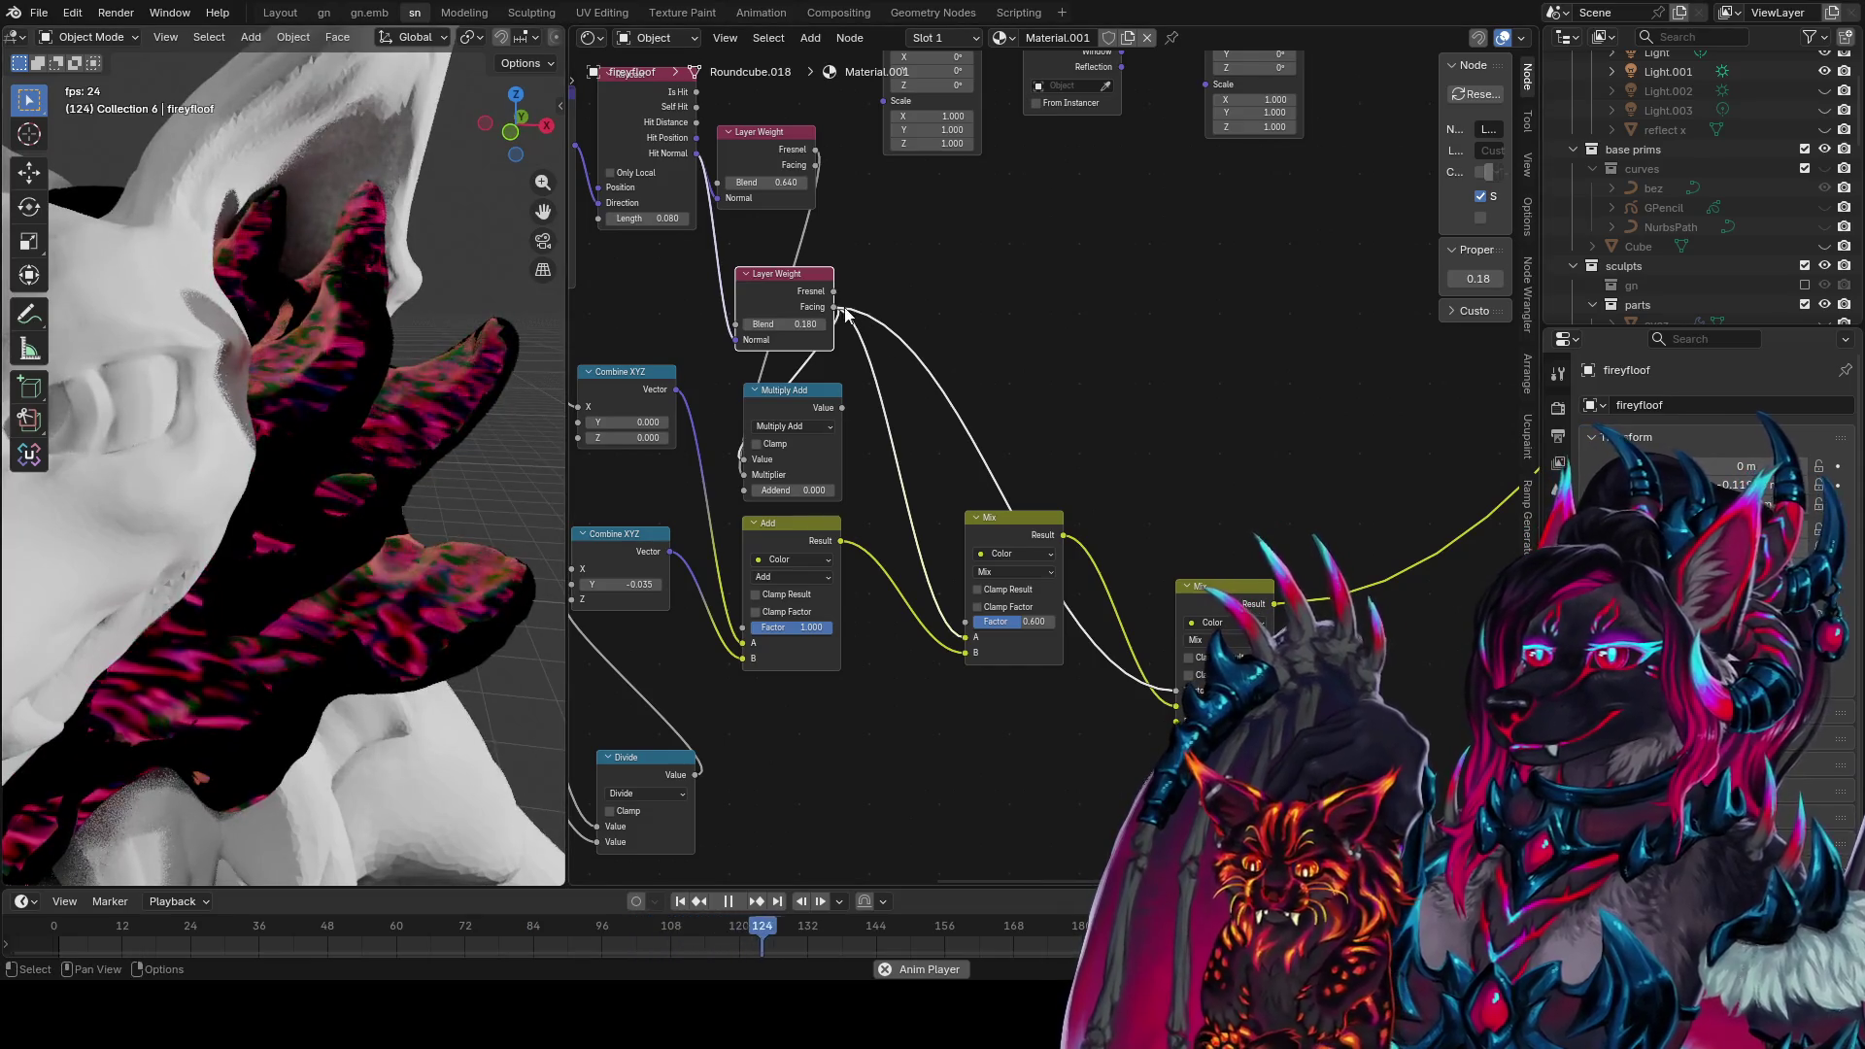
# Preview the Layer Weight Facing and Fresnel outputs, settling on the lower Facing mask
pyautogui.keyDown('ctrl'); pyautogui.keyDown('shift'); pyautogui.click(812, 167); pyautogui.keyUp('shift'); pyautogui.keyUp('ctrl')
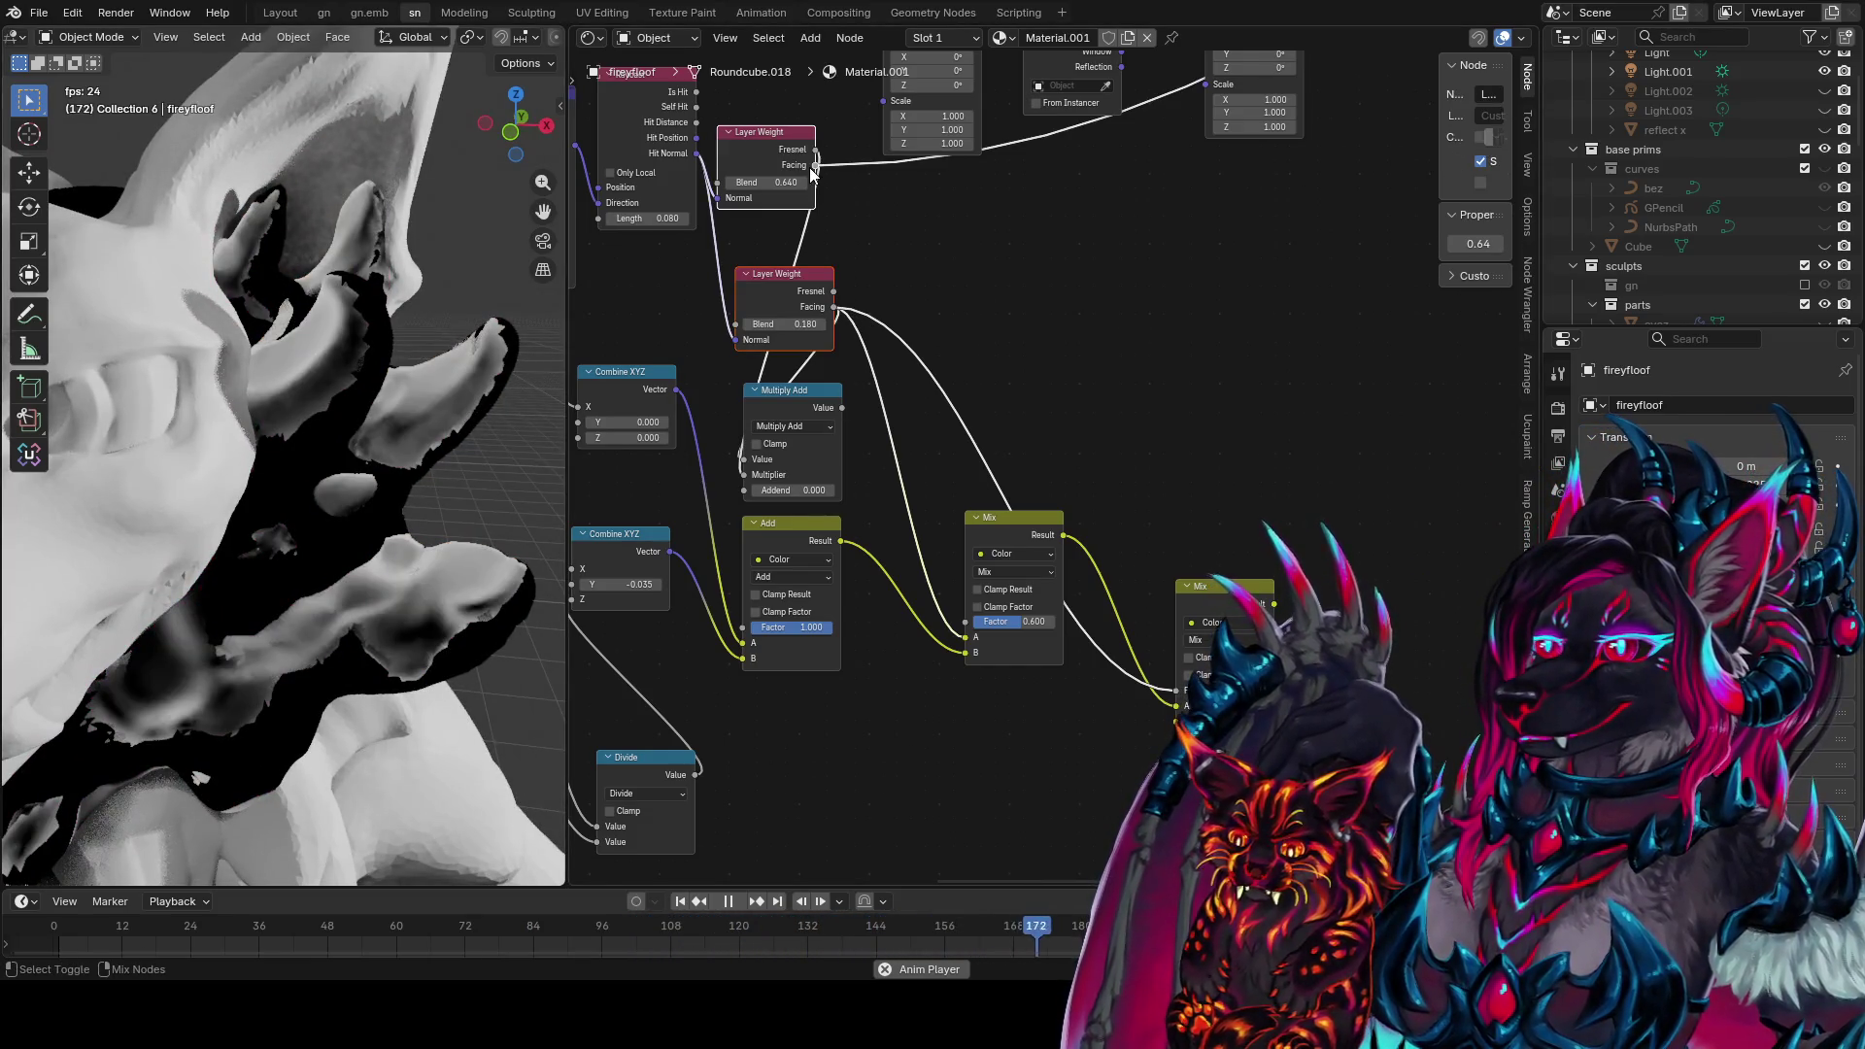
pyautogui.keyDown('ctrl'); pyautogui.keyDown('shift'); pyautogui.click(831, 309); pyautogui.keyUp('shift'); pyautogui.keyUp('ctrl')
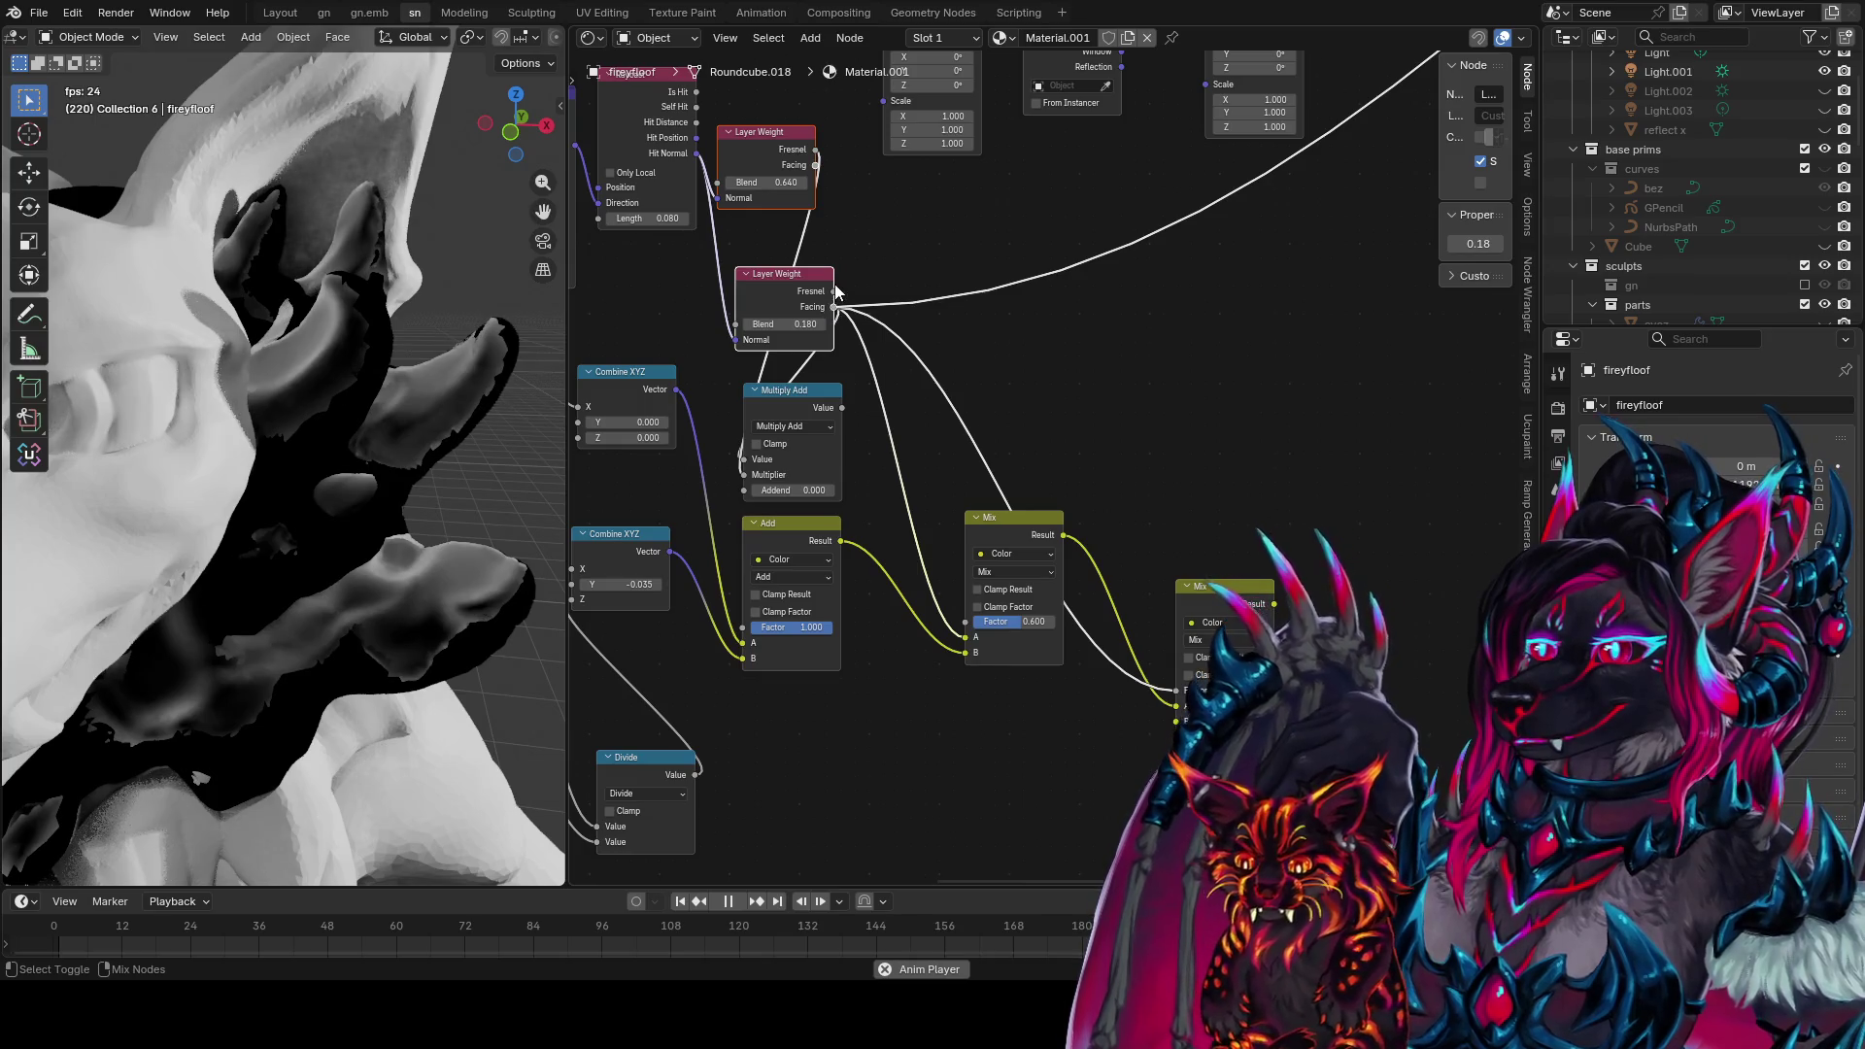
pyautogui.keyDown('ctrl'); pyautogui.keyDown('shift'); pyautogui.click(832, 294); pyautogui.keyUp('shift'); pyautogui.keyUp('ctrl')
pyautogui.keyDown('ctrl'); pyautogui.keyDown('shift'); pyautogui.click(828, 307); pyautogui.keyUp('shift'); pyautogui.keyUp('ctrl')
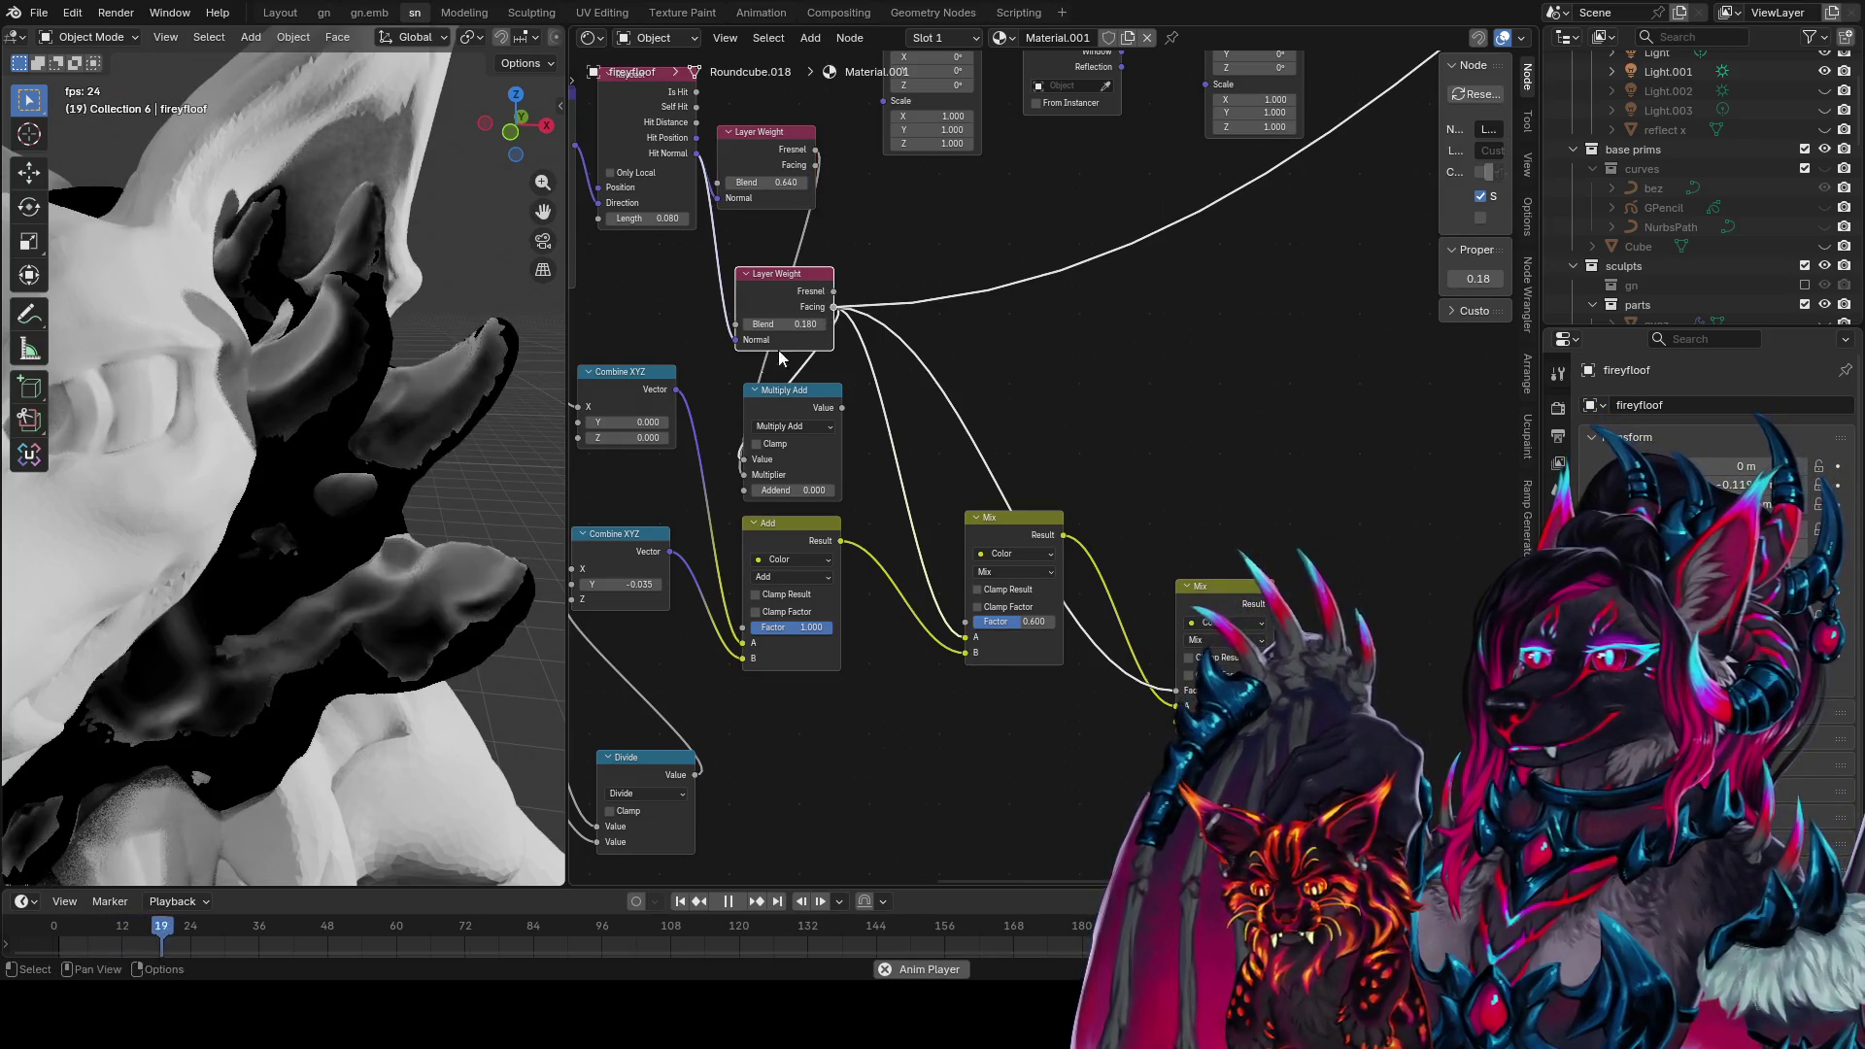
pyautogui.moveTo(841, 365)
pyautogui.mouseDown(button='middle')
pyautogui.moveTo(943, 410)
pyautogui.moveTo(959, 452)
pyautogui.moveTo(980, 398)
pyautogui.moveTo(1072, 437)
pyautogui.mouseUp(button='middle')
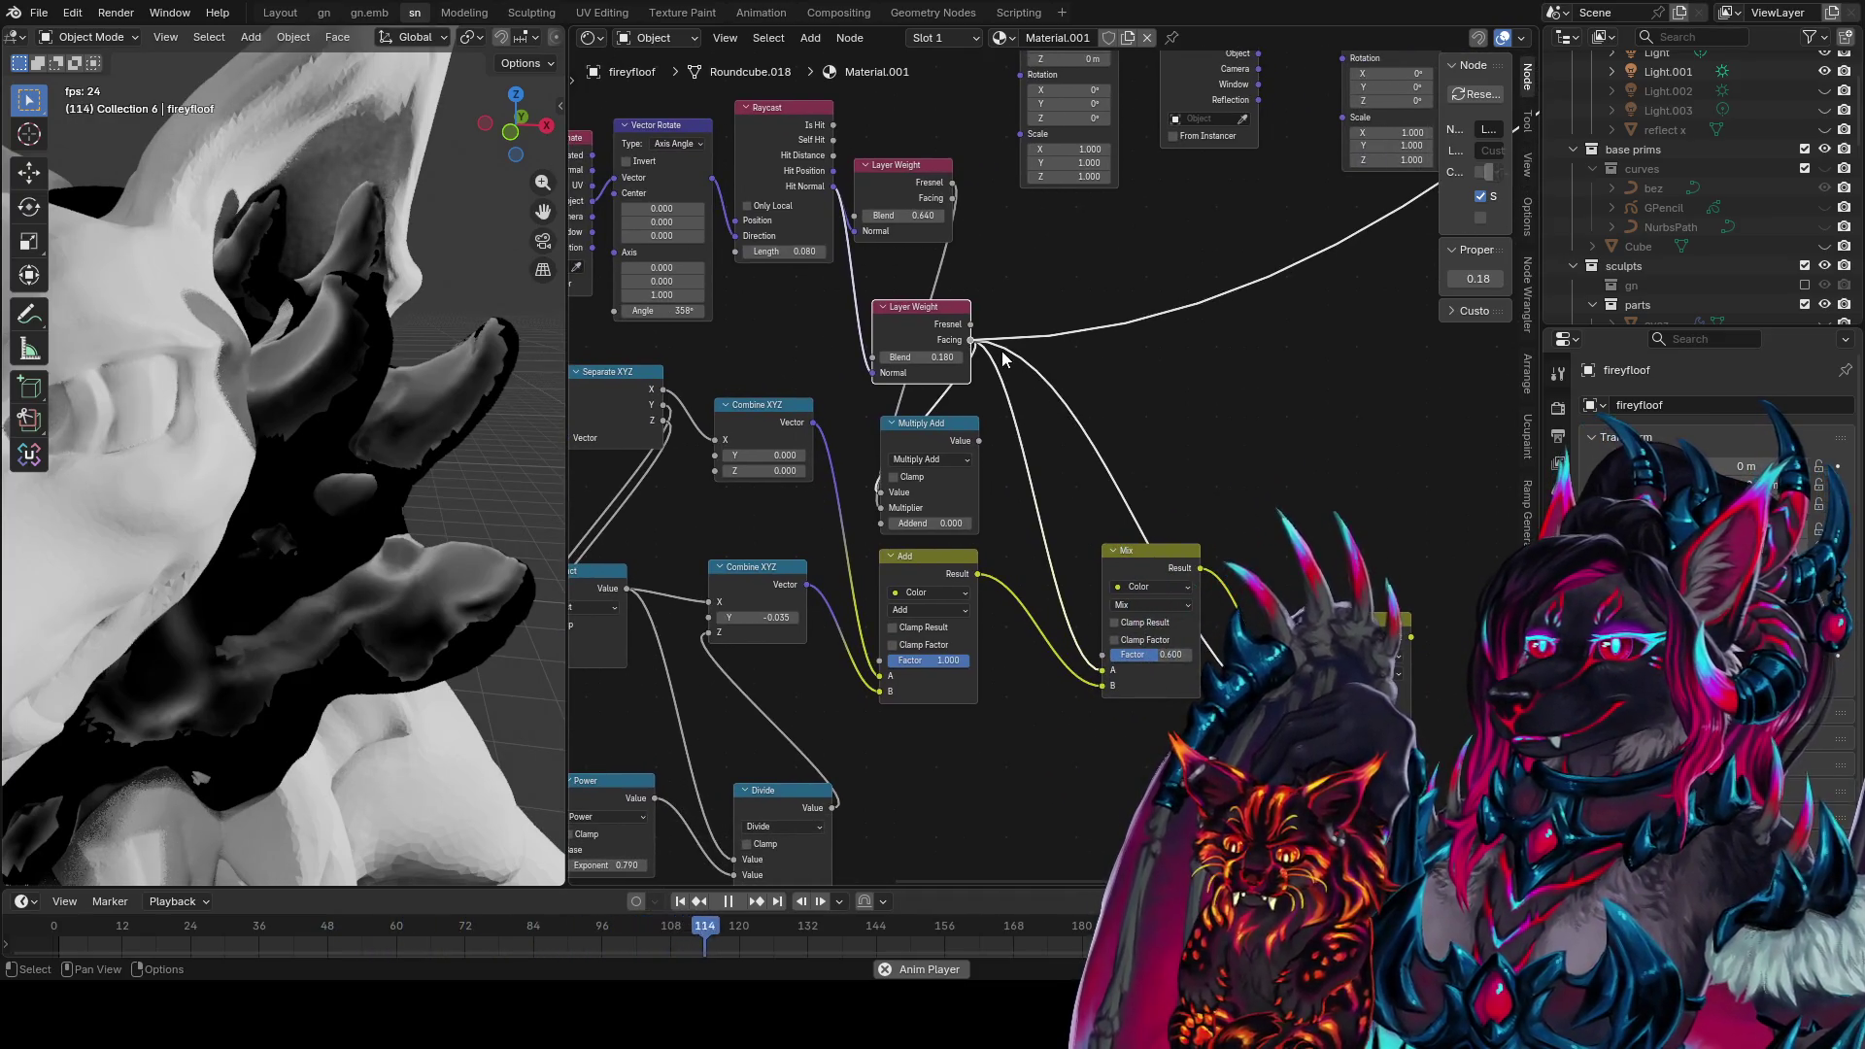
# Duplicate the Raycast node and wire a vector input into the copy
pyautogui.click(804, 165)
pyautogui.hotkey('shift', 'd')
pyautogui.click(1296, 421)
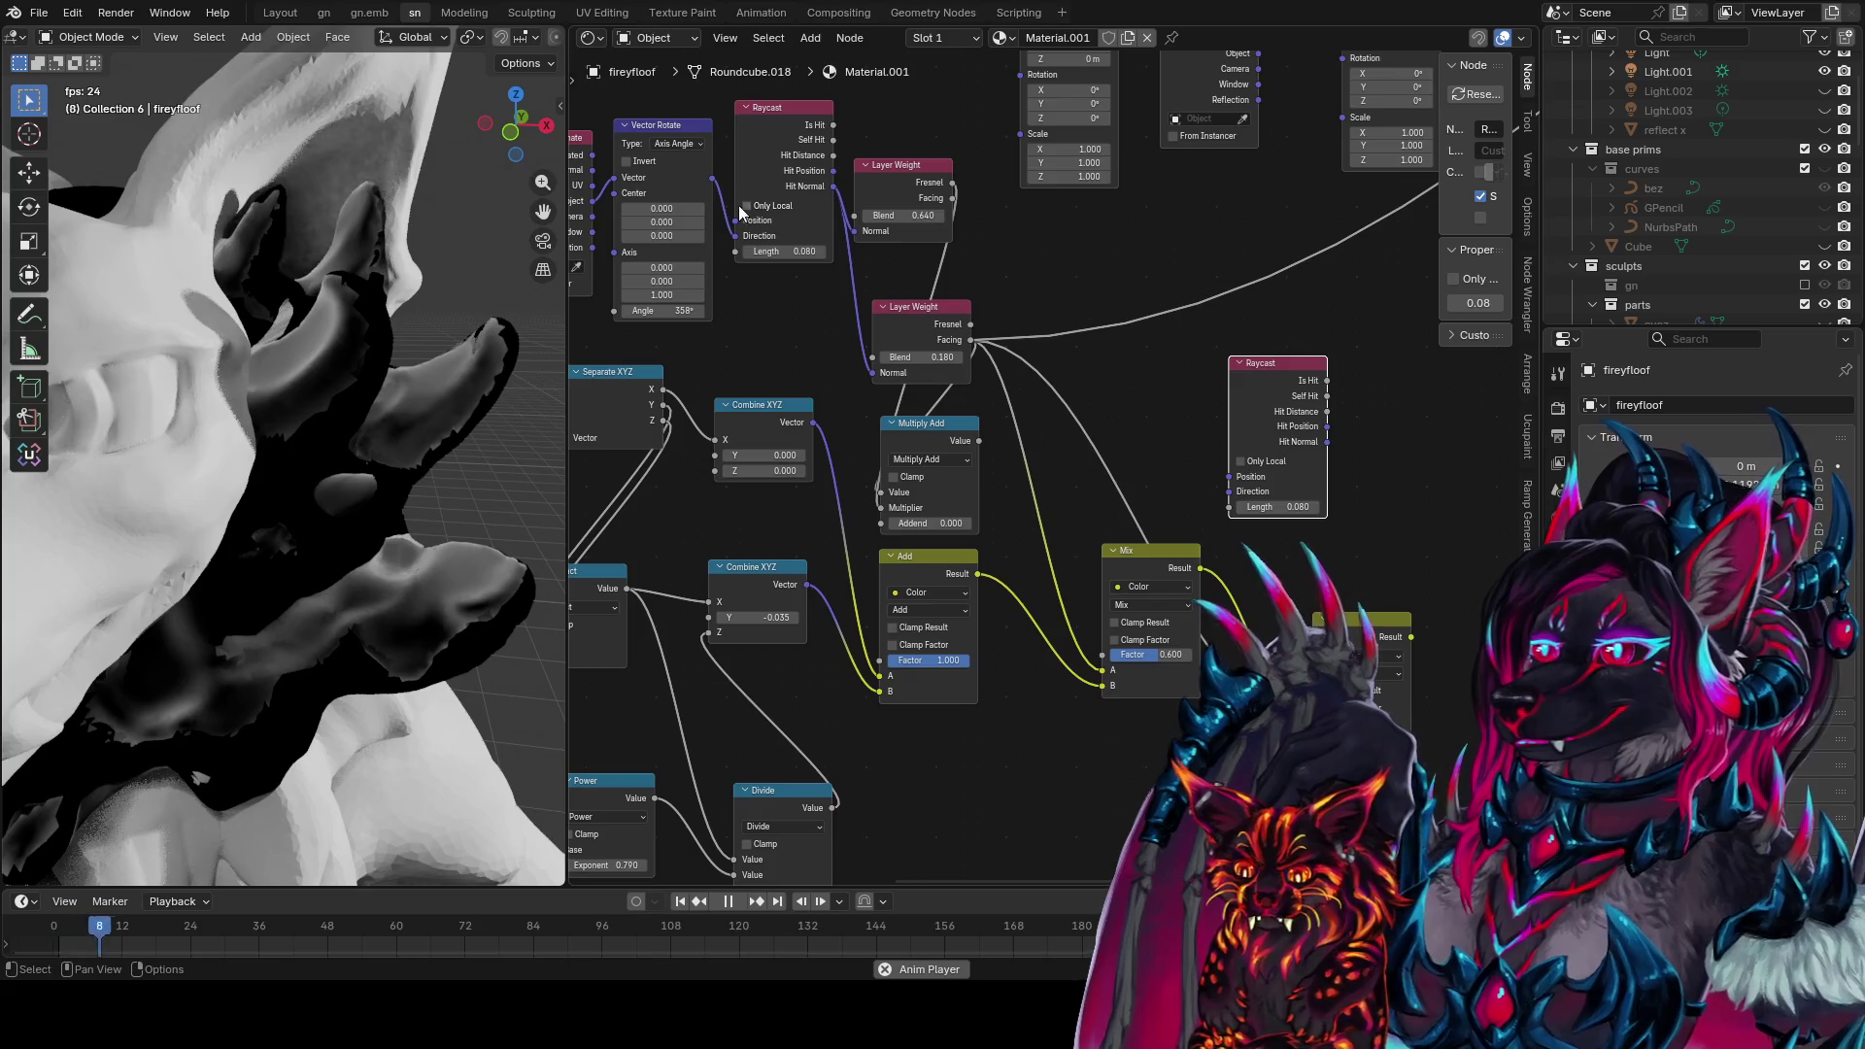
pyautogui.moveTo(737, 220)
pyautogui.mouseDown()
pyautogui.moveTo(1281, 506)
pyautogui.moveTo(1360, 506)
pyautogui.moveTo(1288, 506)
pyautogui.mouseUp()
# Preview the new Raycast's Is Hit, Hit Distance and Hit Normal outputs
pyautogui.keyDown('ctrl'); pyautogui.keyDown('shift'); pyautogui.click(1327, 380); pyautogui.keyUp('shift'); pyautogui.keyUp('ctrl')
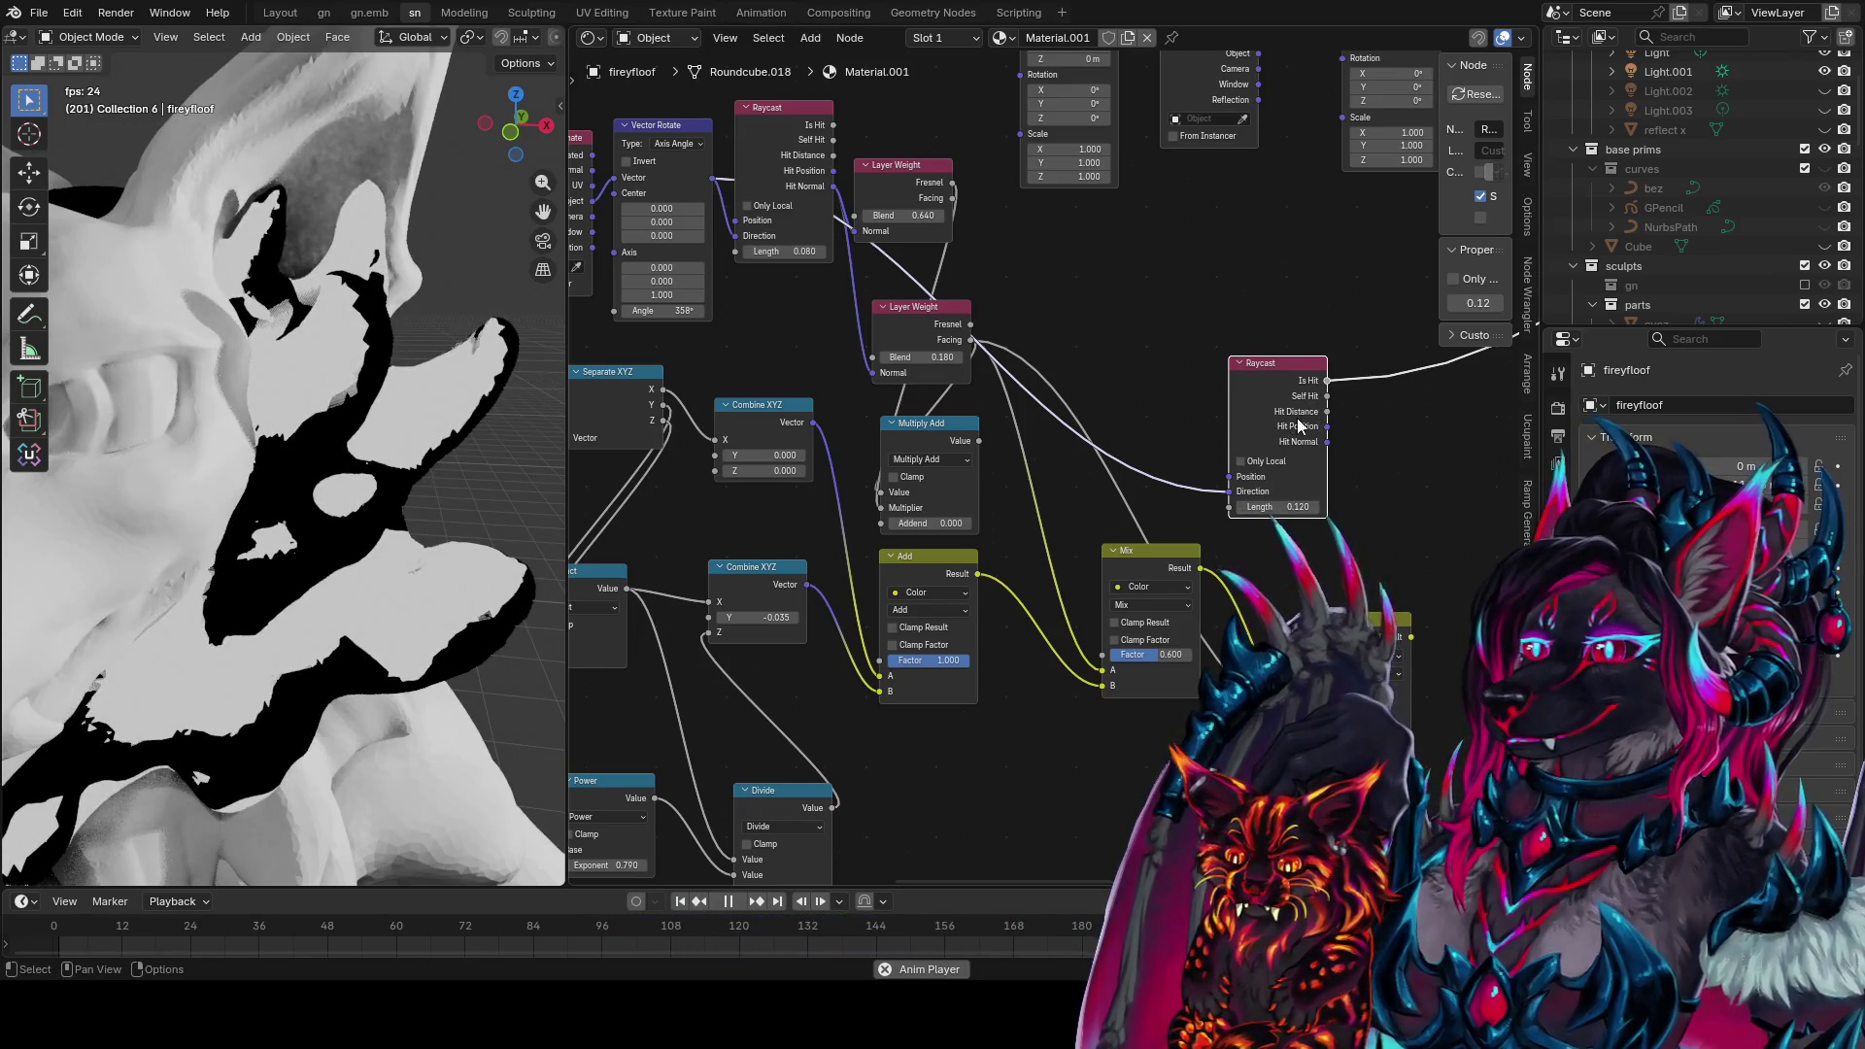
pyautogui.keyDown('ctrl'); pyautogui.keyDown('shift'); pyautogui.click(1321, 423); pyautogui.keyUp('shift'); pyautogui.keyUp('ctrl')
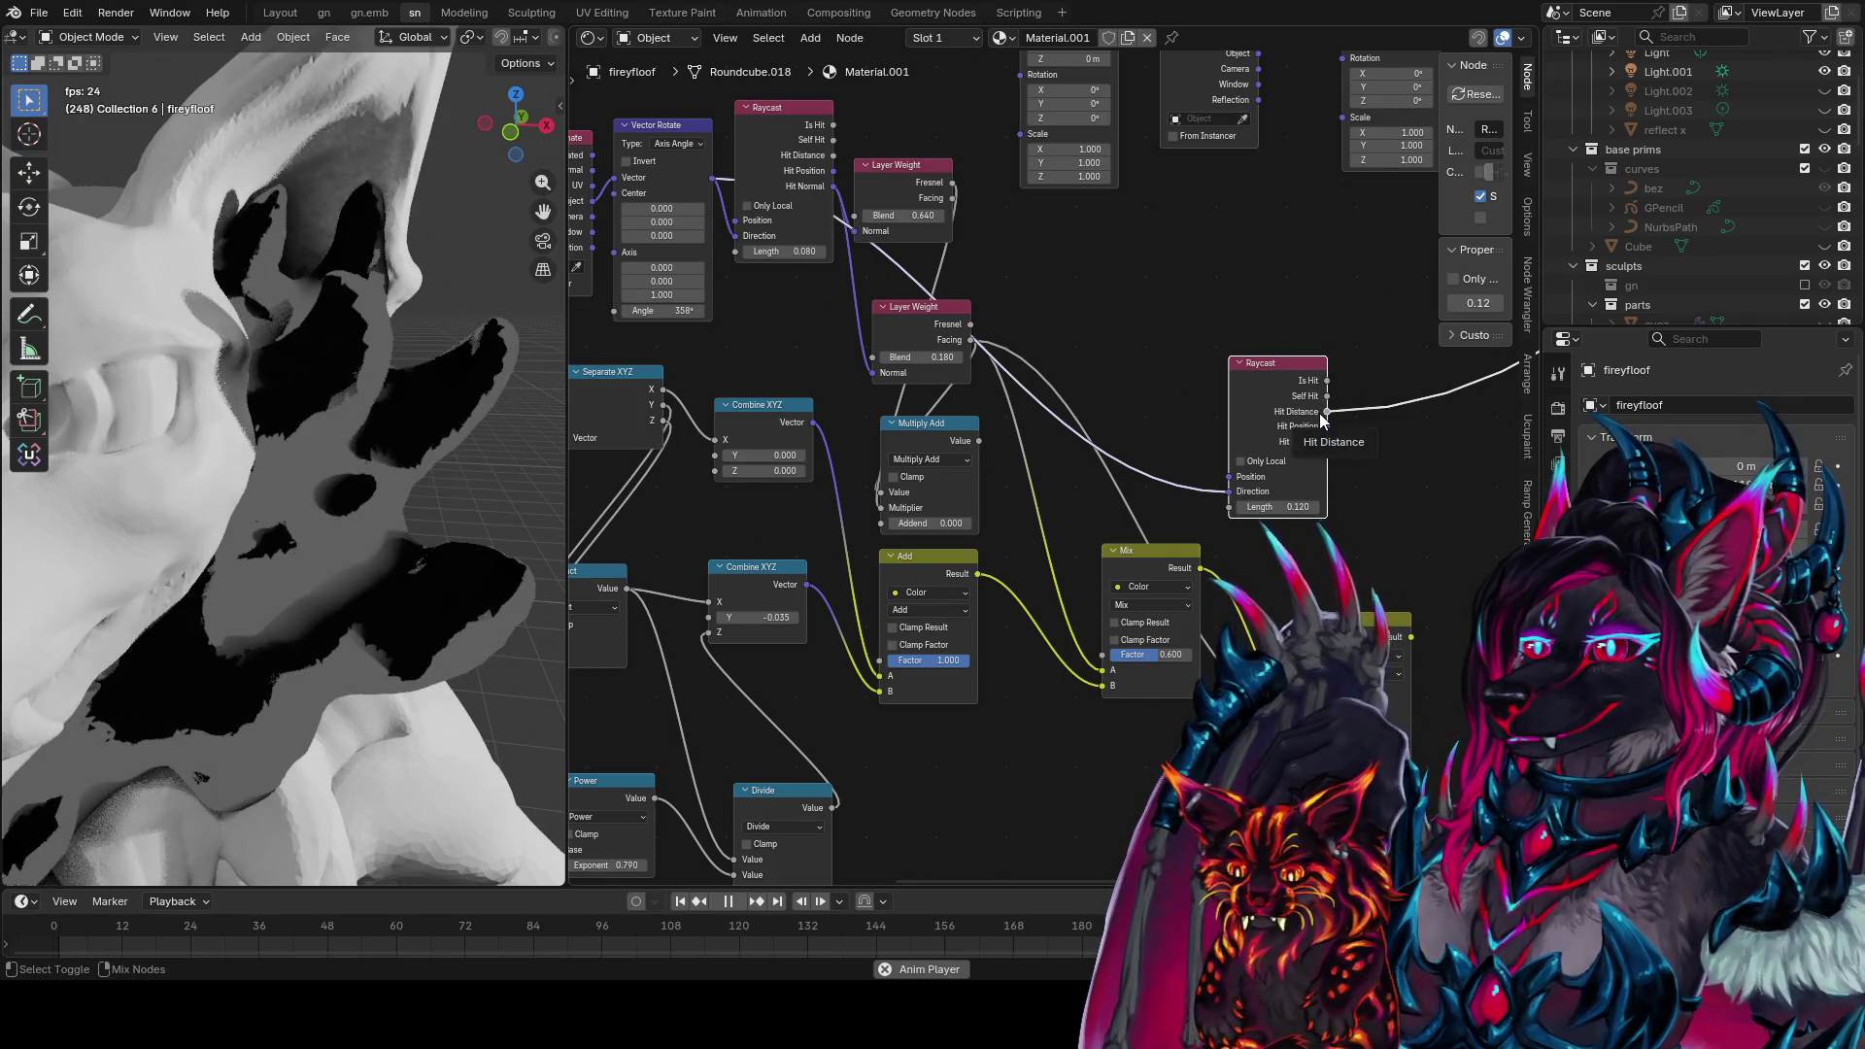
pyautogui.keyDown('ctrl'); pyautogui.keyDown('shift'); pyautogui.click(1321, 444); pyautogui.keyUp('shift'); pyautogui.keyUp('ctrl')
pyautogui.keyDown('ctrl'); pyautogui.keyDown('shift'); pyautogui.click(1317, 447); pyautogui.keyUp('shift'); pyautogui.keyUp('ctrl')
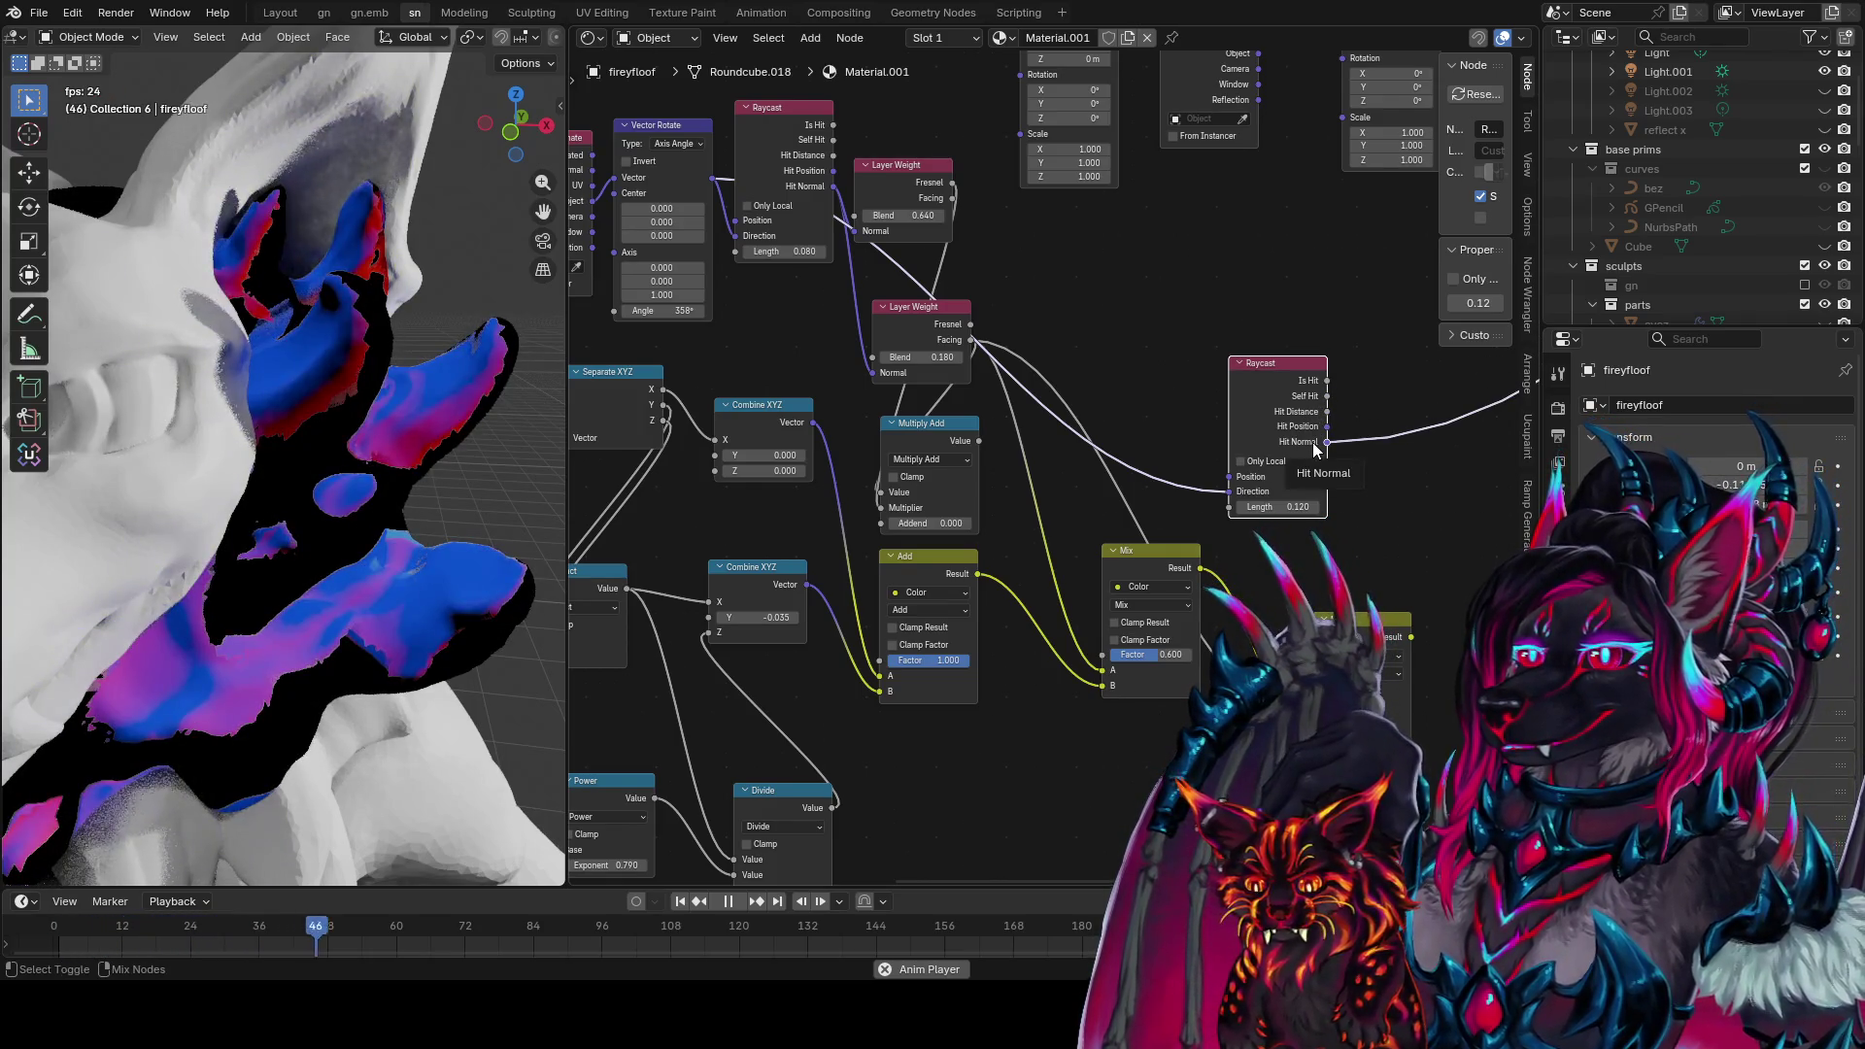
# Set the new Raycast's Length to 1.000 and enable Only Local
pyautogui.moveTo(1263, 506)
pyautogui.mouseDown()
pyautogui.moveTo(1175, 506)
pyautogui.moveTo(1325, 506)
pyautogui.moveTo(1276, 506)
pyautogui.mouseUp()
pyautogui.click(1275, 507)
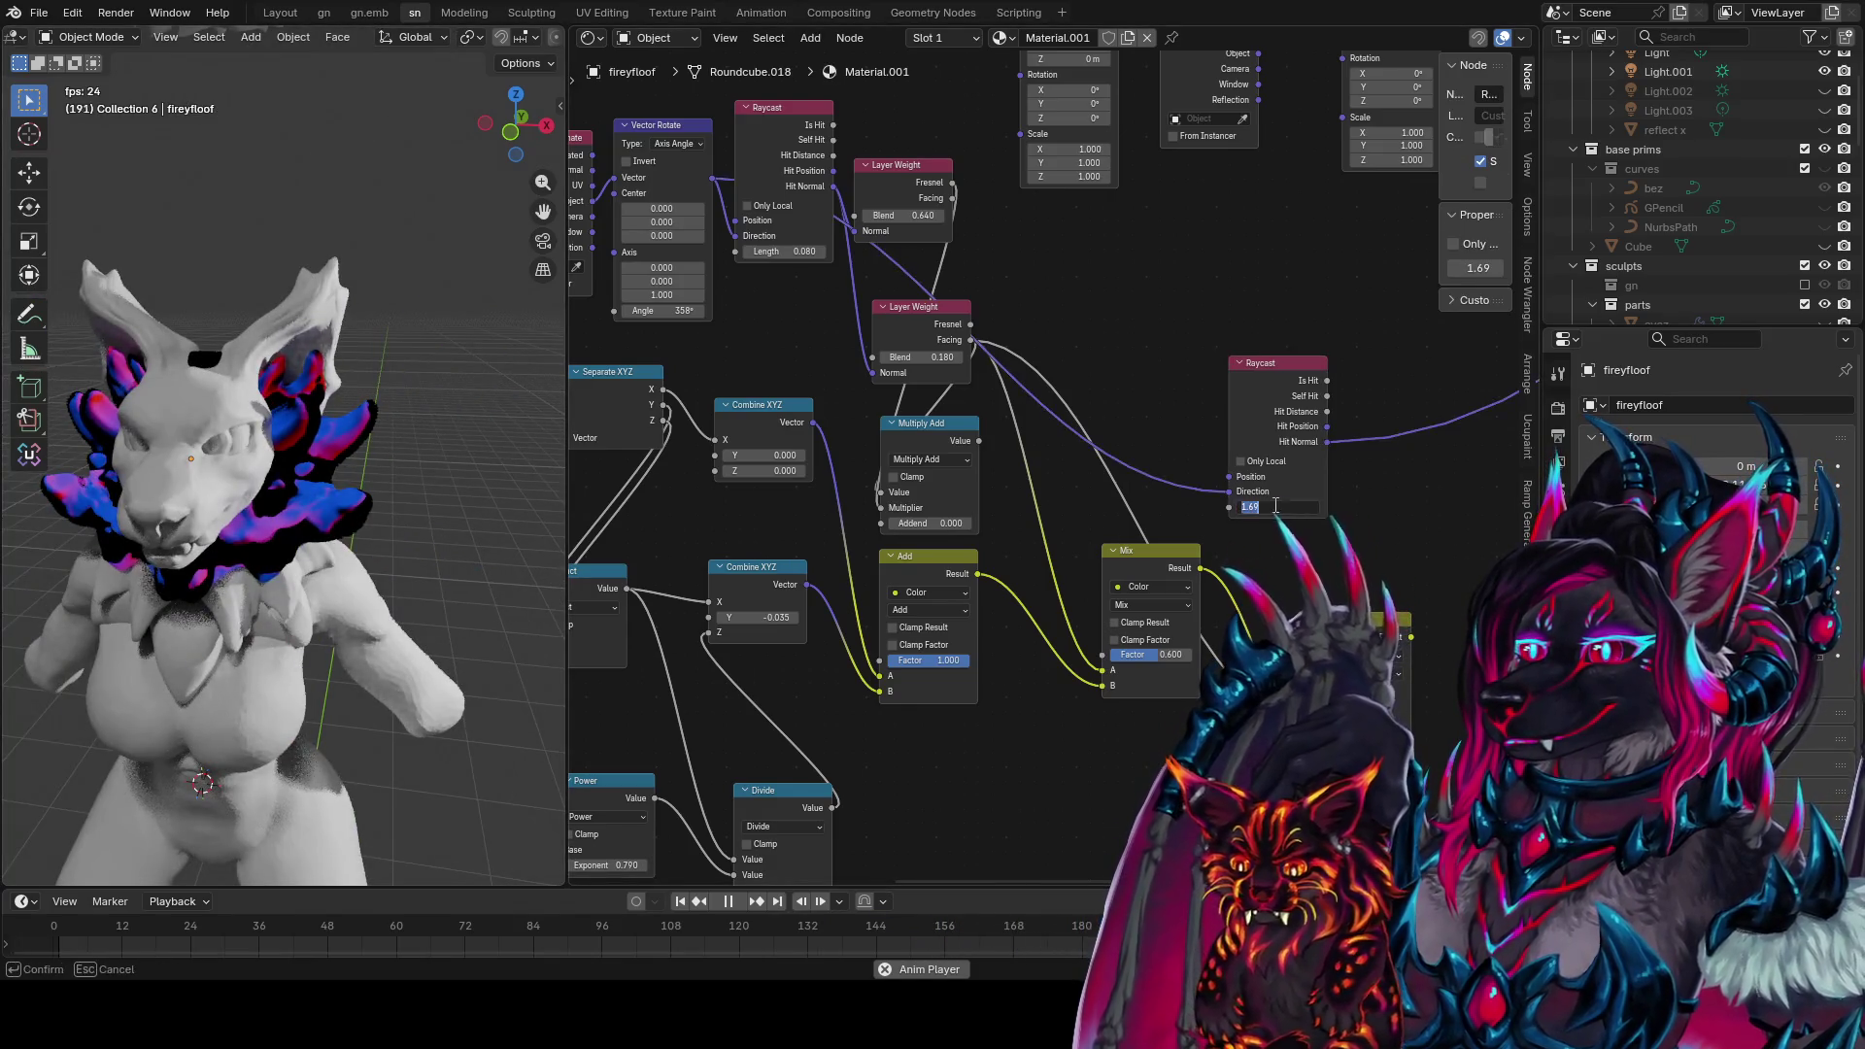
pyautogui.write('1')
pyautogui.press('Return')
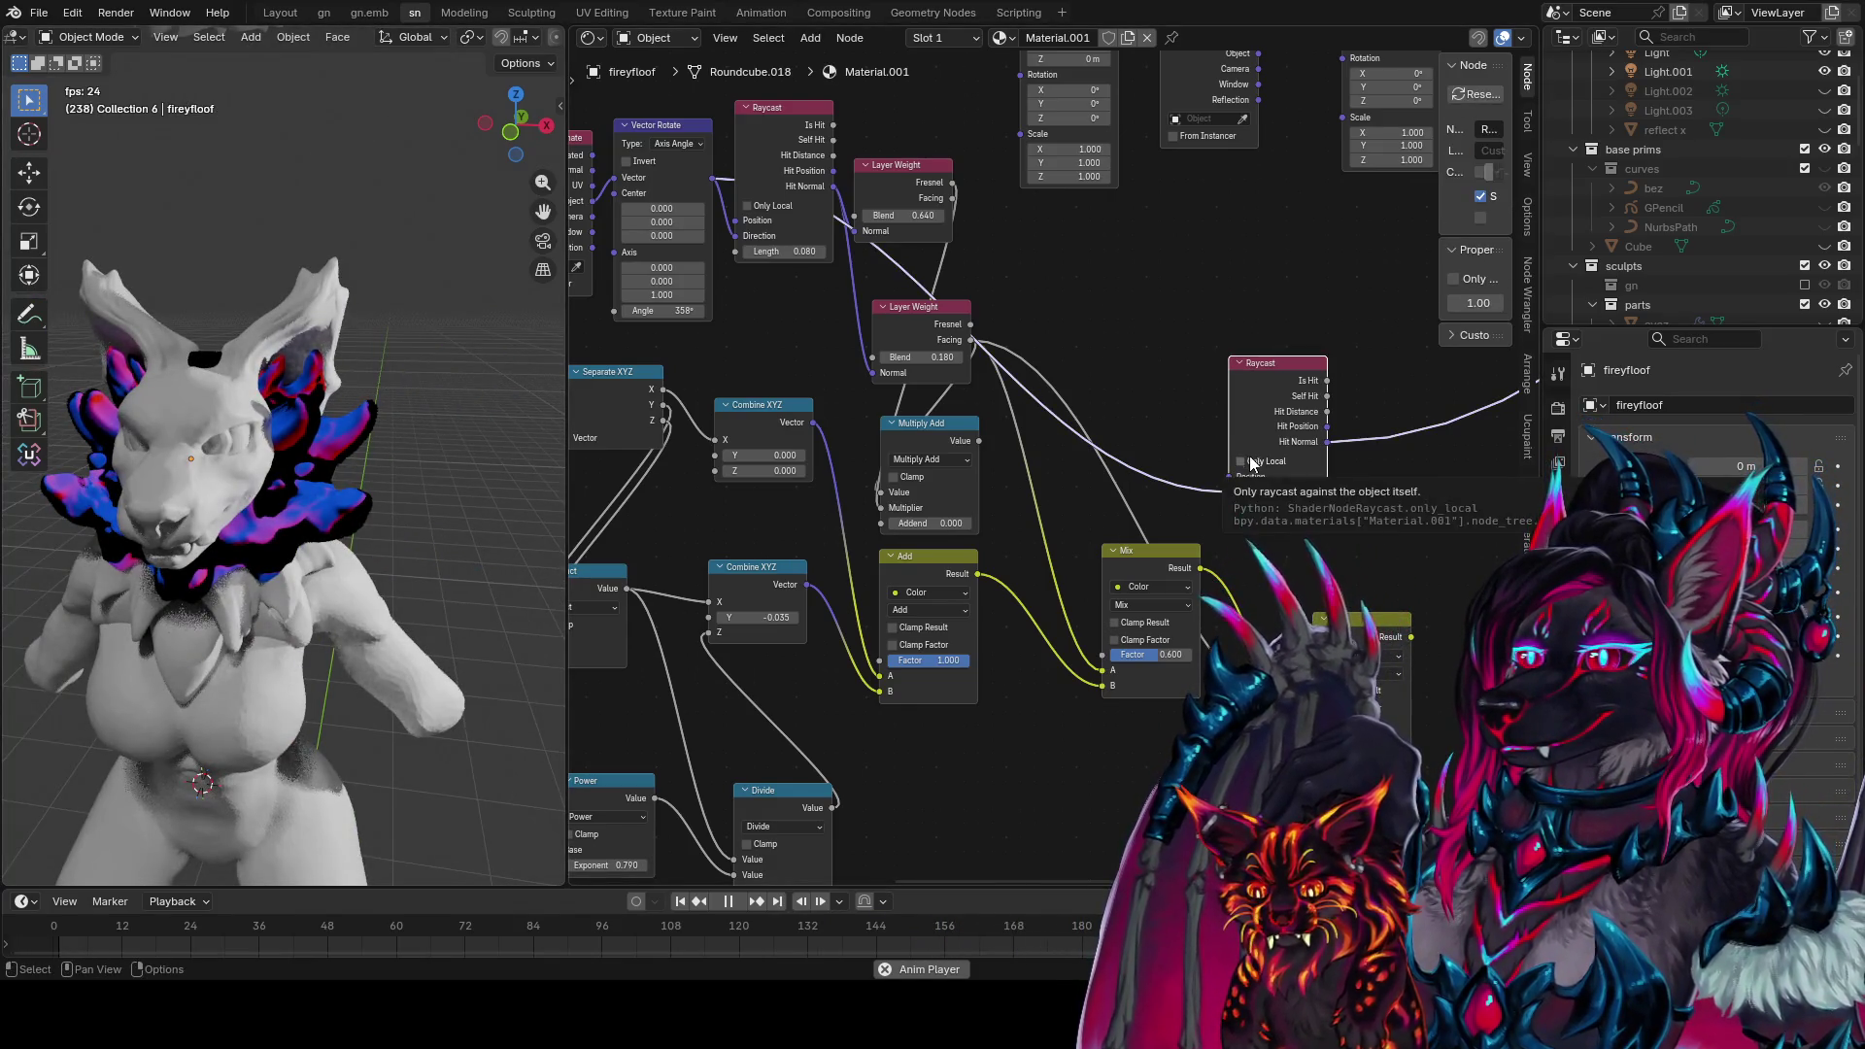
pyautogui.click(1252, 463)
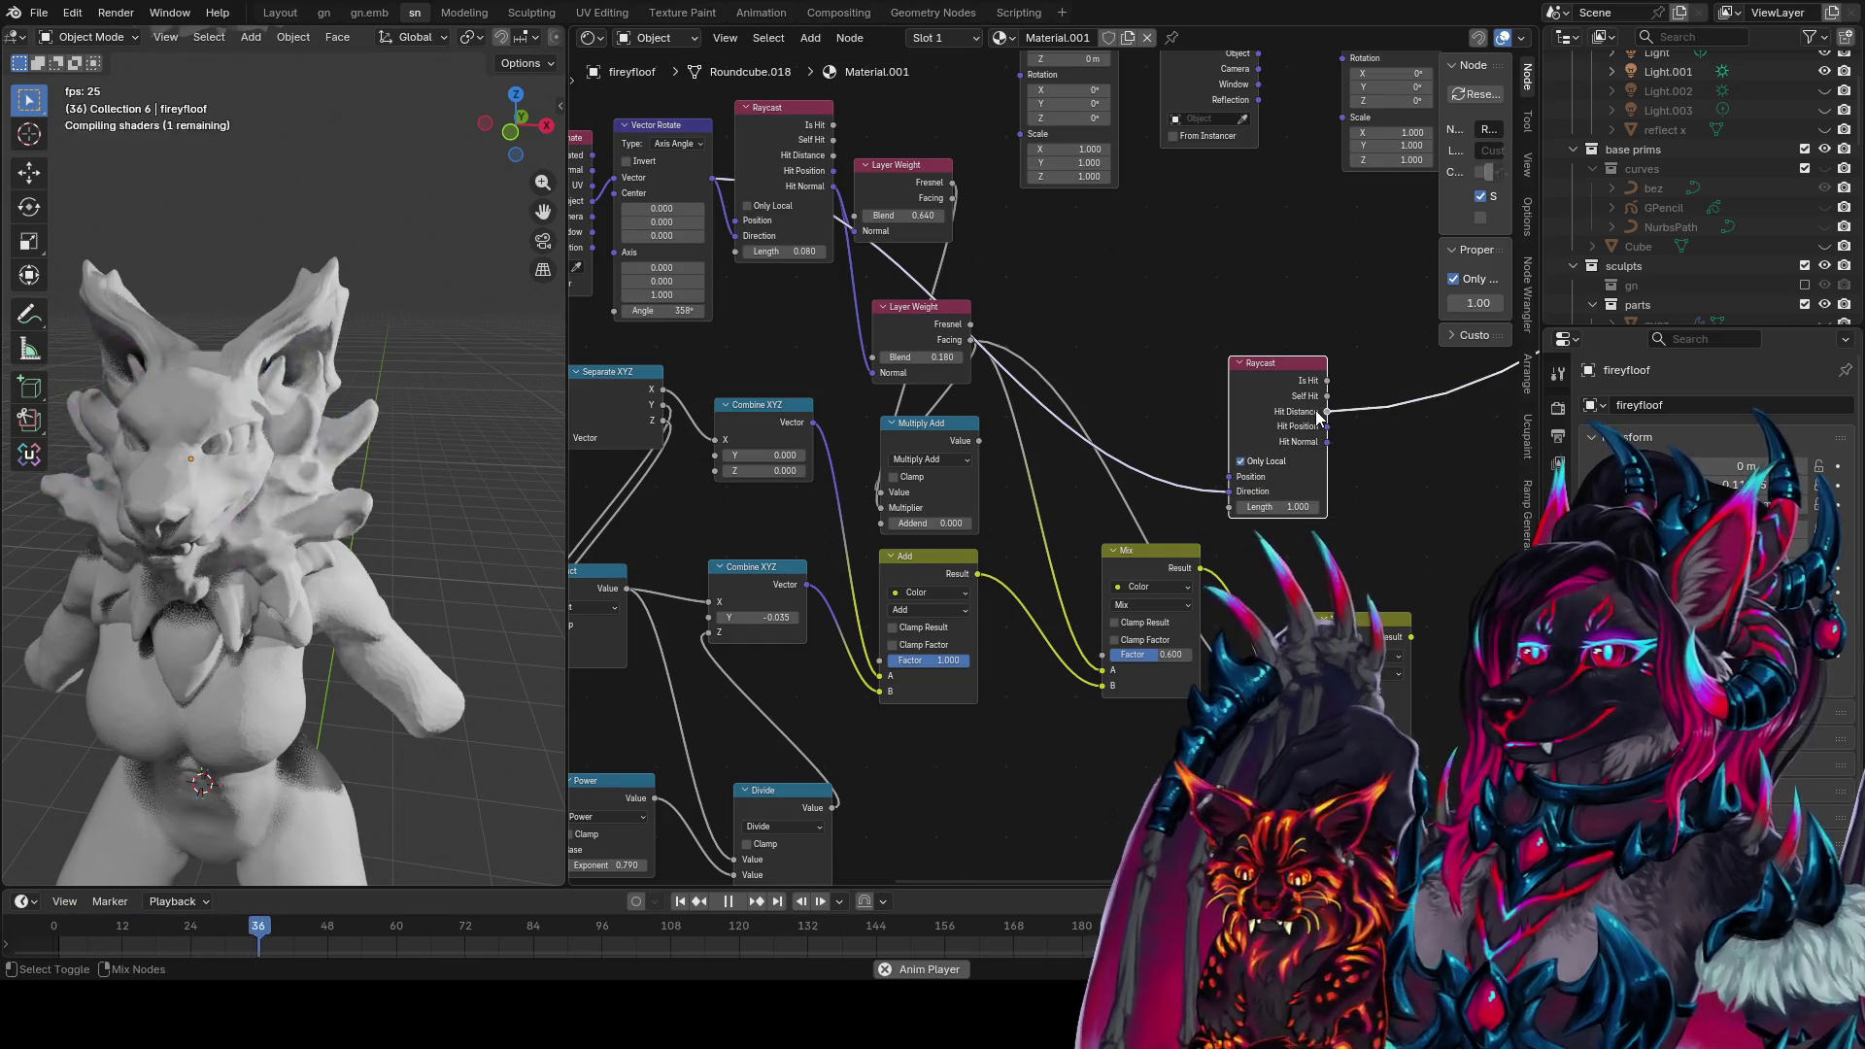
pyautogui.scroll(5, 300, 458)
pyautogui.moveTo(300, 458); pyautogui.dragTo(408, 418, button='middle')
# Connect the new Raycast's output into the Mix node and view the whole figure
pyautogui.moveTo(1327, 411); pyautogui.dragTo(1272, 622)
pyautogui.moveTo(1519, 365); pyautogui.dragTo(1398, 638)
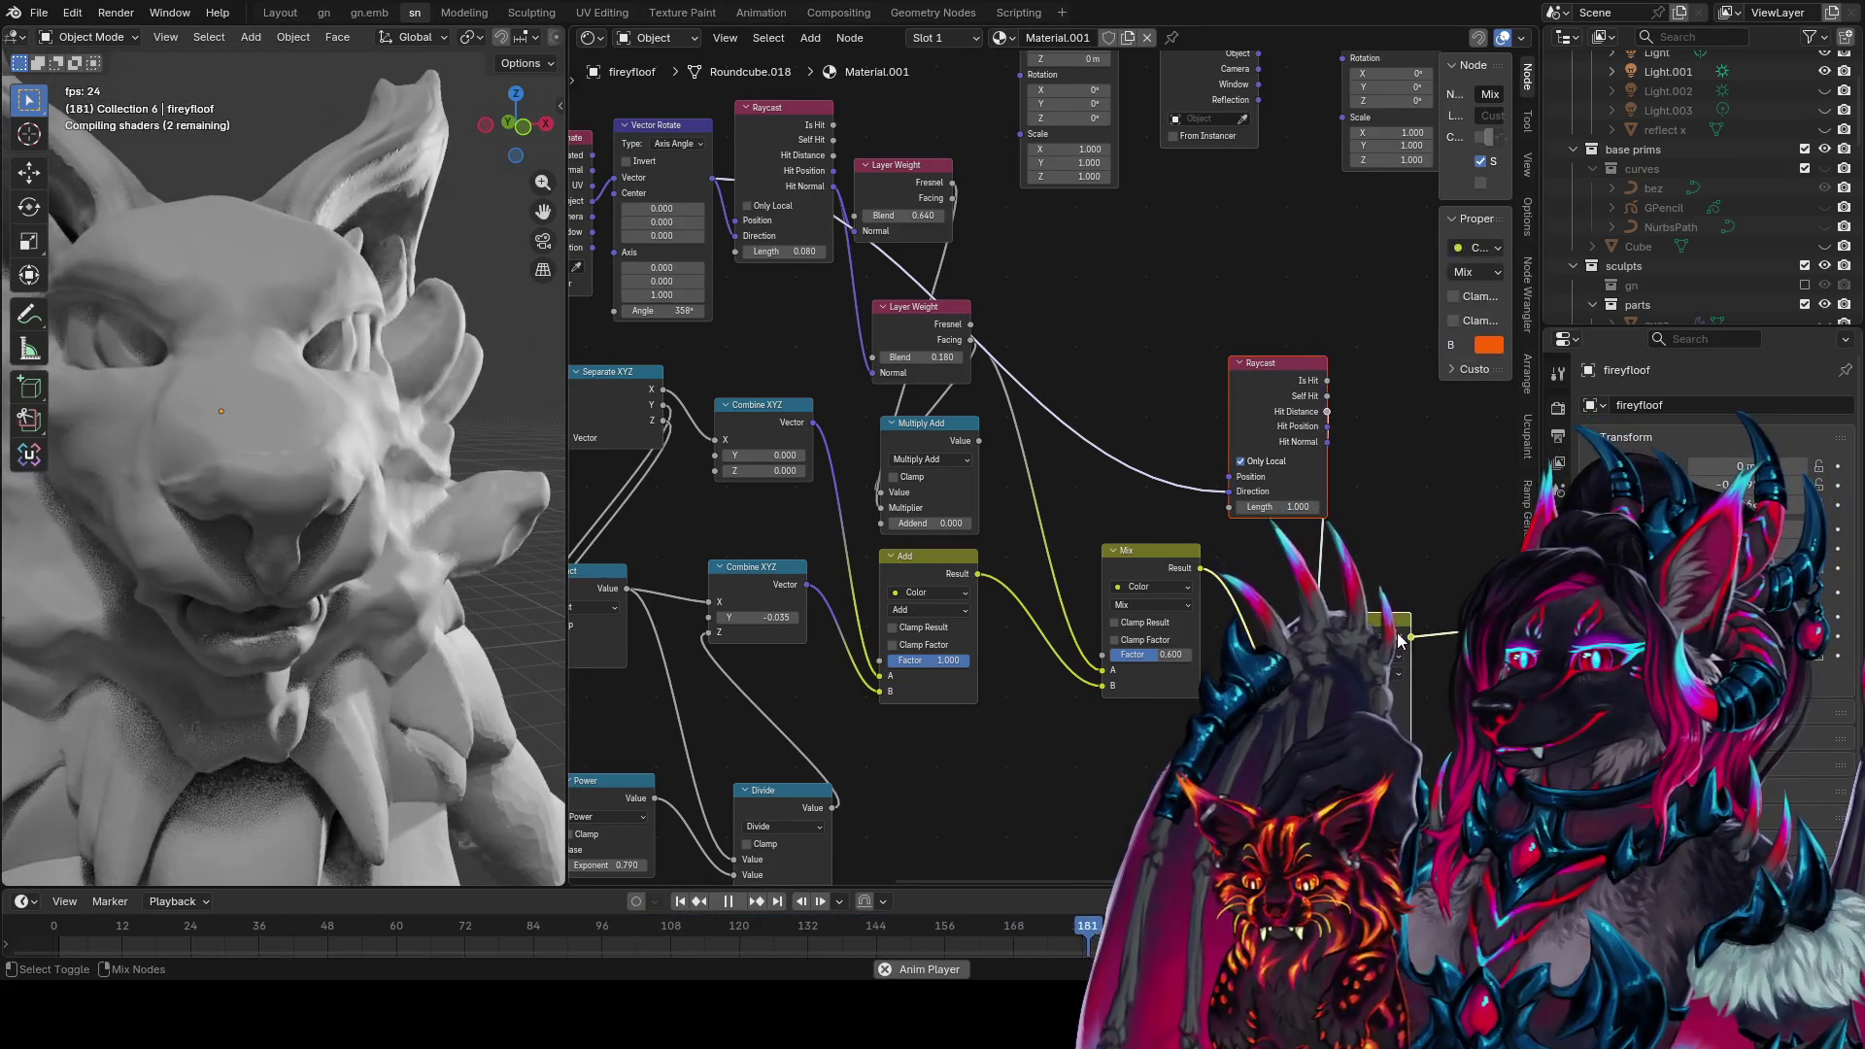
pyautogui.scroll(-5, 360, 480)
pyautogui.moveTo(358, 465)
pyautogui.mouseDown(button='middle')
pyautogui.moveTo(189, 436)
pyautogui.moveTo(266, 454)
pyautogui.moveTo(517, 447)
pyautogui.moveTo(452, 412)
pyautogui.moveTo(456, 458)
pyautogui.mouseUp(button='middle')
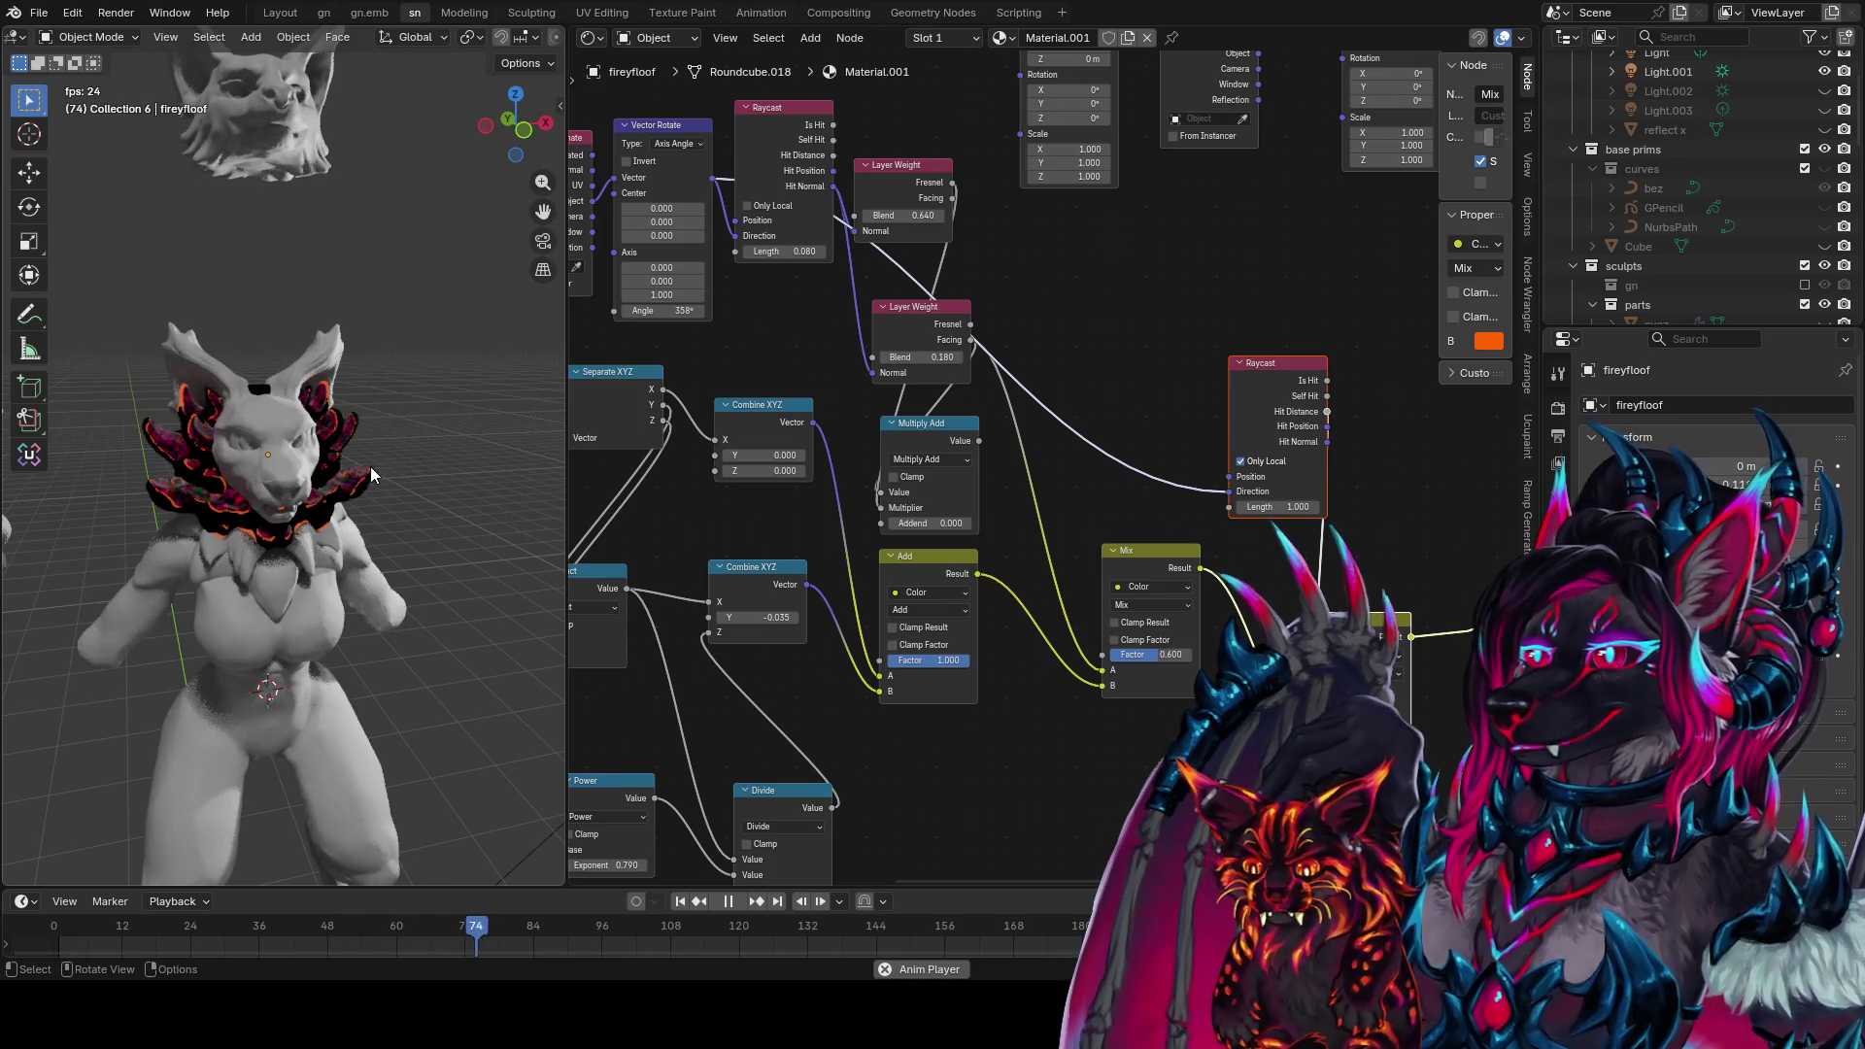
# Switch the Mix node's B colour from orange to red and save 'foir conceptz1.blend'
pyautogui.hotkey('ctrl', 's')
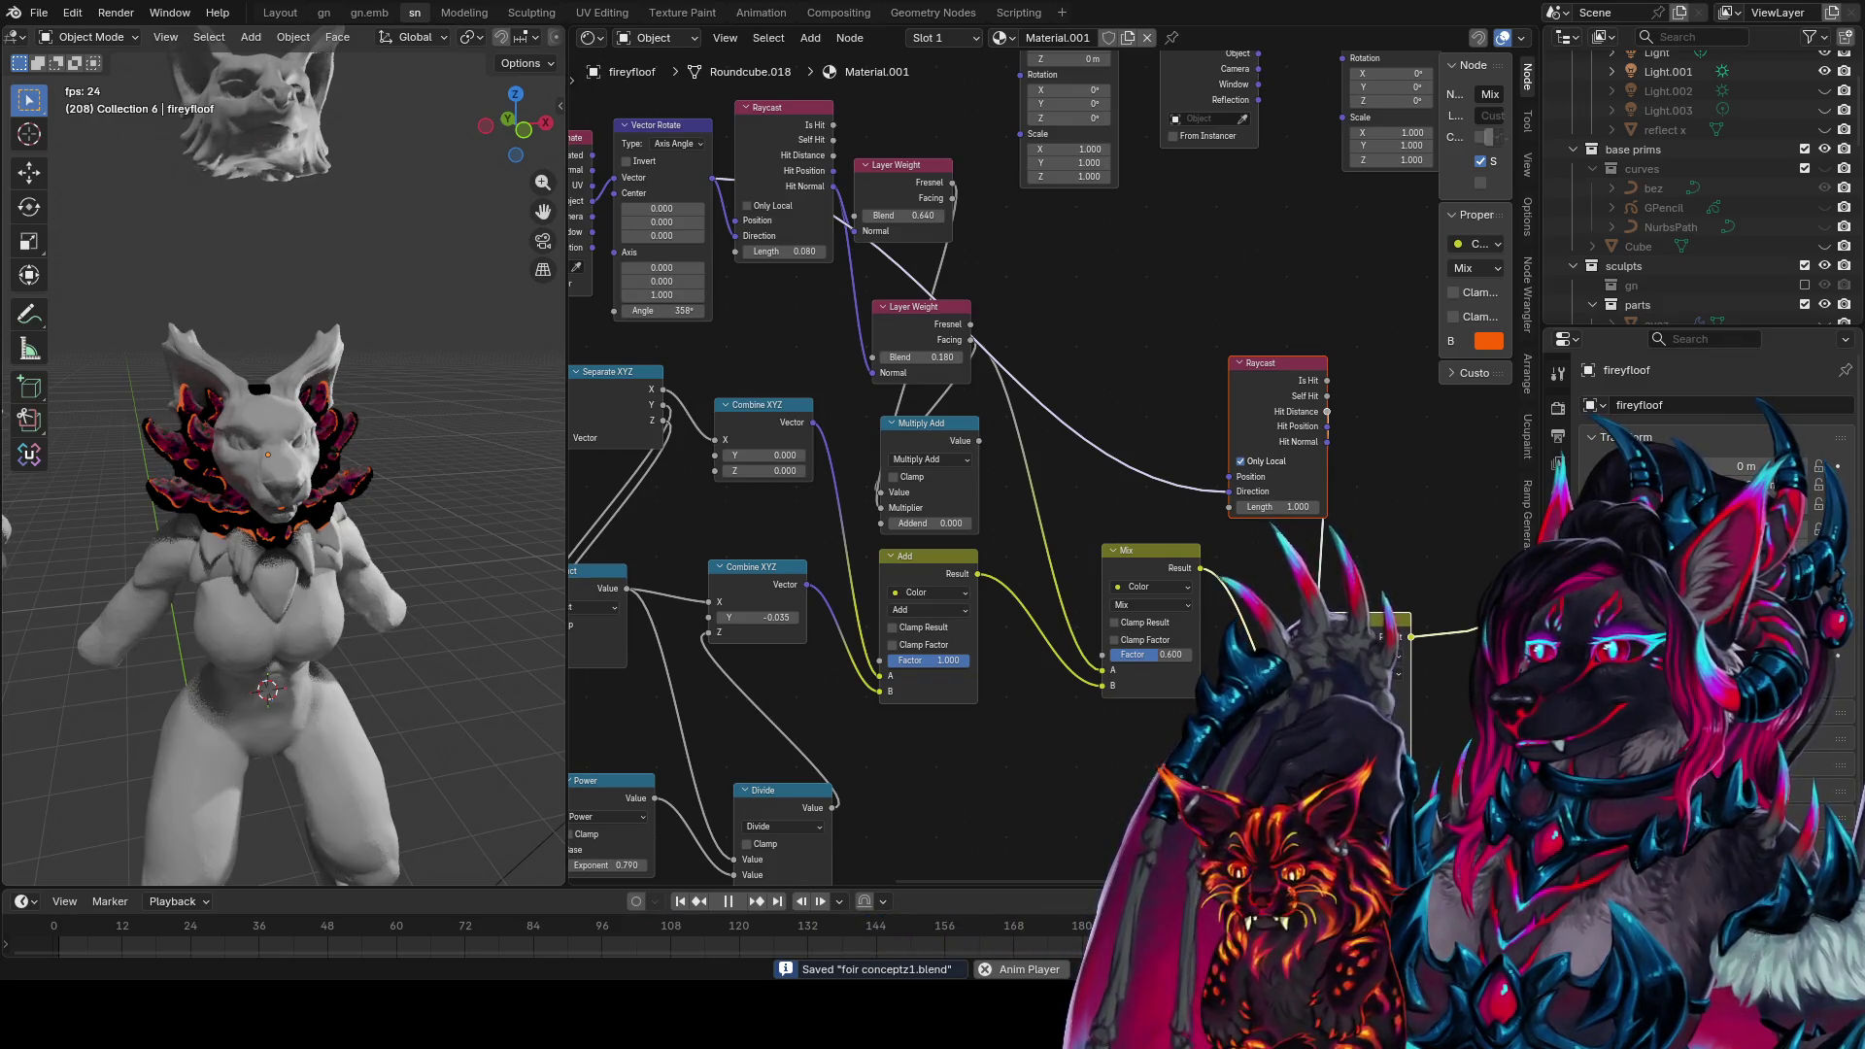
pyautogui.scroll(3, 301, 488)
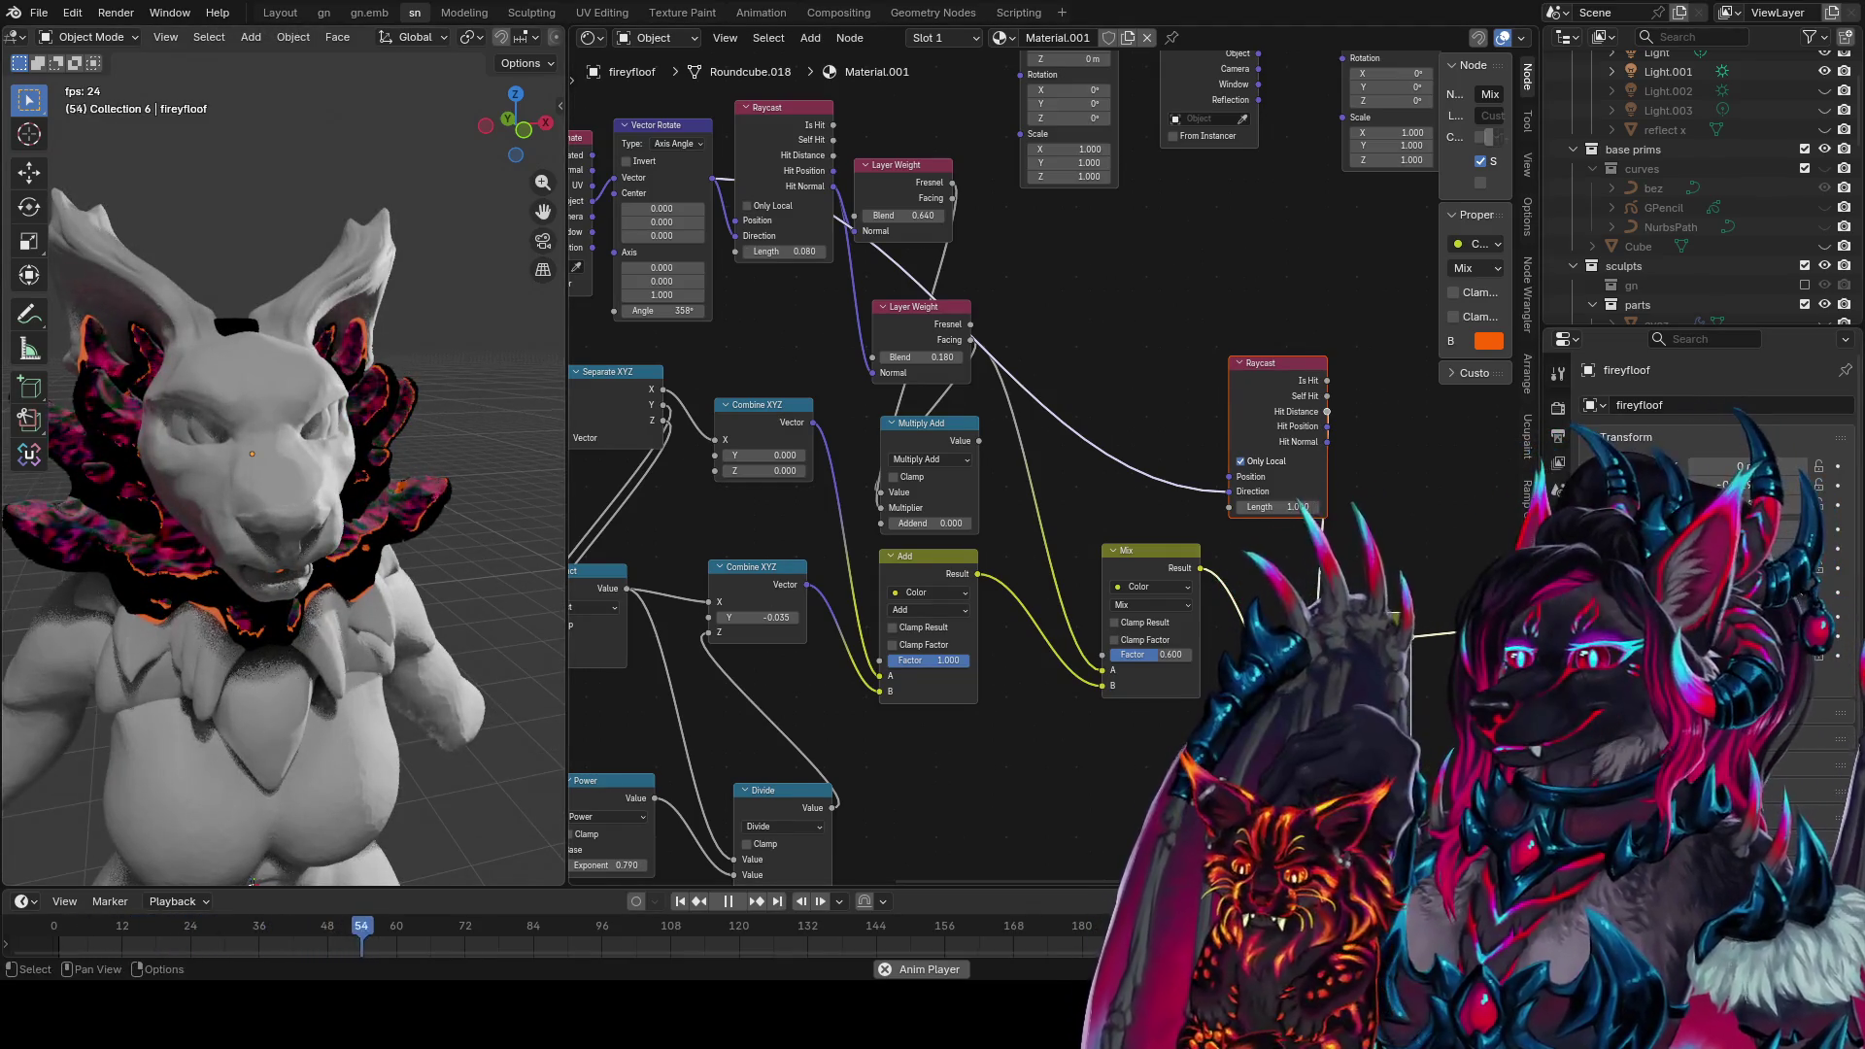
pyautogui.click(1488, 341)
pyautogui.moveTo(1399, 610)
pyautogui.mouseDown()
pyautogui.moveTo(1374, 568)
pyautogui.moveTo(1418, 619)
pyautogui.moveTo(1400, 617)
pyautogui.mouseUp()
pyautogui.click(1110, 734)
pyautogui.scroll(-3, 486, 583)
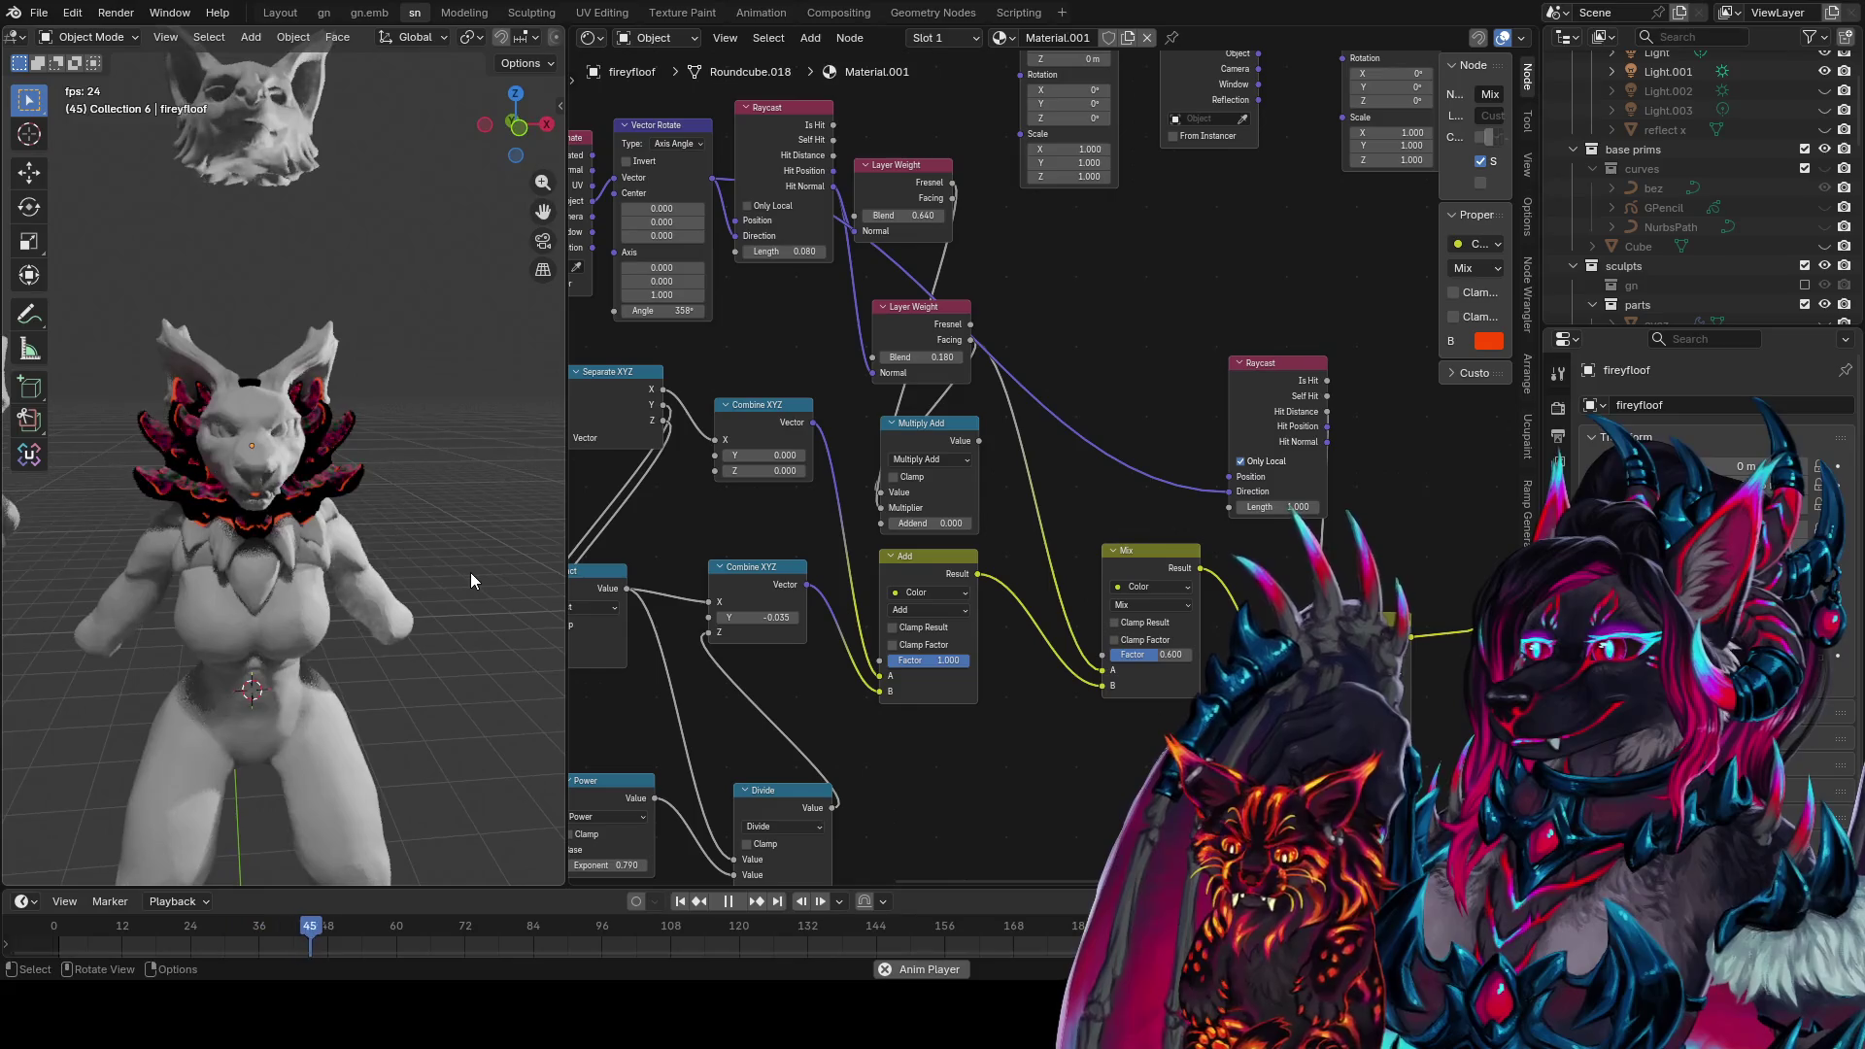
pyautogui.hotkey('ctrl', 's')
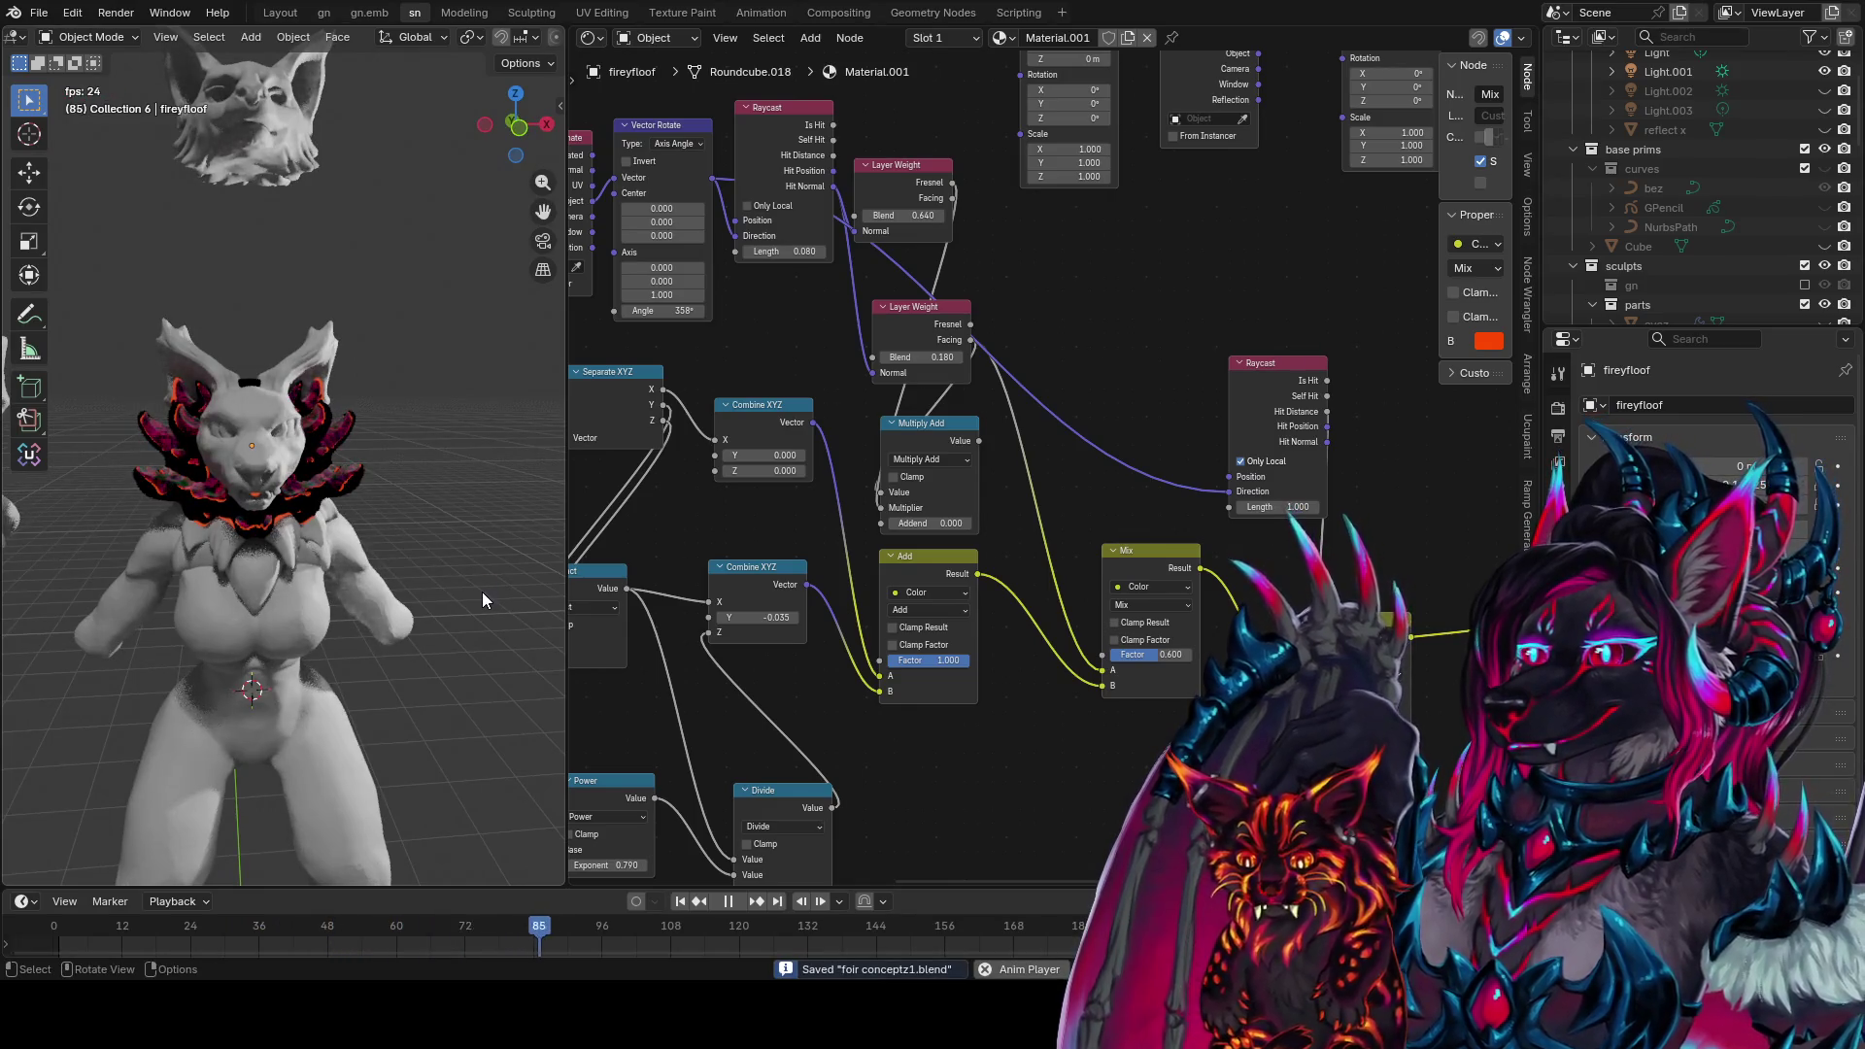
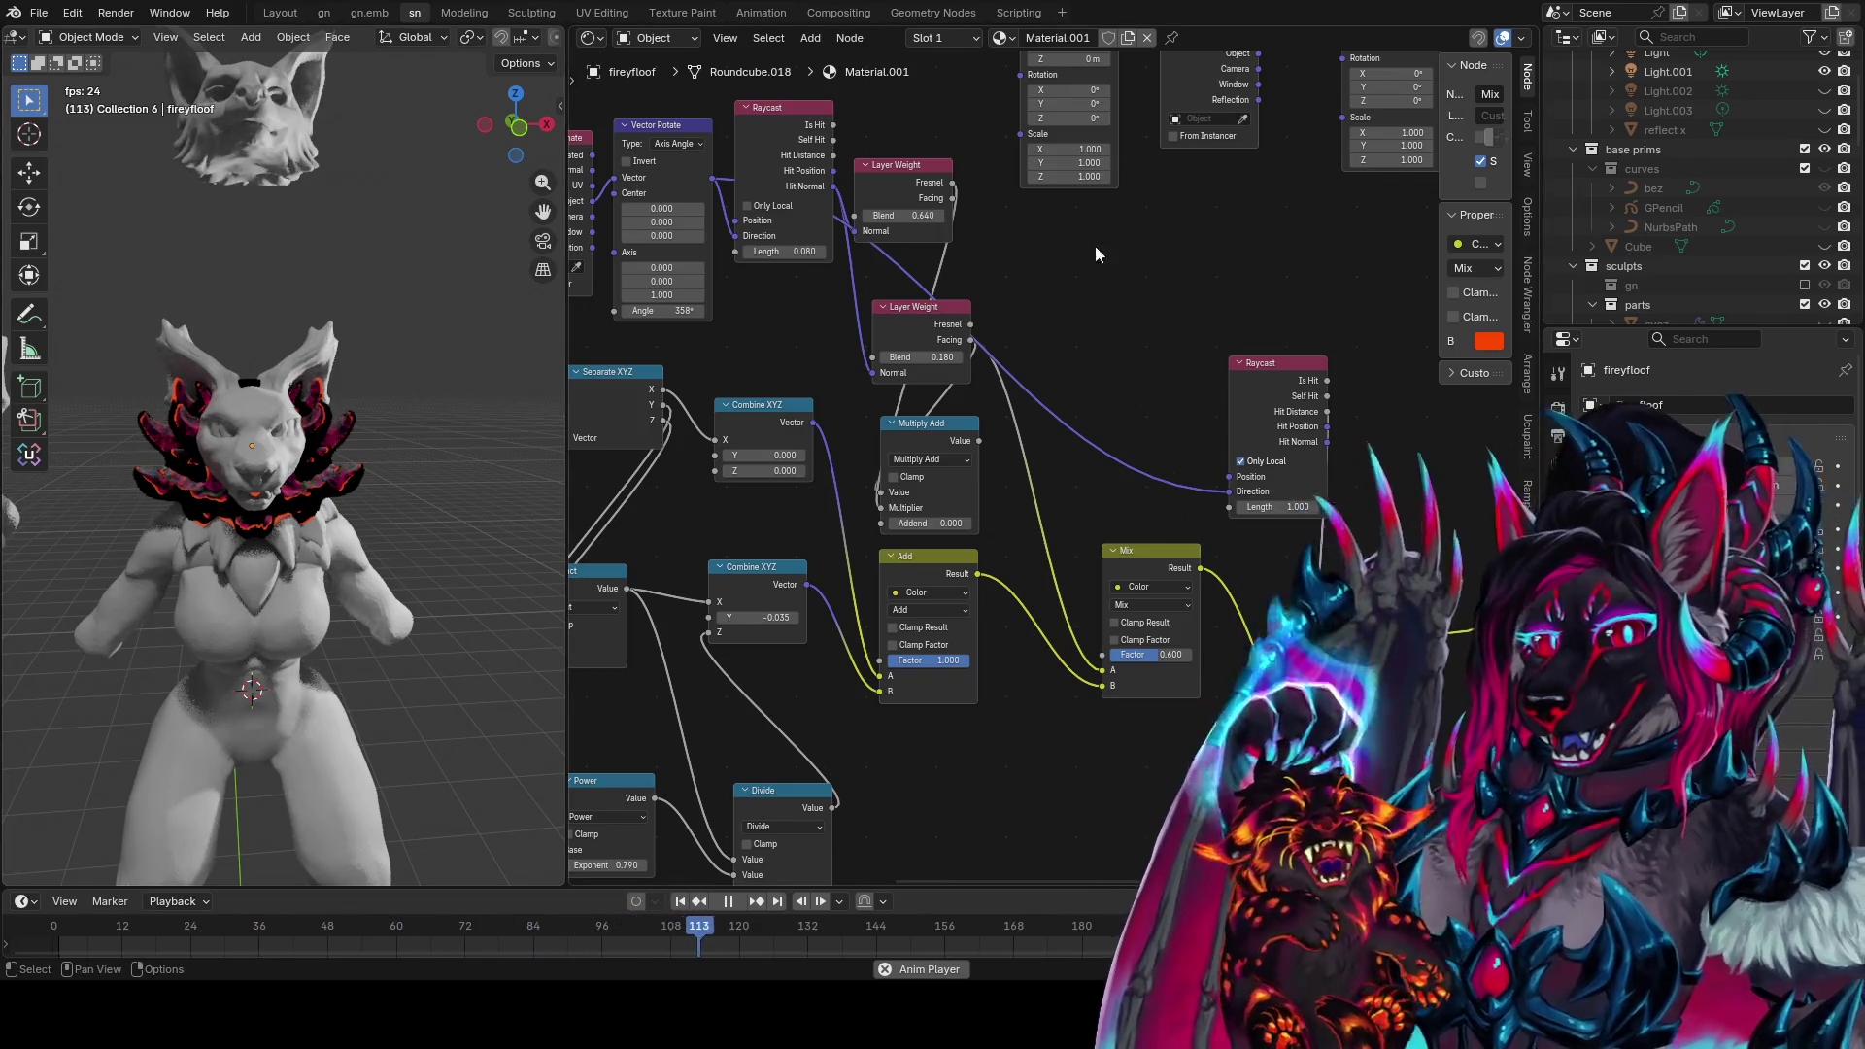
# Orbit around the character to inspect the animated pink ruff and save the file
pyautogui.scroll(10, 479, 400)
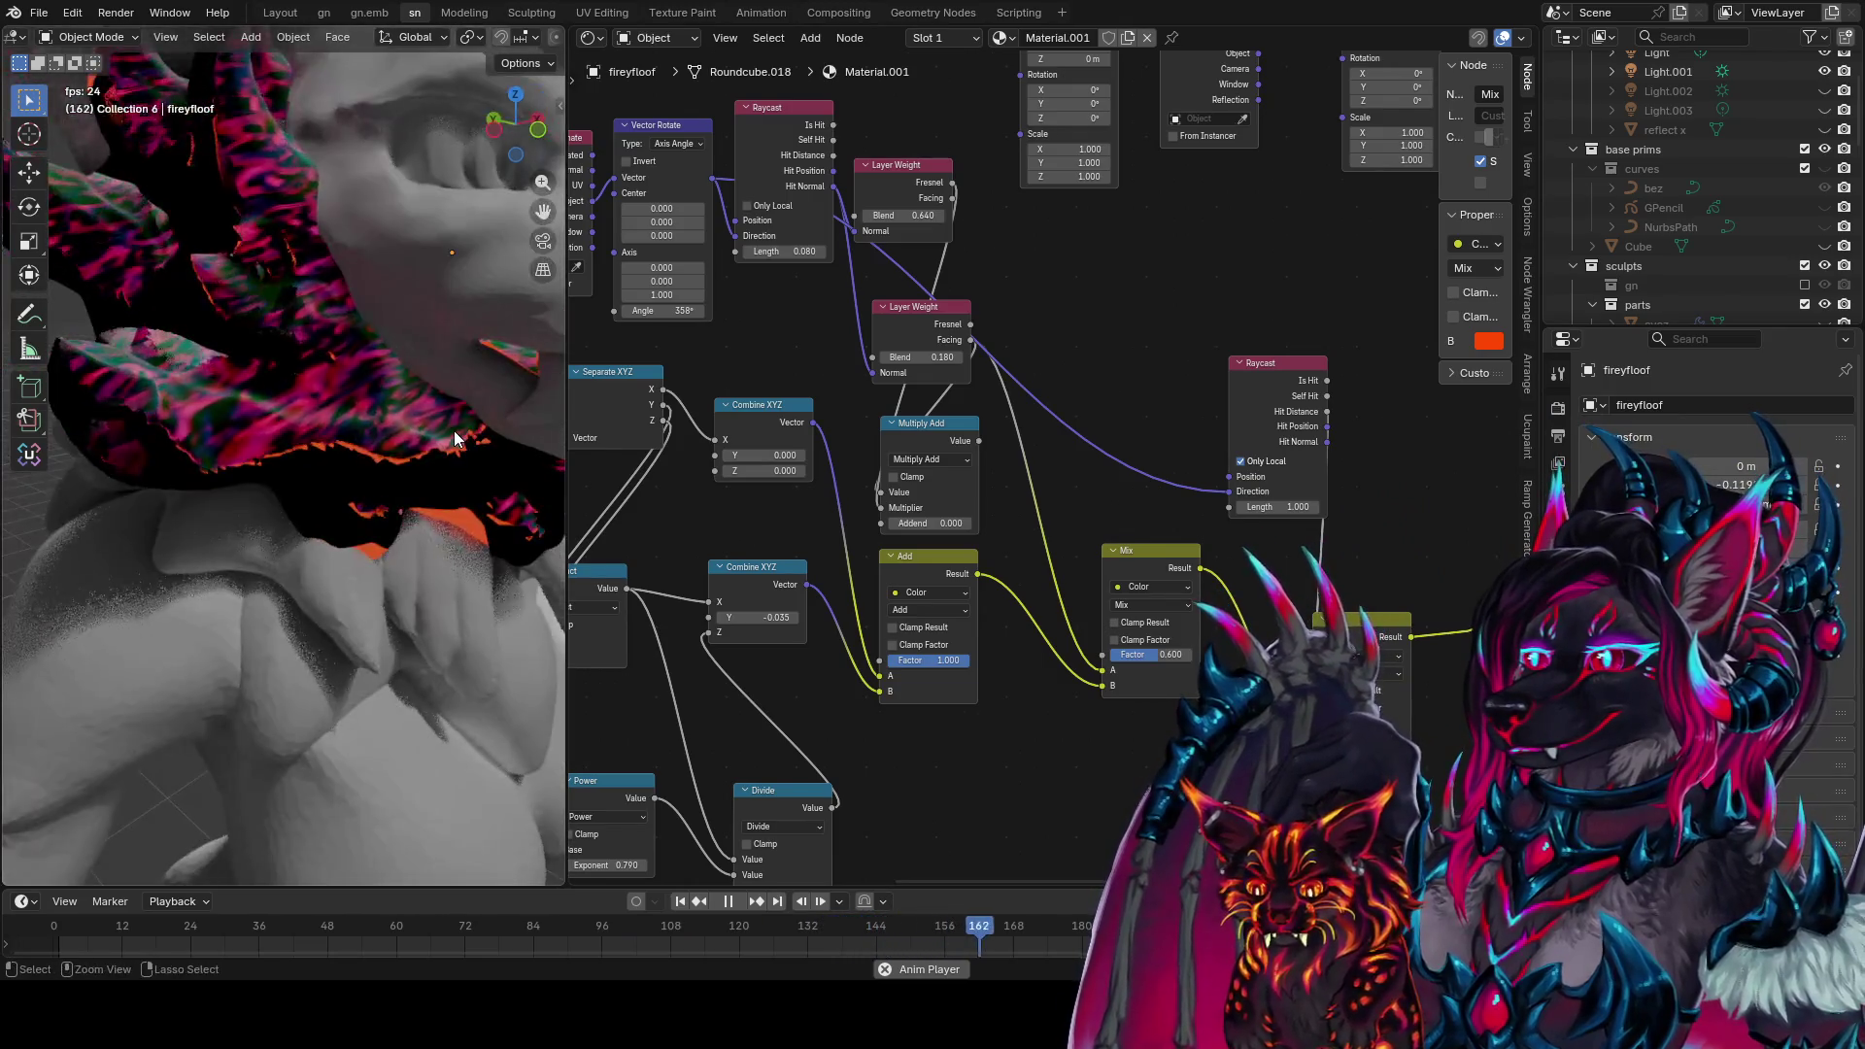
pyautogui.hotkey('ctrl', 's')
pyautogui.scroll(-8, 453, 430)
pyautogui.moveTo(453, 430)
pyautogui.mouseDown(button='middle')
pyautogui.moveTo(197, 453)
pyautogui.moveTo(302, 488)
pyautogui.moveTo(260, 452)
pyautogui.moveTo(346, 427)
pyautogui.moveTo(73, 464)
pyautogui.moveTo(231, 532)
pyautogui.moveTo(278, 412)
pyautogui.moveTo(188, 394)
pyautogui.moveTo(66, 425)
pyautogui.moveTo(49, 385)
pyautogui.moveTo(136, 352)
pyautogui.moveTo(165, 420)
pyautogui.moveTo(406, 568)
pyautogui.moveTo(557, 474)
pyautogui.moveTo(521, 294)
pyautogui.moveTo(540, 394)
pyautogui.moveTo(480, 478)
pyautogui.mouseUp(button='middle')
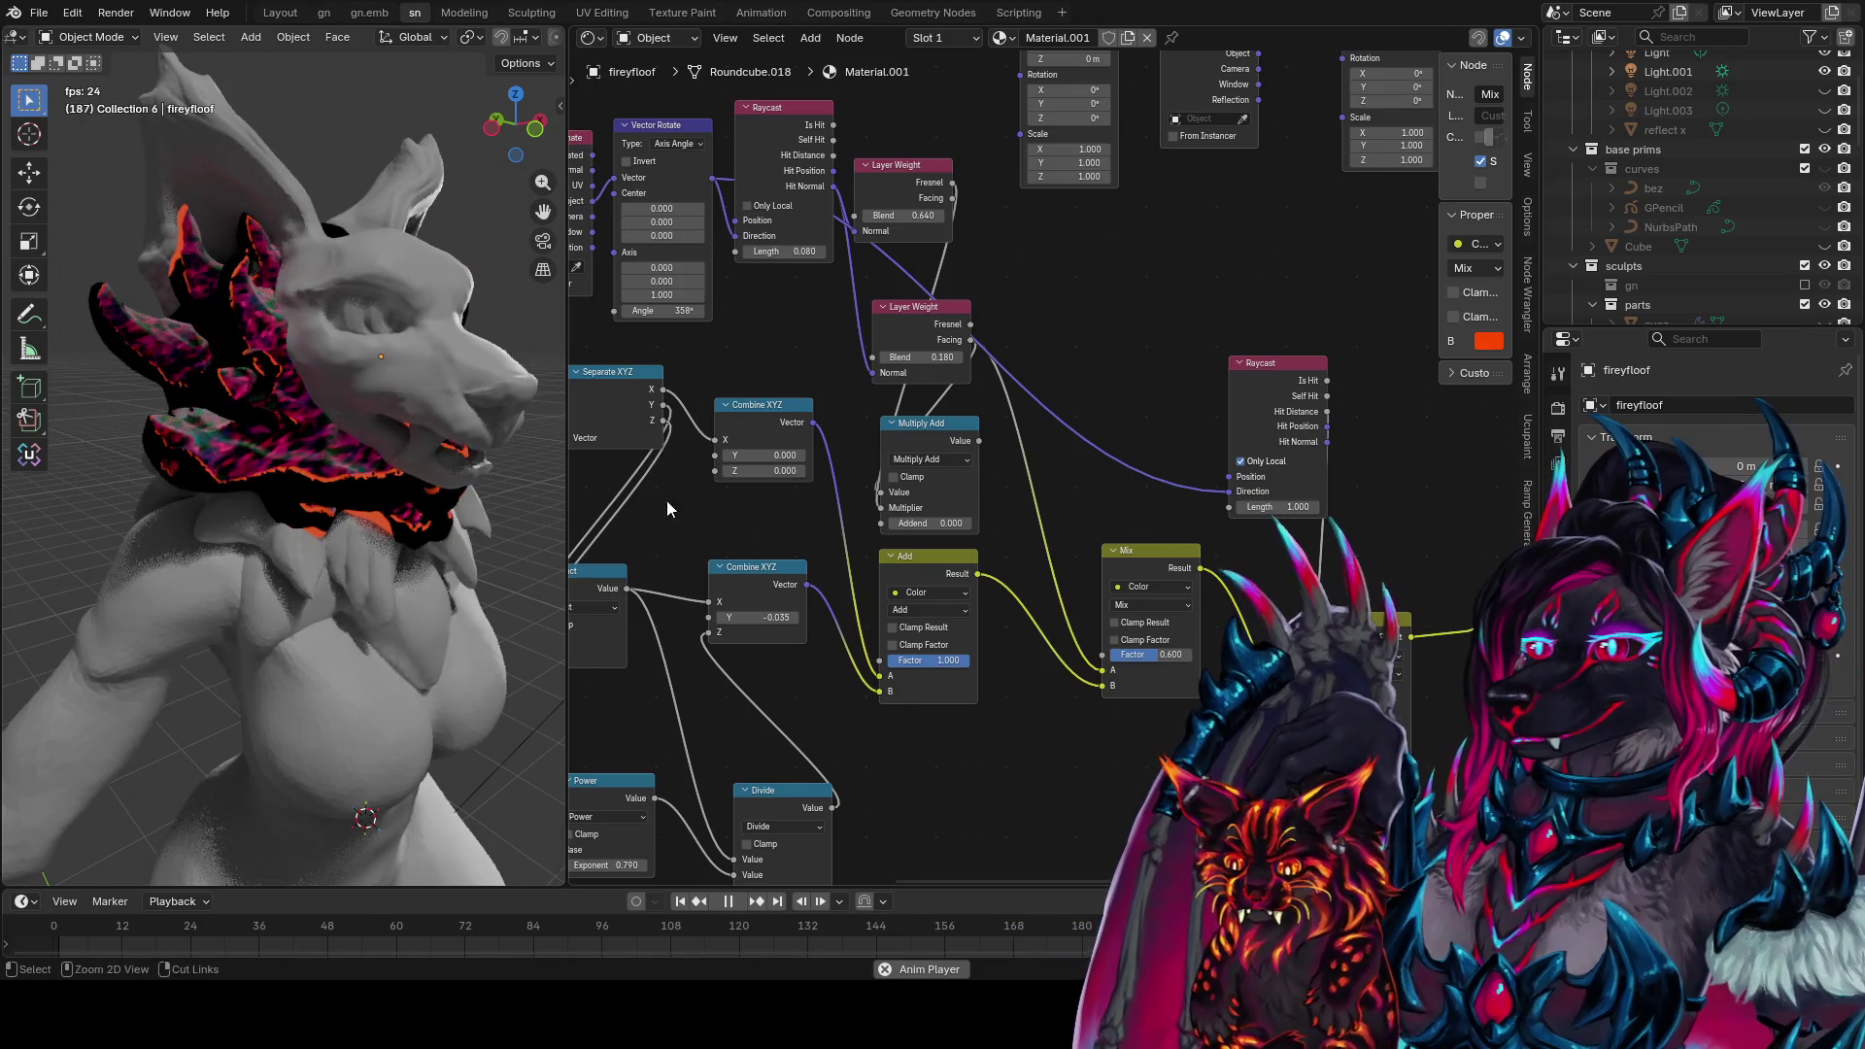
pyautogui.hotkey('ctrl', 's')
# Inspect the ruff close under the jaw, then from the side and the front
pyautogui.scroll(5, 311, 485)
pyautogui.moveTo(311, 485)
pyautogui.mouseDown(button='middle')
pyautogui.moveTo(289, 535)
pyautogui.moveTo(243, 446)
pyautogui.moveTo(171, 441)
pyautogui.mouseUp(button='middle')
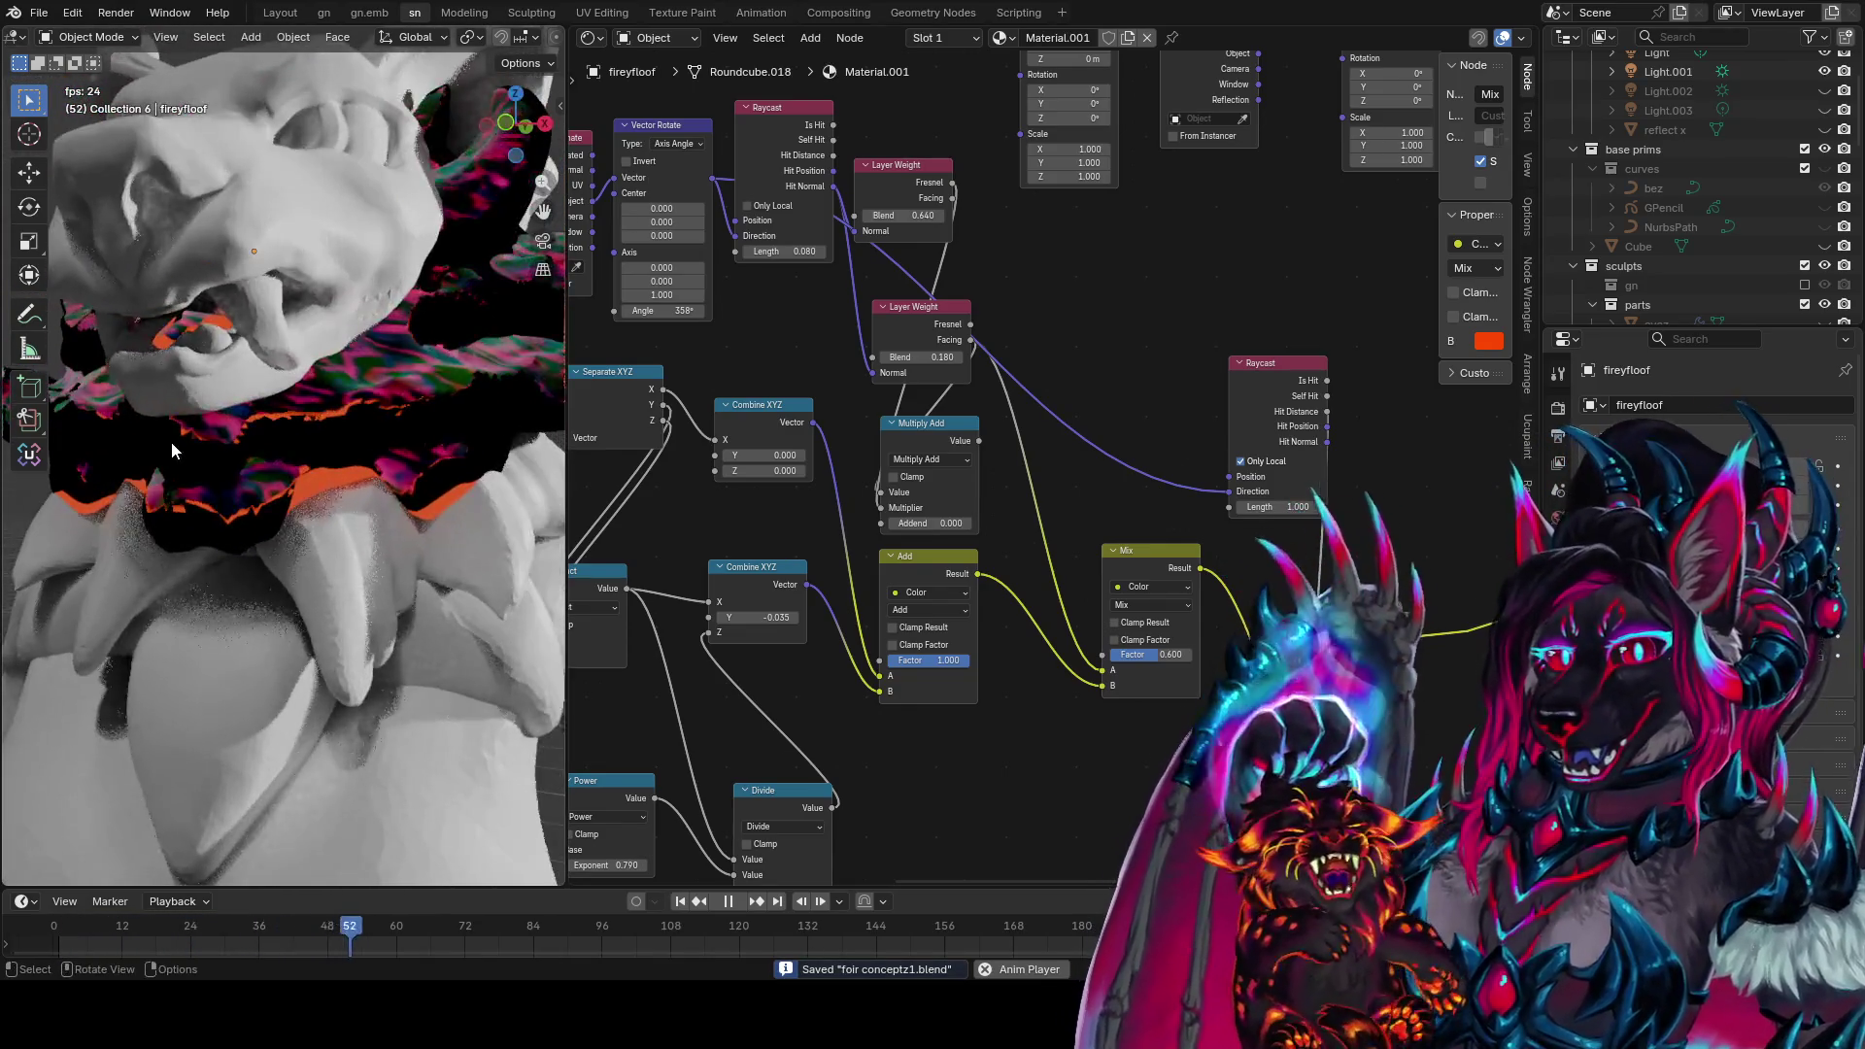
pyautogui.moveTo(354, 430); pyautogui.dragTo(291, 478, button='middle')
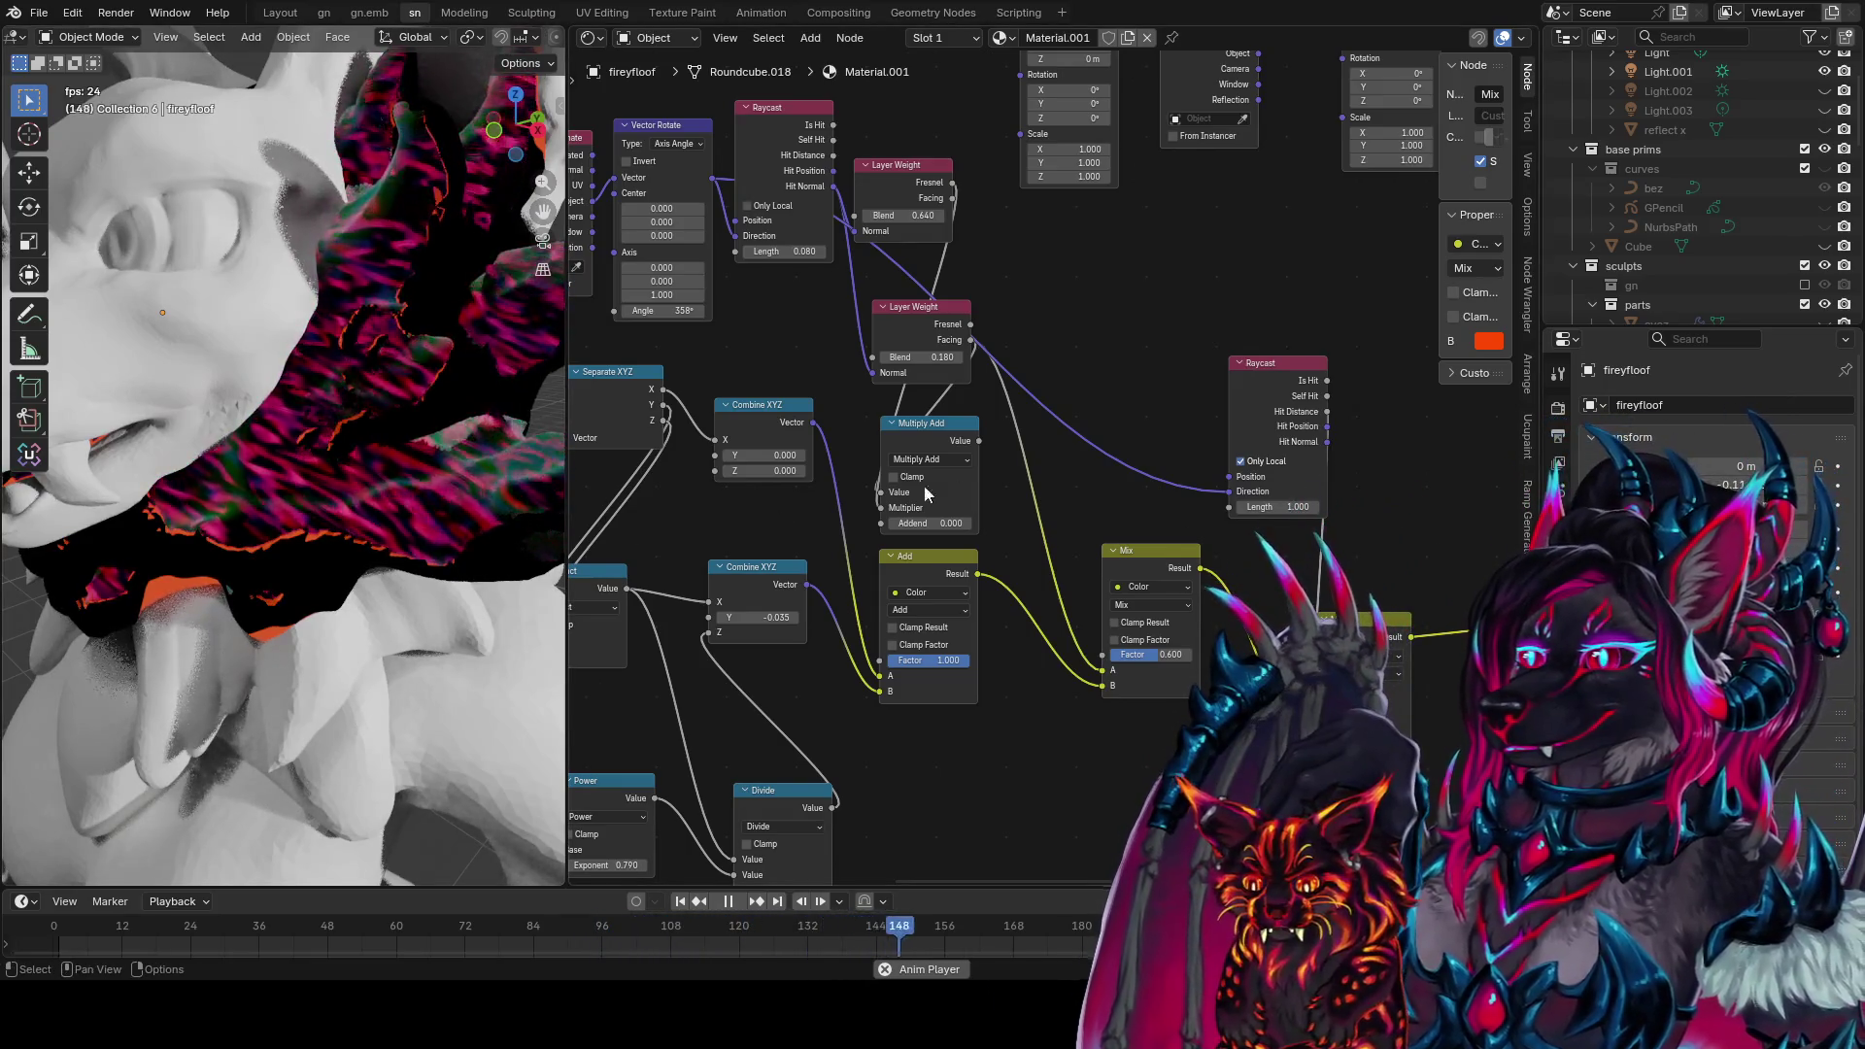
pyautogui.moveTo(321, 335); pyautogui.dragTo(463, 324, button='middle')
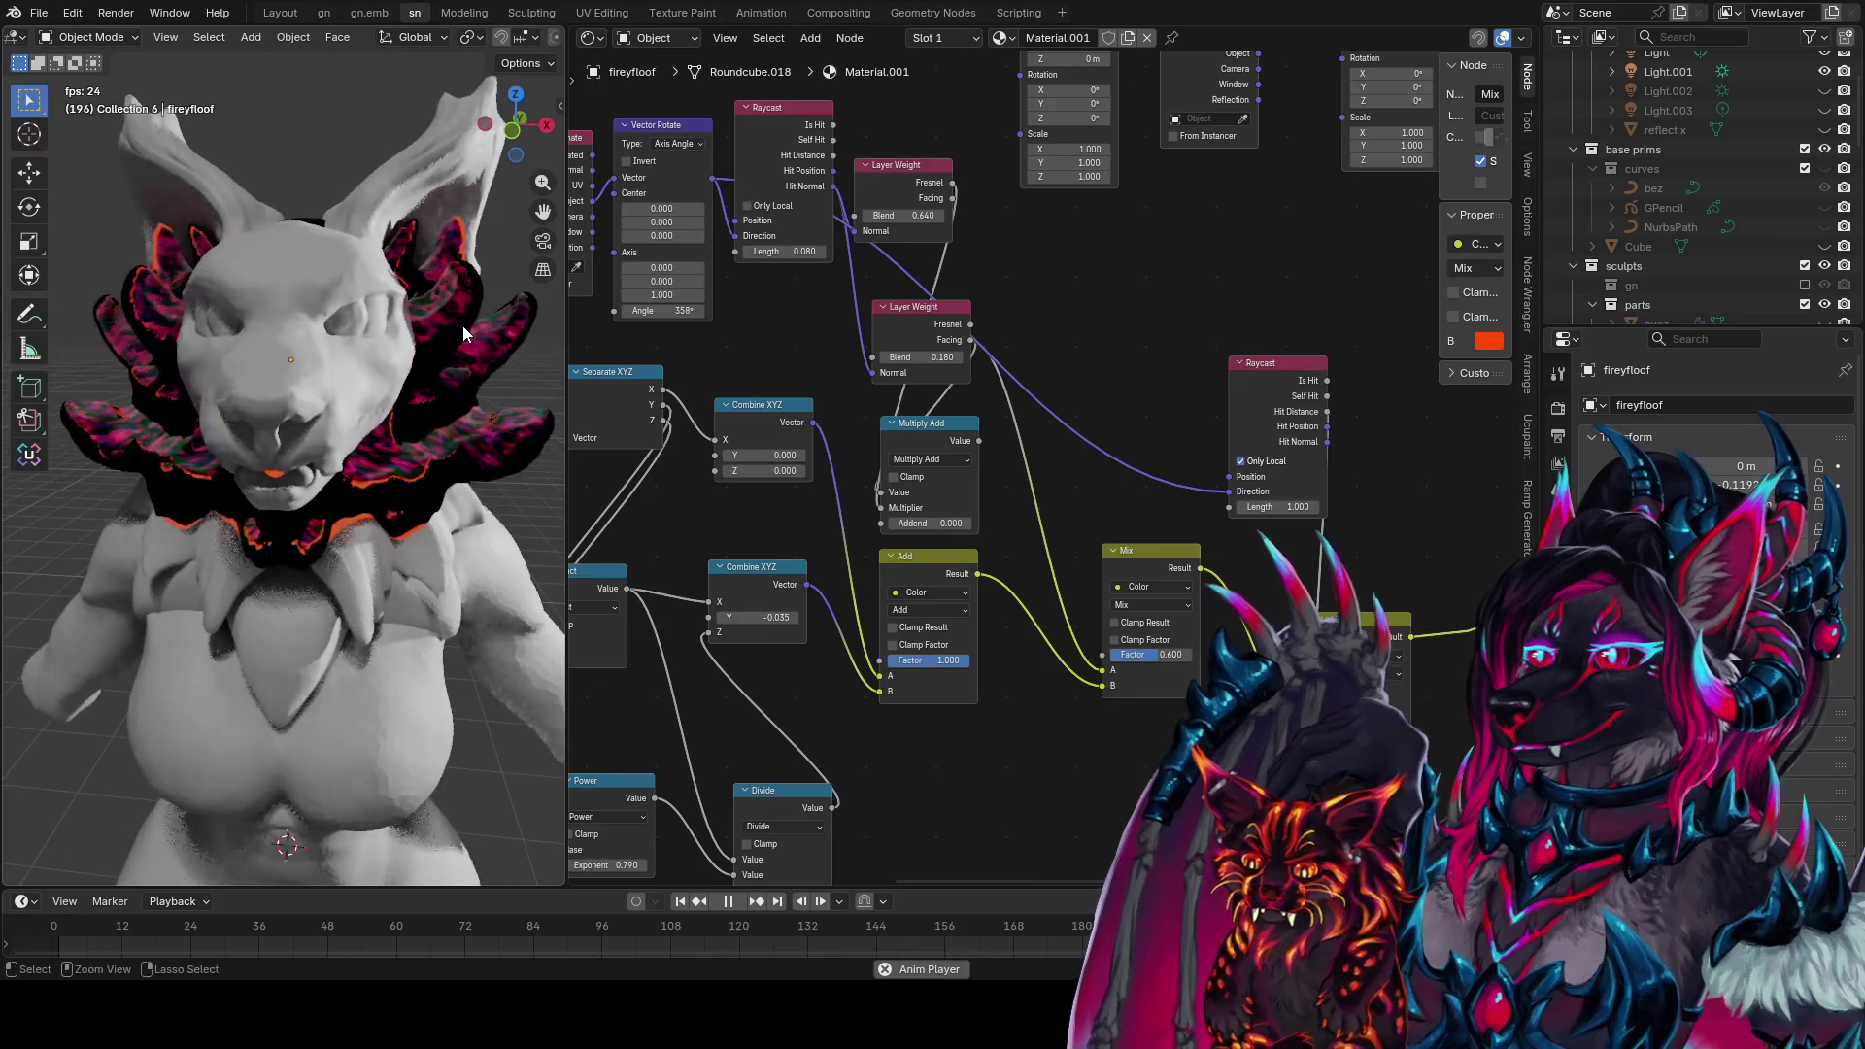
# Save the file again and move the Raycast node down and right in the node tree
pyautogui.hotkey('ctrl', 's')
pyautogui.moveTo(1280, 377); pyautogui.dragTo(1138, 335, button='middle')
pyautogui.moveTo(1133, 326); pyautogui.dragTo(1219, 393)
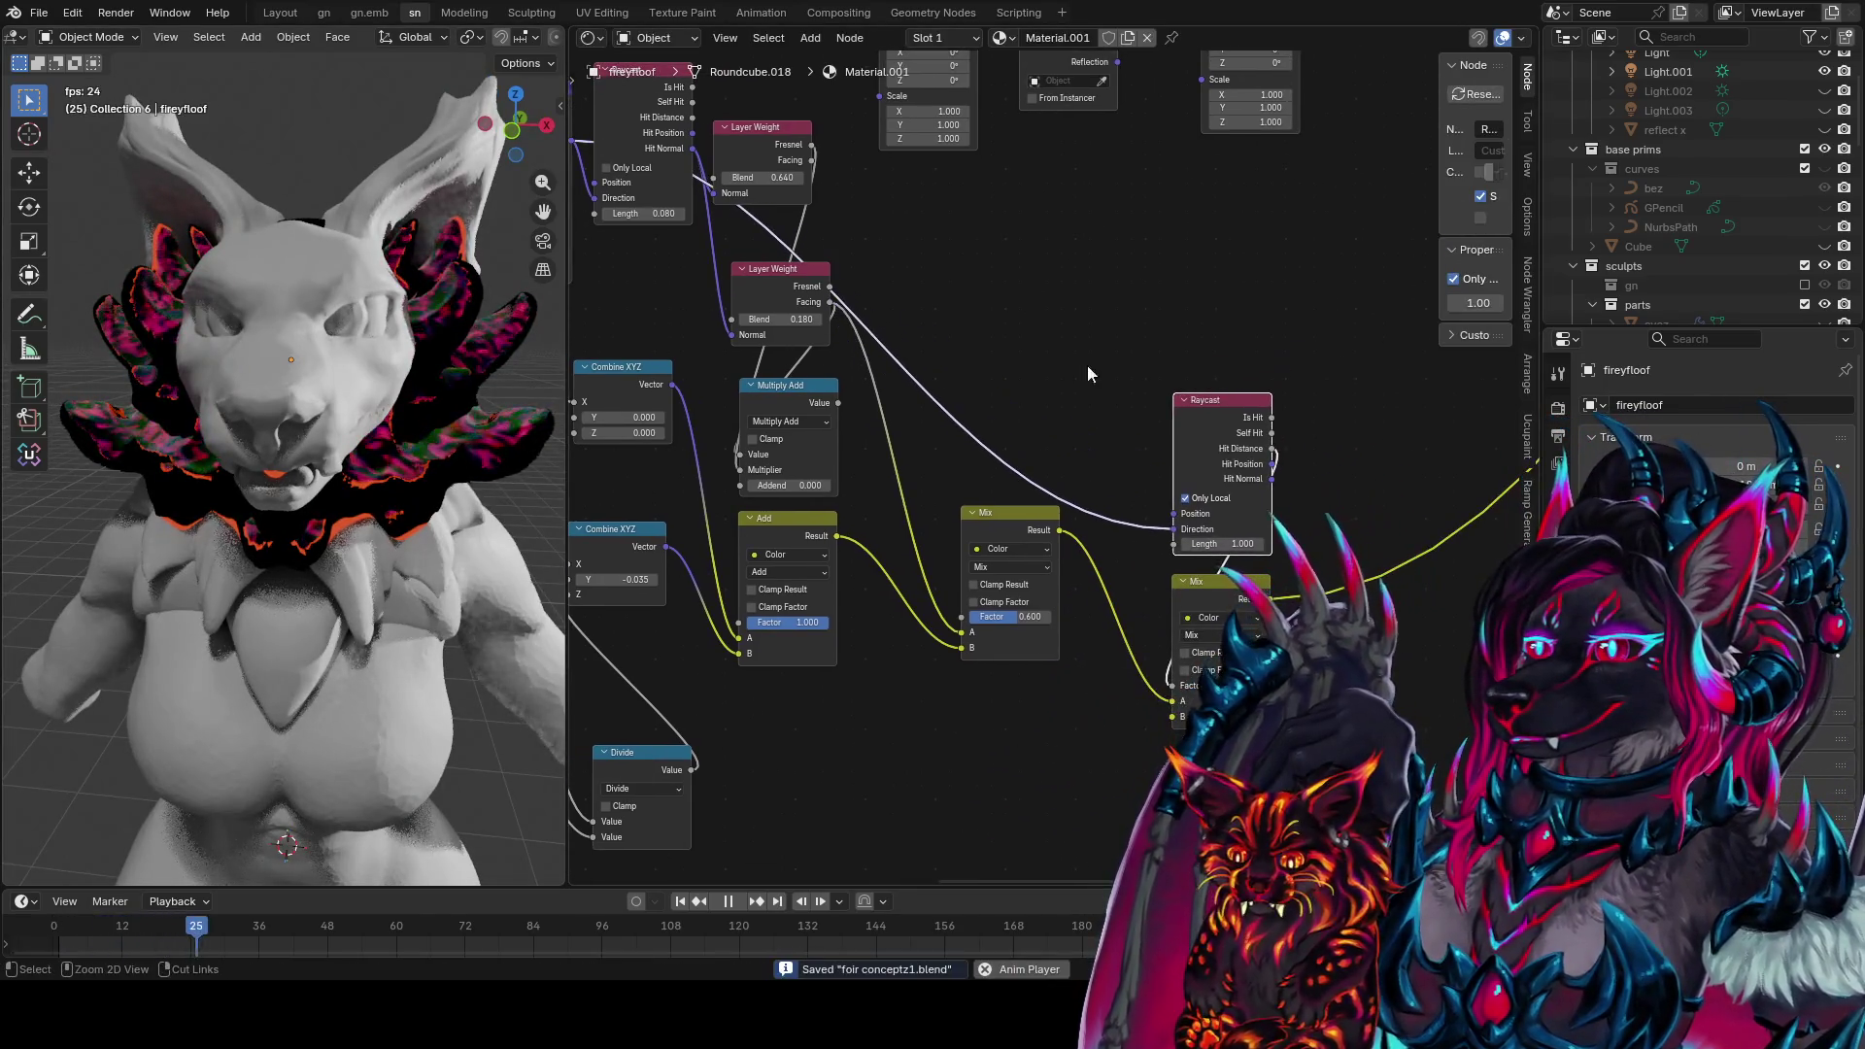
# Drop the Raycast node in its new spot and check the ruff around the head
pyautogui.click(1011, 515)
pyautogui.moveTo(515, 418); pyautogui.dragTo(464, 415, button='middle')
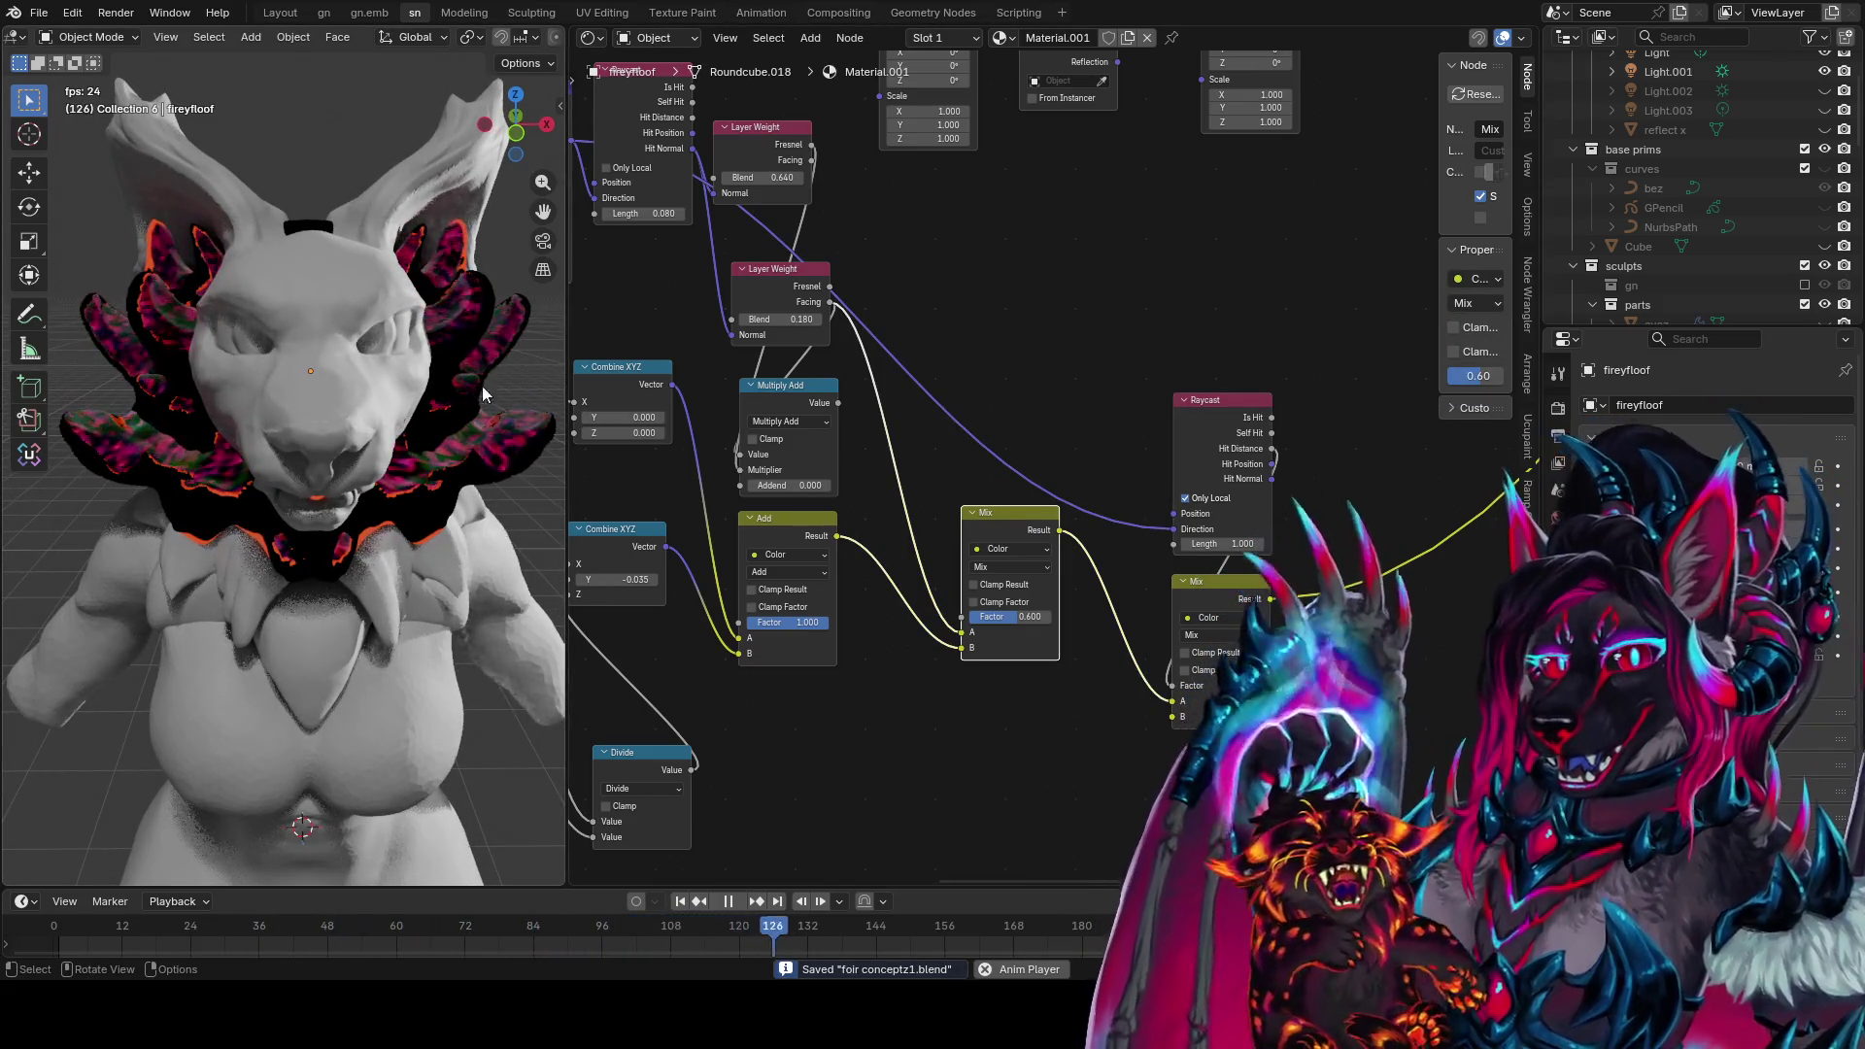
pyautogui.click(1215, 402)
pyautogui.moveTo(435, 353)
pyautogui.mouseDown(button='middle')
pyautogui.moveTo(432, 416)
pyautogui.moveTo(561, 387)
pyautogui.moveTo(399, 312)
pyautogui.mouseUp(button='middle')
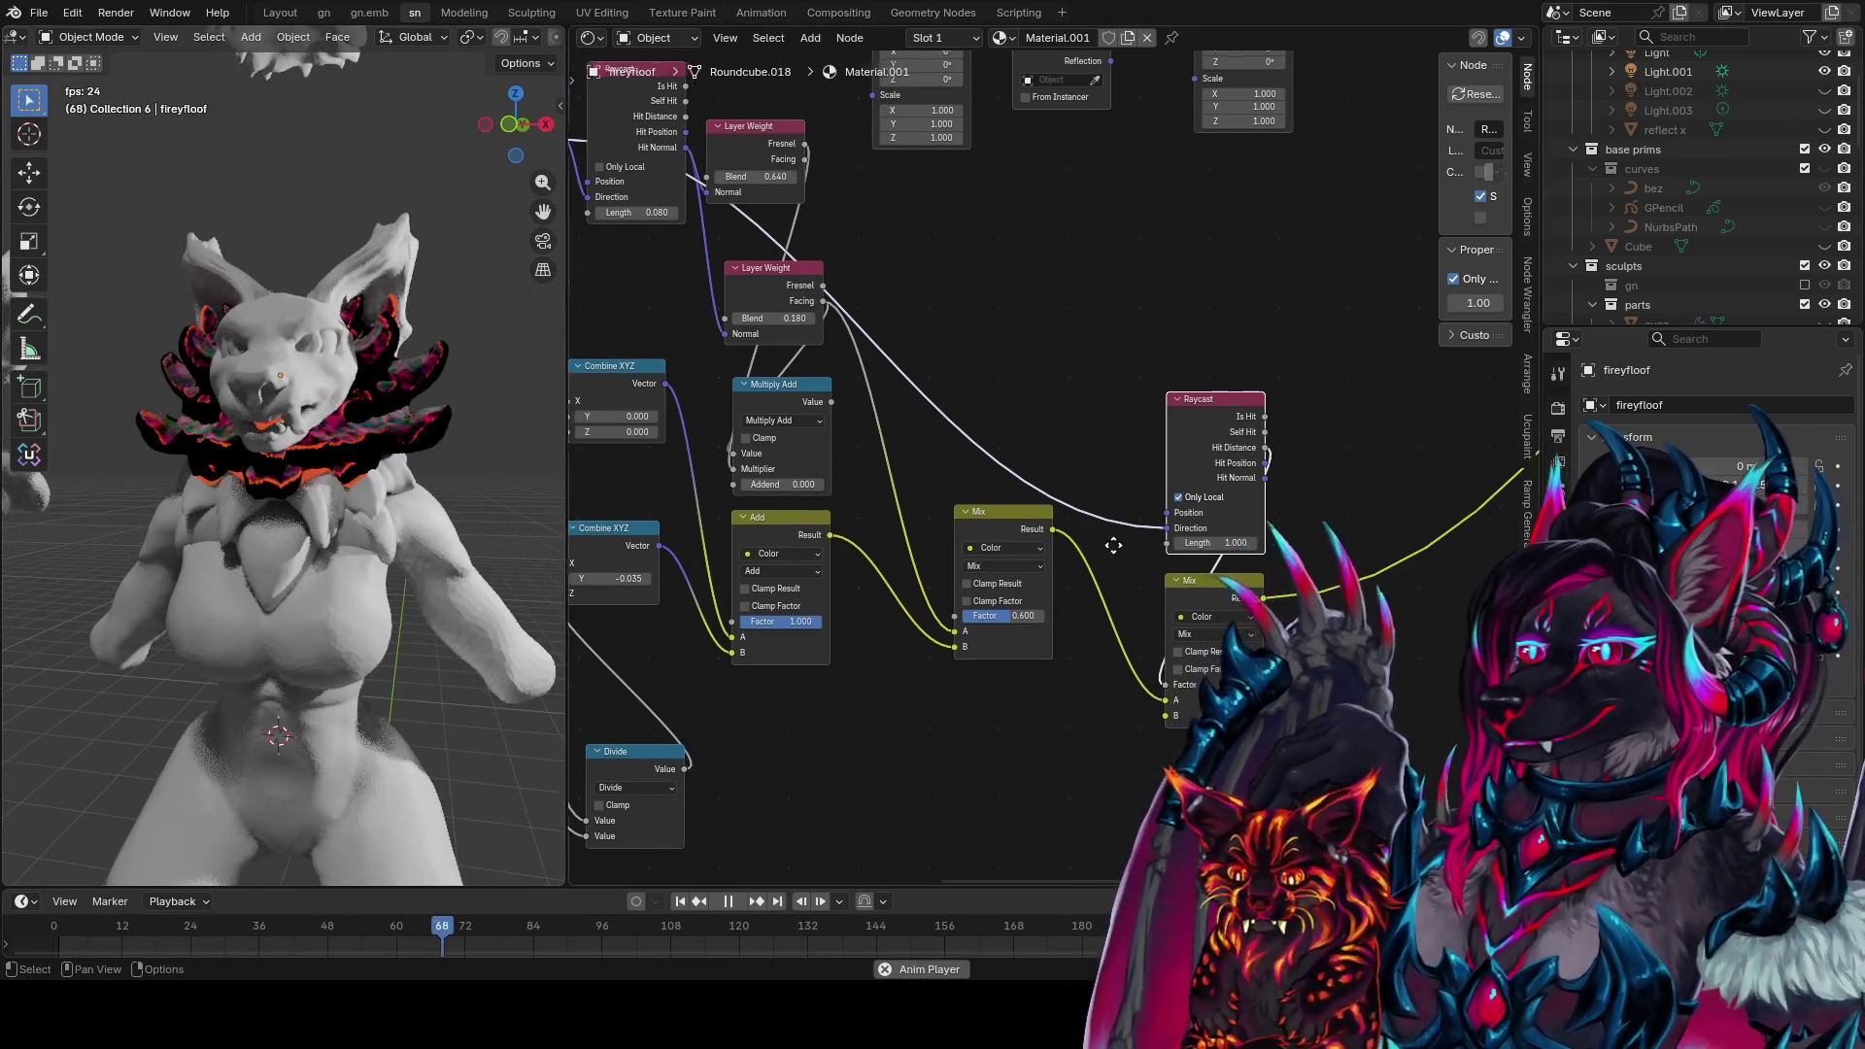
pyautogui.scroll(-3, 912, 686)
# Rearrange nodes around Separate XYZ and insert a Color Ramp node into a link
pyautogui.moveTo(912, 686)
pyautogui.mouseDown(button='middle')
pyautogui.moveTo(1257, 504)
pyautogui.moveTo(1172, 591)
pyautogui.mouseUp(button='middle')
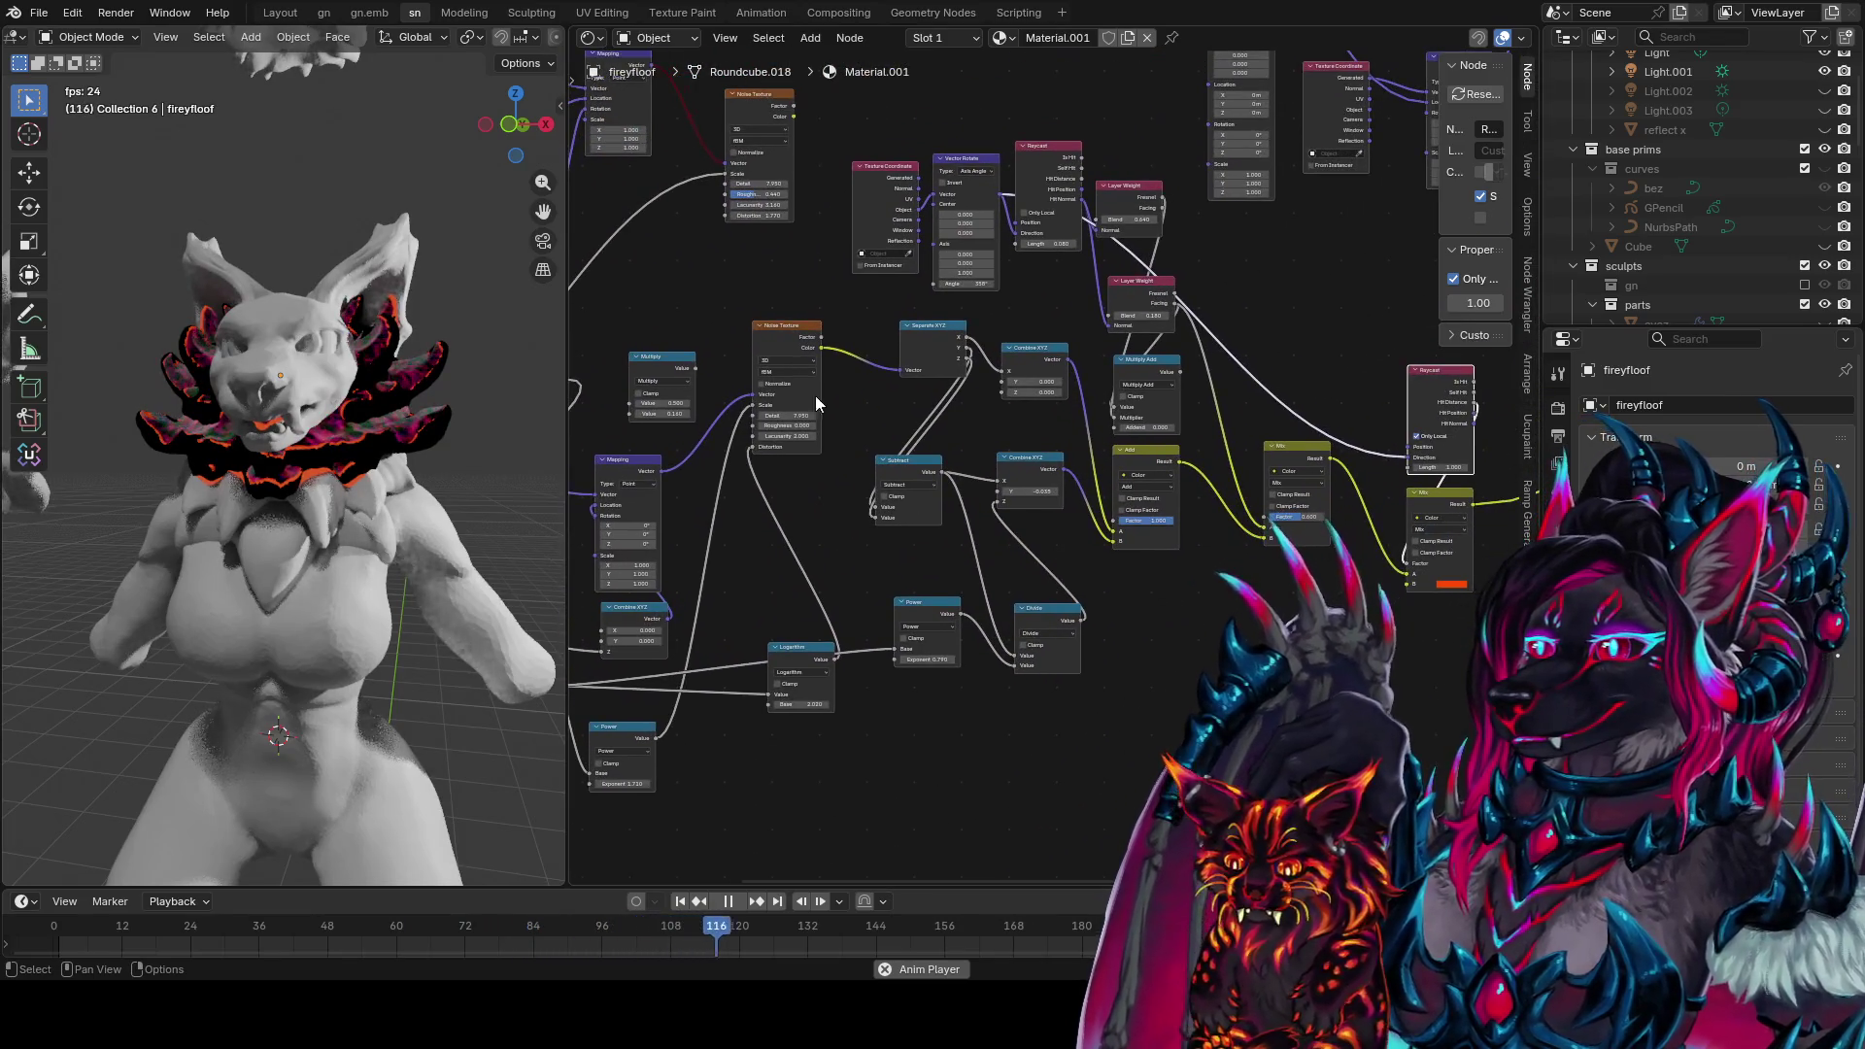
pyautogui.moveTo(960, 355); pyautogui.dragTo(883, 359, button='middle')
pyautogui.click(877, 353)
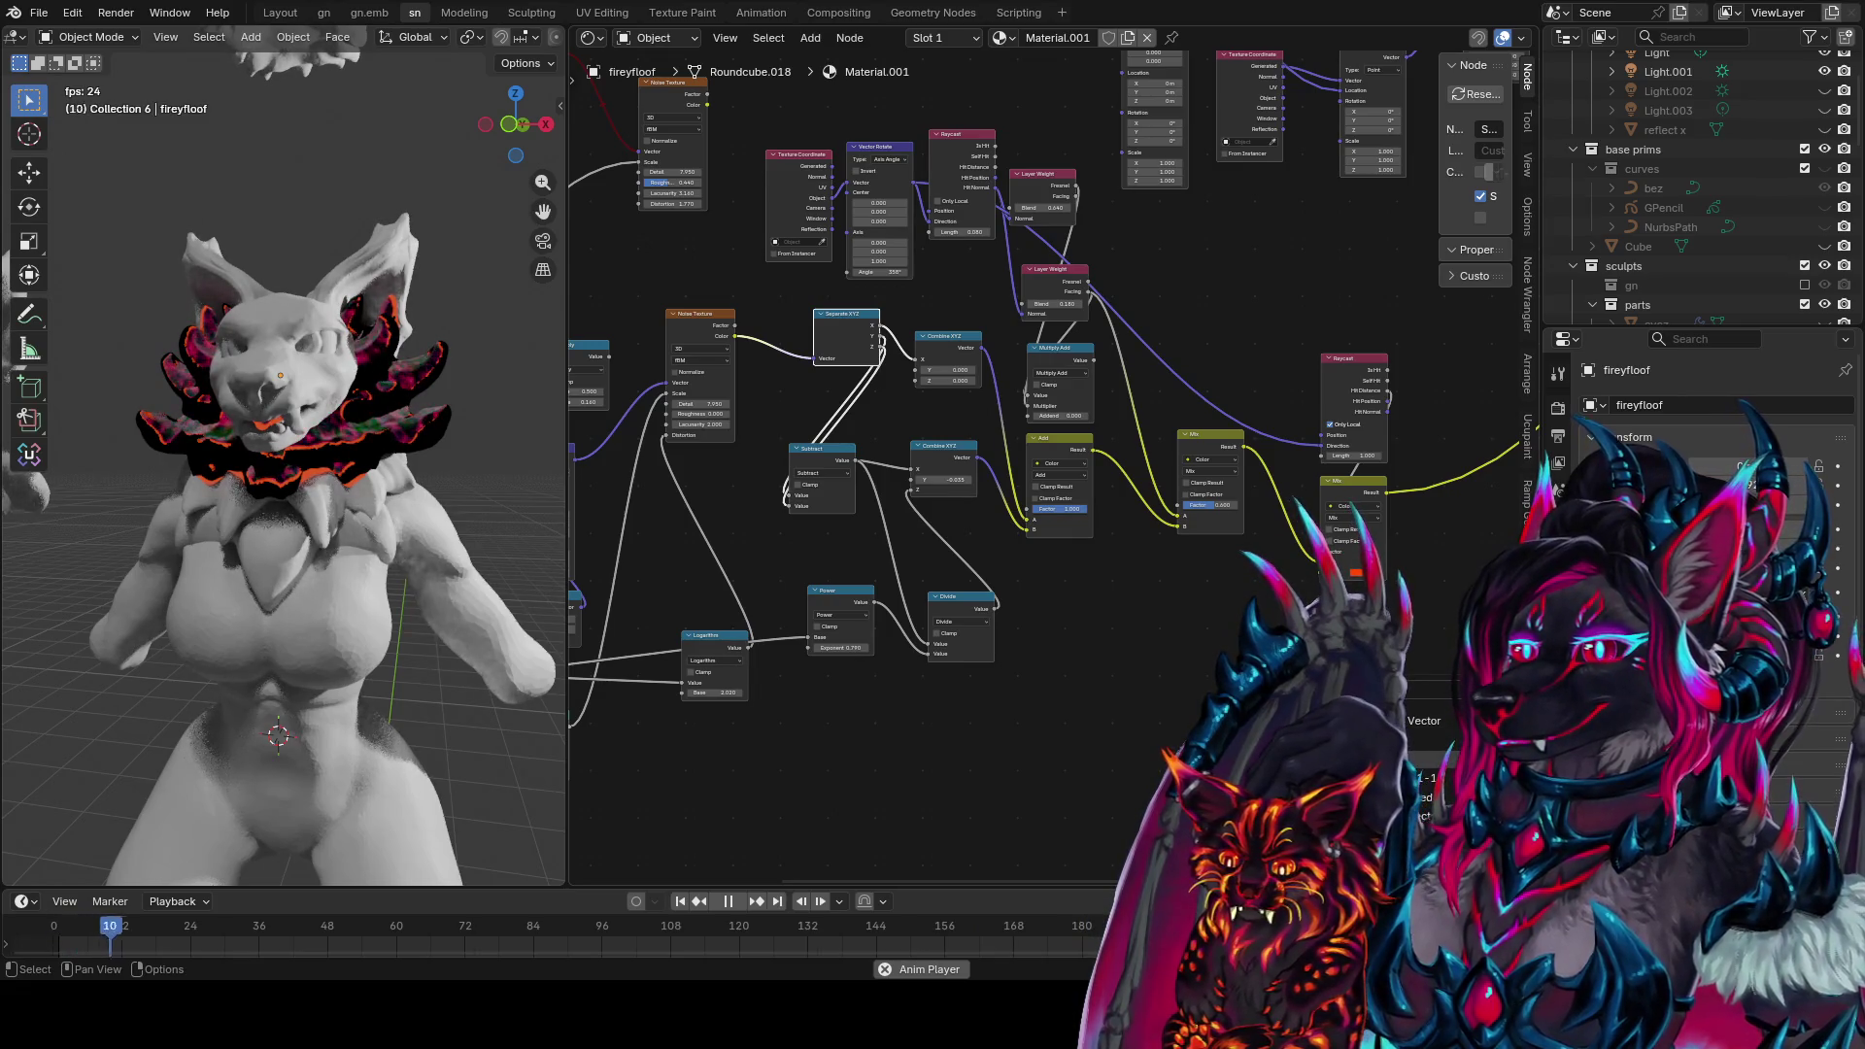
pyautogui.moveTo(1253, 694); pyautogui.dragTo(1239, 680)
pyautogui.click(871, 347)
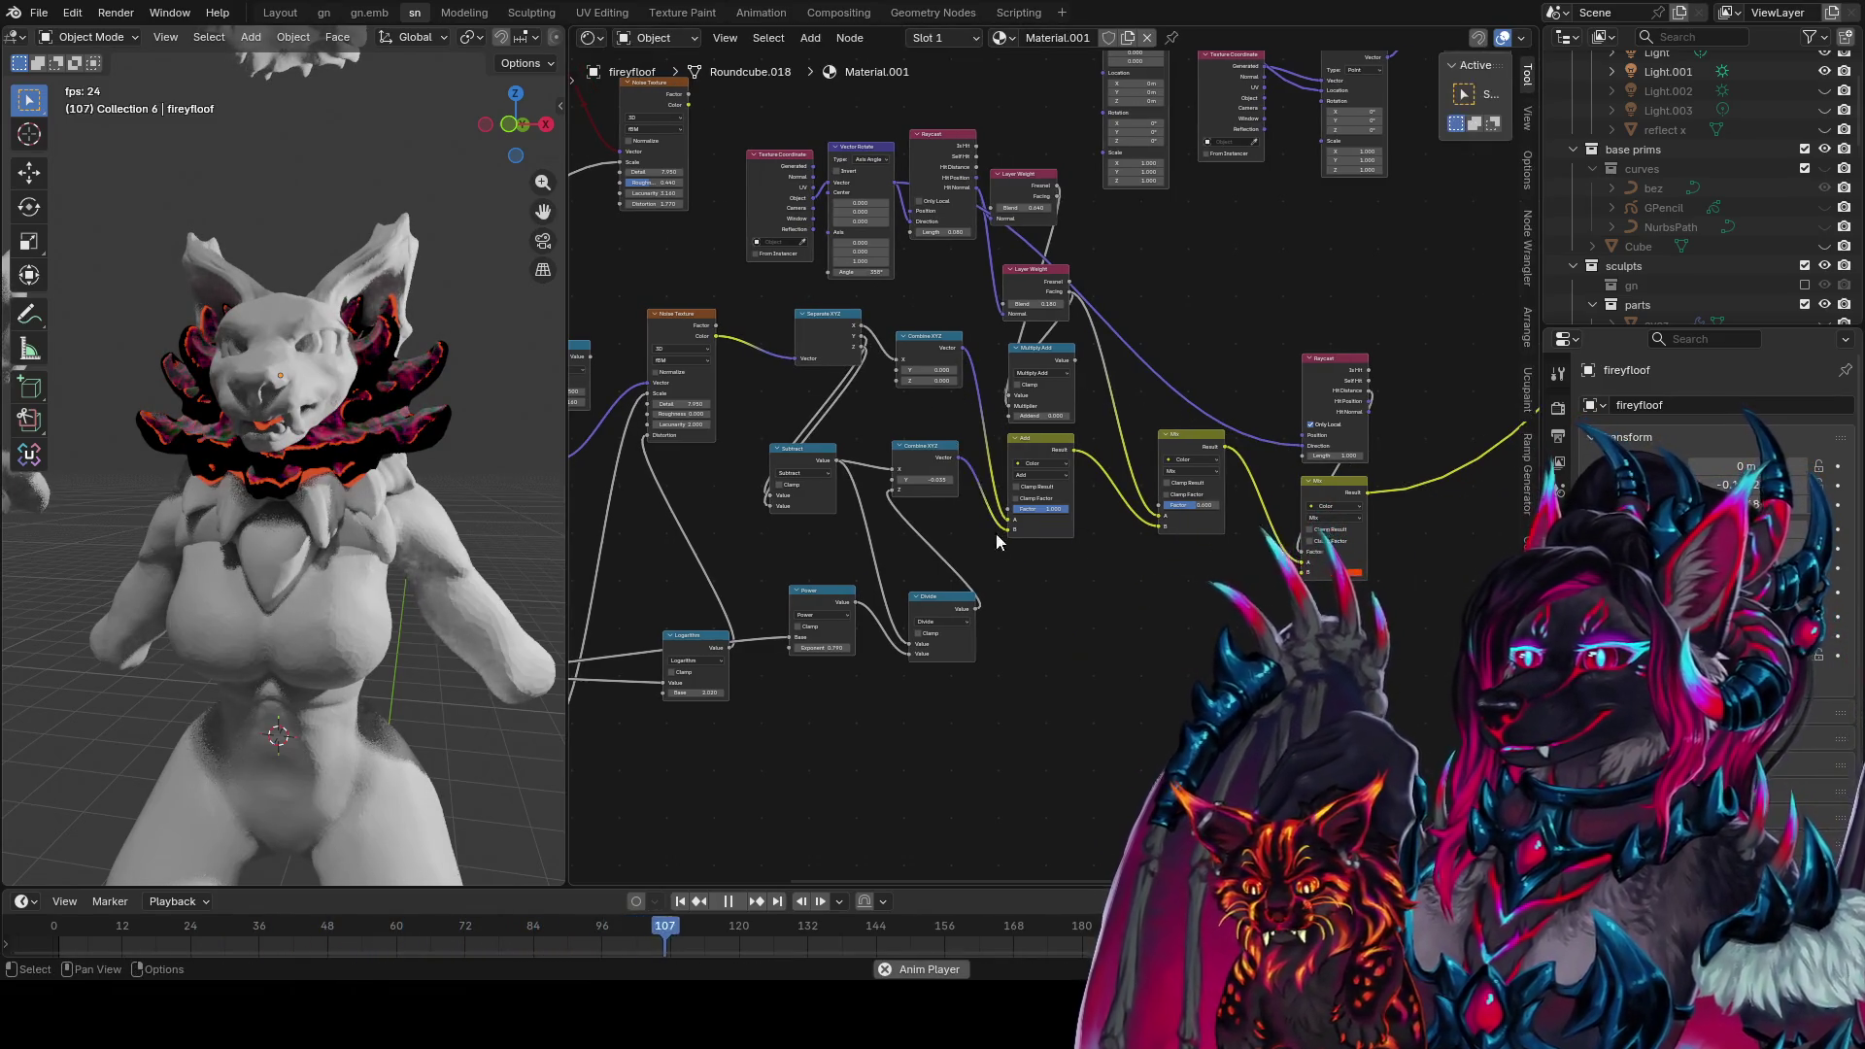
pyautogui.hotkey('shift', 'a')
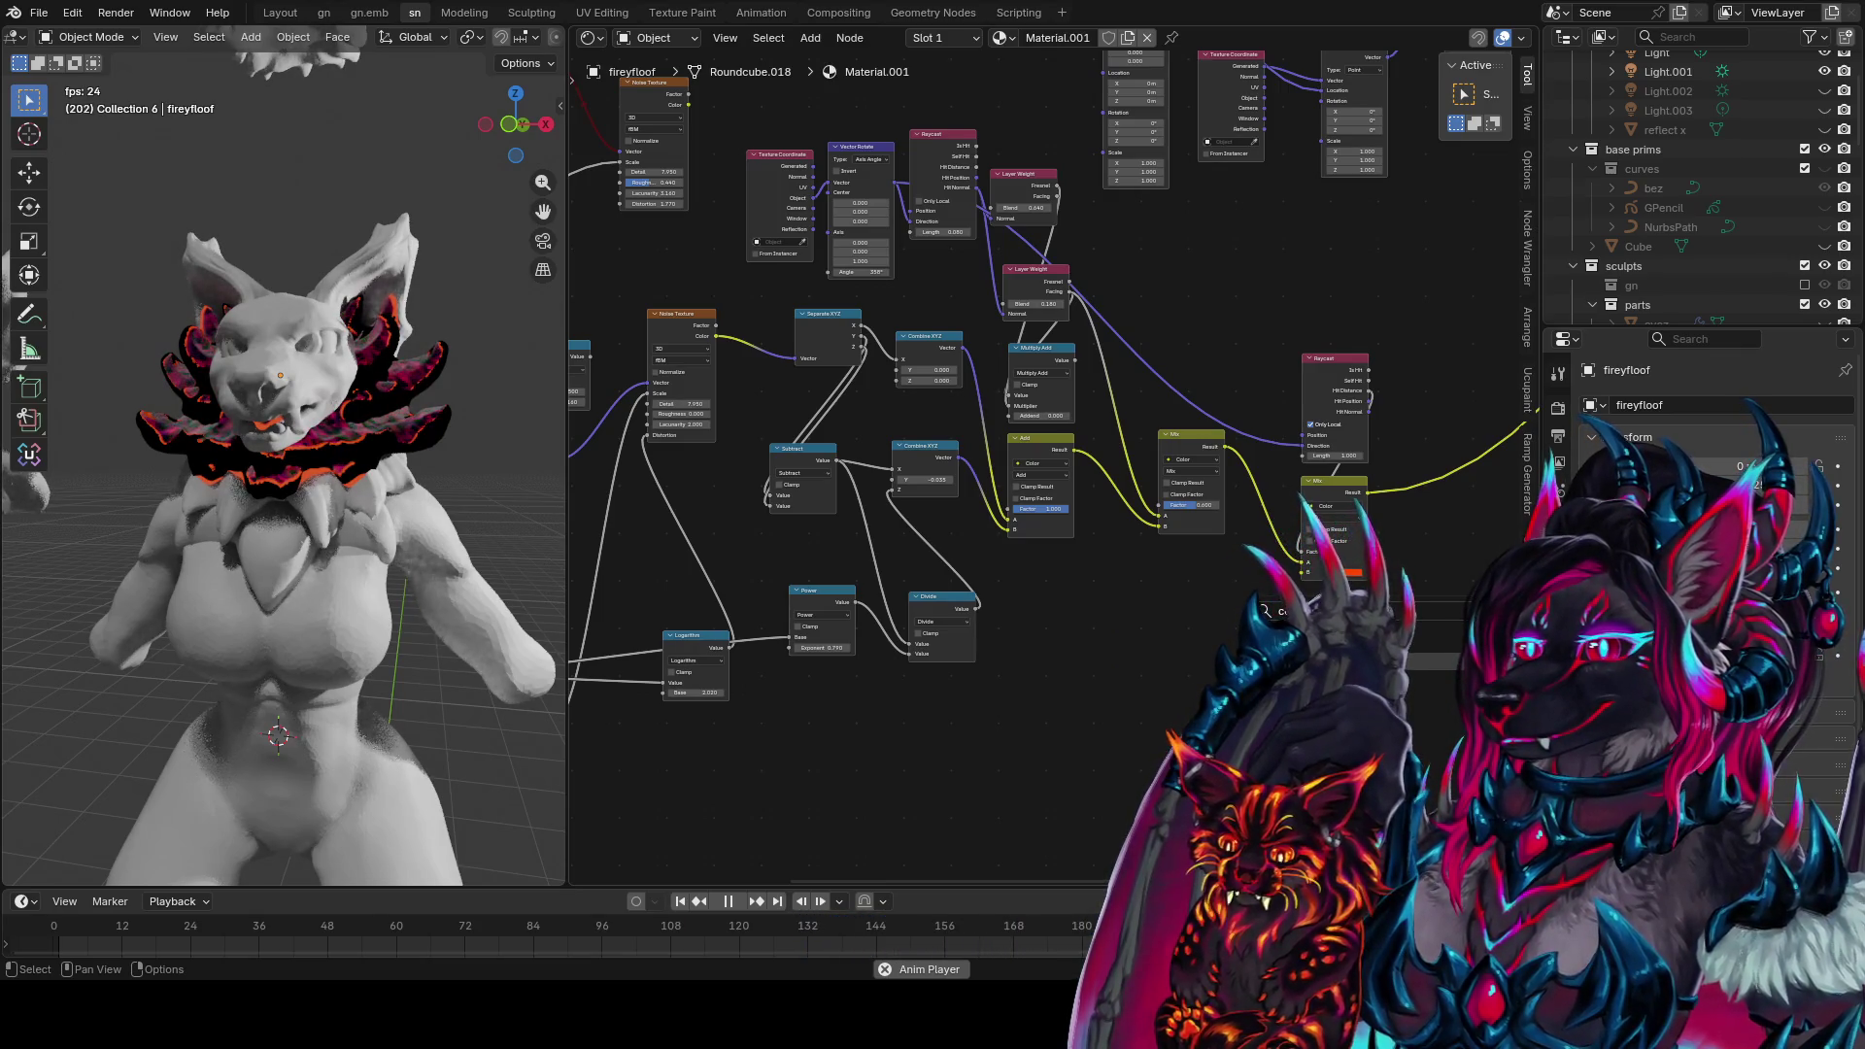
pyautogui.press('Return')
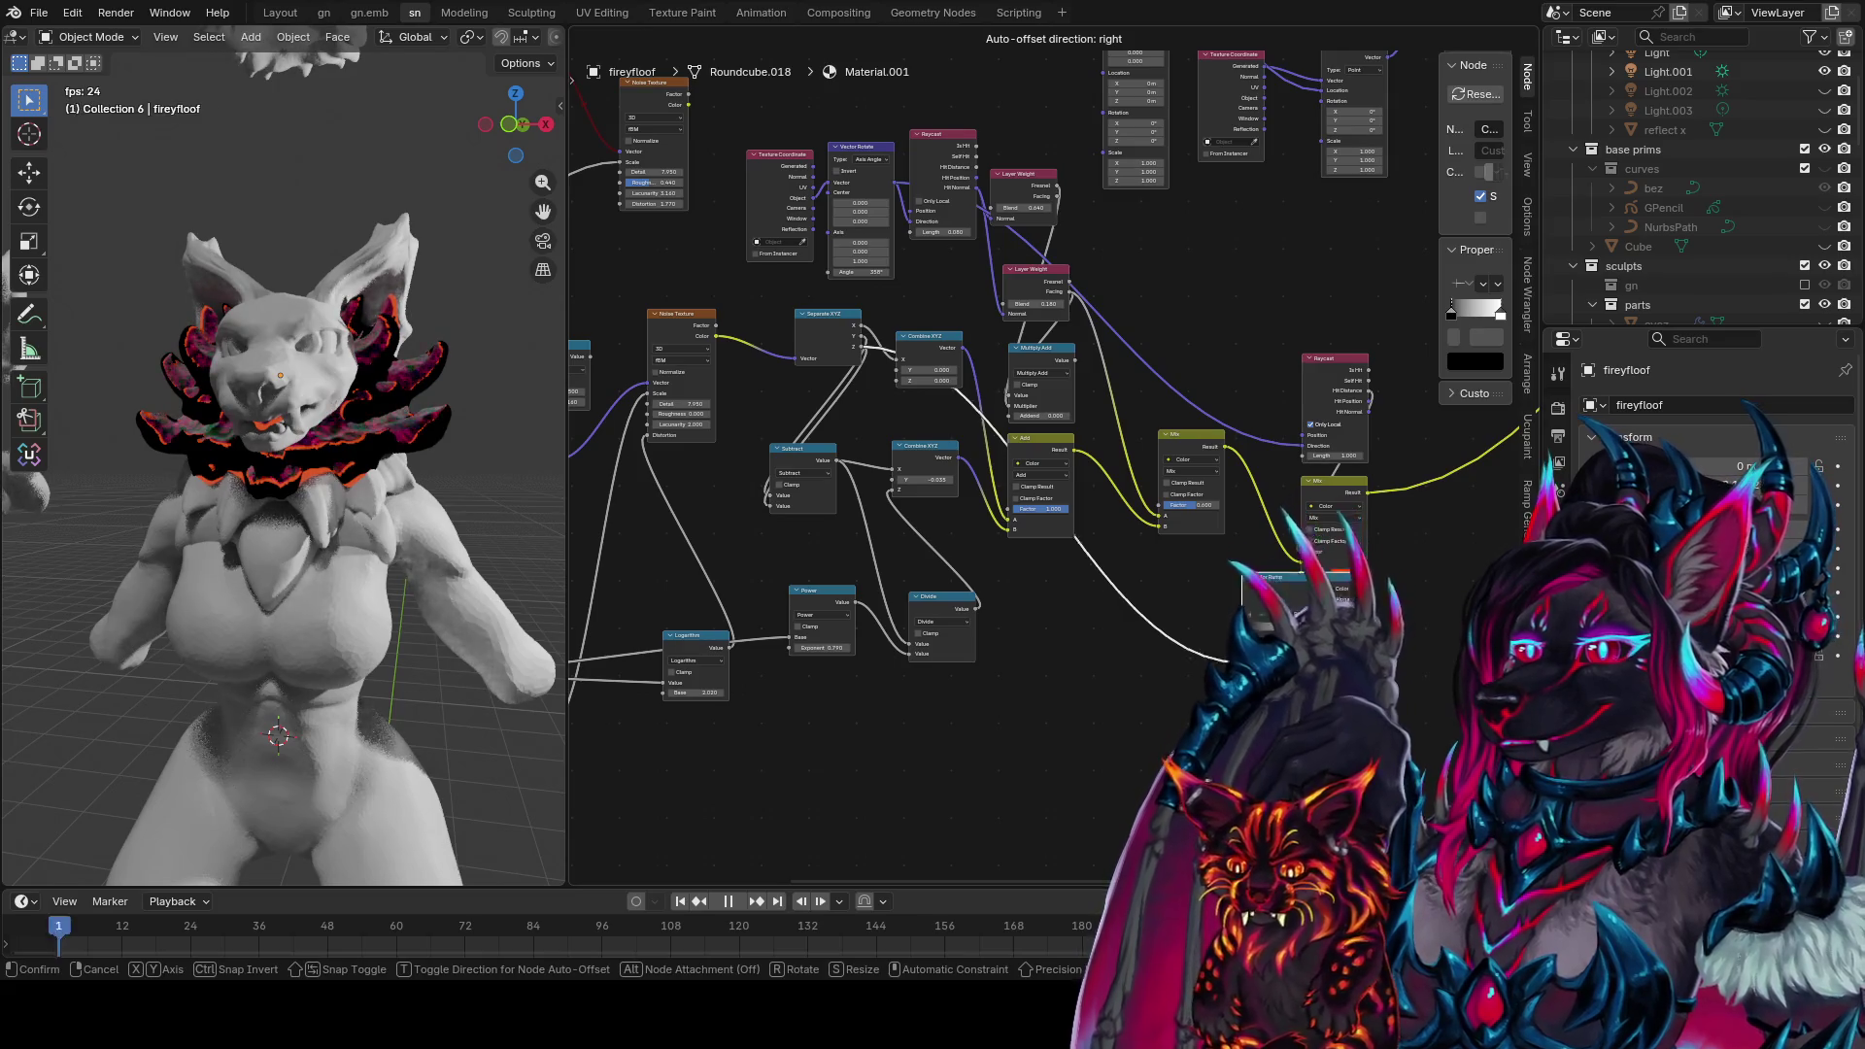
# Place the Color Ramp, slide the white stop left, add a stop and lower its alpha
pyautogui.click(1146, 680)
pyautogui.scroll(1, 1054, 467)
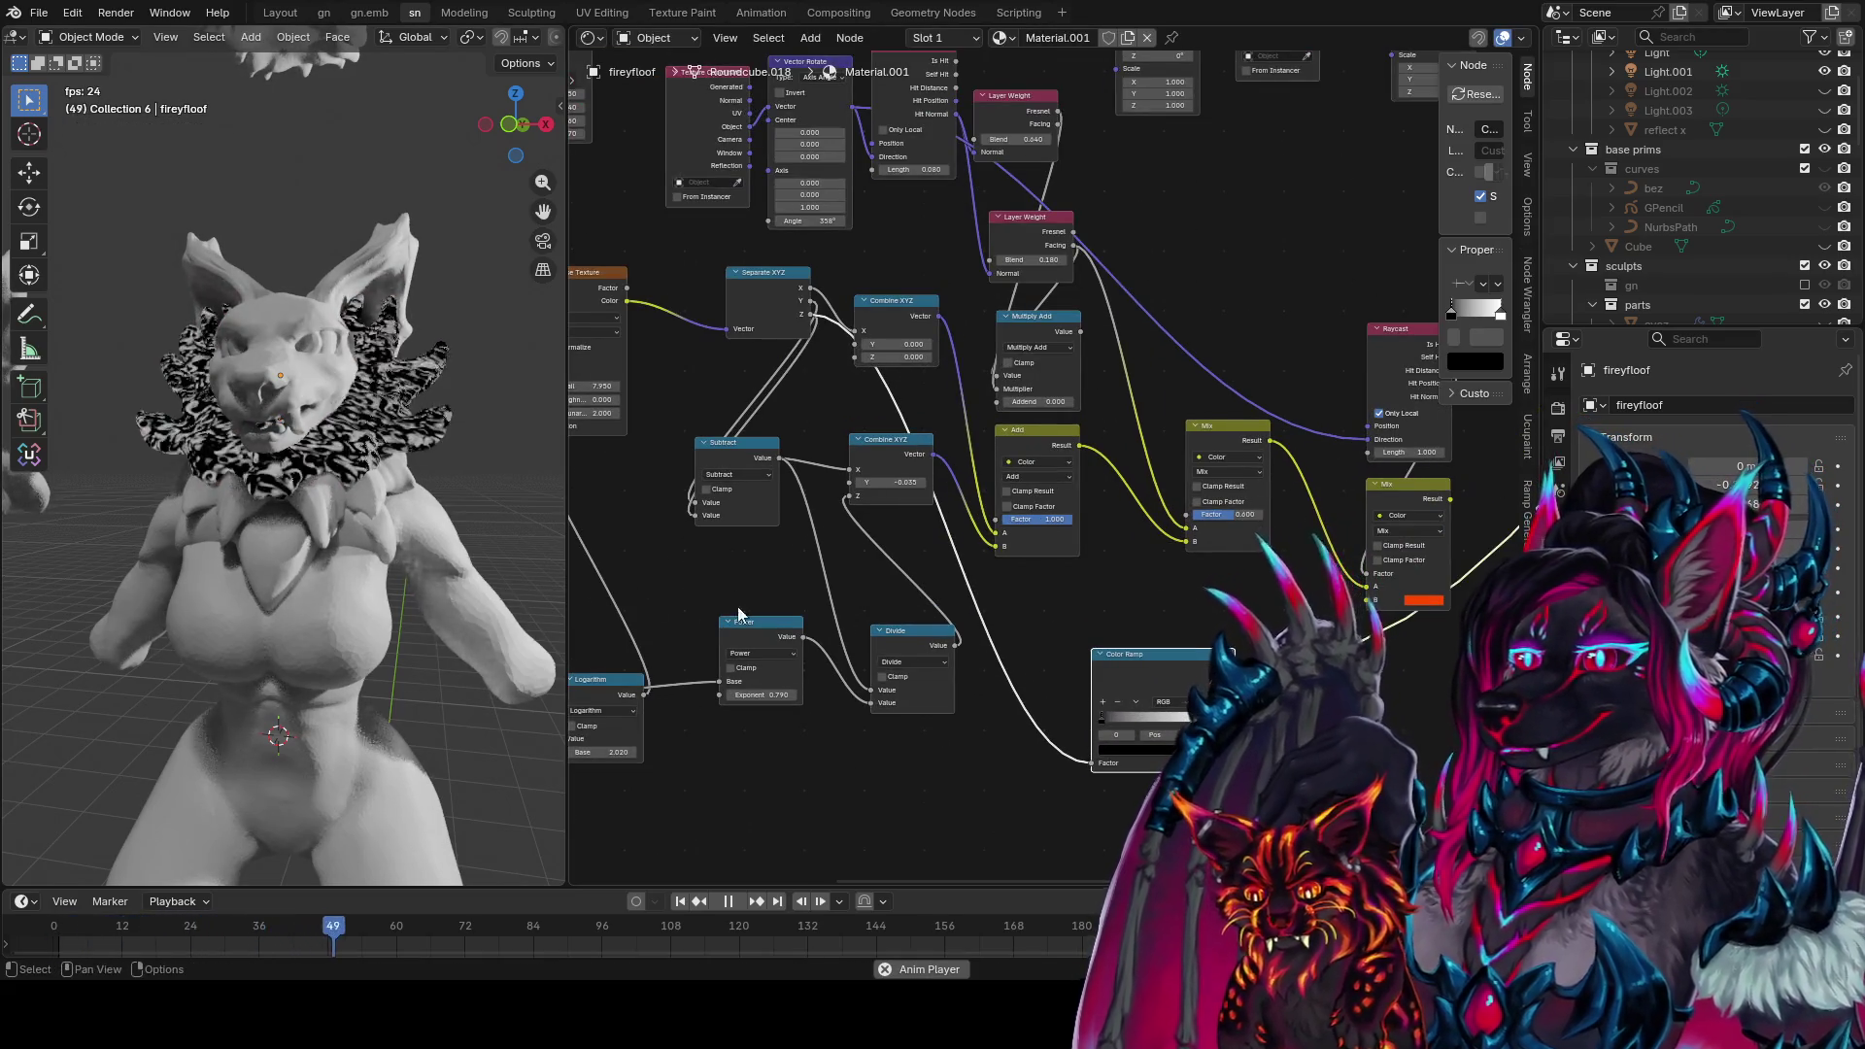
pyautogui.moveTo(1147, 717); pyautogui.dragTo(1146, 716)
pyautogui.click(1104, 701)
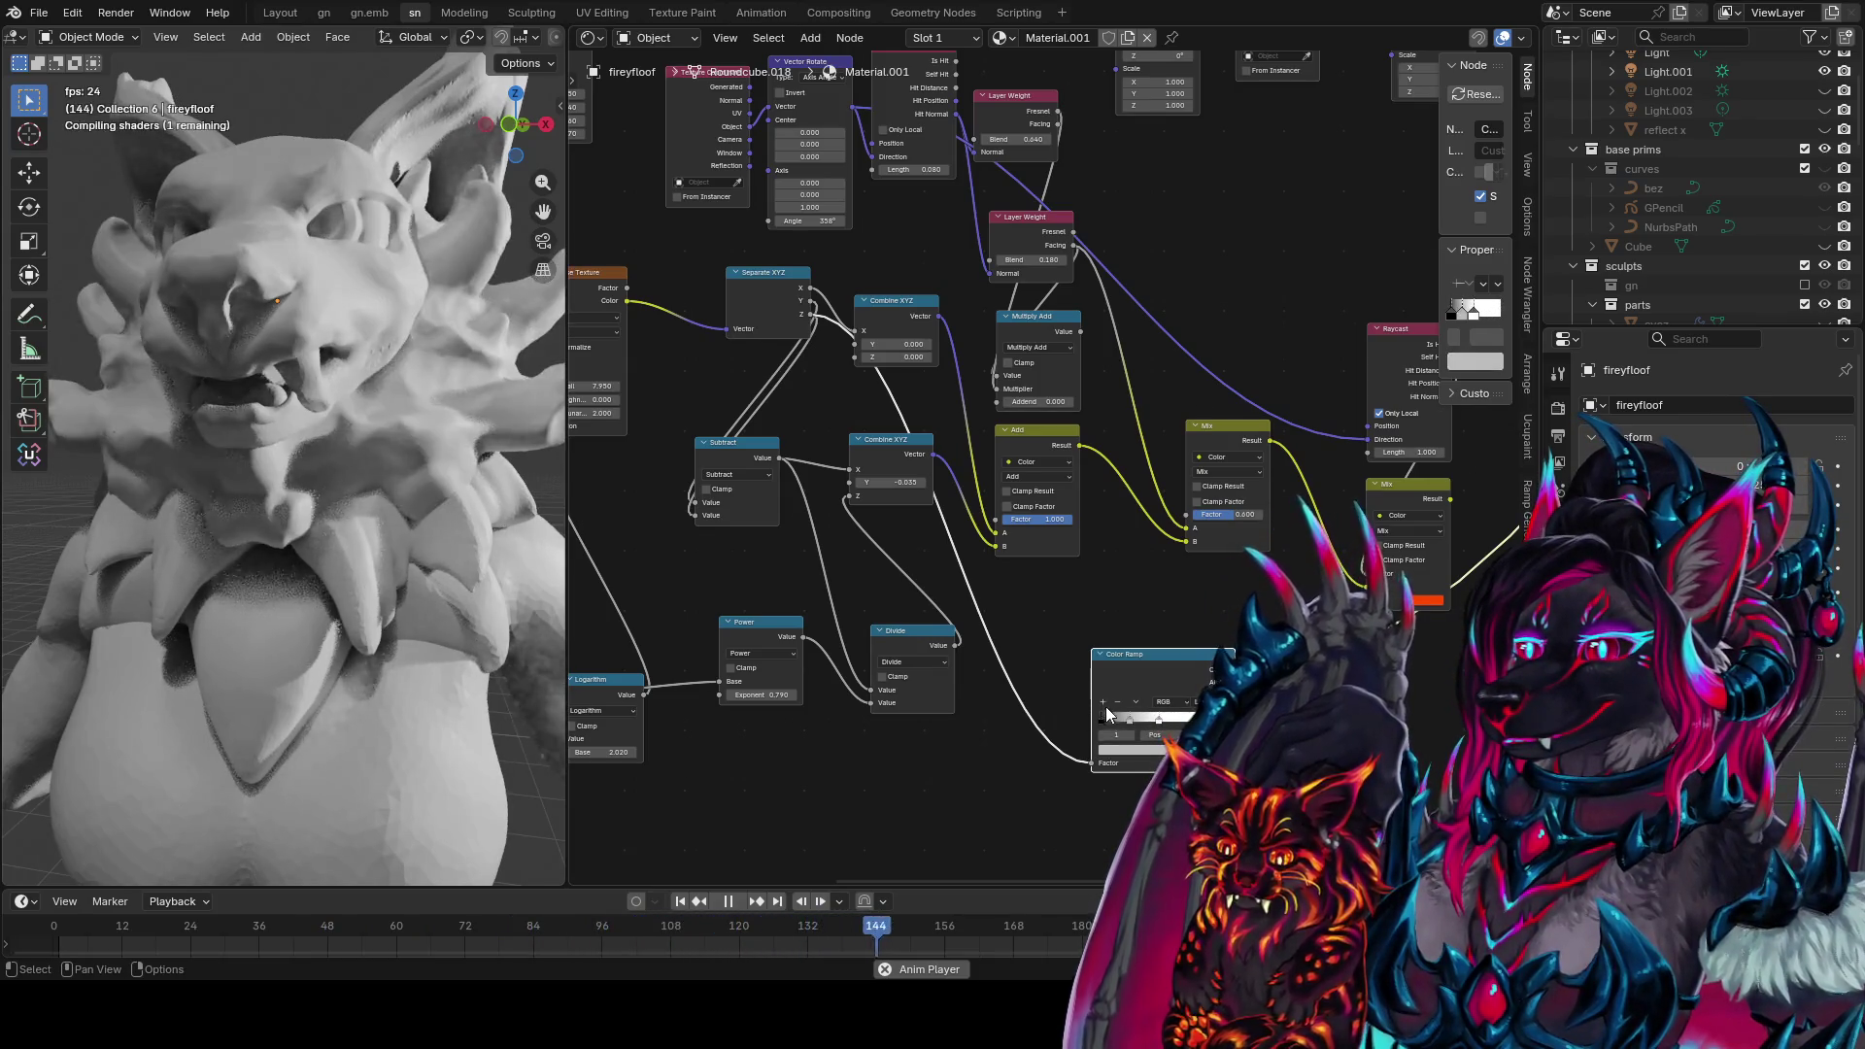
pyautogui.click(1144, 750)
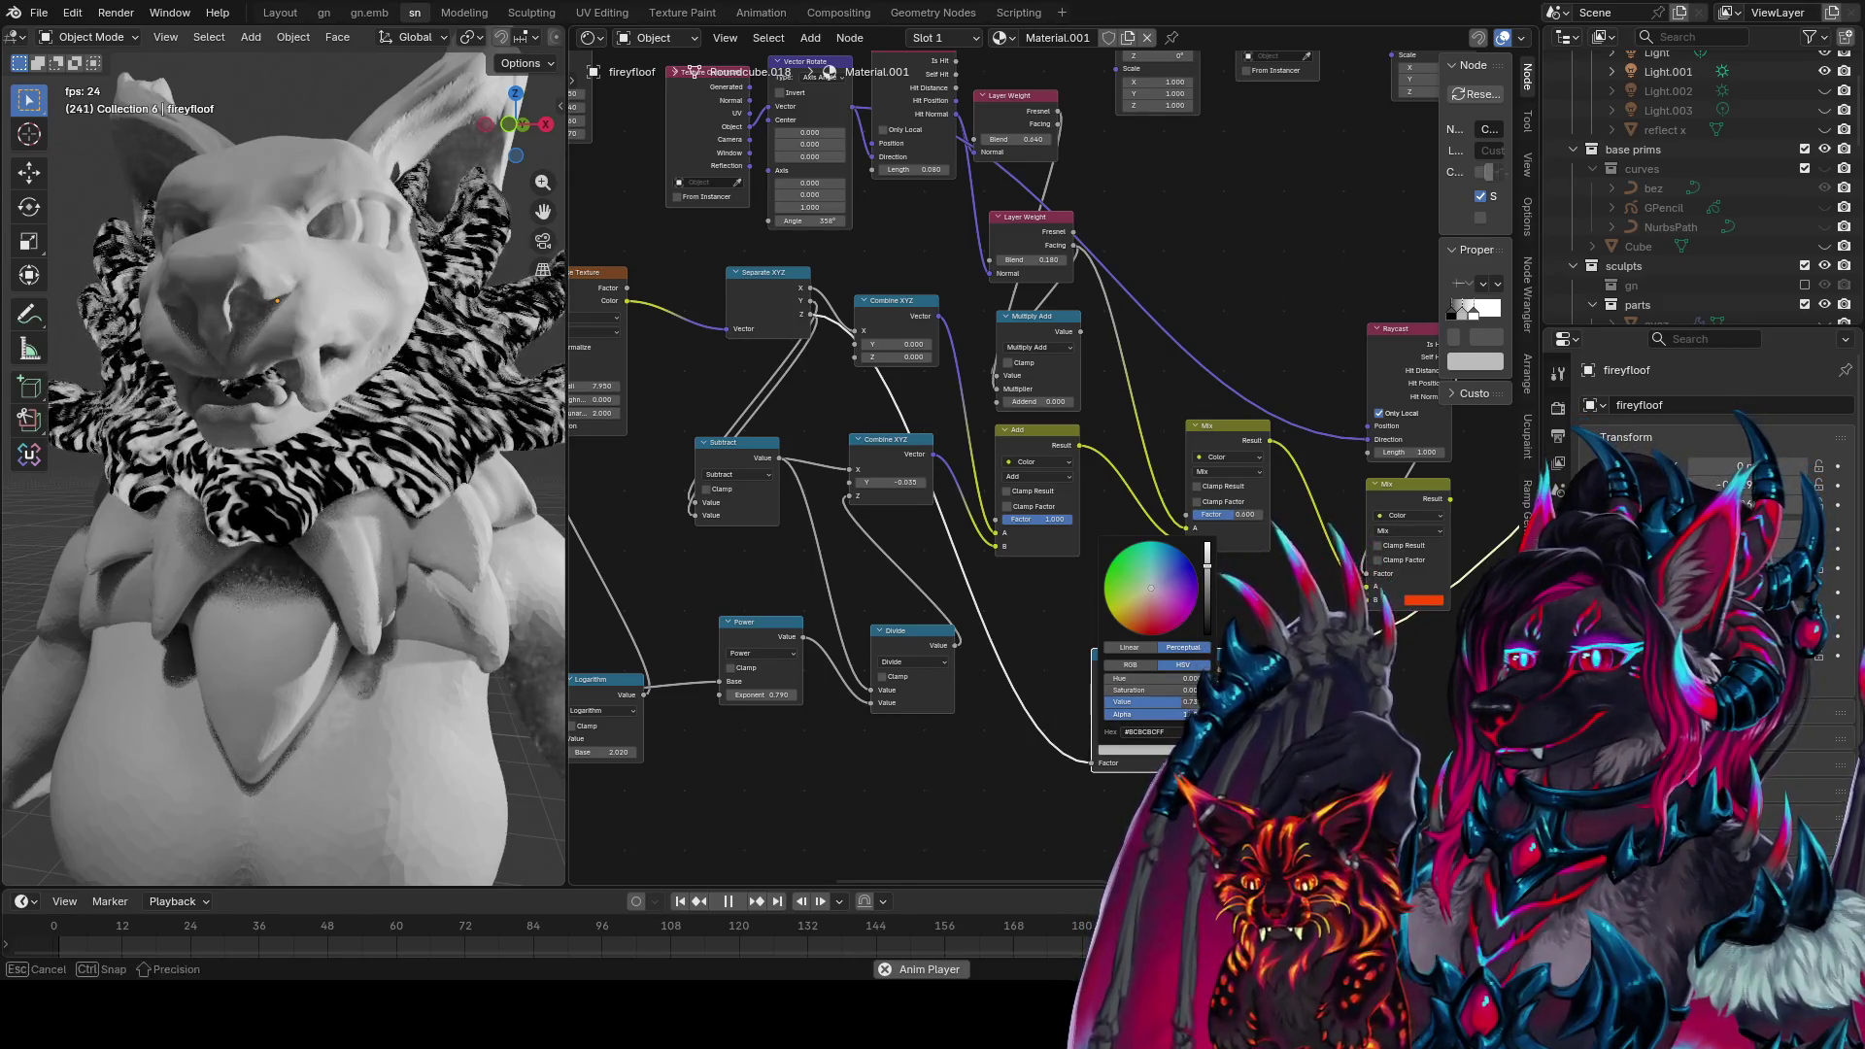
pyautogui.moveTo(1166, 714)
pyautogui.mouseDown()
pyautogui.moveTo(1126, 714)
pyautogui.moveTo(1147, 729)
pyautogui.mouseUp()
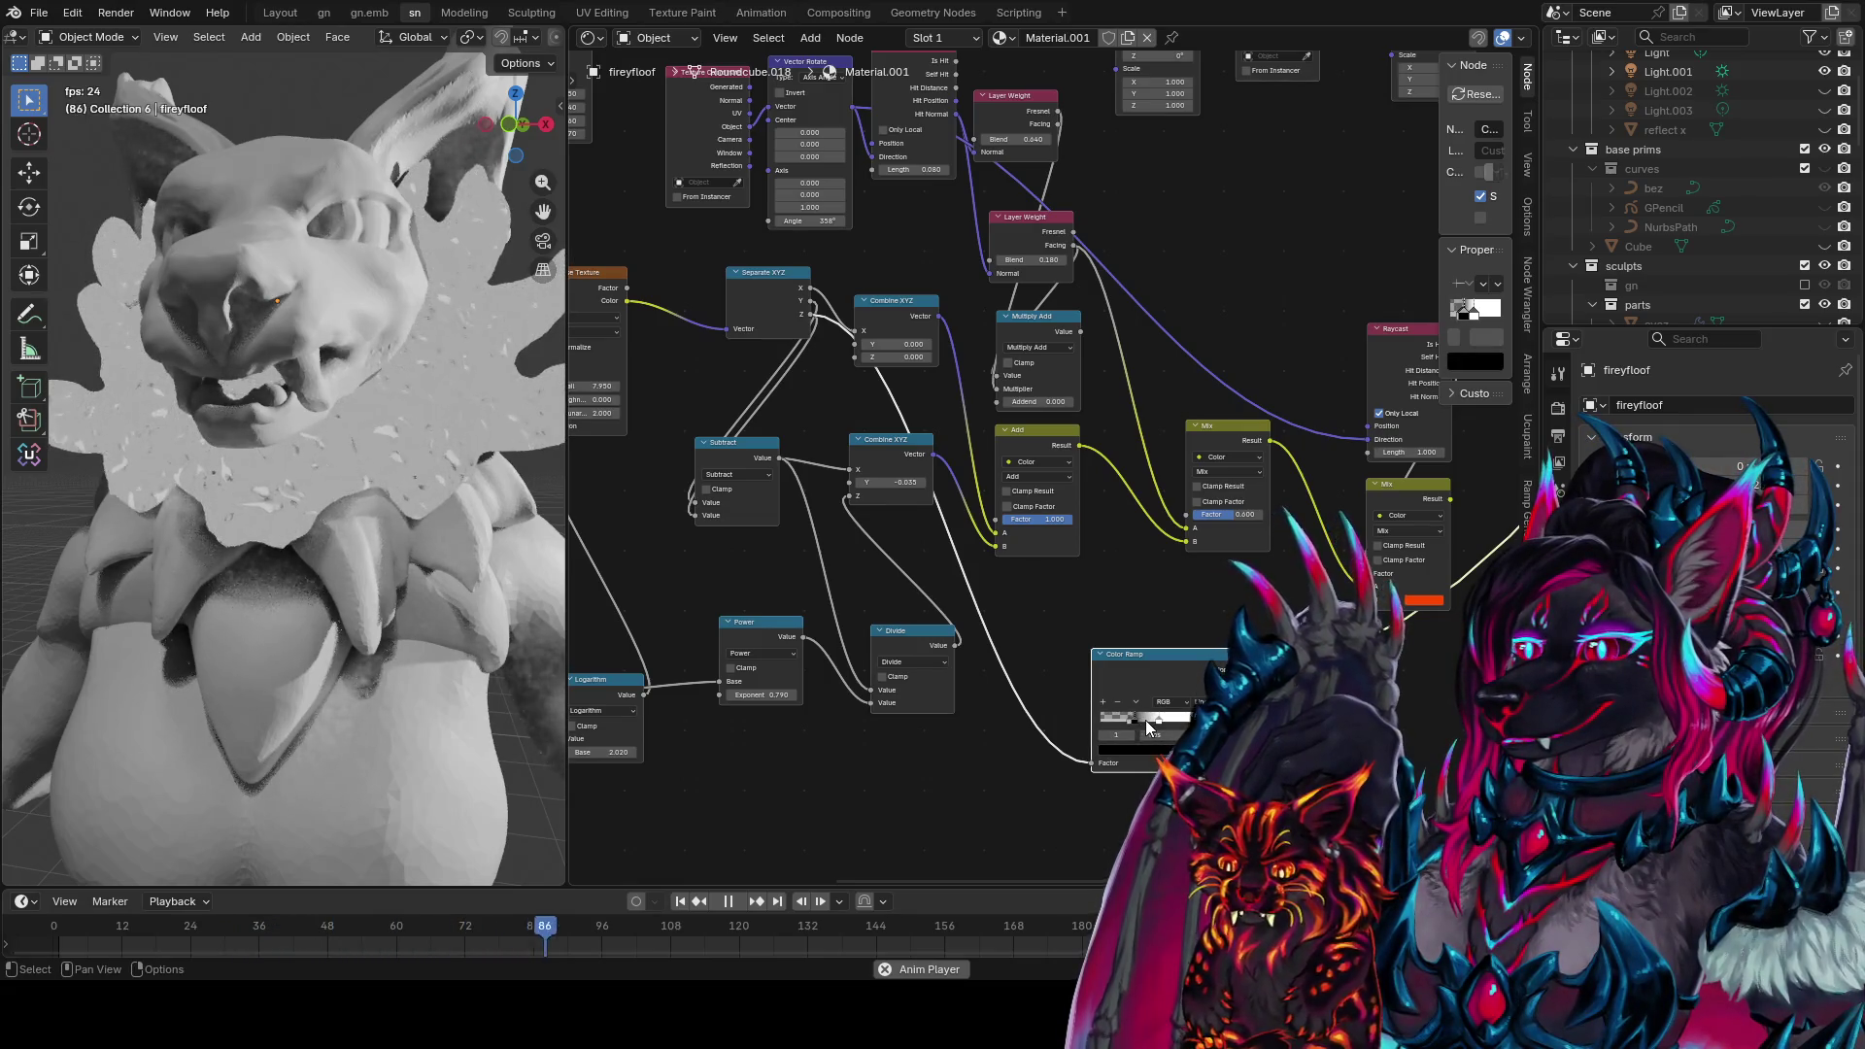
# Make the other ramp stop black and shift the active stop's hue
pyautogui.click(1170, 719)
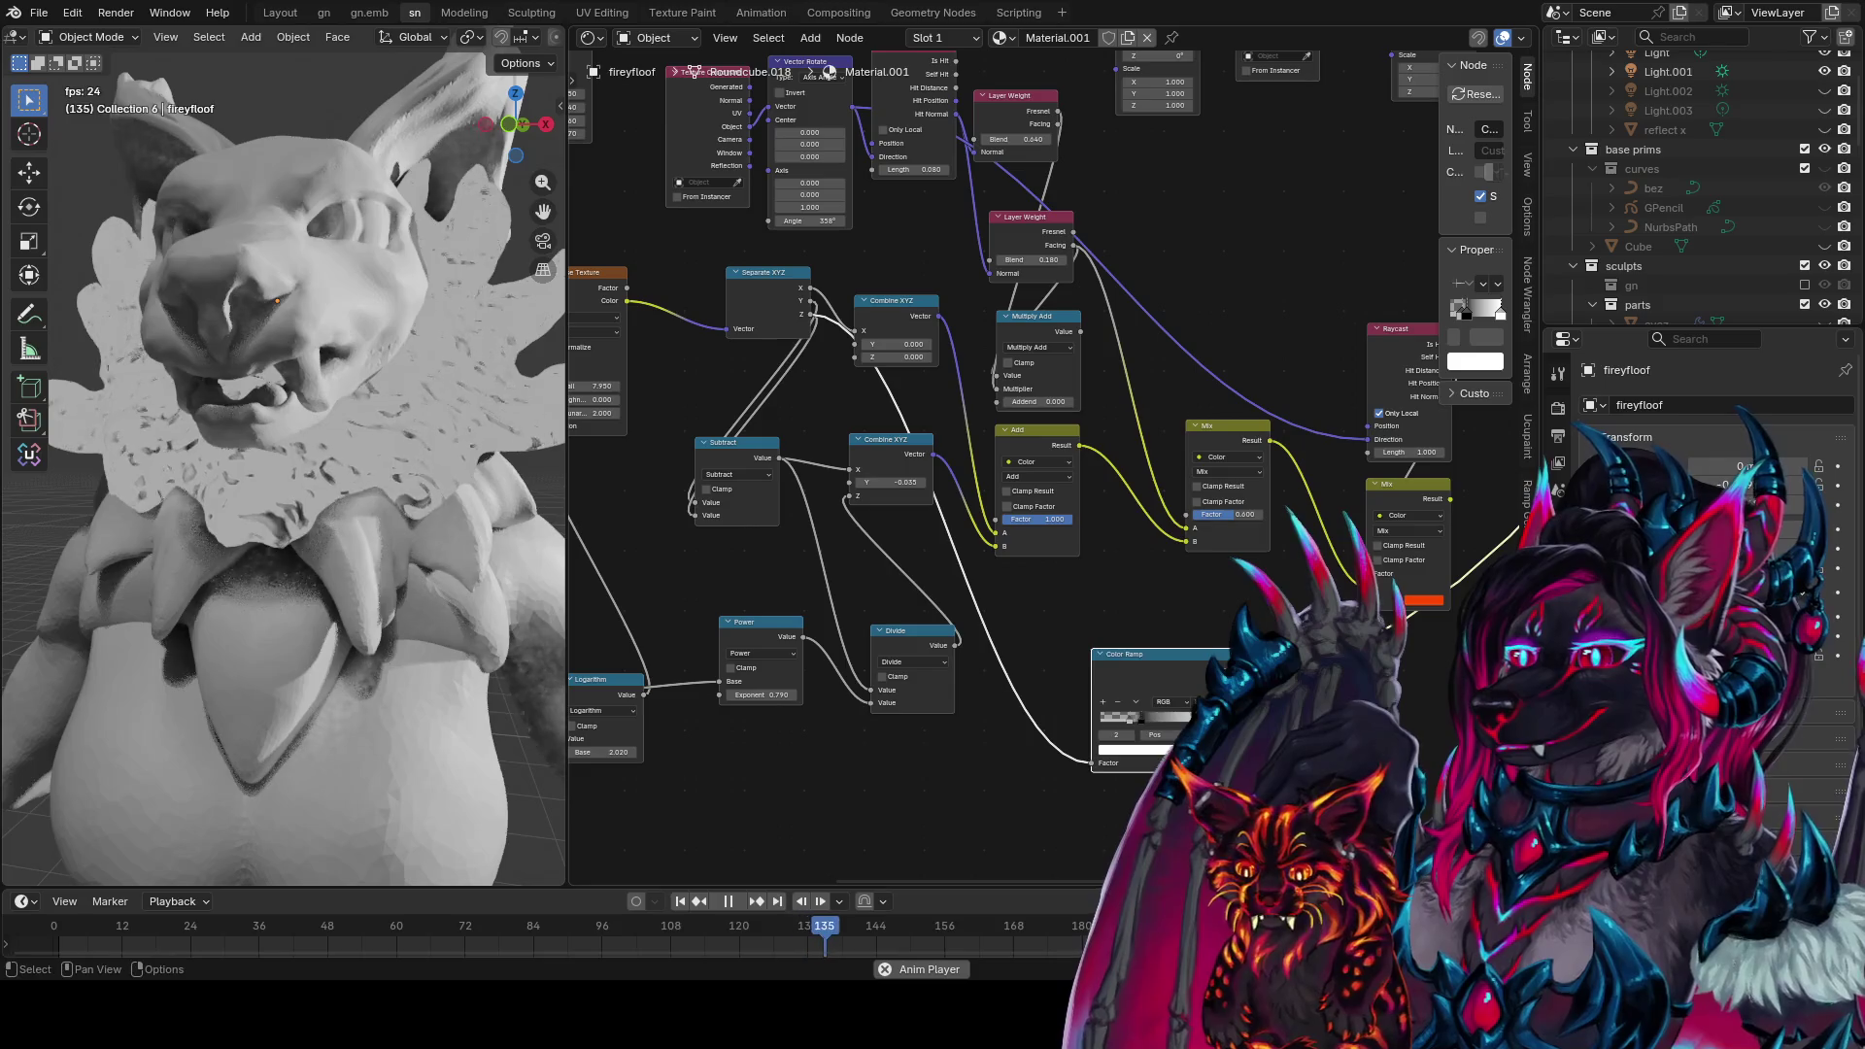
pyautogui.click(1131, 749)
pyautogui.moveTo(1210, 549); pyautogui.dragTo(1209, 631)
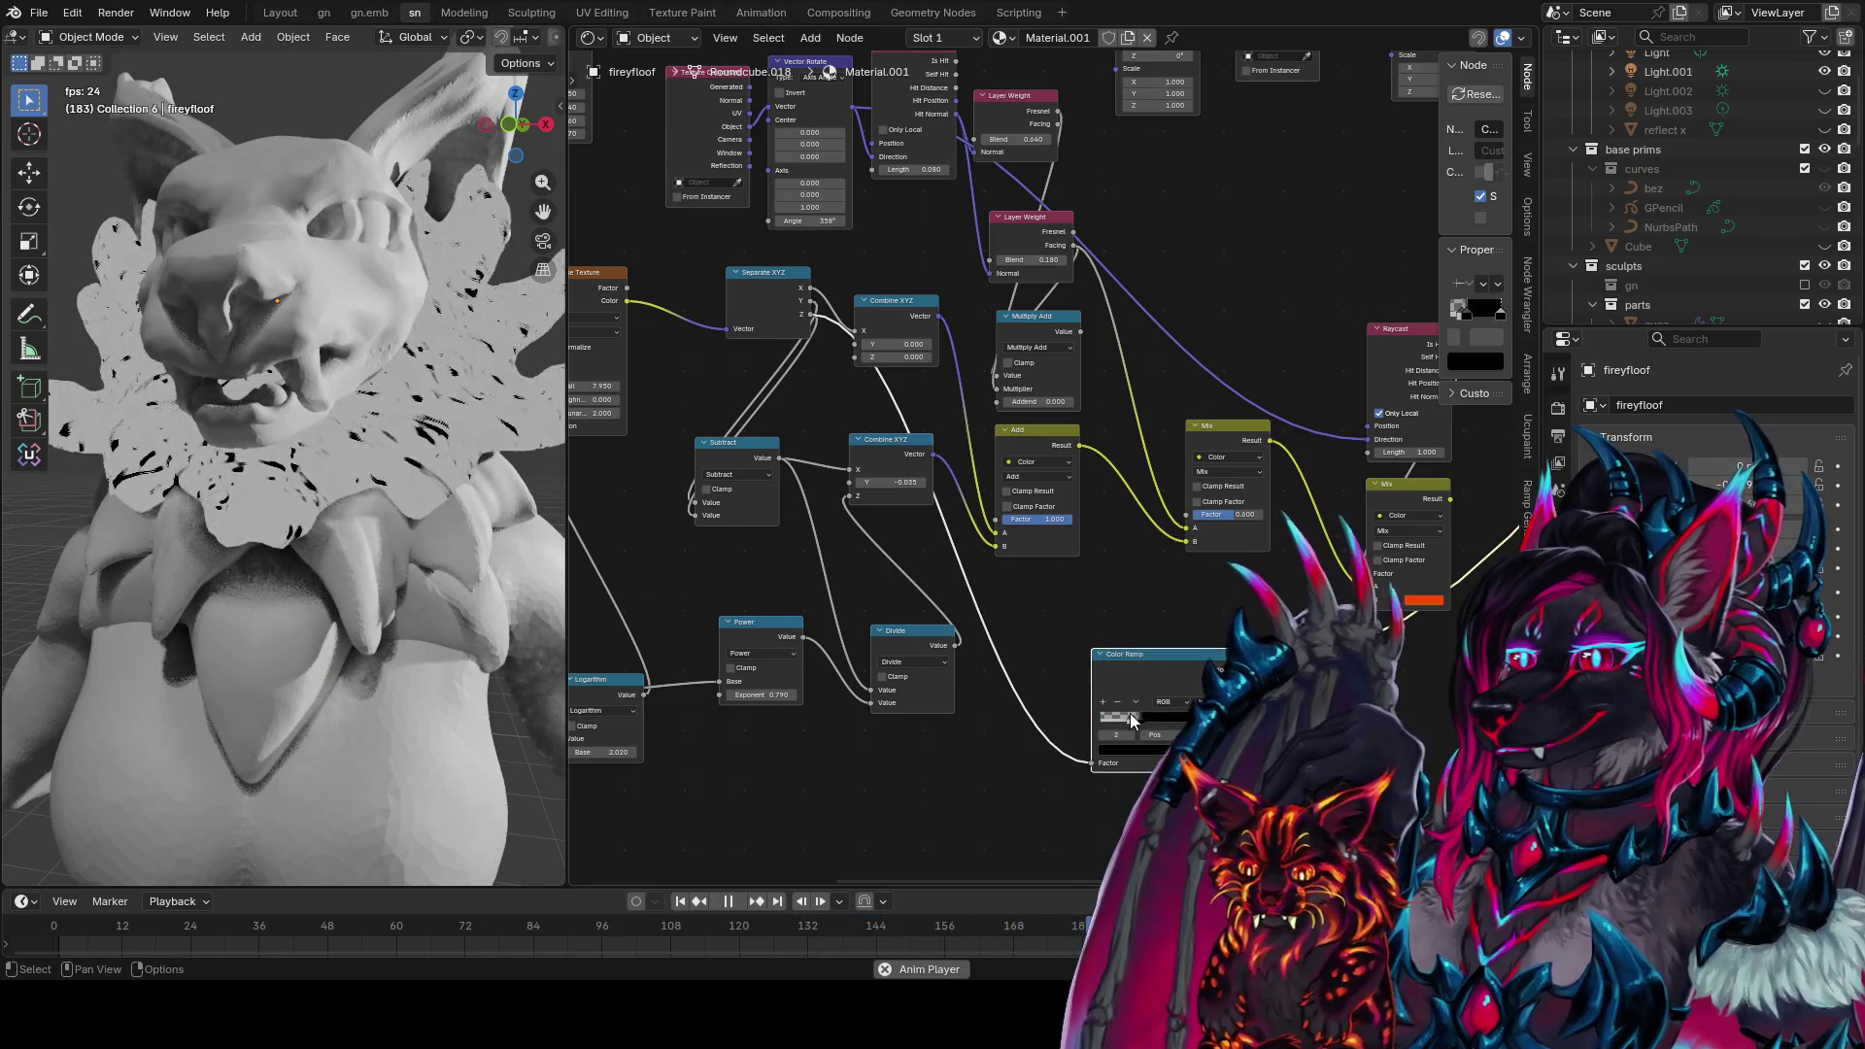
pyautogui.moveTo(1142, 716); pyautogui.dragTo(1151, 719)
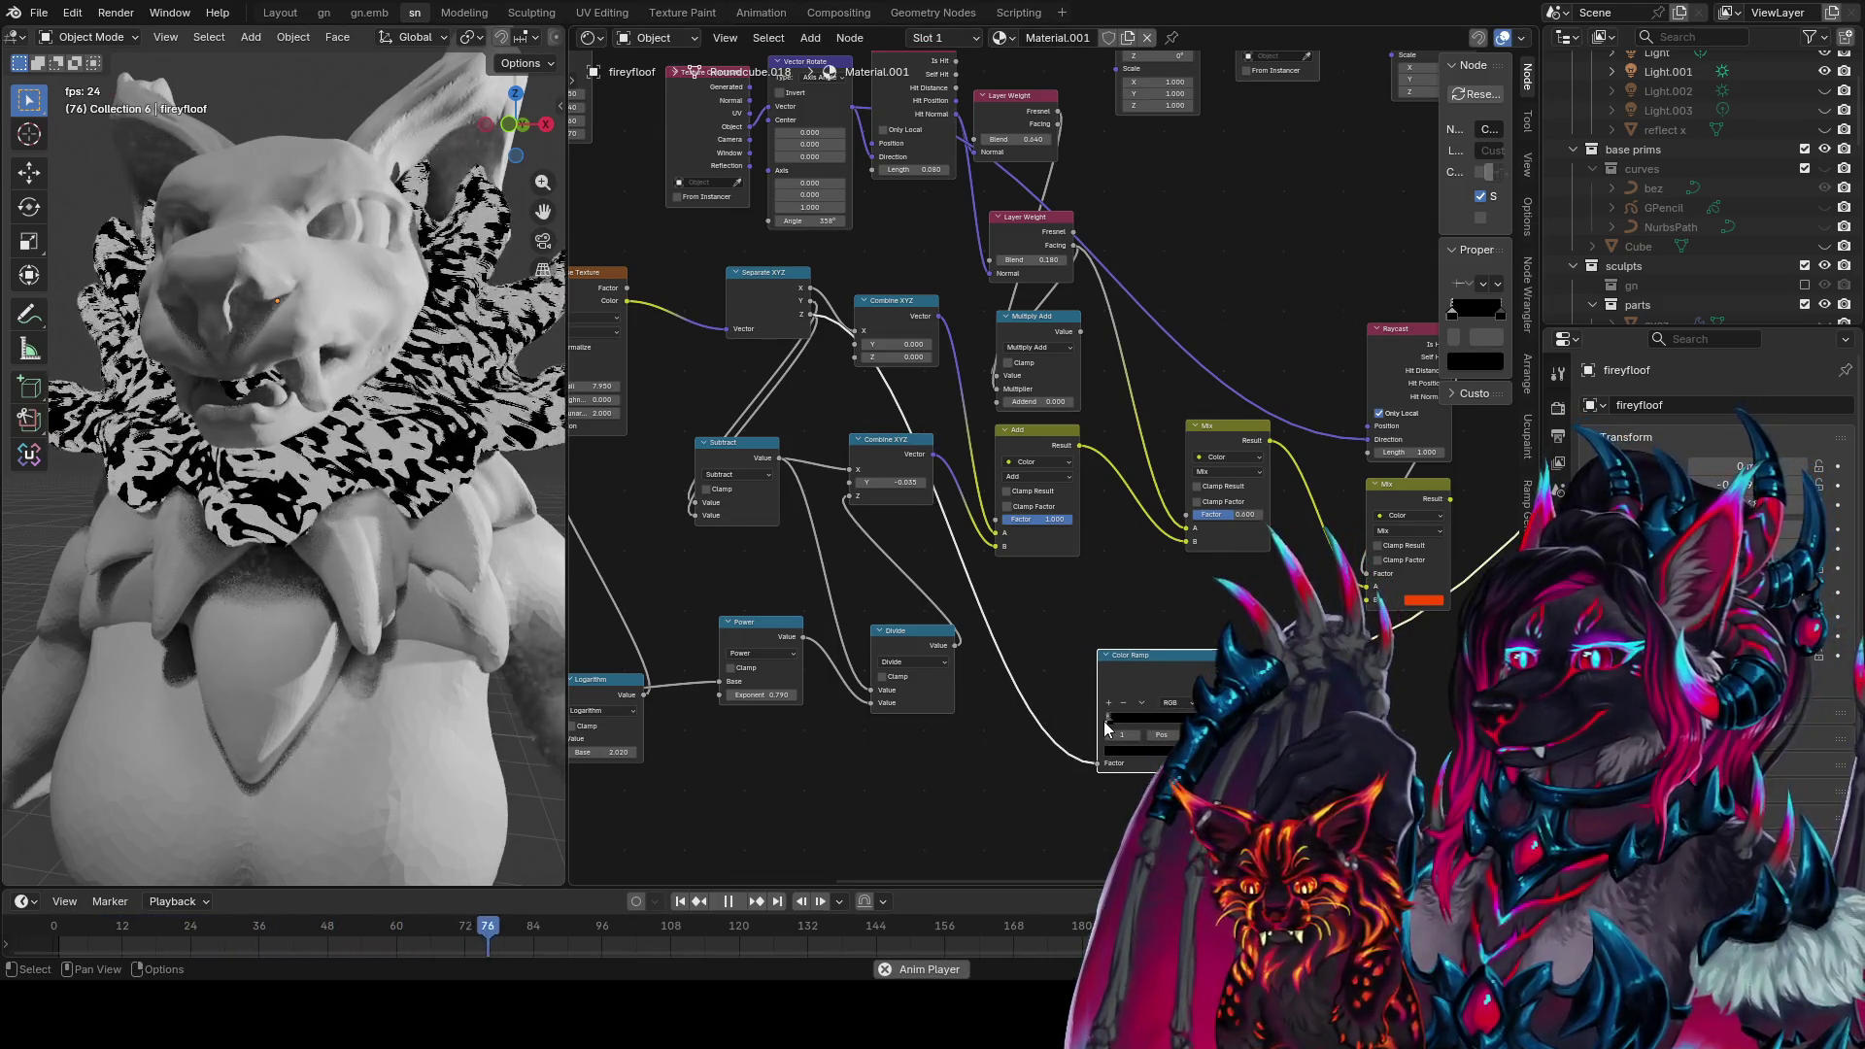
pyautogui.click(1136, 749)
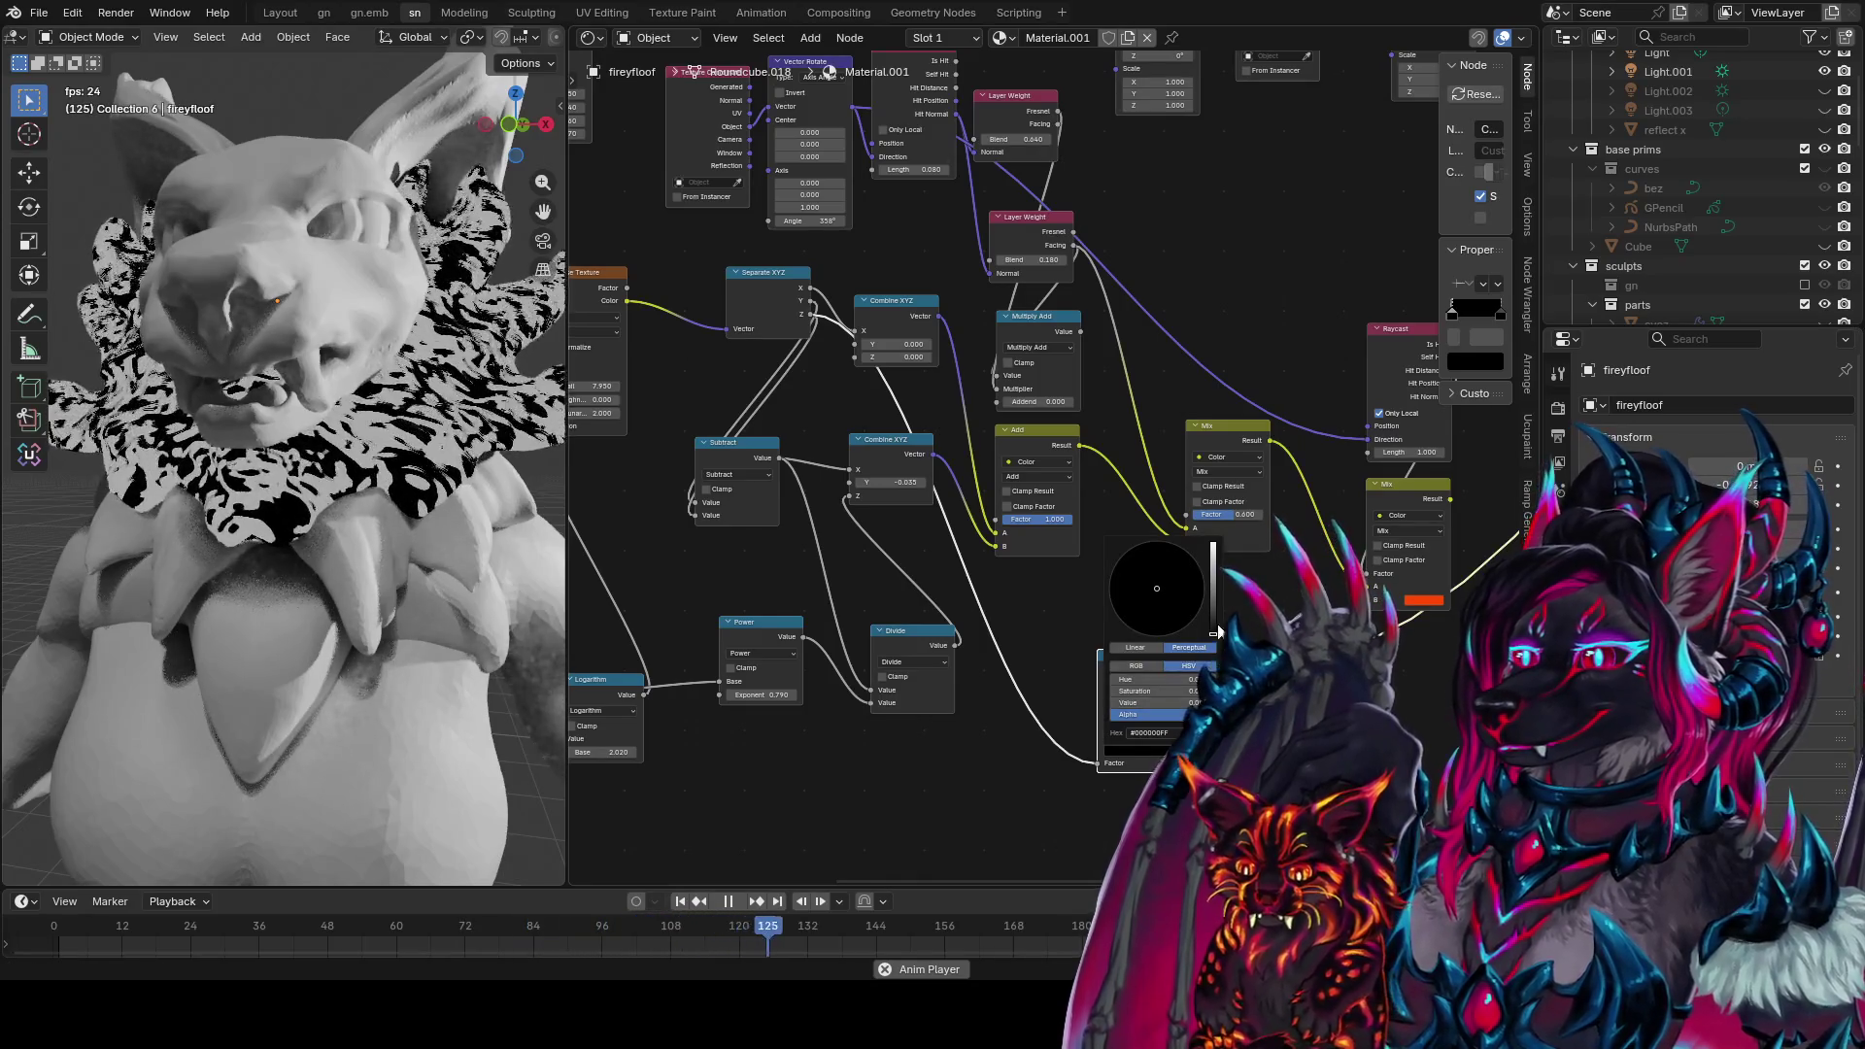
pyautogui.moveTo(1127, 679); pyautogui.dragTo(1156, 679)
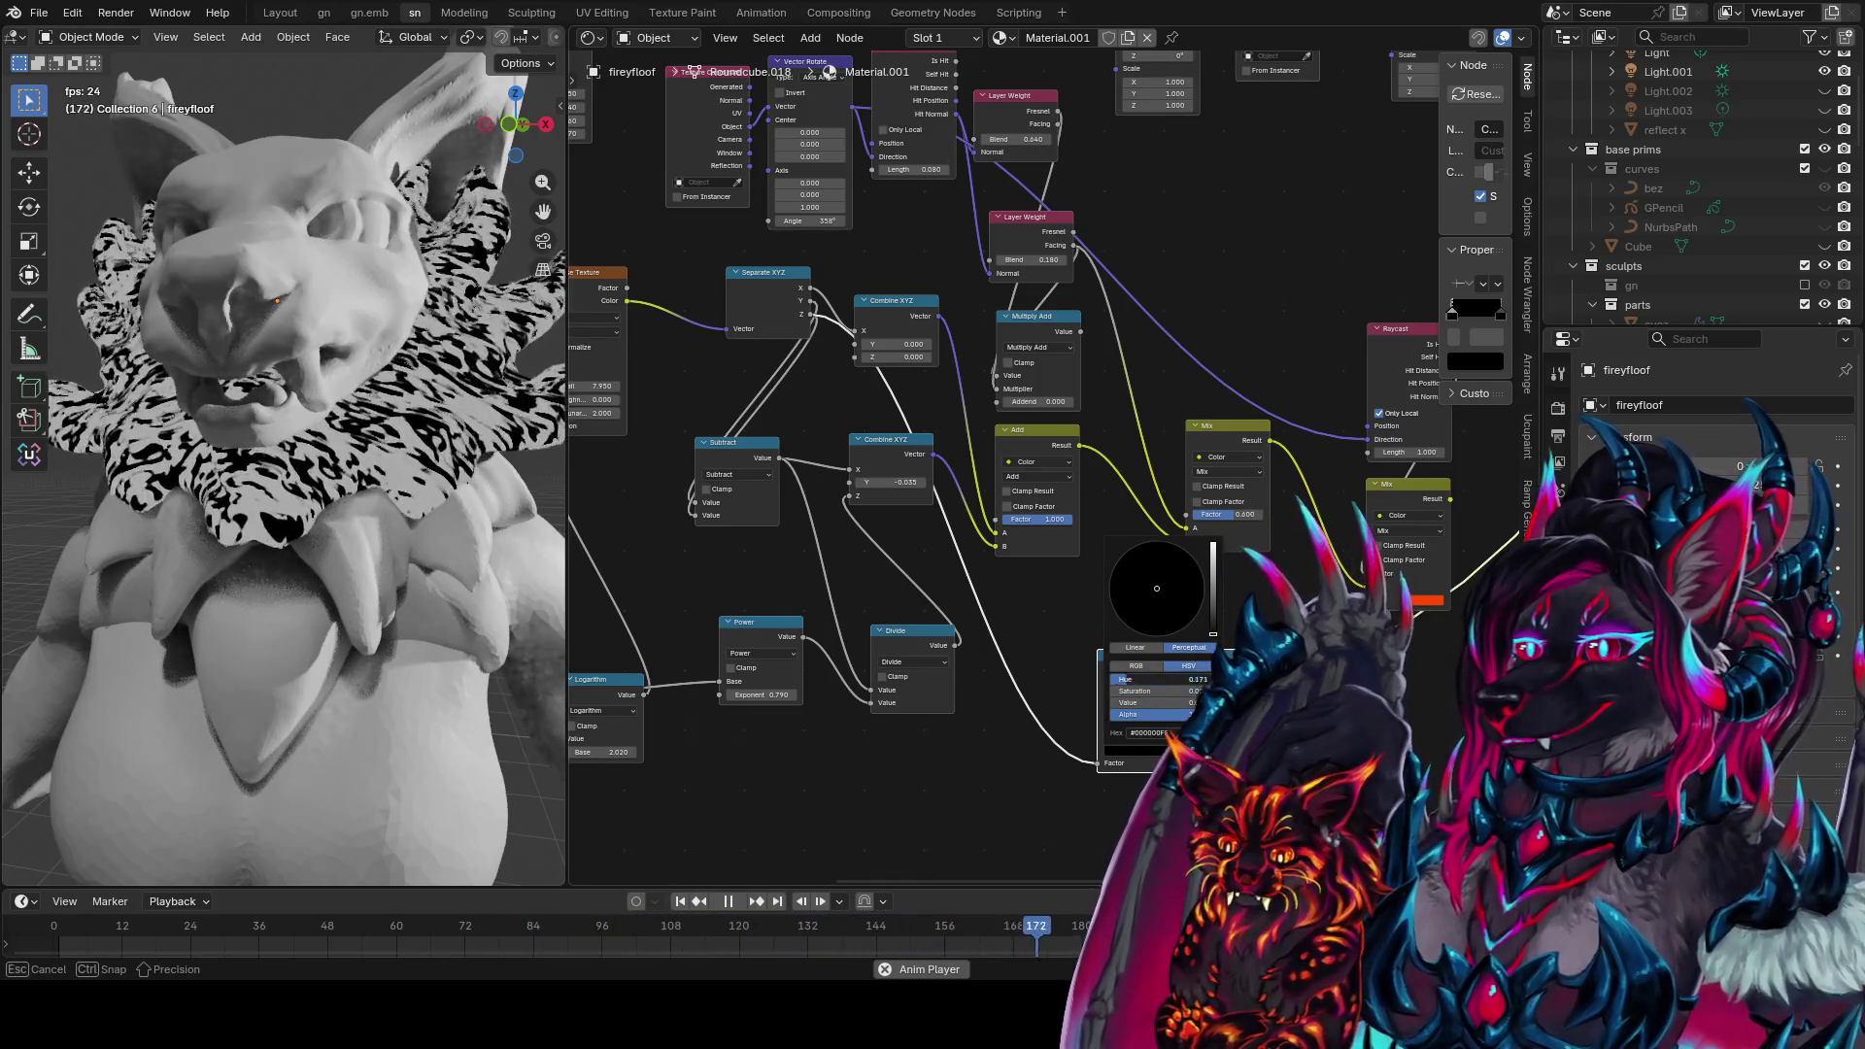
pyautogui.scroll(2, 967, 758)
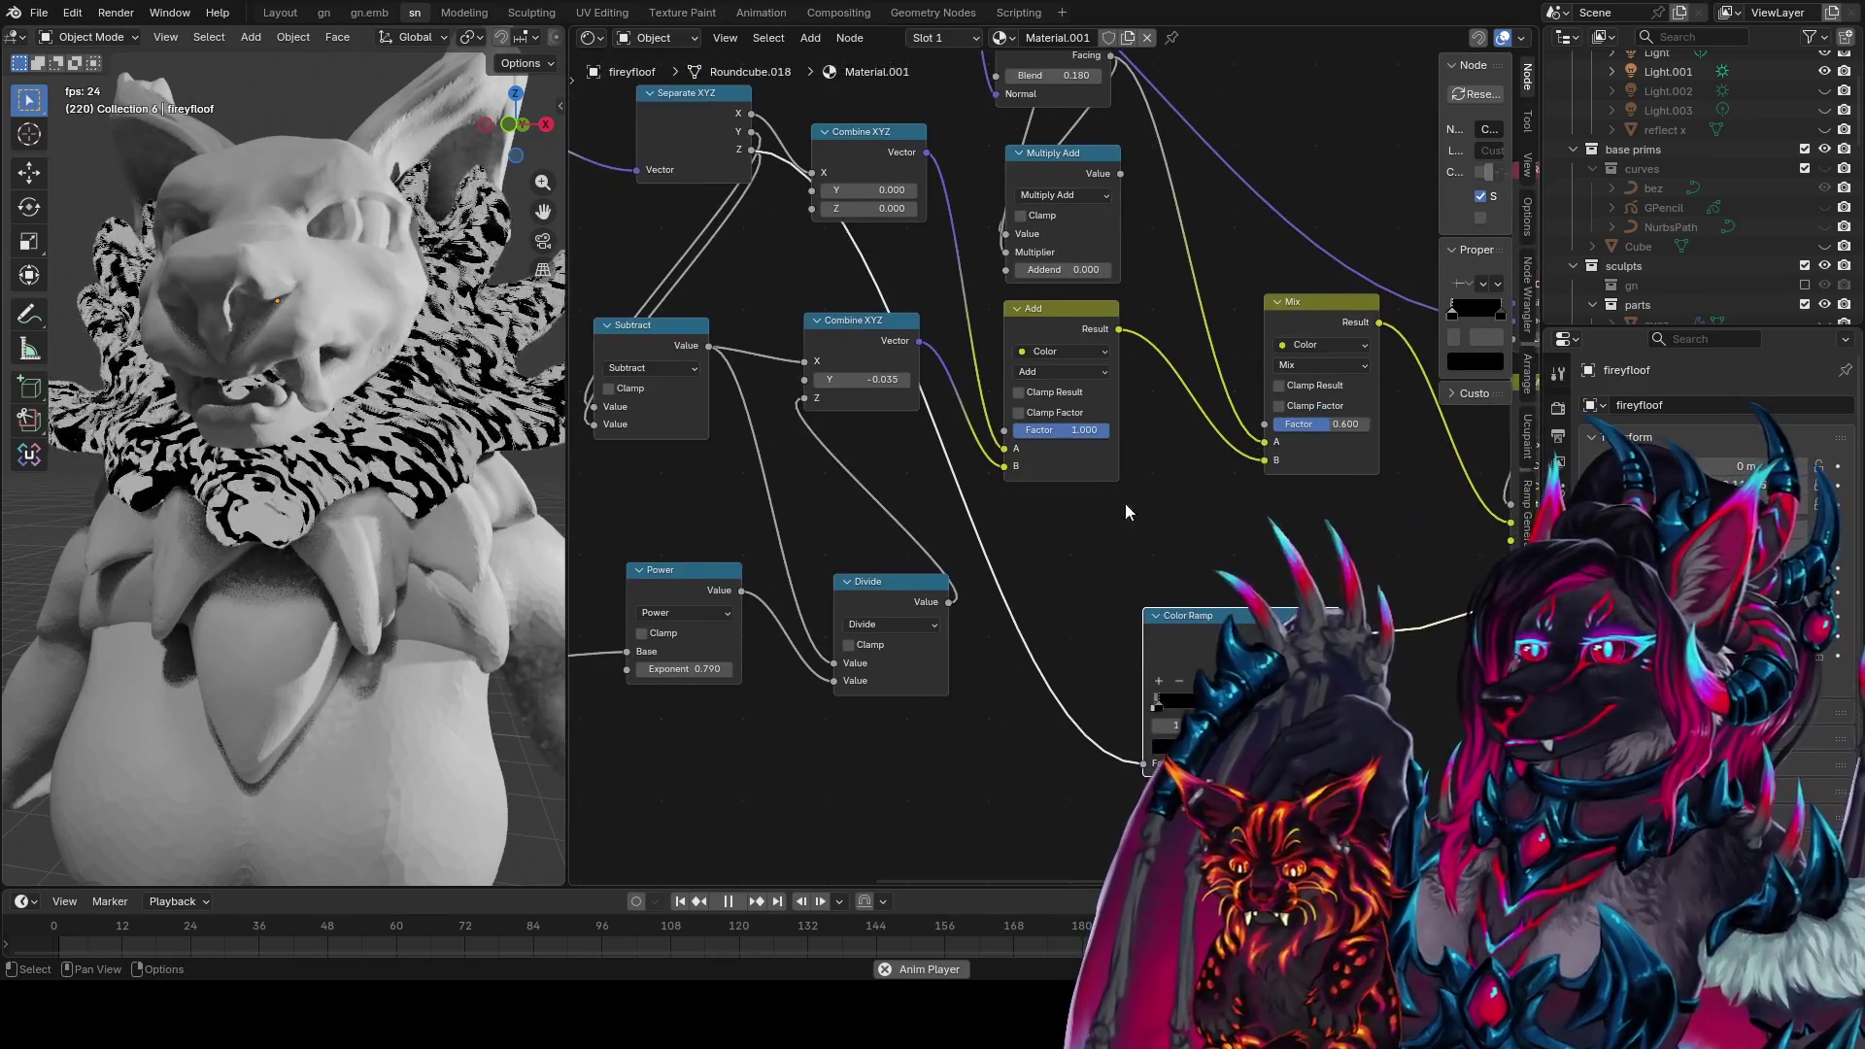
# Add a Subtract math node taking 1 from Separate XYZ's Z output
pyautogui.scroll(-1, 1057, 466)
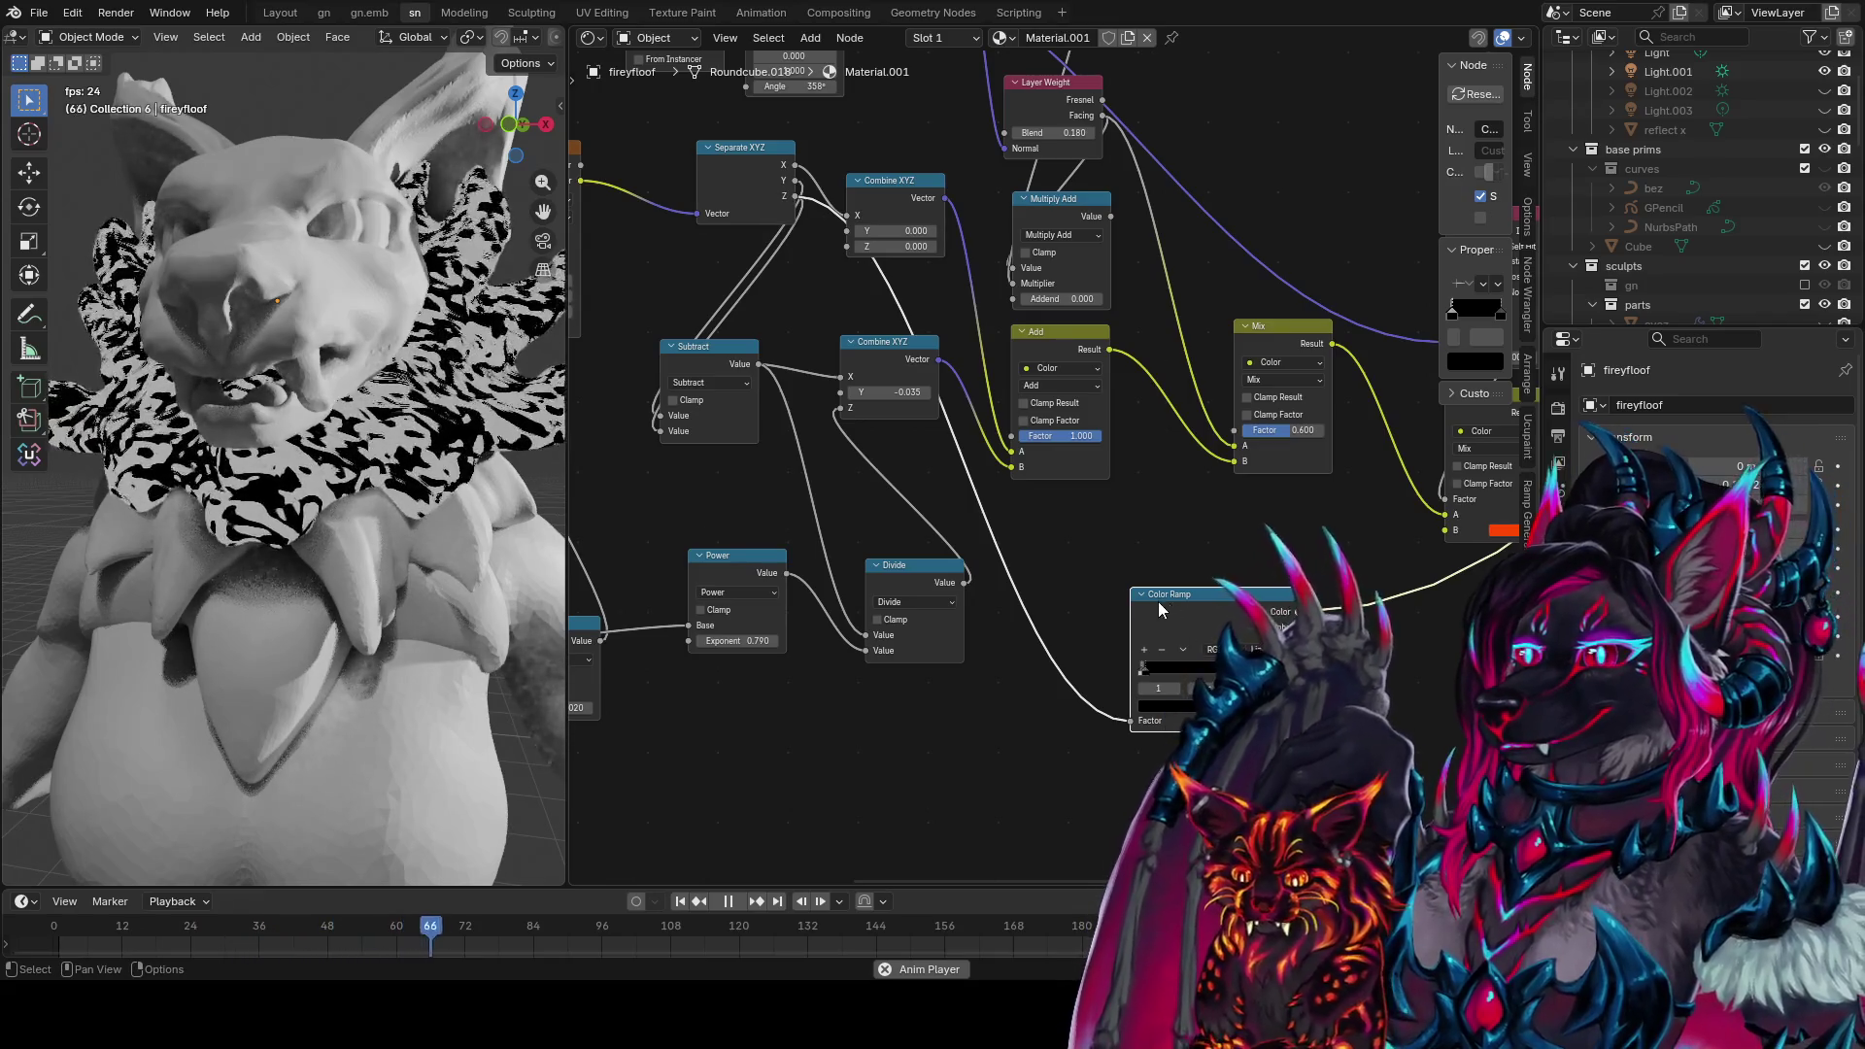
pyautogui.hotkey('shift', 'a')
pyautogui.write('subtract')
pyautogui.press('Return')
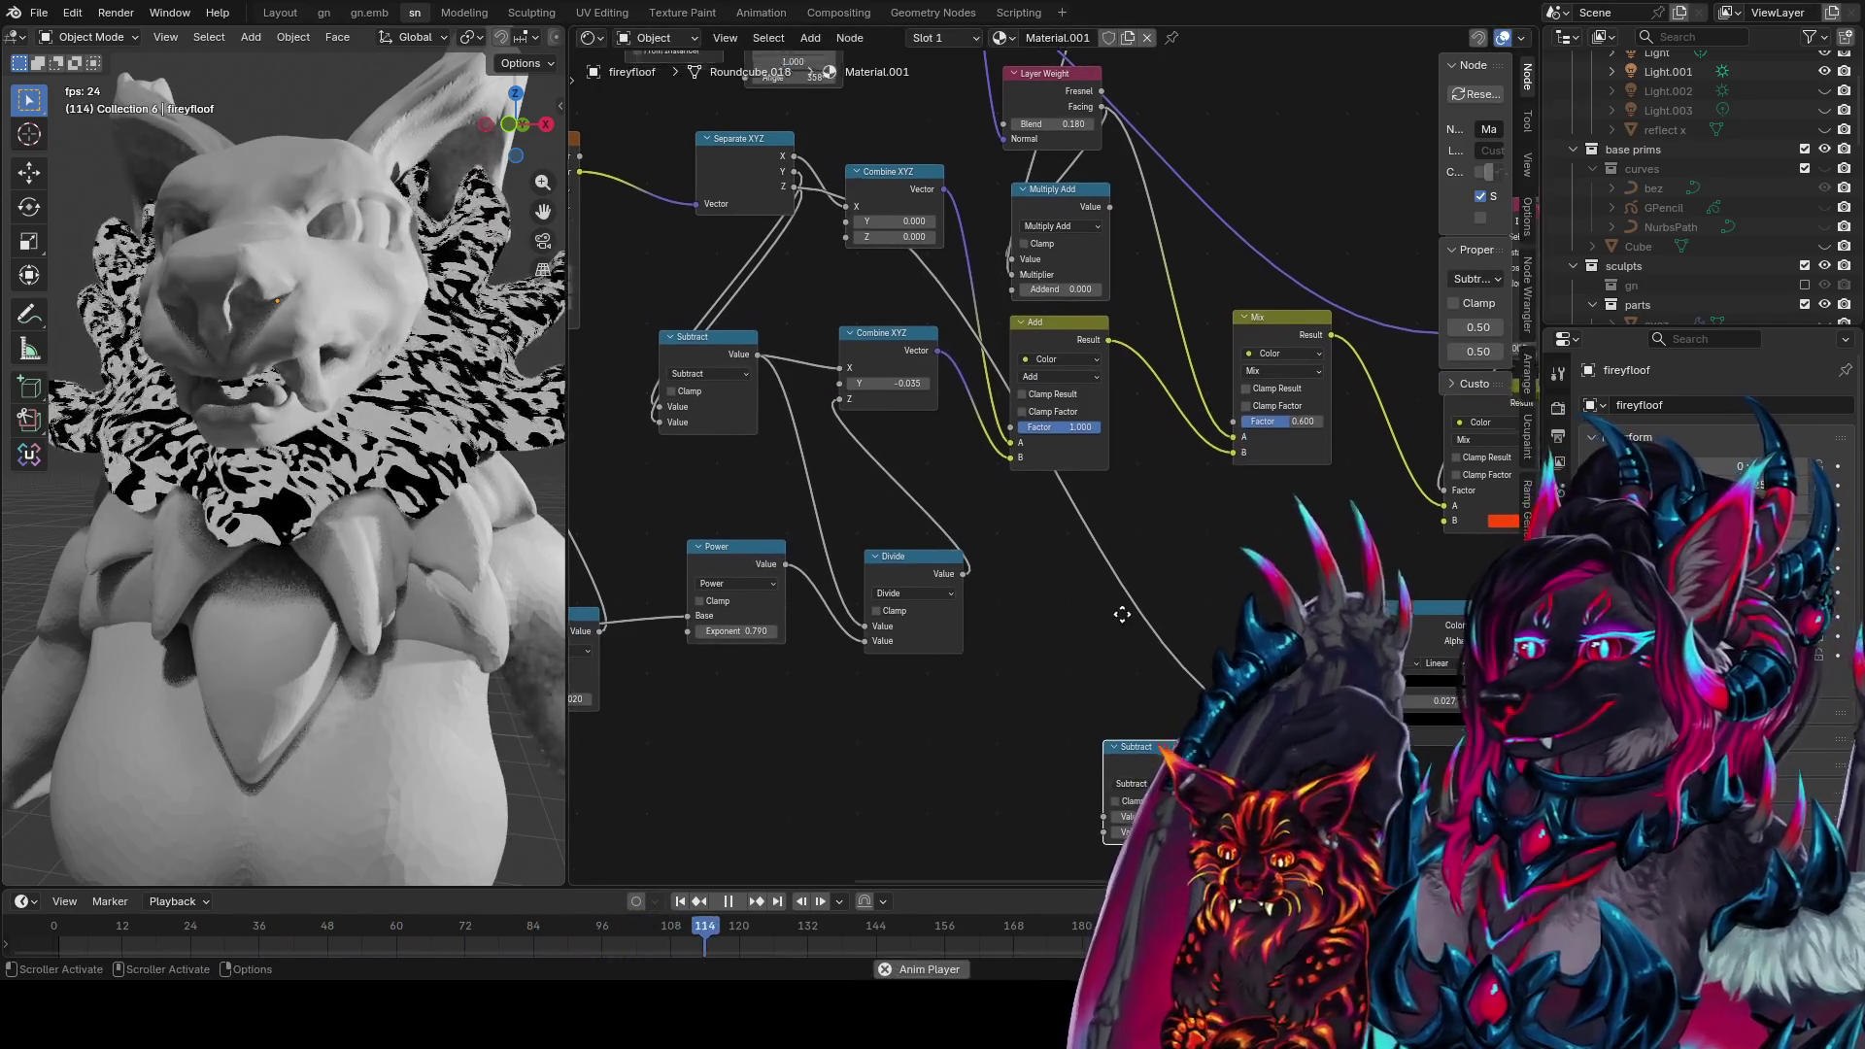
pyautogui.click(1139, 748)
pyautogui.moveTo(796, 183); pyautogui.dragTo(1094, 777)
pyautogui.click(1107, 785)
pyautogui.write('1')
pyautogui.press('Return')
# Turn a math node into Multiply Add and feed the Subtract result into its Value
pyautogui.press('g')
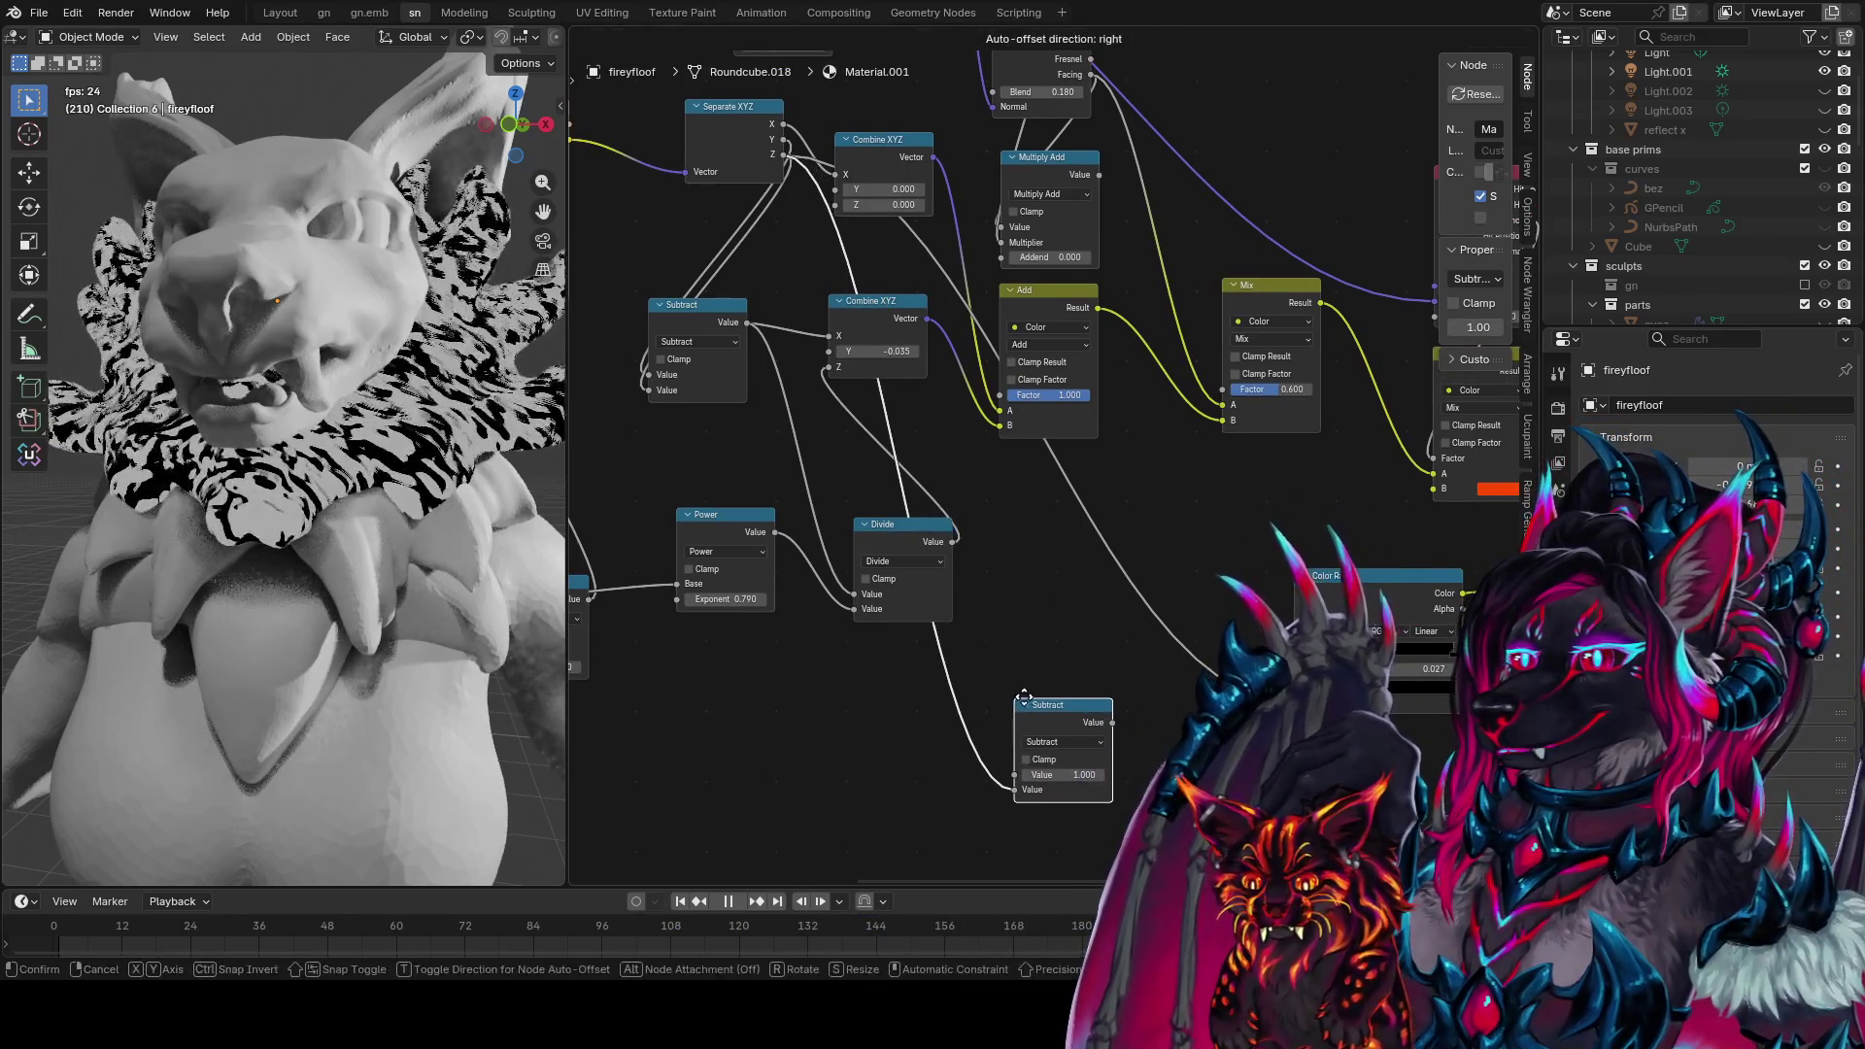
pyautogui.click(1214, 777)
pyautogui.click(1214, 782)
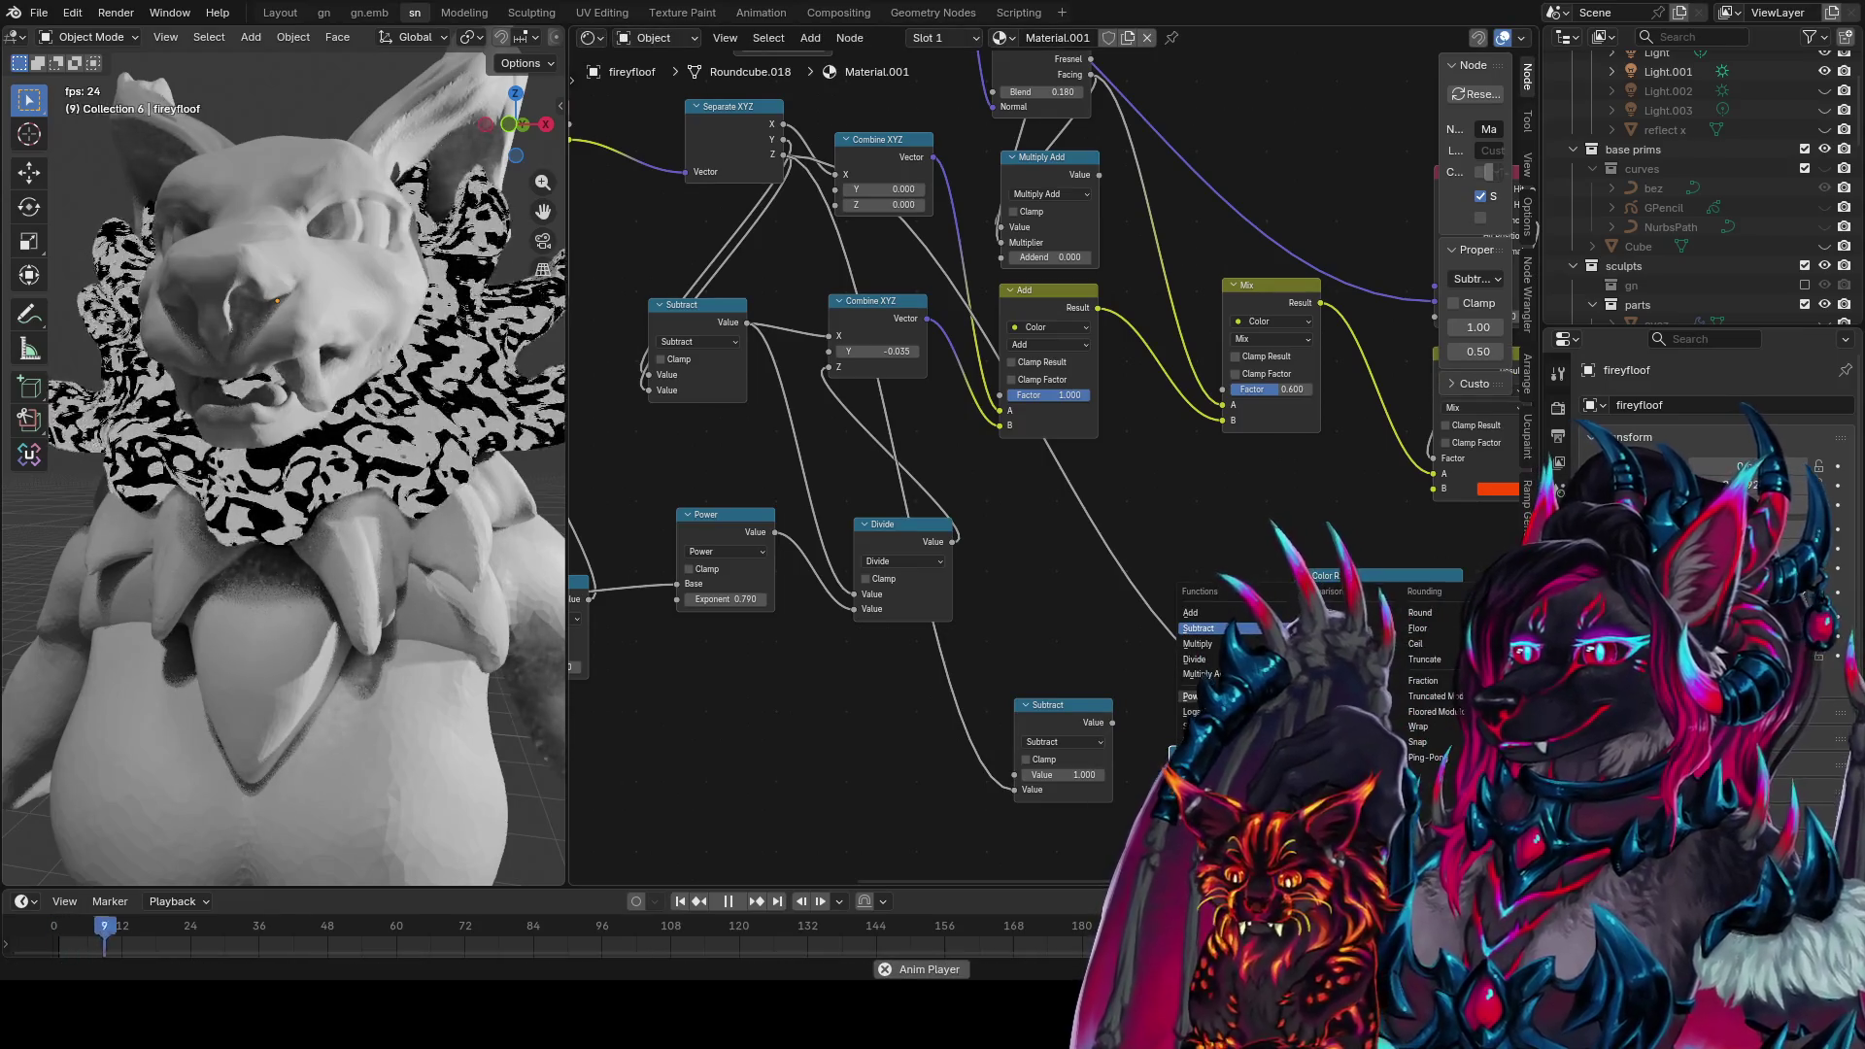
pyautogui.click(1193, 674)
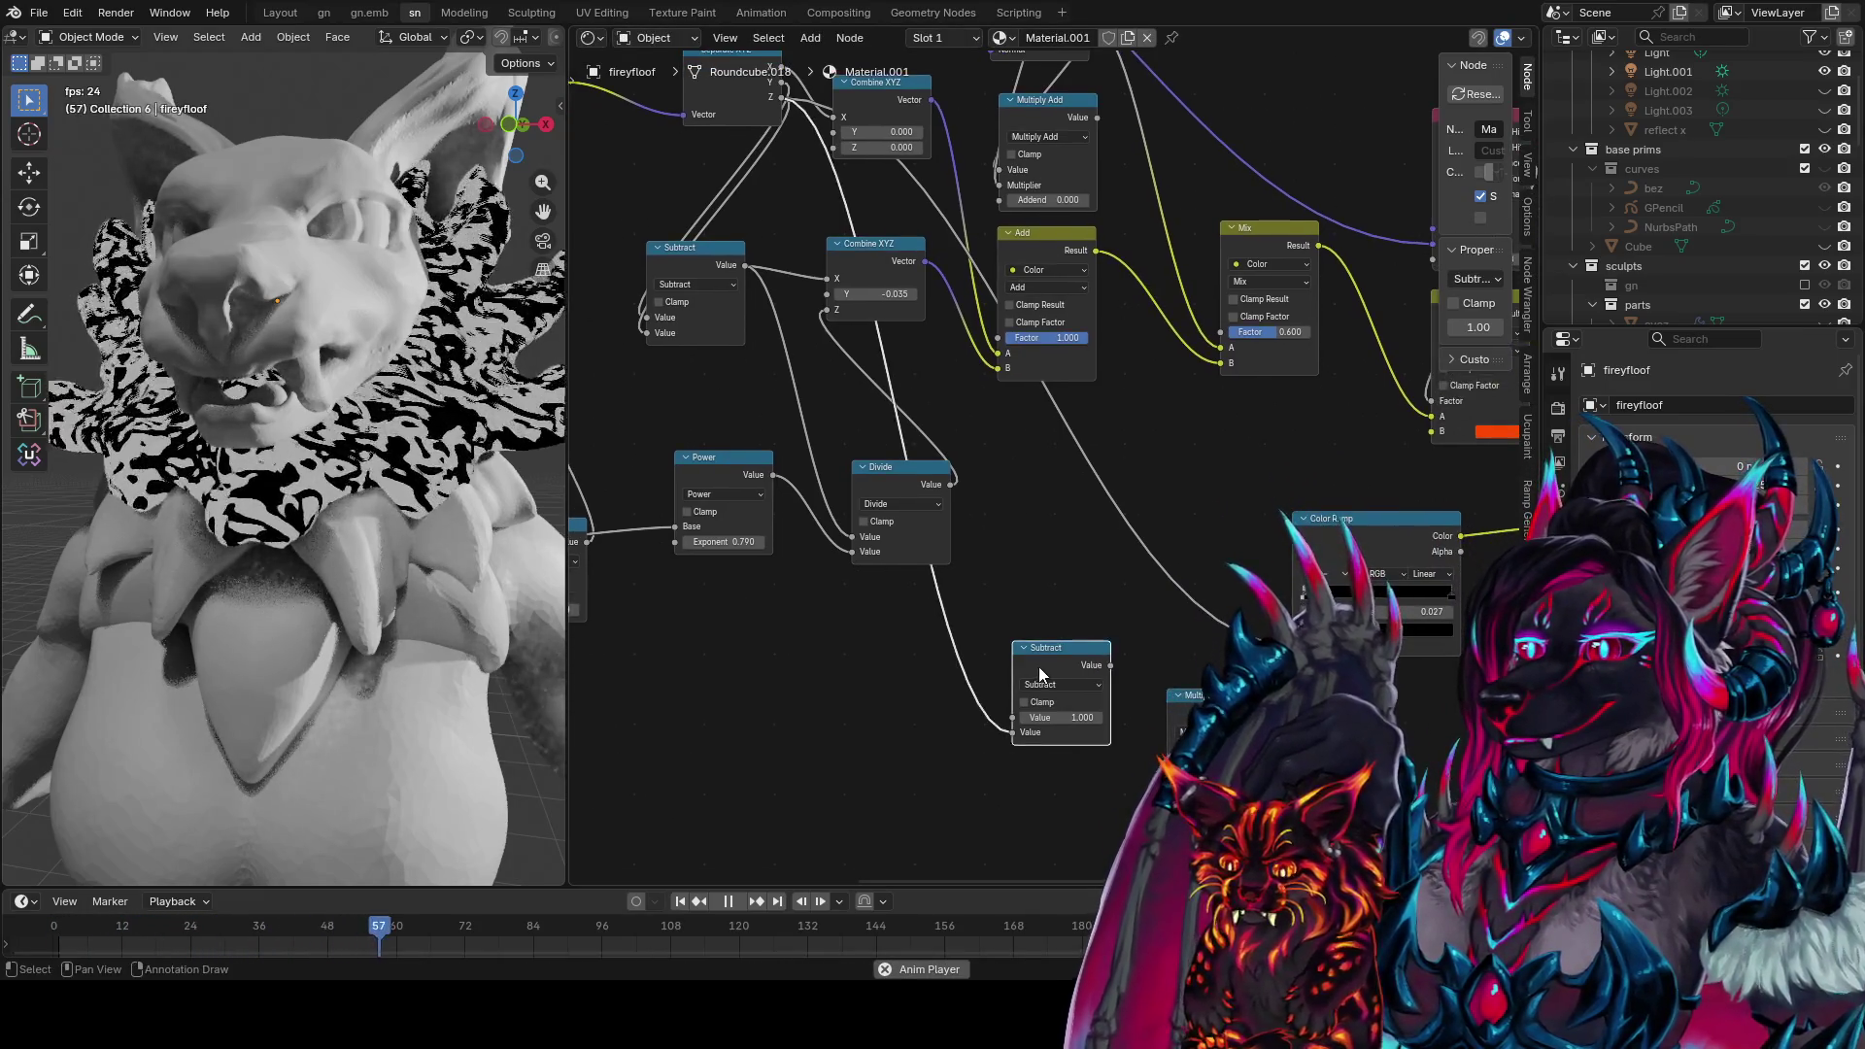
pyautogui.moveTo(1000, 674)
pyautogui.mouseDown()
pyautogui.moveTo(1117, 689)
pyautogui.moveTo(1129, 764)
pyautogui.moveTo(1096, 748)
pyautogui.mouseUp()
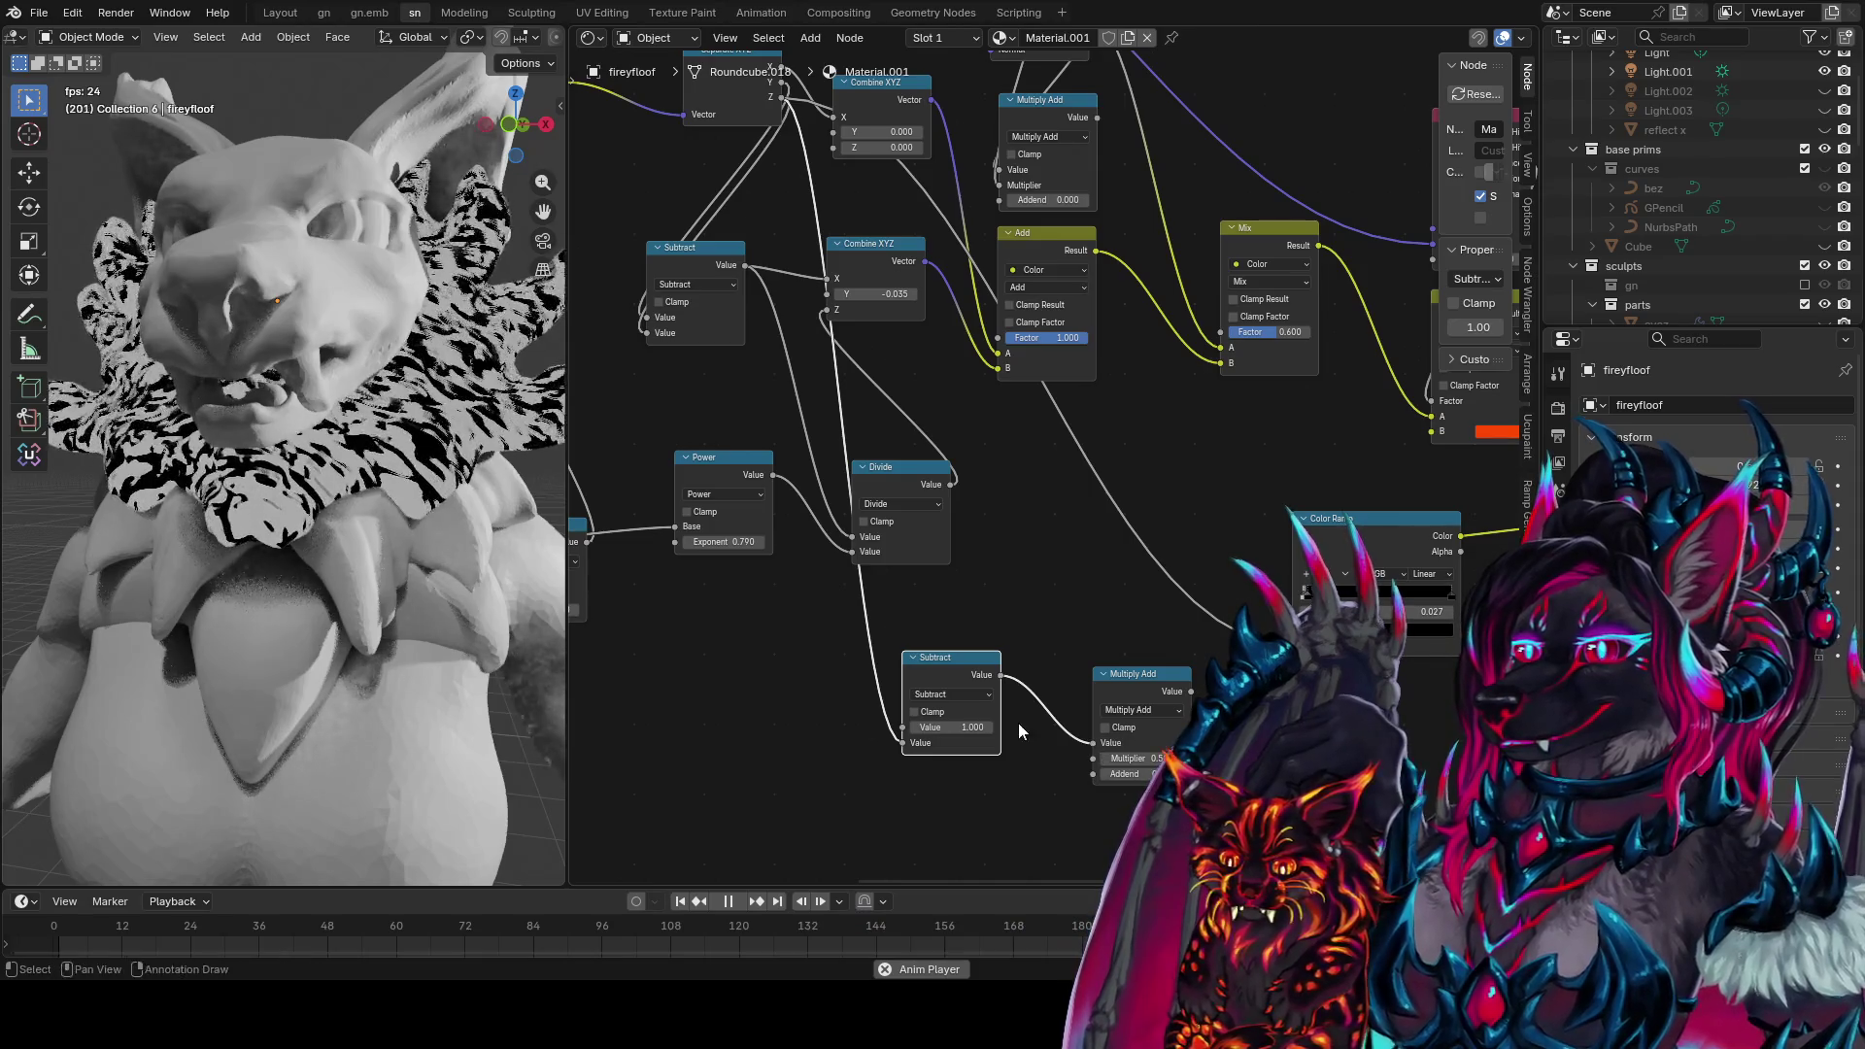
pyautogui.keyDown('shift'); pyautogui.moveTo(908, 607); pyautogui.dragTo(827, 667, button='right'); pyautogui.keyUp('shift')
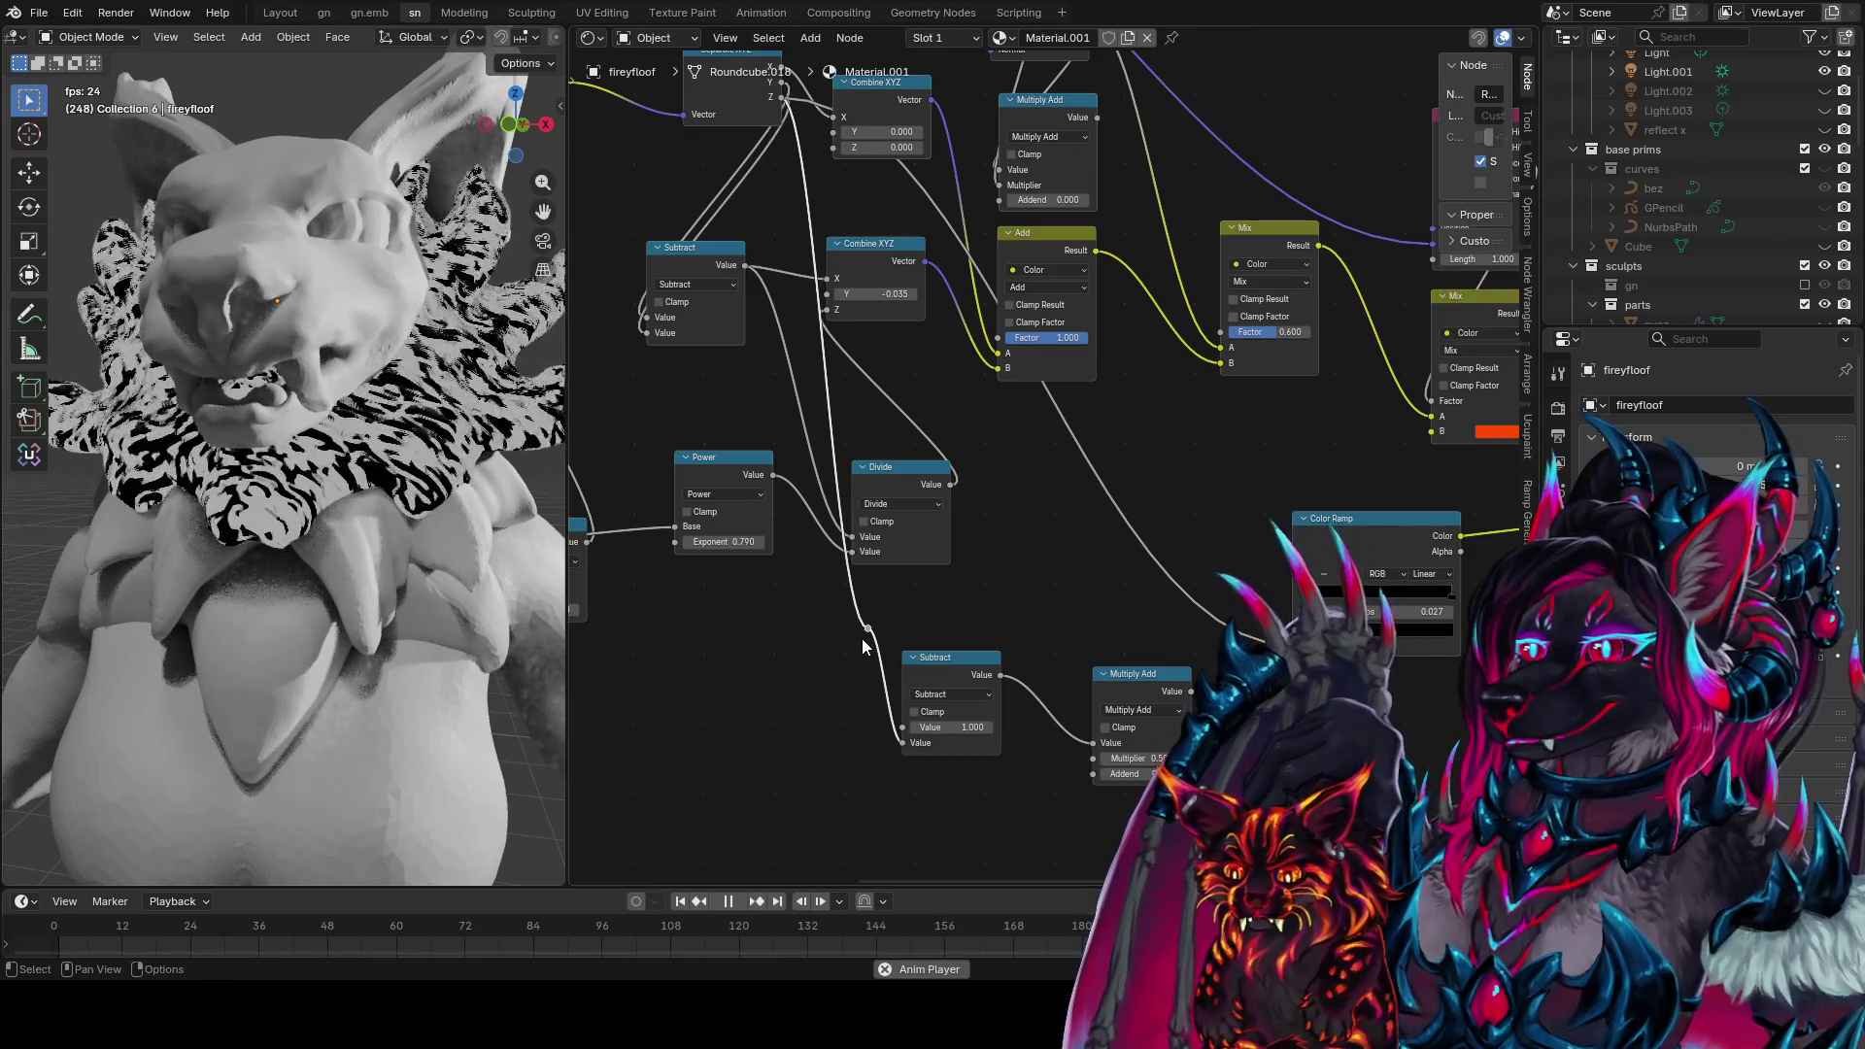
# Switch the Multiply Add node to Divide and preview its result on the ruff
pyautogui.click(1111, 684)
pyautogui.click(1147, 710)
pyautogui.click(1127, 793)
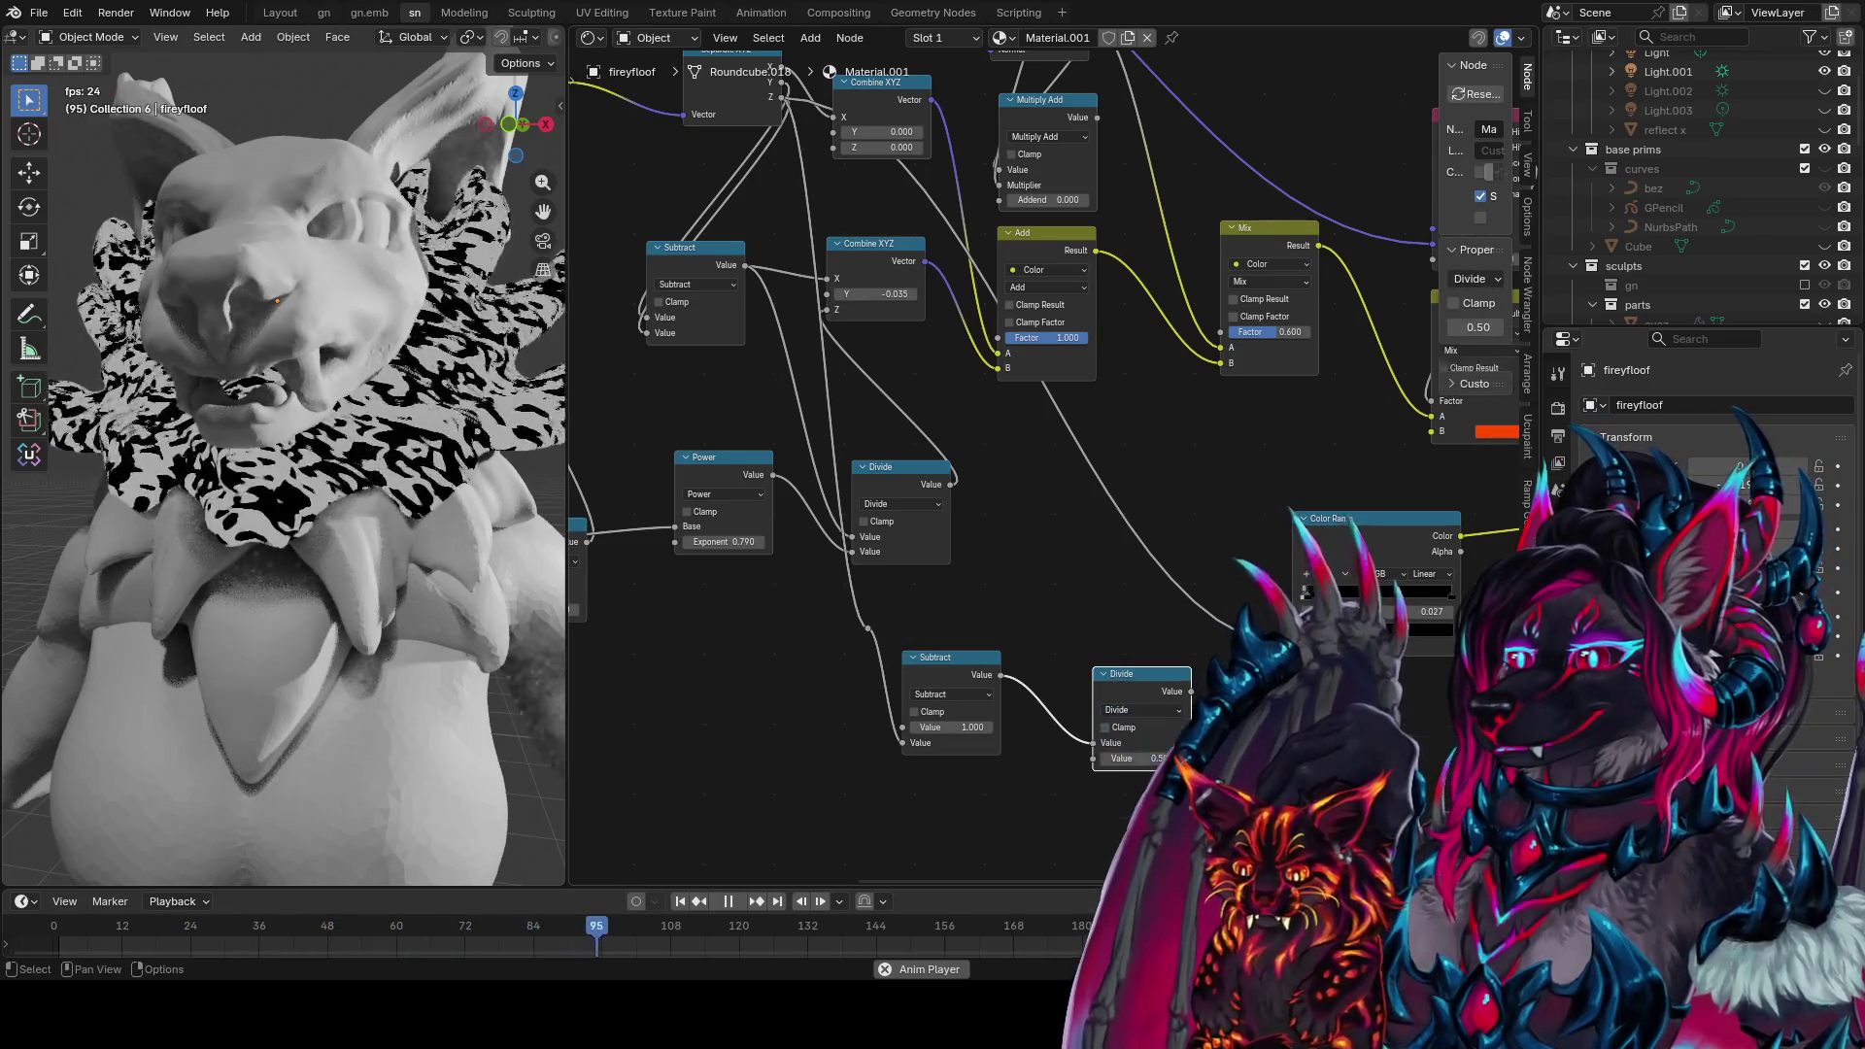
pyautogui.moveTo(1166, 683); pyautogui.dragTo(1159, 670)
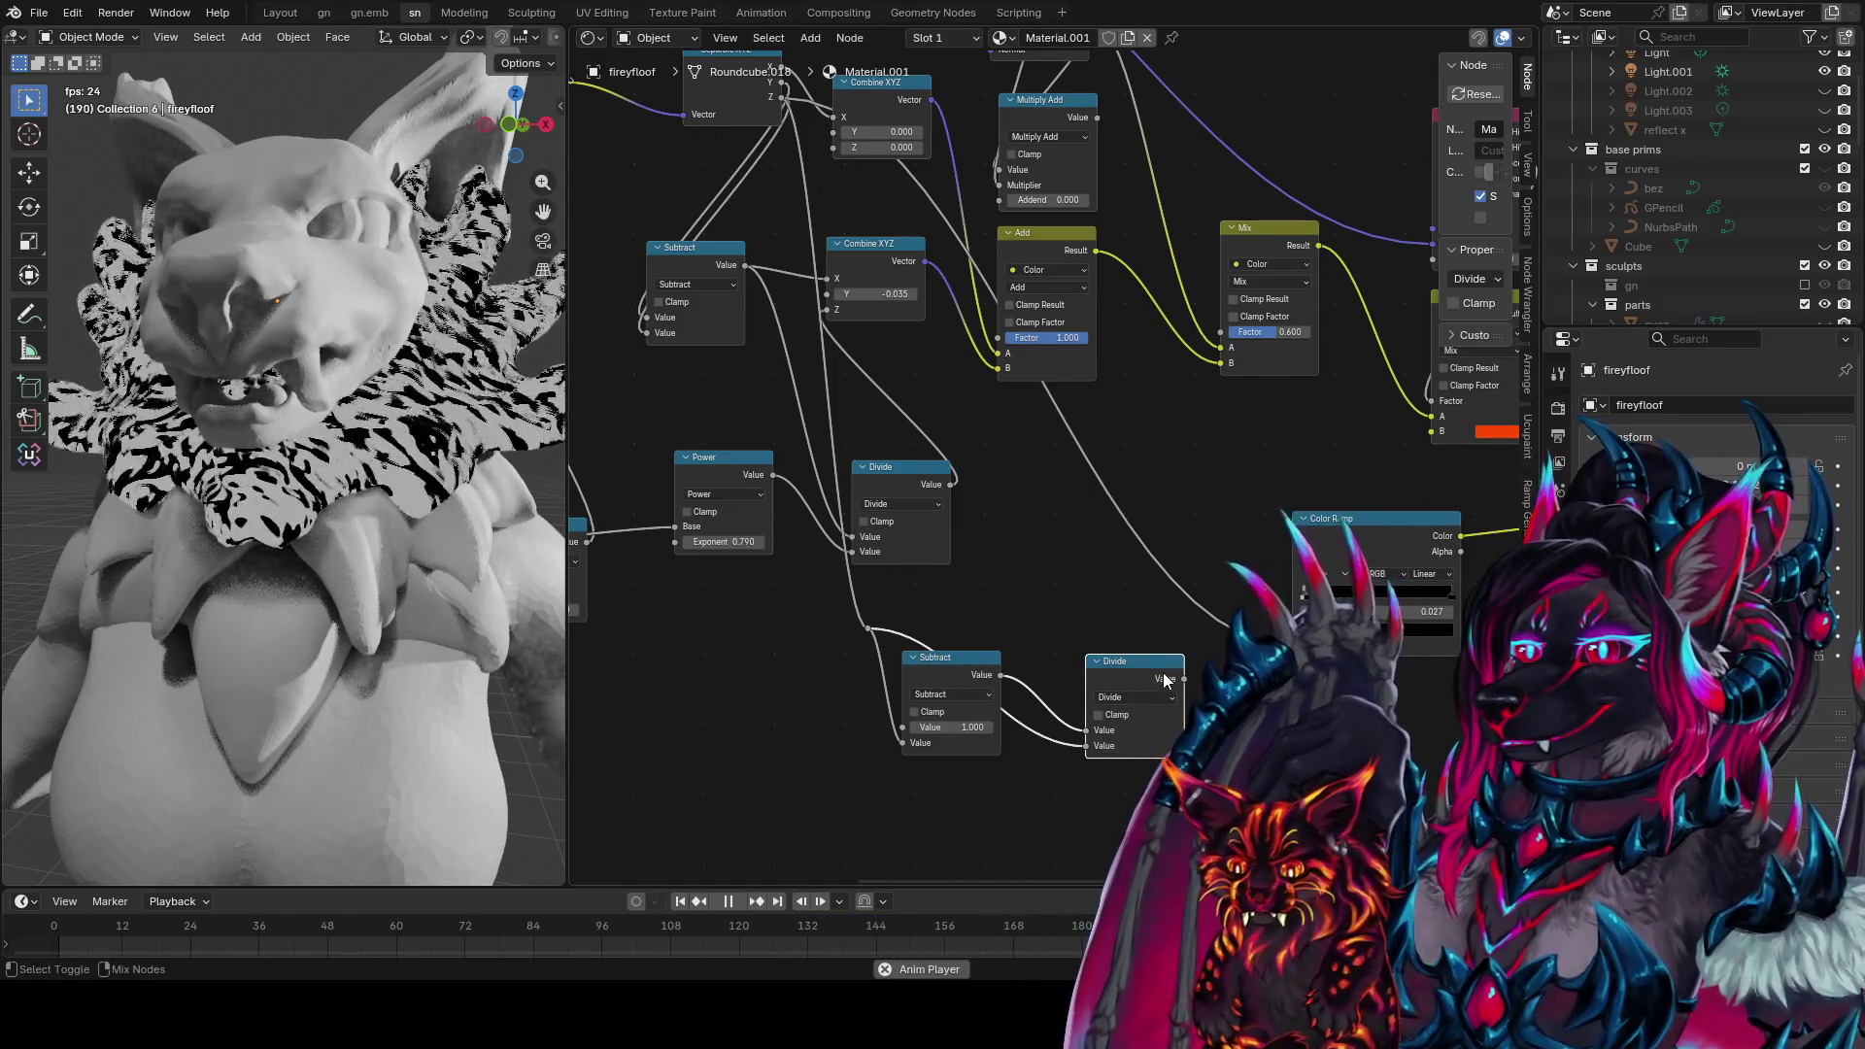
pyautogui.moveTo(1163, 680); pyautogui.dragTo(1102, 660)
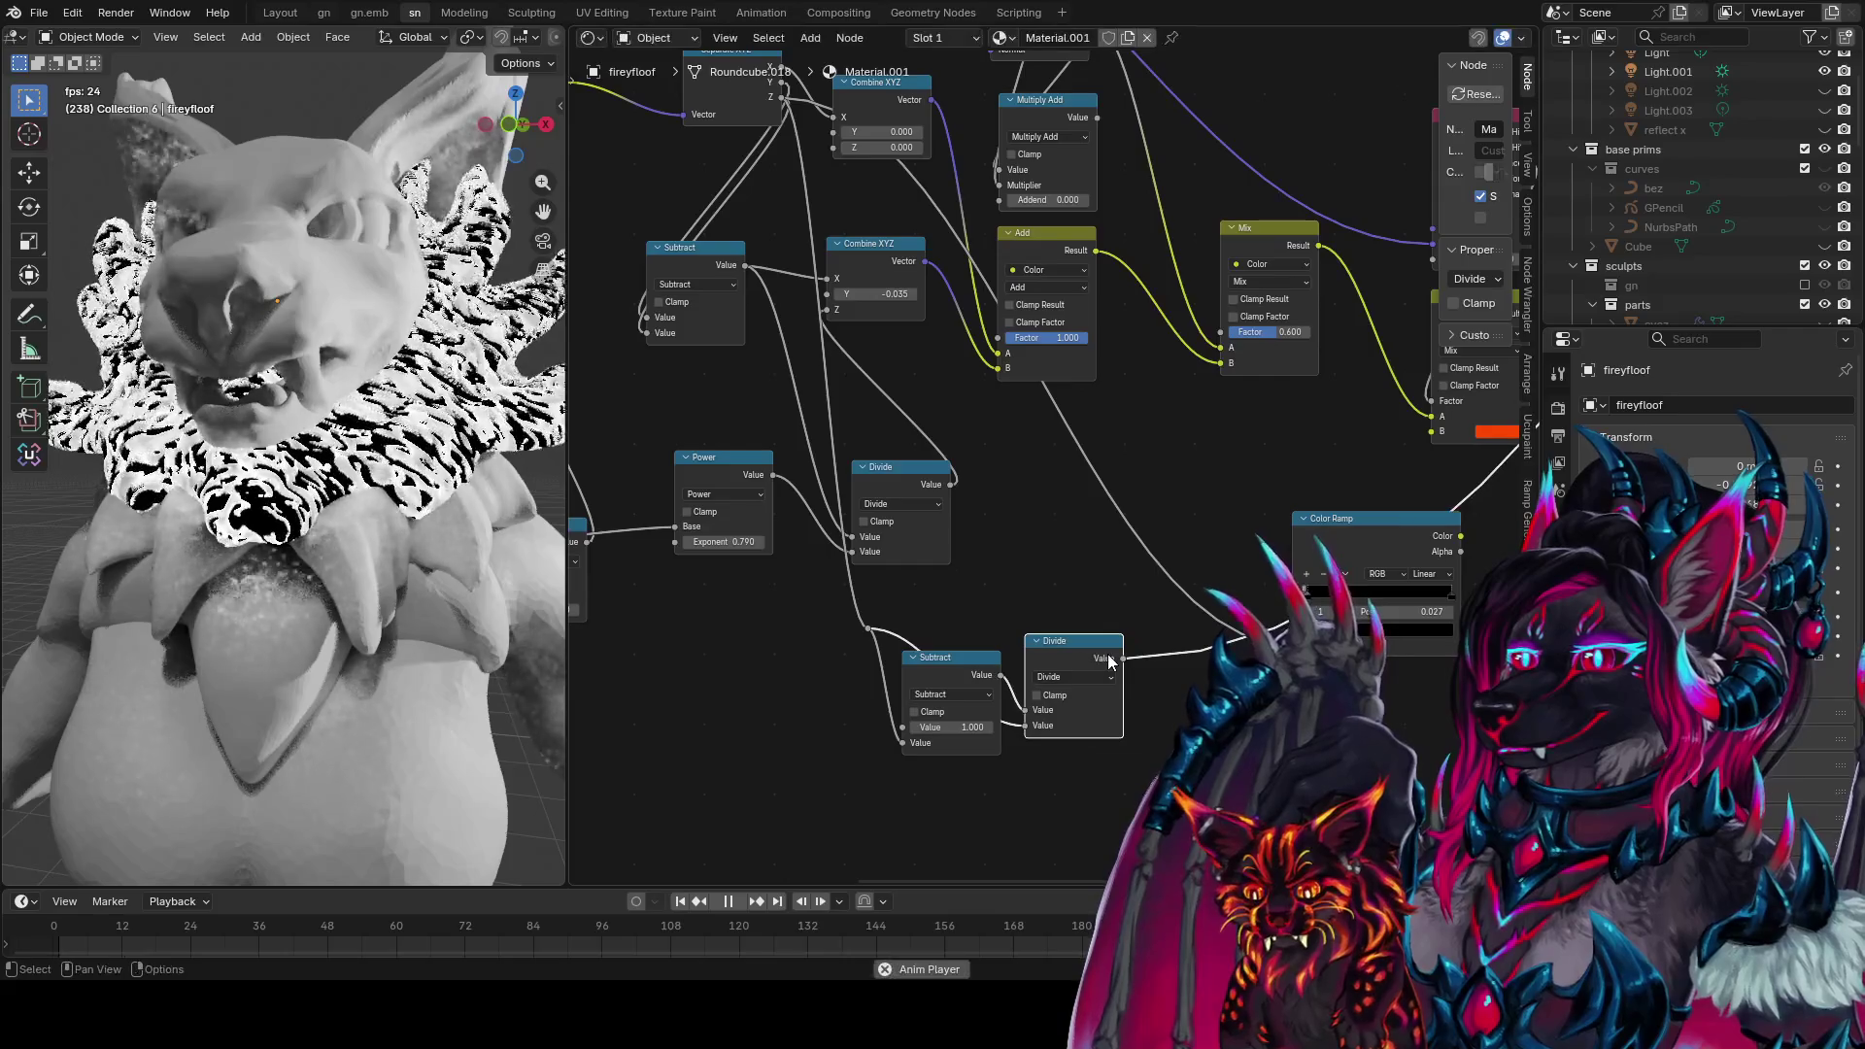
pyautogui.click(1203, 651)
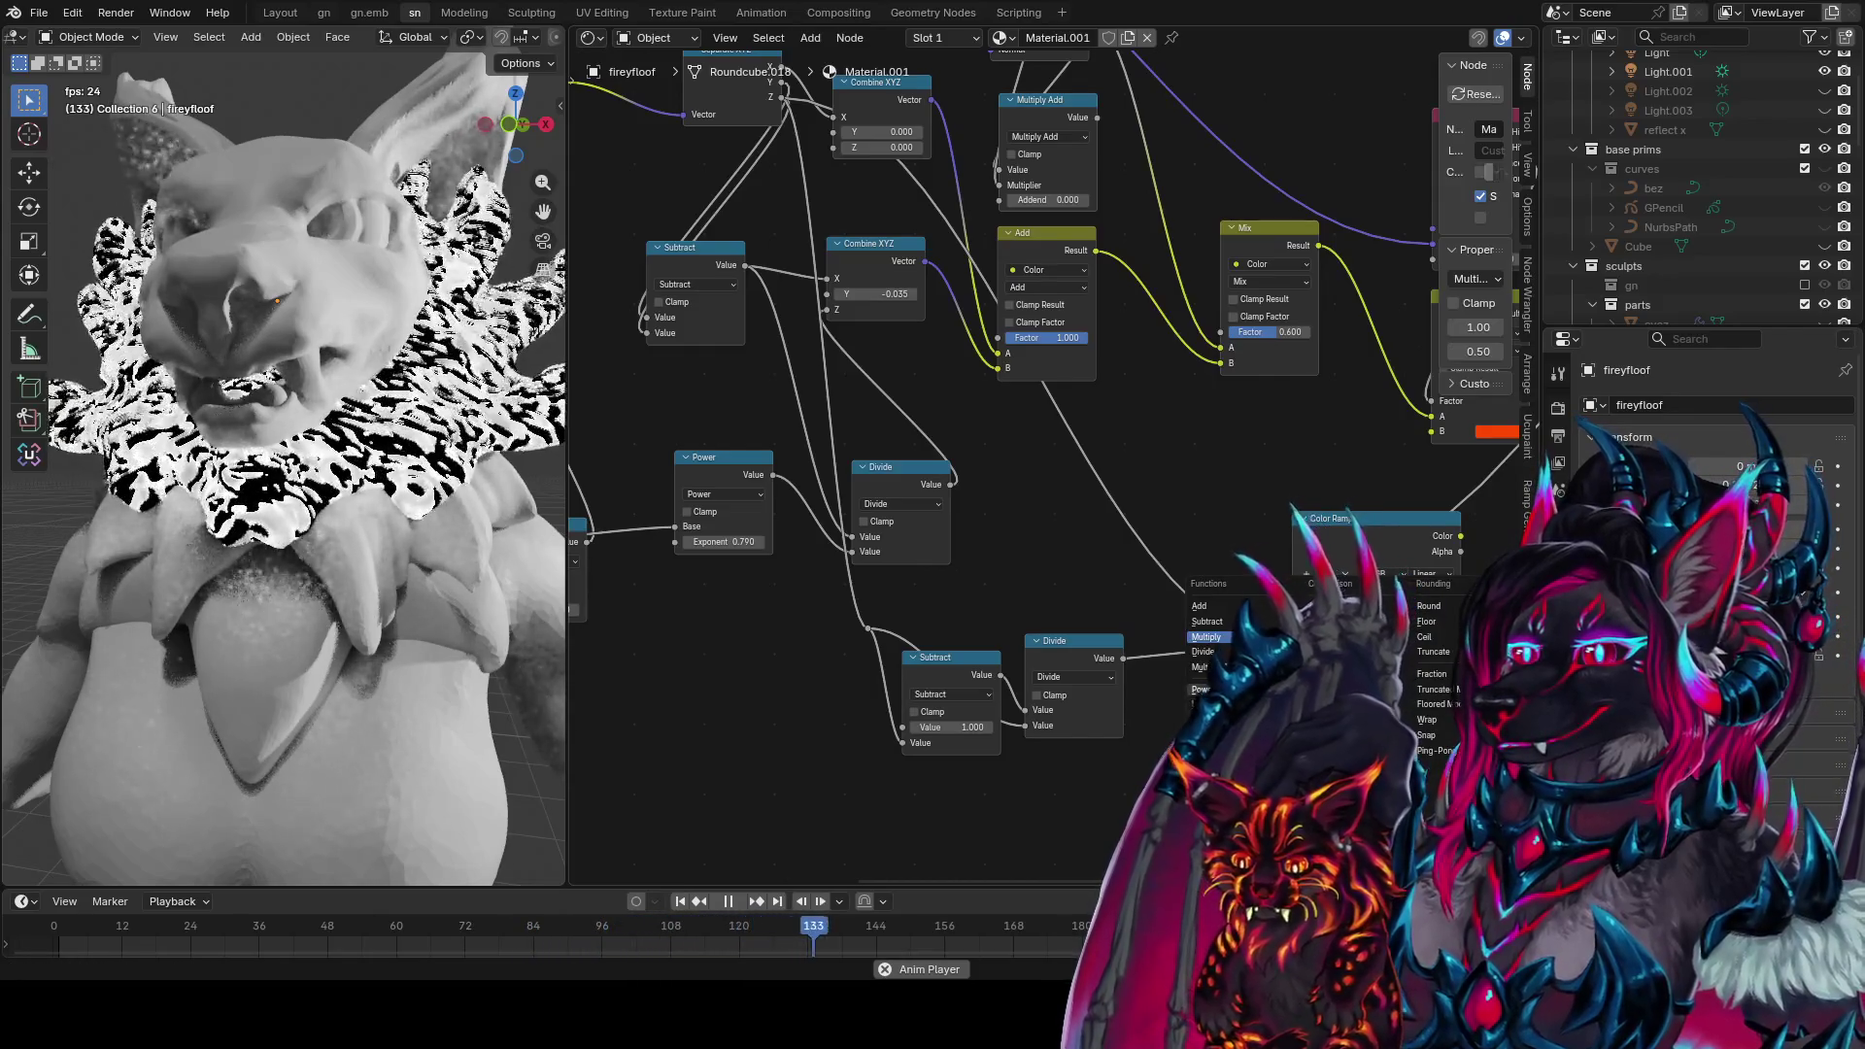
pyautogui.click(1083, 660)
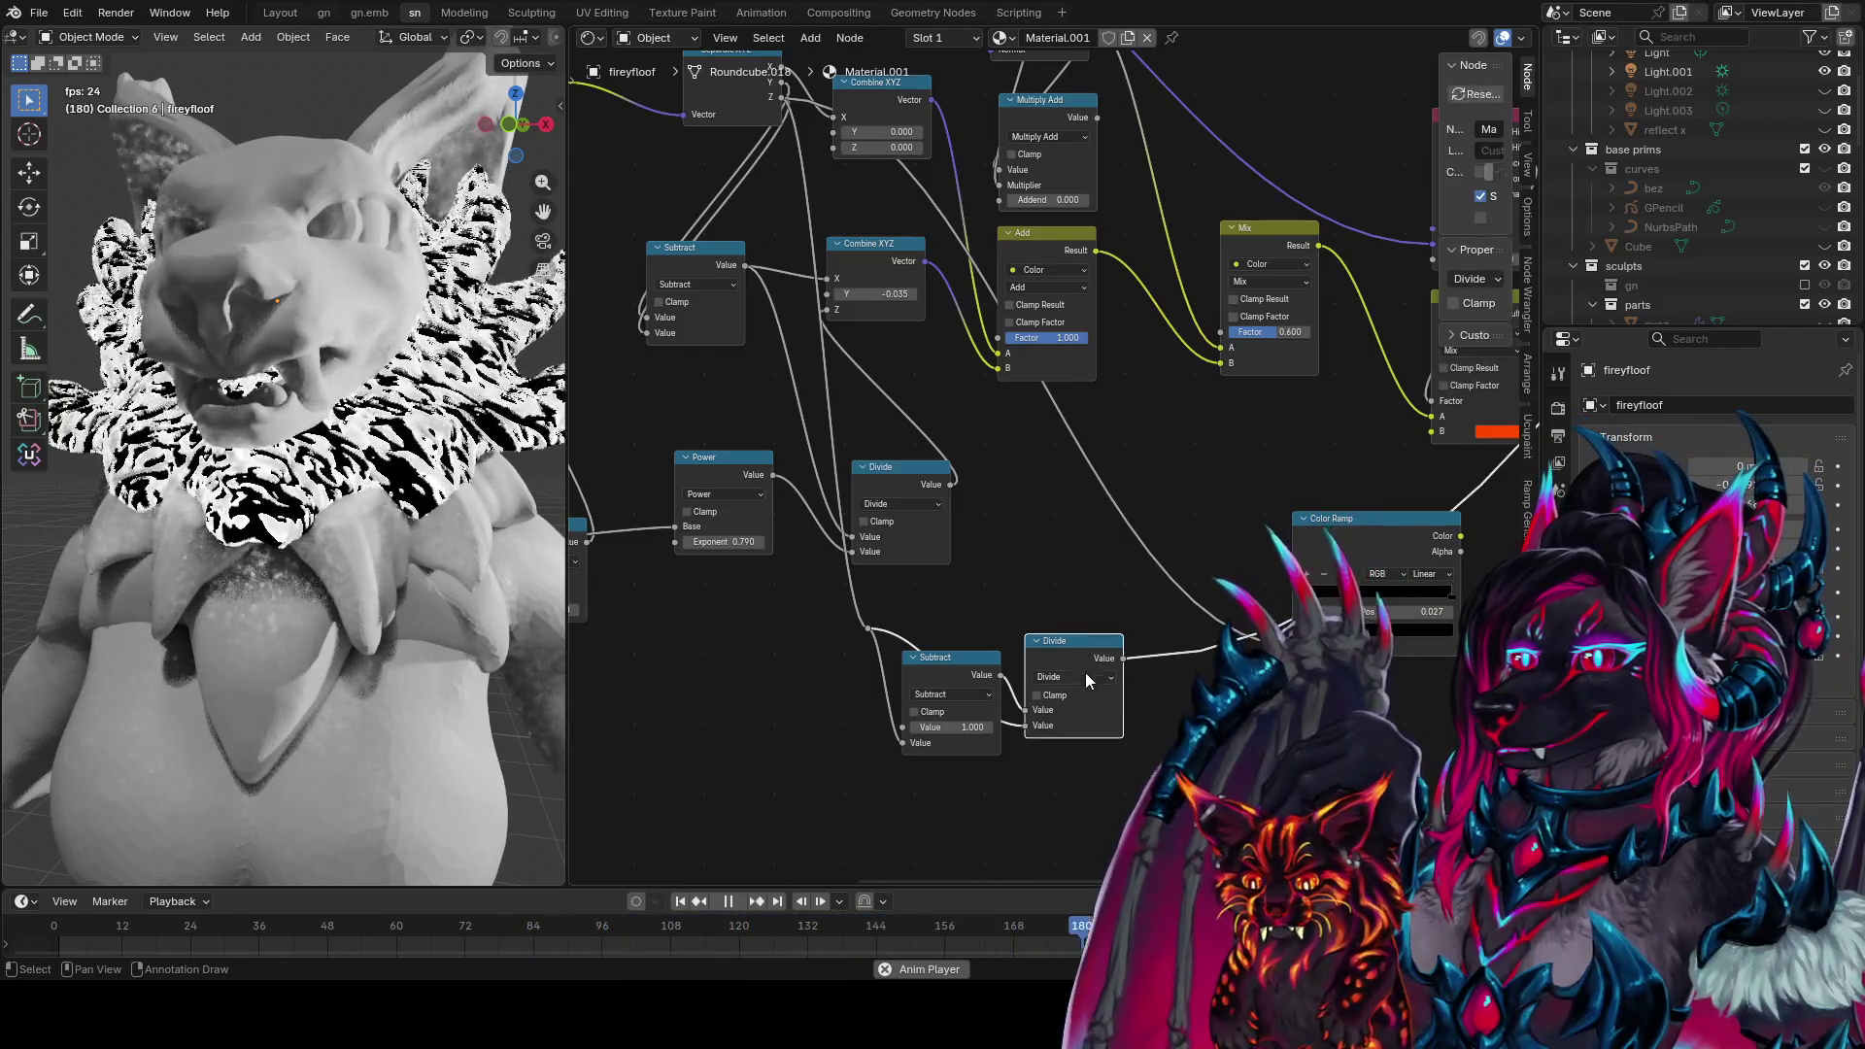
pyautogui.keyDown('ctrl'); pyautogui.keyDown('shift'); pyautogui.moveTo(1074, 699); pyautogui.dragTo(1380, 583, button='right'); pyautogui.keyUp('shift'); pyautogui.keyUp('ctrl')
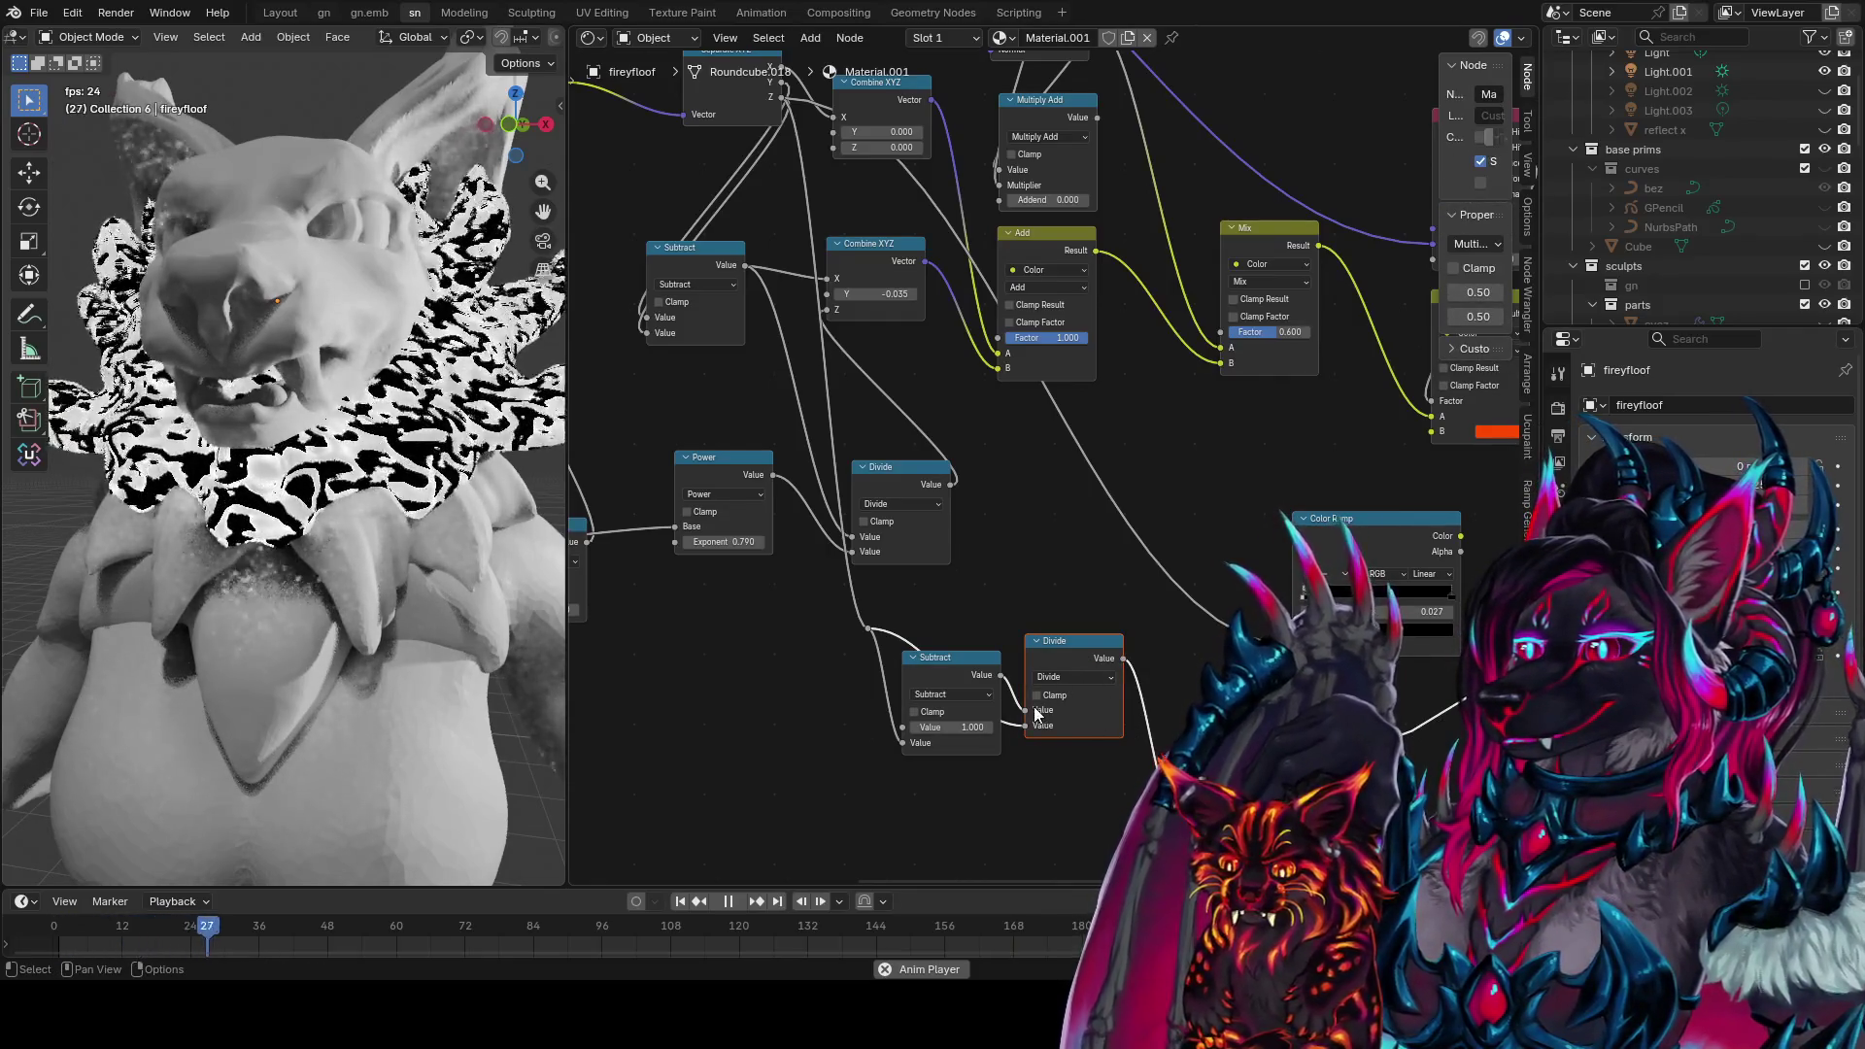
# Change the Divide node to Multiply fed by Subtract, with second value 0.500
pyautogui.click(1090, 668)
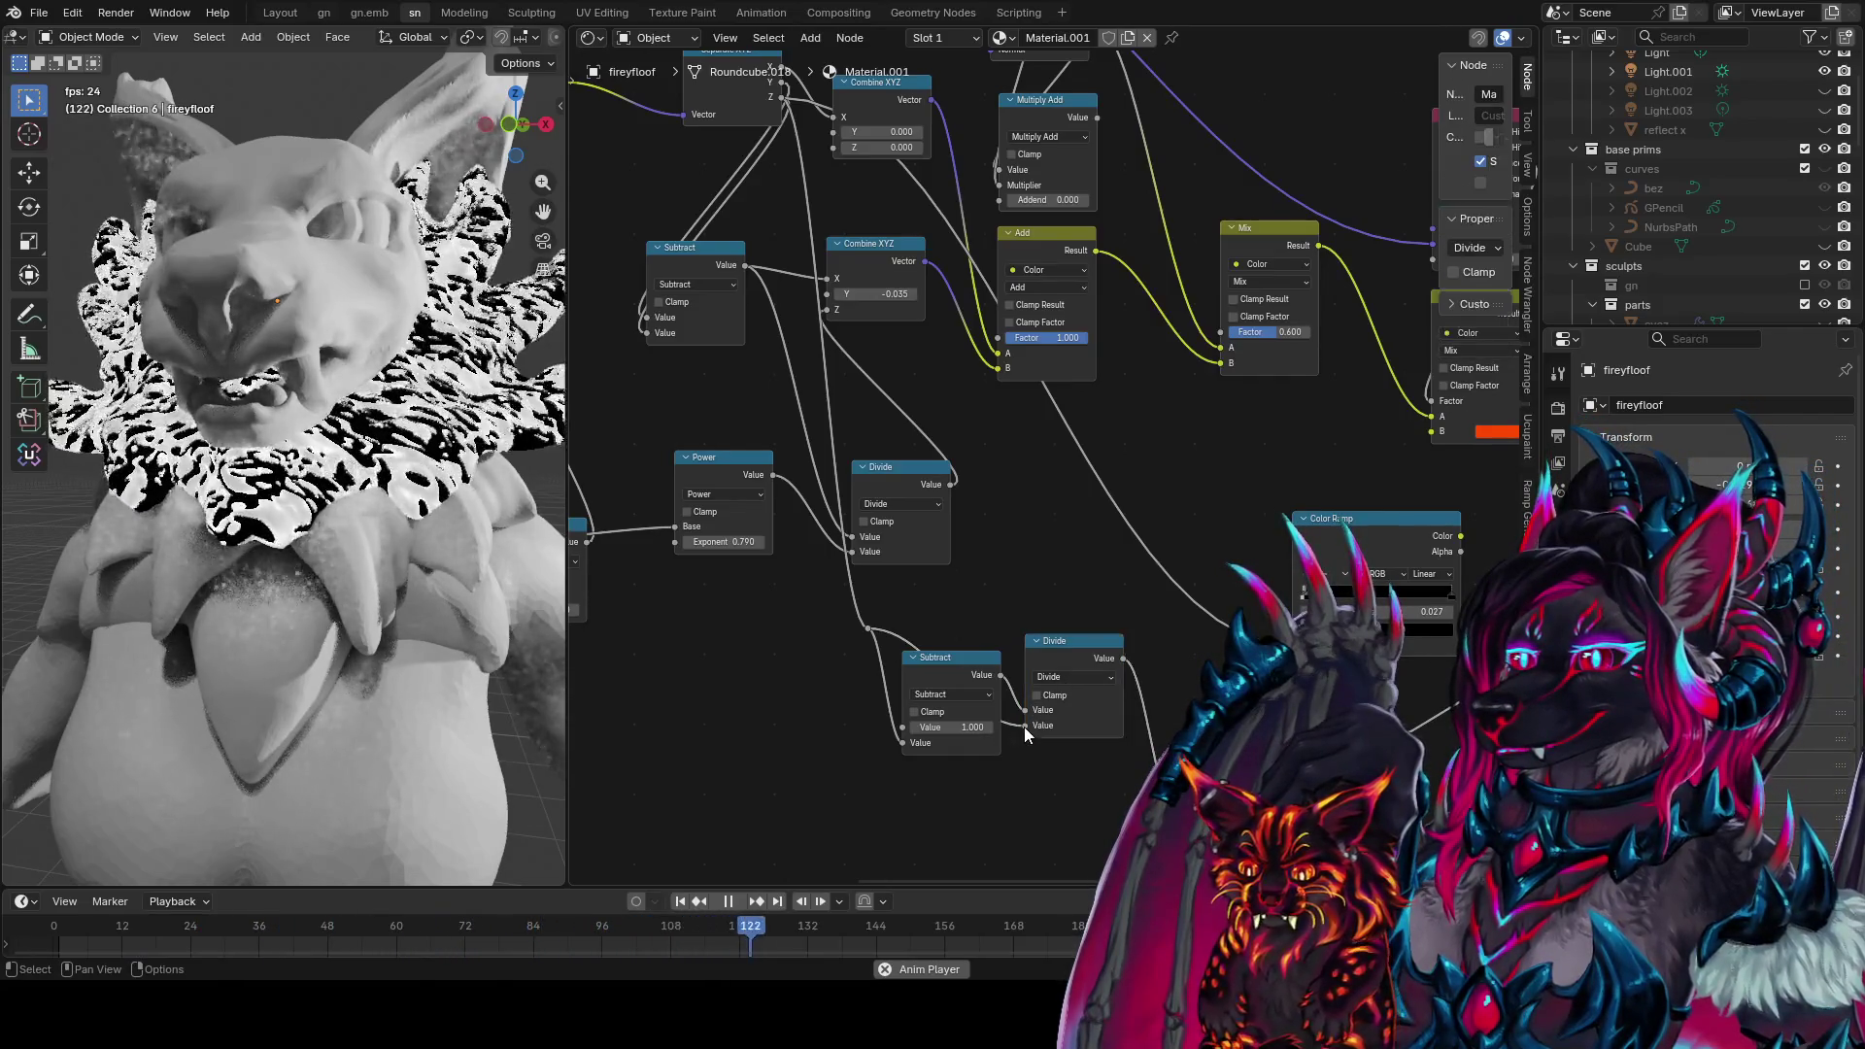
pyautogui.click(1073, 677)
pyautogui.click(1058, 745)
pyautogui.moveTo(1027, 723)
pyautogui.mouseDown()
pyautogui.moveTo(987, 789)
pyautogui.moveTo(1035, 750)
pyautogui.mouseUp()
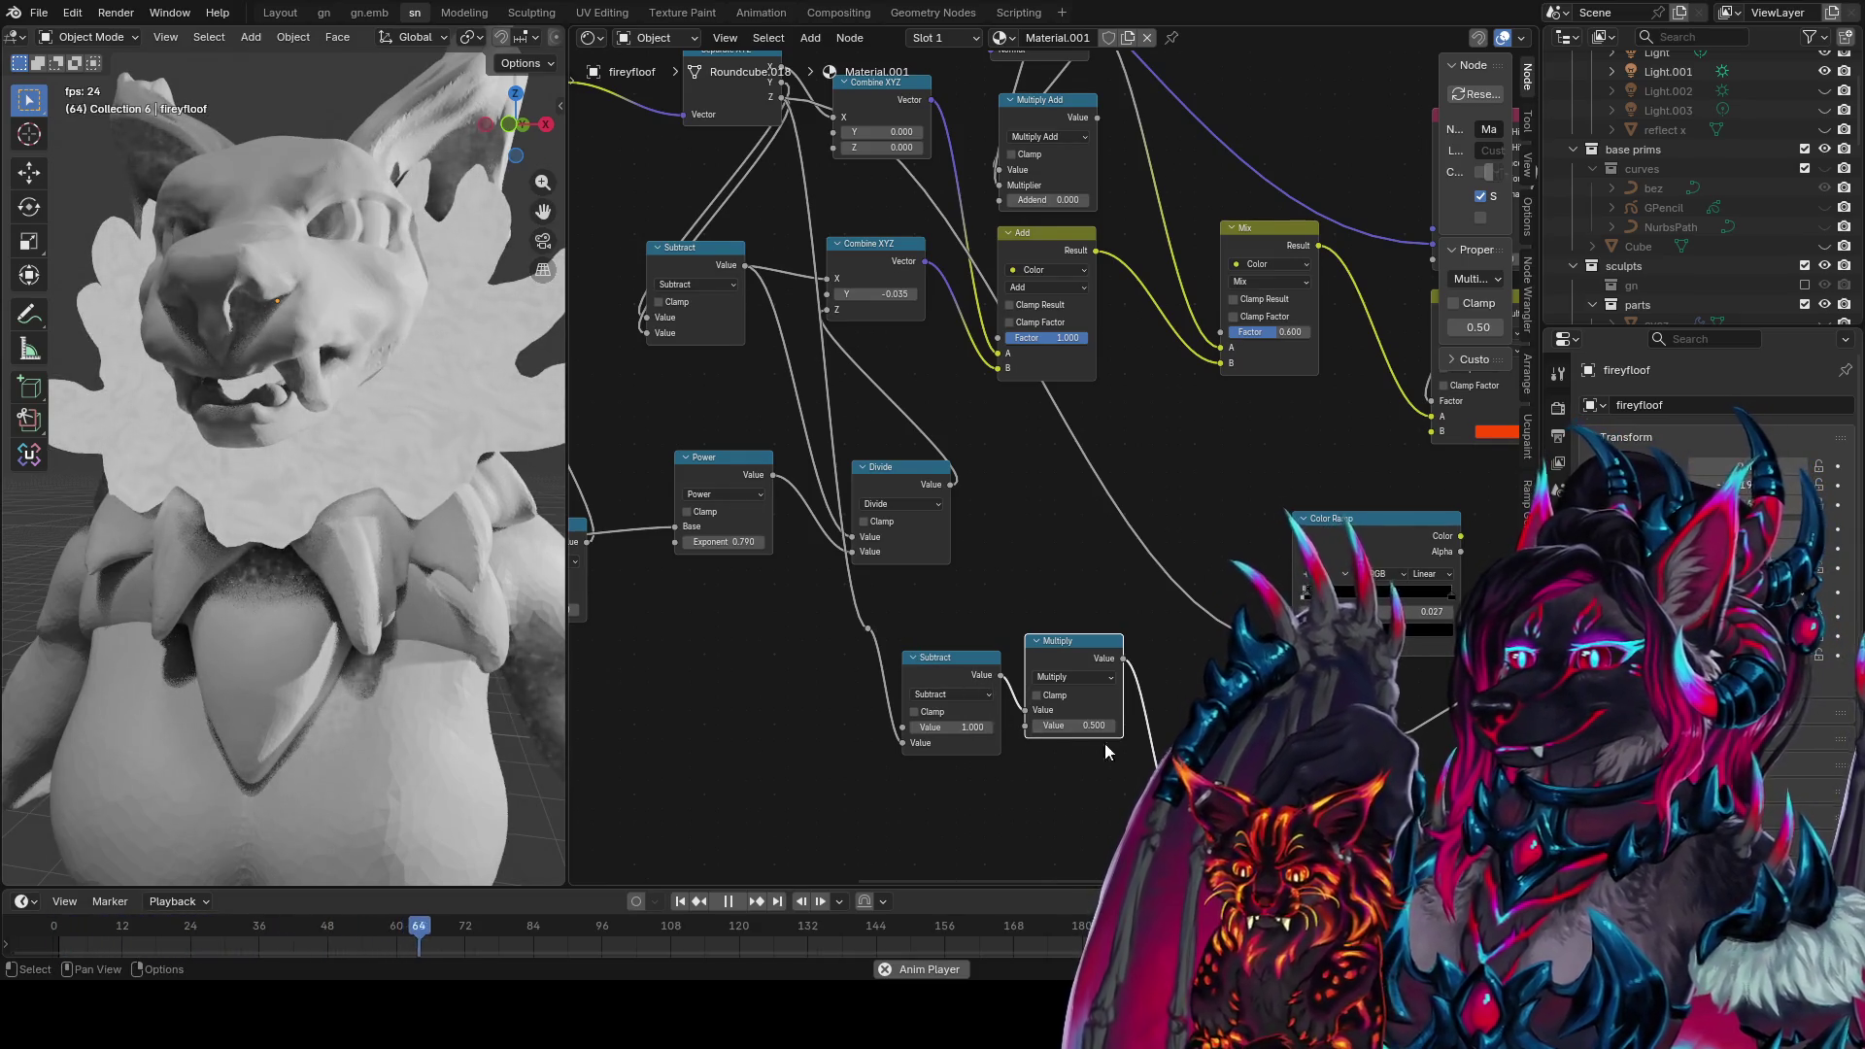
pyautogui.moveTo(1000, 674)
pyautogui.mouseDown()
pyautogui.moveTo(1068, 777)
pyautogui.moveTo(1129, 820)
pyautogui.mouseUp()
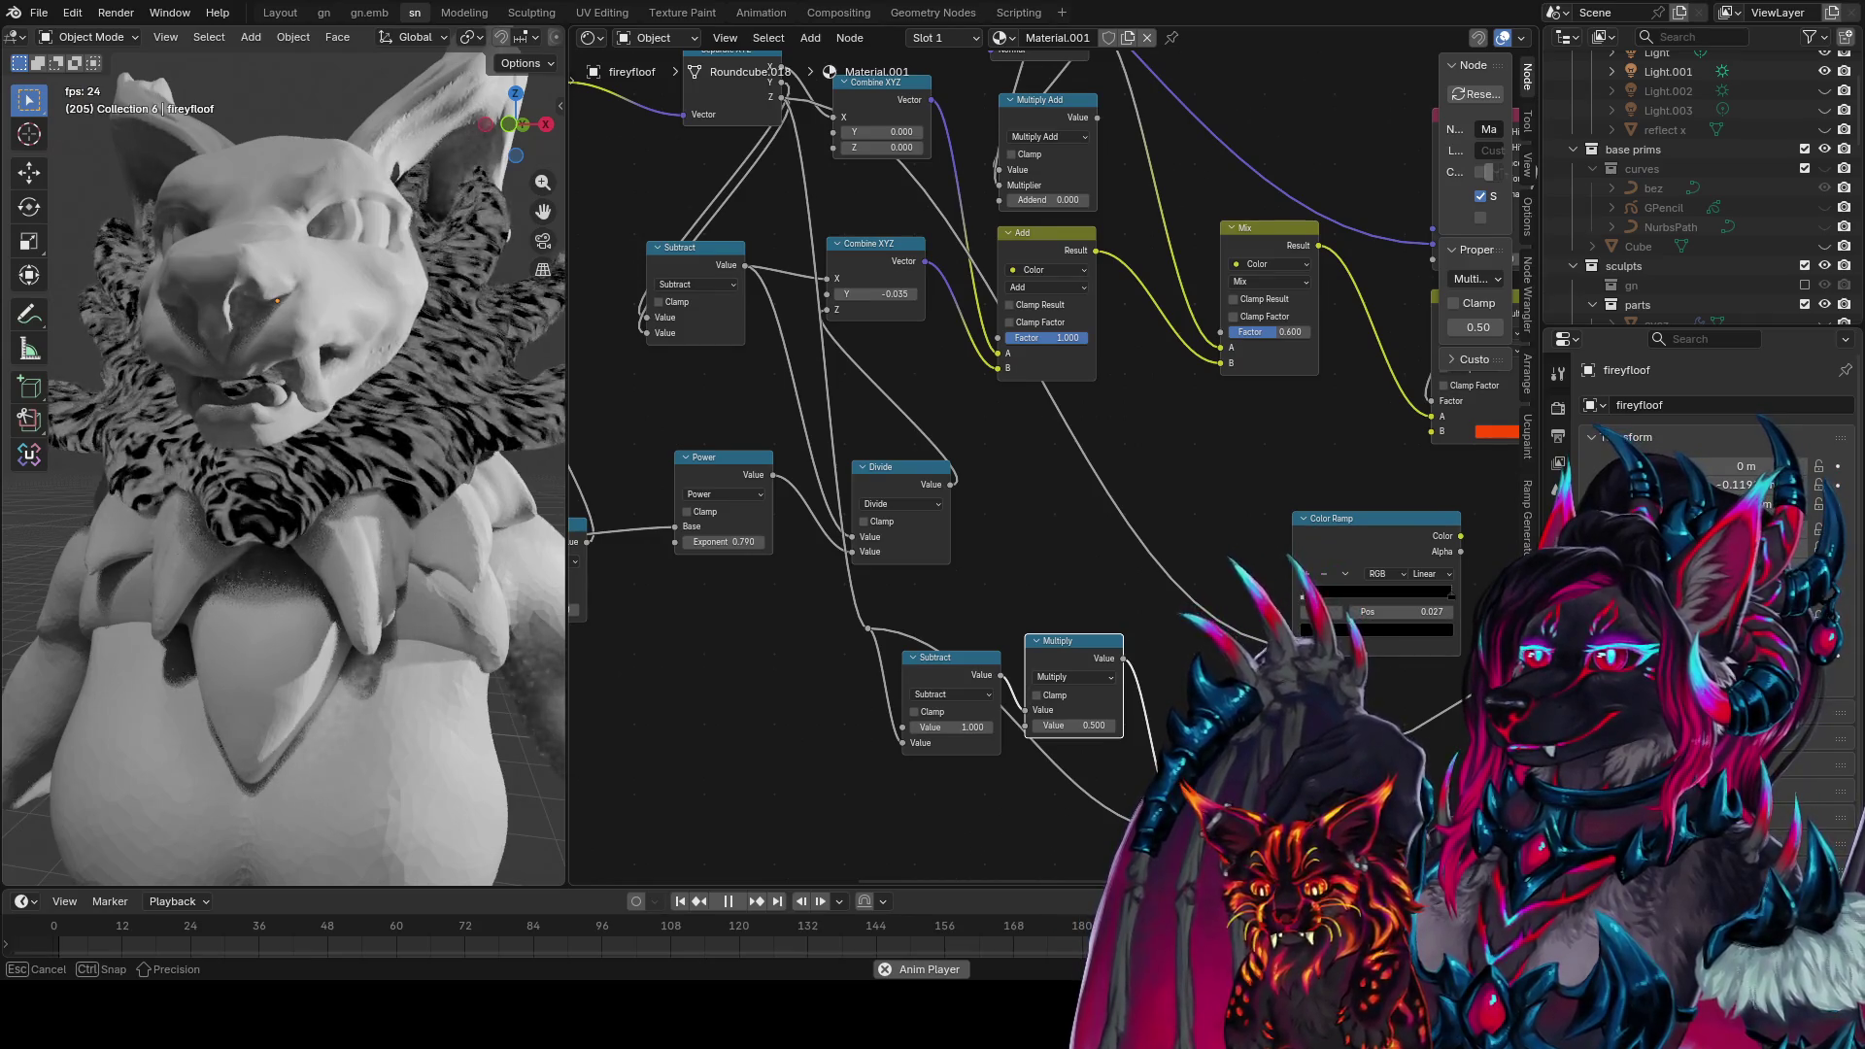
pyautogui.moveTo(1085, 728); pyautogui.dragTo(1085, 727)
# Add a Multiply Add after Multiply, feed it into the Color Ramp, Addend 0.220
pyautogui.hotkey('ctrl', 'v')
pyautogui.moveTo(1231, 730); pyautogui.dragTo(1108, 687, button='middle')
pyautogui.moveTo(1000, 734); pyautogui.dragTo(1169, 602)
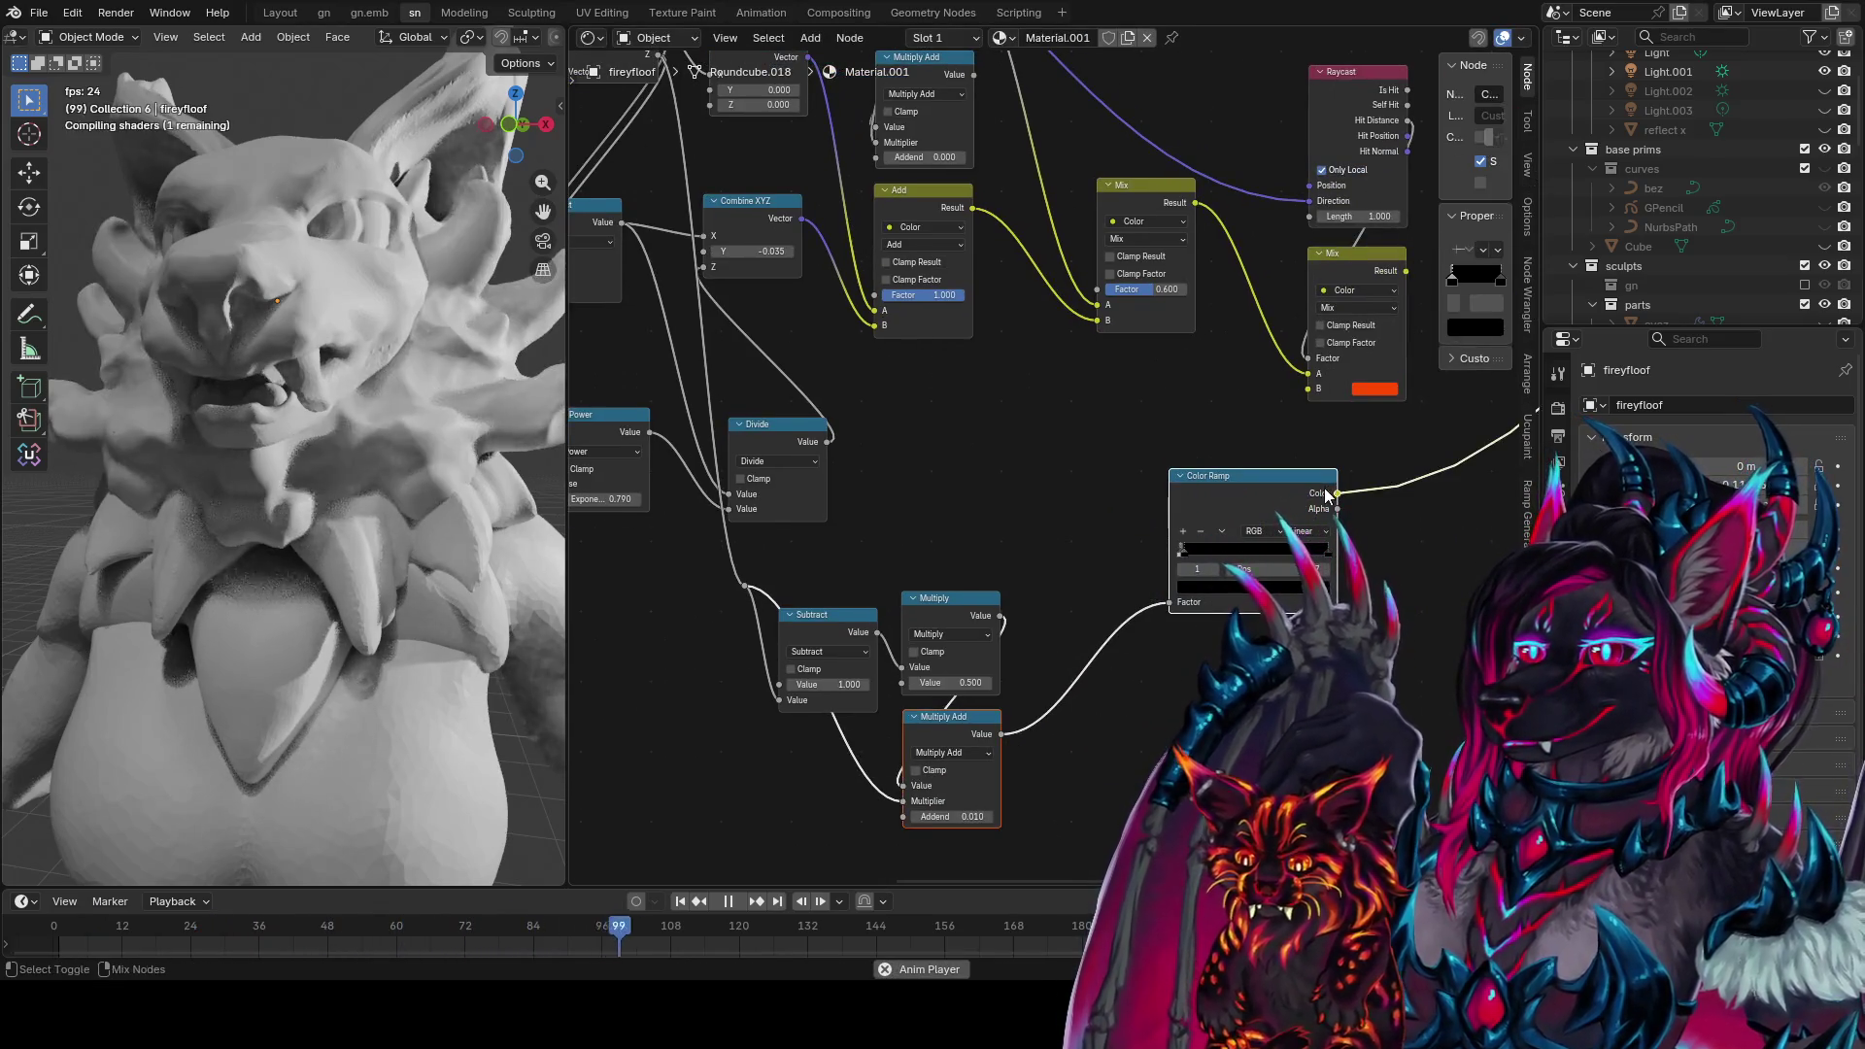
pyautogui.moveTo(971, 817); pyautogui.dragTo(937, 817)
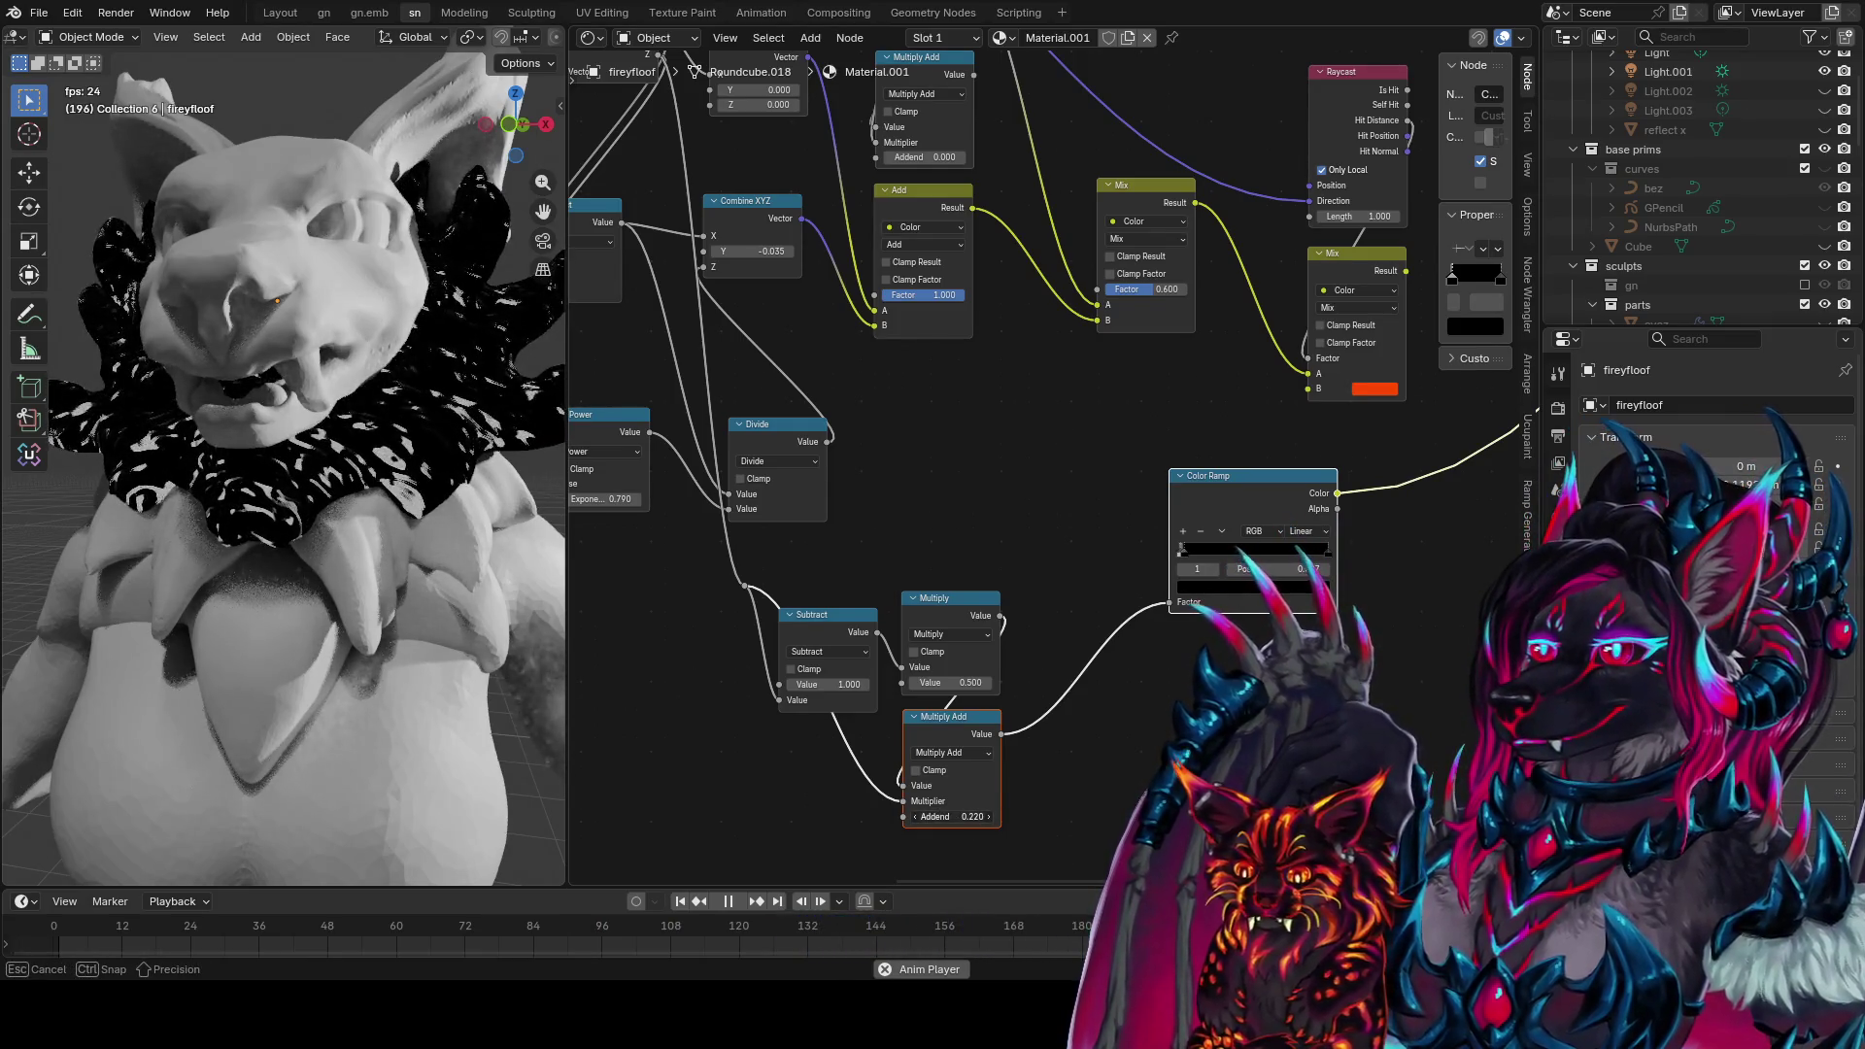
pyautogui.moveTo(957, 515)
pyautogui.mouseDown(button='middle')
pyautogui.moveTo(976, 597)
pyautogui.moveTo(1051, 515)
pyautogui.mouseUp(button='middle')
# Duplicate the Subtract, Multiply and Multiply Add chain to the right
pyautogui.scroll(-1, 982, 605)
pyautogui.moveTo(855, 523); pyautogui.dragTo(743, 543)
pyautogui.press('Escape')
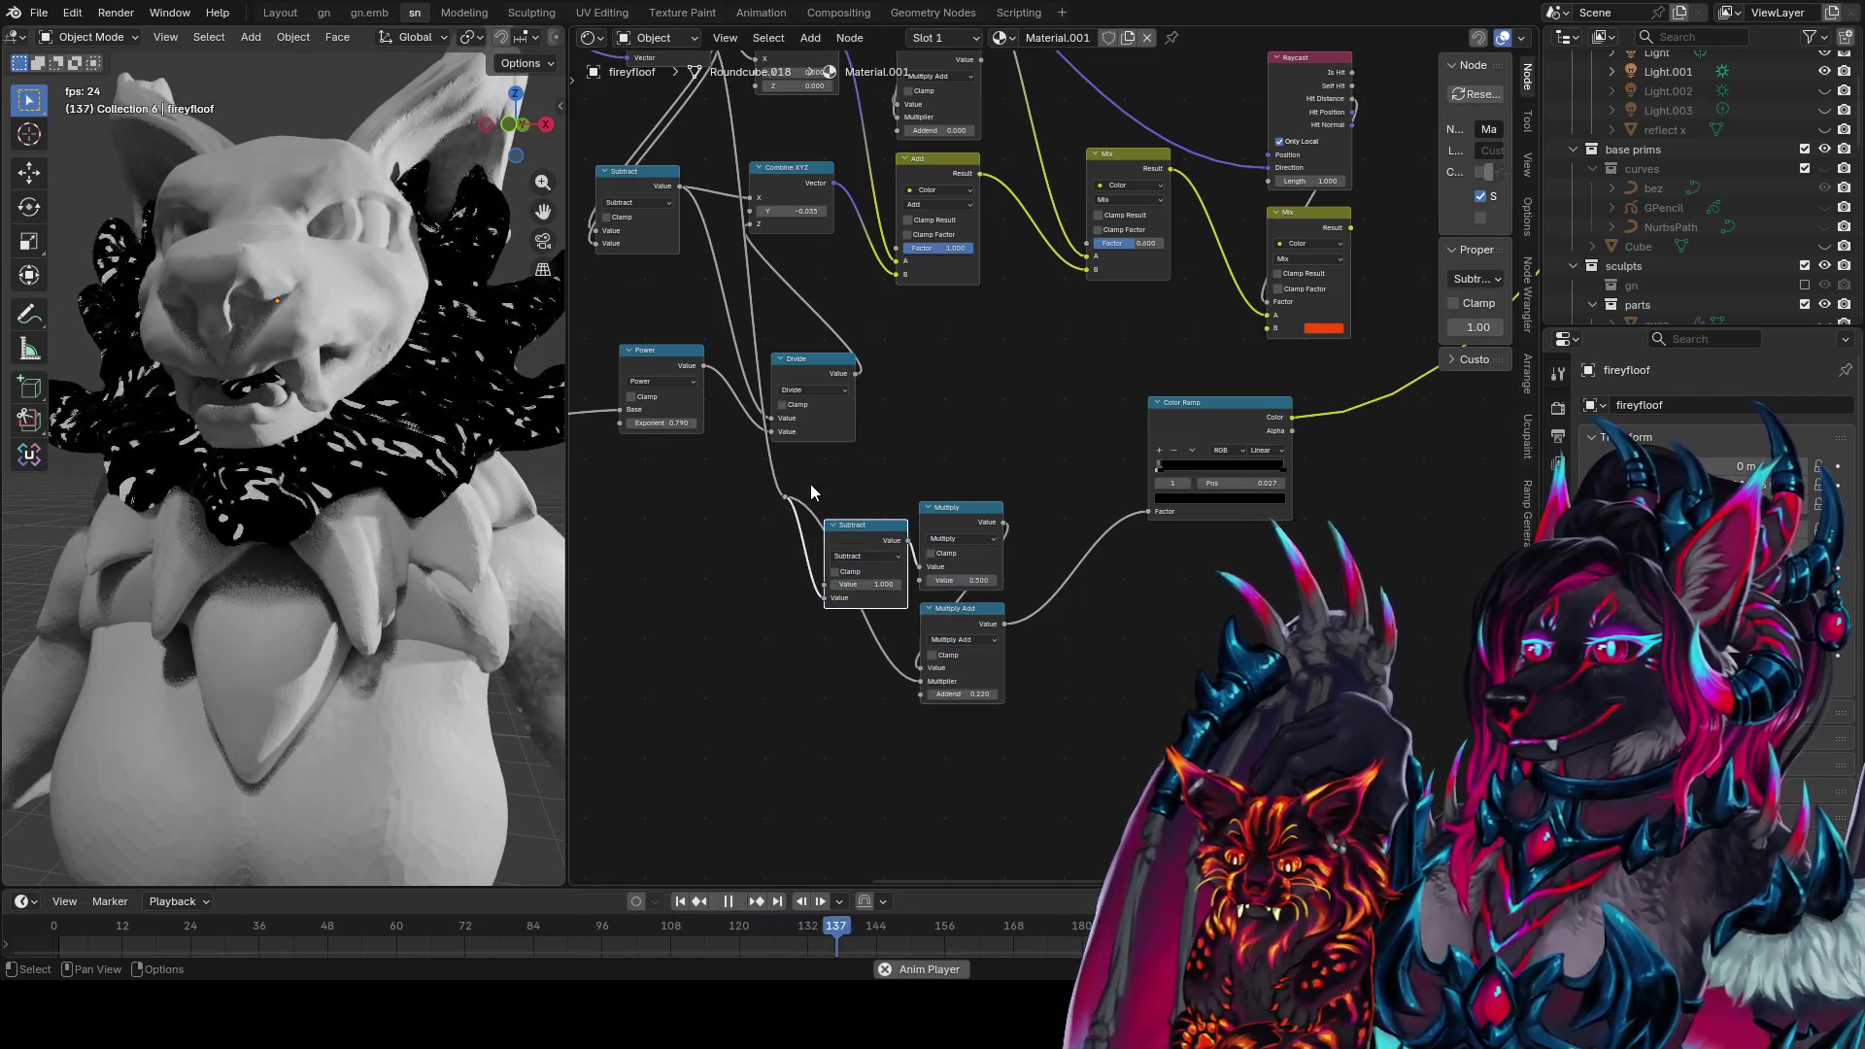
pyautogui.moveTo(1018, 483)
pyautogui.mouseDown()
pyautogui.moveTo(972, 581)
pyautogui.moveTo(794, 738)
pyautogui.mouseUp()
pyautogui.hotkey('shift', 'd')
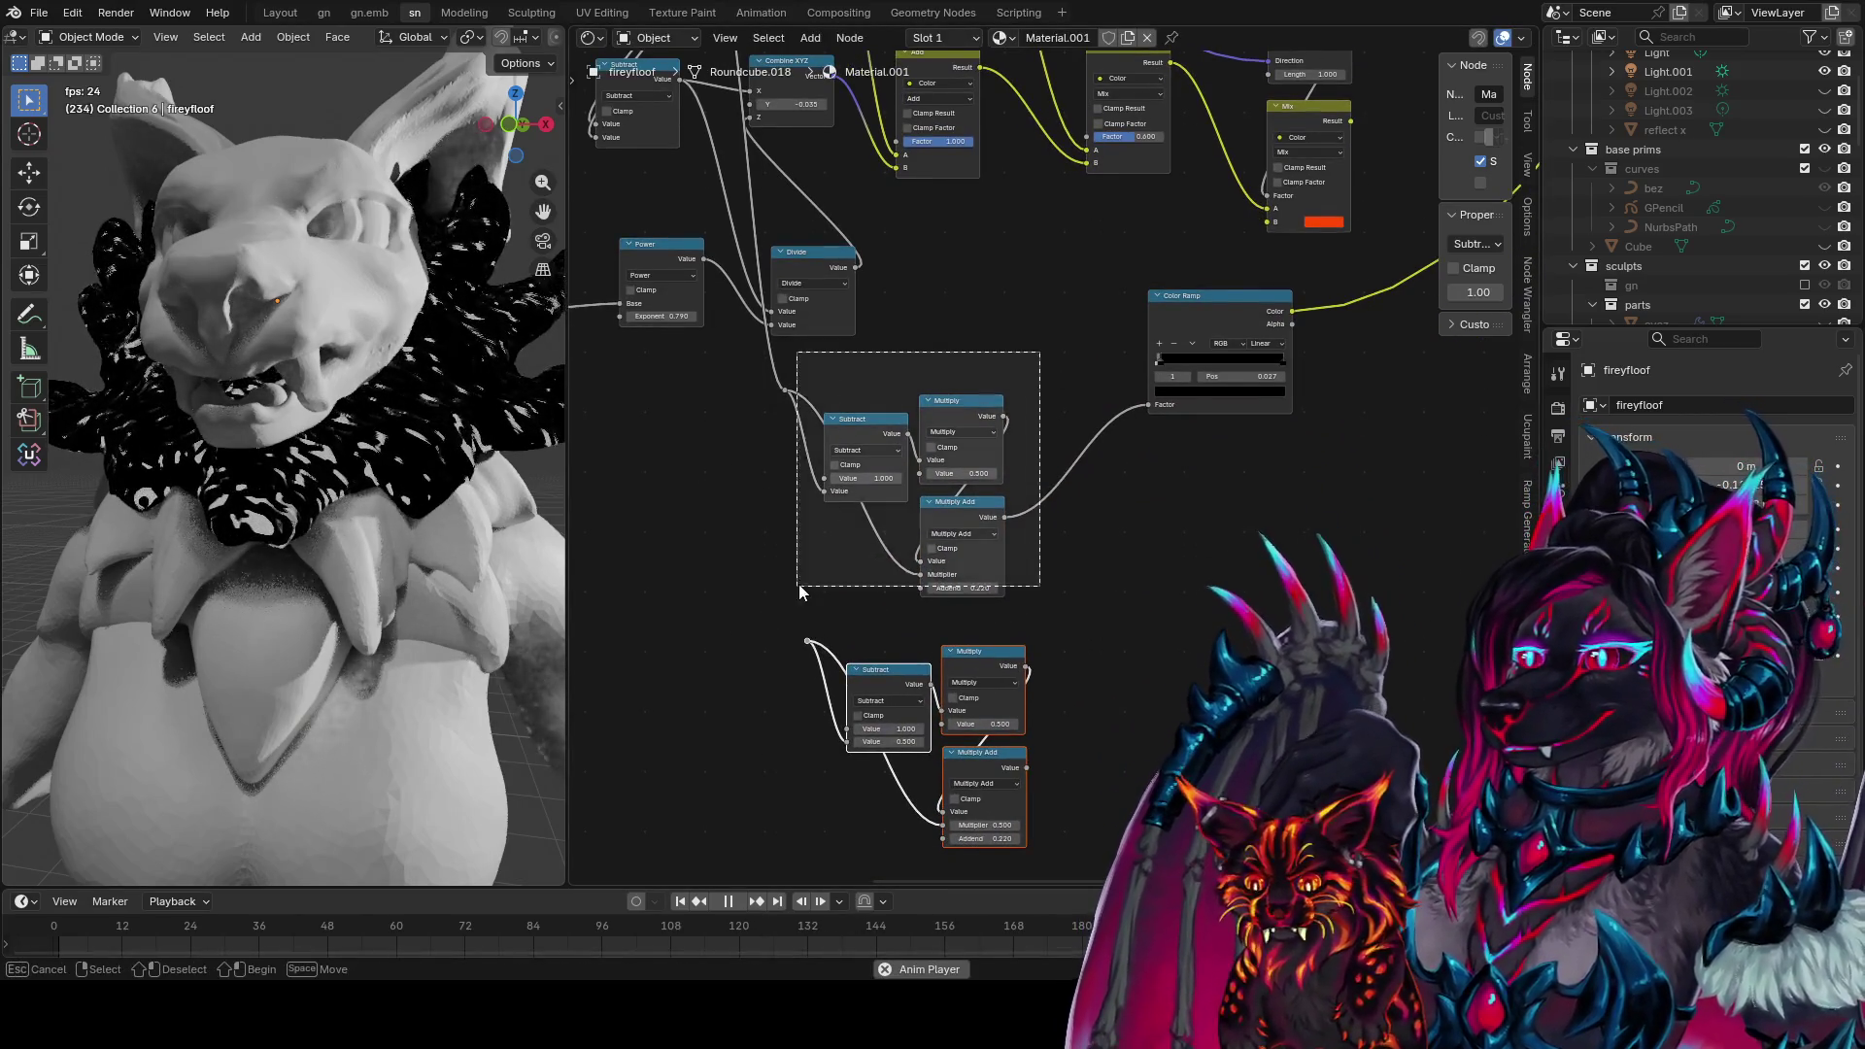
pyautogui.click(1024, 789)
# Move the original chain up-left and make the duplicate Multiply Add drive the output
pyautogui.moveTo(738, 604)
pyautogui.mouseDown()
pyautogui.moveTo(1005, 768)
pyautogui.moveTo(982, 840)
pyautogui.mouseUp()
pyautogui.press('g')
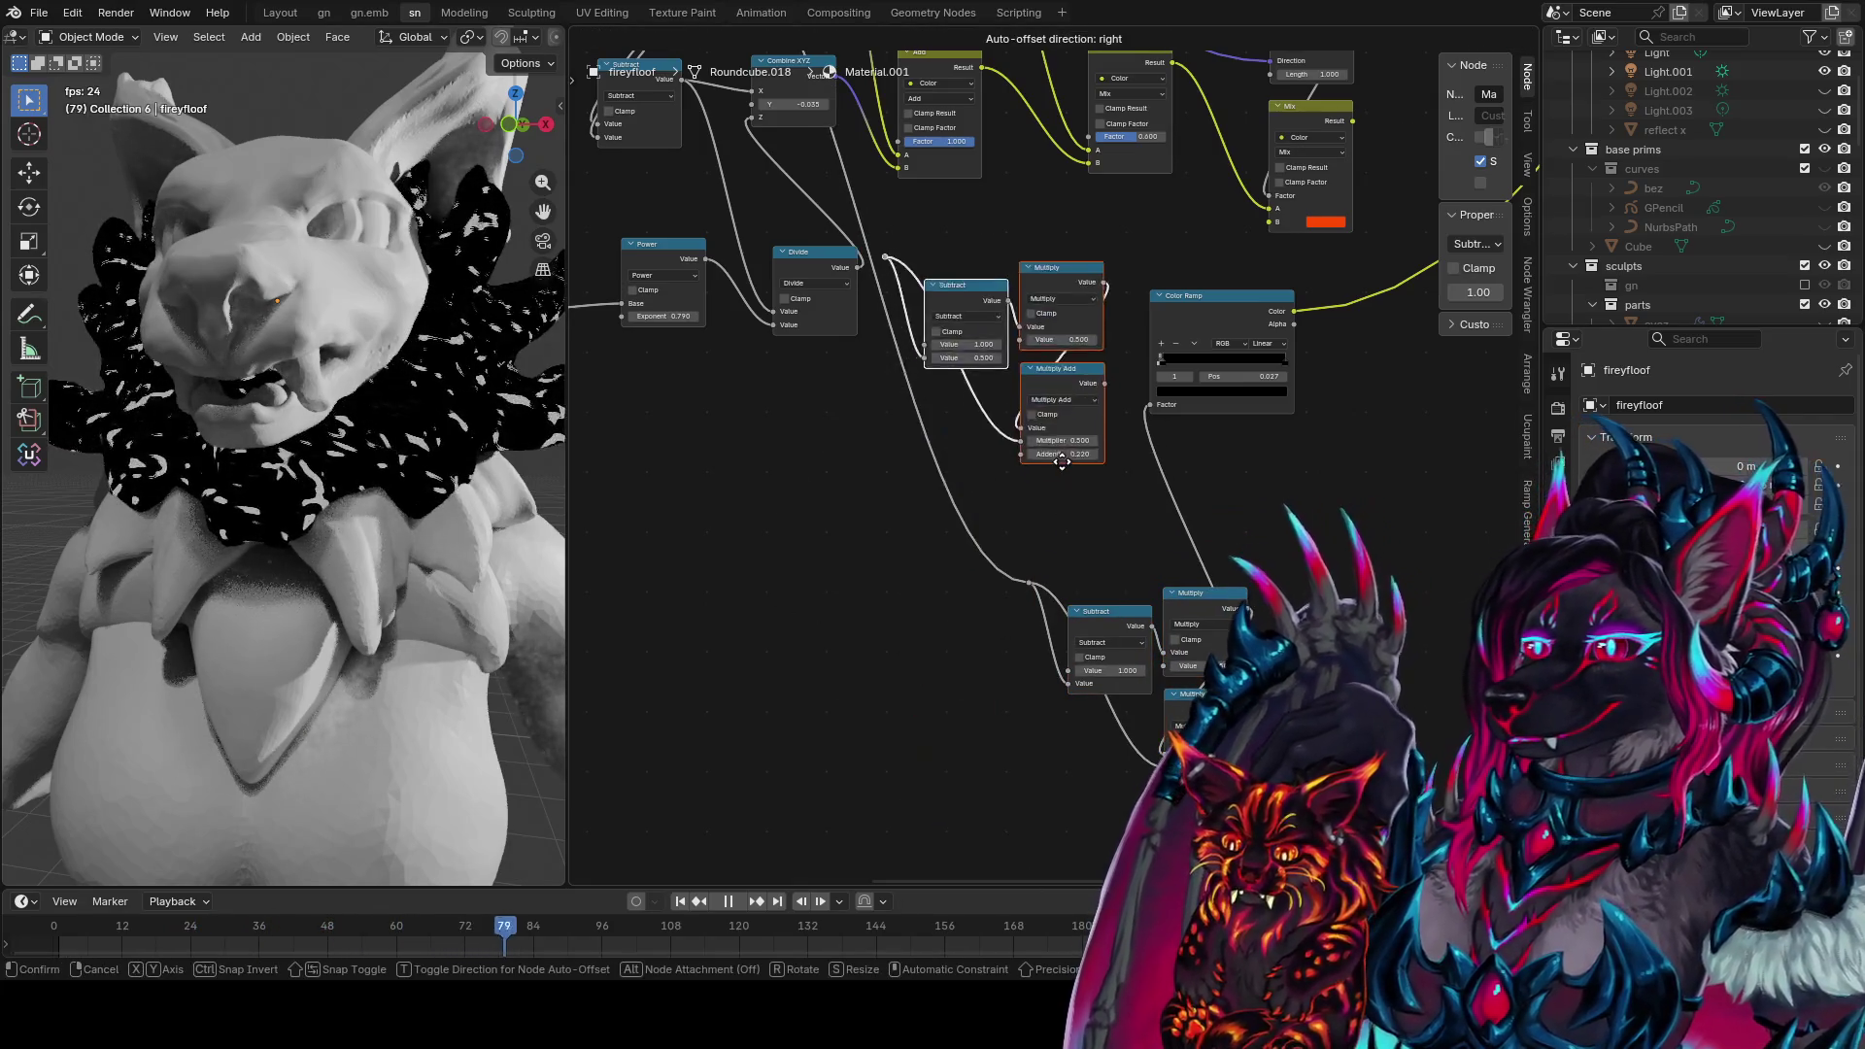
pyautogui.click(893, 693)
pyautogui.scroll(-2, 918, 560)
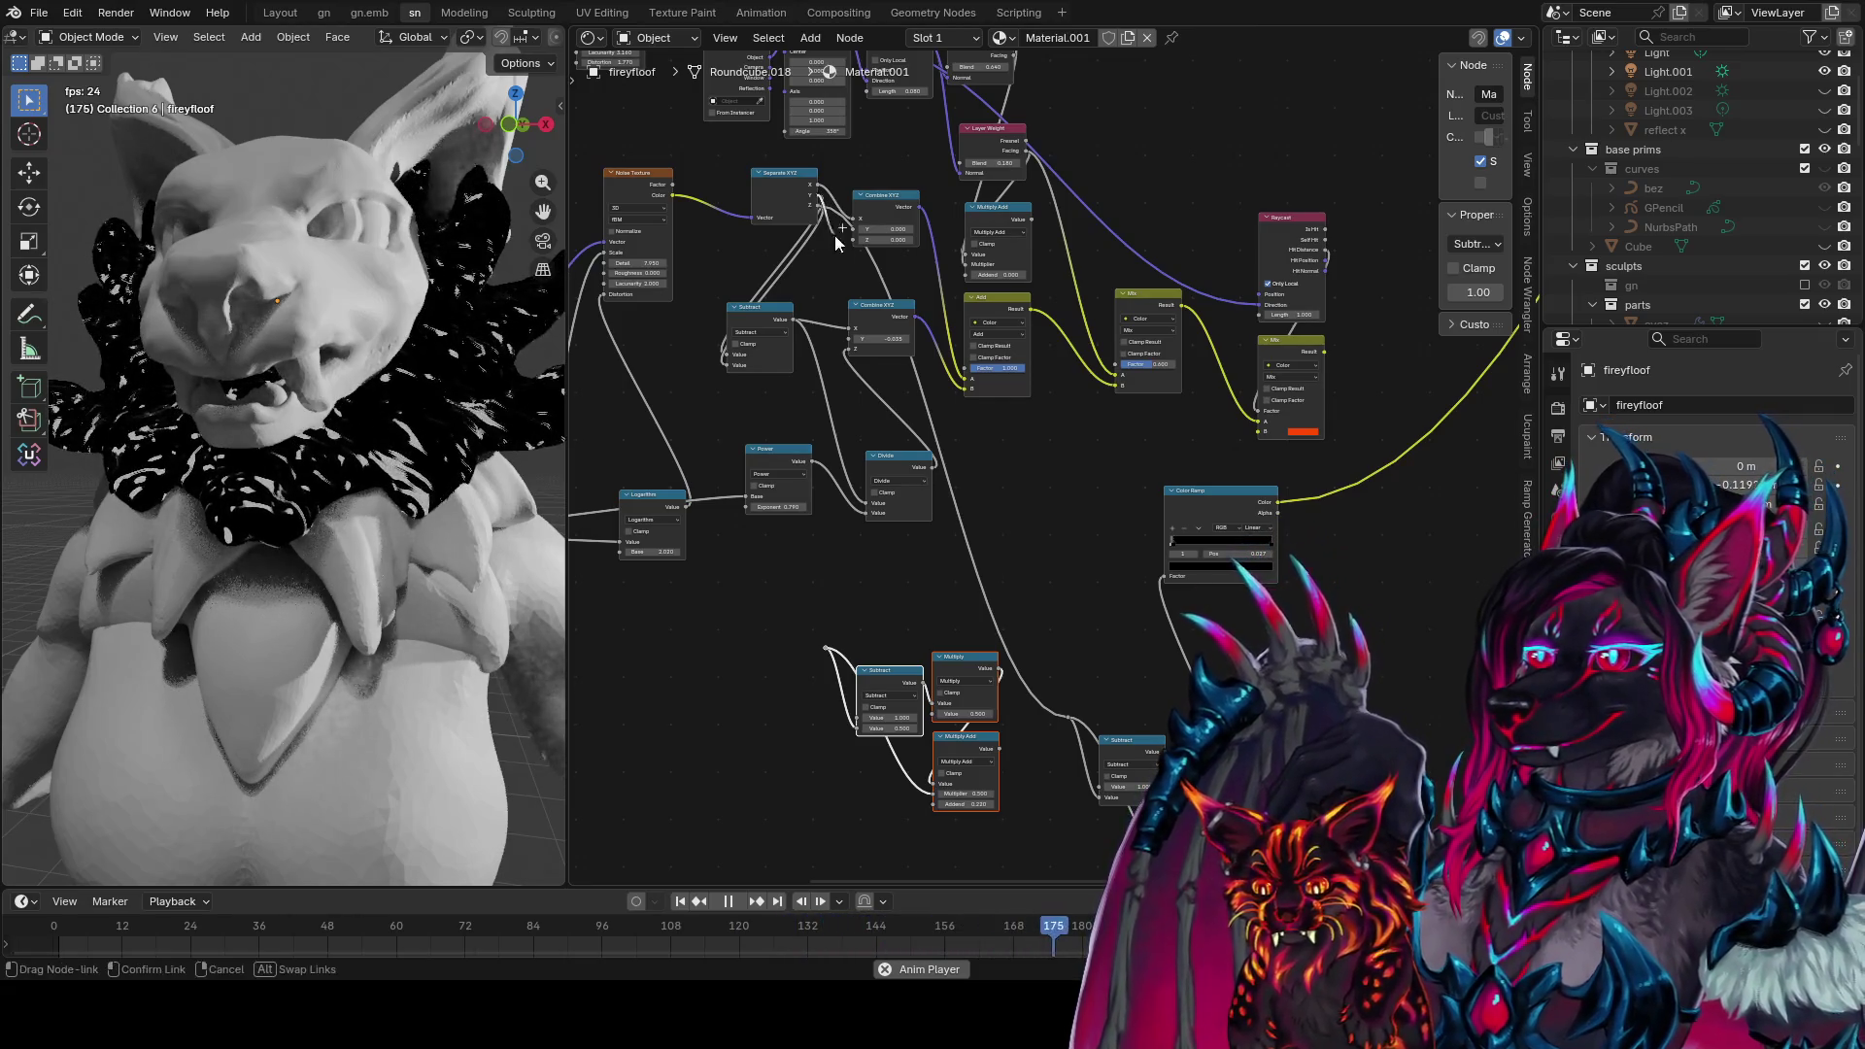
pyautogui.moveTo(812, 654); pyautogui.dragTo(739, 607, button='middle')
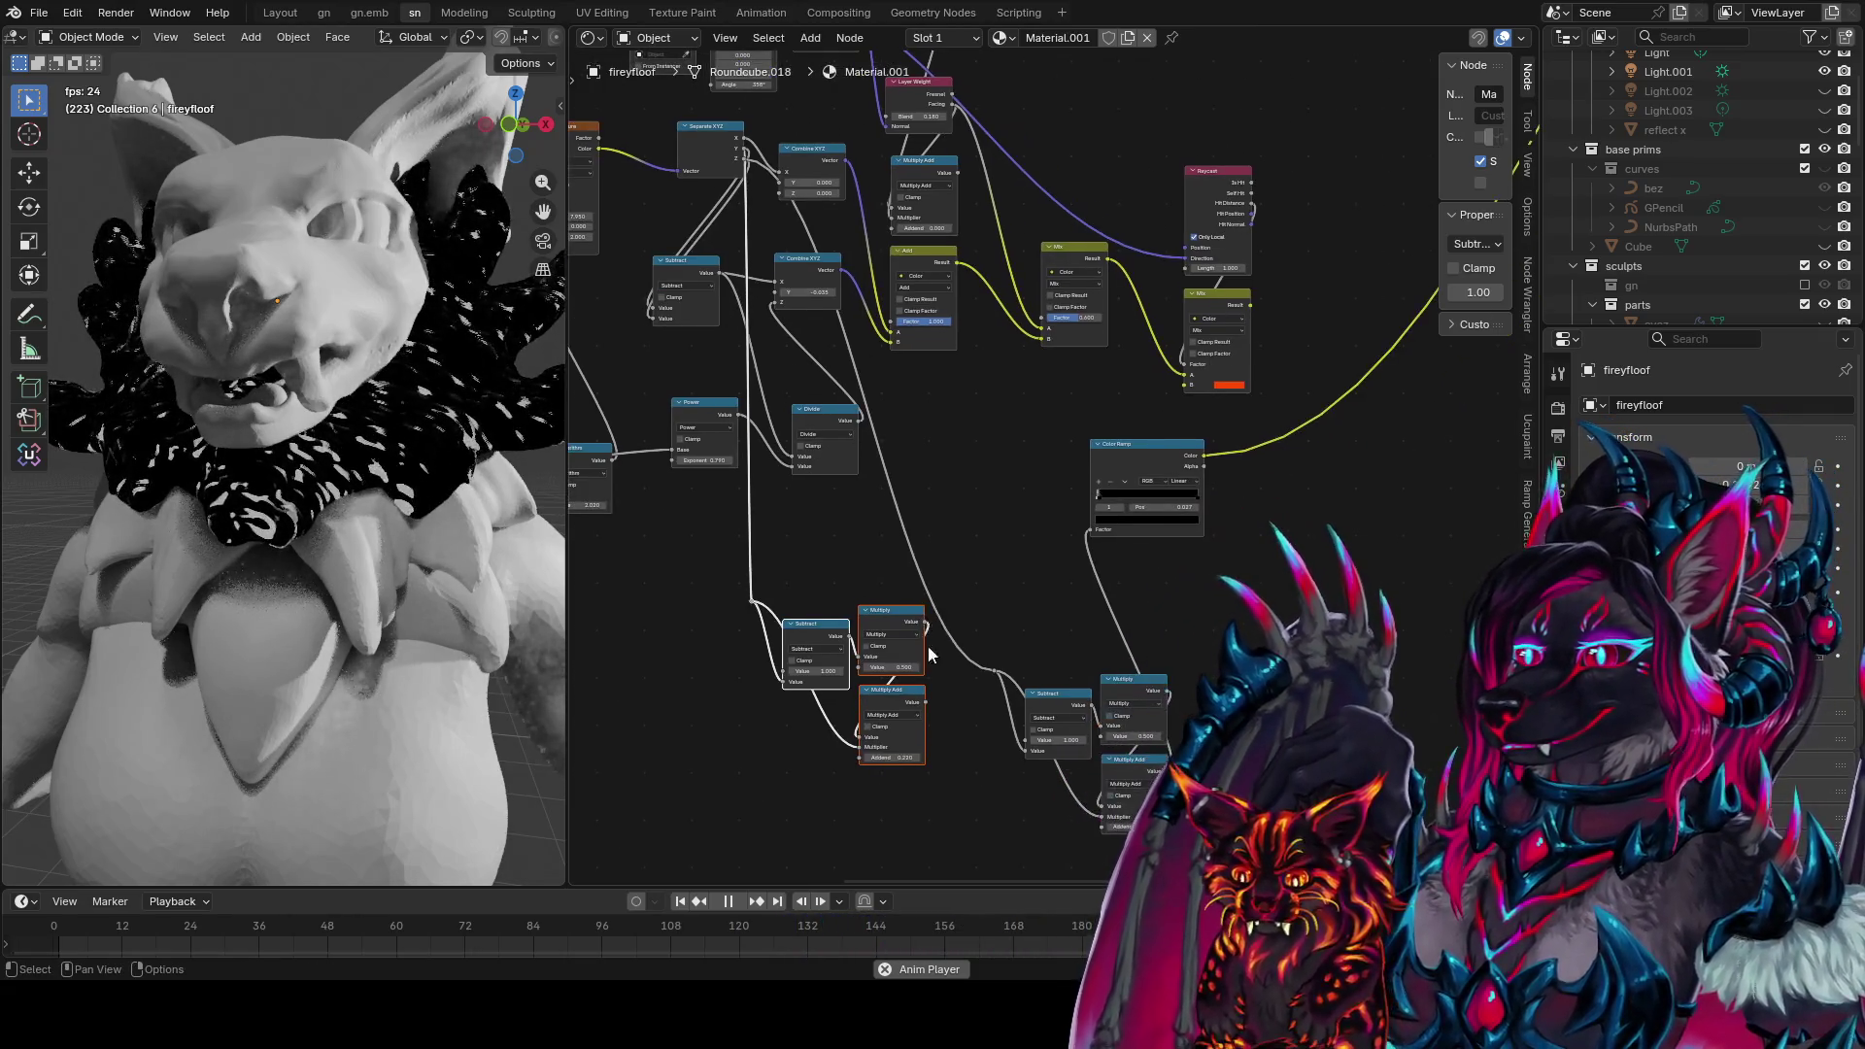
pyautogui.keyDown('ctrl'); pyautogui.keyDown('shift'); pyautogui.click(918, 707); pyautogui.keyUp('shift'); pyautogui.keyUp('ctrl')
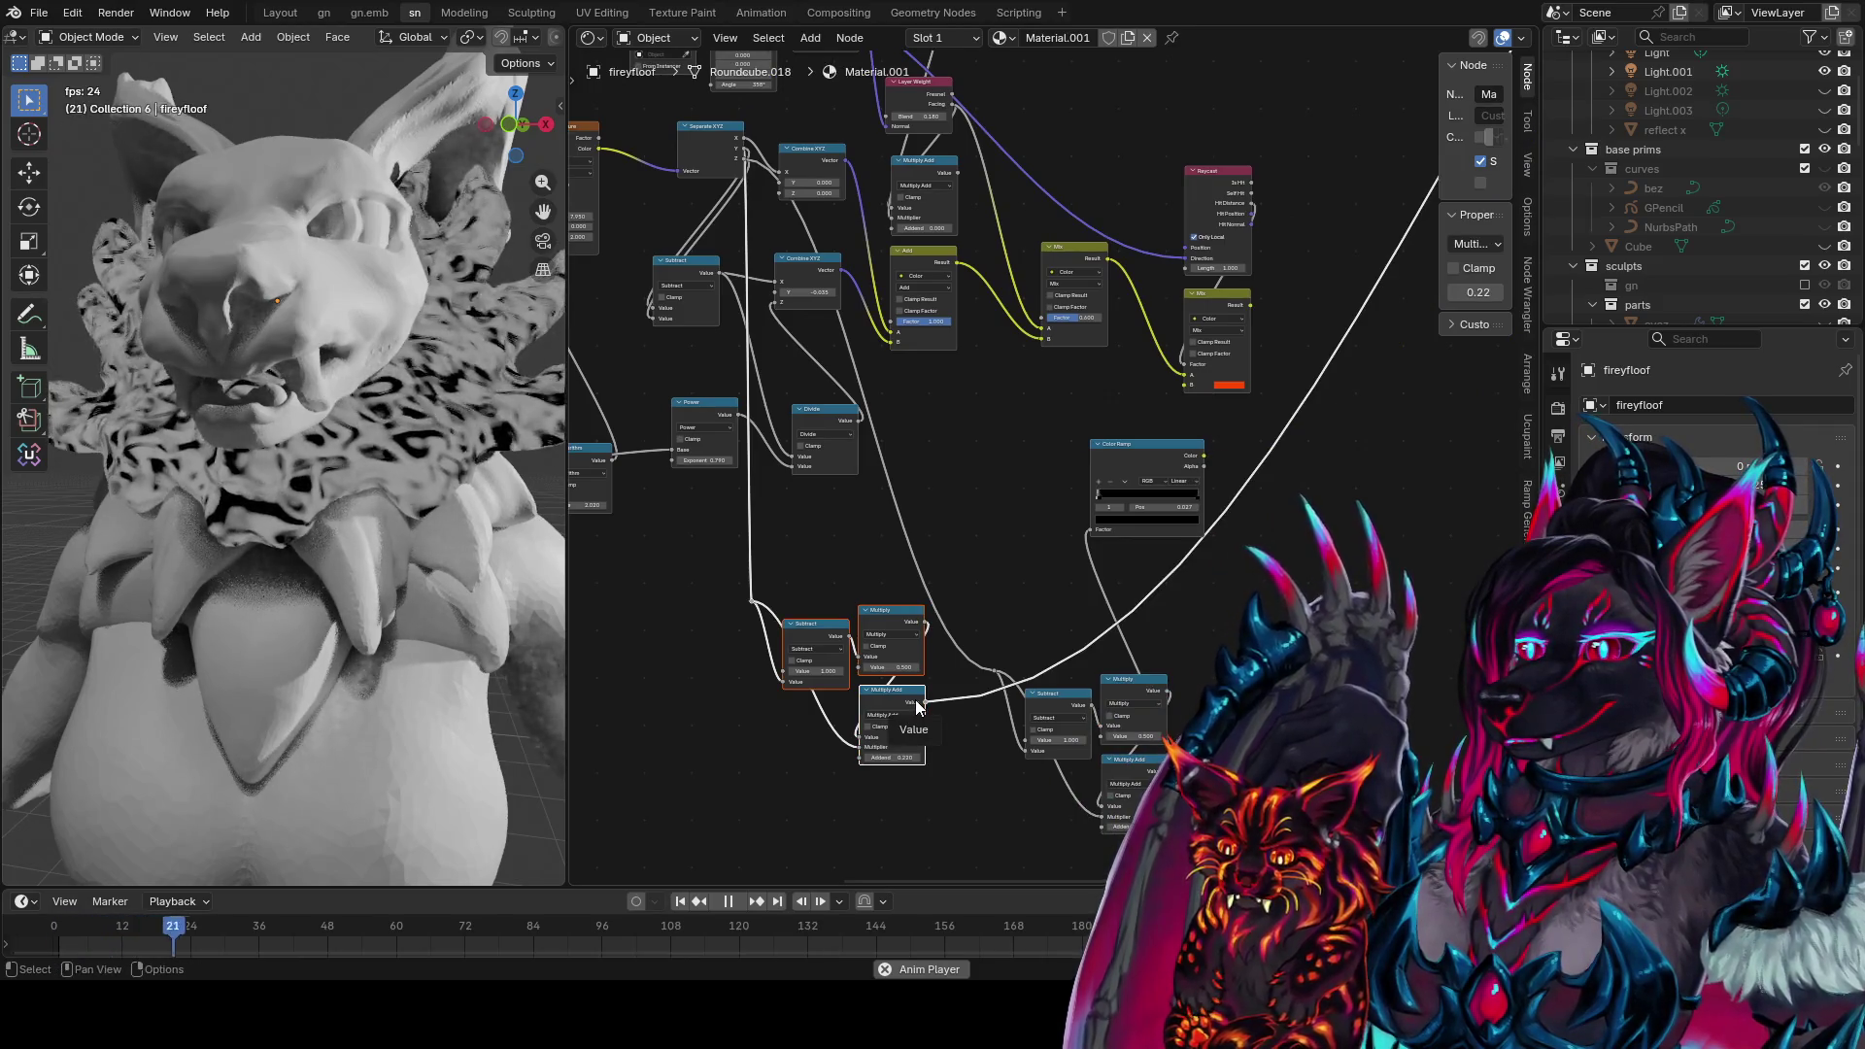
# Move the right-hand chain beneath the others and duplicate the middle chain to the lower right
pyautogui.scroll(1, 917, 706)
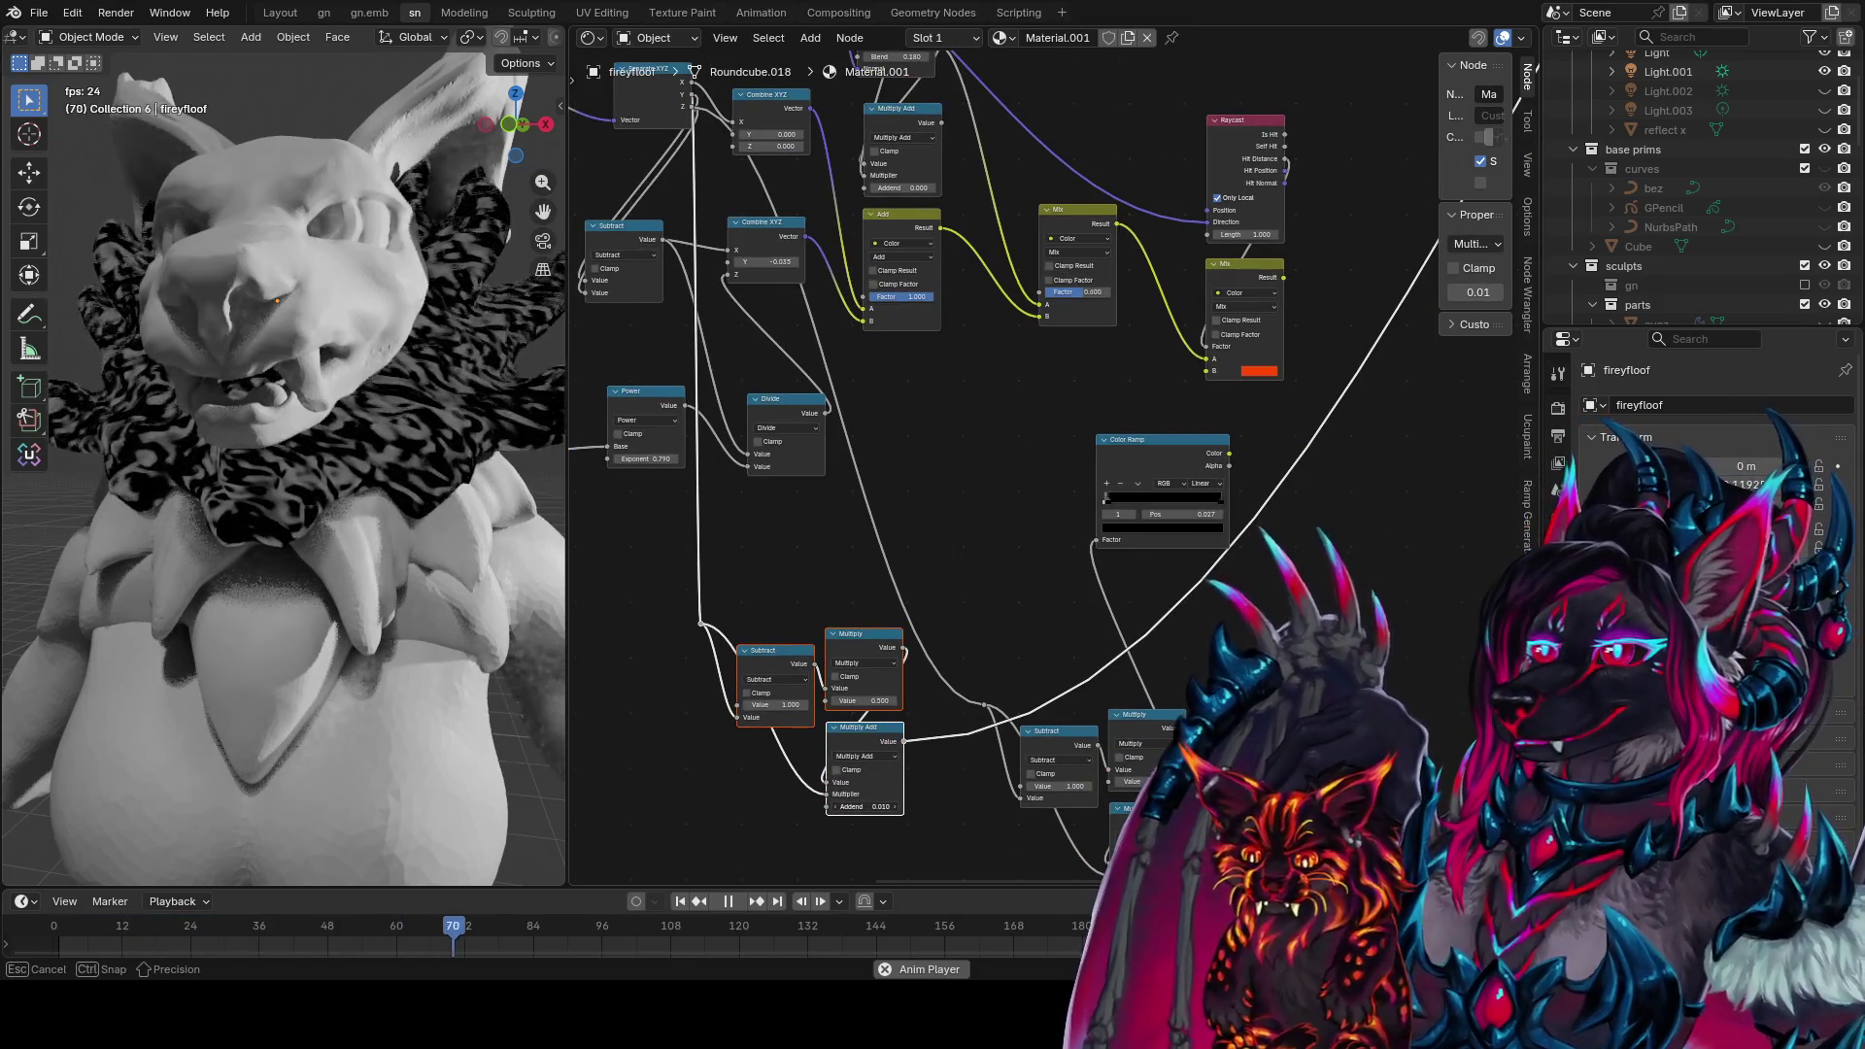
pyautogui.moveTo(985, 672); pyautogui.dragTo(996, 547, button='middle')
pyautogui.moveTo(1226, 549); pyautogui.dragTo(986, 772)
pyautogui.press('g')
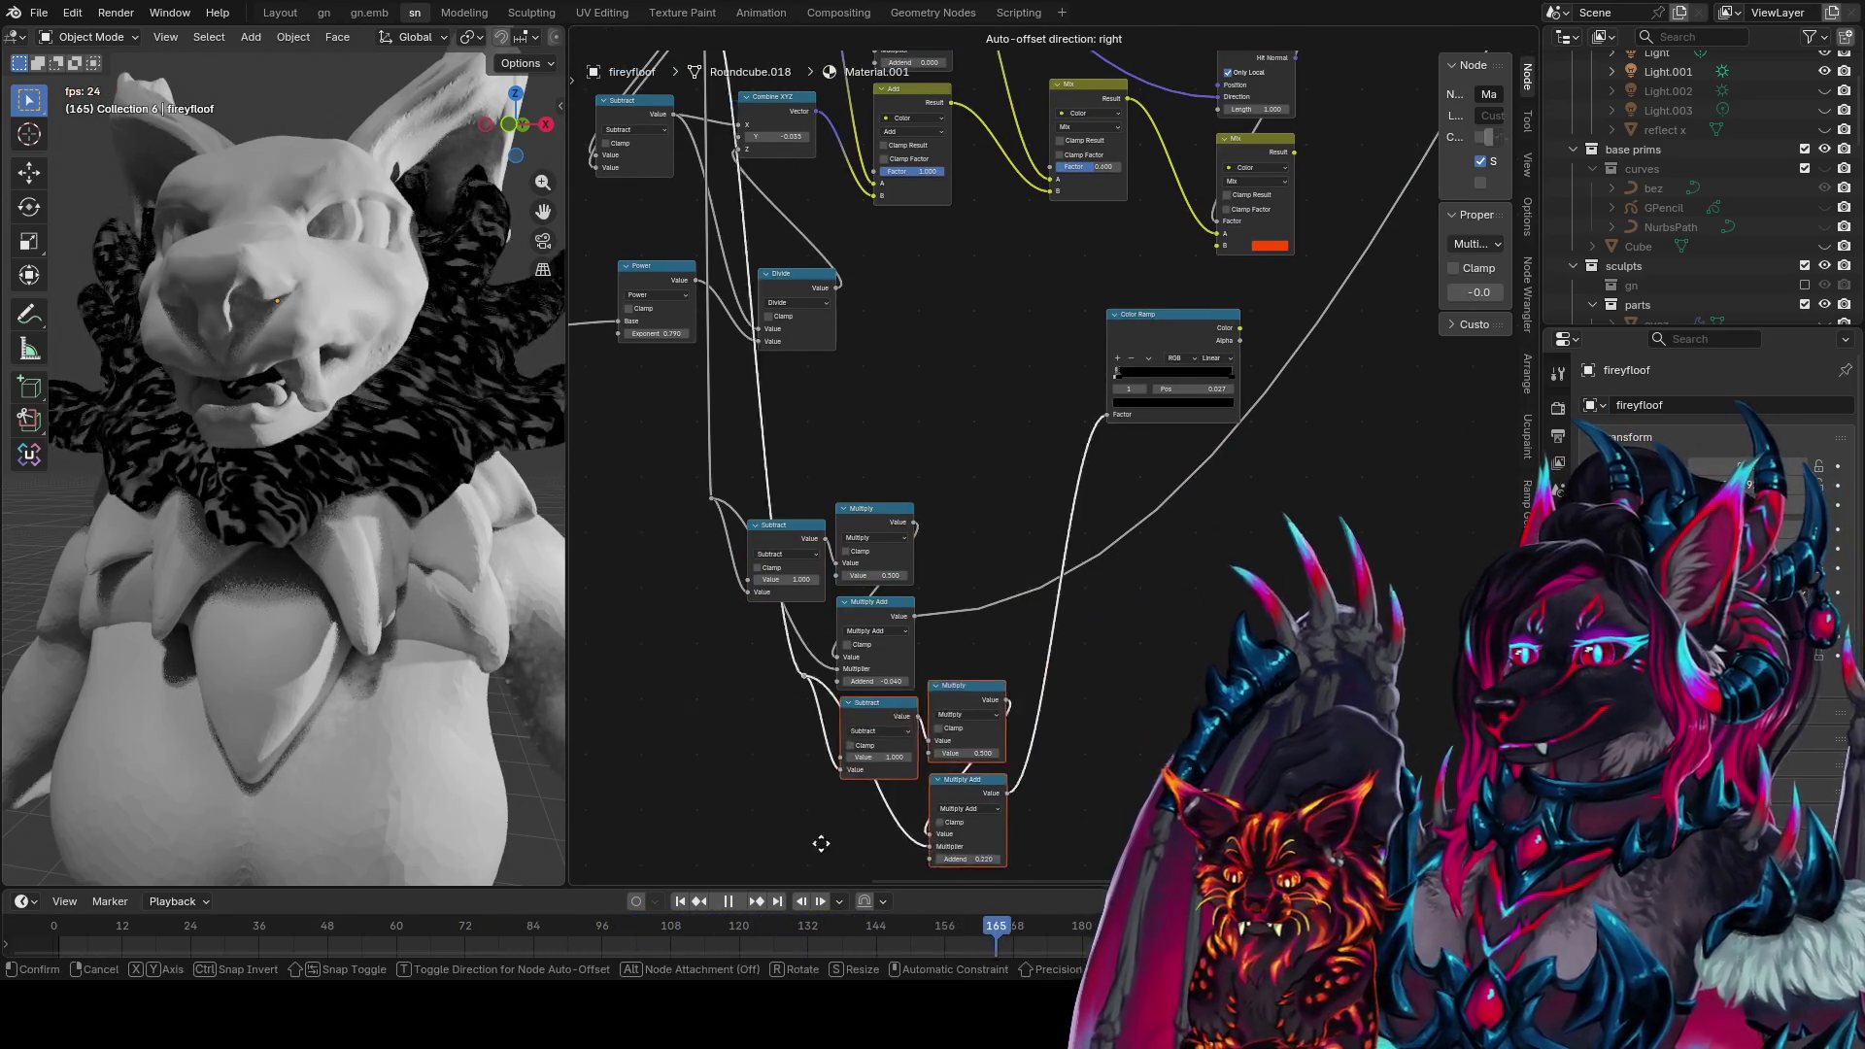
pyautogui.click(723, 839)
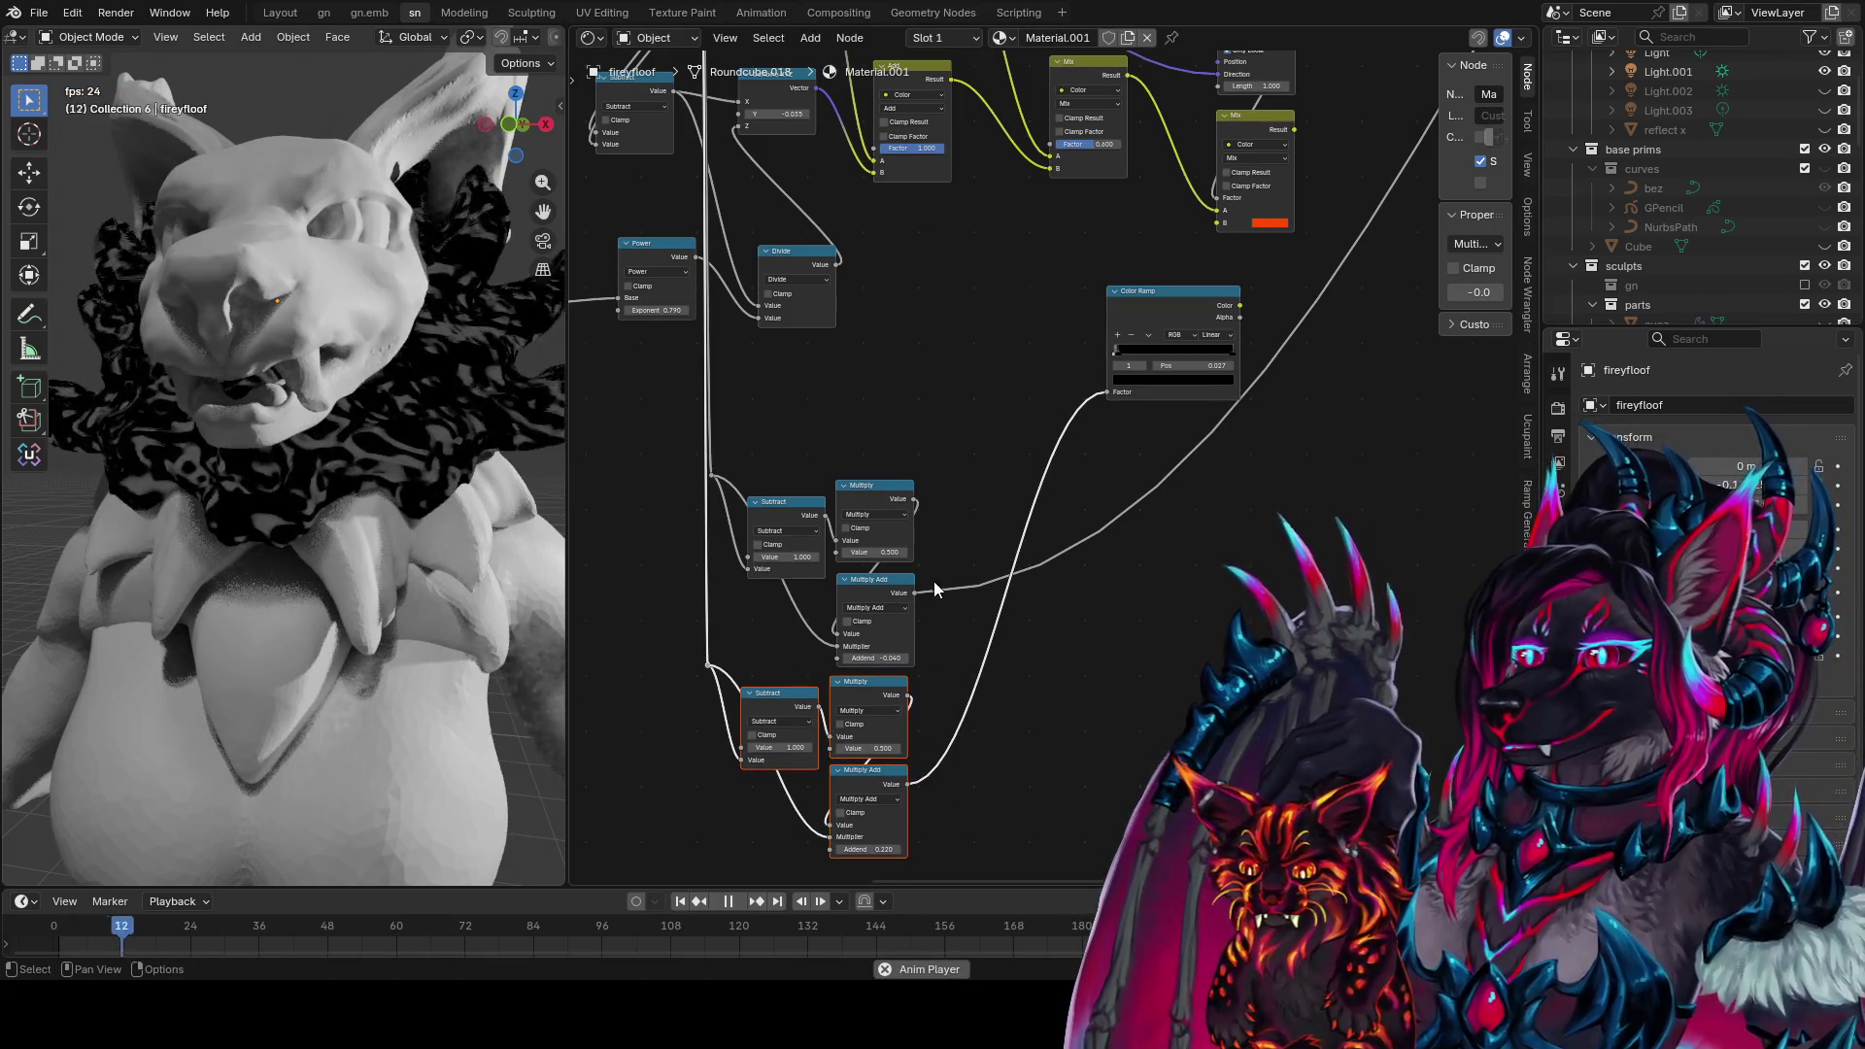
pyautogui.moveTo(939, 459); pyautogui.dragTo(684, 661)
pyautogui.hotkey('shift', 'd')
pyautogui.click(1069, 740)
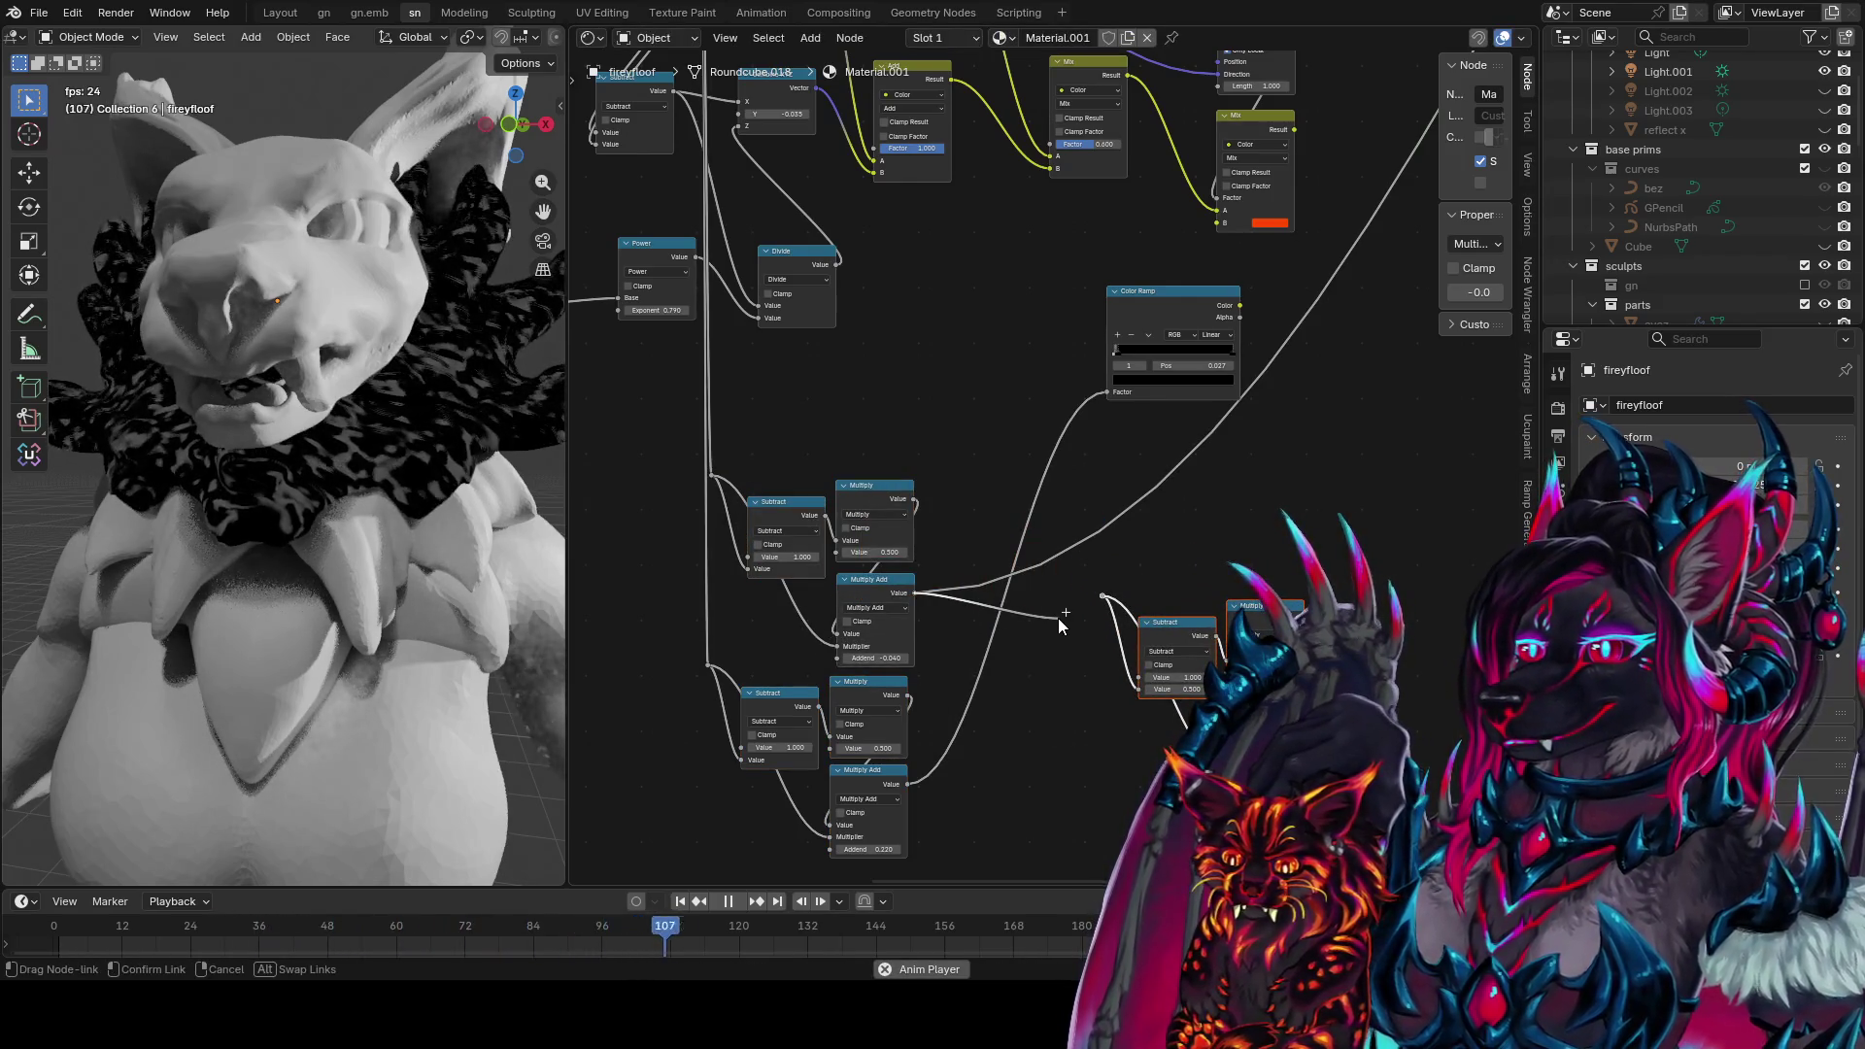
# Feed the Multiply Add result into the copied Subtract and set its value to -0.3
pyautogui.moveTo(1058, 618); pyautogui.dragTo(1092, 599)
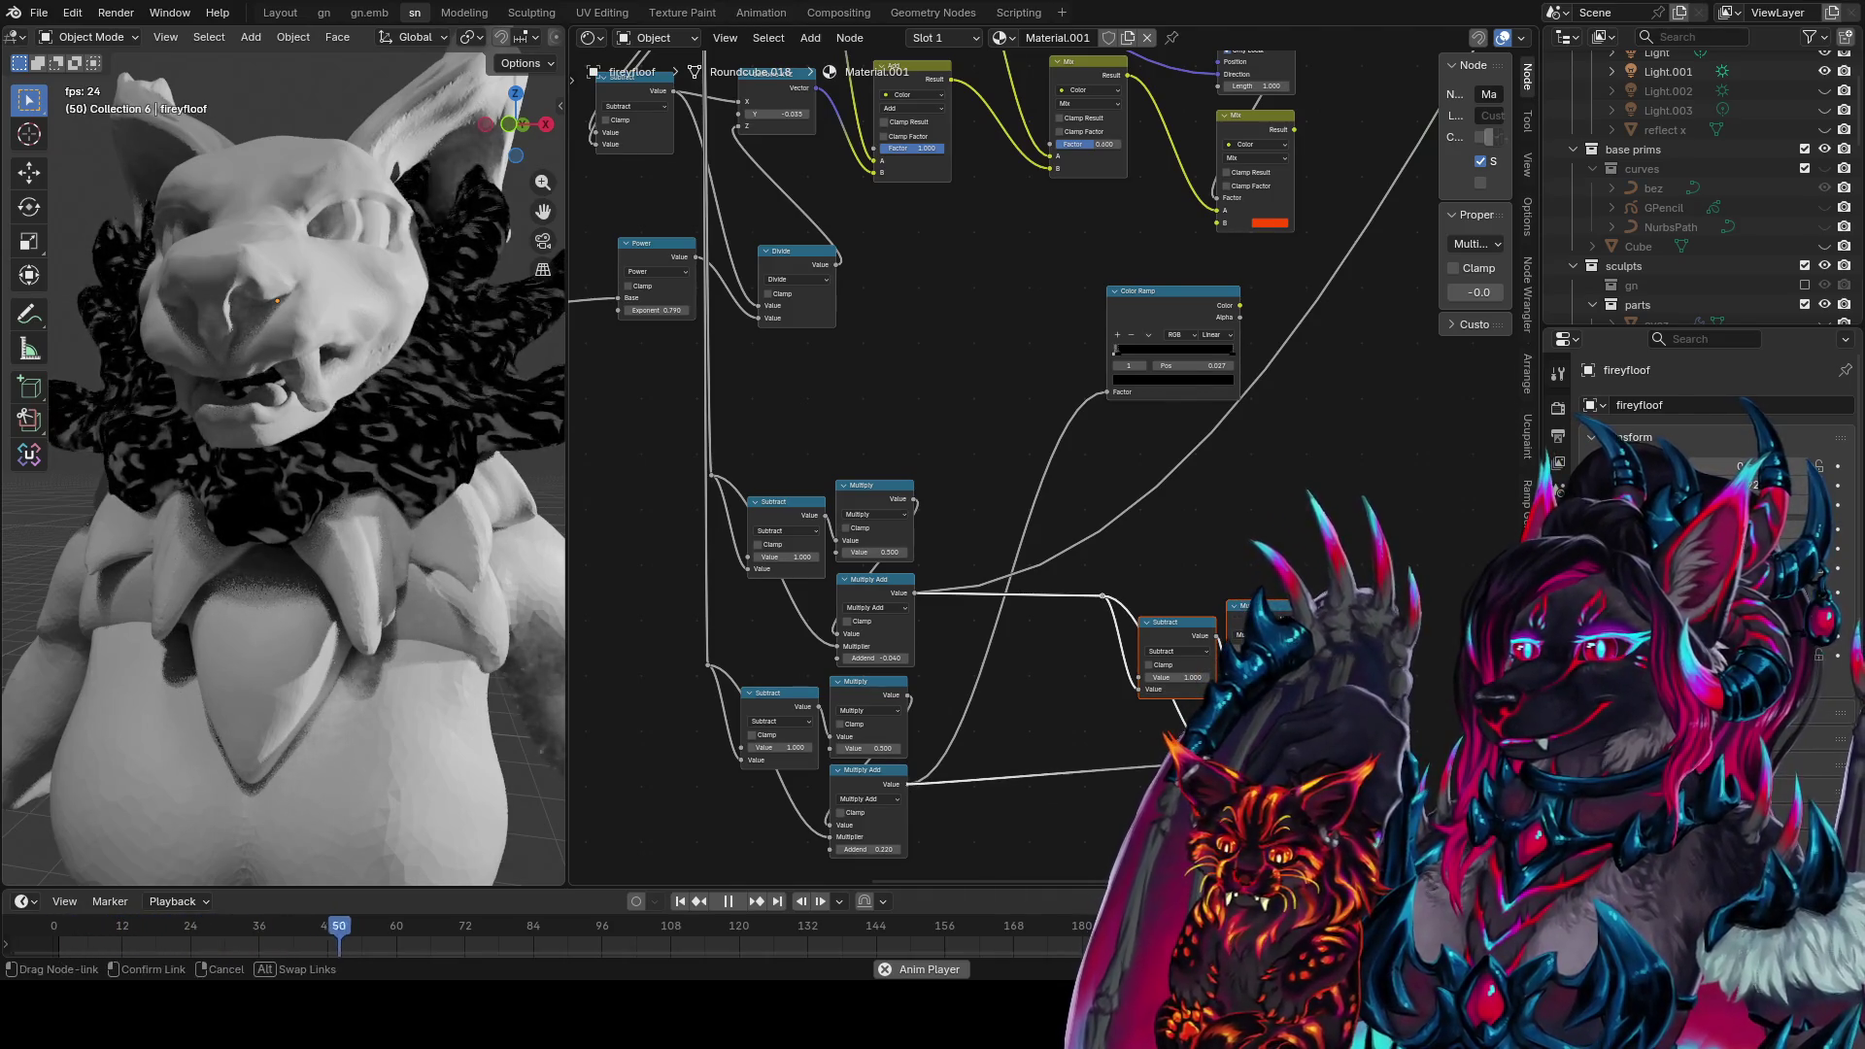
pyautogui.moveTo(1135, 797); pyautogui.dragTo(1214, 673)
pyautogui.moveTo(1311, 597); pyautogui.dragTo(1399, 670)
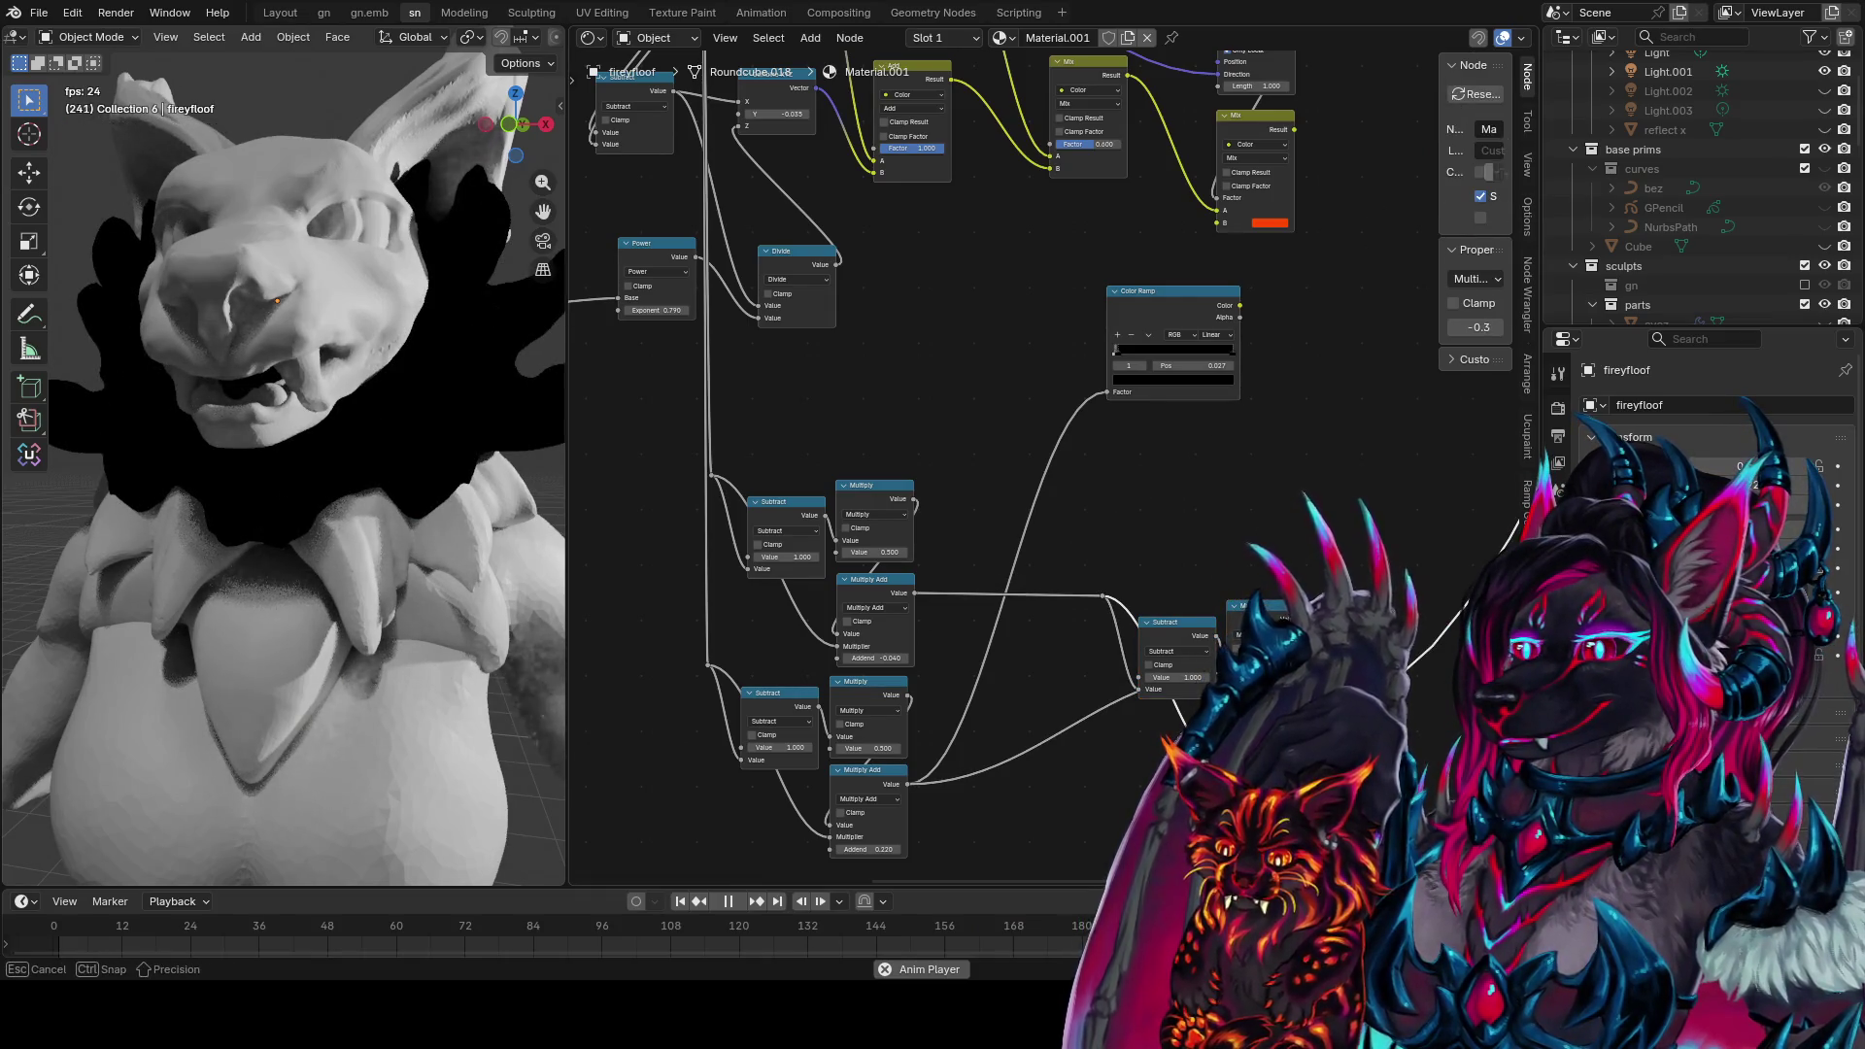
pyautogui.moveTo(1480, 327); pyautogui.dragTo(1520, 327)
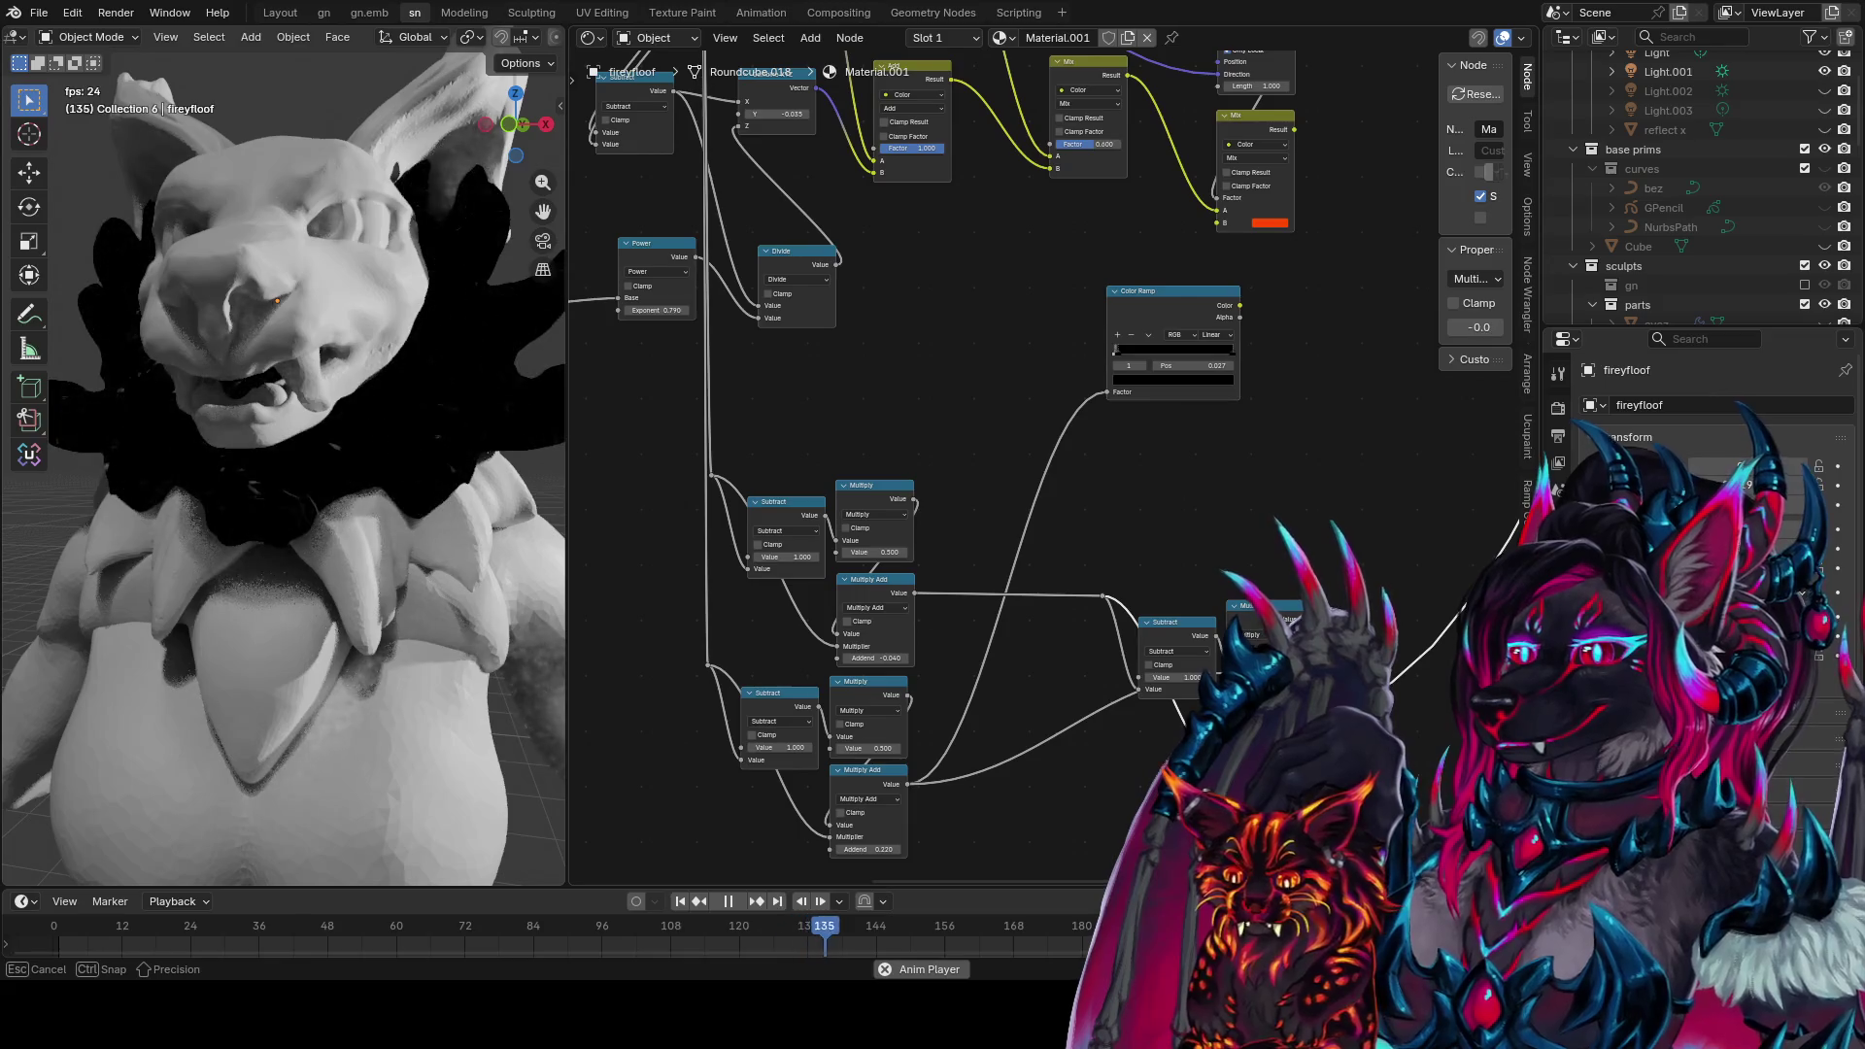
# Place the moved node and bring the Raycast node into view beside the math nodes
pyautogui.click(1263, 622)
pyautogui.moveTo(1326, 646); pyautogui.dragTo(1140, 746, button='middle')
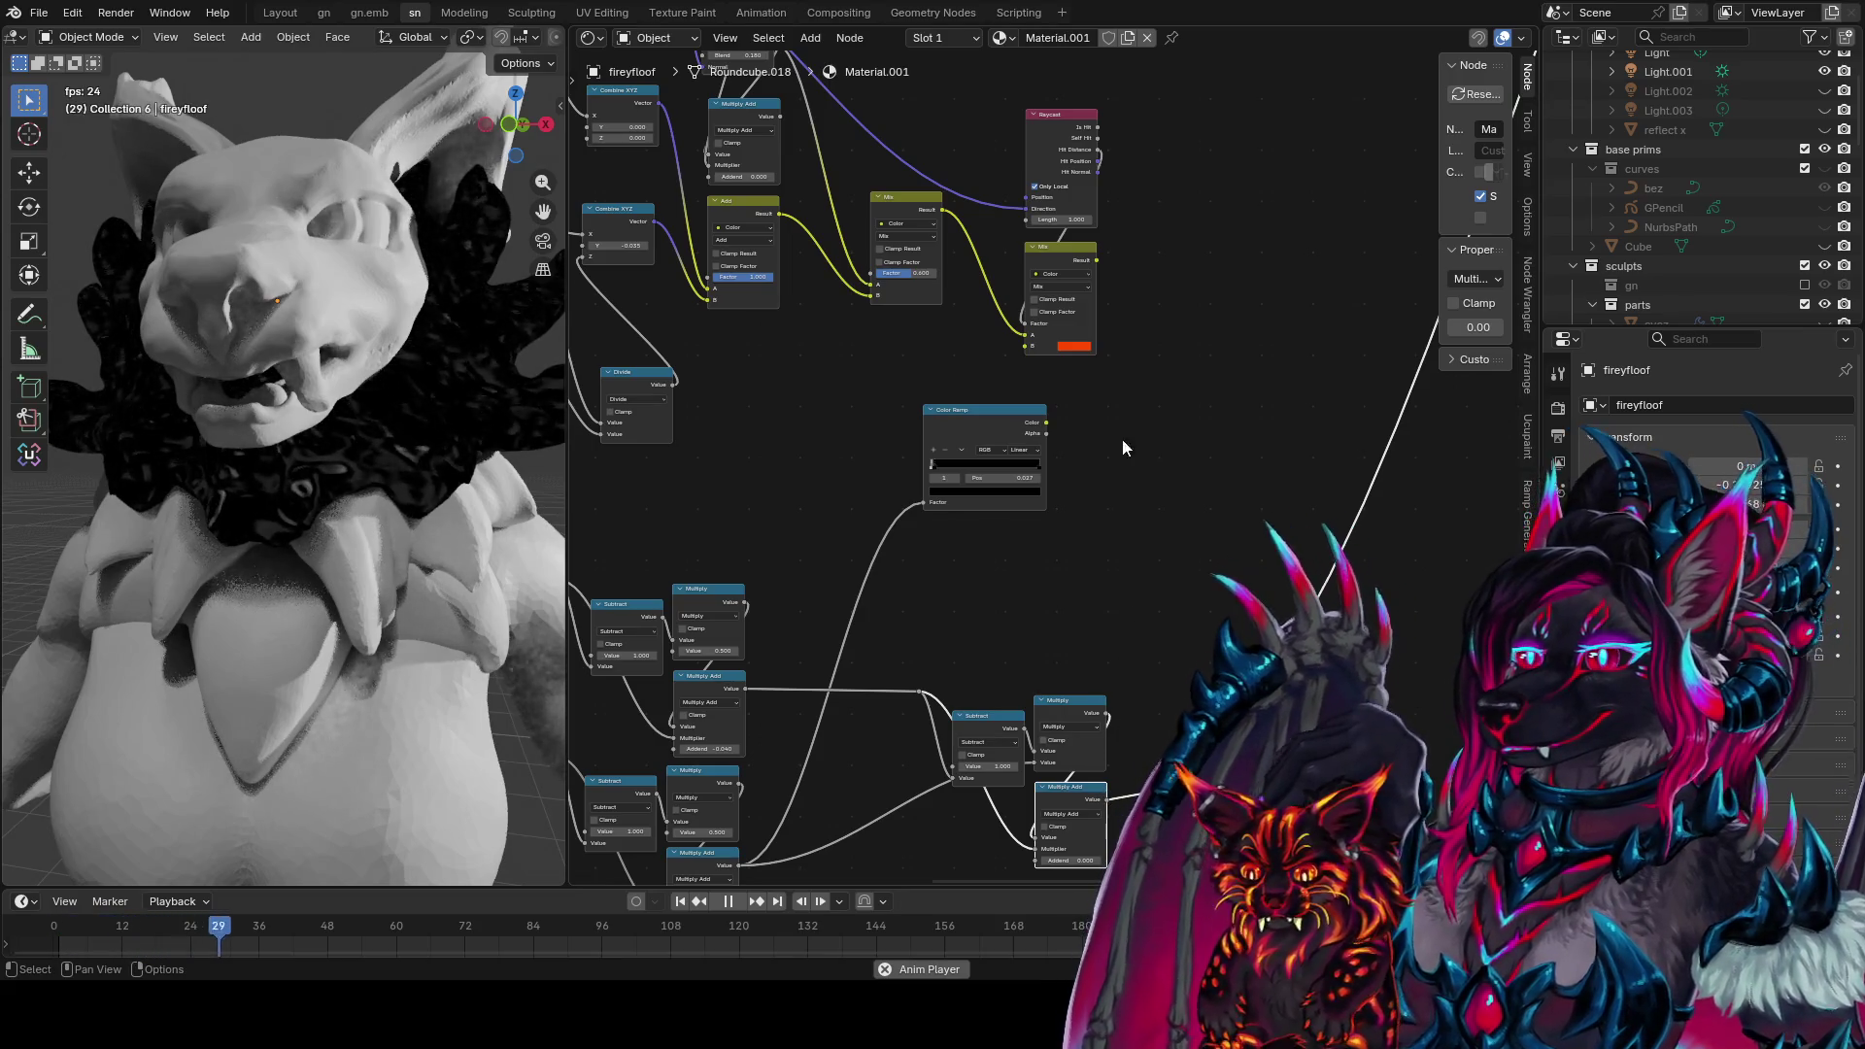
pyautogui.moveTo(1099, 148); pyautogui.dragTo(1156, 653)
# Add a Subtract node taking Multiply Add from Raycast Hit Distance and preview it
pyautogui.write('s')
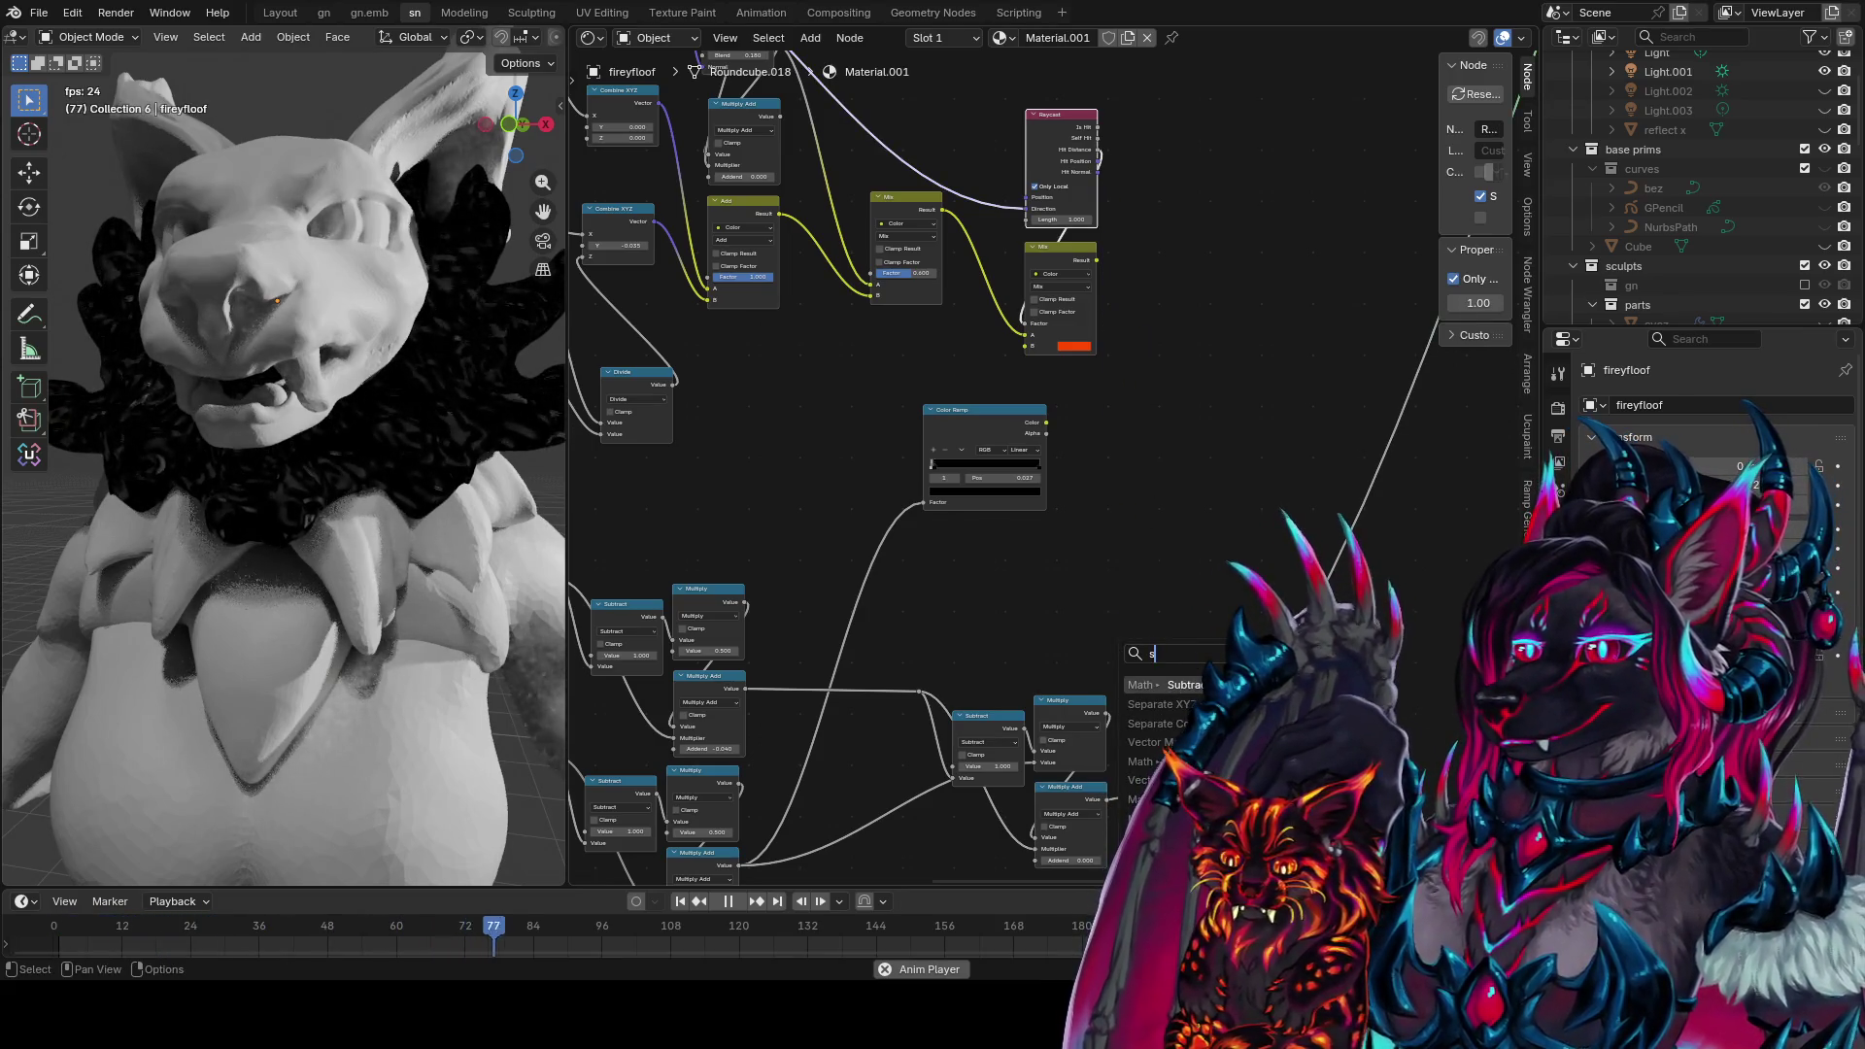
pyautogui.press('Return')
pyautogui.click(1186, 448)
pyautogui.moveTo(1097, 148); pyautogui.dragTo(1104, 558)
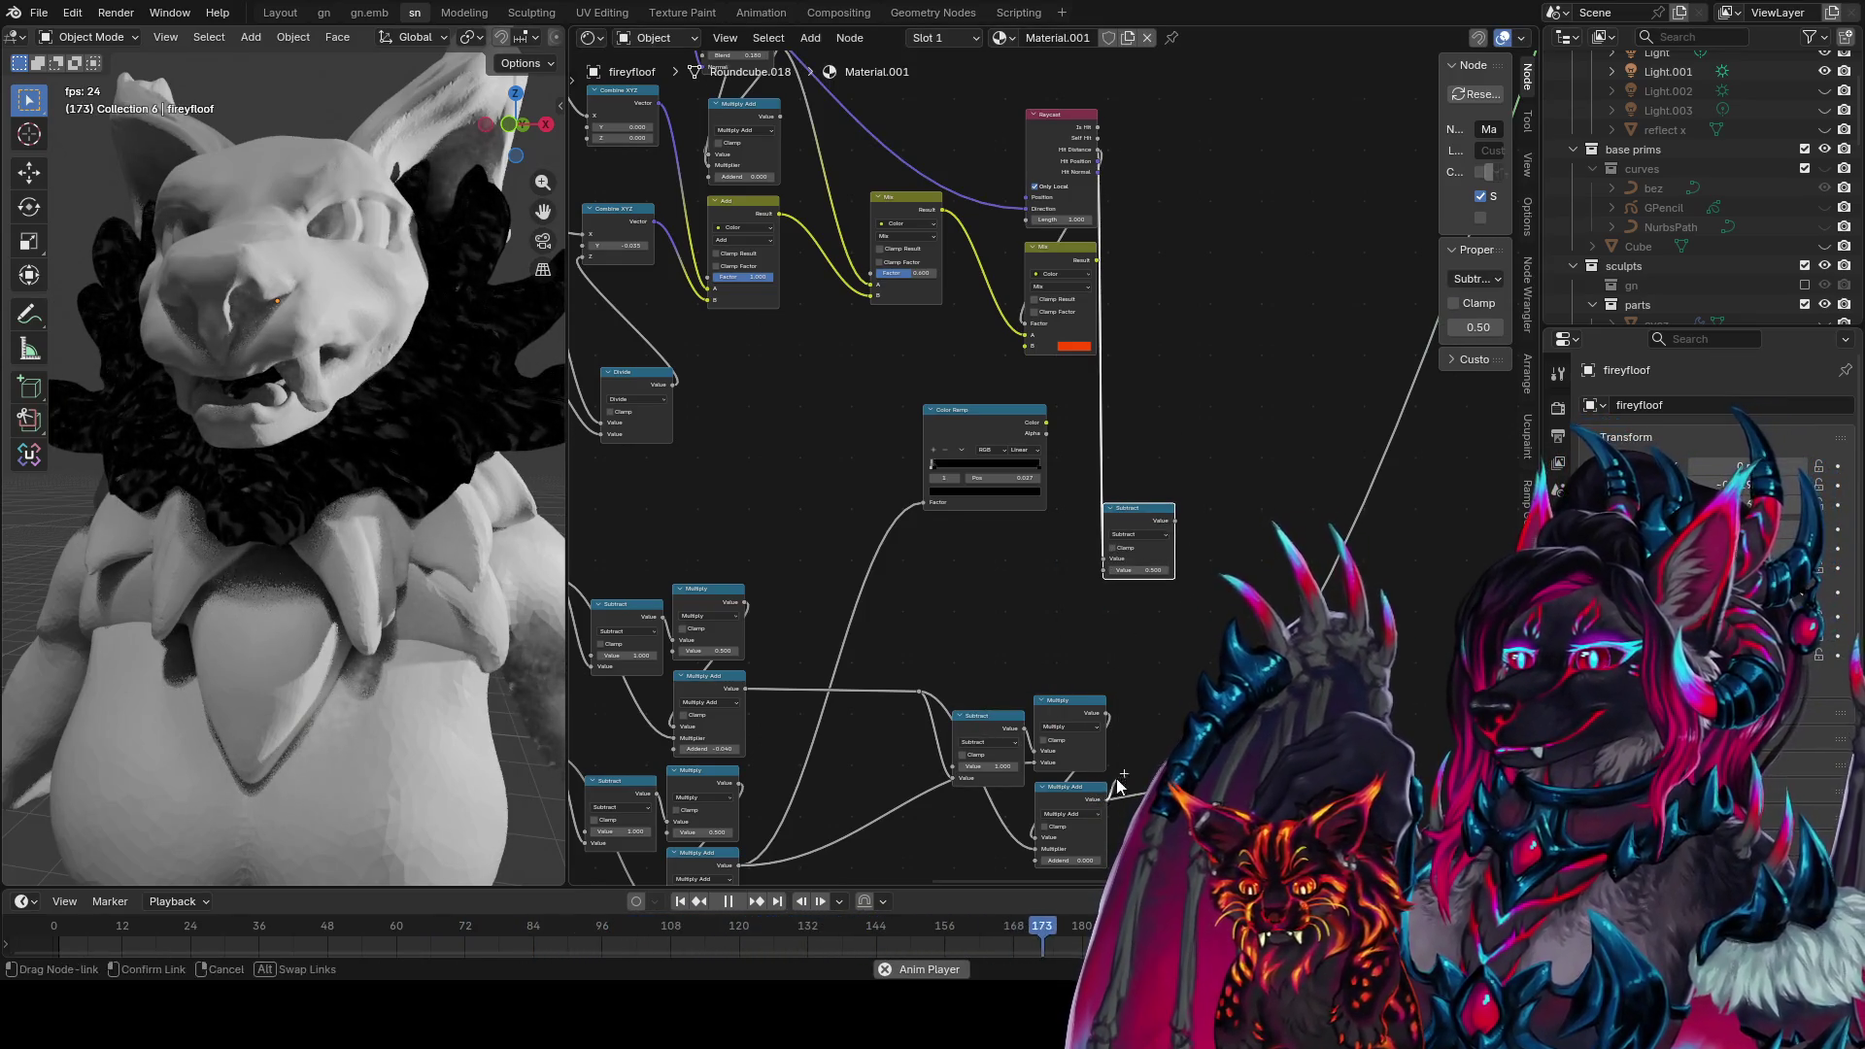
pyautogui.moveTo(1106, 799); pyautogui.dragTo(1105, 571)
pyautogui.keyDown('ctrl'); pyautogui.keyDown('shift'); pyautogui.click(1163, 521); pyautogui.keyUp('shift'); pyautogui.keyUp('ctrl')
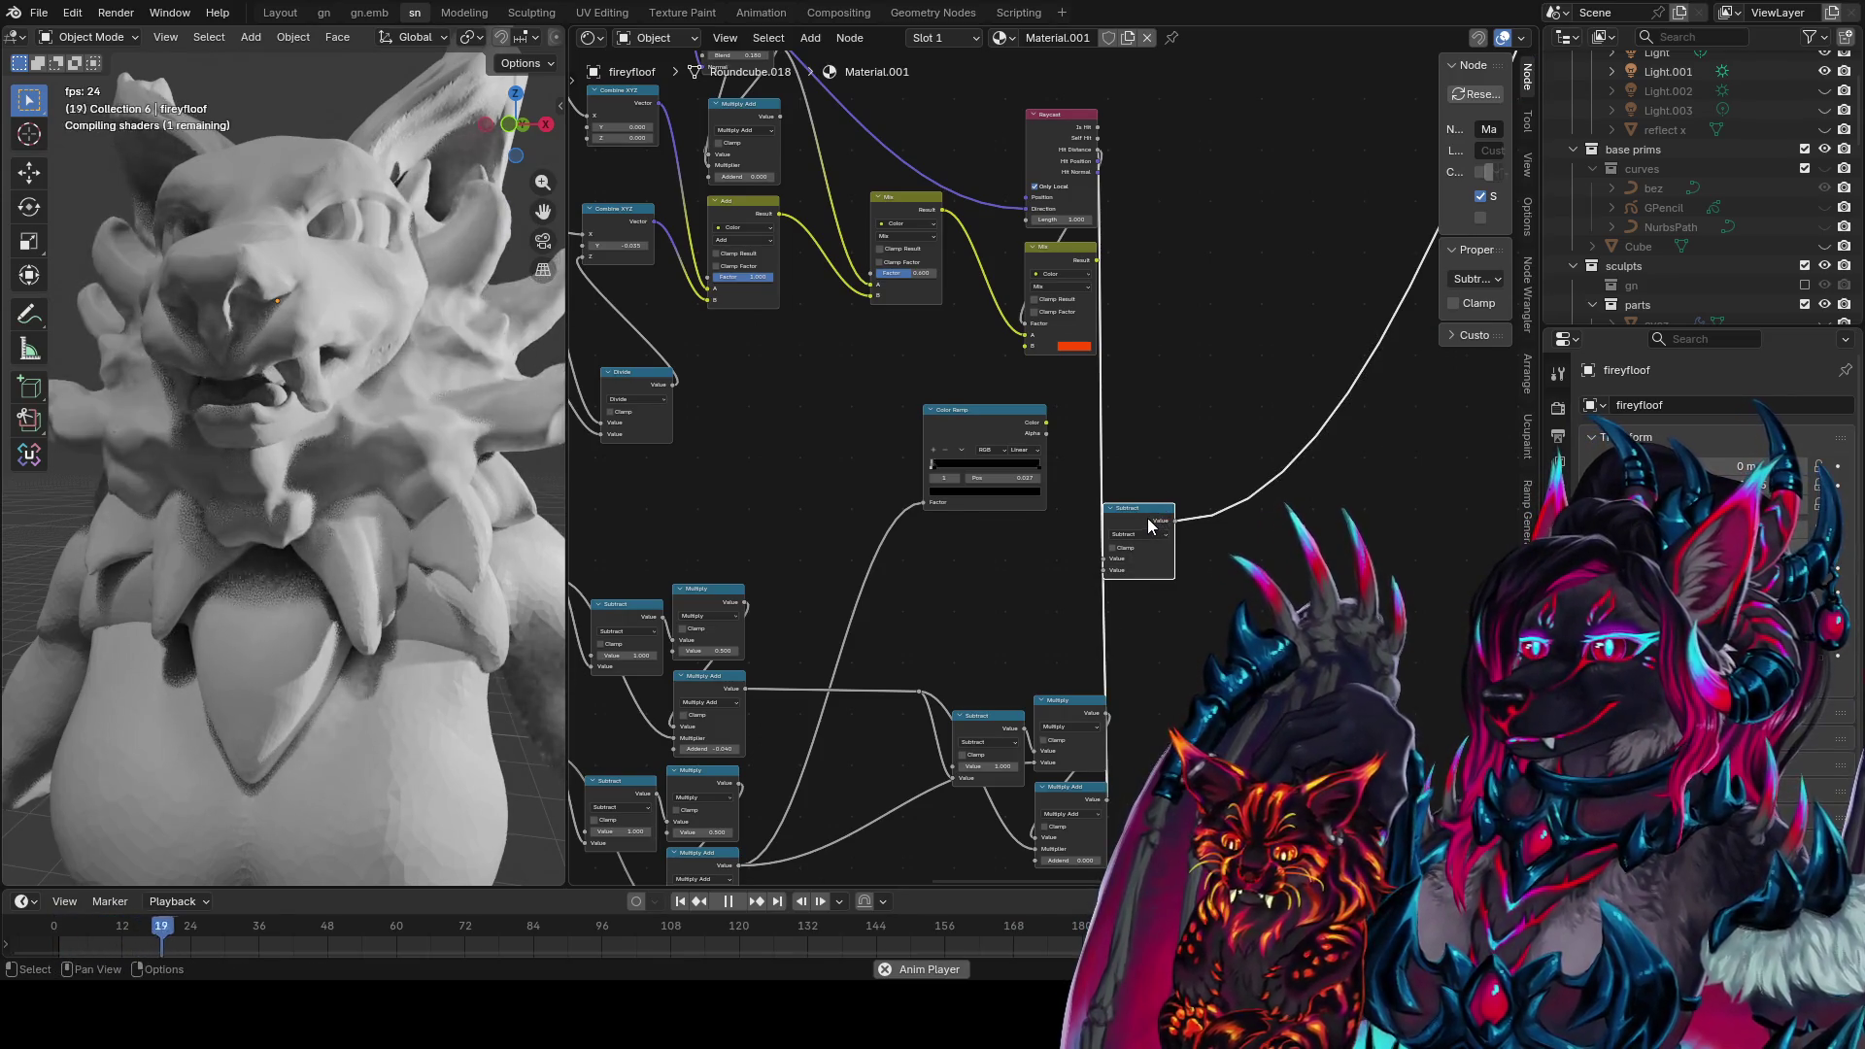
pyautogui.moveTo(468, 473)
pyautogui.mouseDown(button='middle')
pyautogui.moveTo(509, 519)
pyautogui.moveTo(33, 510)
pyautogui.moveTo(562, 476)
pyautogui.moveTo(541, 416)
pyautogui.moveTo(559, 457)
pyautogui.mouseUp(button='middle')
# Remove the Subtract link from the Mix node's Factor
pyautogui.moveTo(1186, 523); pyautogui.dragTo(1105, 388)
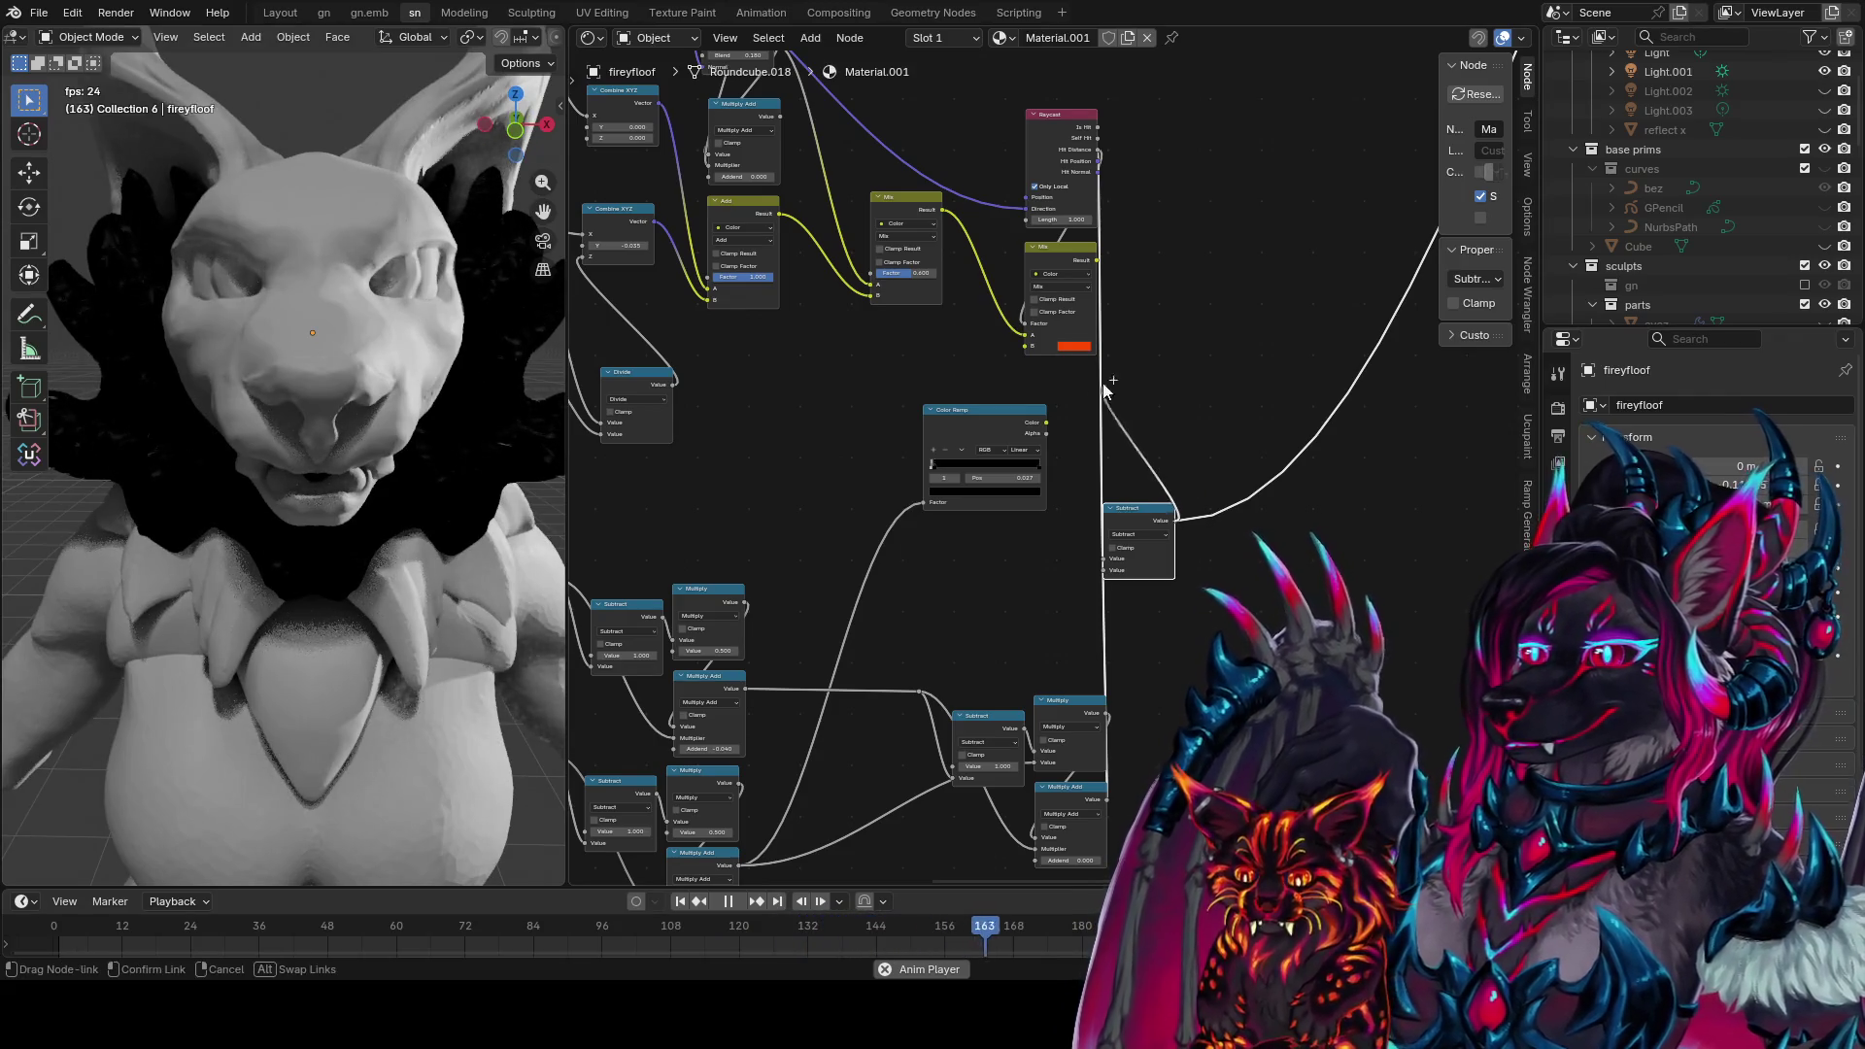
pyautogui.keyDown('ctrl'); pyautogui.keyDown('shift'); pyautogui.click(1081, 257); pyautogui.keyUp('shift'); pyautogui.keyUp('ctrl')
pyautogui.moveTo(1025, 323)
pyautogui.mouseDown()
pyautogui.moveTo(1075, 341)
pyautogui.moveTo(1116, 470)
pyautogui.moveTo(1177, 501)
pyautogui.mouseUp()
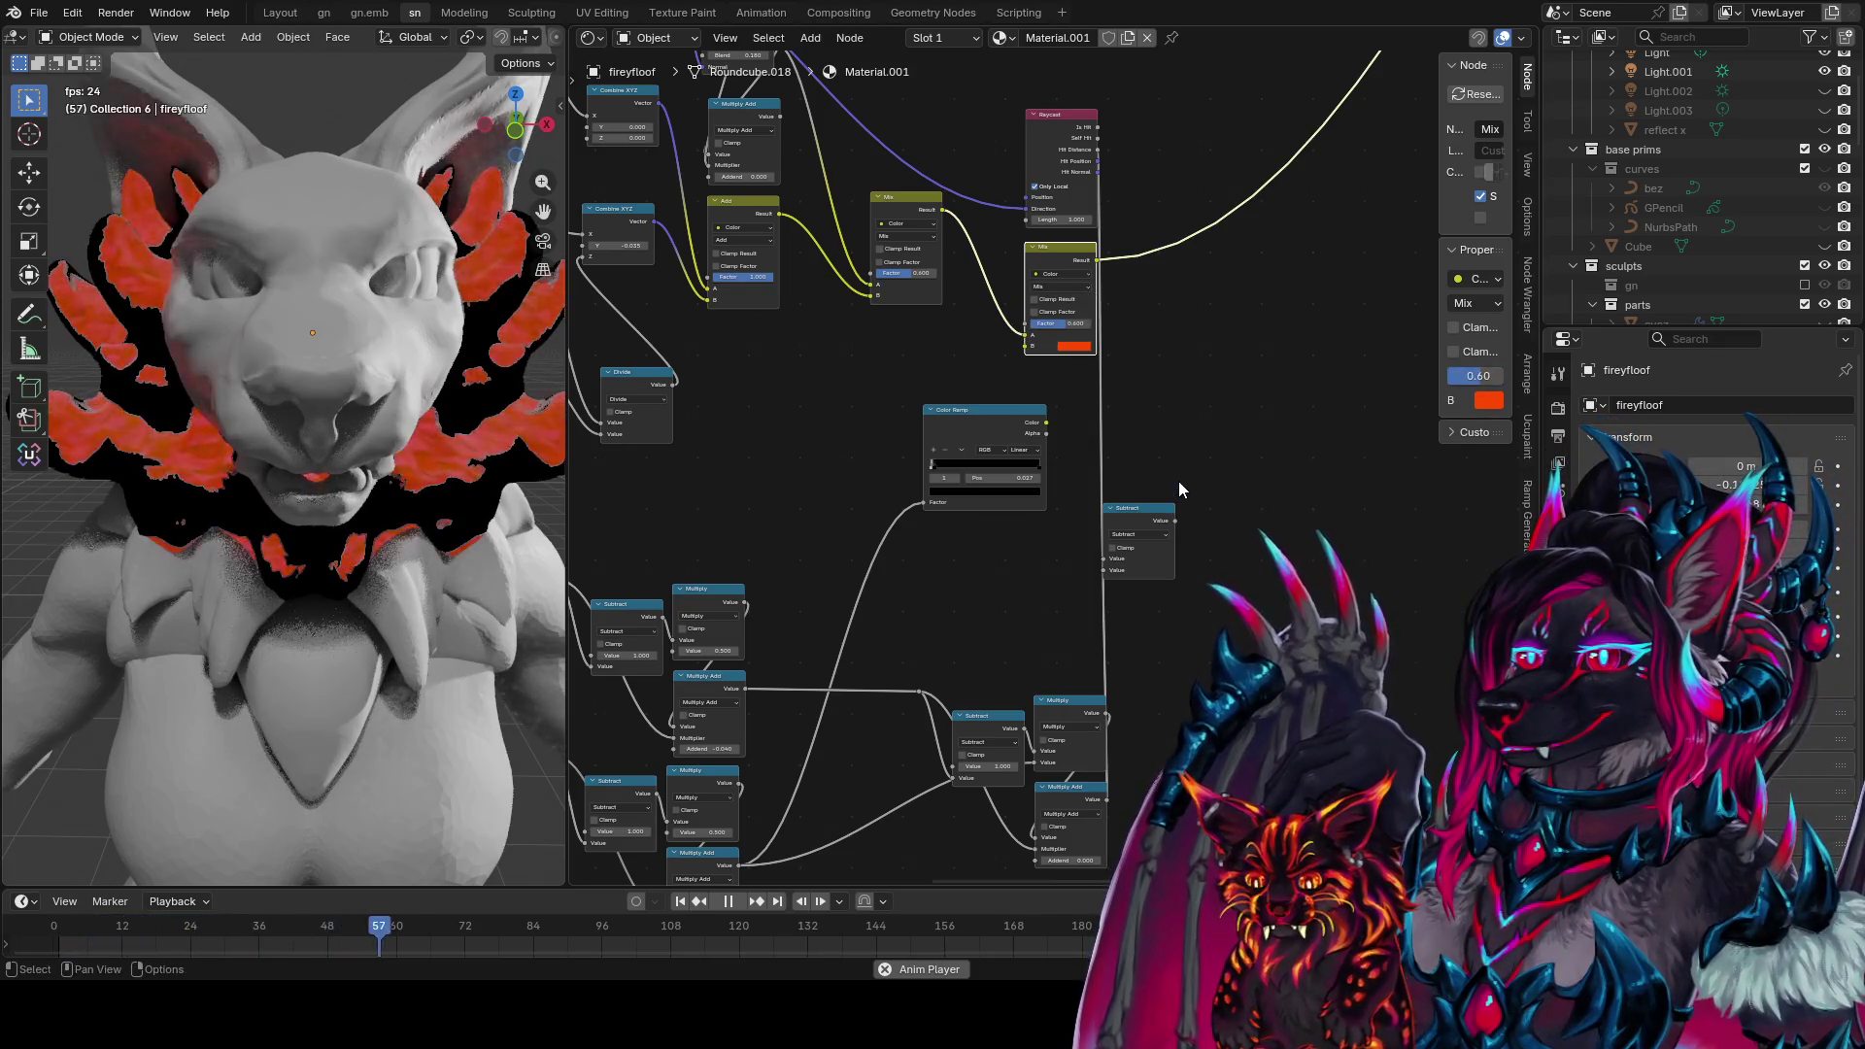
pyautogui.keyDown('ctrl'); pyautogui.keyDown('shift'); pyautogui.click(1172, 513); pyautogui.keyUp('shift'); pyautogui.keyUp('ctrl')
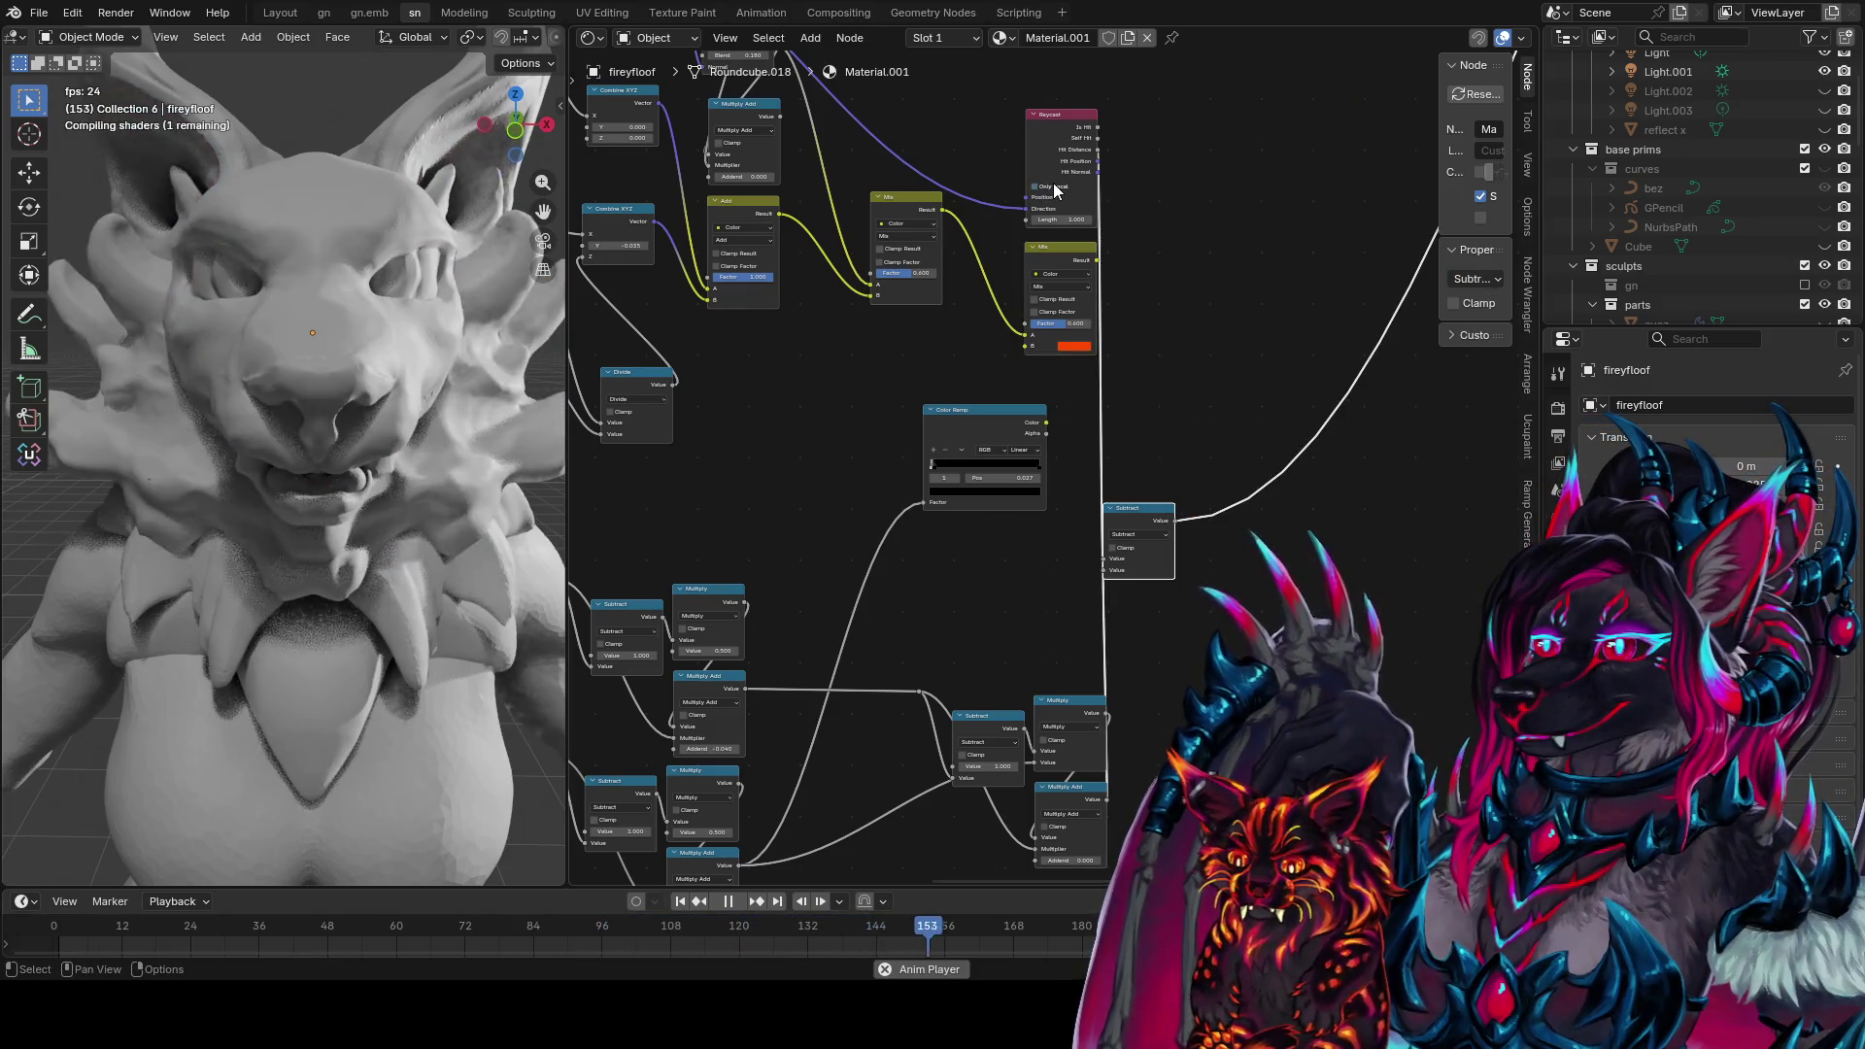
# Regroup the Subtract, Multiply and Multiply Add nodes in a new position
pyautogui.moveTo(1207, 498)
pyautogui.mouseDown(button='middle')
pyautogui.moveTo(1277, 474)
pyautogui.moveTo(1212, 536)
pyautogui.mouseUp(button='middle')
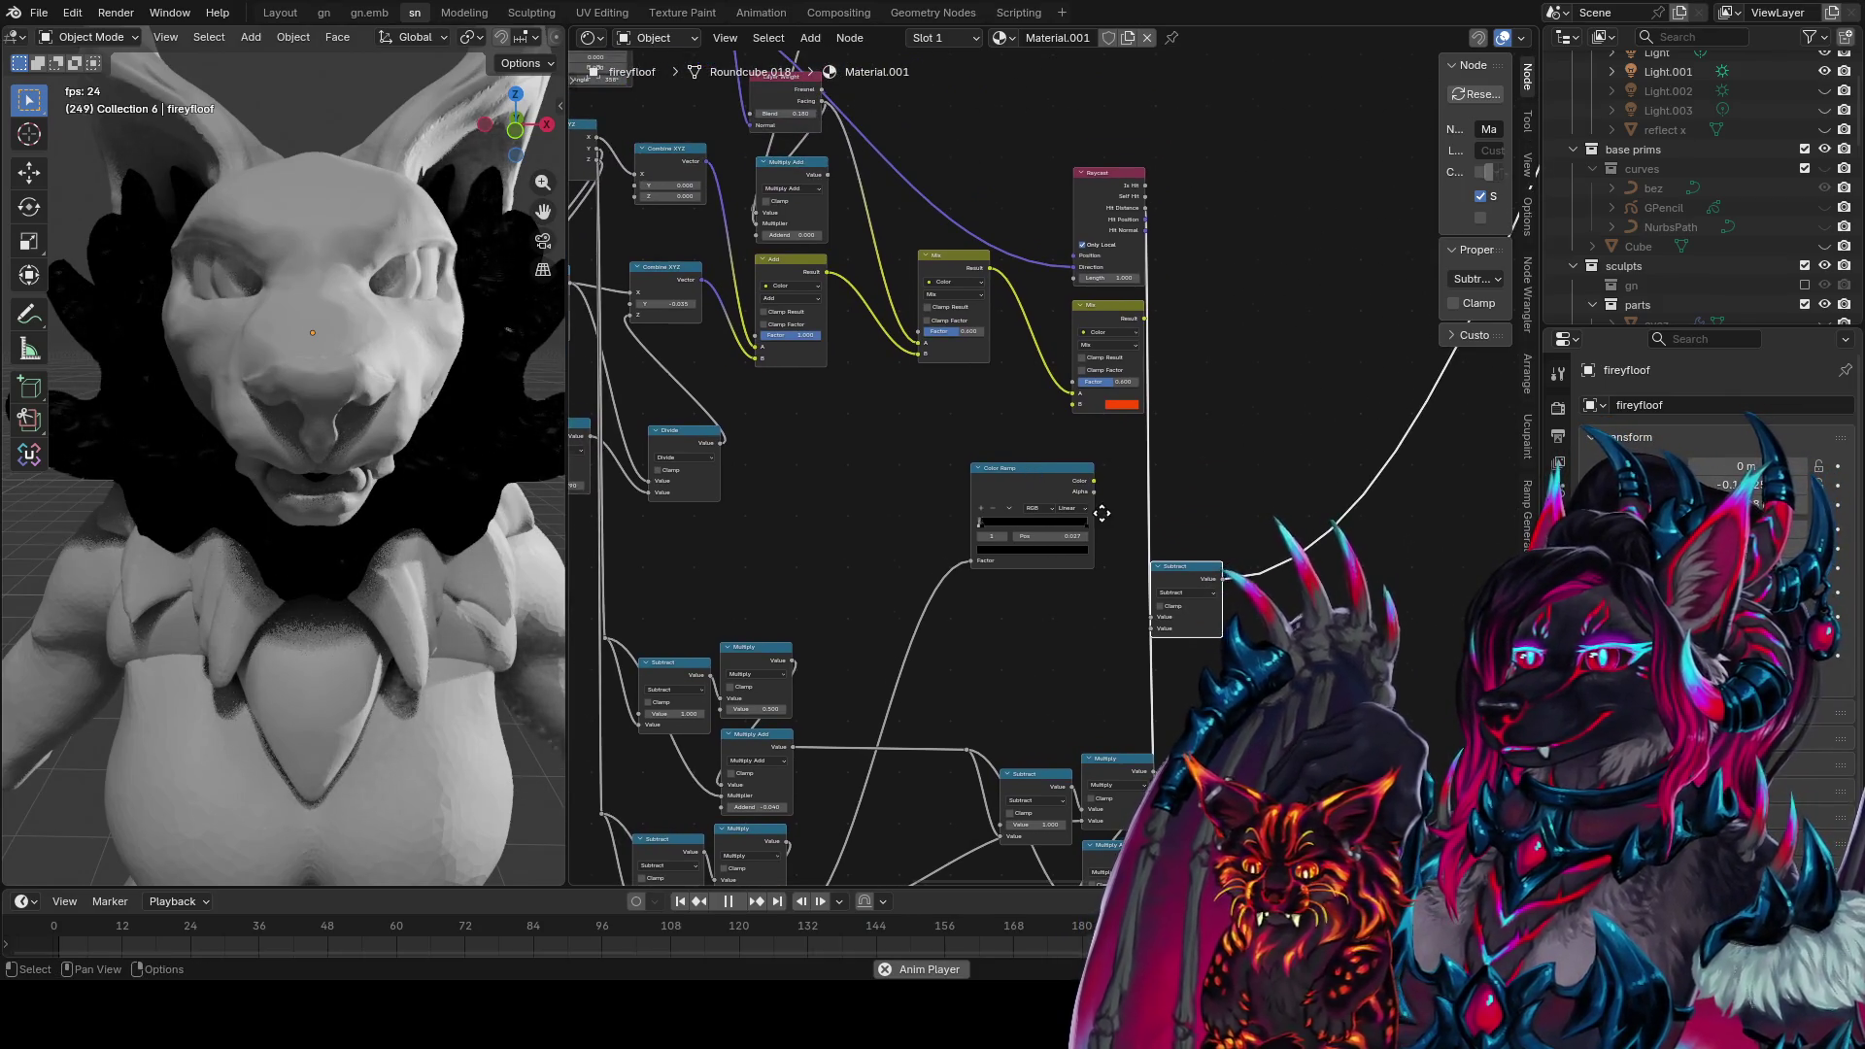
pyautogui.moveTo(1175, 373); pyautogui.dragTo(1113, 301, button='middle')
pyautogui.moveTo(1112, 670); pyautogui.dragTo(905, 833)
pyautogui.press('g')
pyautogui.click(838, 765)
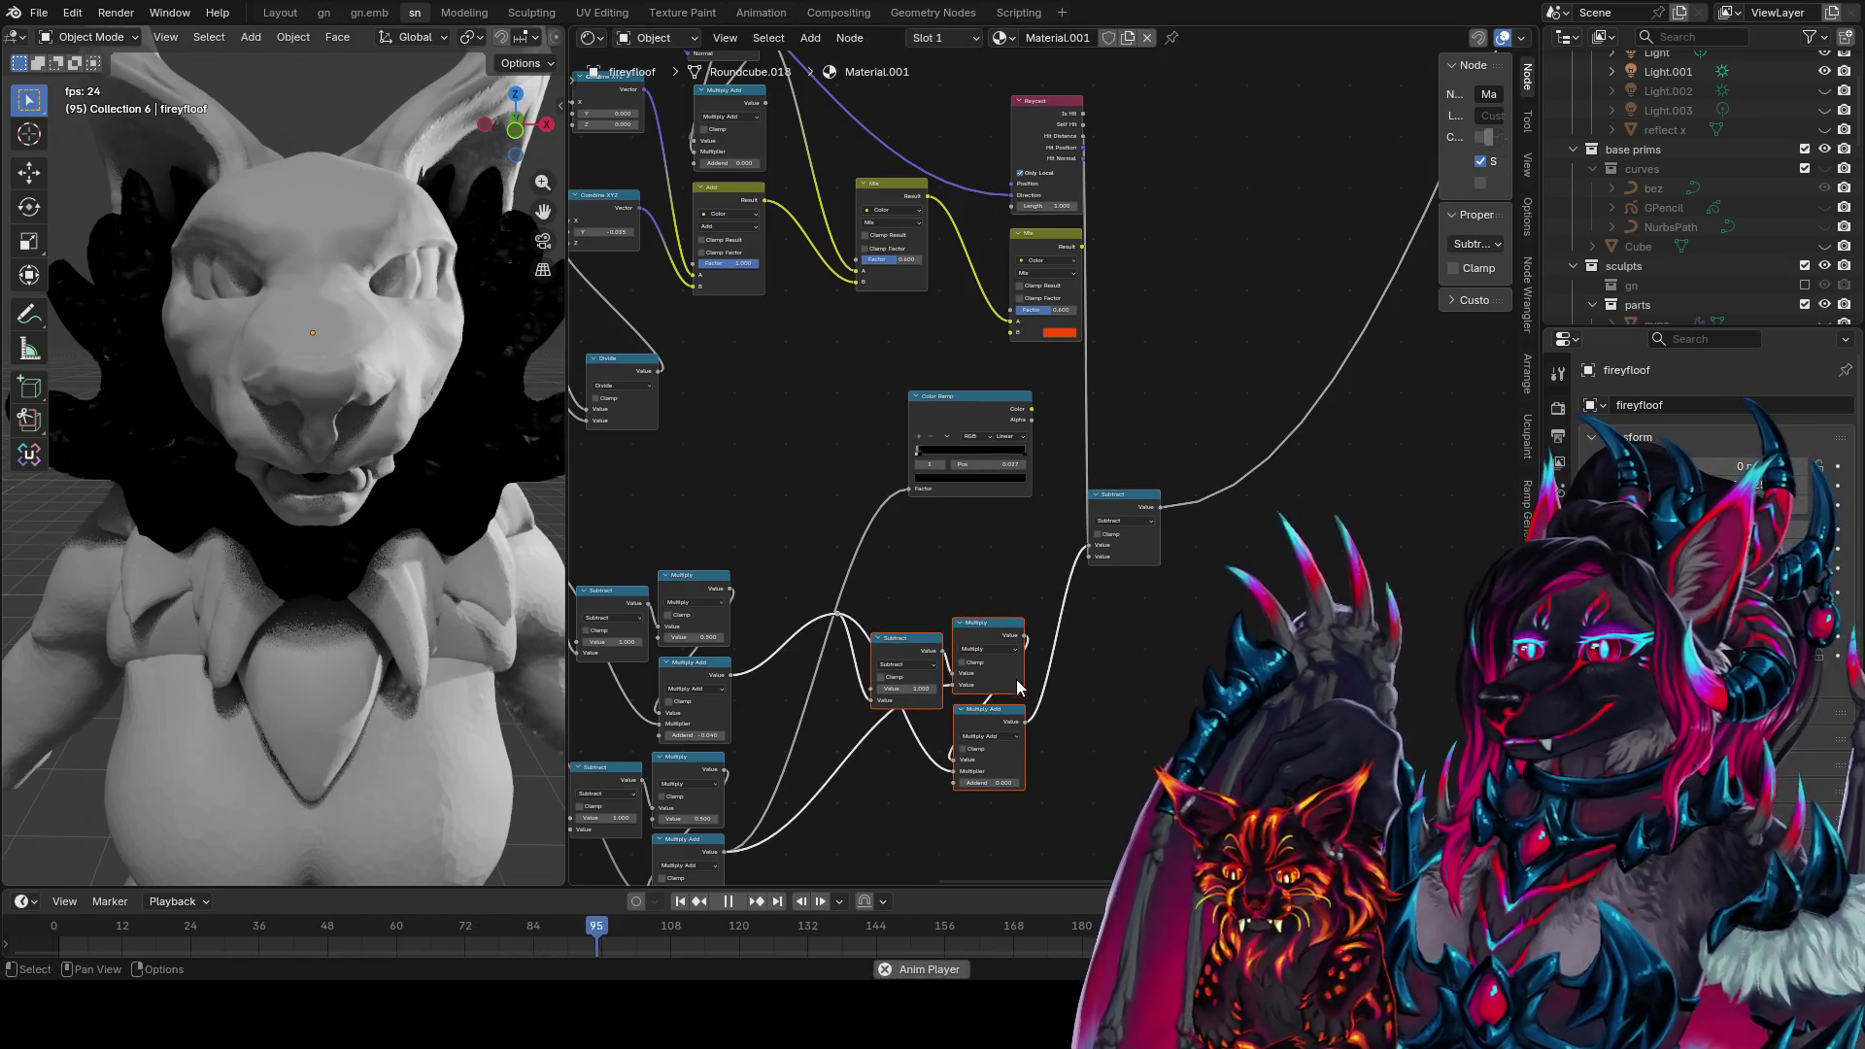
# Settle the math nodes, feed Hit Distance into Subtract, and reroute the Multiply Add link
pyautogui.press('g')
pyautogui.click(1113, 699)
pyautogui.moveTo(1136, 500)
pyautogui.mouseDown()
pyautogui.moveTo(1217, 491)
pyautogui.moveTo(1083, 139)
pyautogui.mouseUp()
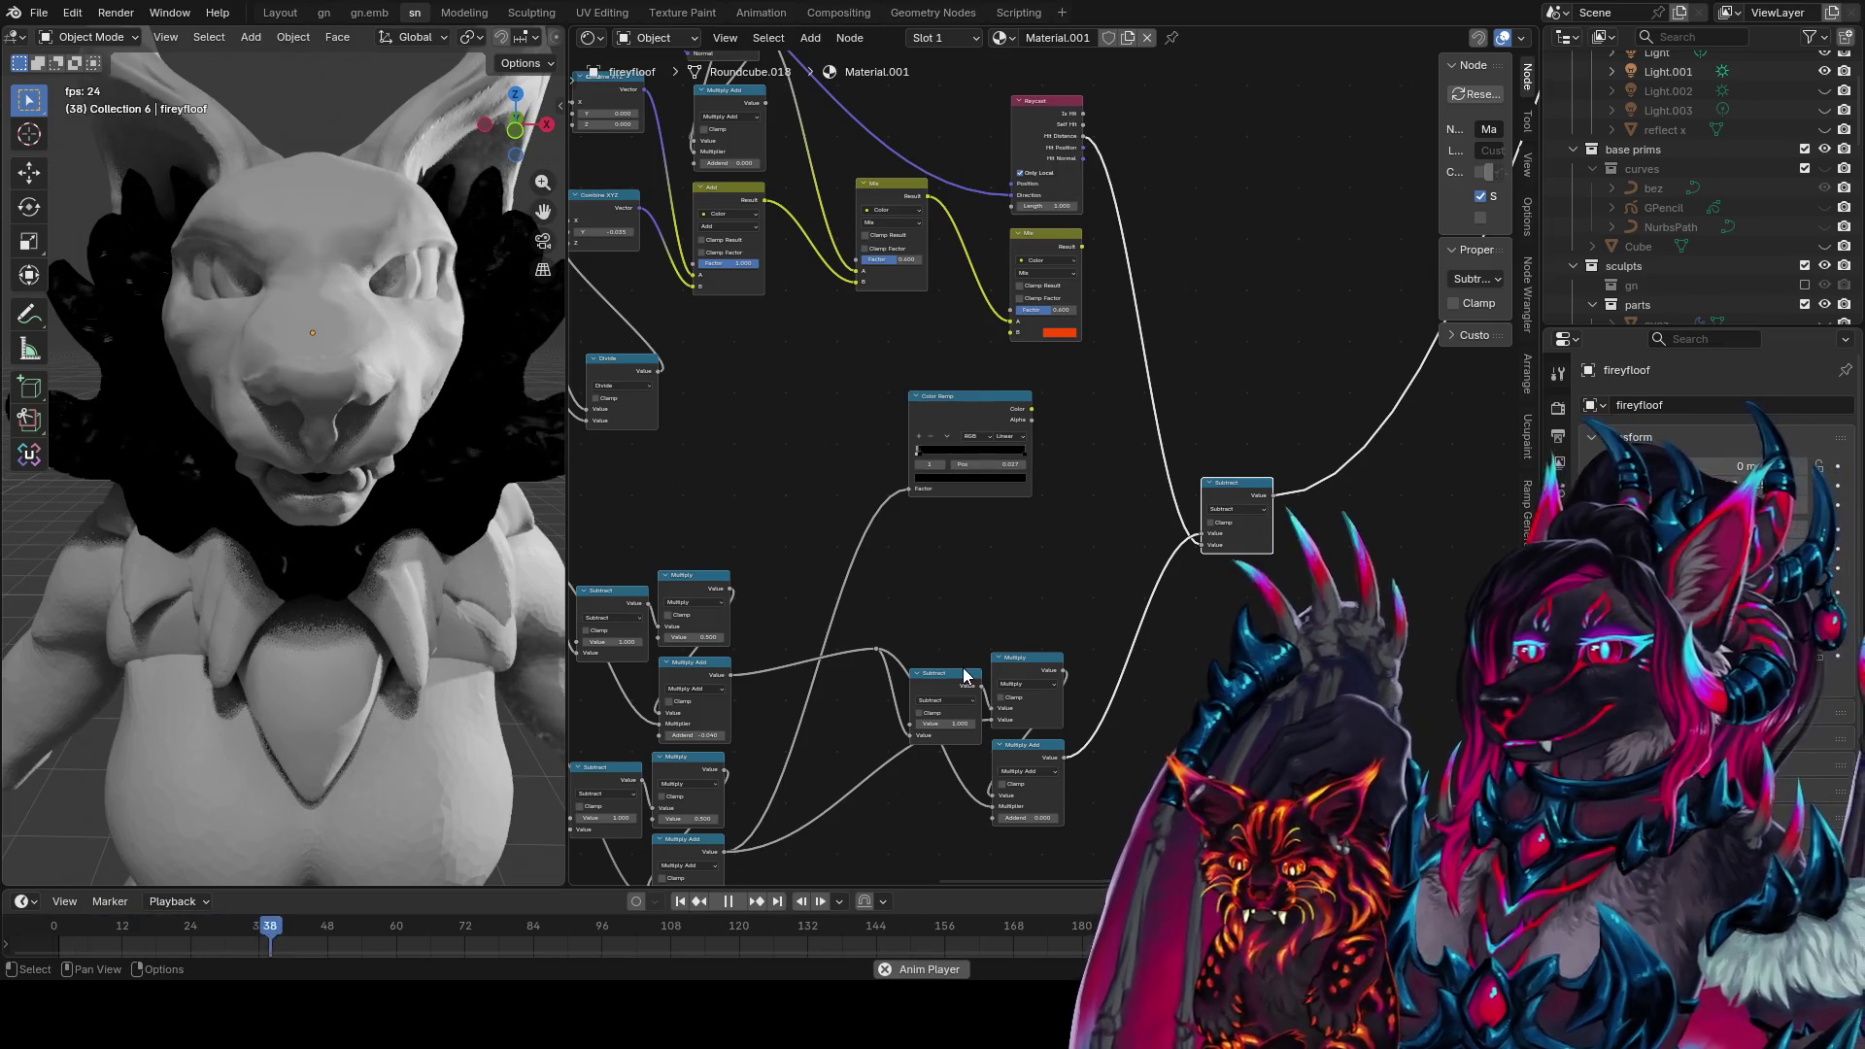
pyautogui.keyDown('shift'); pyautogui.moveTo(841, 807); pyautogui.dragTo(933, 739, button='right'); pyautogui.keyUp('shift')
pyautogui.moveTo(923, 661)
pyautogui.mouseDown()
pyautogui.moveTo(969, 518)
pyautogui.moveTo(889, 760)
pyautogui.moveTo(923, 727)
pyautogui.mouseUp()
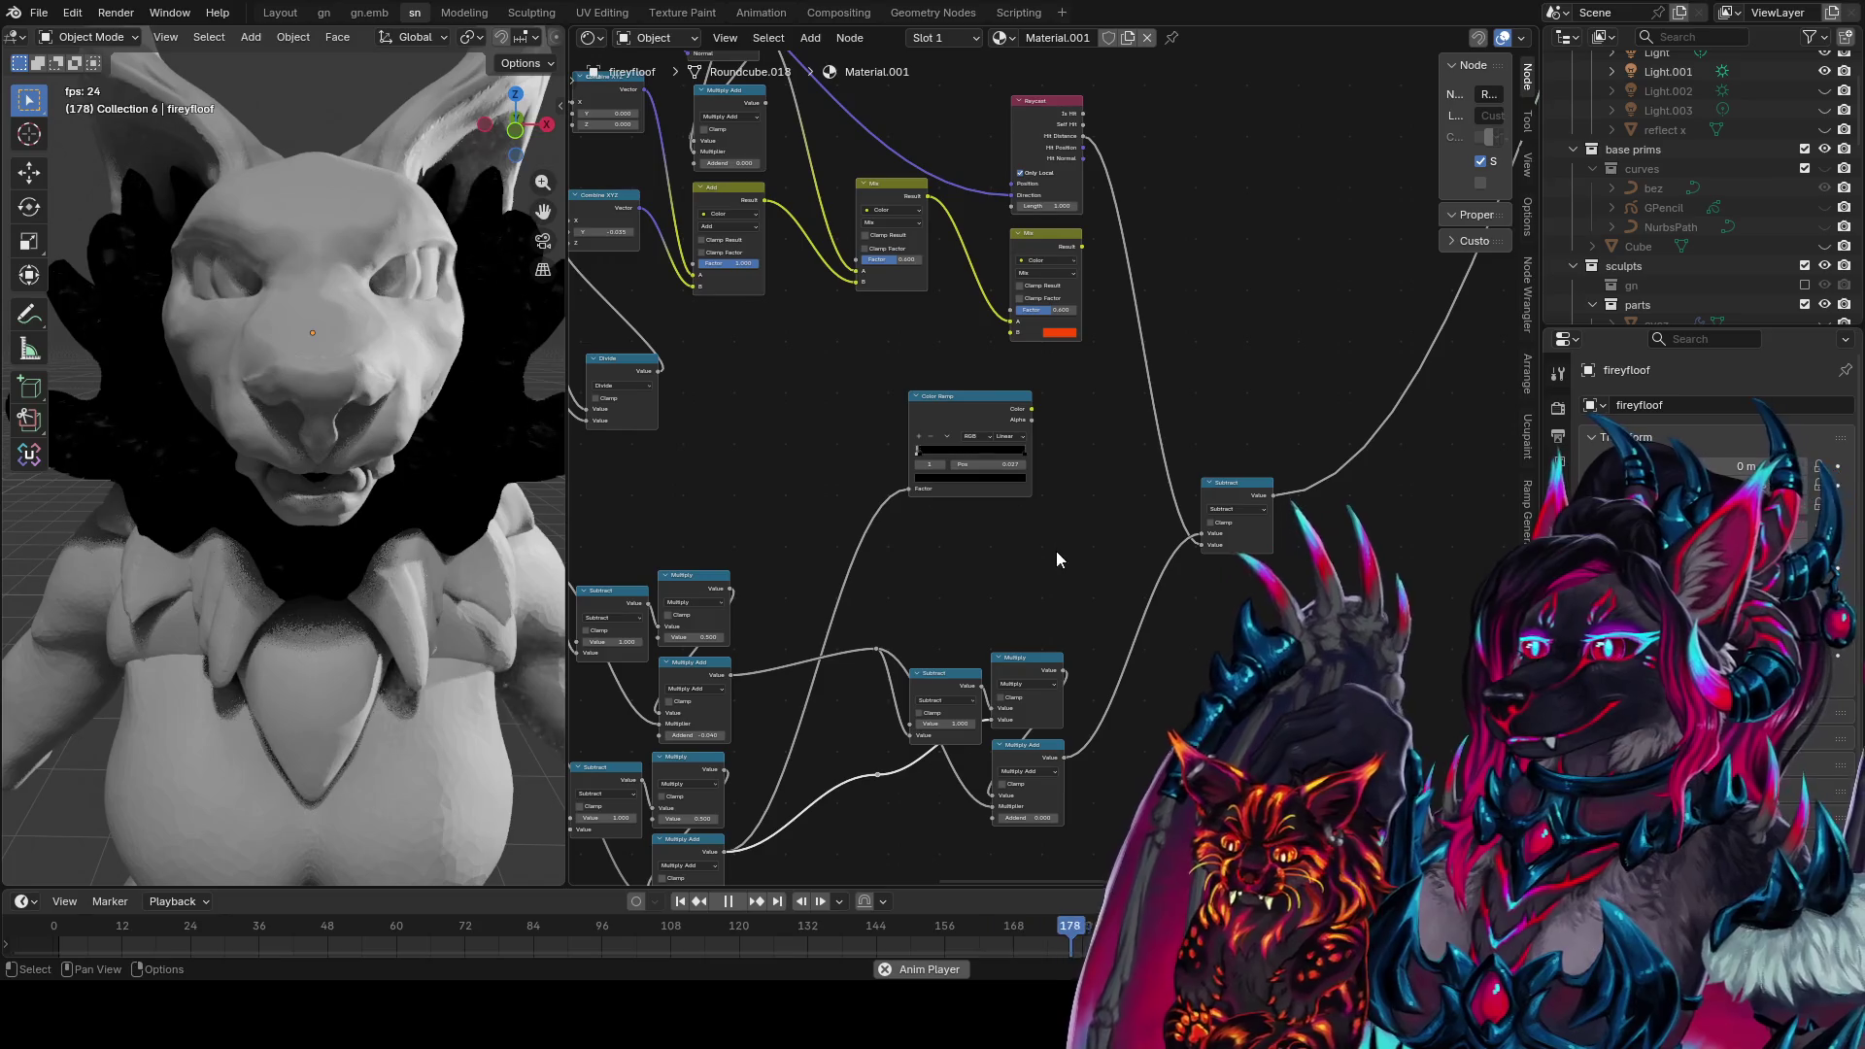
# Preview the Multiply Add and Subtract outputs on the collar
pyautogui.keyDown('ctrl'); pyautogui.keyDown('shift'); pyautogui.click(1028, 750); pyautogui.keyUp('shift'); pyautogui.keyUp('ctrl')
pyautogui.keyDown('ctrl'); pyautogui.keyDown('shift'); pyautogui.click(719, 672); pyautogui.keyUp('shift'); pyautogui.keyUp('ctrl')
pyautogui.keyDown('ctrl'); pyautogui.keyDown('shift'); pyautogui.click(707, 843); pyautogui.keyUp('shift'); pyautogui.keyUp('ctrl')
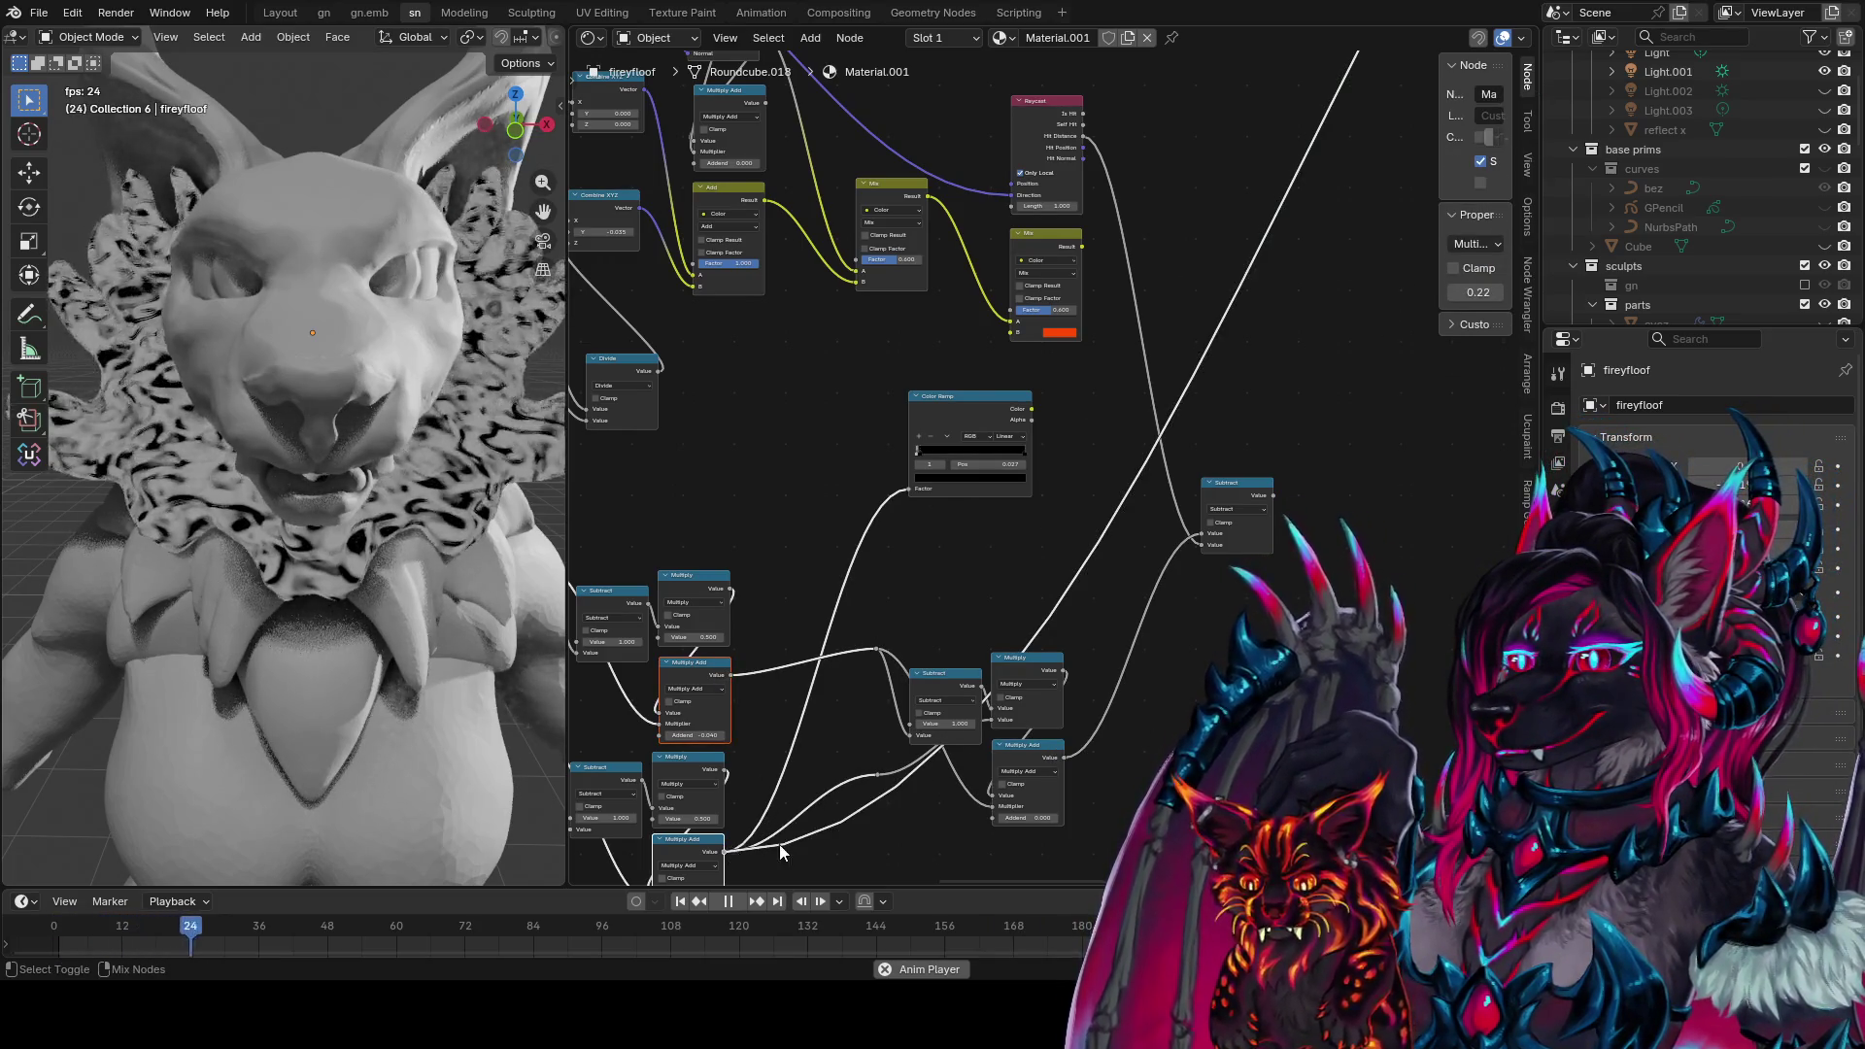
pyautogui.scroll(-3, 835, 758)
pyautogui.keyDown('ctrl'); pyautogui.keyDown('shift'); pyautogui.click(1228, 474); pyautogui.keyUp('shift'); pyautogui.keyUp('ctrl')
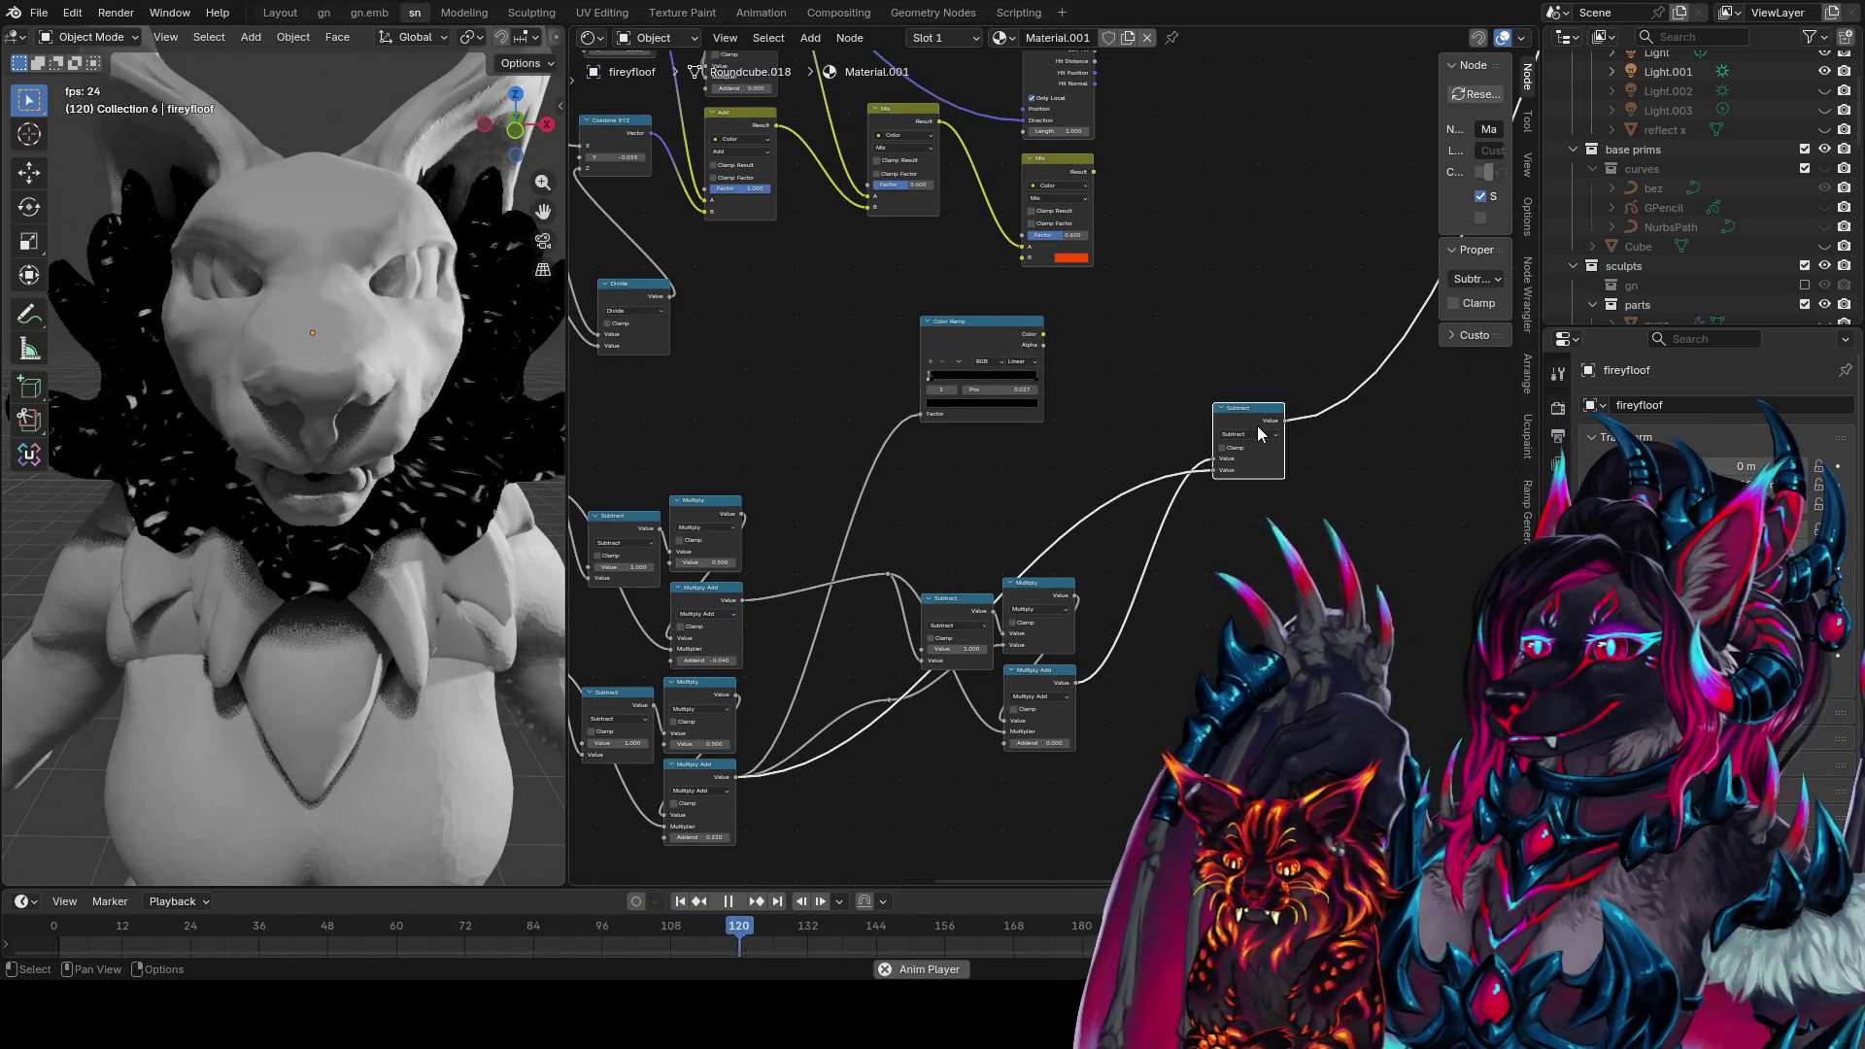
# Drive the Mix factor with the Subtract result and view the pink-and-black mix up close
pyautogui.moveTo(1256, 427); pyautogui.dragTo(1224, 498, button='middle')
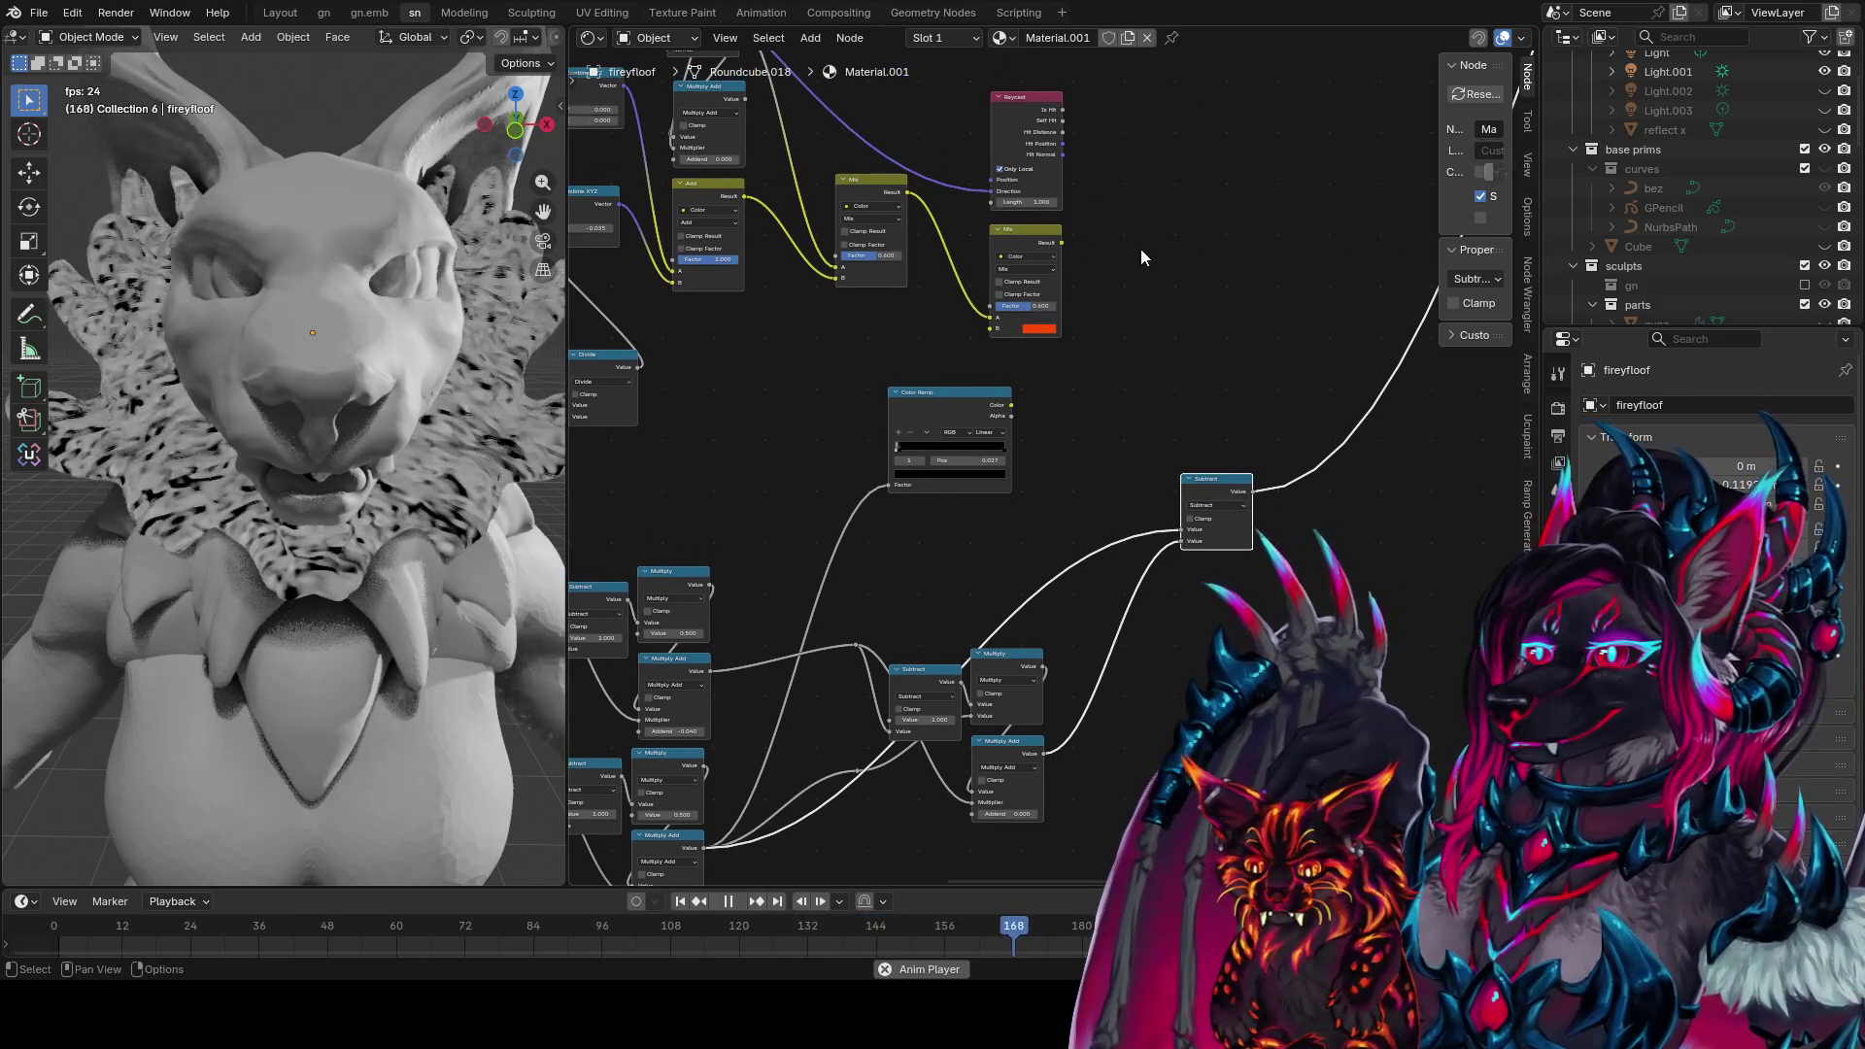
pyautogui.moveTo(1063, 131); pyautogui.dragTo(1183, 530)
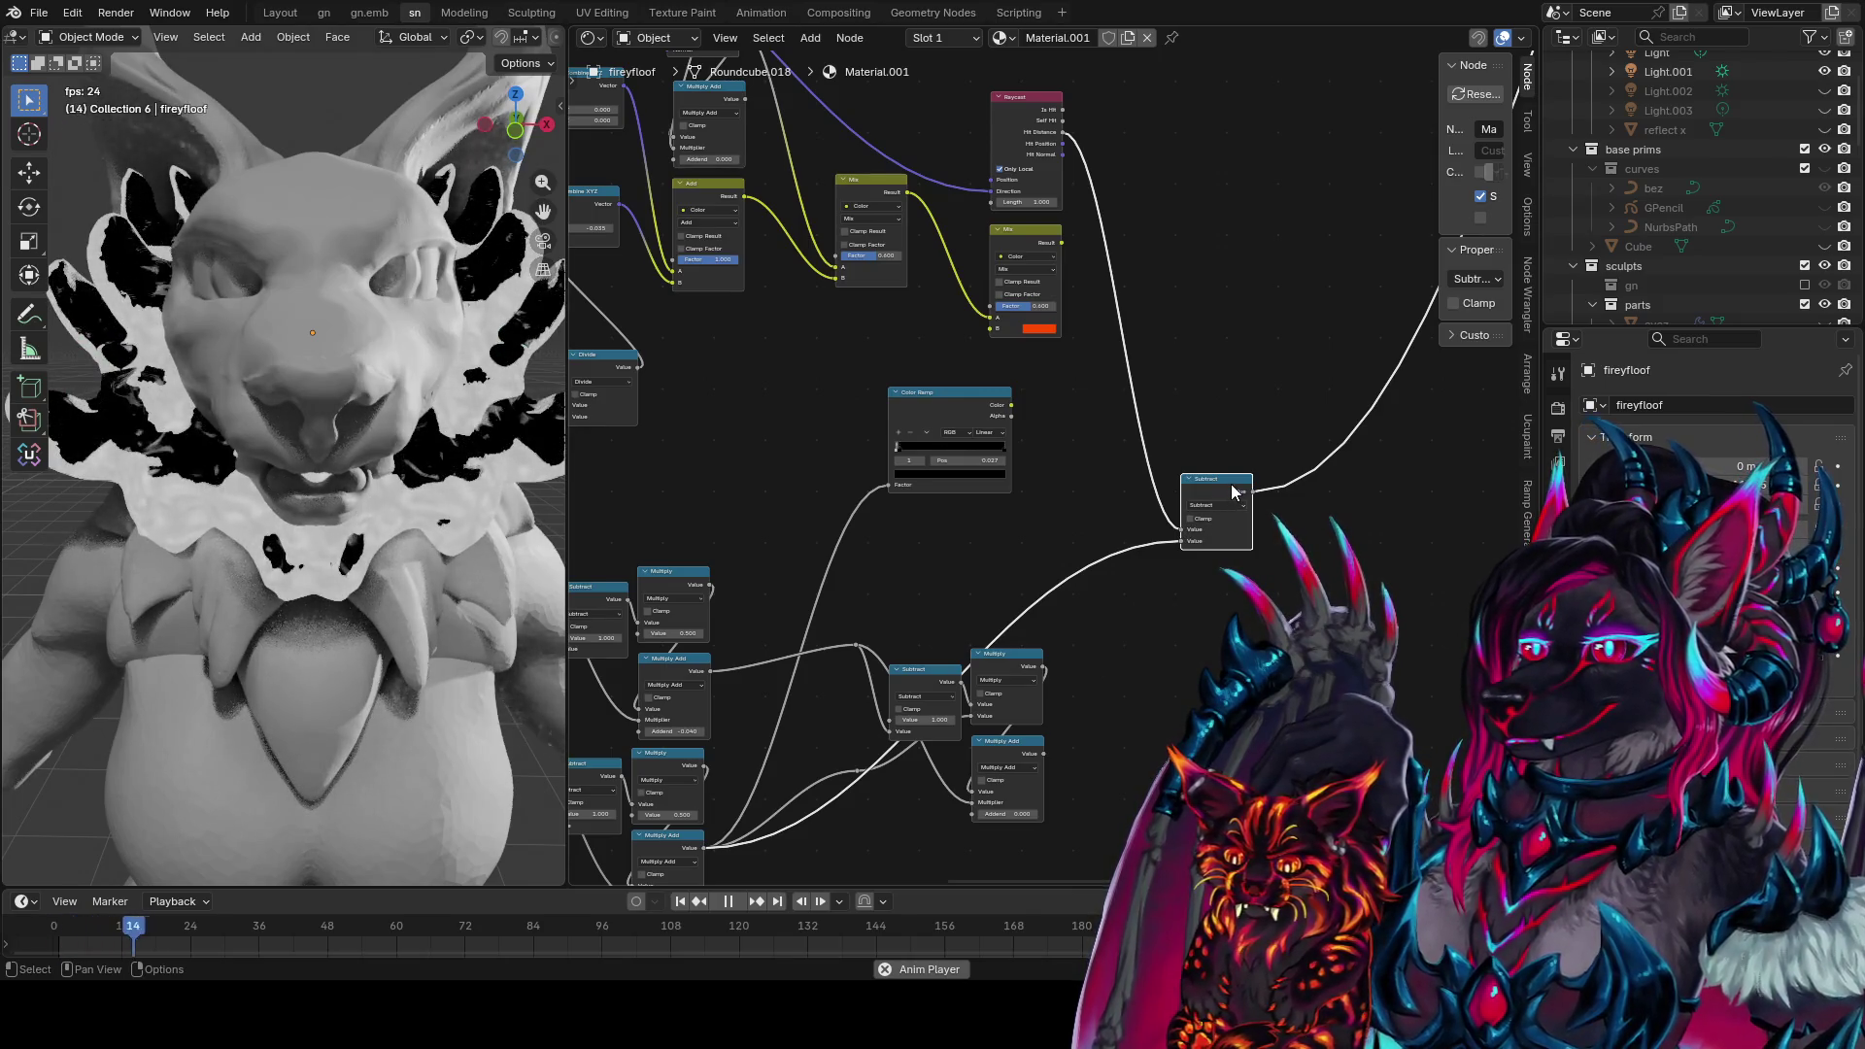
pyautogui.moveTo(1253, 491); pyautogui.dragTo(992, 306)
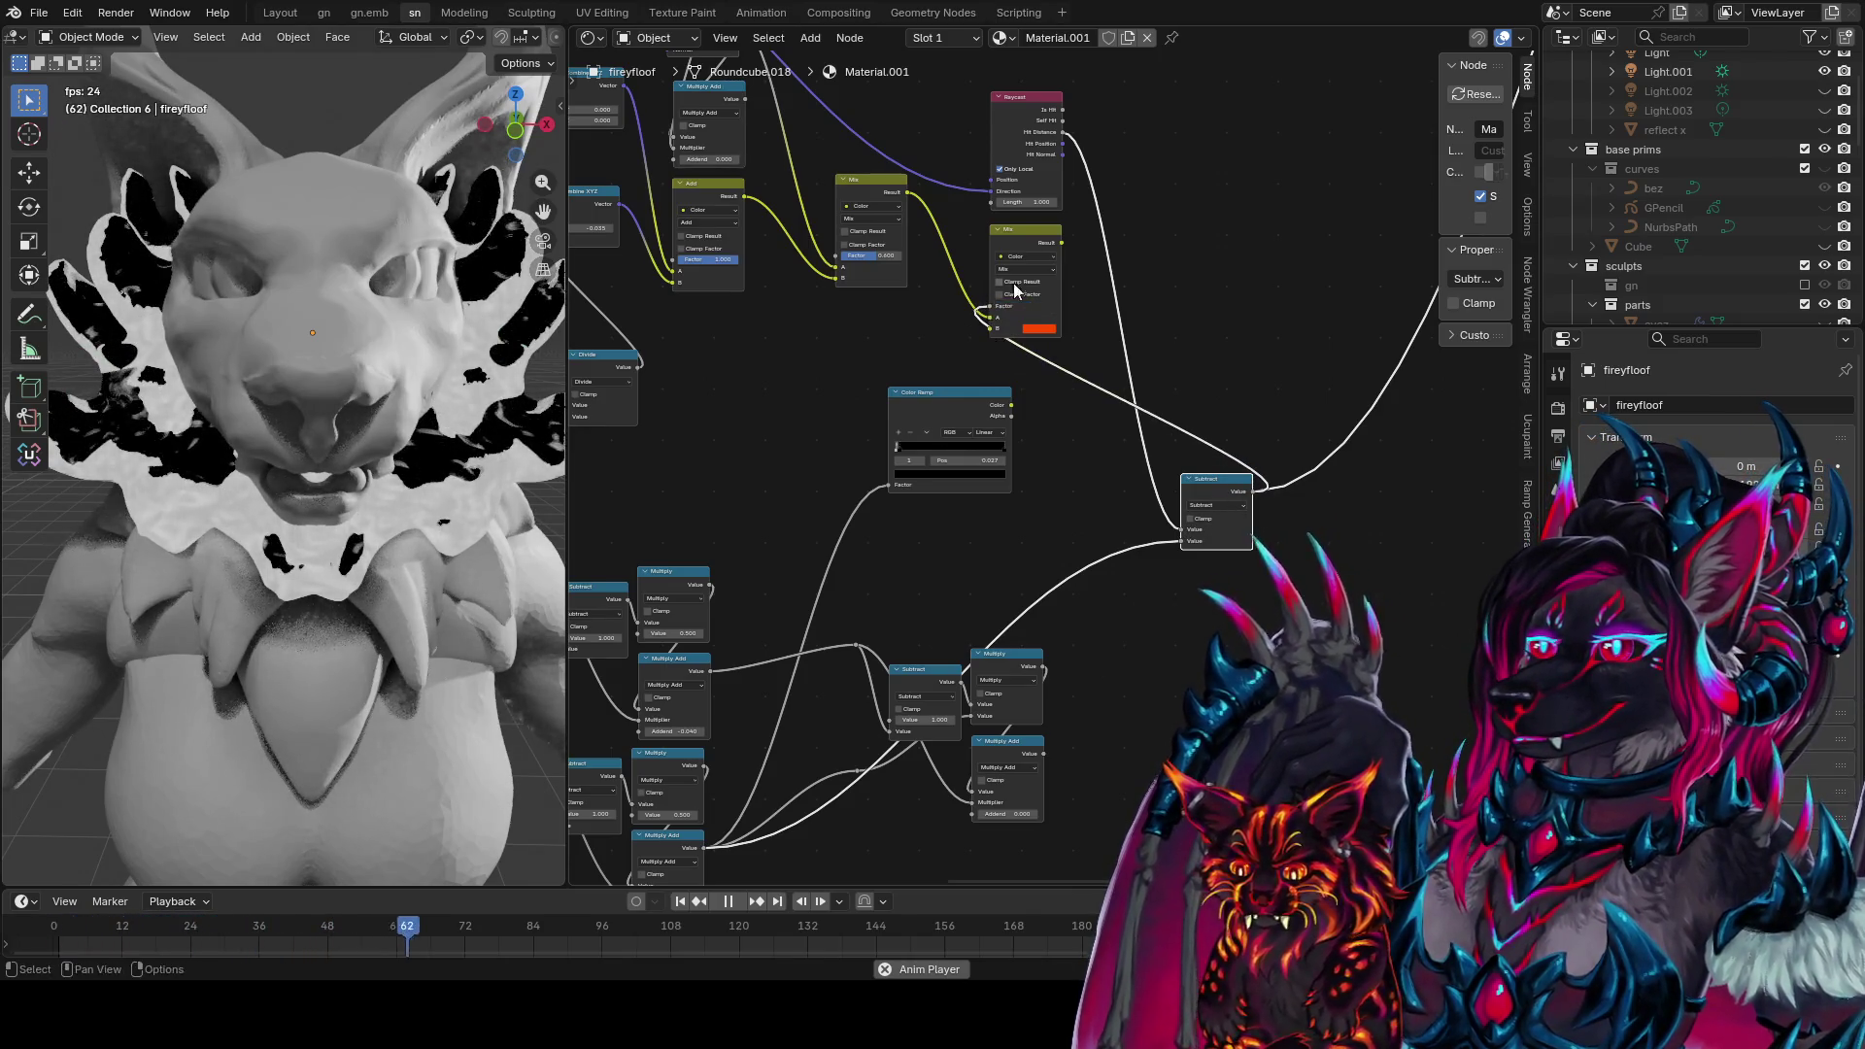
pyautogui.keyDown('ctrl'); pyautogui.keyDown('shift'); pyautogui.click(1025, 282); pyautogui.keyUp('shift'); pyautogui.keyUp('ctrl')
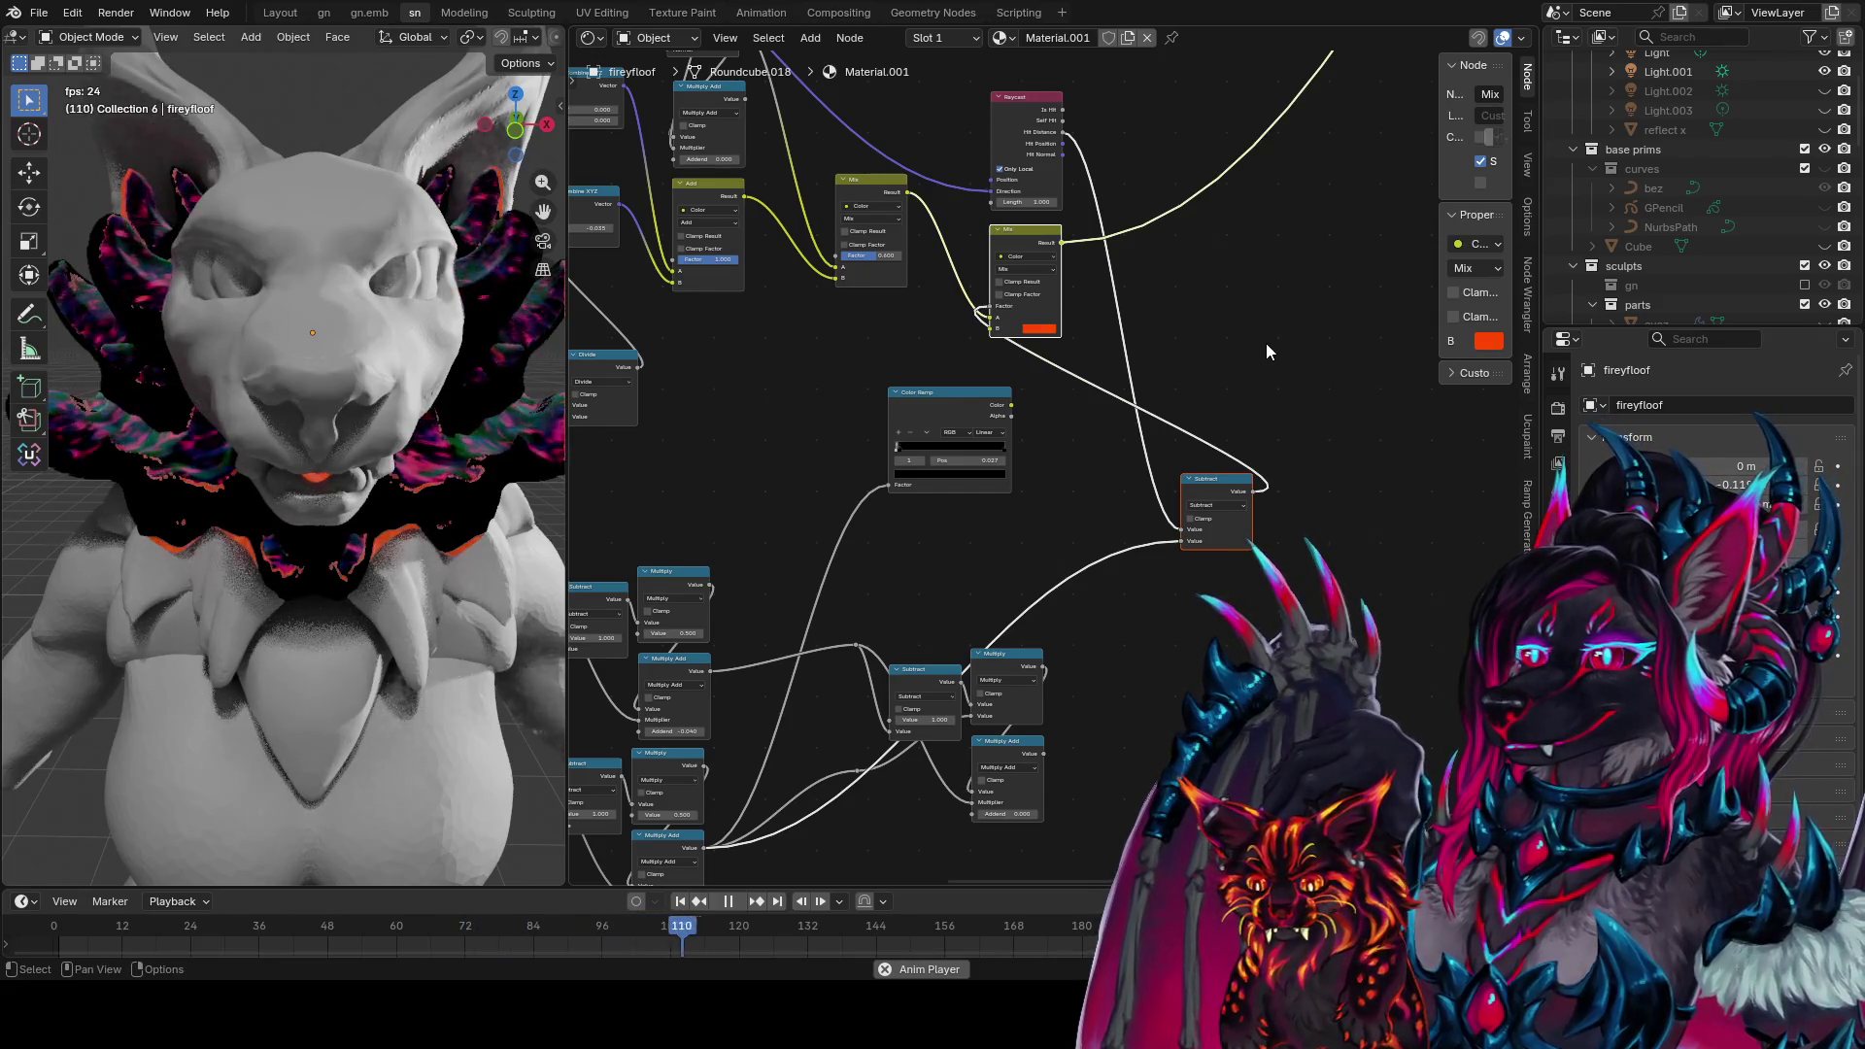
pyautogui.click(1235, 481)
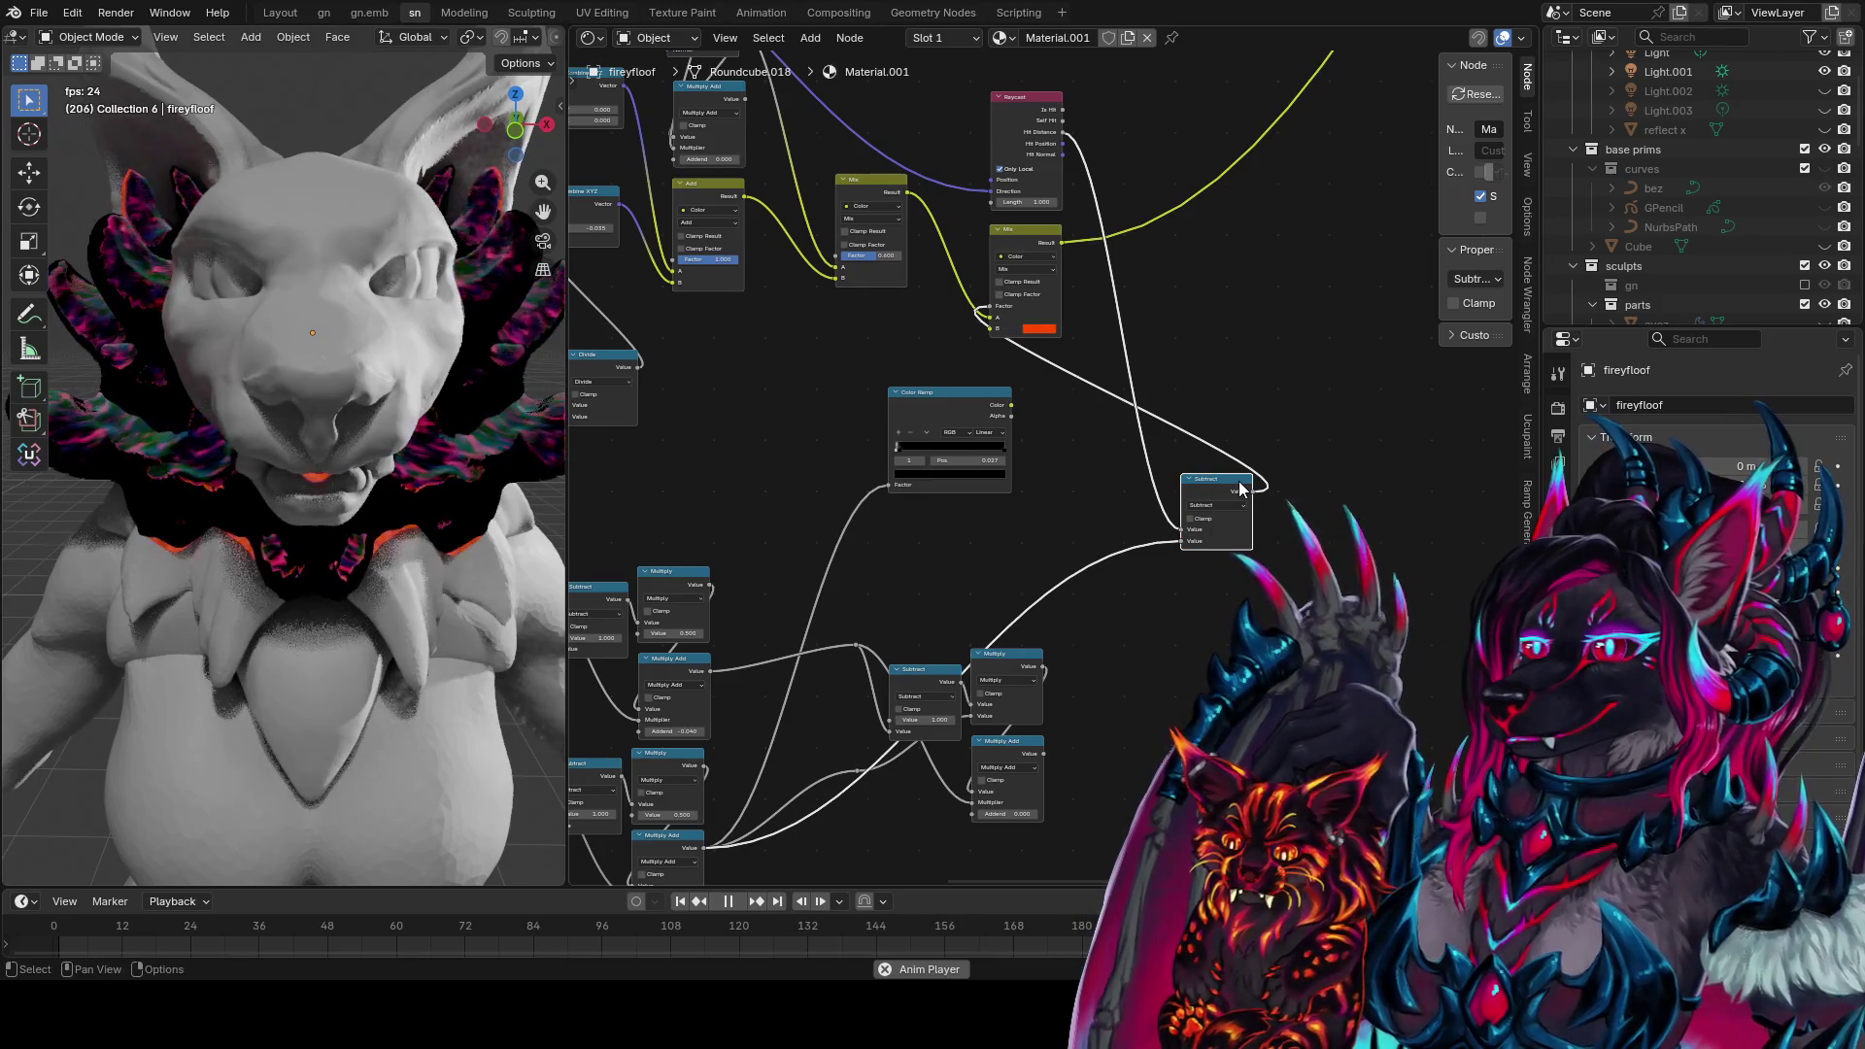
pyautogui.scroll(5, 235, 498)
pyautogui.moveTo(235, 498); pyautogui.dragTo(348, 518, button='middle')
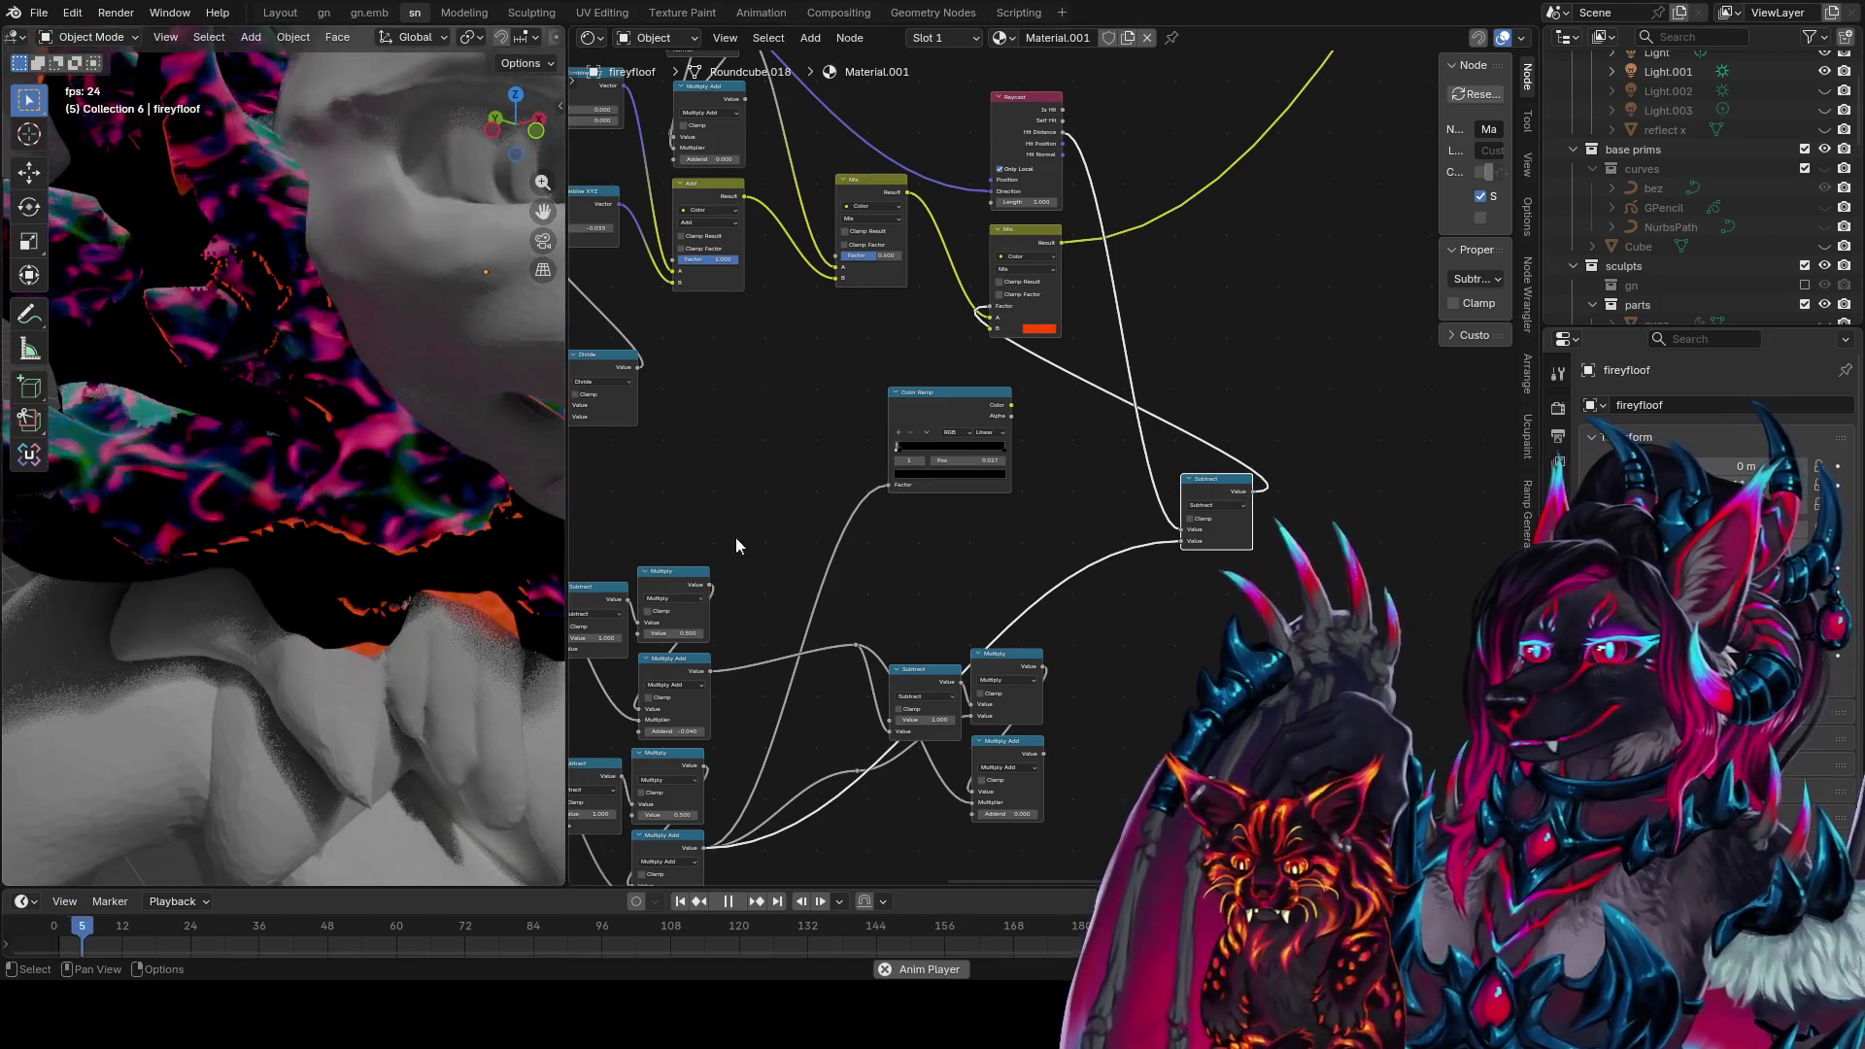
# Cut the Subtract-to-Mix link, preview Subtract, and duplicate the Subtract, Multiply and Multiply Add nodes
pyautogui.keyDown('ctrl'); pyautogui.moveTo(1028, 322); pyautogui.dragTo(1041, 369, button='right'); pyautogui.keyUp('ctrl')
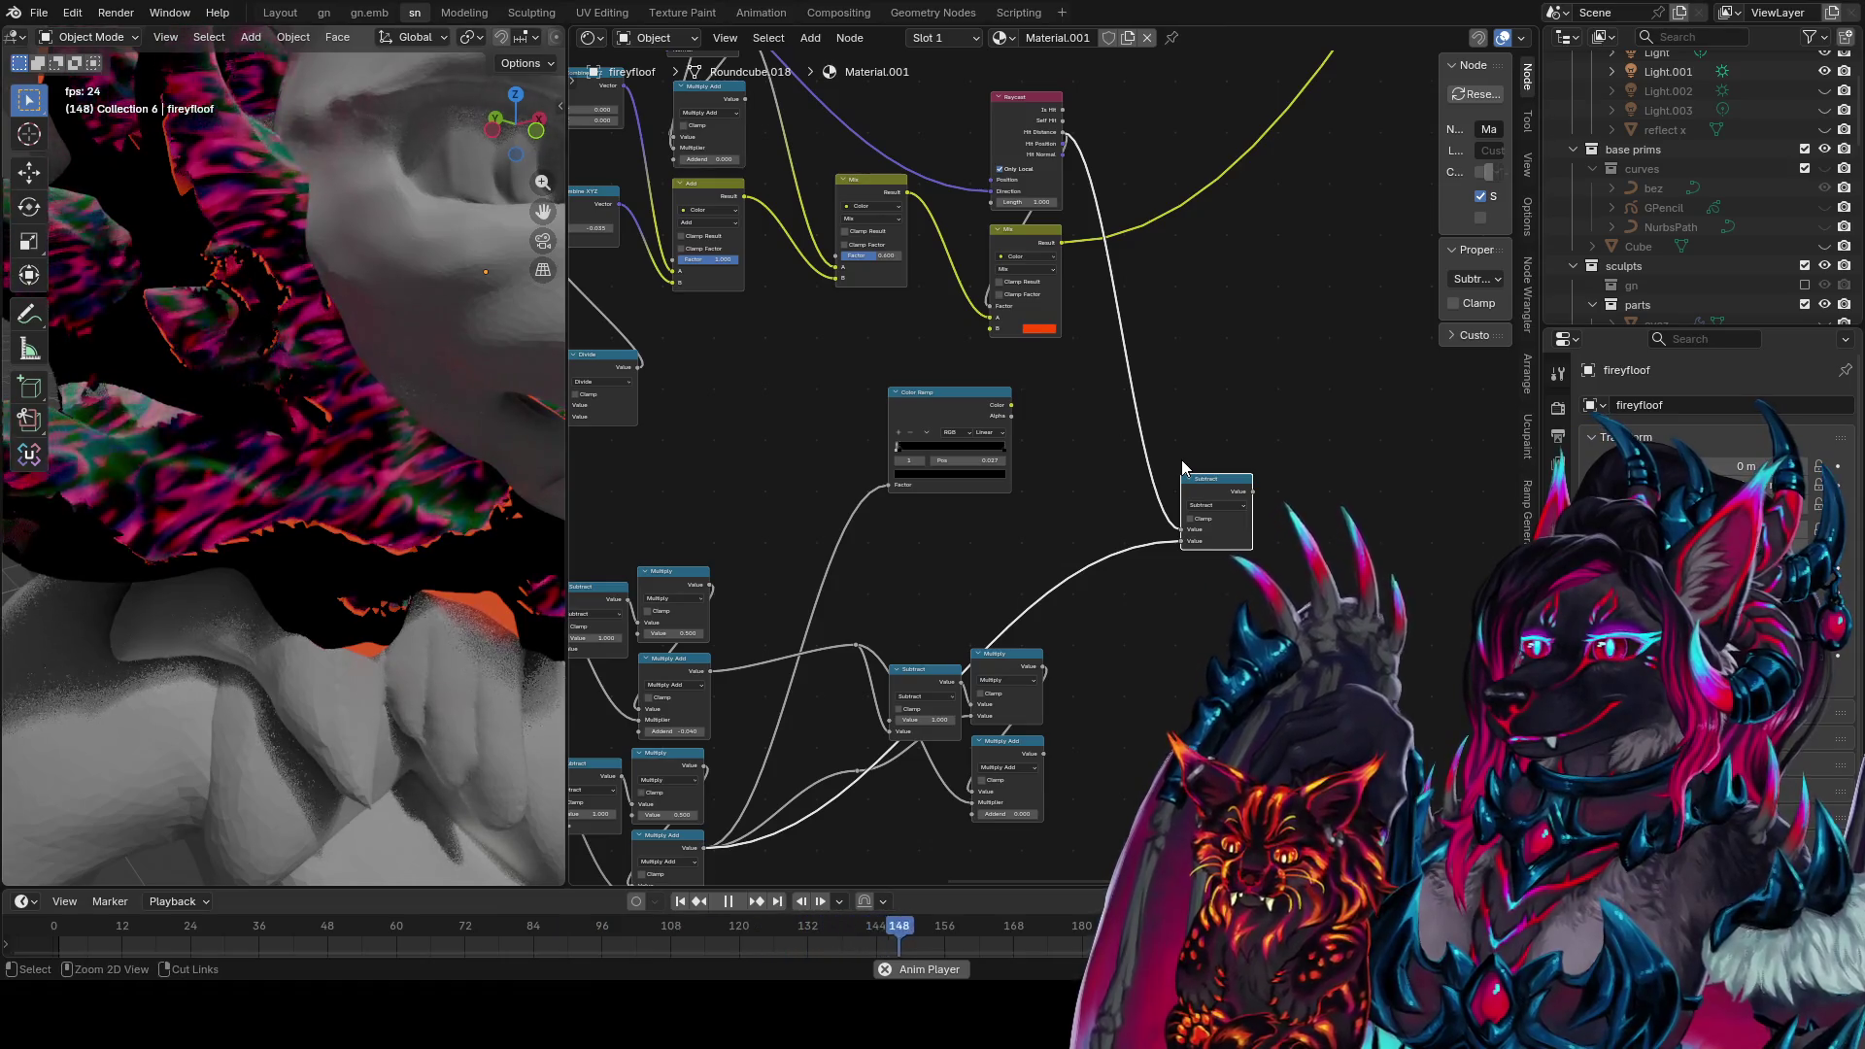
pyautogui.keyDown('ctrl'); pyautogui.keyDown('shift'); pyautogui.click(1234, 486); pyautogui.keyUp('shift'); pyautogui.keyUp('ctrl')
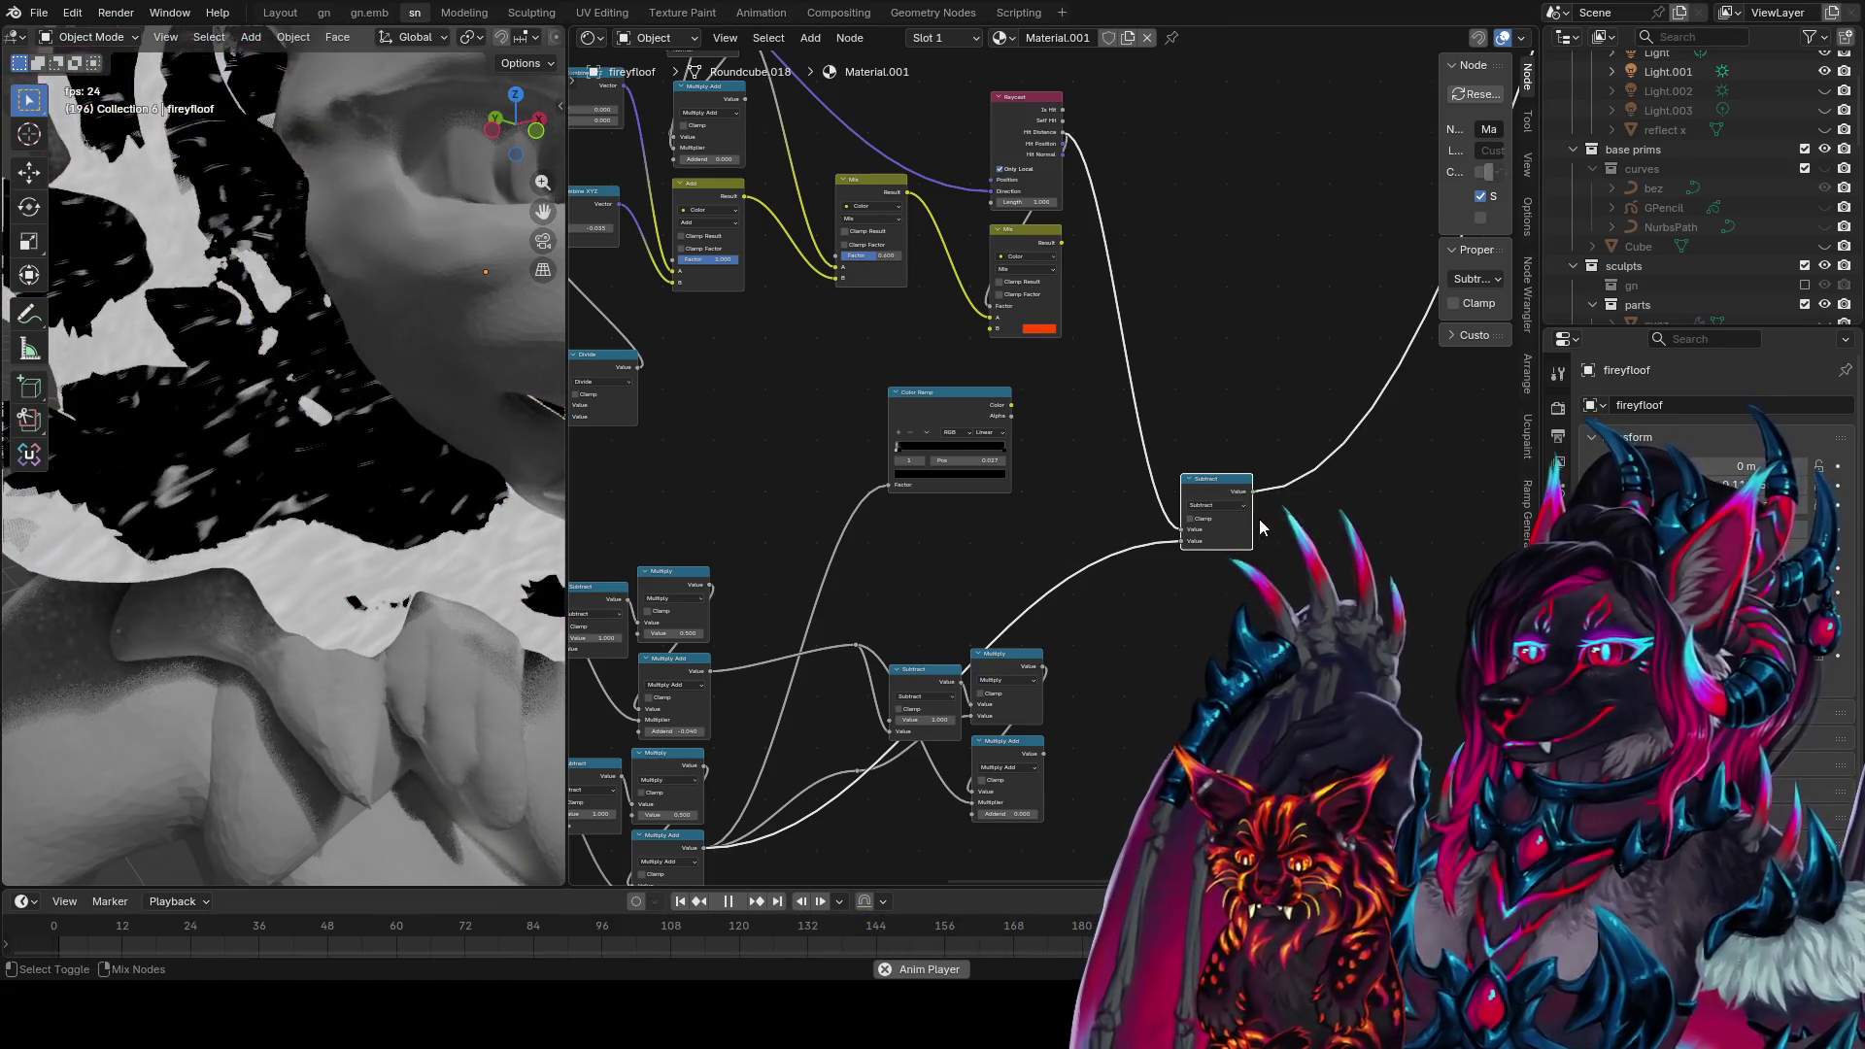
pyautogui.moveTo(1117, 605); pyautogui.dragTo(853, 812)
pyautogui.hotkey('shift', 'd')
pyautogui.click(1263, 612)
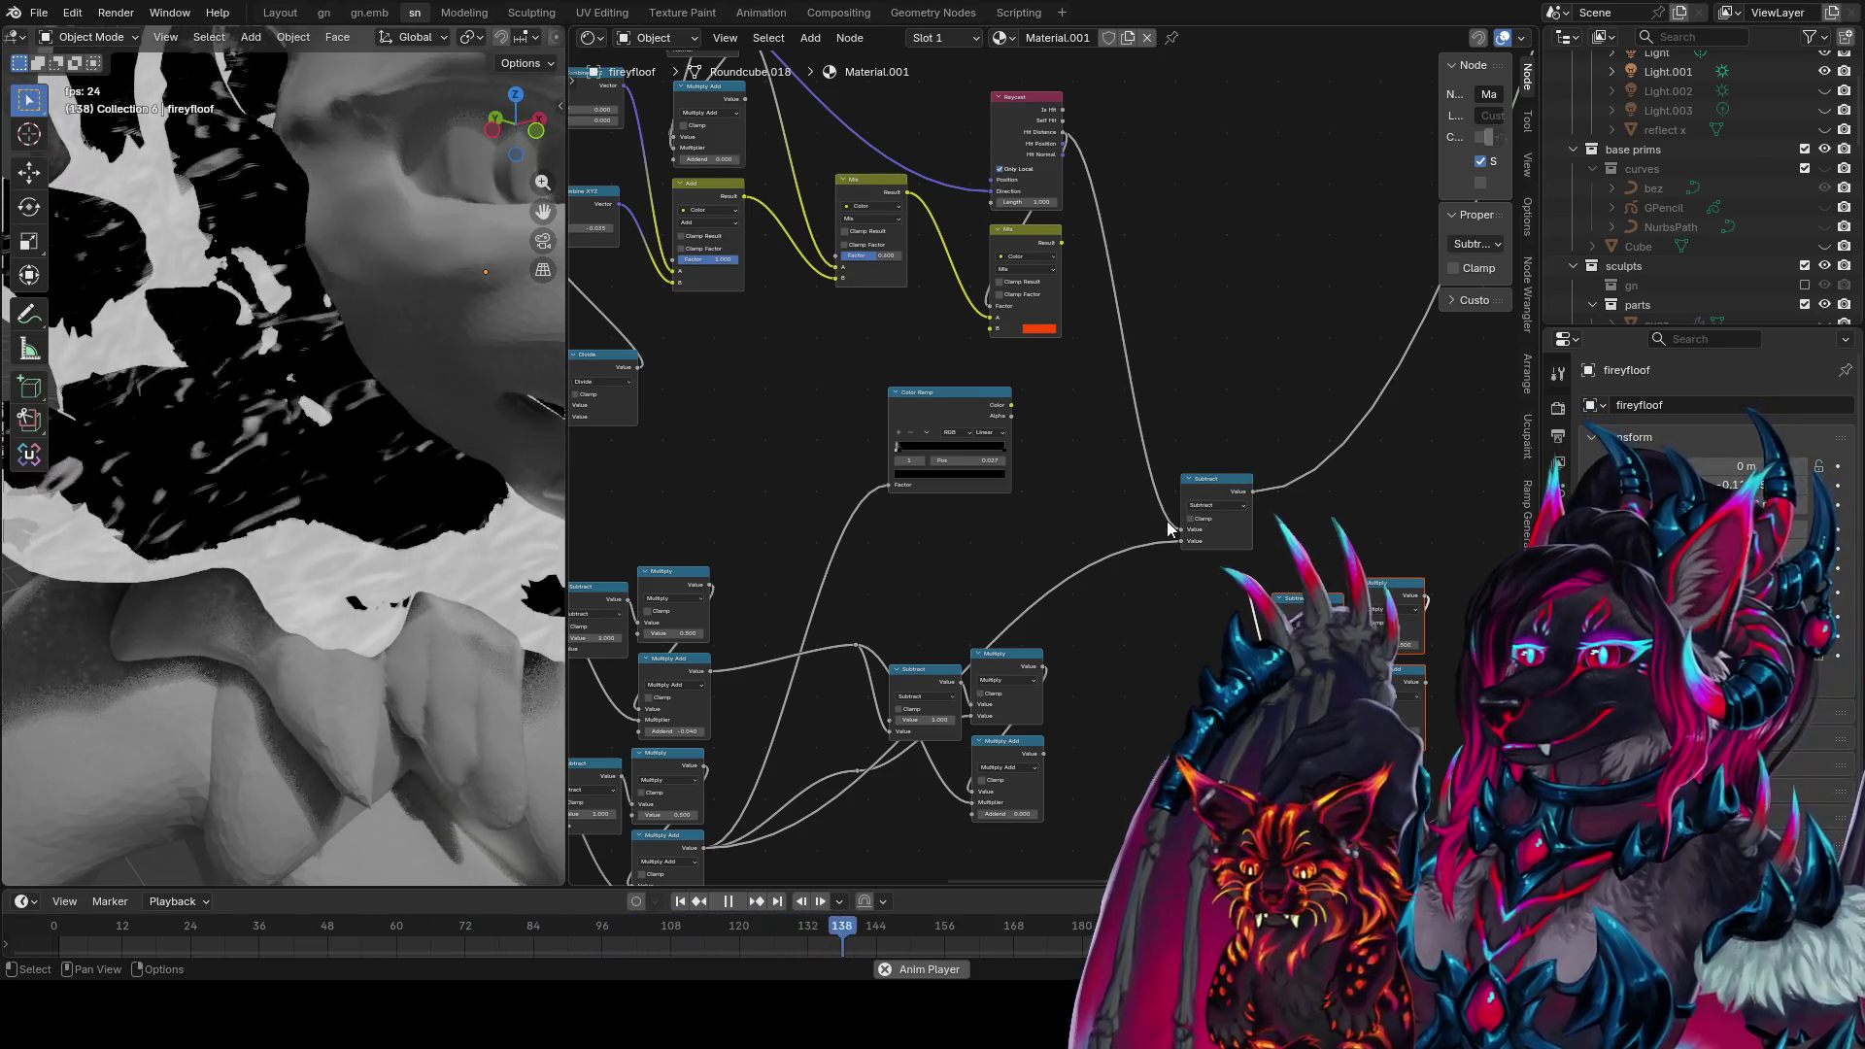
# Branch Raycast Hit Distance through a reroute into the duplicated Subtract chain
pyautogui.keyDown('shift'); pyautogui.moveTo(1124, 479); pyautogui.dragTo(1161, 454, button='right'); pyautogui.keyUp('shift')
pyautogui.moveTo(1147, 464); pyautogui.dragTo(1282, 607)
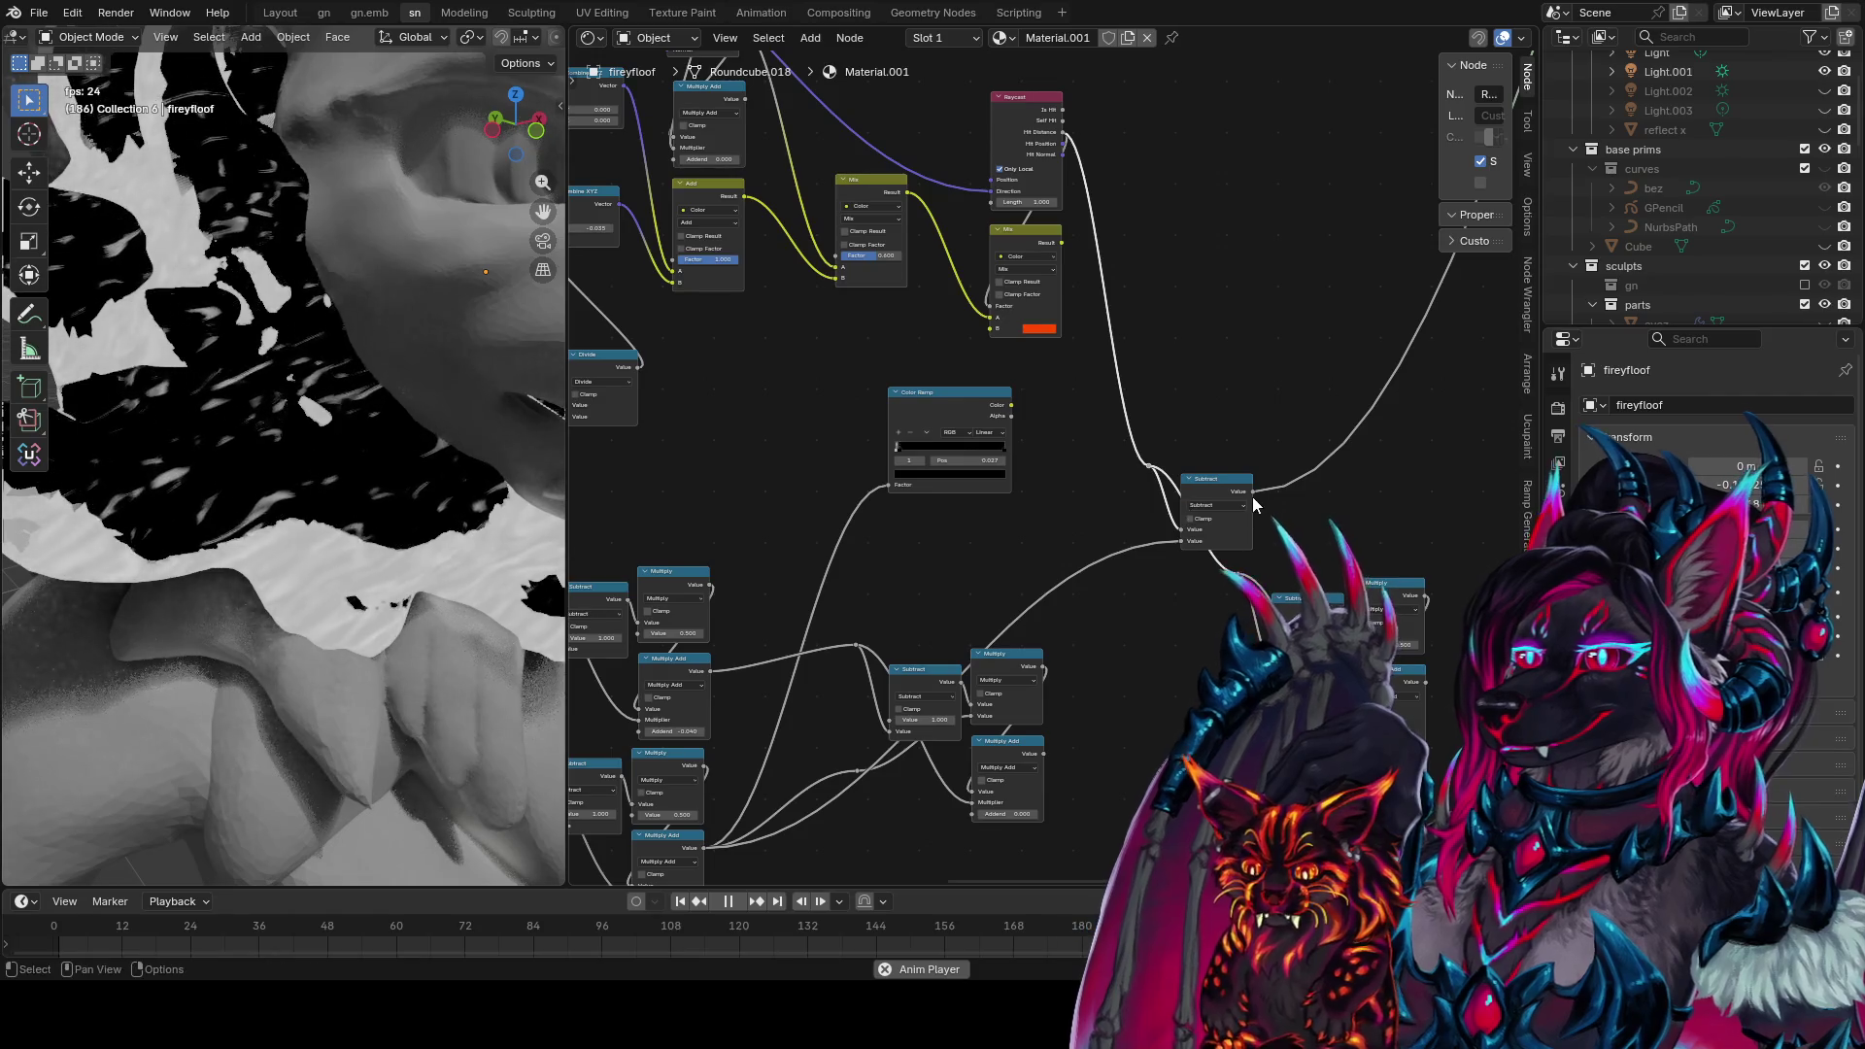
pyautogui.moveTo(1253, 493); pyautogui.dragTo(1220, 694)
pyautogui.keyDown('shift'); pyautogui.click(1425, 669); pyautogui.keyUp('shift')
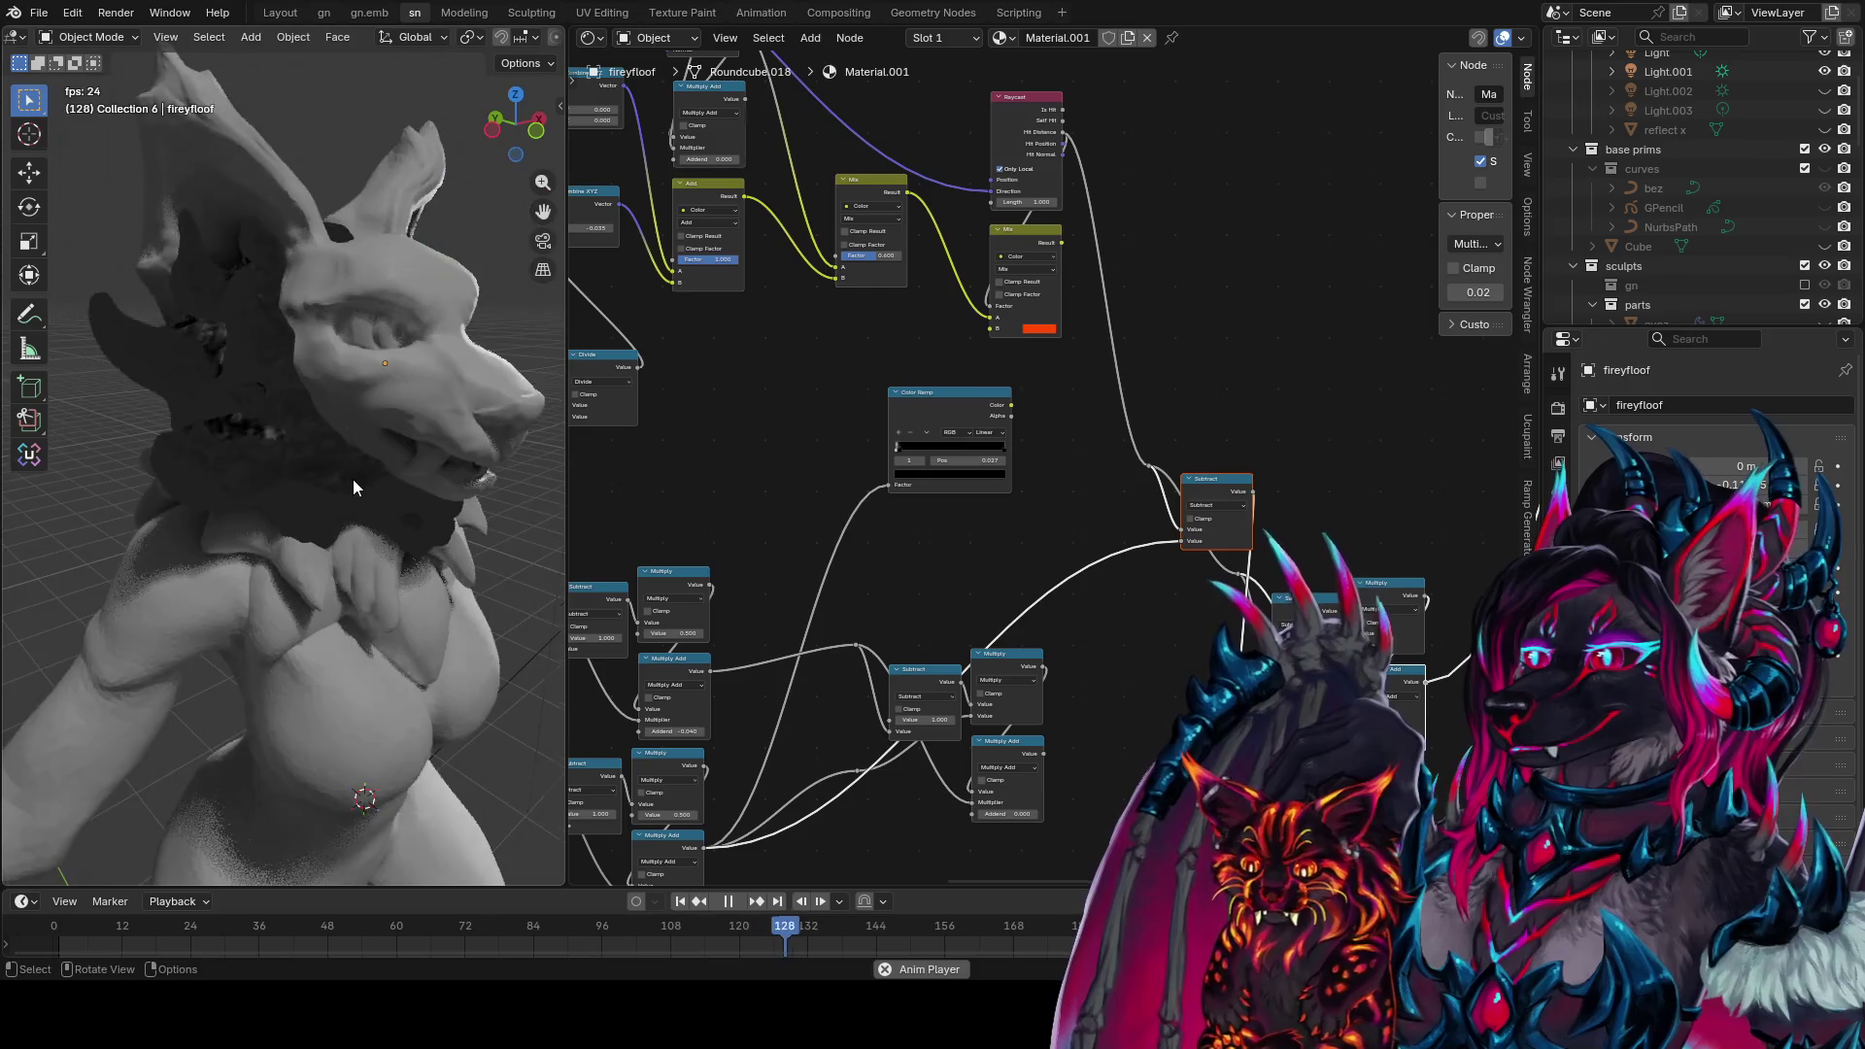
pyautogui.moveTo(288, 489)
pyautogui.mouseDown(button='middle')
pyautogui.moveTo(537, 480)
pyautogui.moveTo(138, 497)
pyautogui.moveTo(507, 476)
pyautogui.moveTo(412, 500)
pyautogui.mouseUp(button='middle')
pyautogui.moveTo(1366, 681); pyautogui.dragTo(1004, 570, button='middle')
# Lower the new Multiply Add's Addend to -0.040 and position the node
pyautogui.scroll(1, 1004, 570)
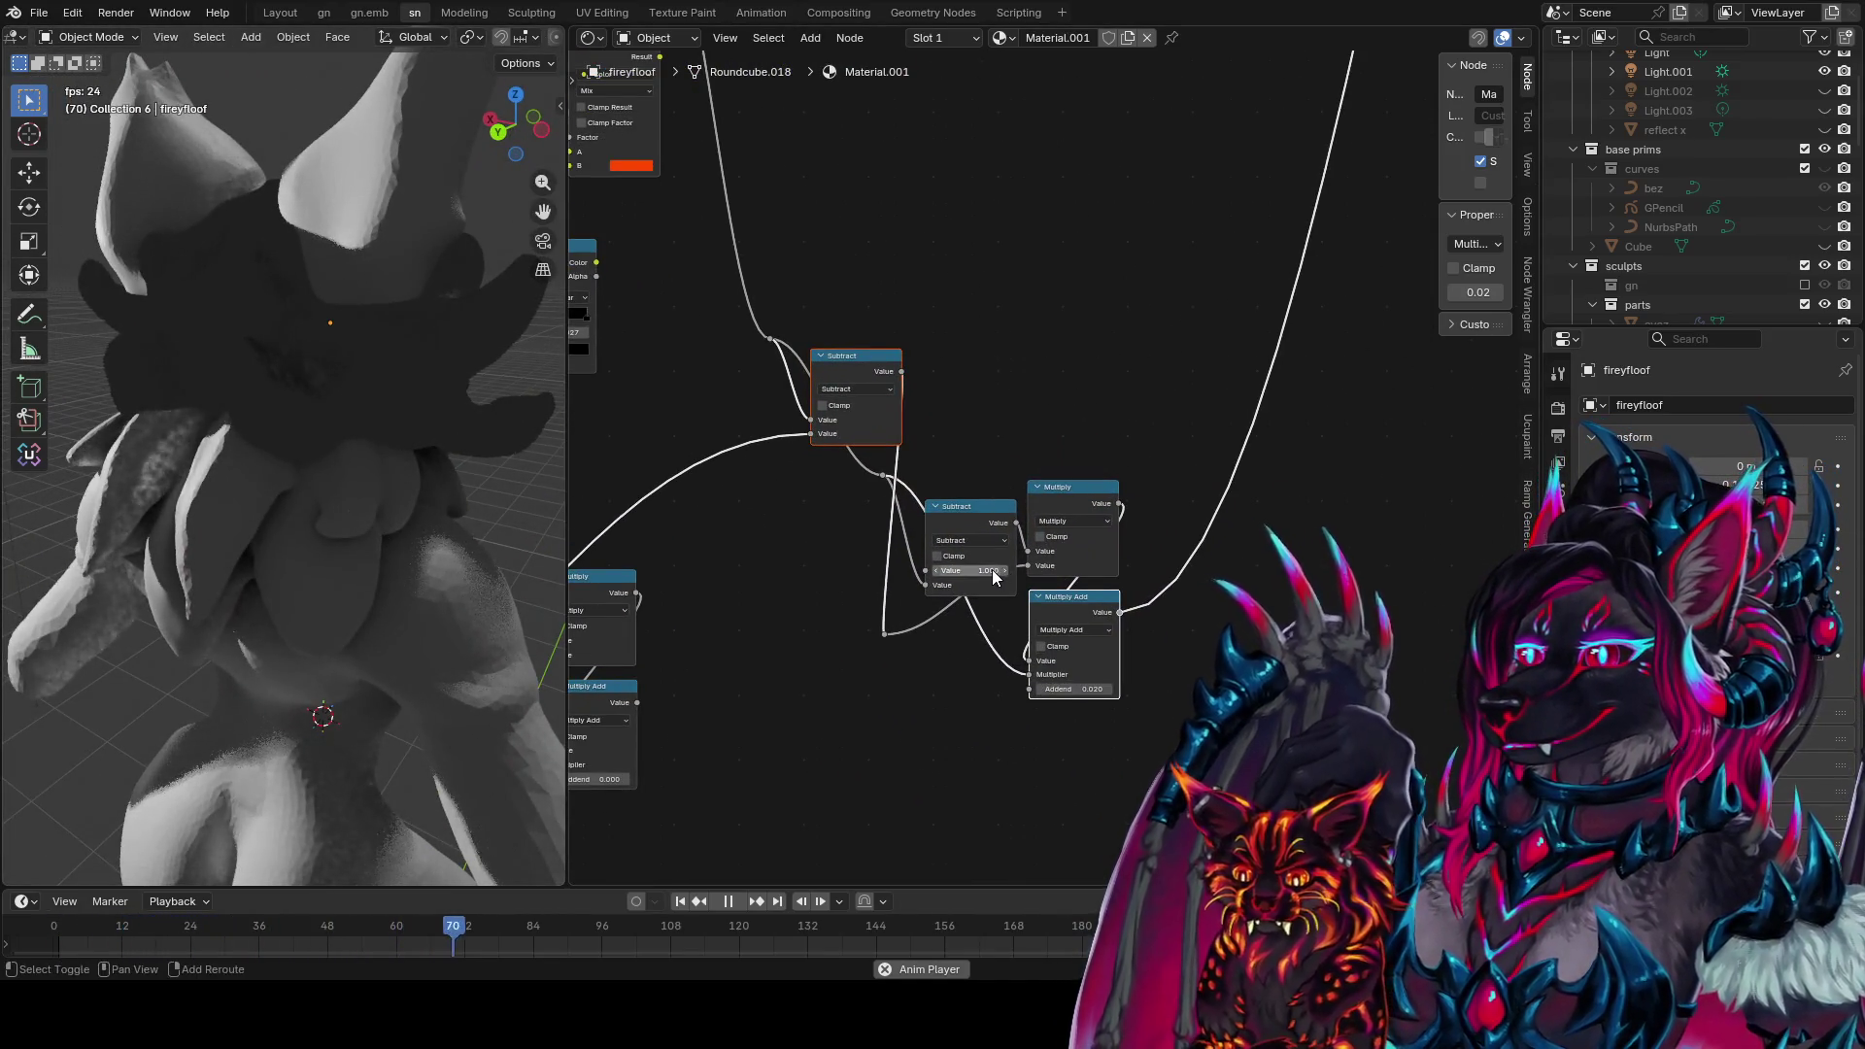
pyautogui.moveTo(1074, 688)
pyautogui.mouseDown()
pyautogui.moveTo(1049, 689)
pyautogui.moveTo(1113, 689)
pyautogui.mouseUp()
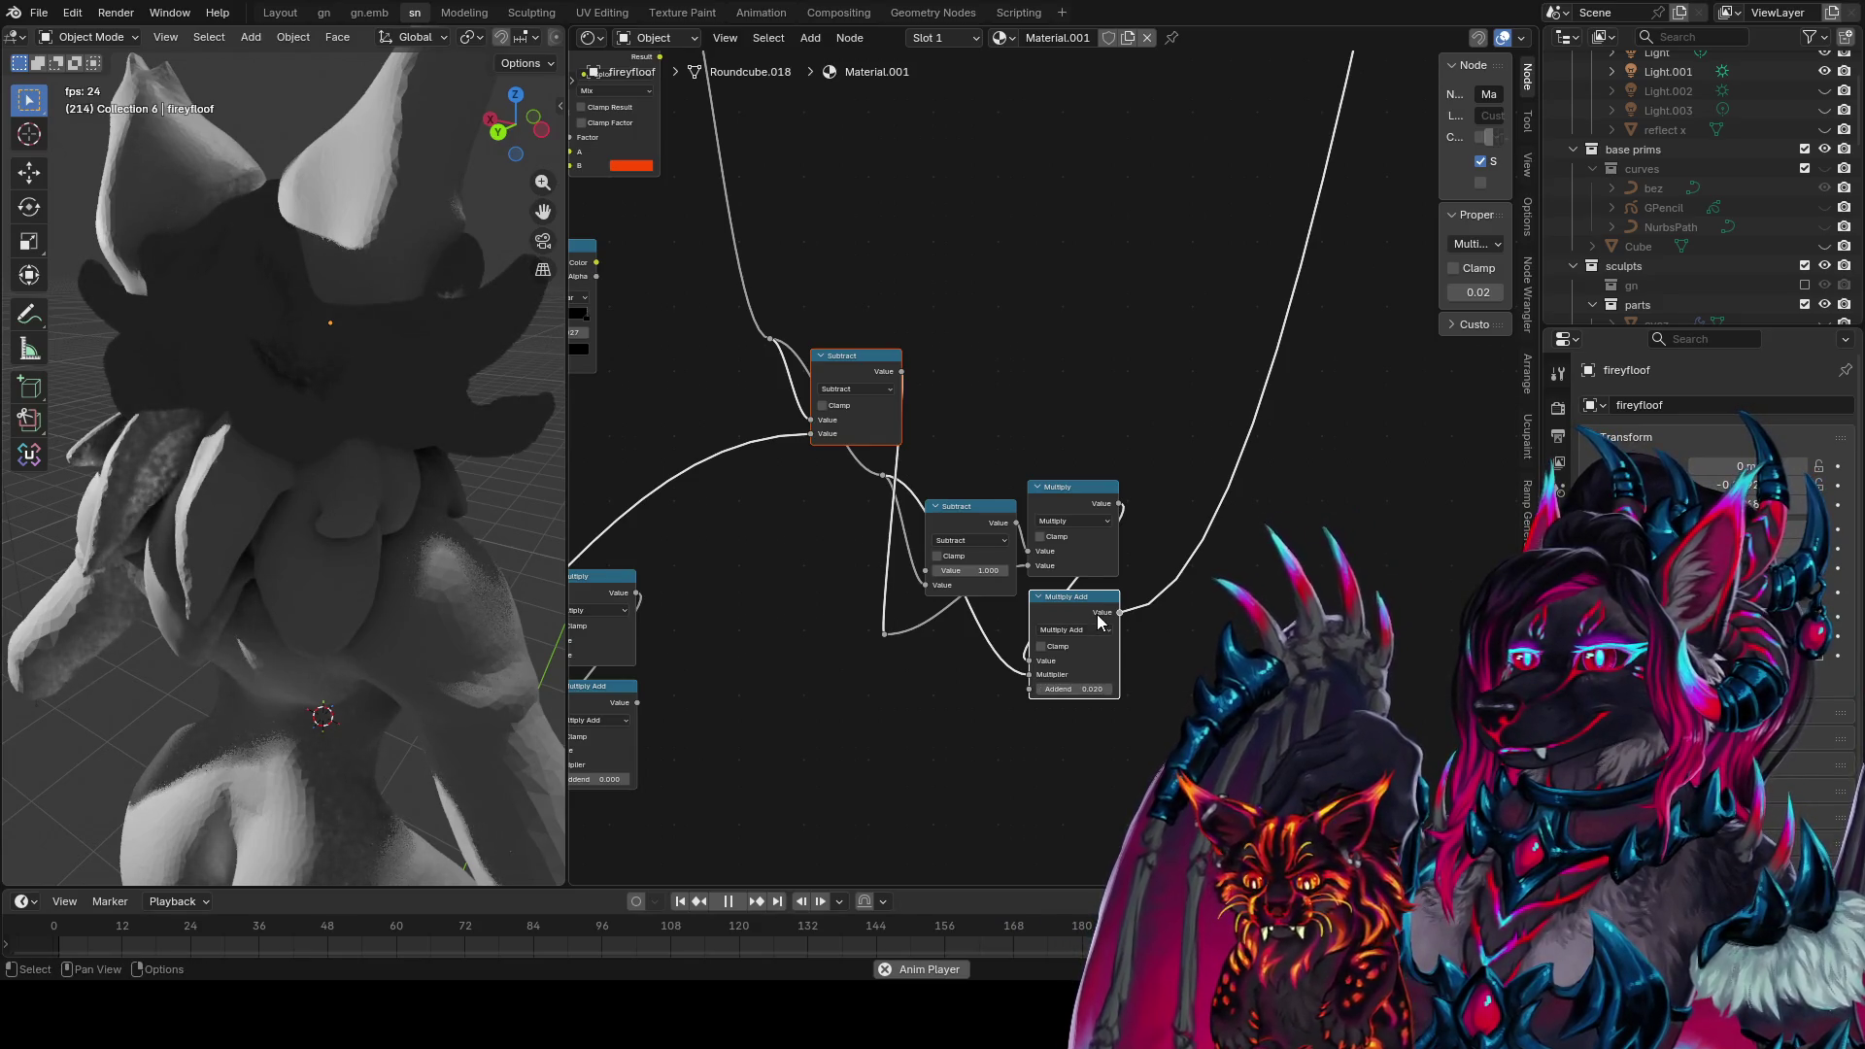
pyautogui.moveTo(1100, 622); pyautogui.dragTo(1087, 651, button='middle')
# Insert a math node after Multiply Add: Power 0.770, then Logarithm with Base 0.02
pyautogui.hotkey('shift', 'd')
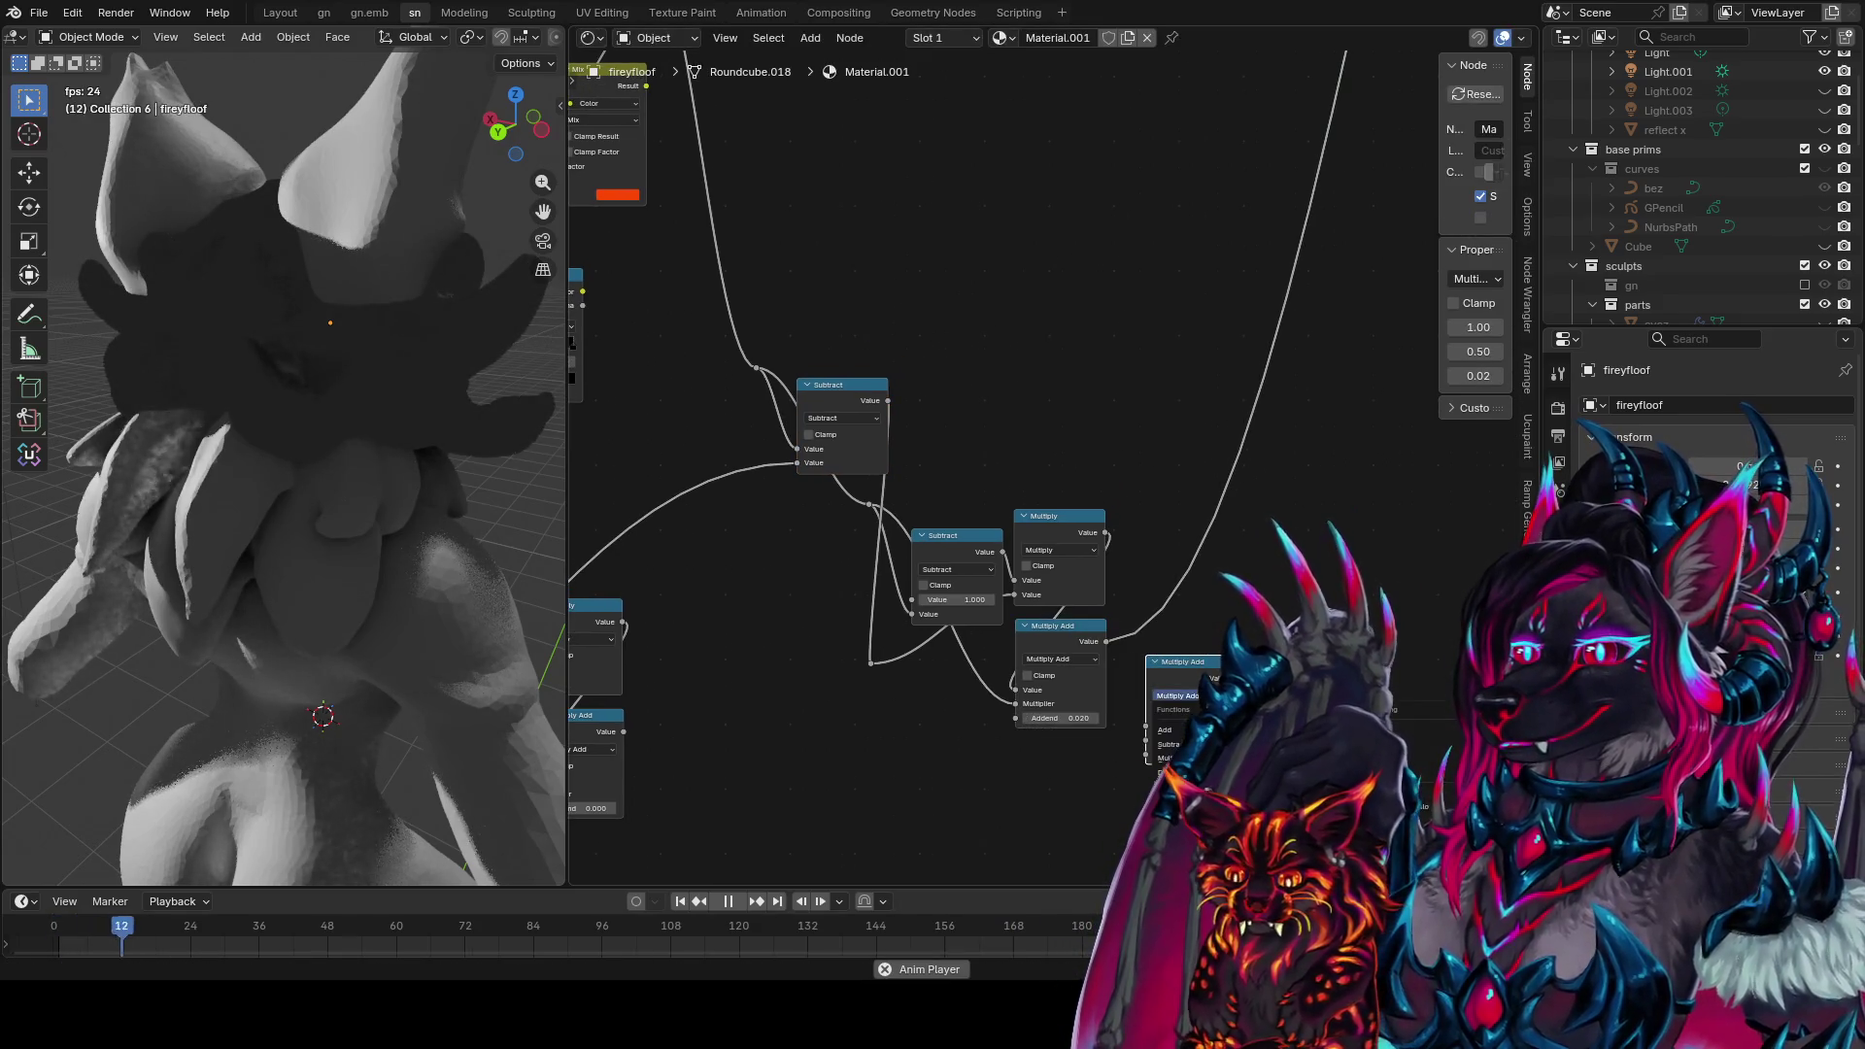
pyautogui.moveTo(1185, 665)
pyautogui.mouseDown()
pyautogui.moveTo(1170, 586)
pyautogui.moveTo(1171, 610)
pyautogui.mouseUp()
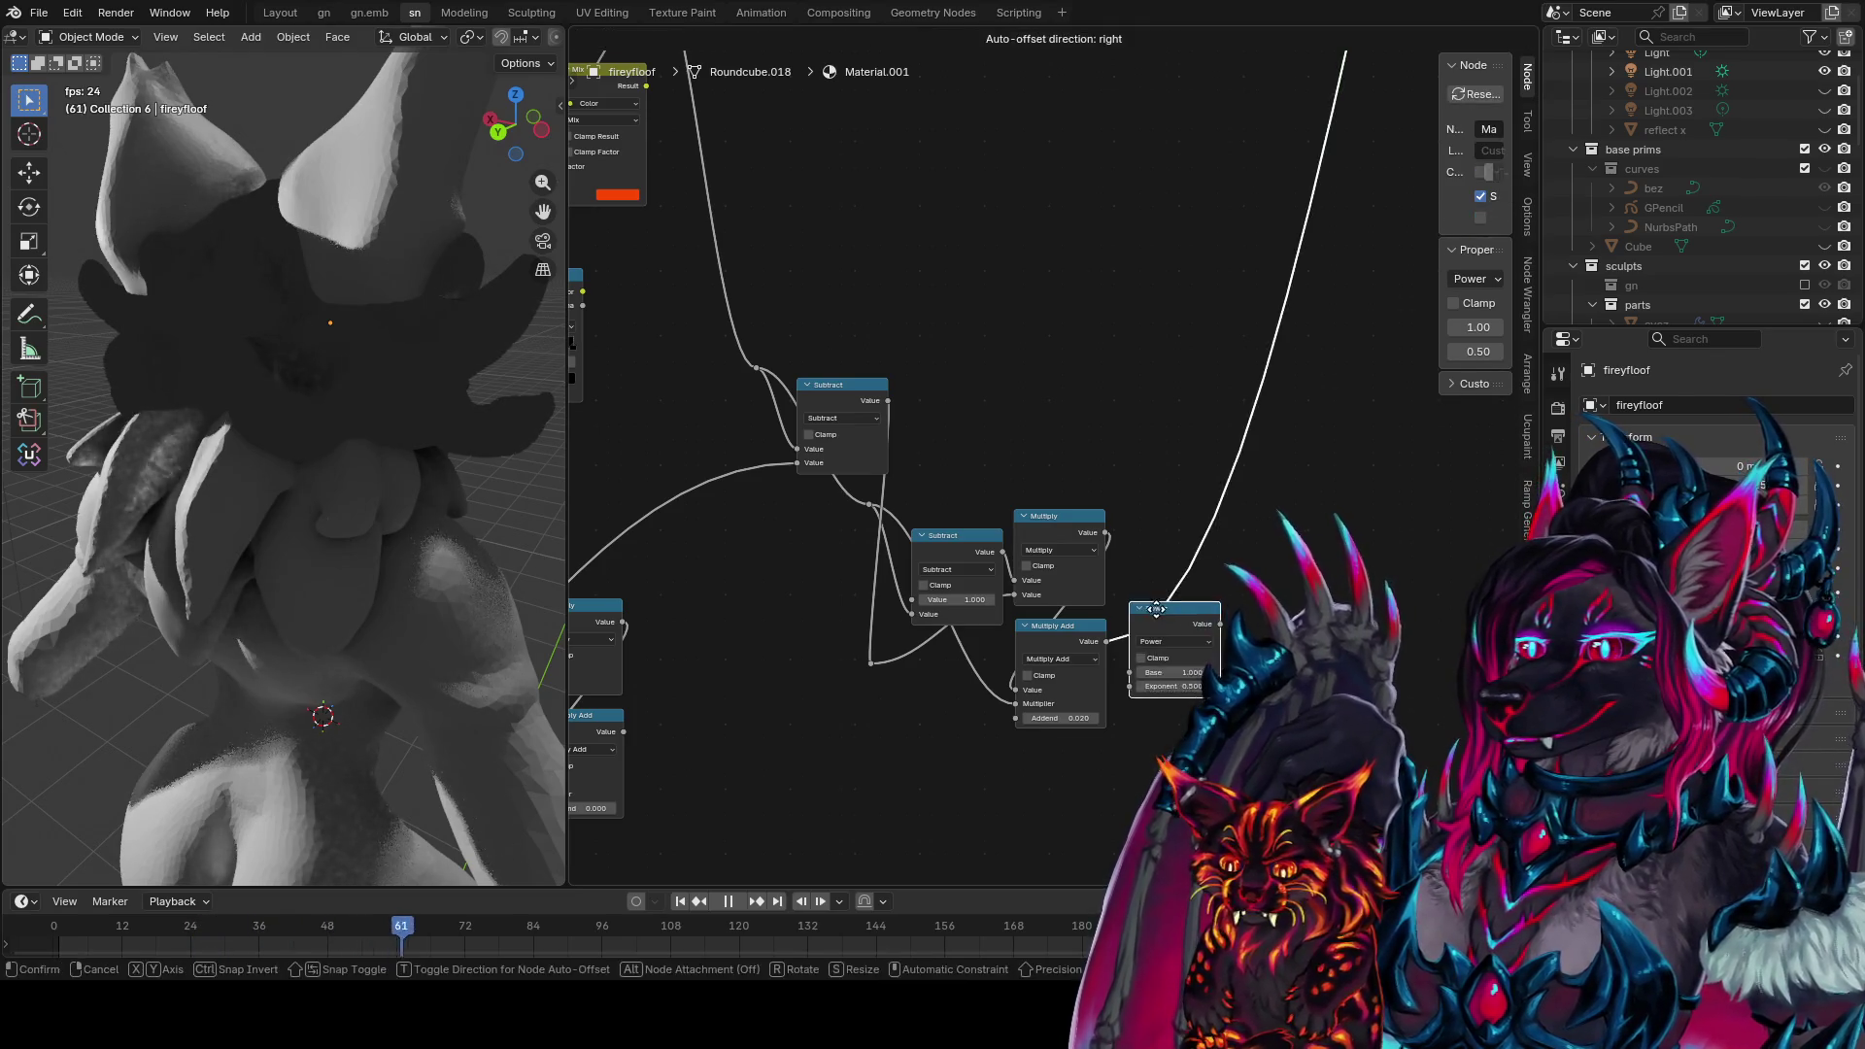
pyautogui.moveTo(1187, 693)
pyautogui.mouseDown()
pyautogui.moveTo(1231, 694)
pyautogui.moveTo(1144, 686)
pyautogui.moveTo(1160, 685)
pyautogui.mouseUp()
pyautogui.click(1153, 767)
pyautogui.moveTo(321, 486); pyautogui.dragTo(206, 531, button='middle')
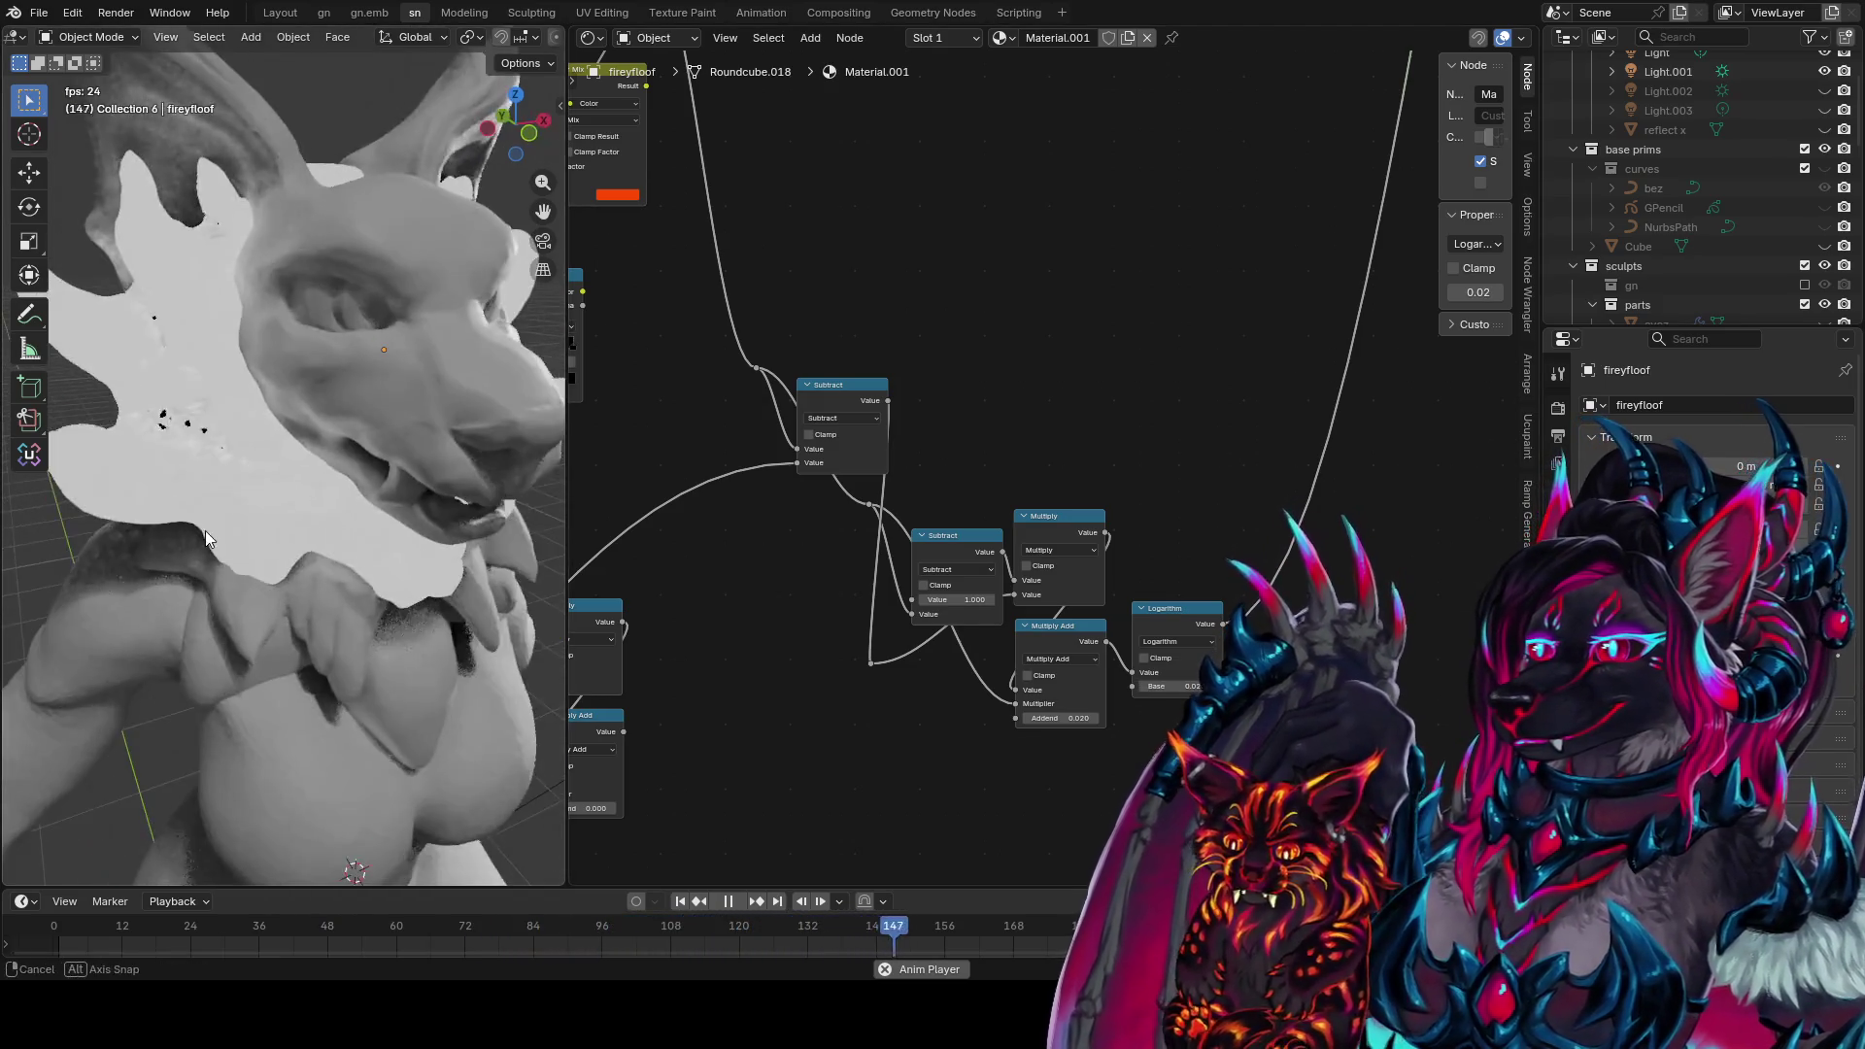
# Detach the Logarithm node so Multiply Add feeds onward directly
pyautogui.keyDown('alt'); pyautogui.moveTo(1175, 608); pyautogui.dragTo(1210, 709); pyautogui.keyUp('alt')
pyautogui.scroll(-5, 398, 360)
pyautogui.scroll(-3, 1036, 369)
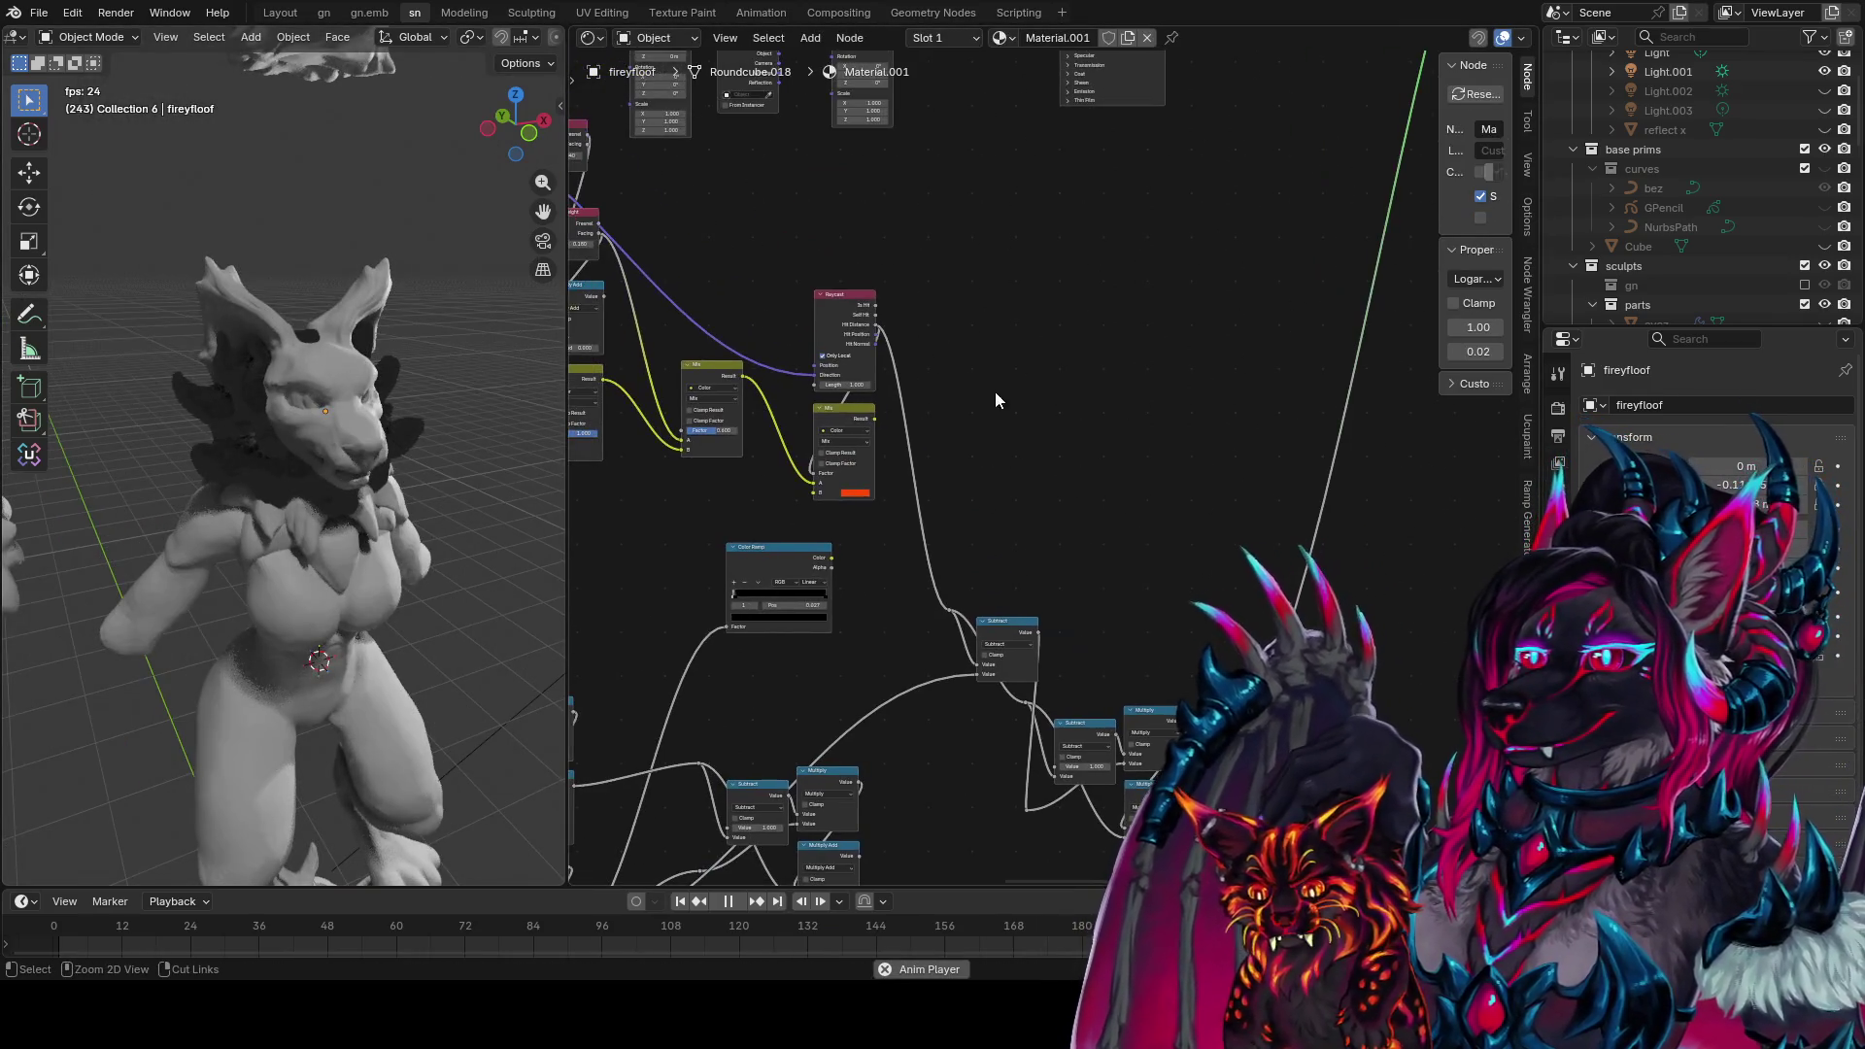
# Preview the Mix node's output on the ruff and view the texture coordinate nodes
pyautogui.keyDown('ctrl'); pyautogui.keyDown('shift'); pyautogui.click(864, 410); pyautogui.keyUp('shift'); pyautogui.keyUp('ctrl')
pyautogui.moveTo(403, 456)
pyautogui.mouseDown(button='middle')
pyautogui.moveTo(316, 405)
pyautogui.moveTo(456, 476)
pyautogui.moveTo(142, 511)
pyautogui.moveTo(353, 551)
pyautogui.moveTo(447, 544)
pyautogui.mouseUp(button='middle')
pyautogui.scroll(5, 320, 457)
pyautogui.moveTo(901, 461)
pyautogui.mouseDown(button='middle')
pyautogui.moveTo(1227, 619)
pyautogui.moveTo(1174, 480)
pyautogui.mouseUp(button='middle')
pyautogui.moveTo(763, 299)
pyautogui.mouseDown(button='middle')
pyautogui.moveTo(969, 385)
pyautogui.moveTo(878, 405)
pyautogui.mouseUp(button='middle')
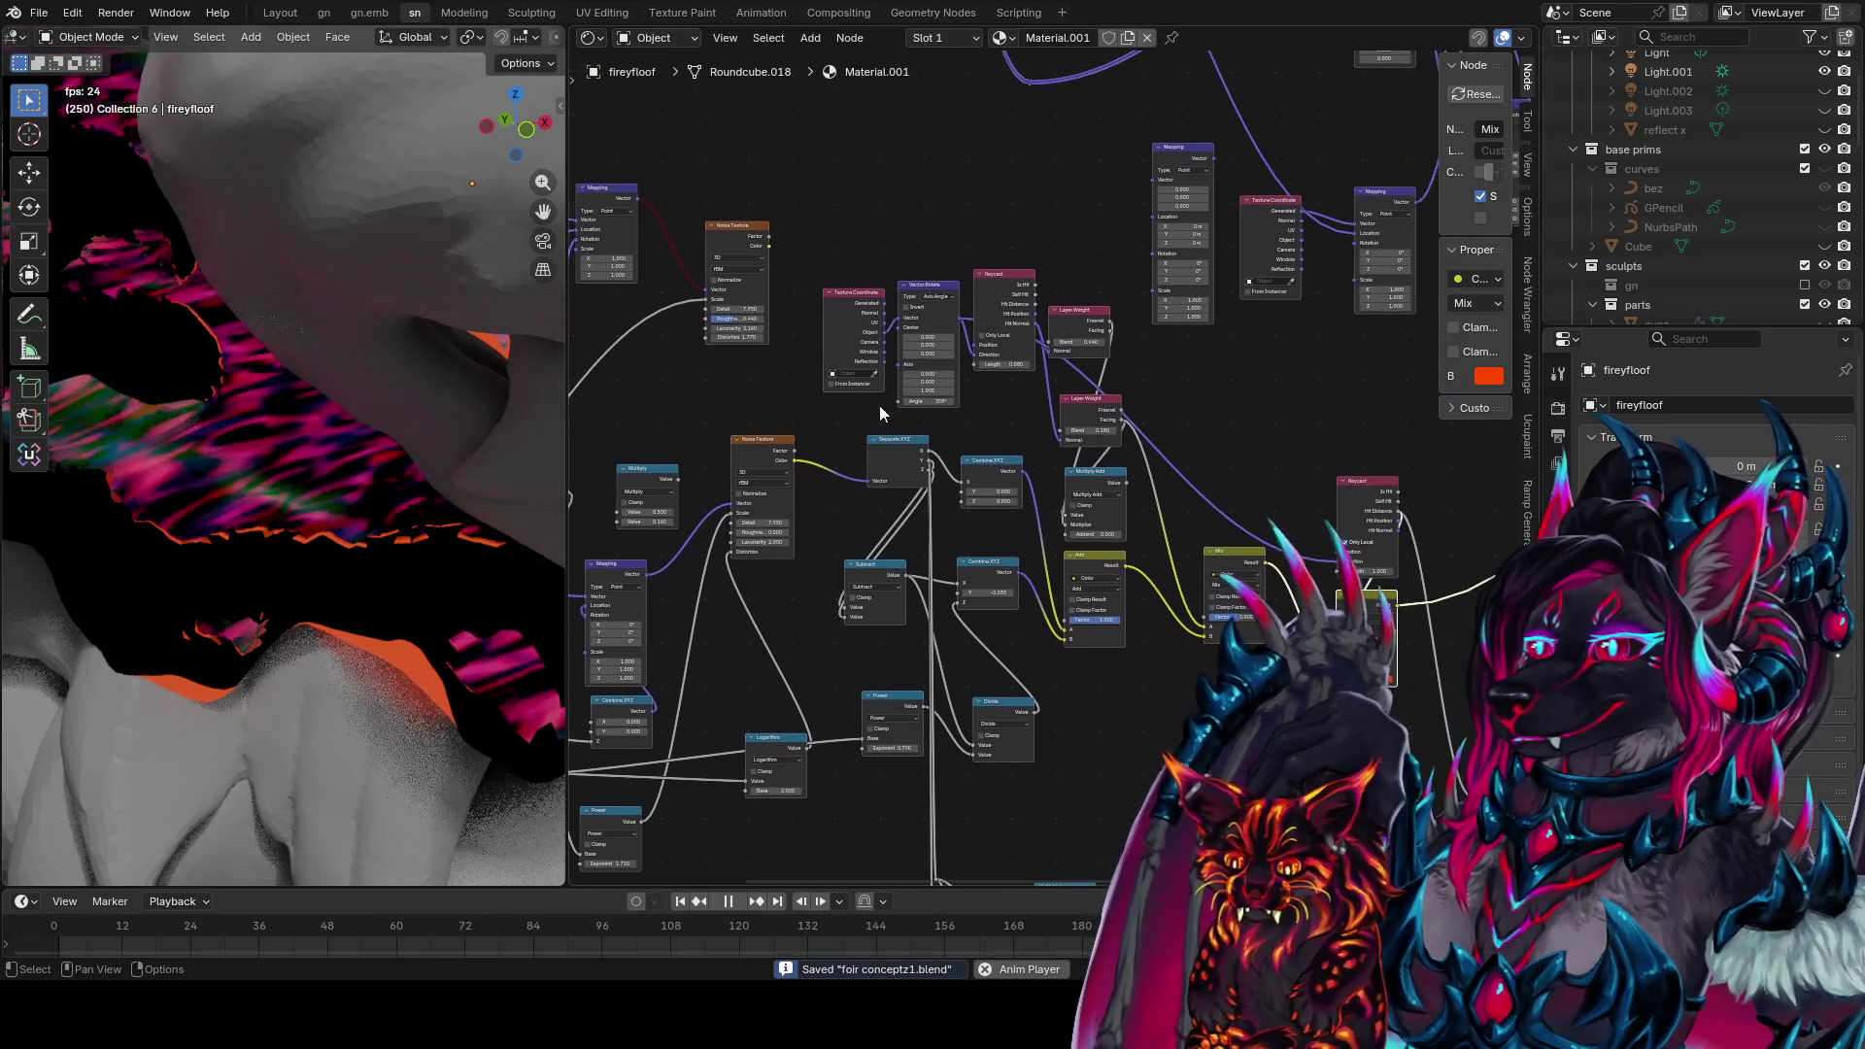
pyautogui.scroll(1, 916, 334)
# Move the Texture Coordinate node directly above Vector Rotate and save
pyautogui.moveTo(932, 243); pyautogui.dragTo(816, 322)
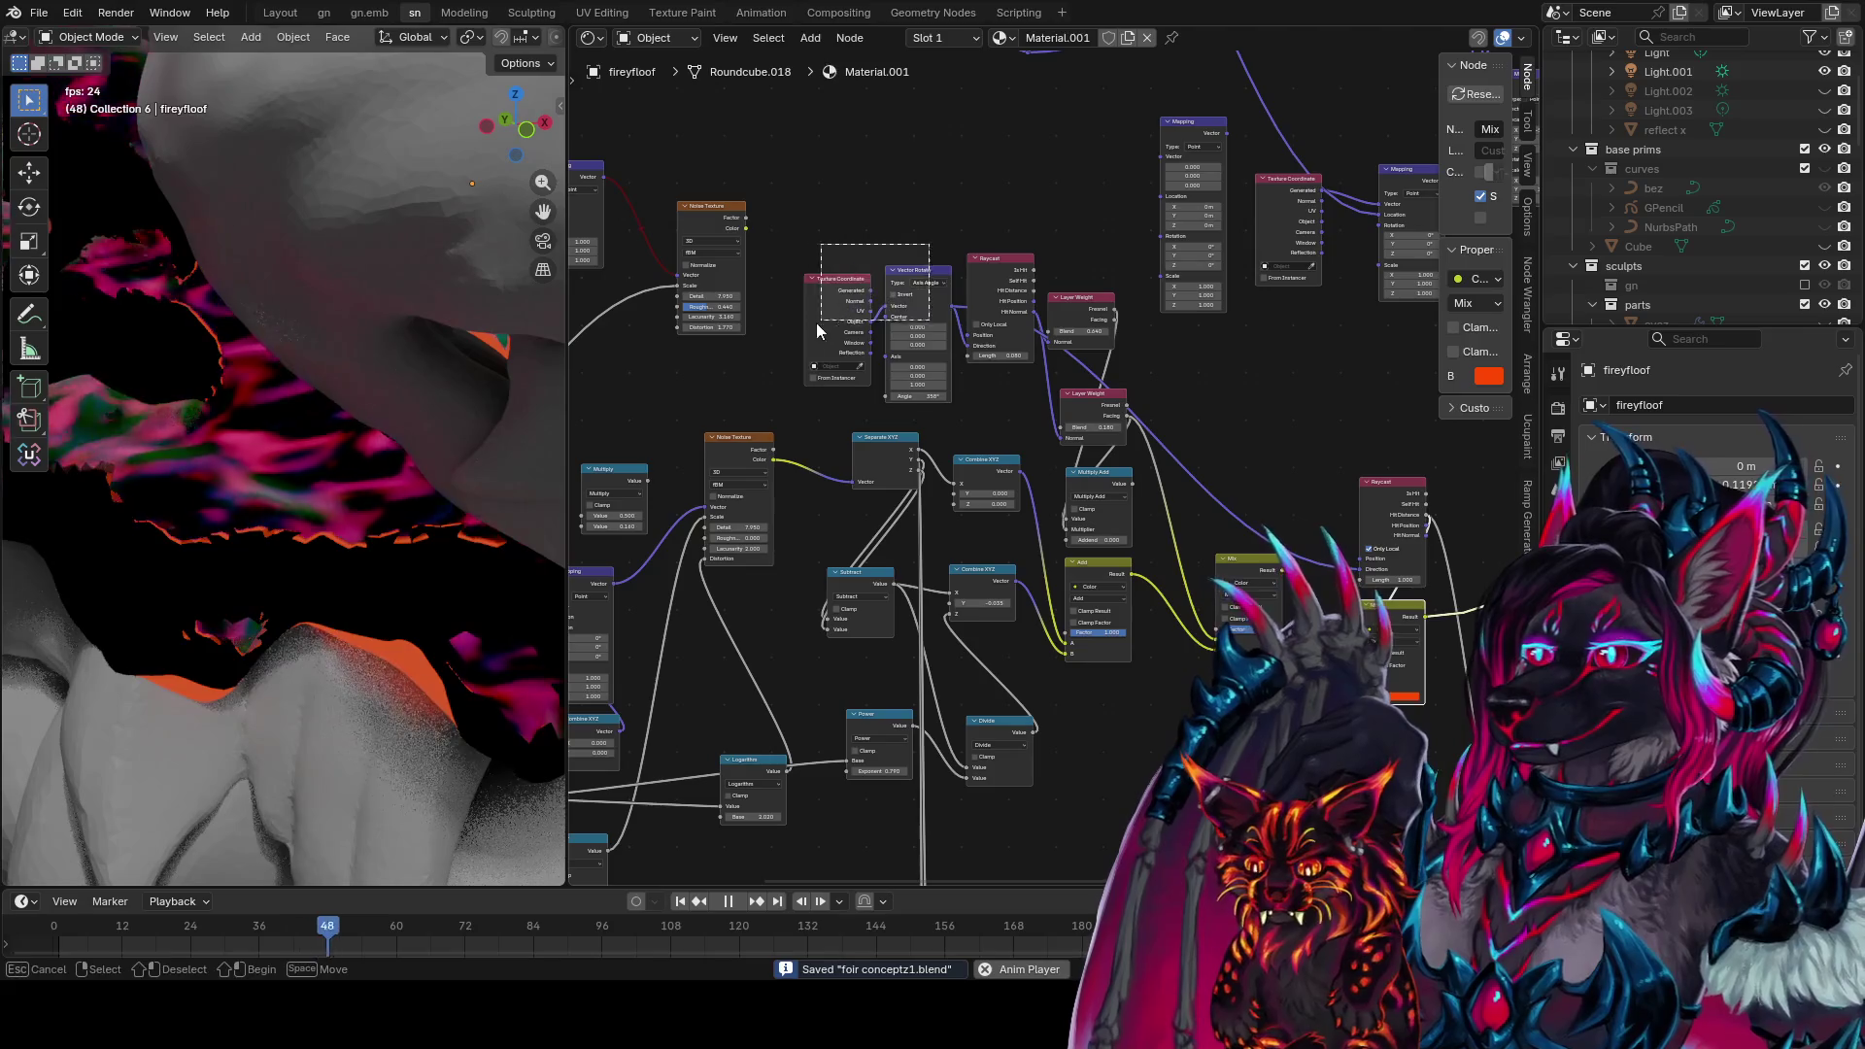
pyautogui.press('g')
pyautogui.click(804, 231)
pyautogui.moveTo(804, 231); pyautogui.dragTo(901, 275, button='middle')
pyautogui.moveTo(901, 276)
pyautogui.mouseDown()
pyautogui.moveTo(900, 170)
pyautogui.moveTo(898, 209)
pyautogui.mouseUp()
pyautogui.moveTo(897, 208); pyautogui.dragTo(992, 215, button='middle')
pyautogui.moveTo(953, 155); pyautogui.dragTo(1095, 146)
pyautogui.hotkey('ctrl', 's')
# Add a Combine XYZ node feeding Vector Rotate's Center, then save
pyautogui.hotkey('shift', 'a')
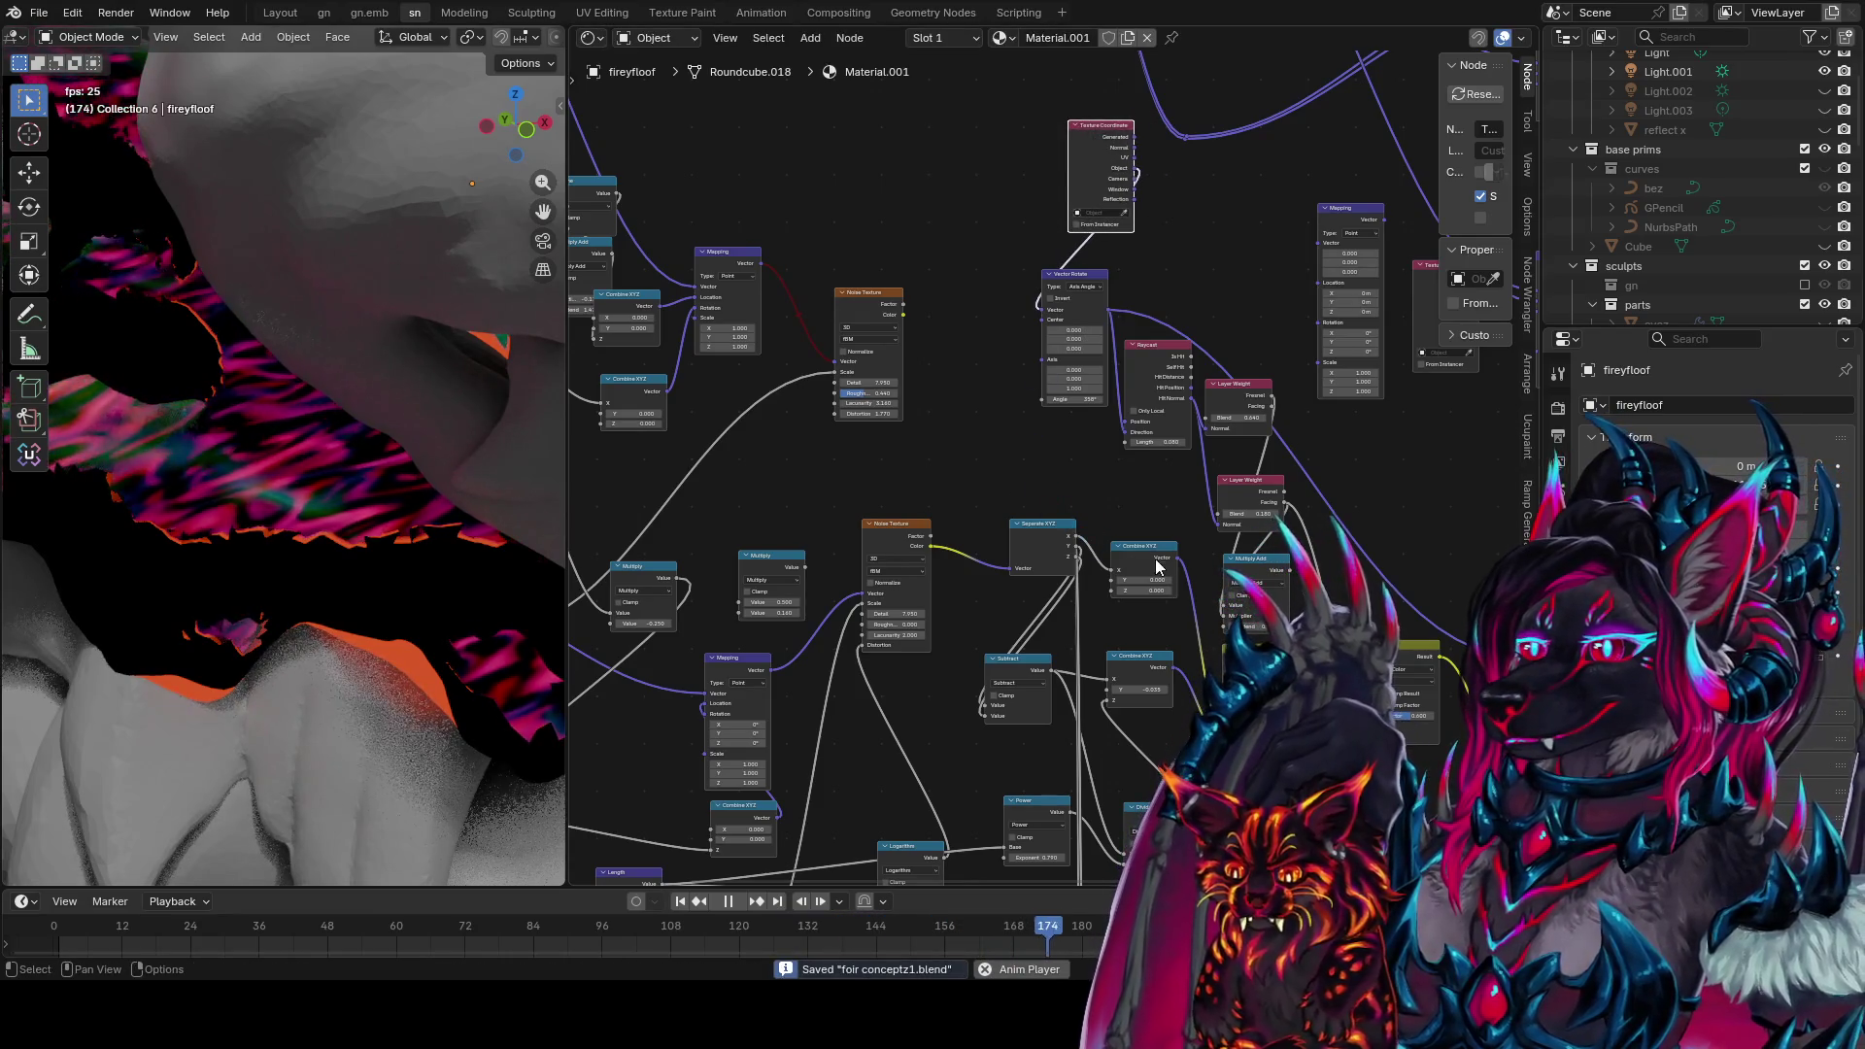
pyautogui.write('combine xyz')
pyautogui.press('Return')
pyautogui.click(983, 306)
pyautogui.scroll(1, 1001, 321)
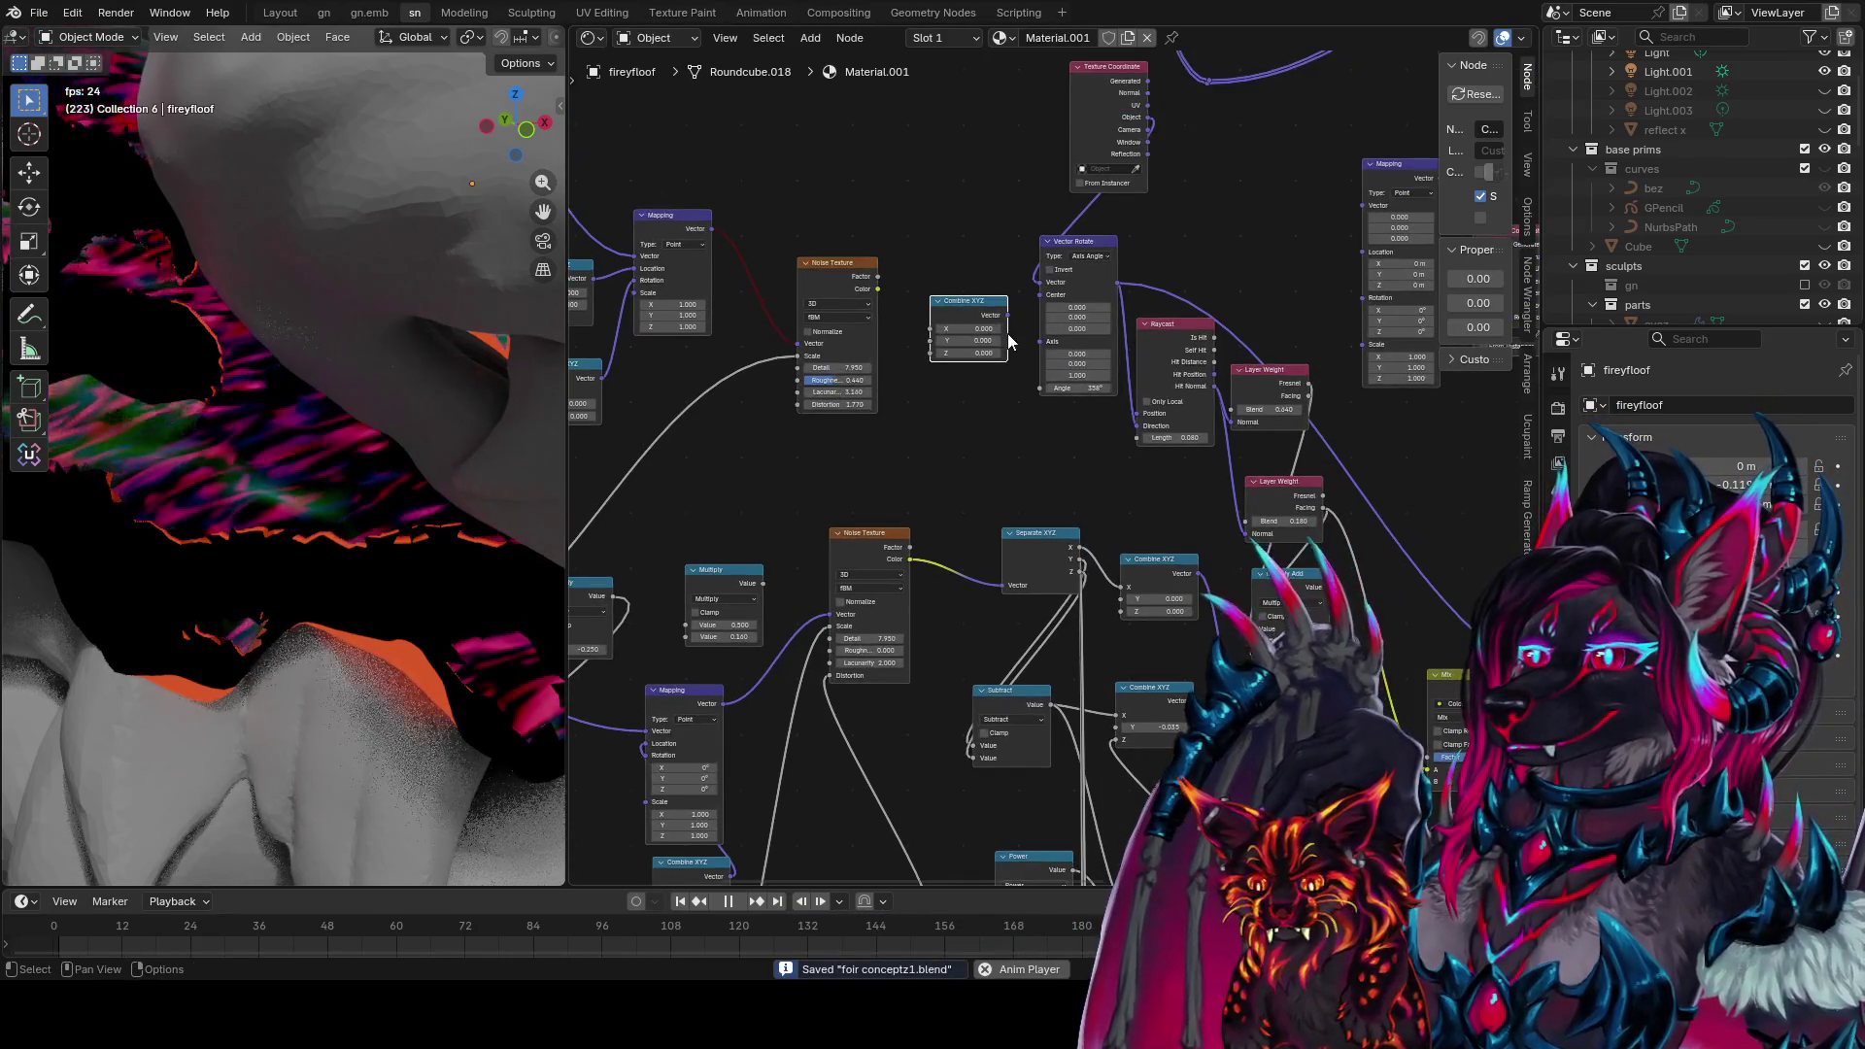
pyautogui.moveTo(1008, 316); pyautogui.dragTo(1039, 297)
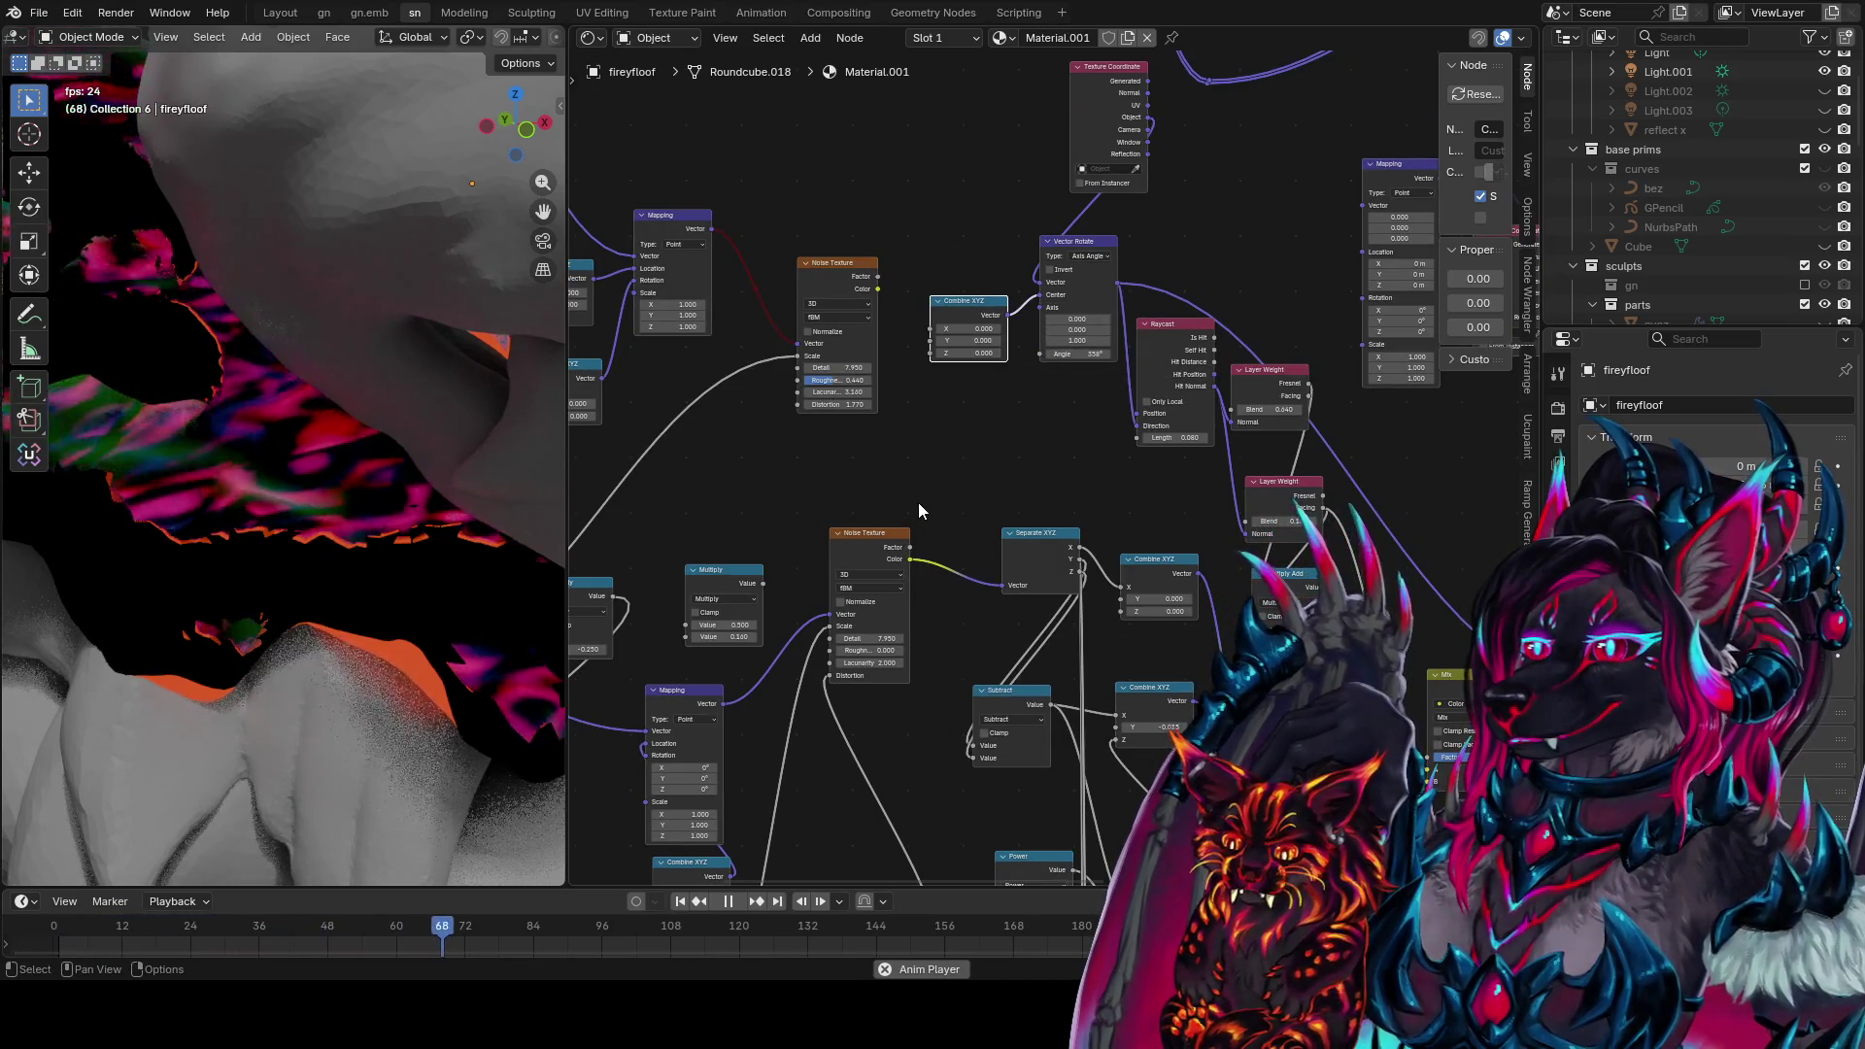
pyautogui.hotkey('ctrl', 's')
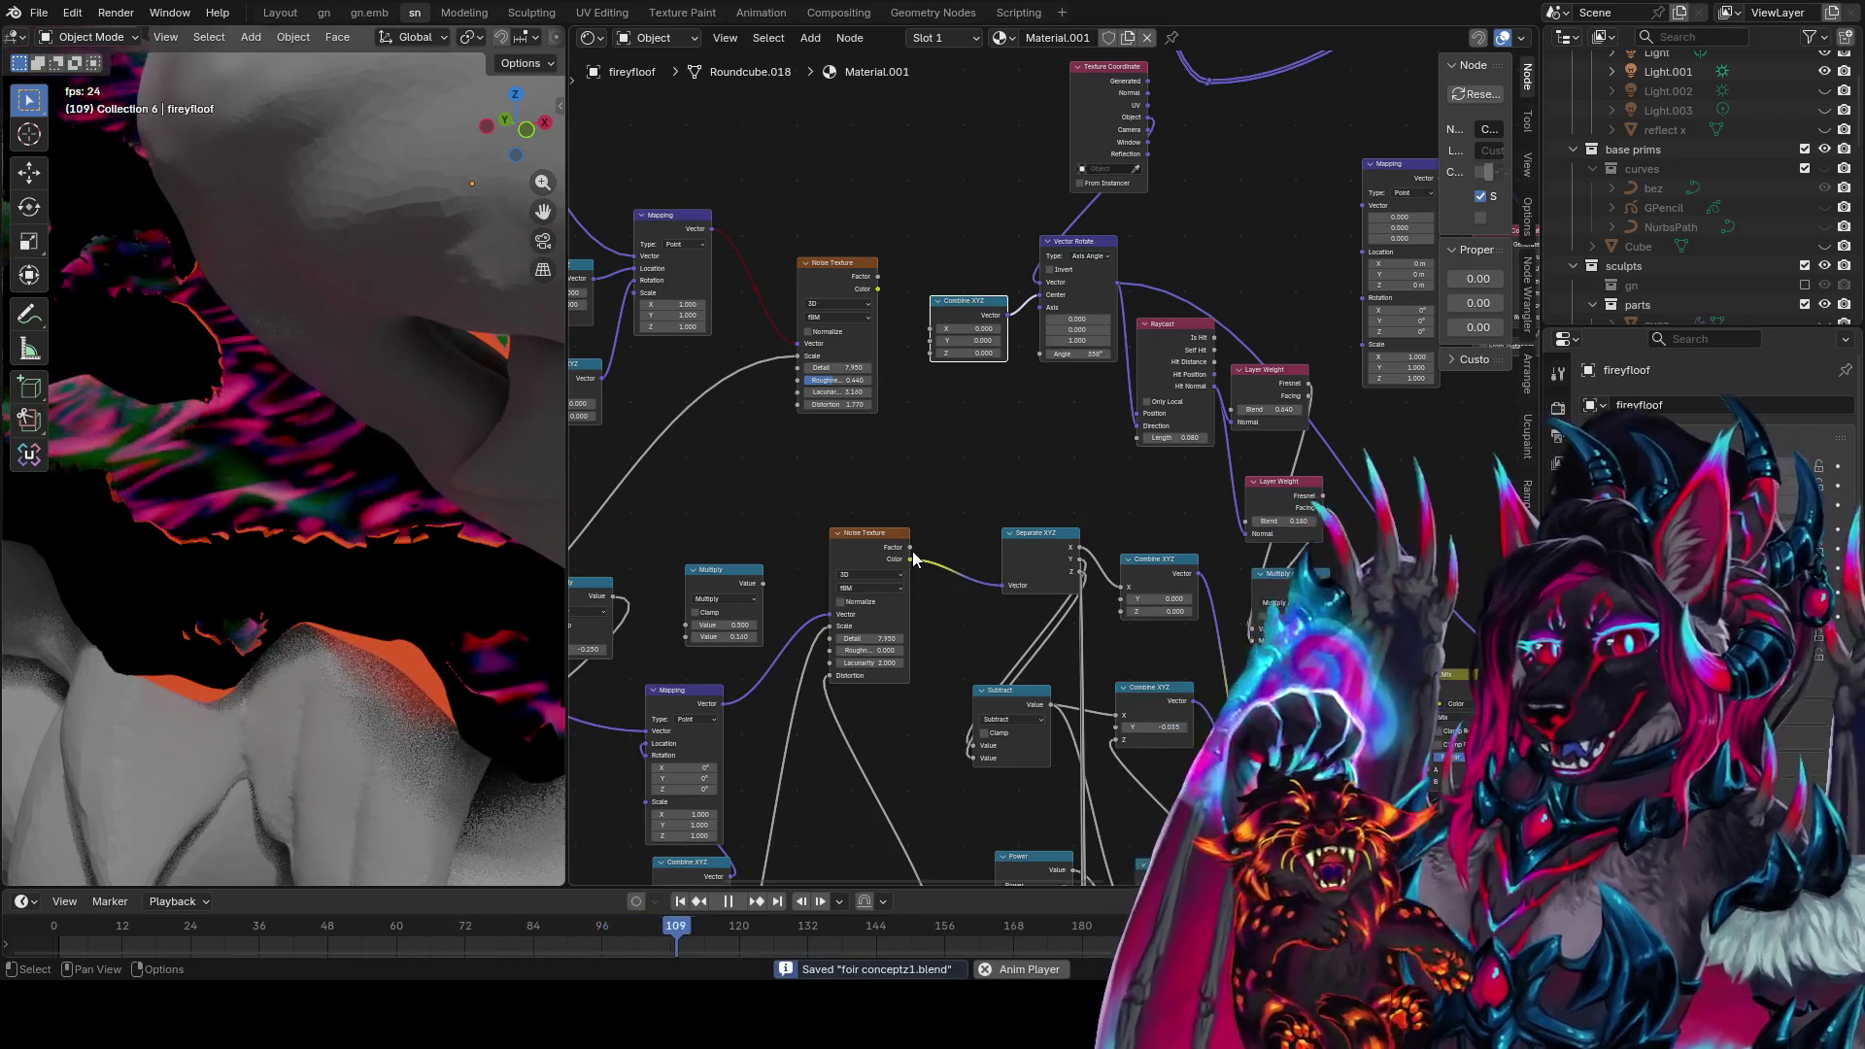
# Wire the animated Sine output into Combine XYZ's Z, deleting the extra Sine copy
pyautogui.moveTo(838, 551); pyautogui.dragTo(918, 505, button='middle')
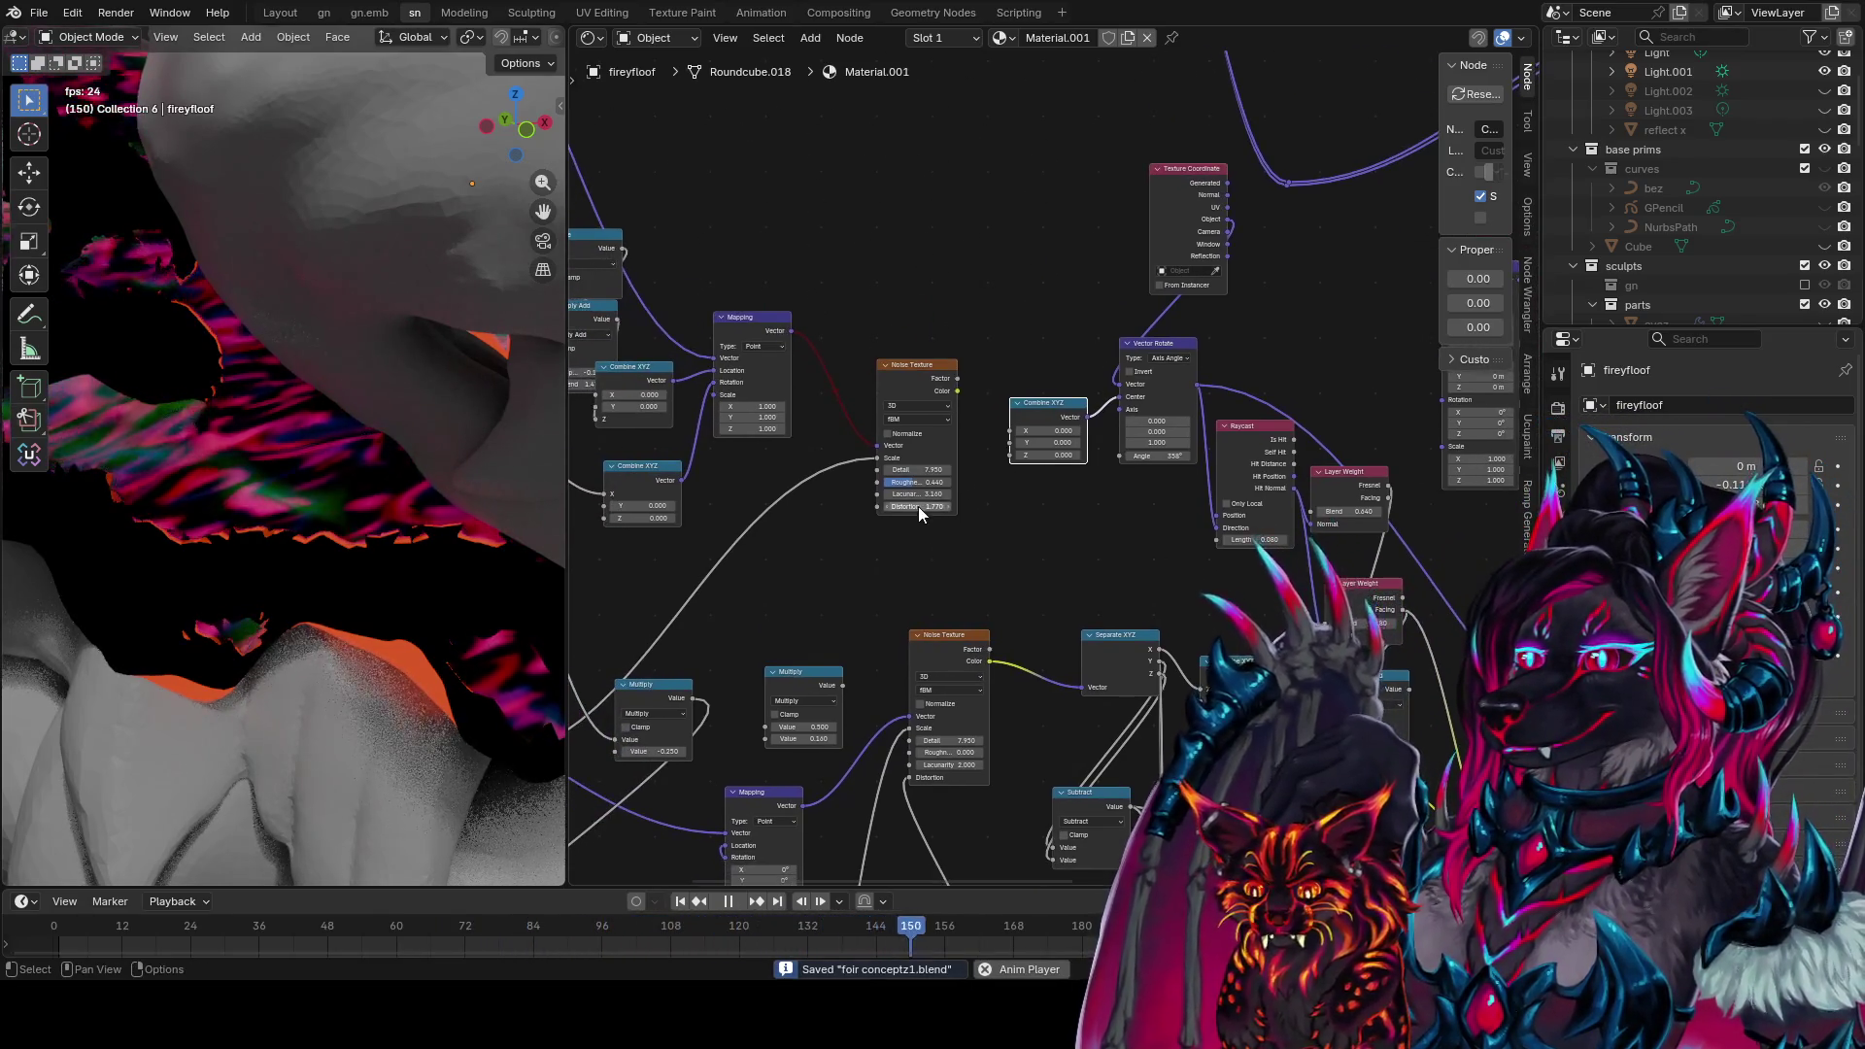
pyautogui.scroll(-3, 918, 505)
pyautogui.click(855, 357)
pyautogui.hotkey('ctrl', 'c')
pyautogui.hotkey('ctrl', 'v')
pyautogui.moveTo(887, 362); pyautogui.dragTo(1193, 374)
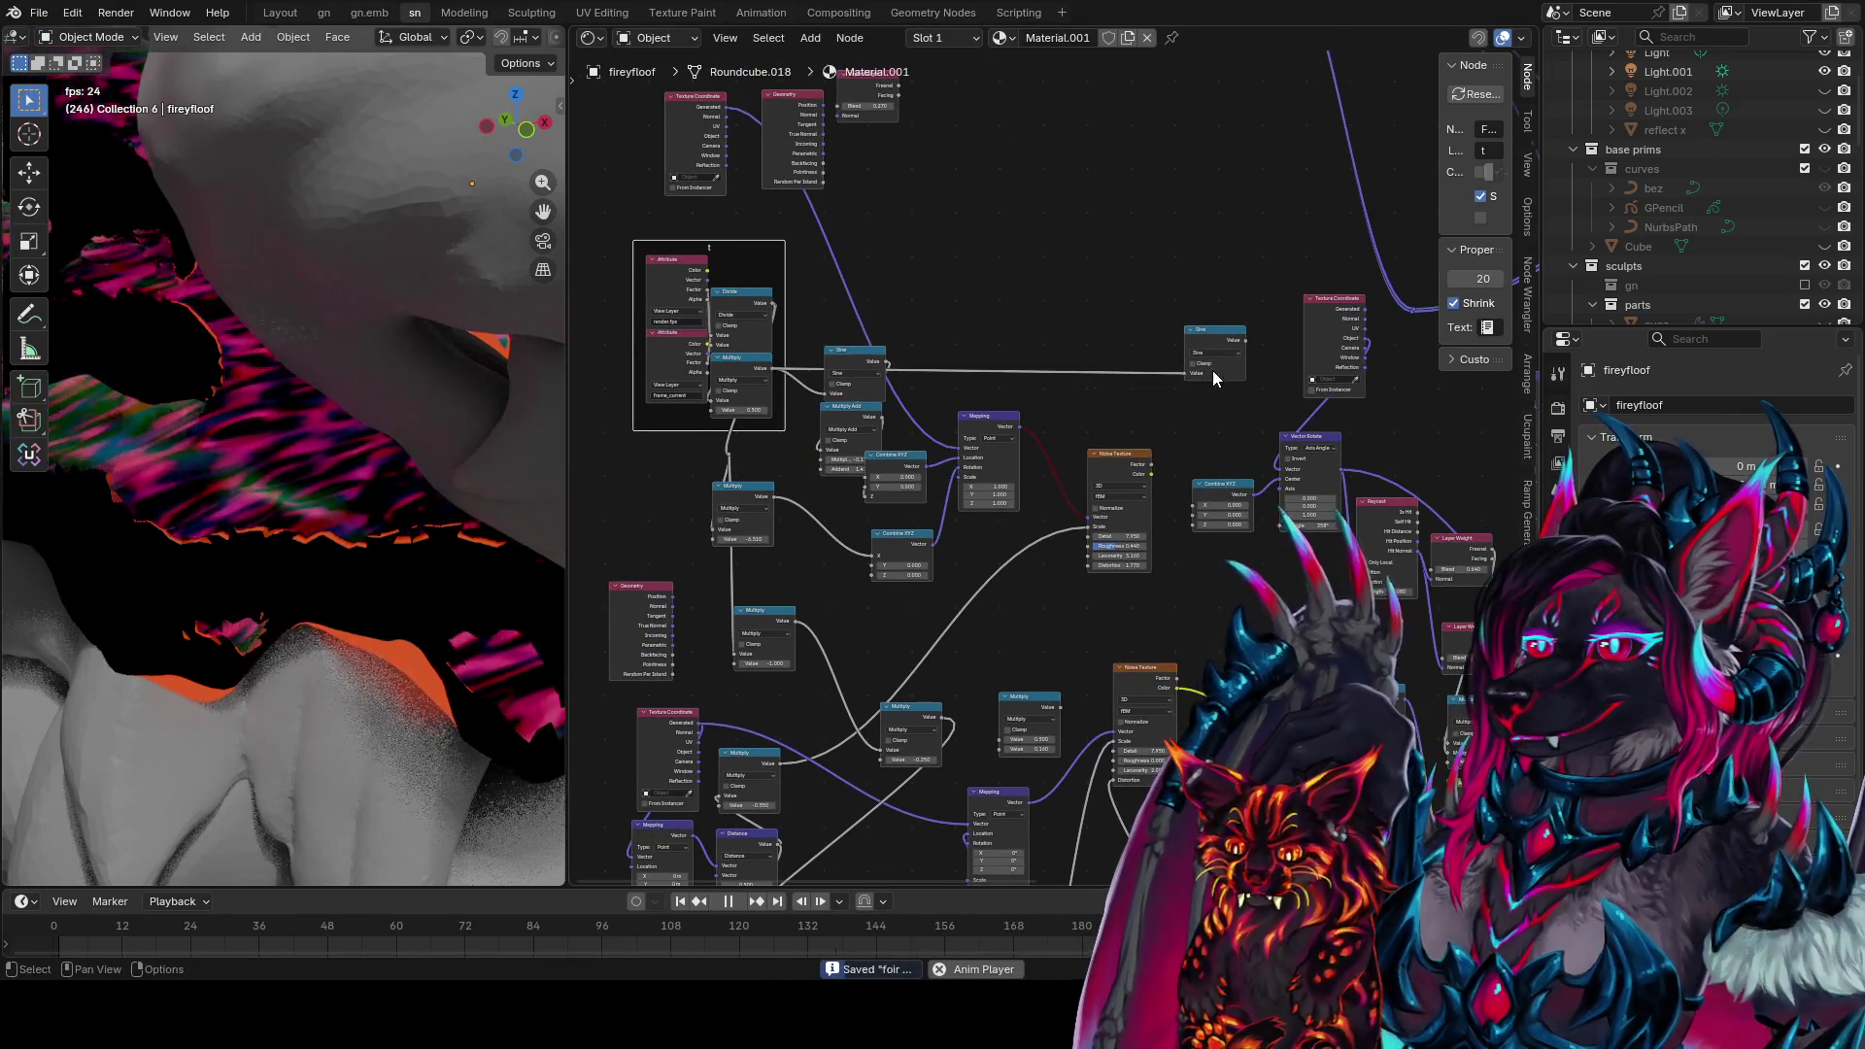
pyautogui.moveTo(1213, 370); pyautogui.dragTo(1007, 403, button='middle')
pyautogui.scroll(1, 1006, 402)
pyautogui.moveTo(1025, 362); pyautogui.dragTo(959, 595)
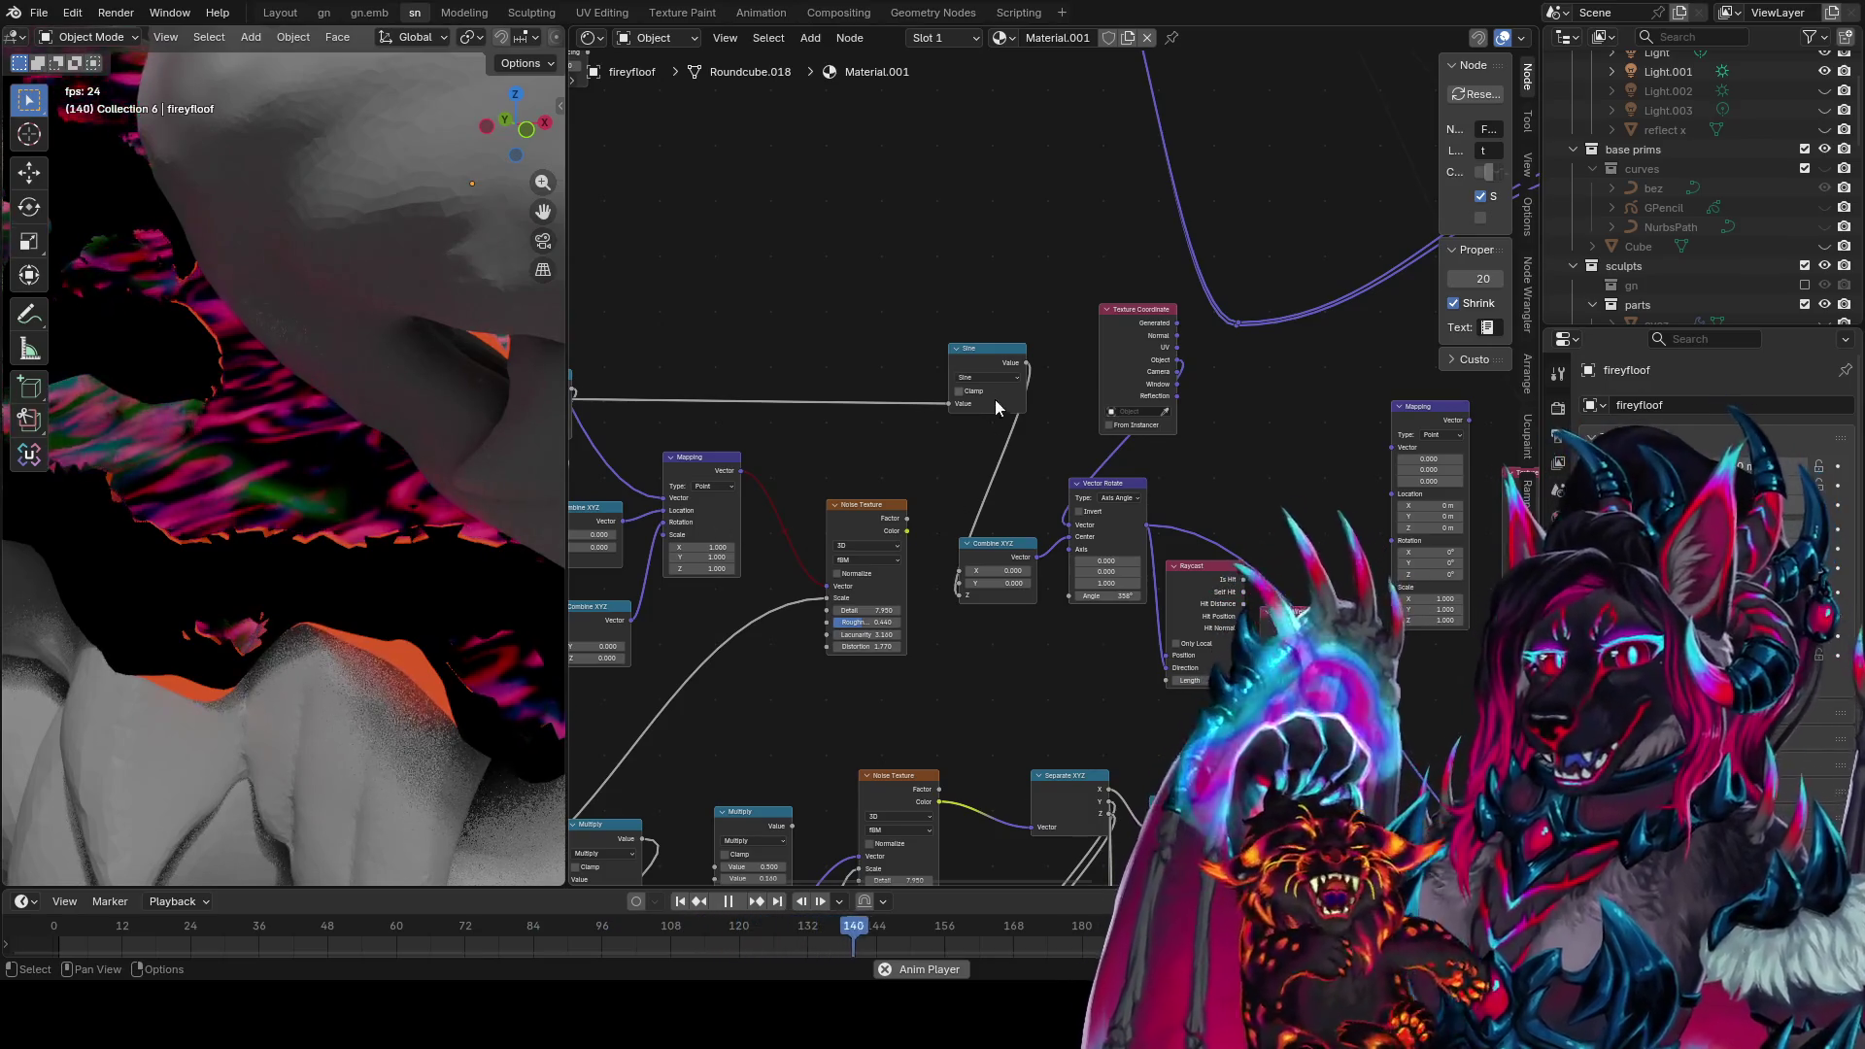
pyautogui.keyDown('alt'); pyautogui.moveTo(994, 399); pyautogui.dragTo(952, 343); pyautogui.keyUp('alt')
pyautogui.press('x')
# Duplicate the Multiply Add node and feed the Multiply output into the copy
pyautogui.keyDown('ctrl'); pyautogui.hscroll(-6, 886, 375); pyautogui.keyUp('ctrl')
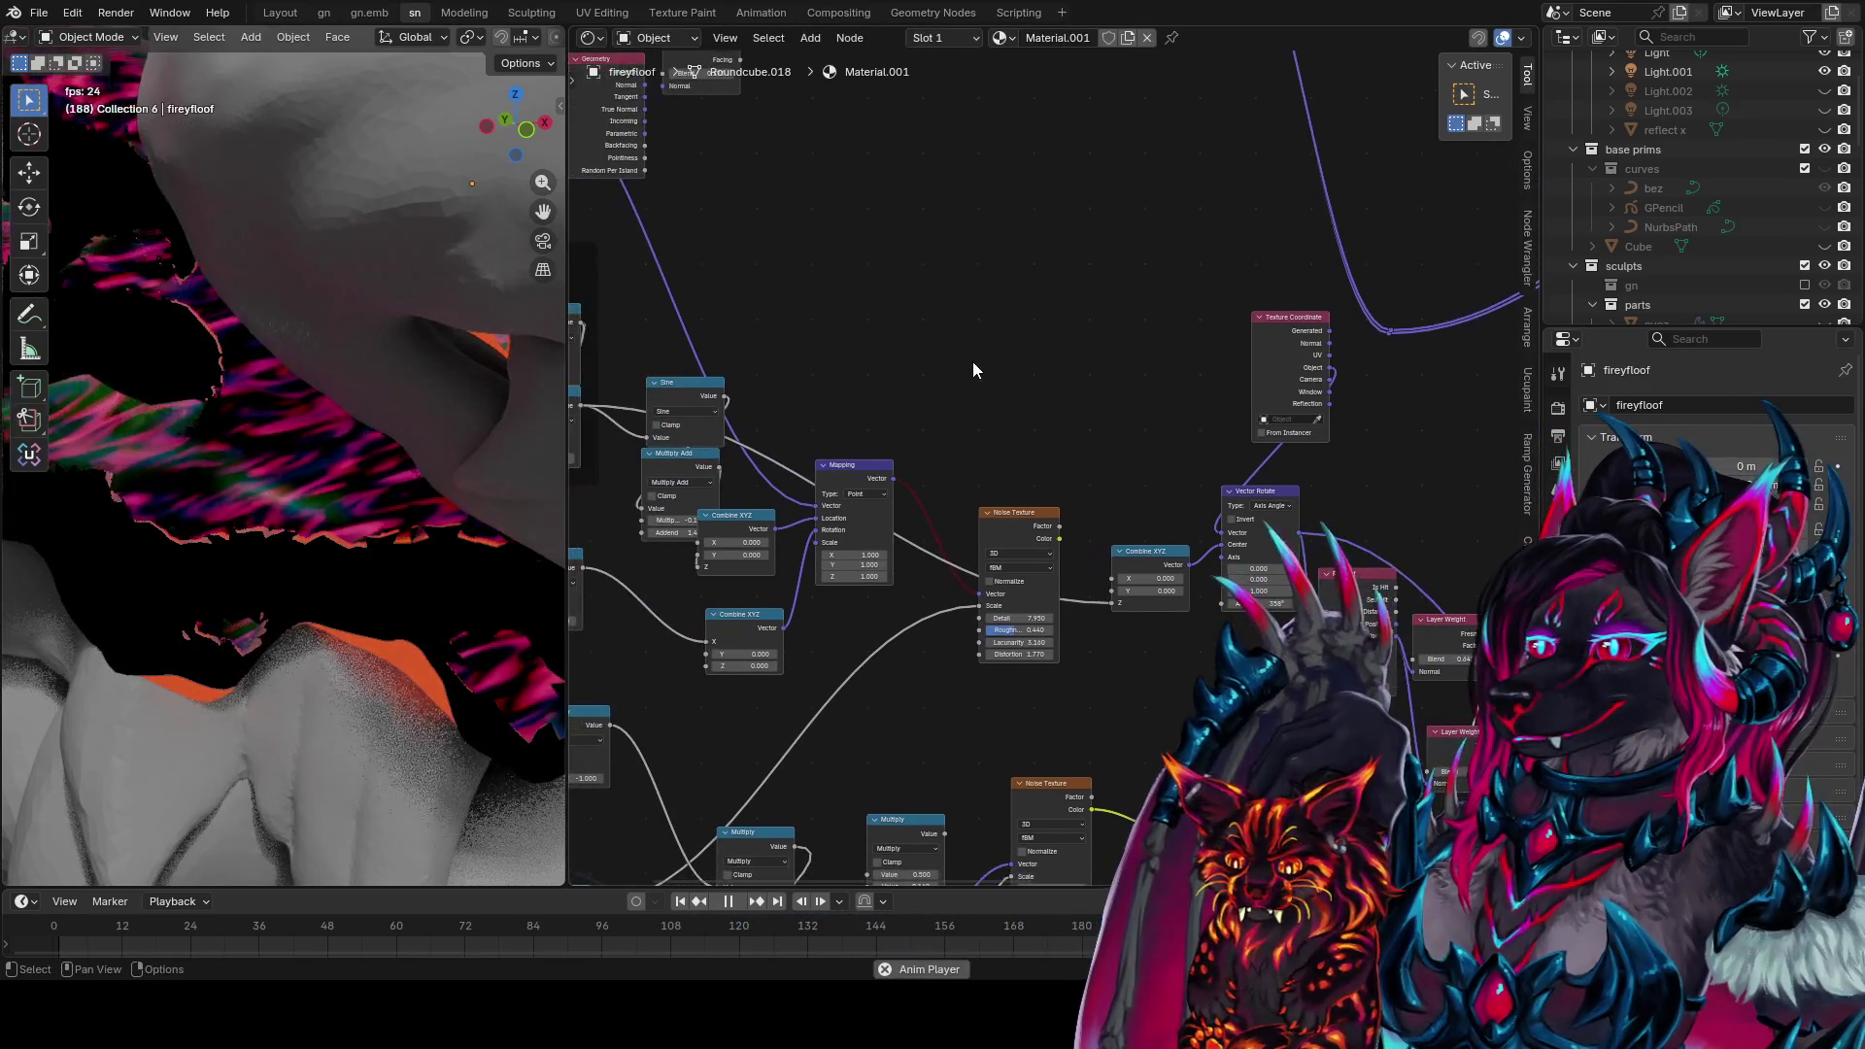
pyautogui.click(758, 456)
pyautogui.hotkey('shift', 'd')
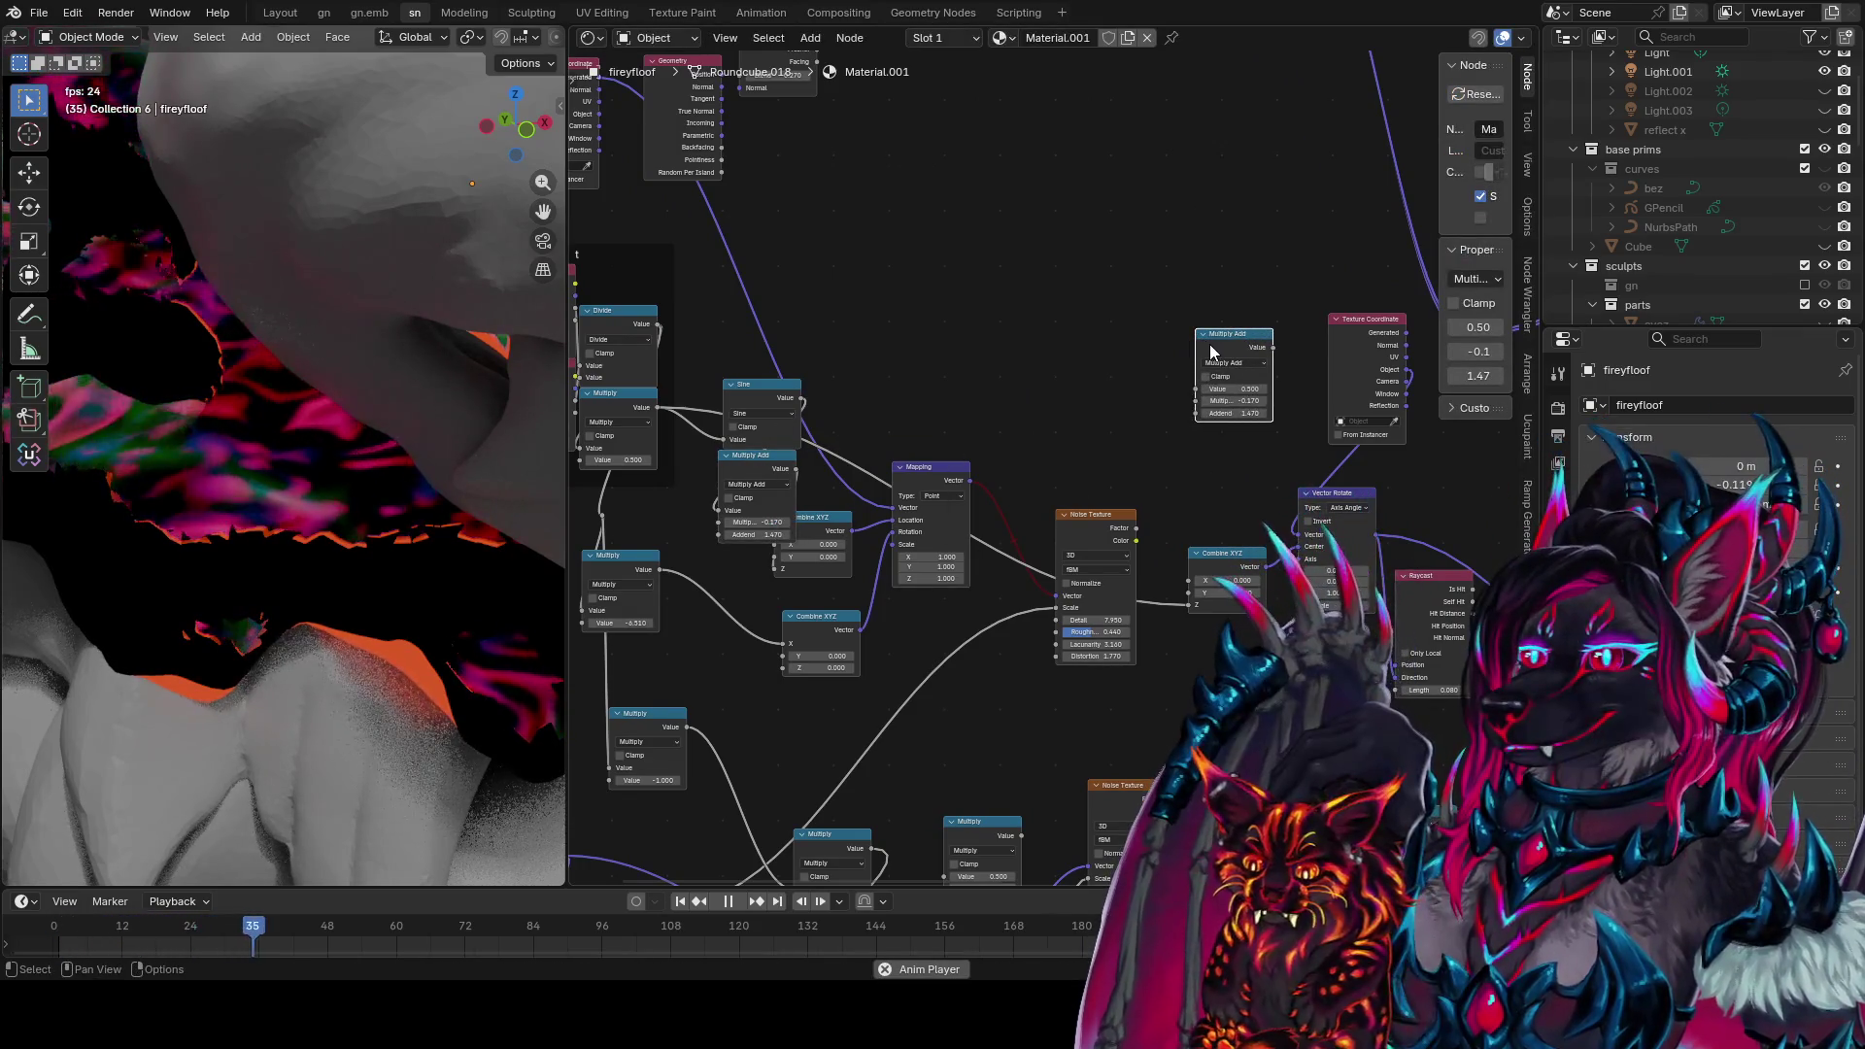
pyautogui.moveTo(658, 407); pyautogui.dragTo(1216, 412)
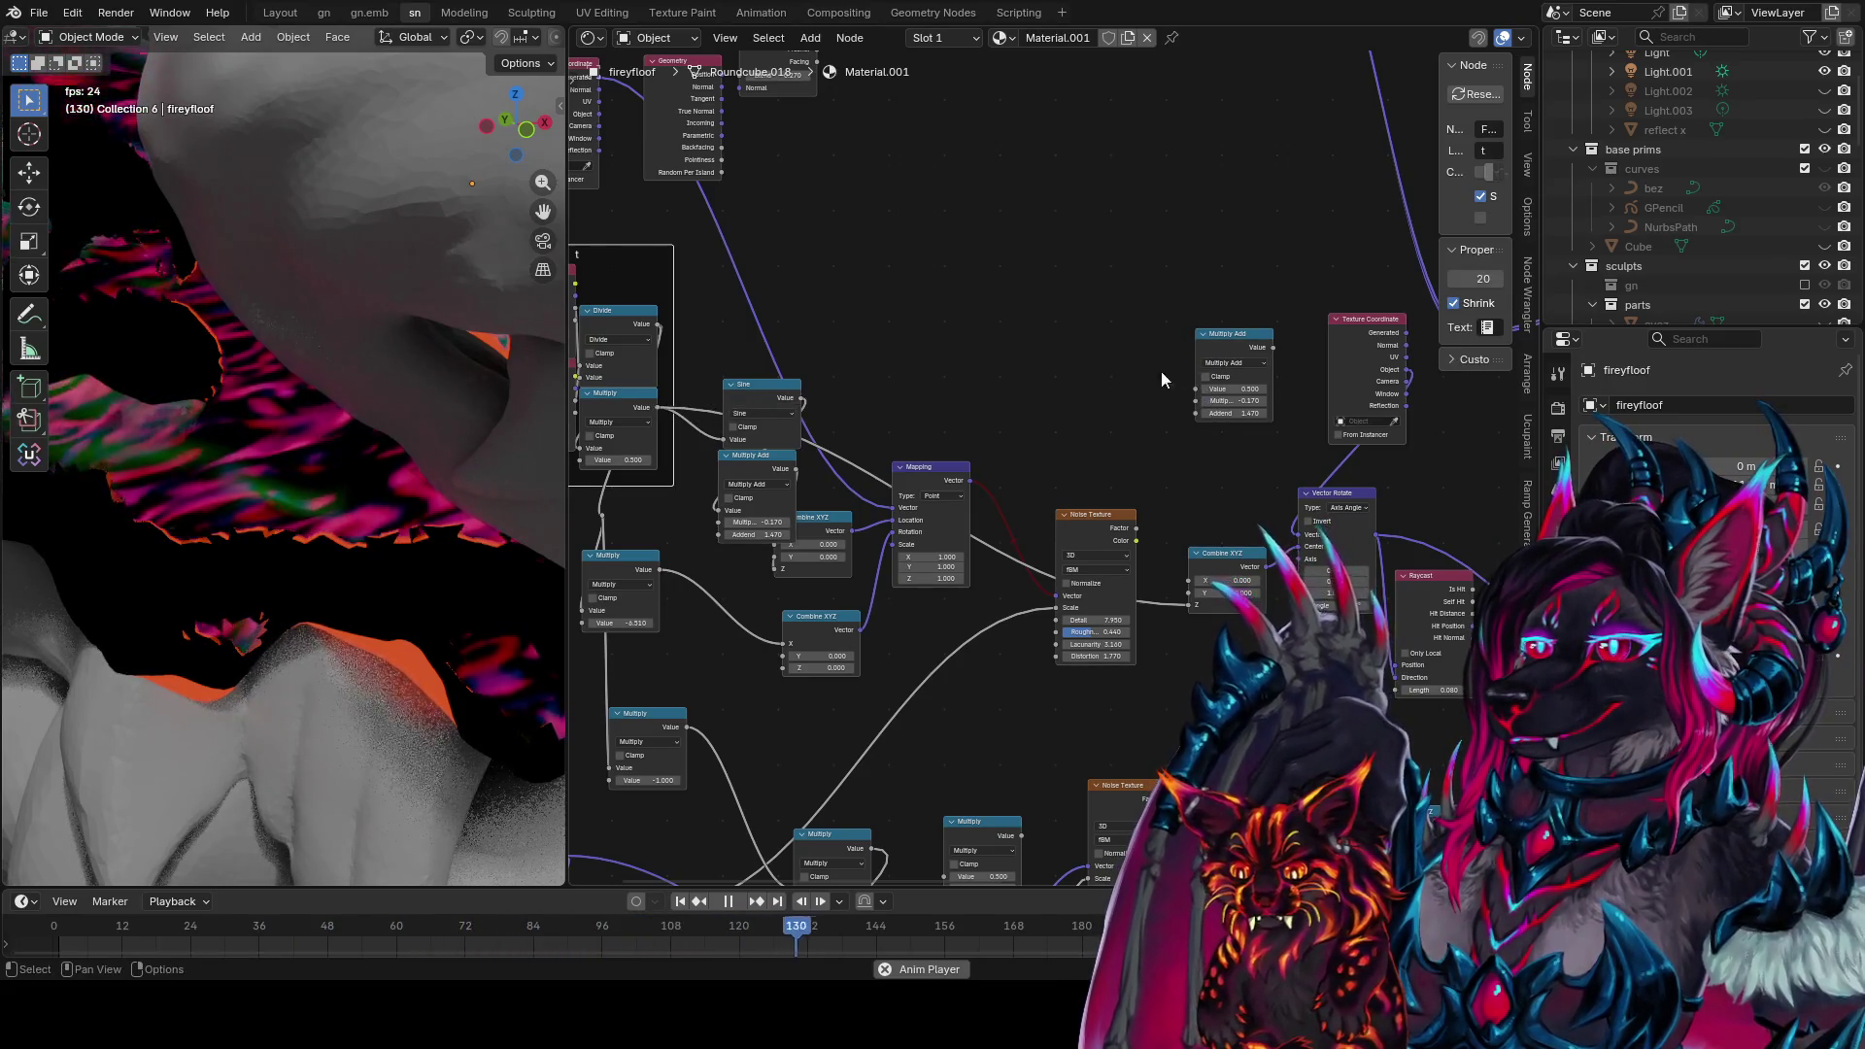
# Delete the copied Multiply Add and paste a copy of the -6.510 Multiply set to 1
pyautogui.press('x')
pyautogui.click(622, 573)
pyautogui.hotkey('ctrl', 'c')
pyautogui.hotkey('ctrl', 'v')
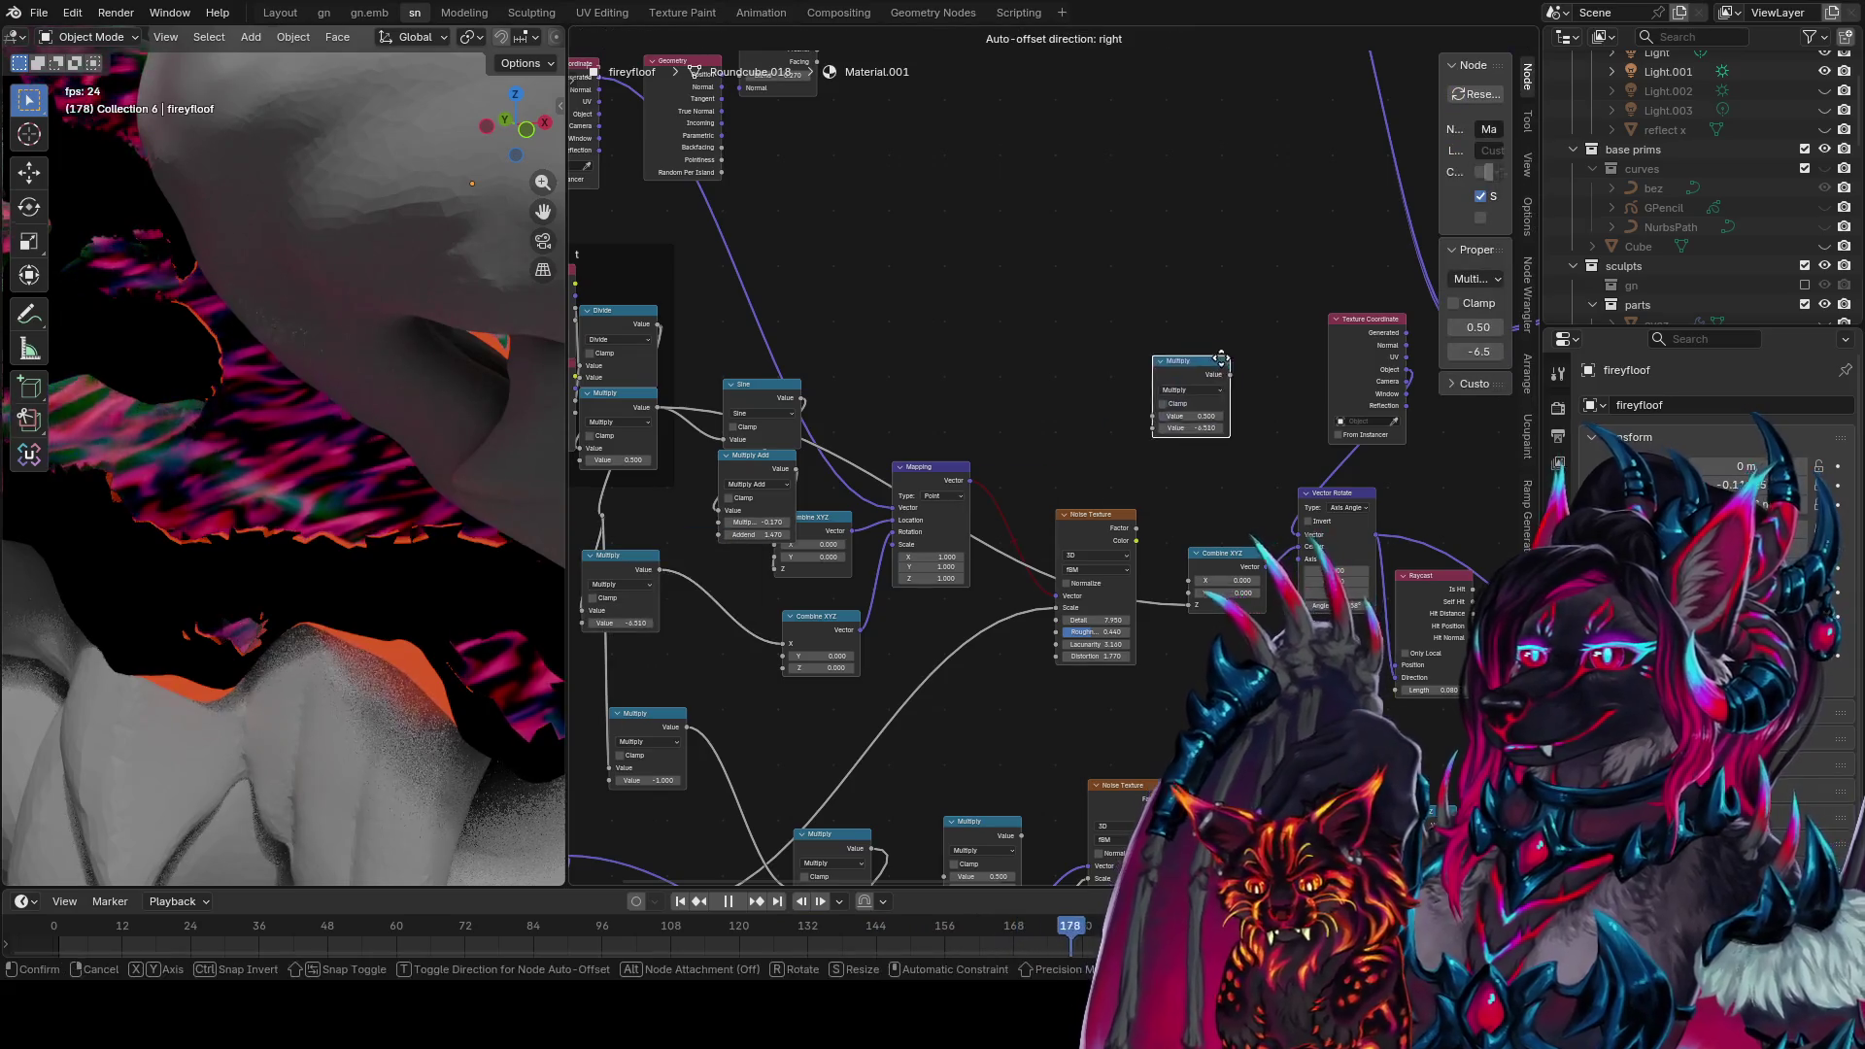
pyautogui.click(1167, 420)
pyautogui.write('1')
pyautogui.press('Return')
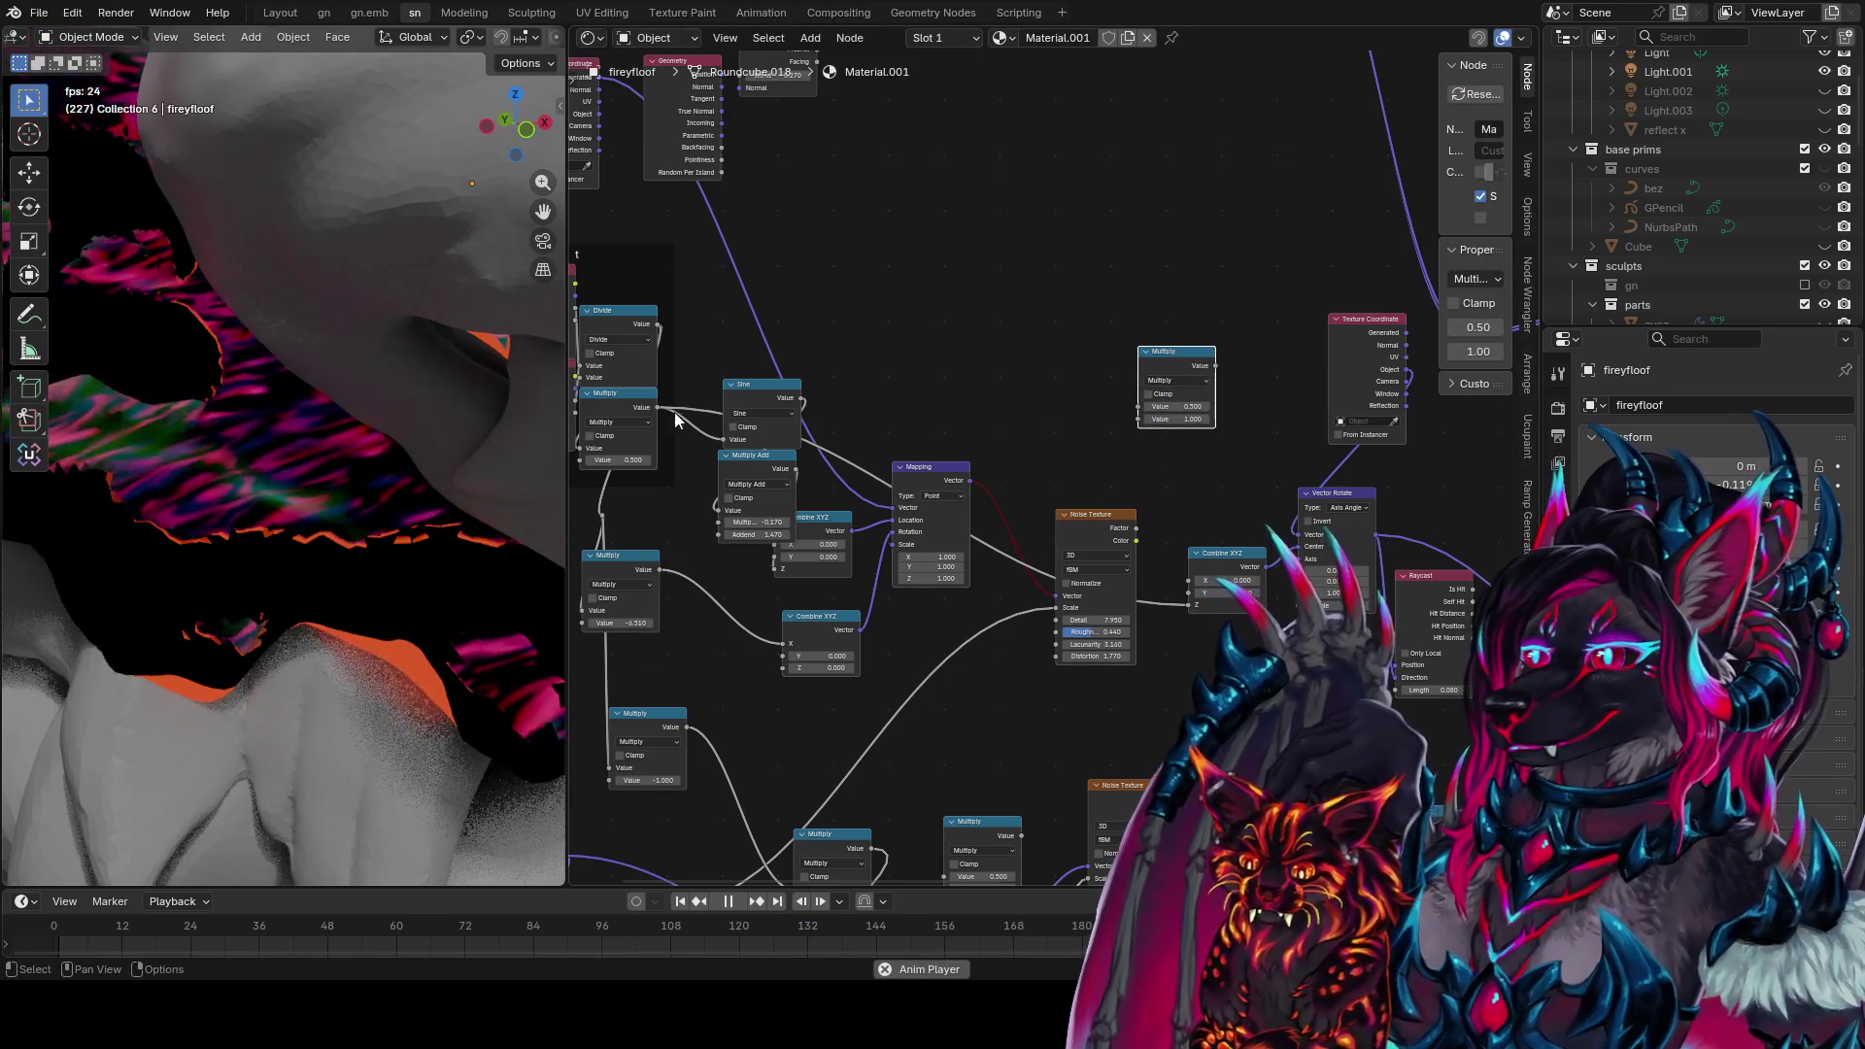
# Feed the framed Multiply into the copy, raise it to 2.000, and link it to Combine XYZ
pyautogui.moveTo(658, 407); pyautogui.dragTo(1148, 410)
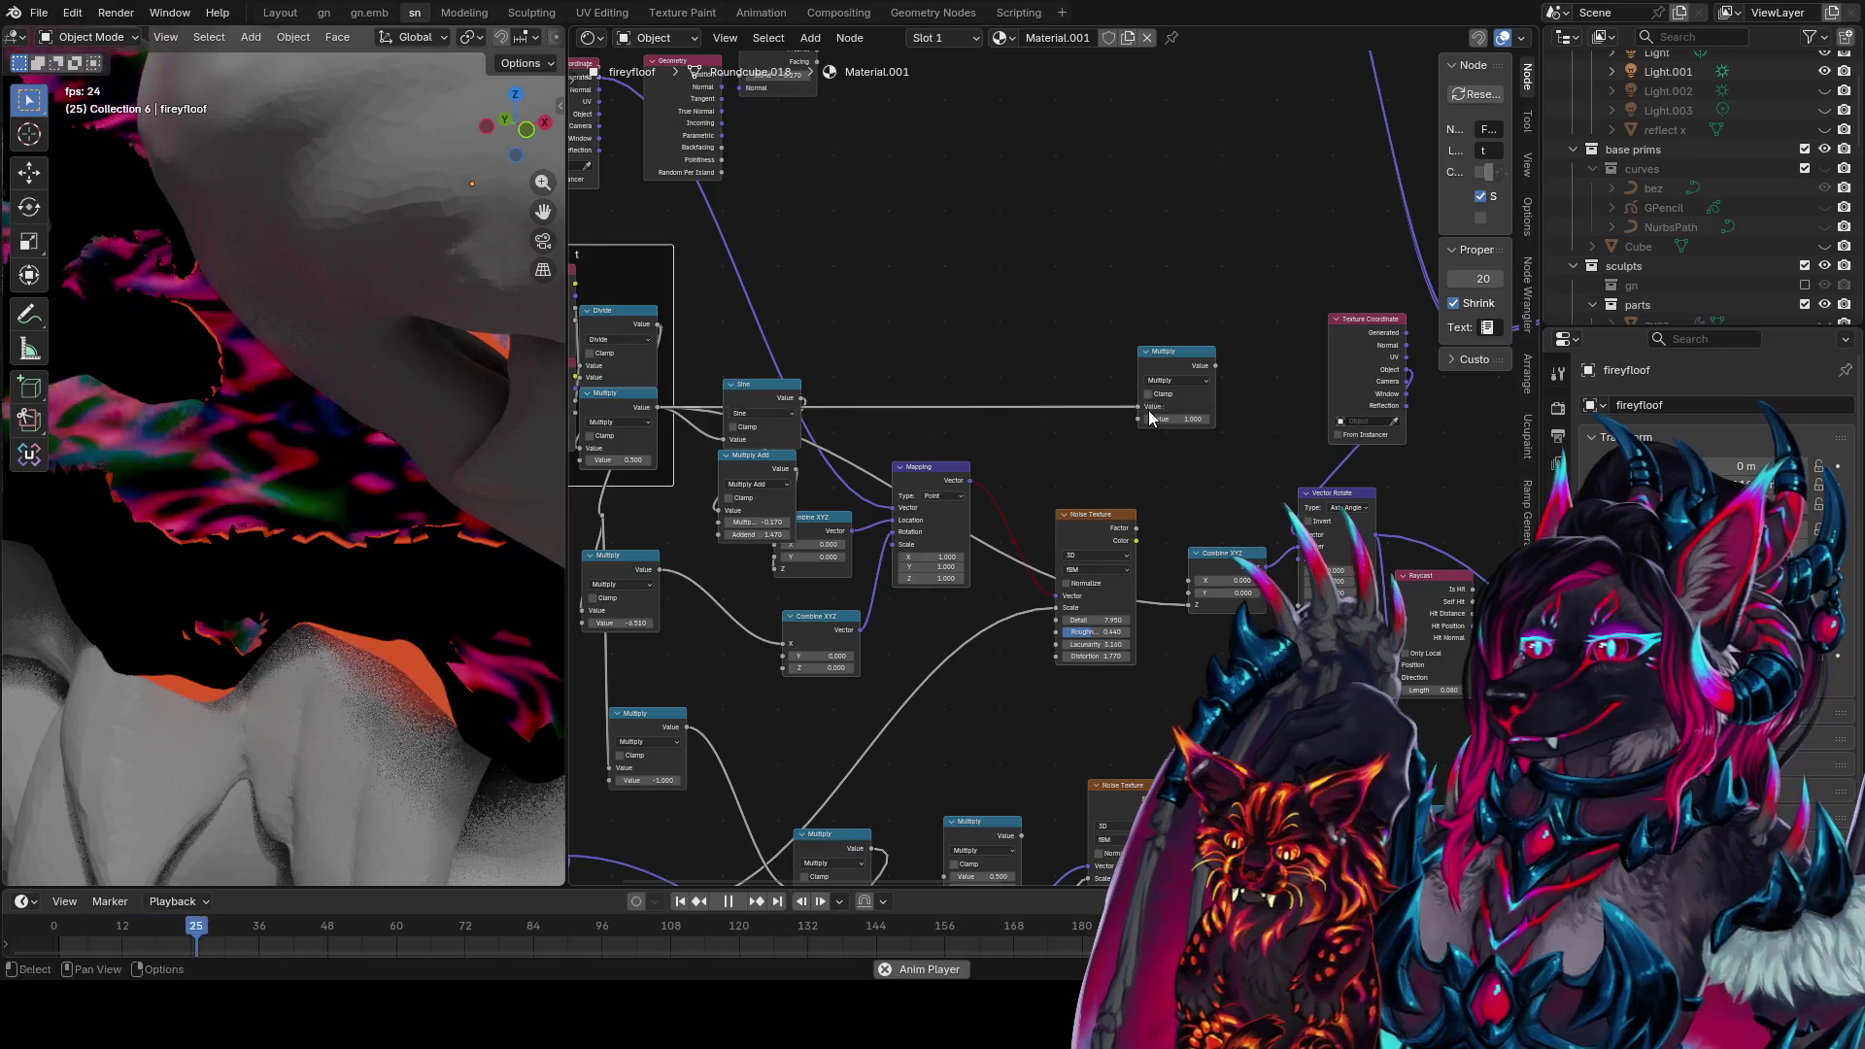
pyautogui.keyDown('ctrl'); pyautogui.keyDown('shift'); pyautogui.click(1212, 359); pyautogui.keyUp('shift'); pyautogui.keyUp('ctrl')
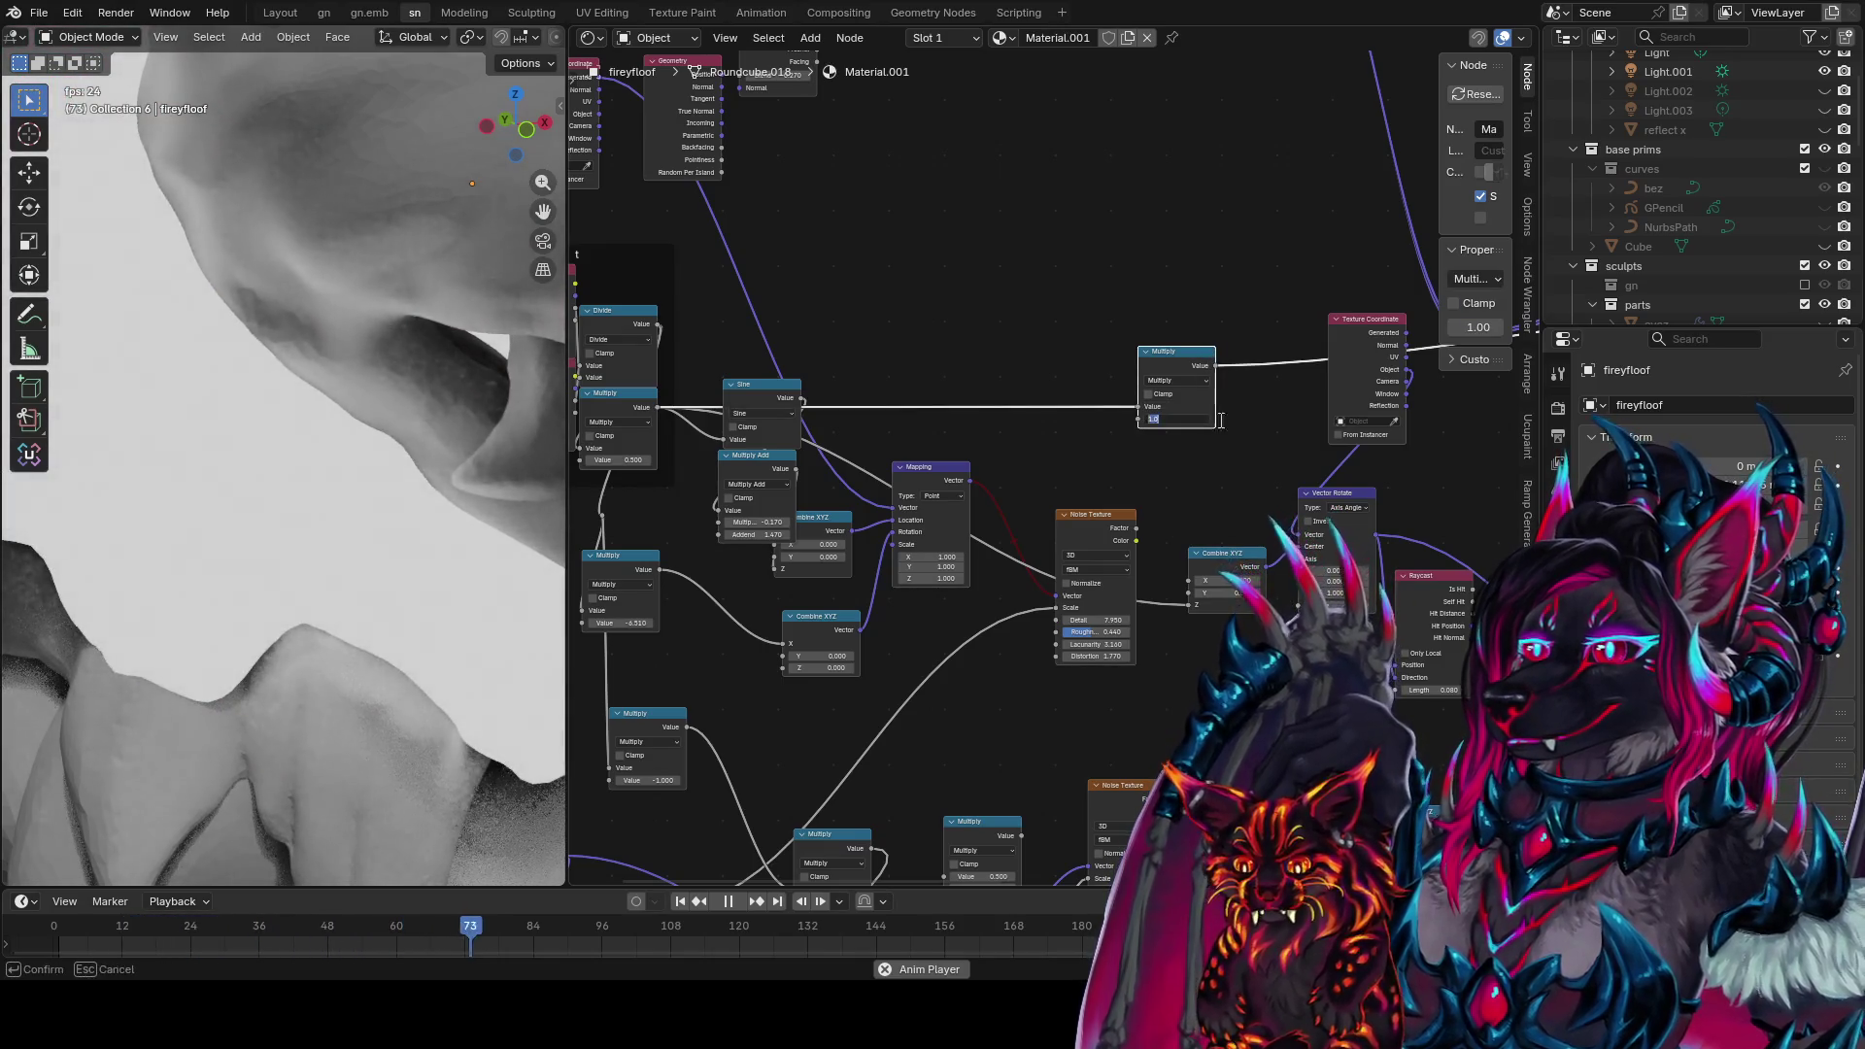
pyautogui.moveTo(1176, 419); pyautogui.dragTo(1197, 530)
pyautogui.scroll(1, 1237, 453)
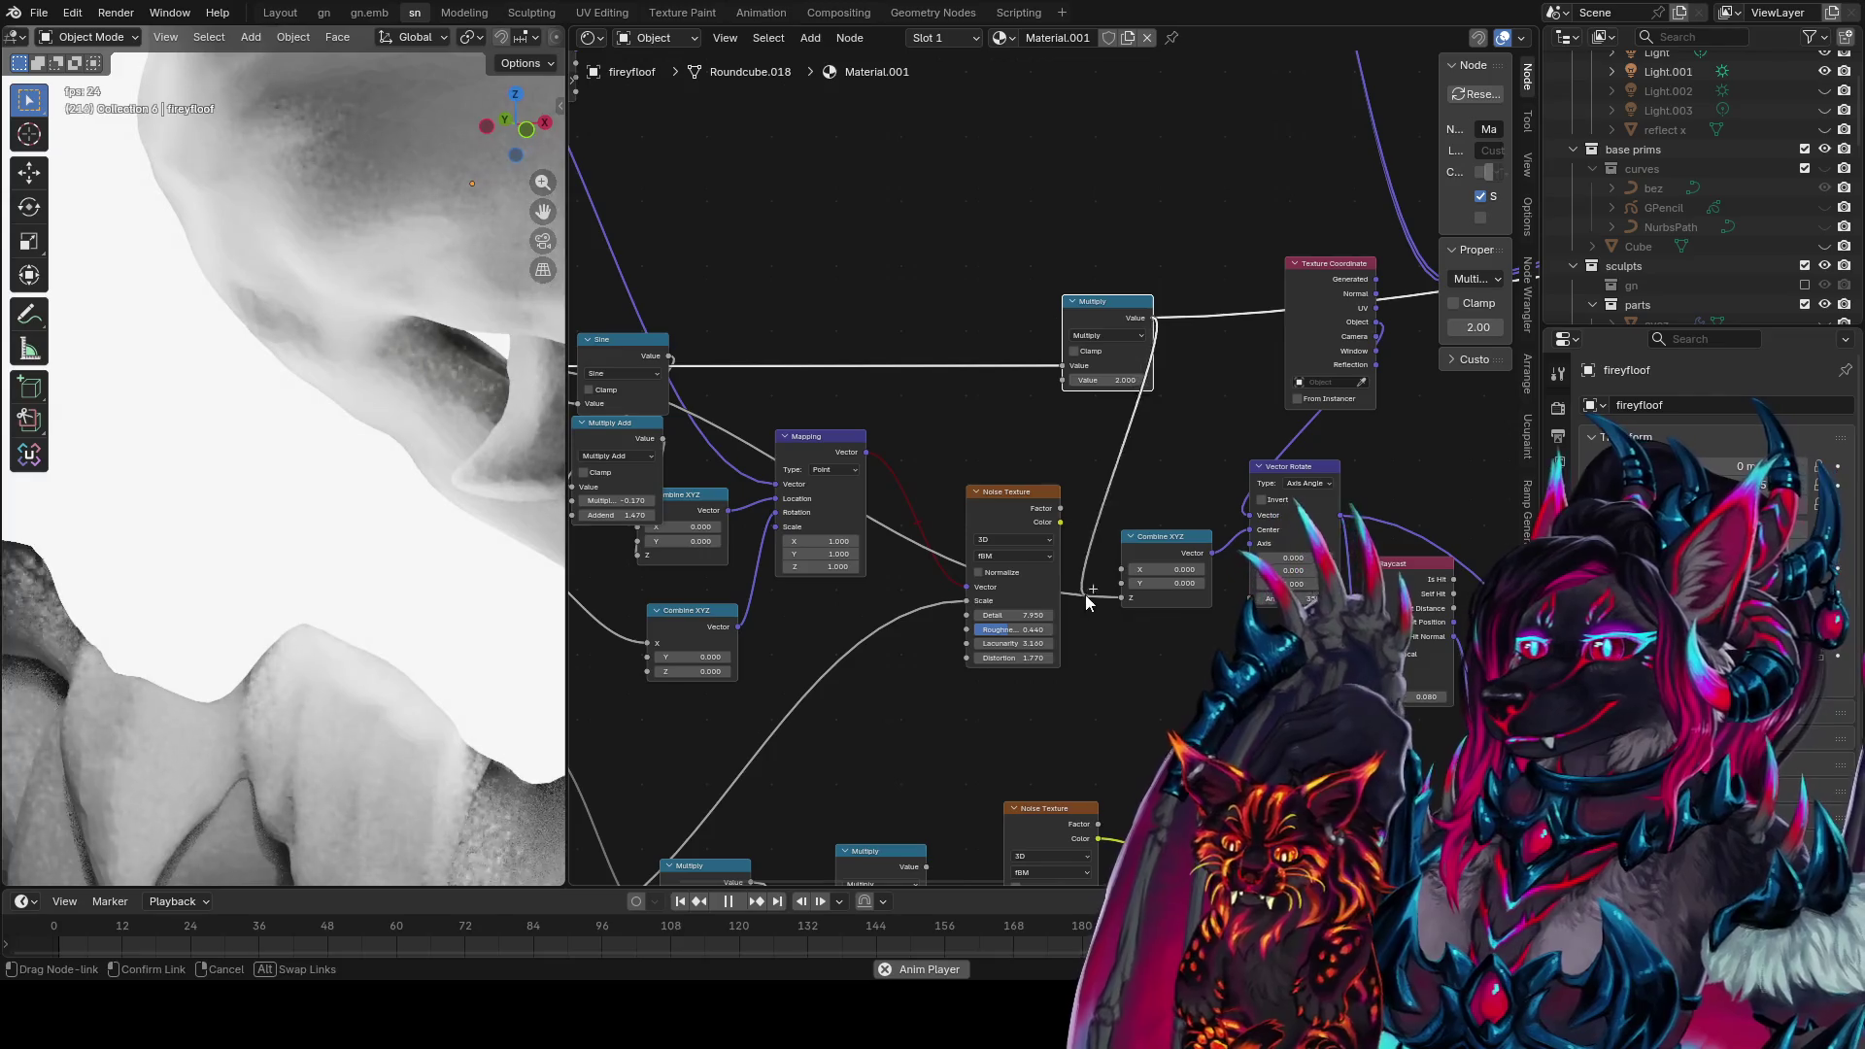
pyautogui.click(1127, 594)
pyautogui.scroll(-3, 1103, 625)
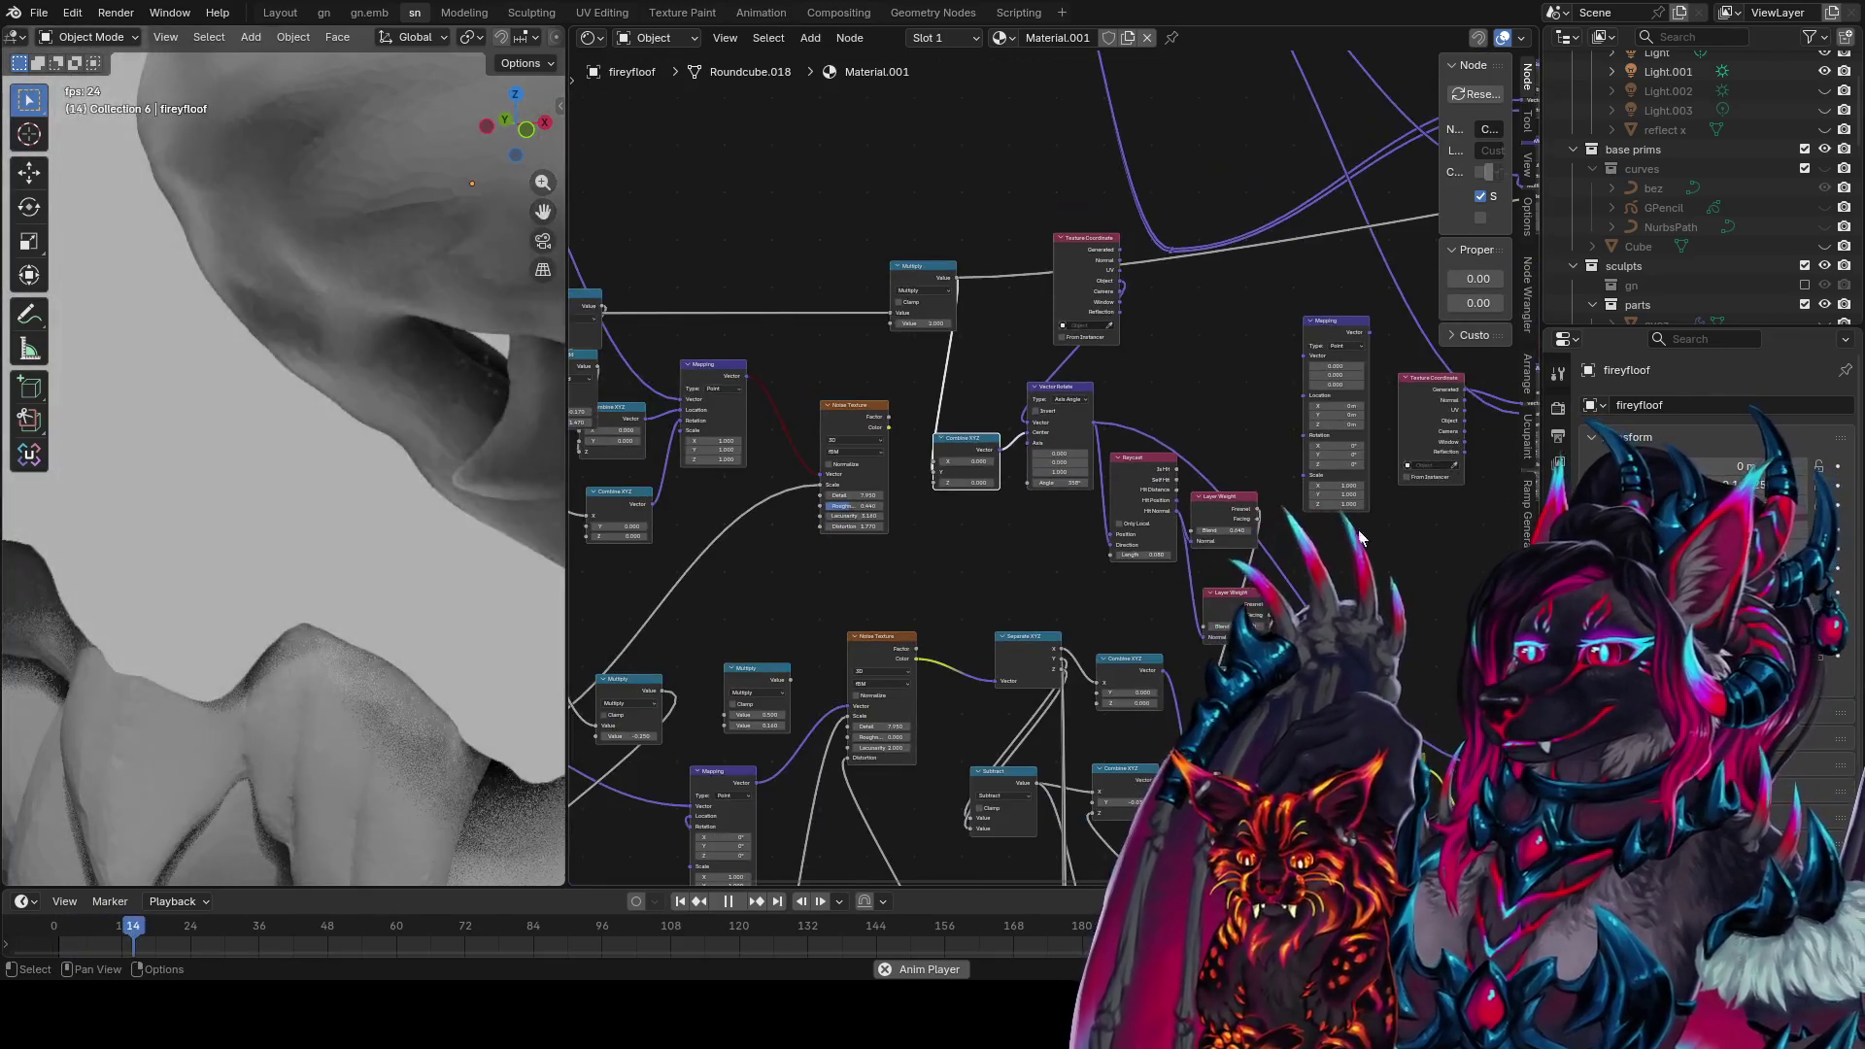
pyautogui.moveTo(1400, 501); pyautogui.dragTo(1190, 366, button='middle')
# Preview the colourful Mix result again and set Combine XYZ's X to 0
pyautogui.keyDown('ctrl'); pyautogui.keyDown('shift'); pyautogui.click(1263, 629); pyautogui.keyUp('shift'); pyautogui.keyUp('ctrl')
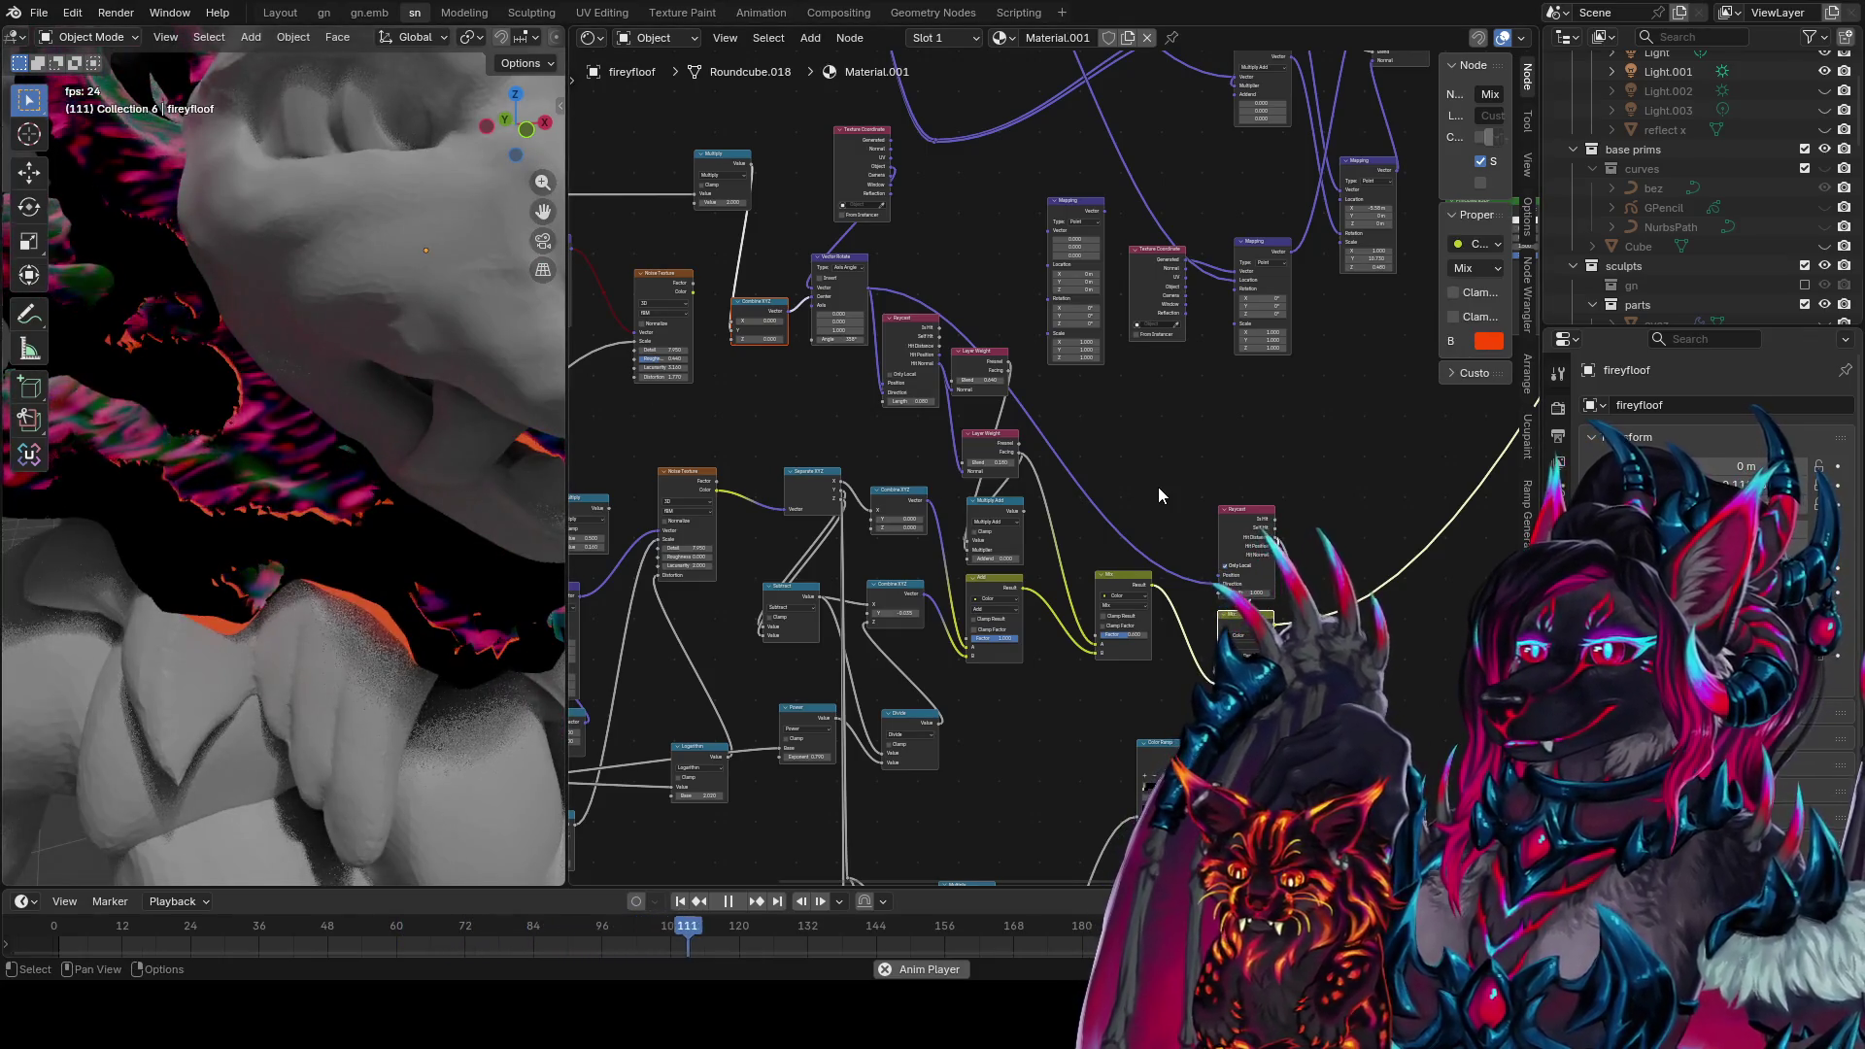
pyautogui.scroll(2, 1112, 474)
pyautogui.moveTo(1007, 466); pyautogui.dragTo(1028, 540, button='middle')
pyautogui.scroll(2, 1028, 540)
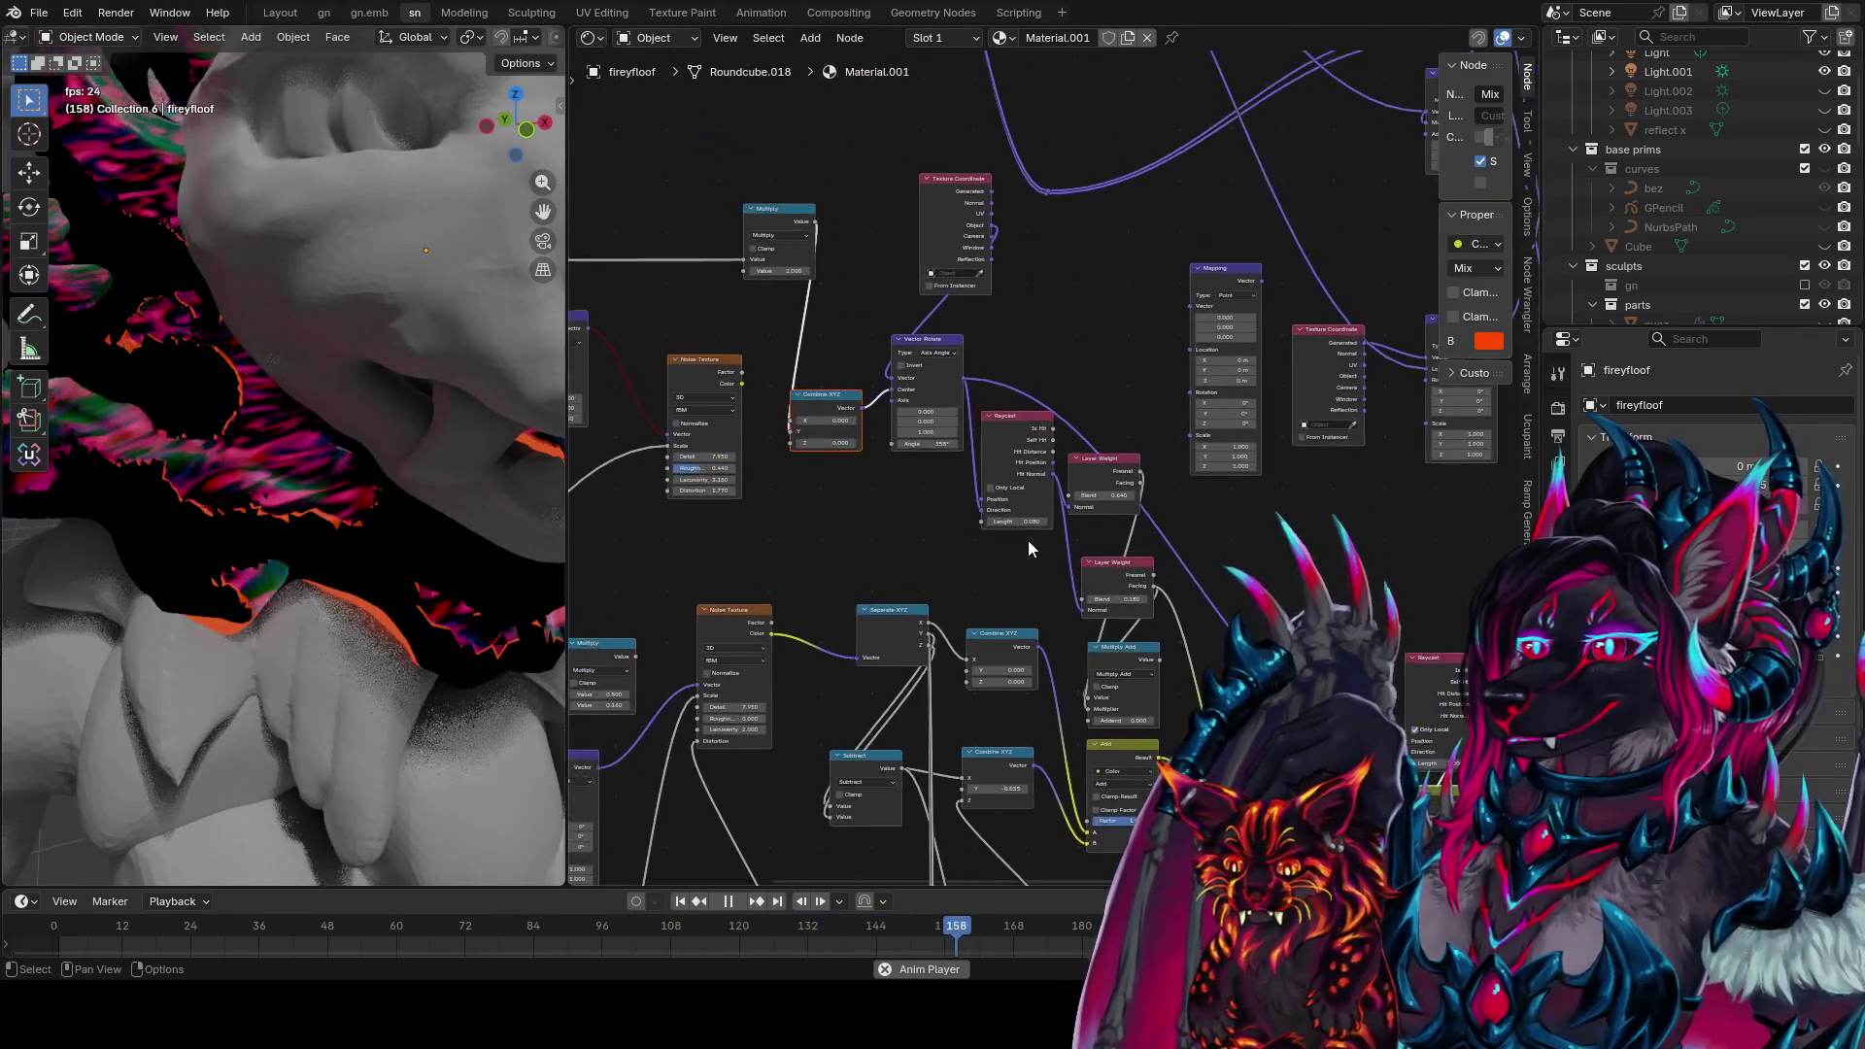
pyautogui.click(811, 415)
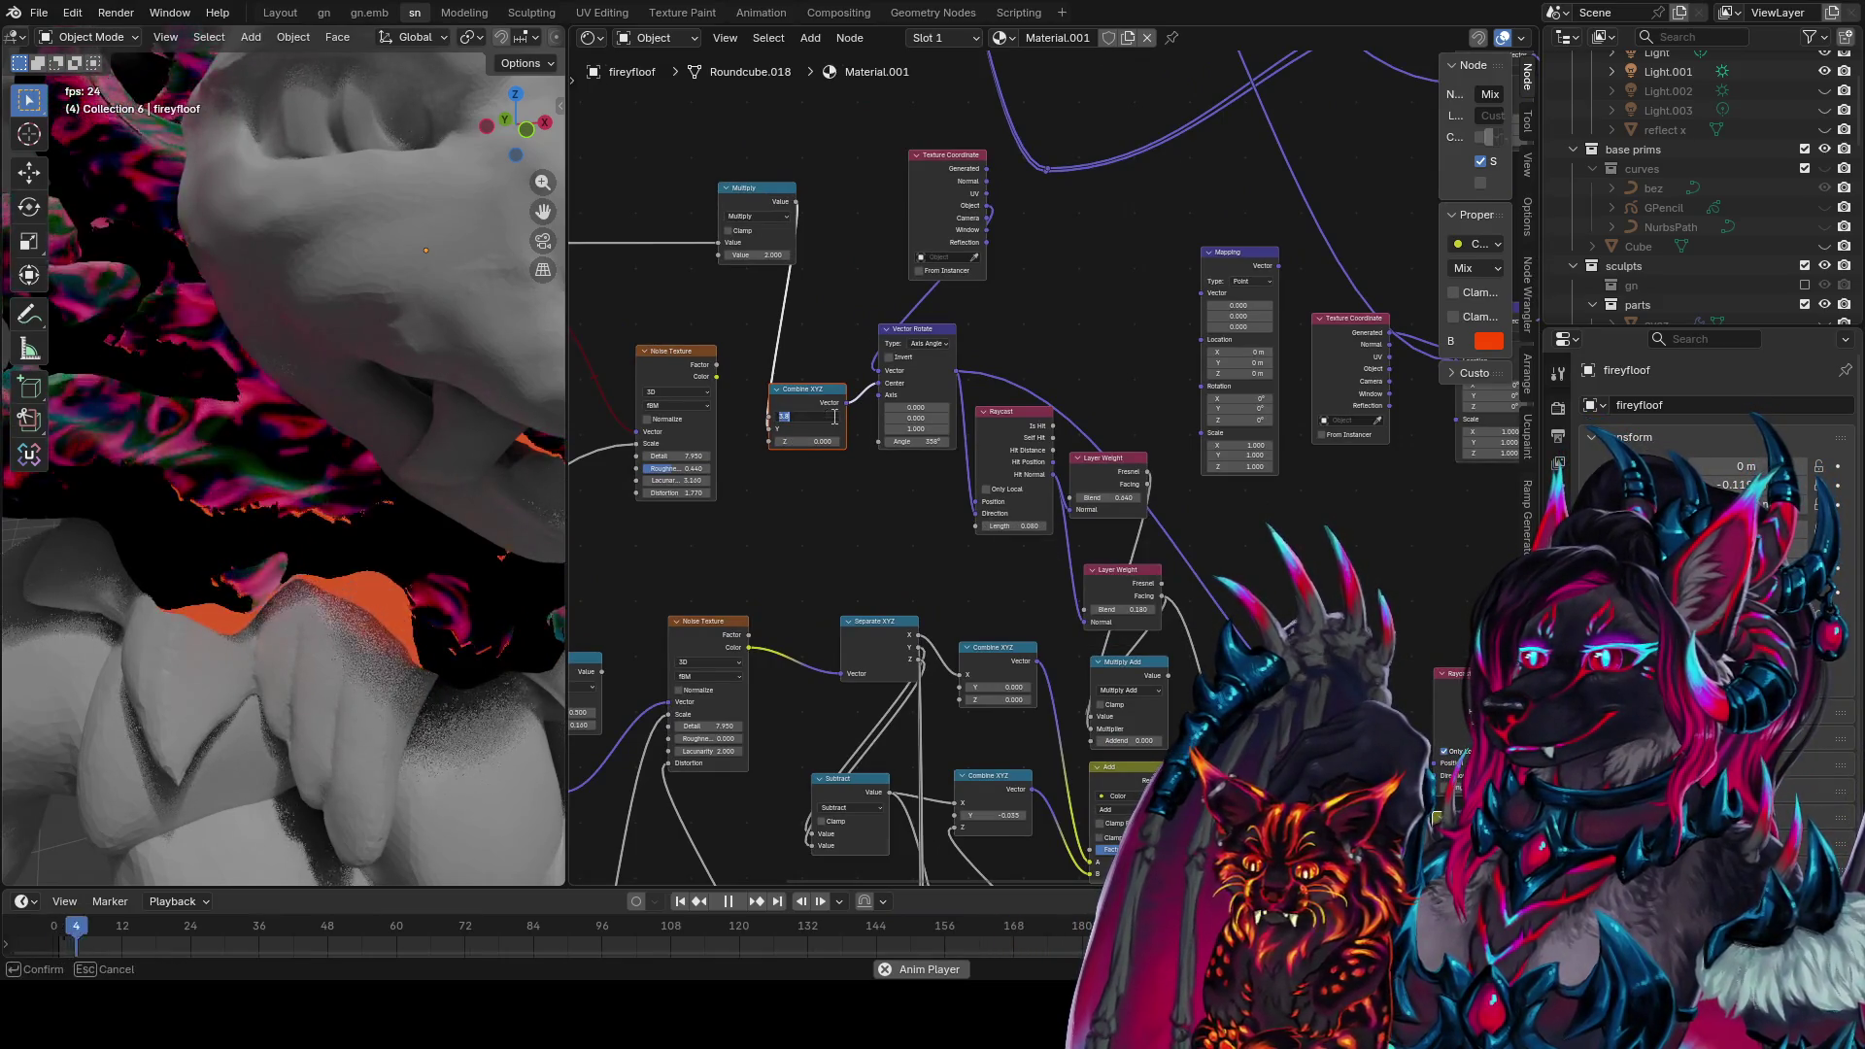
pyautogui.write('0')
pyautogui.press('Return')
# Drag the Multiply value past 9.440 down to -18.240
pyautogui.click(763, 255)
pyautogui.moveTo(762, 255)
pyautogui.mouseDown()
pyautogui.moveTo(836, 255)
pyautogui.moveTo(651, 255)
pyautogui.moveTo(770, 253)
pyautogui.moveTo(689, 255)
pyautogui.mouseUp()
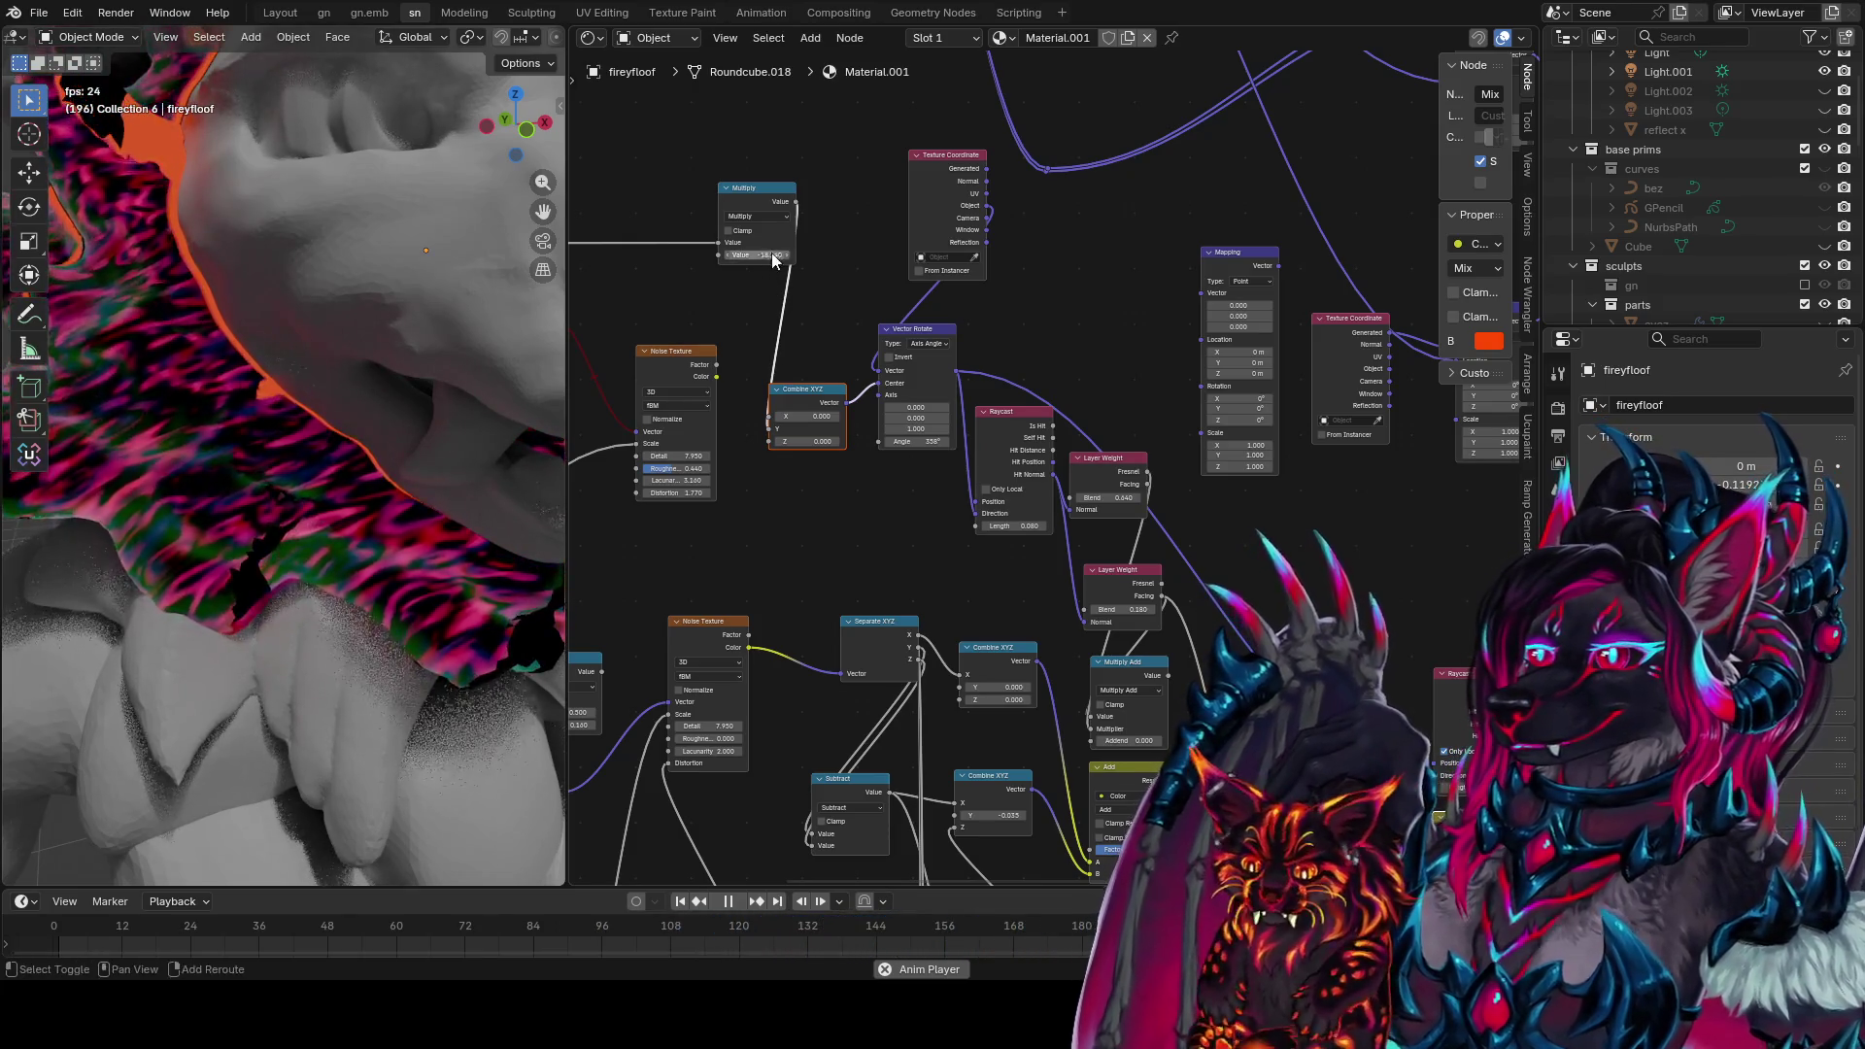
pyautogui.moveTo(510, 294)
pyautogui.mouseDown(button='middle')
pyautogui.moveTo(353, 423)
pyautogui.moveTo(437, 388)
pyautogui.mouseUp(button='middle')
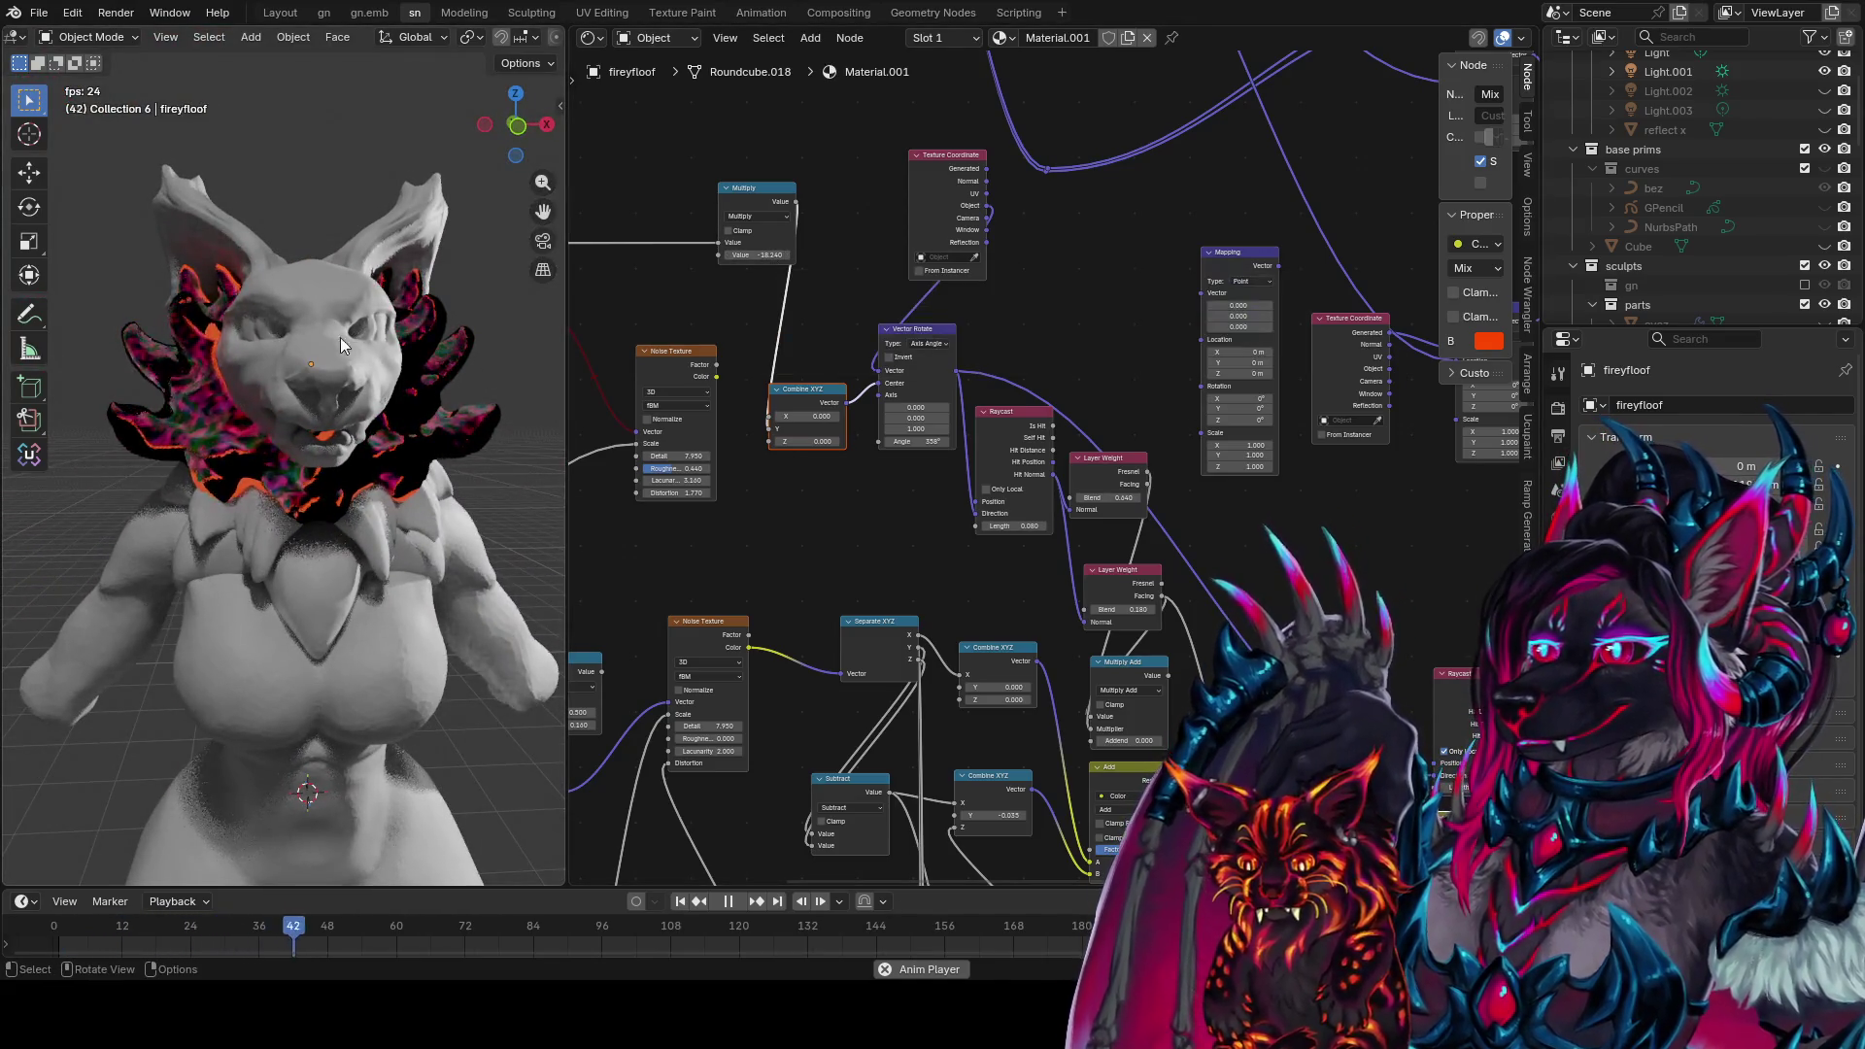
# Feed the Divide value into the Multiply node (factor -0.140) and link it to Combine XYZ
pyautogui.moveTo(833, 282)
pyautogui.mouseDown(button='middle')
pyautogui.moveTo(925, 375)
pyautogui.moveTo(1395, 443)
pyautogui.mouseUp(button='middle')
pyautogui.scroll(1, 925, 375)
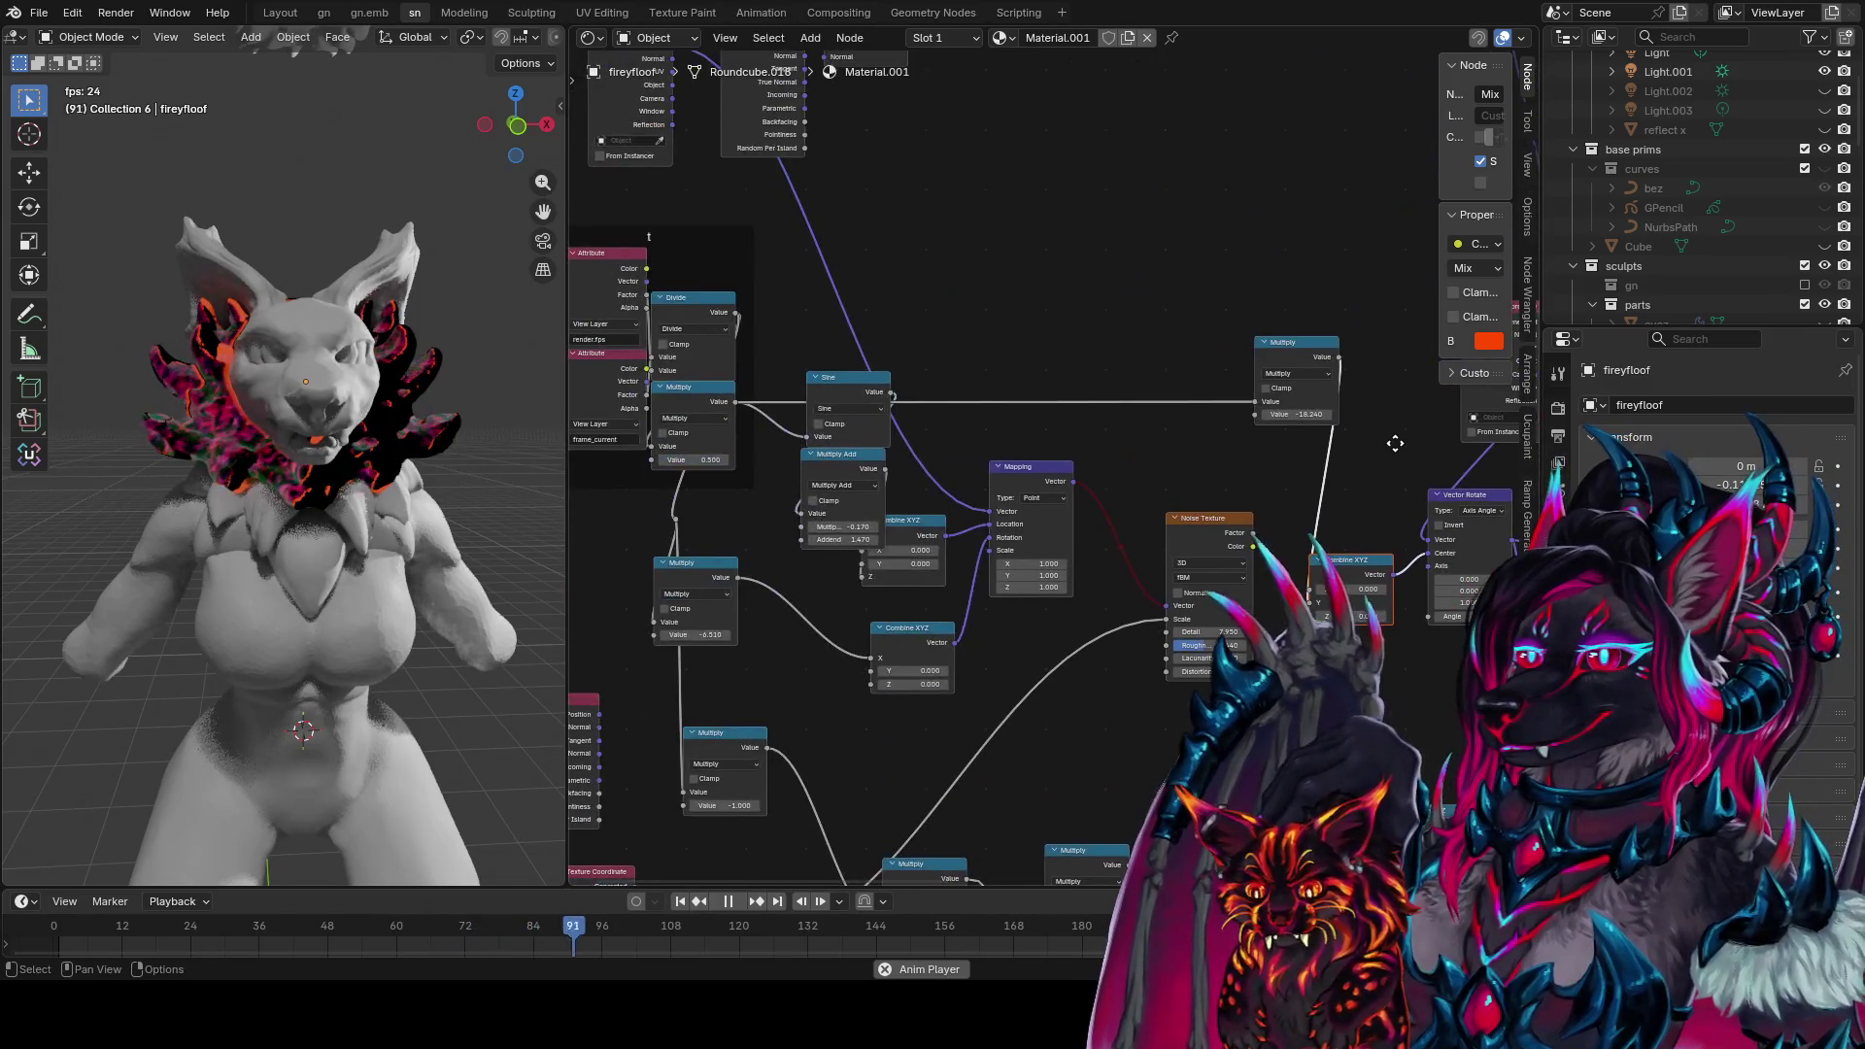
pyautogui.moveTo(736, 313)
pyautogui.mouseDown()
pyautogui.moveTo(1139, 365)
pyautogui.moveTo(1251, 402)
pyautogui.mouseUp()
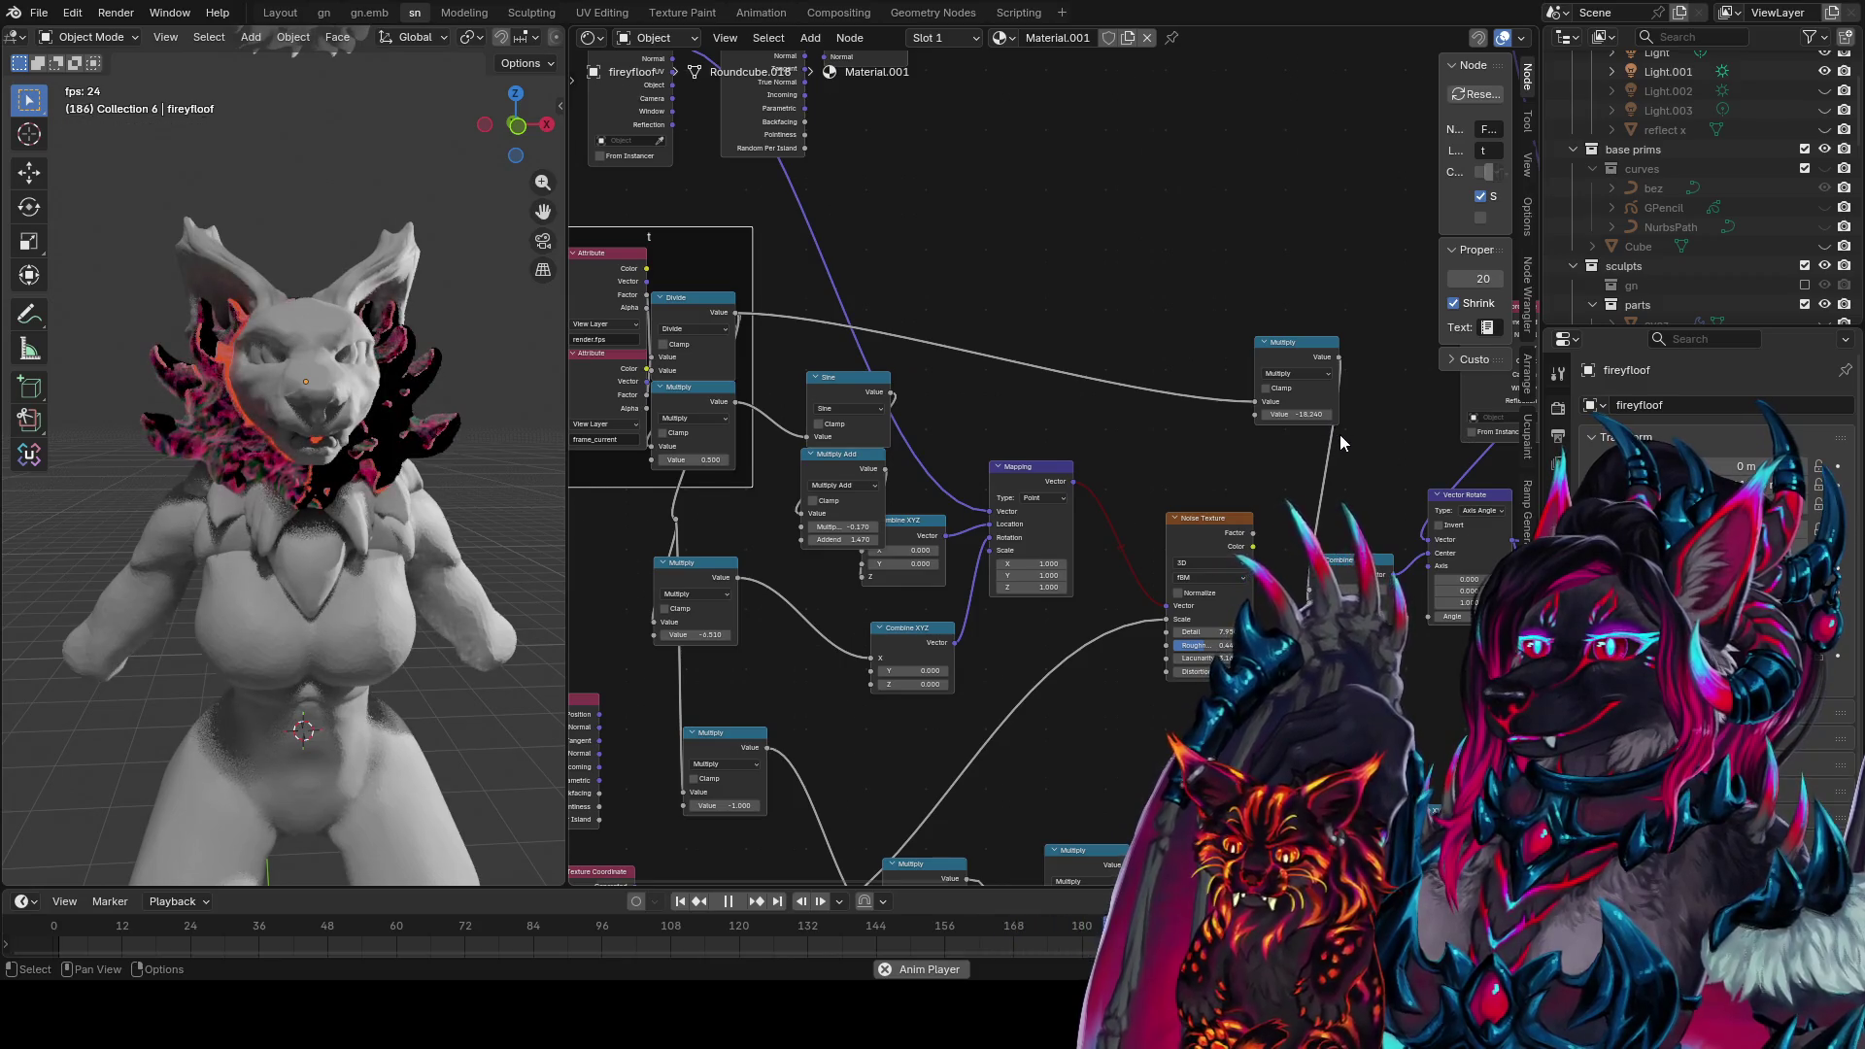
pyautogui.moveTo(1338, 434); pyautogui.dragTo(1199, 472, button='middle')
pyautogui.moveTo(1166, 447); pyautogui.dragTo(1214, 464)
pyautogui.moveTo(1208, 389)
pyautogui.mouseDown()
pyautogui.moveTo(1164, 666)
pyautogui.moveTo(1181, 636)
pyautogui.mouseUp()
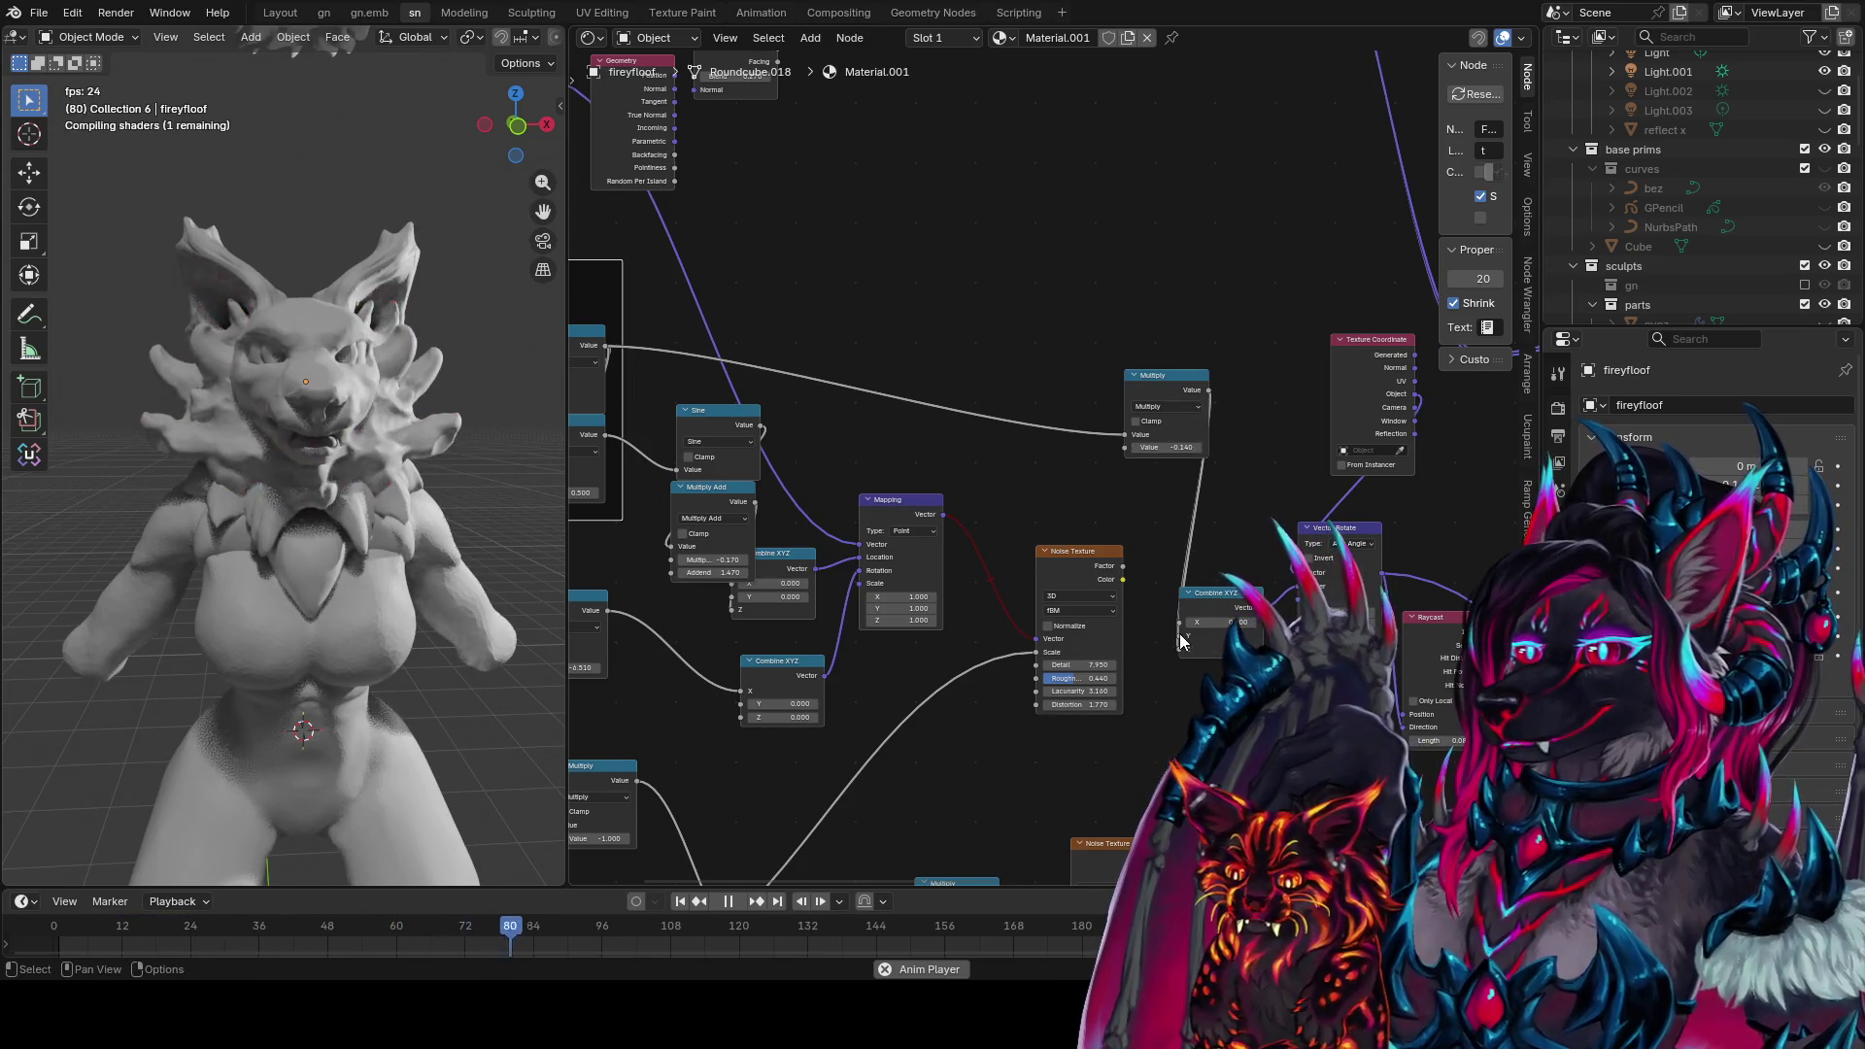
pyautogui.click(1204, 595)
# Move the Multiply link onto Combine XYZ's X and set the factor to 0.600
pyautogui.scroll(1, 1233, 510)
pyautogui.keyDown('ctrl'); pyautogui.hscroll(2, 1119, 488); pyautogui.keyUp('ctrl')
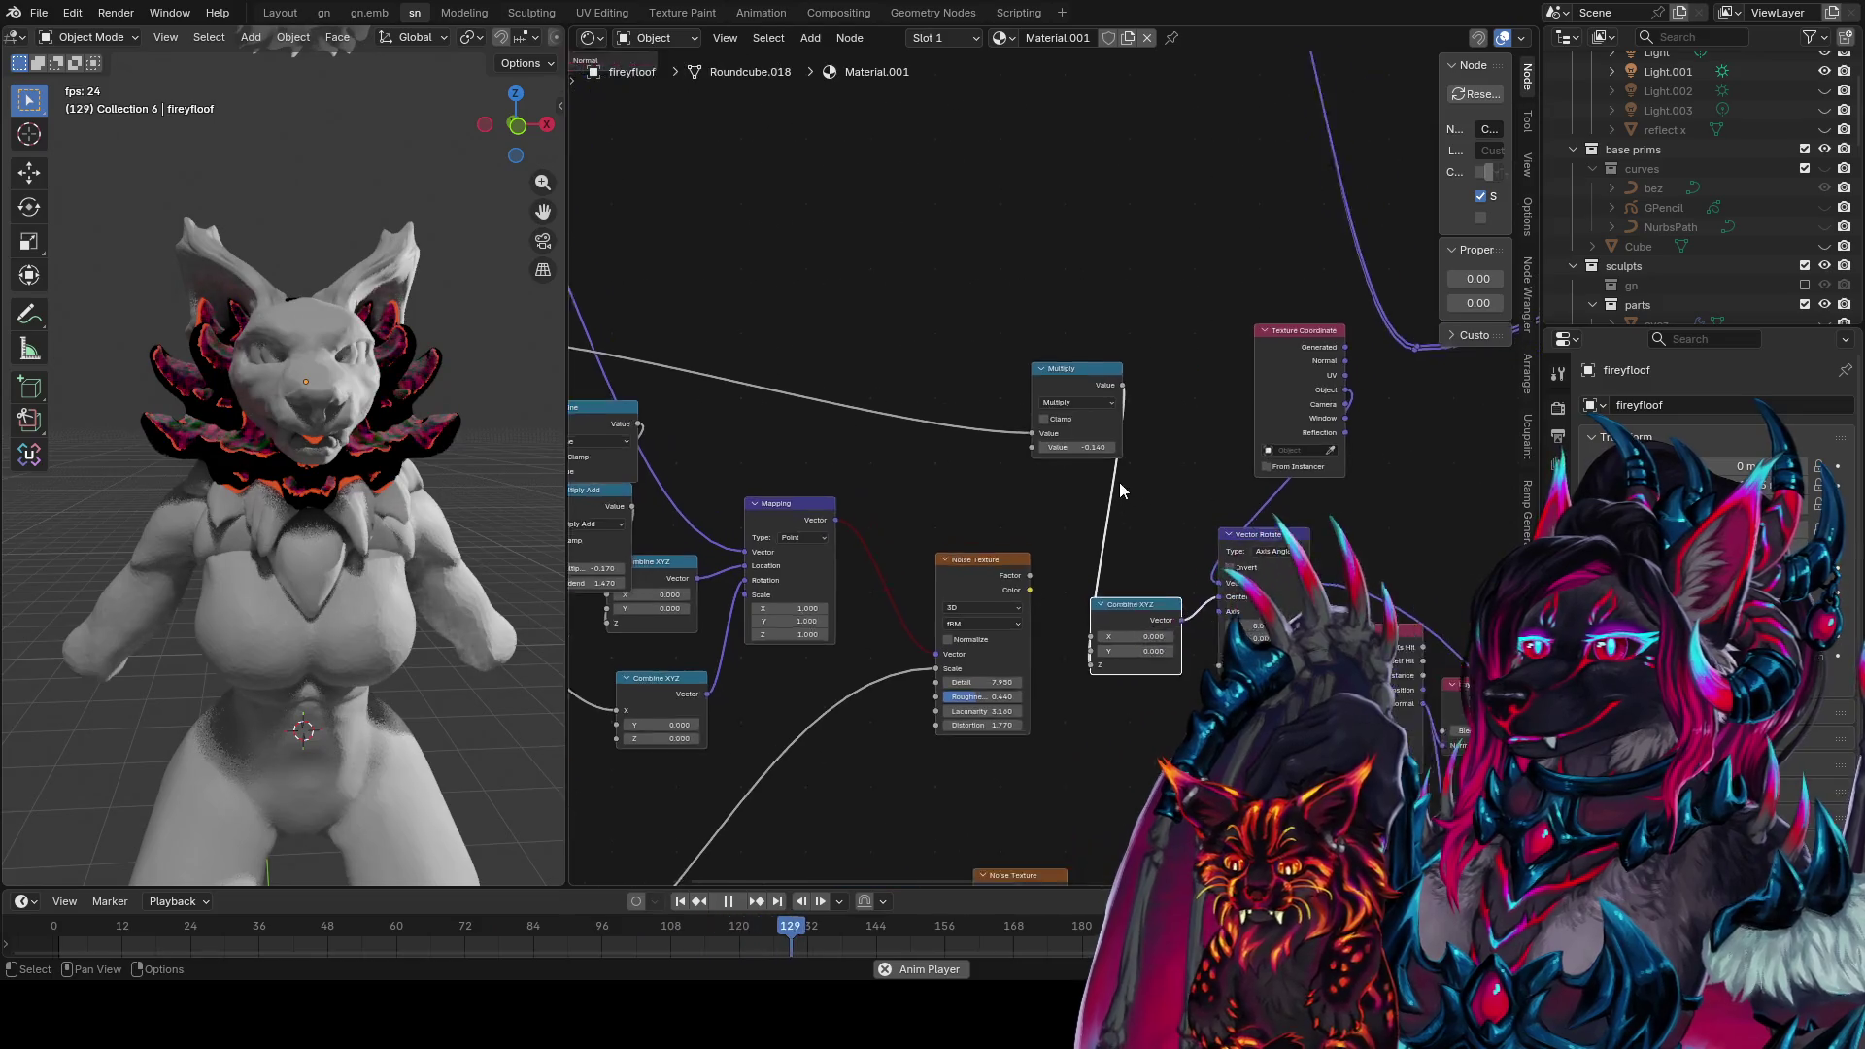
pyautogui.click(1093, 442)
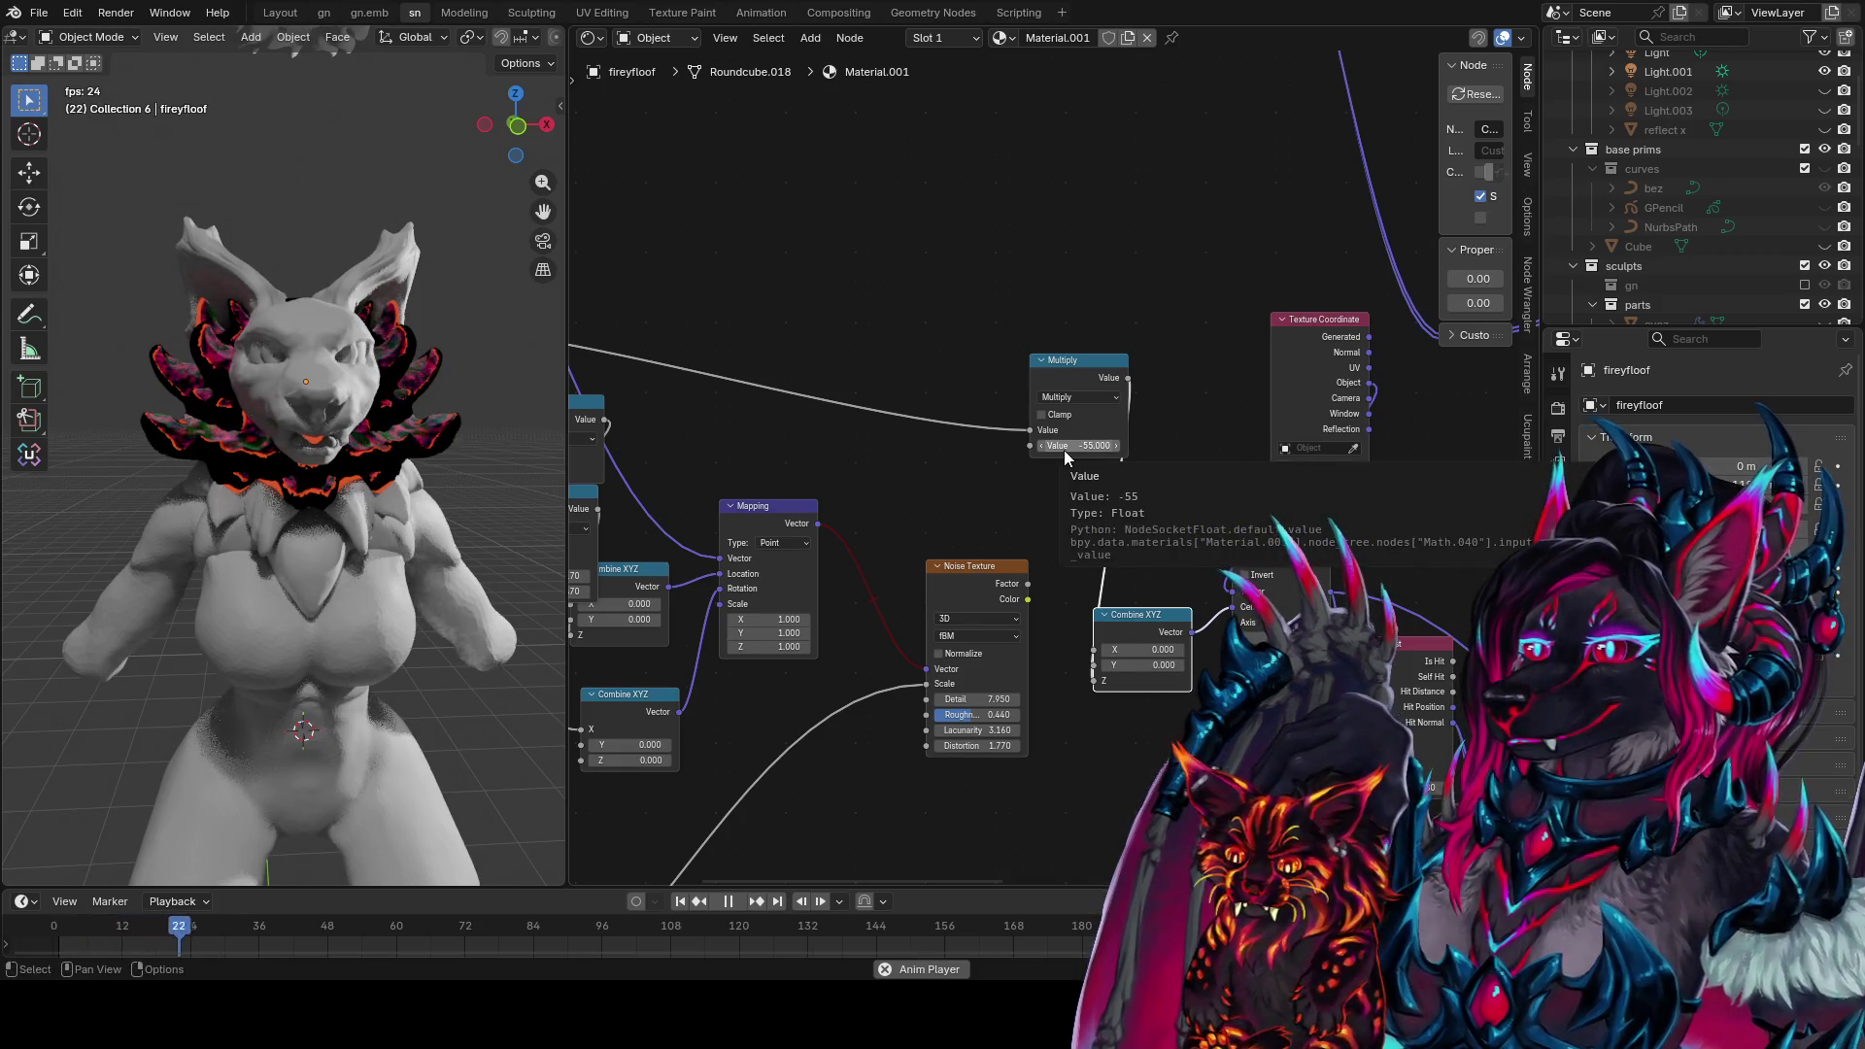
pyautogui.moveTo(1095, 680); pyautogui.dragTo(1099, 651)
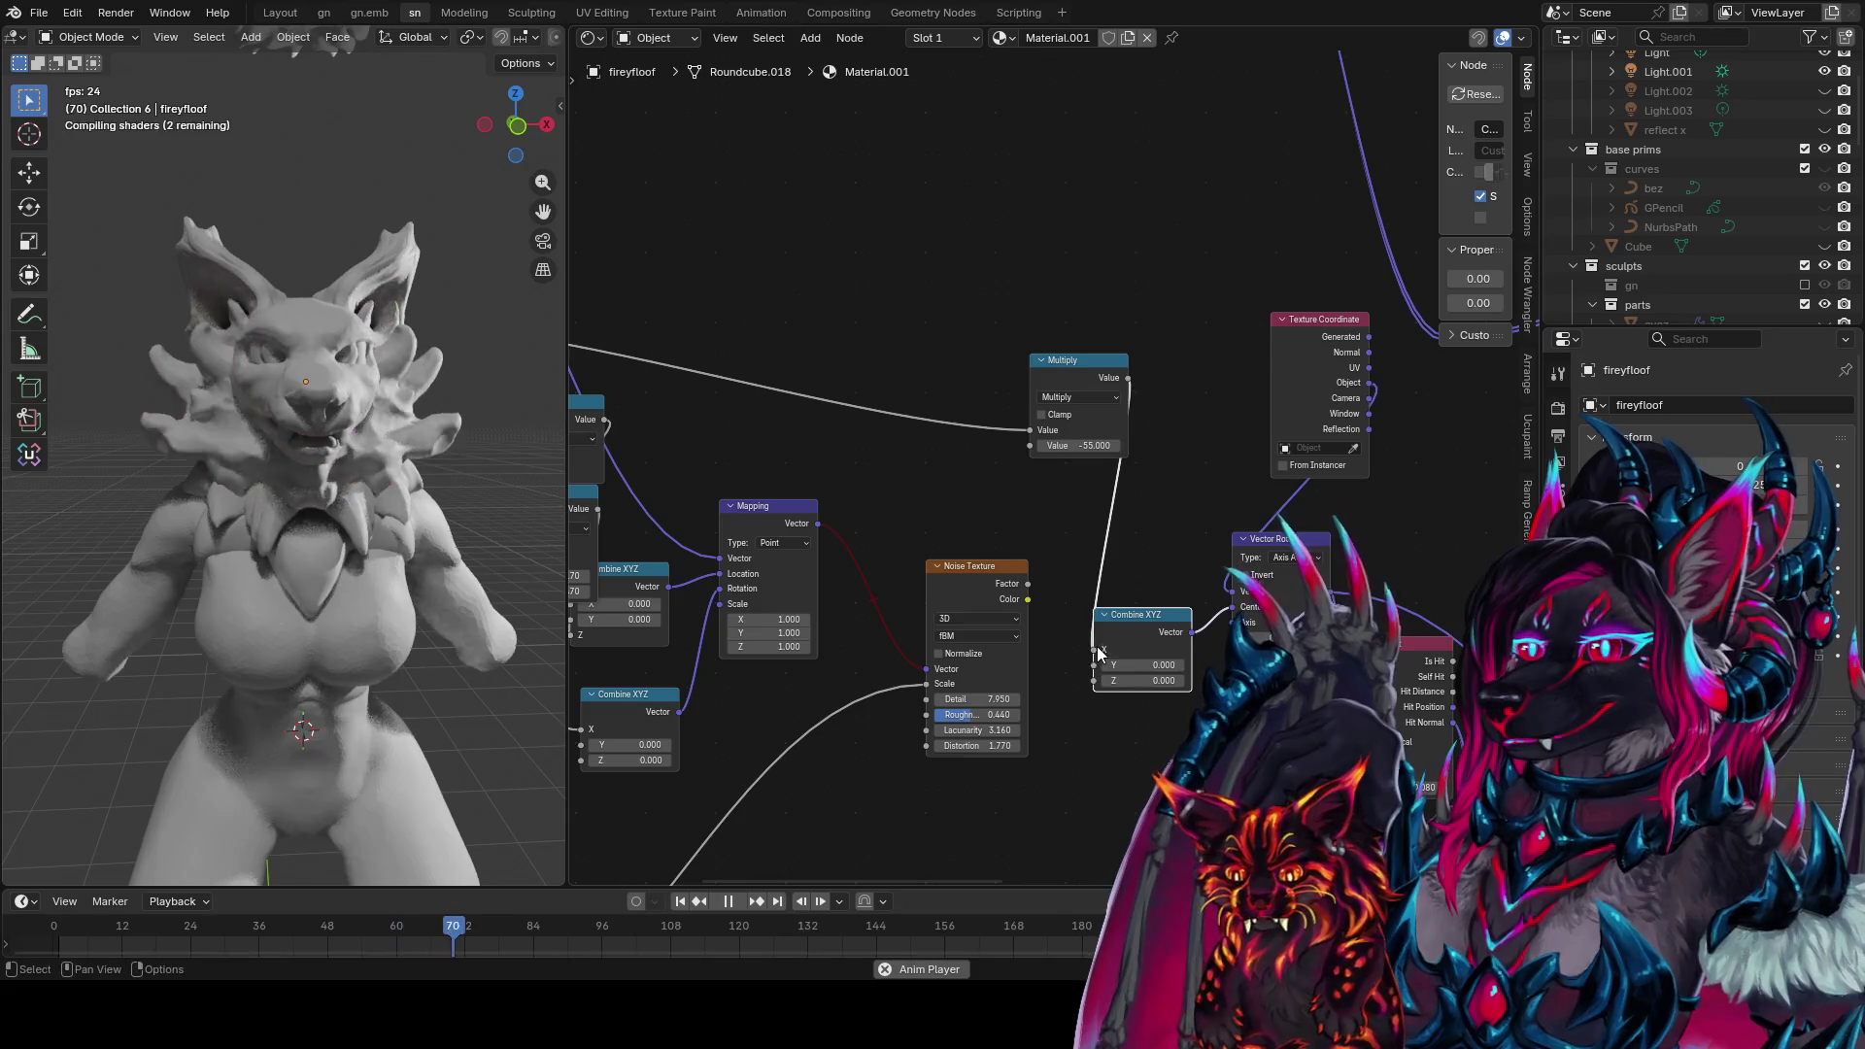
pyautogui.click(1087, 443)
pyautogui.press('Return')
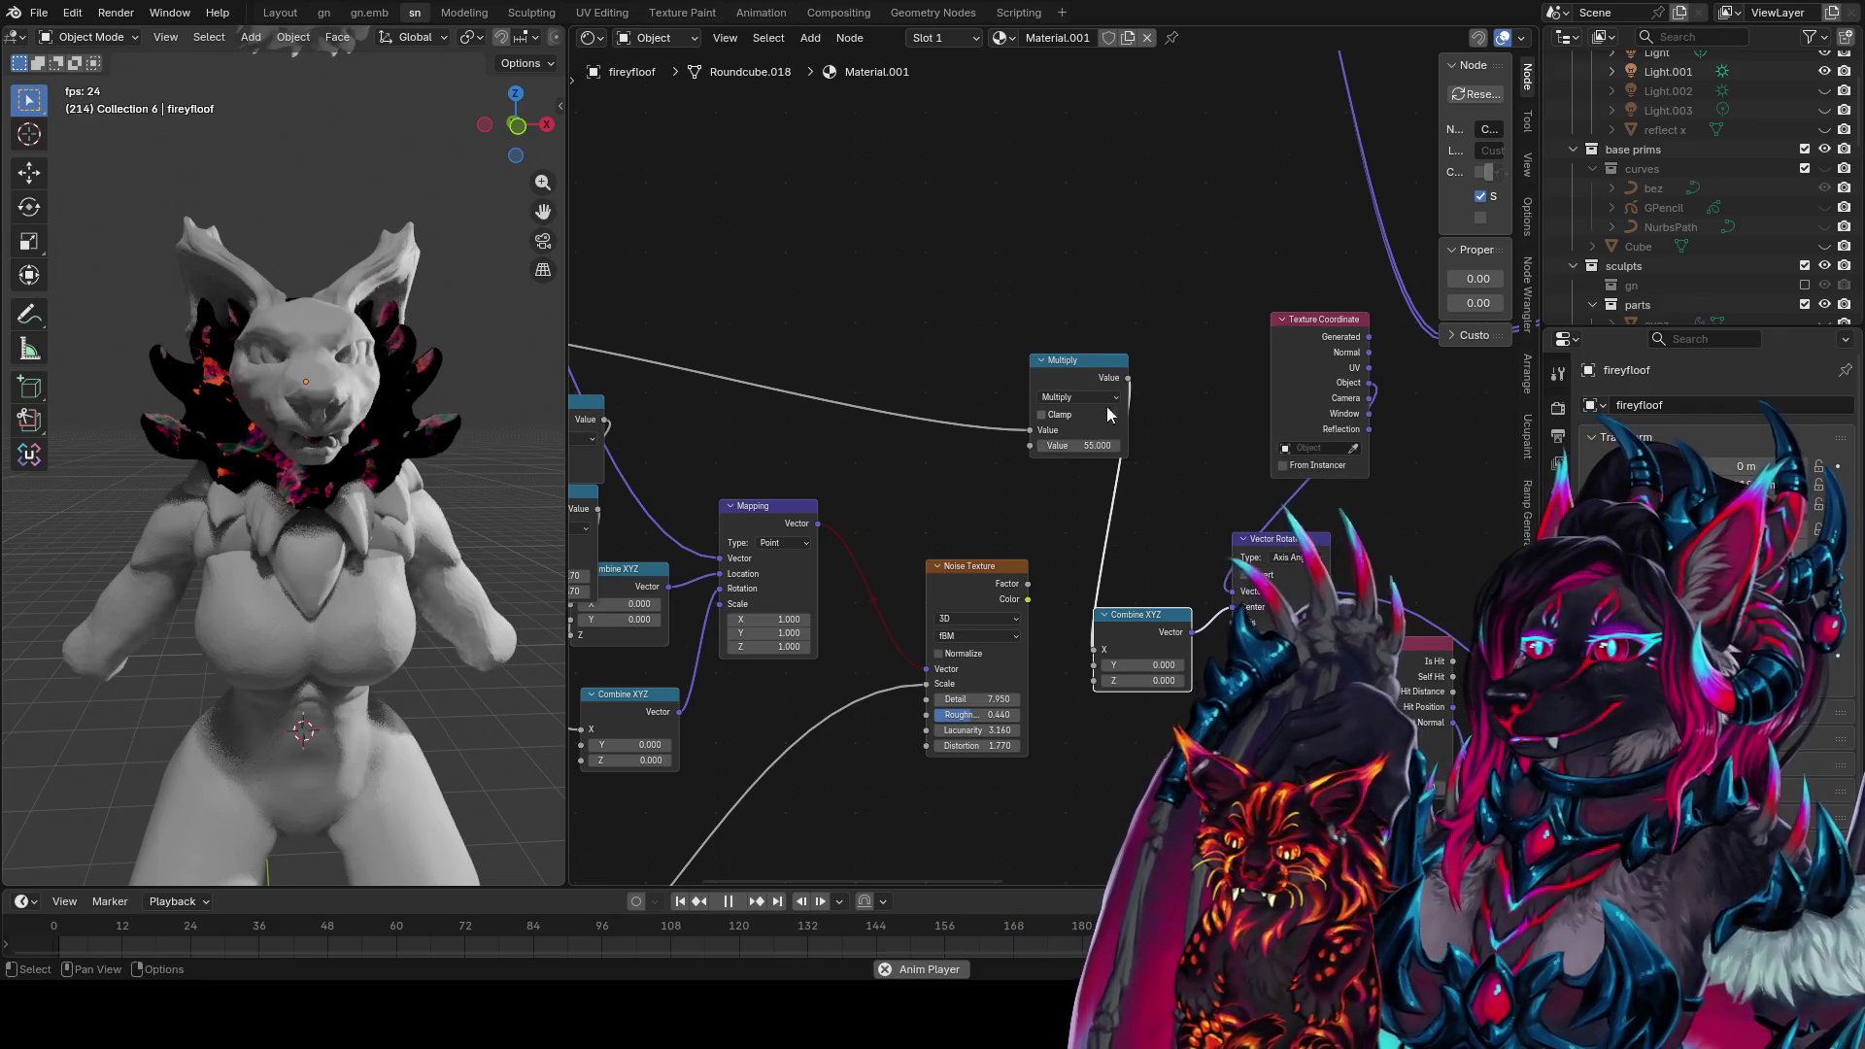
pyautogui.moveTo(1076, 443)
pyautogui.mouseDown()
pyautogui.moveTo(1127, 443)
pyautogui.moveTo(1058, 443)
pyautogui.mouseUp()
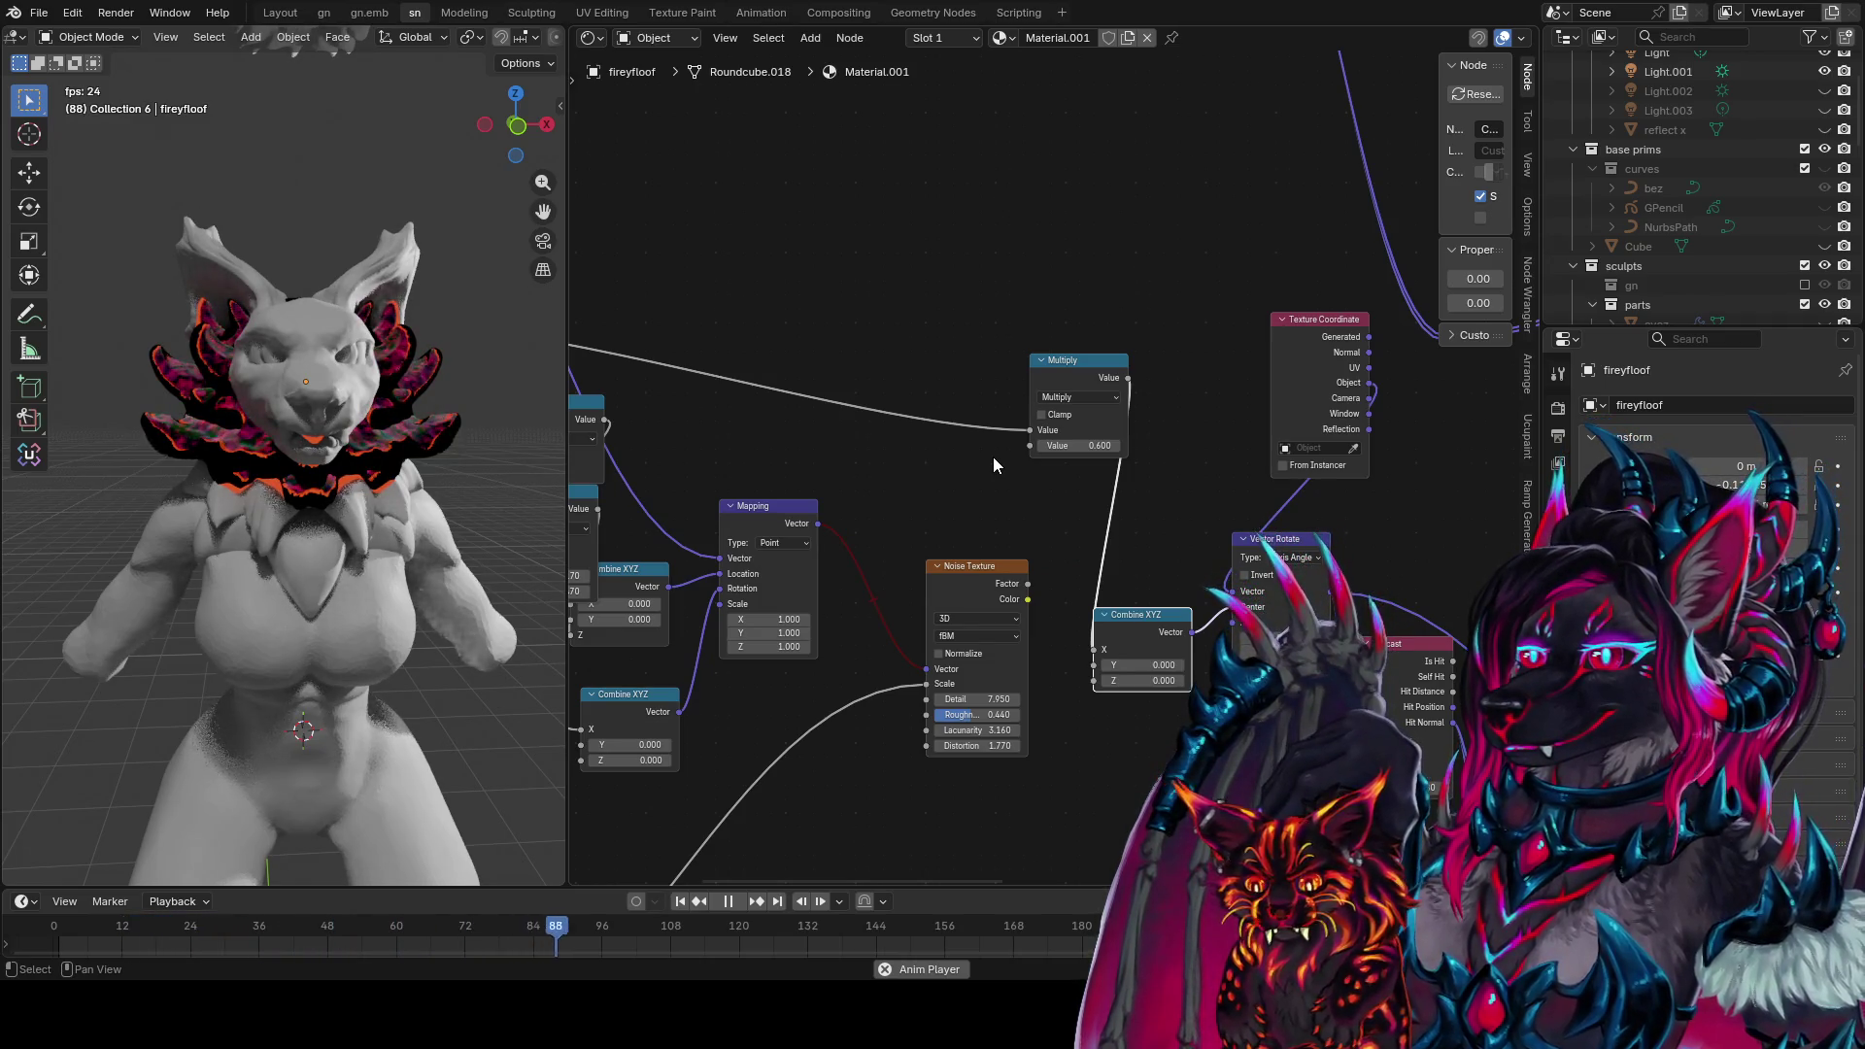
pyautogui.scroll(6, 266, 520)
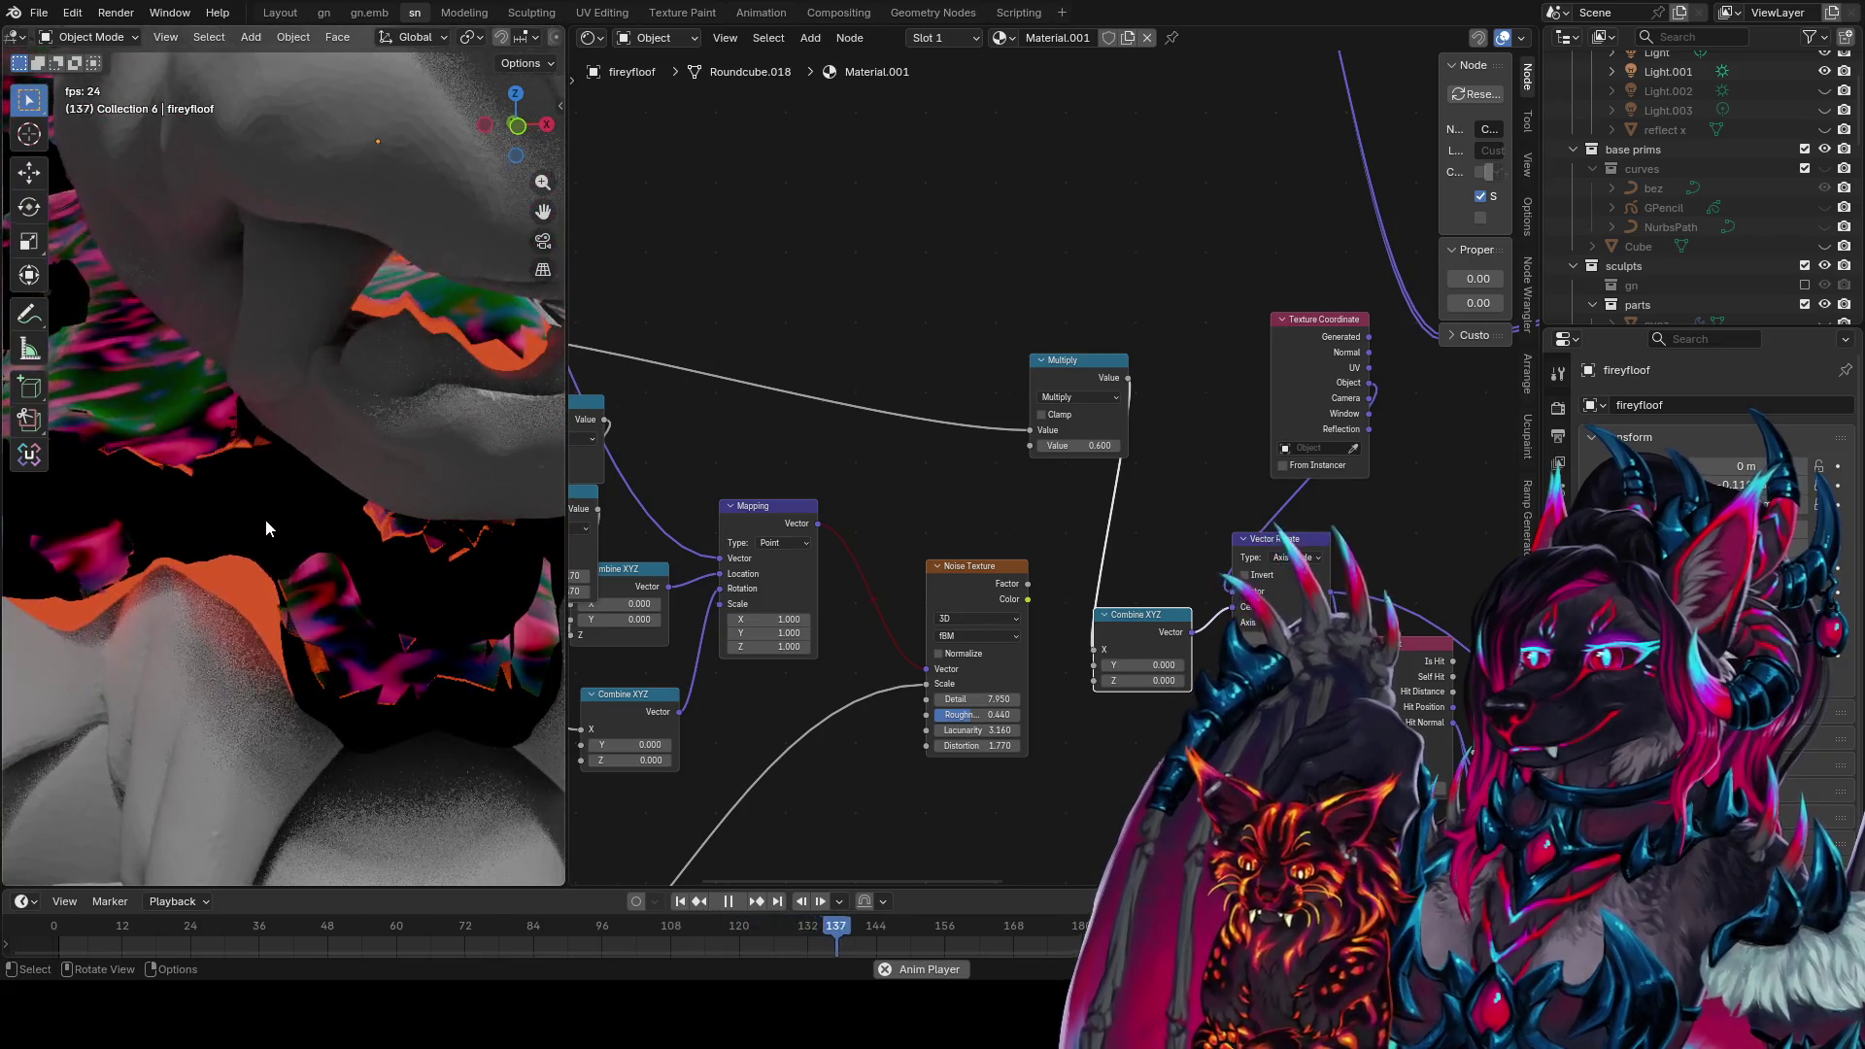
# Raise the Multiply factor to 1.270, check the ruff, and save
pyautogui.moveTo(1078, 445); pyautogui.dragTo(1195, 445)
pyautogui.scroll(-8, 404, 499)
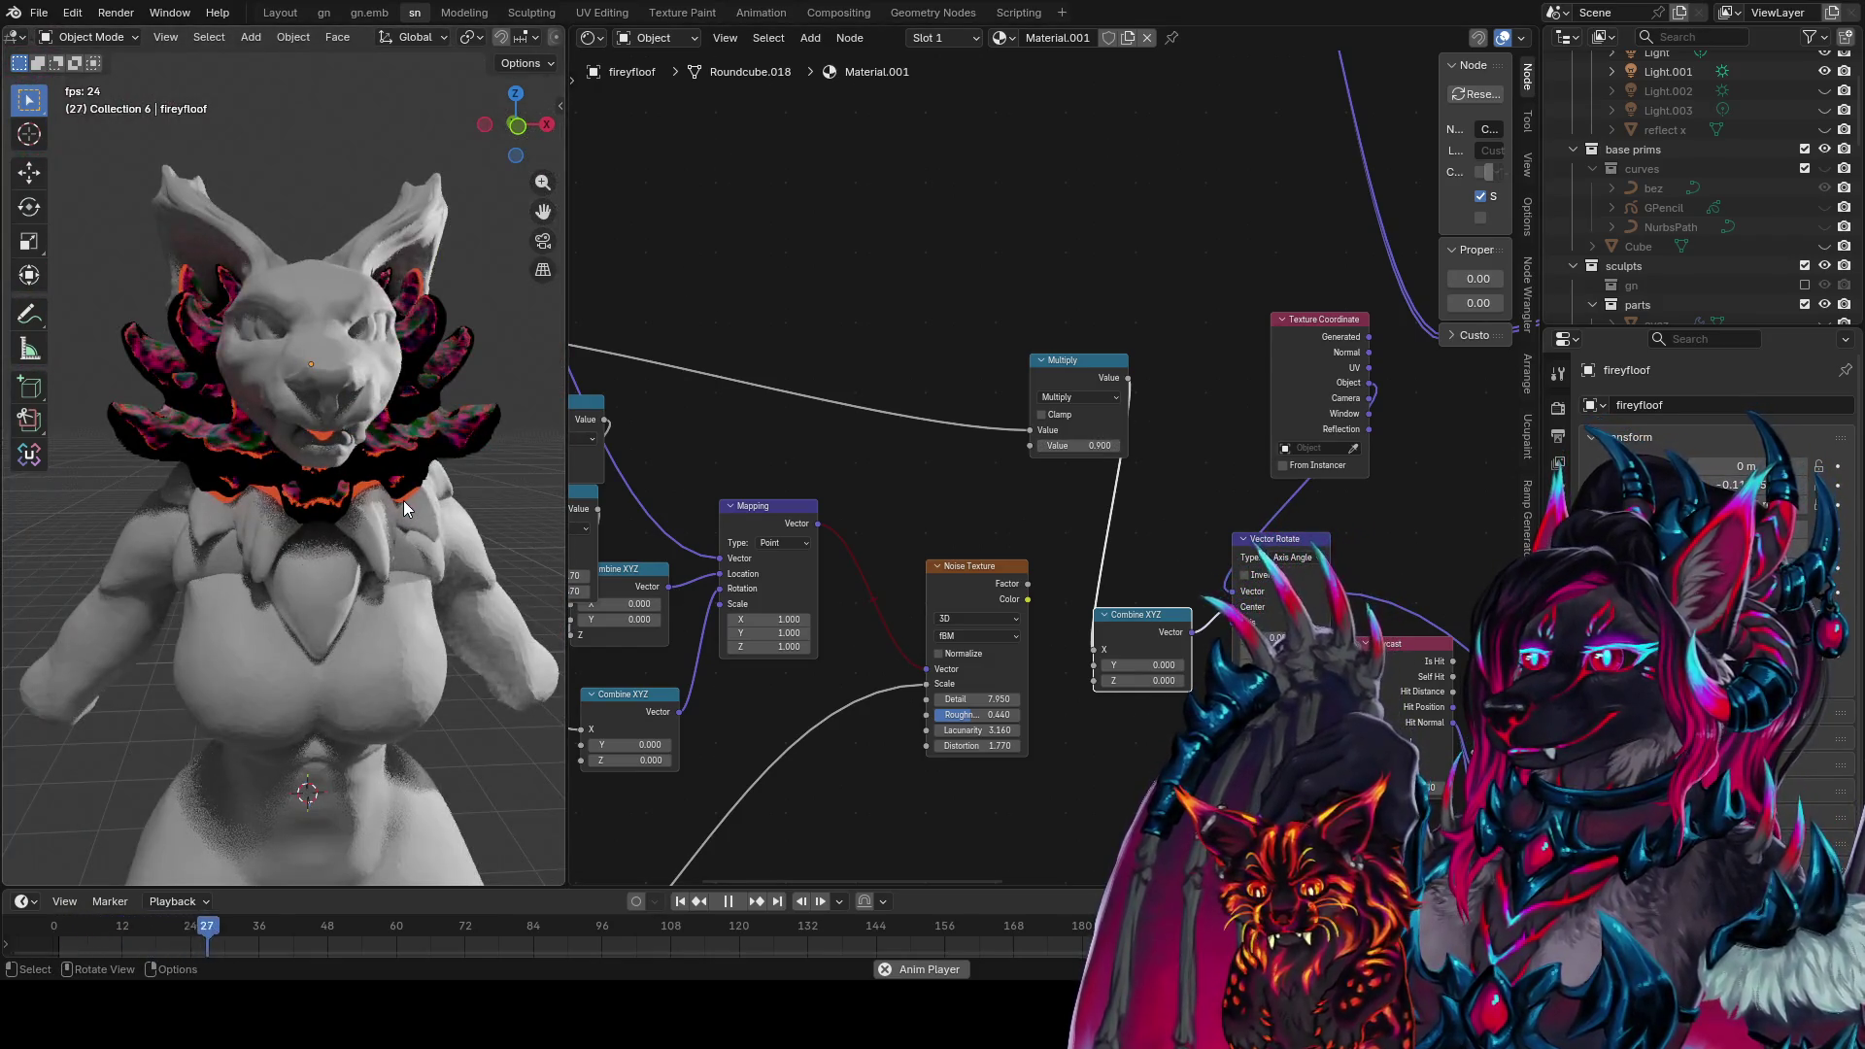
pyautogui.moveTo(1078, 445); pyautogui.dragTo(1080, 445)
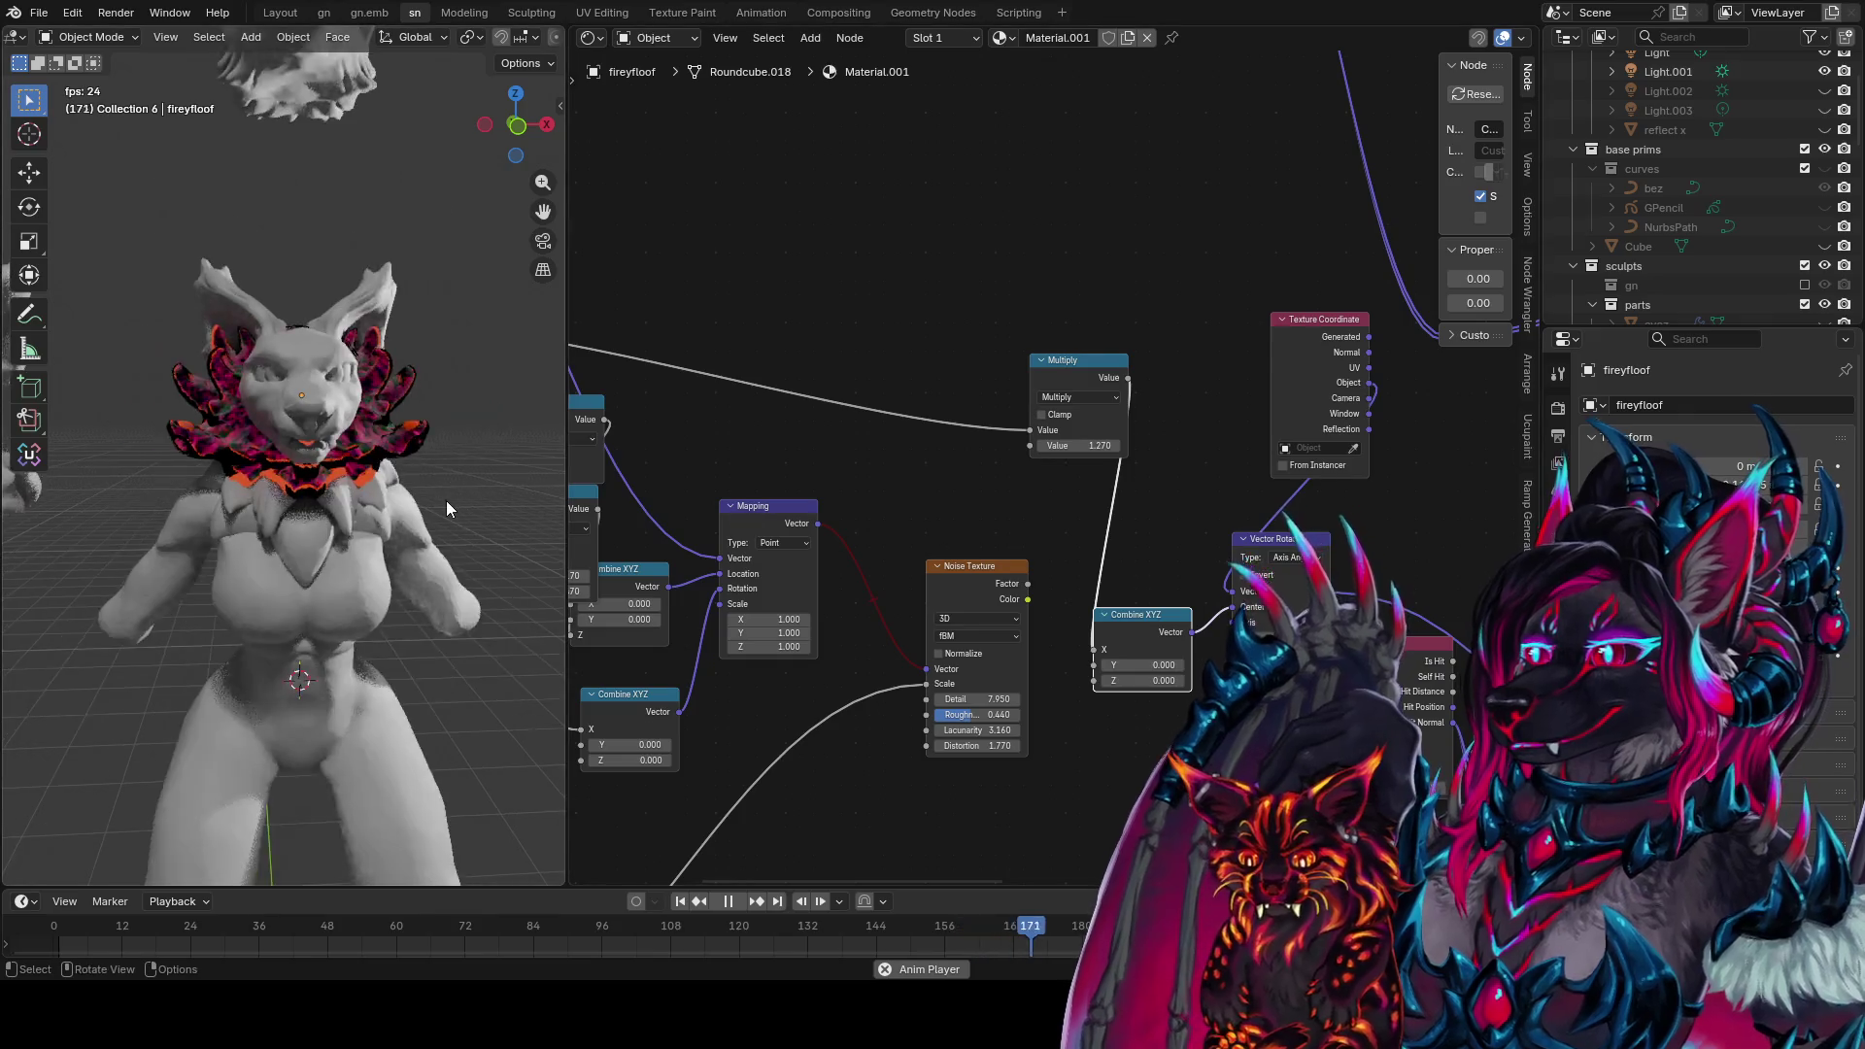
pyautogui.moveTo(446, 499); pyautogui.dragTo(404, 511, button='middle')
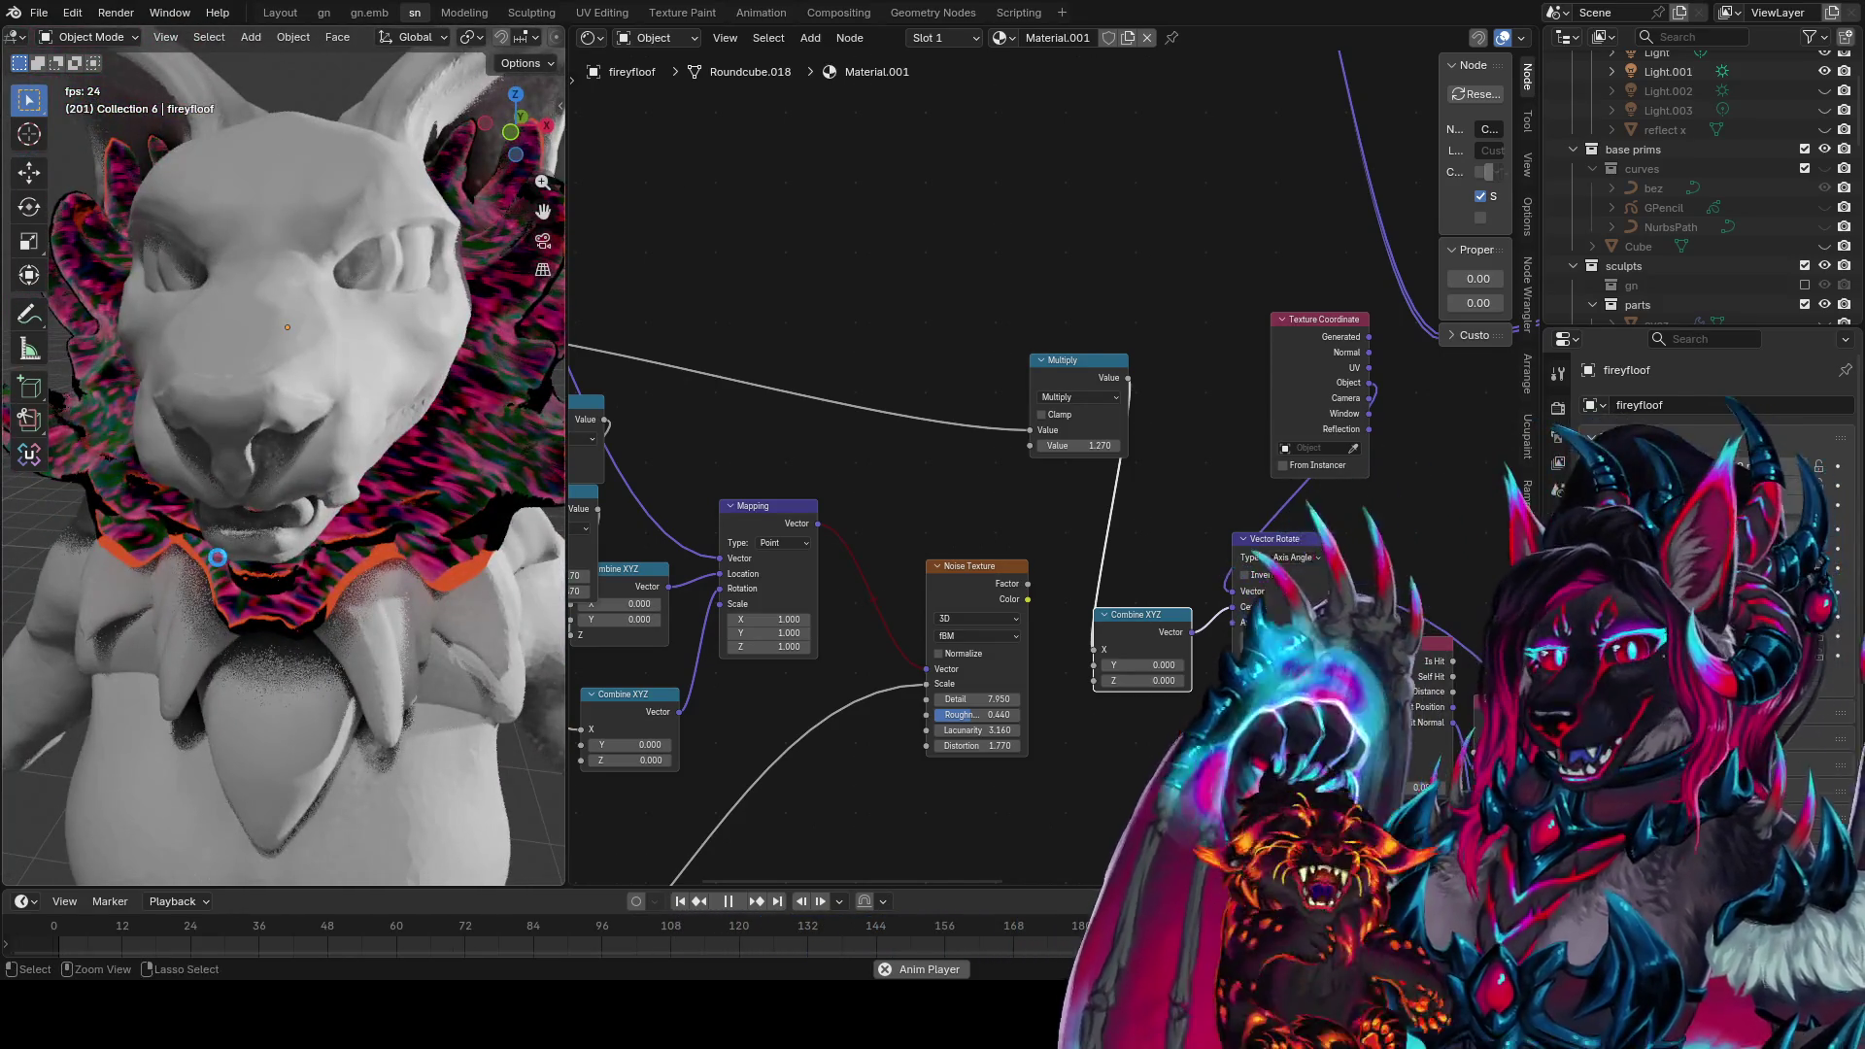
pyautogui.hotkey('ctrl', 's')
# Stop playback, rewind the timeline to frame 0, and save again
pyautogui.click(731, 900)
pyautogui.scroll(-2, 811, 517)
pyautogui.scroll(-6, 389, 435)
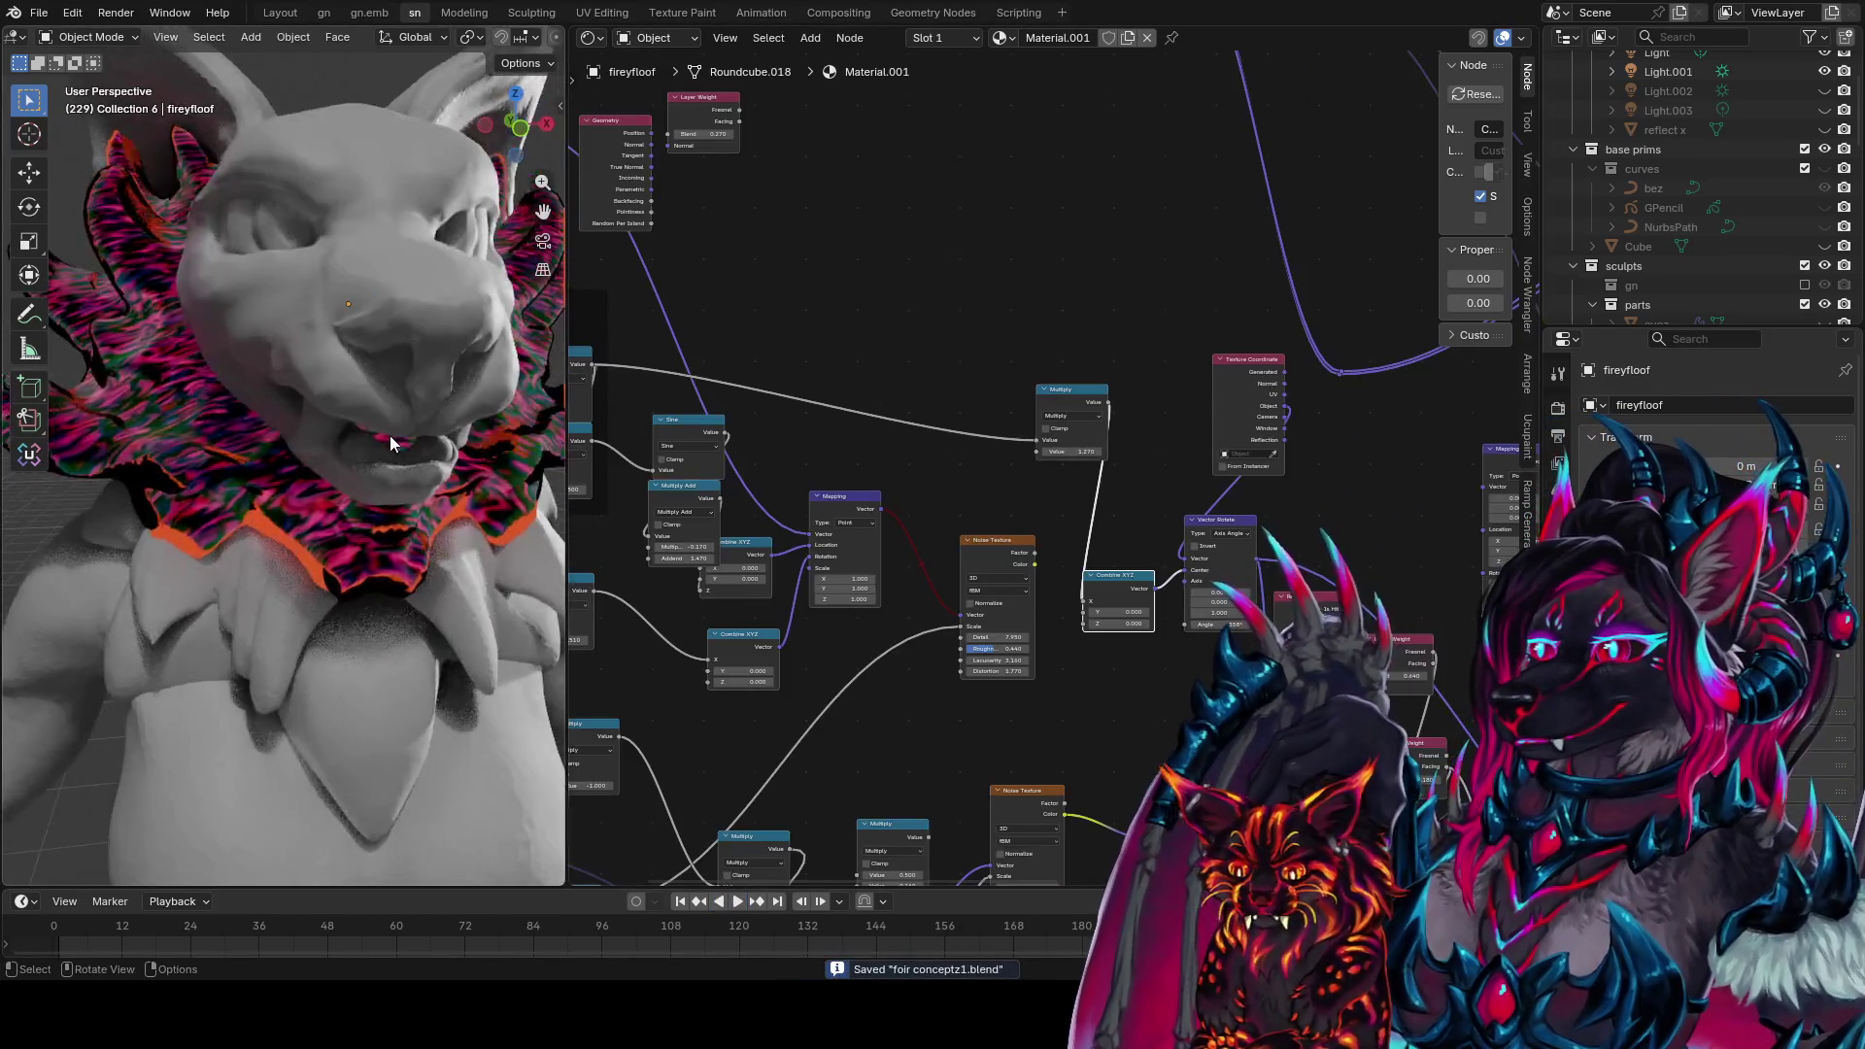
pyautogui.moveTo(585, 923); pyautogui.dragTo(7, 921)
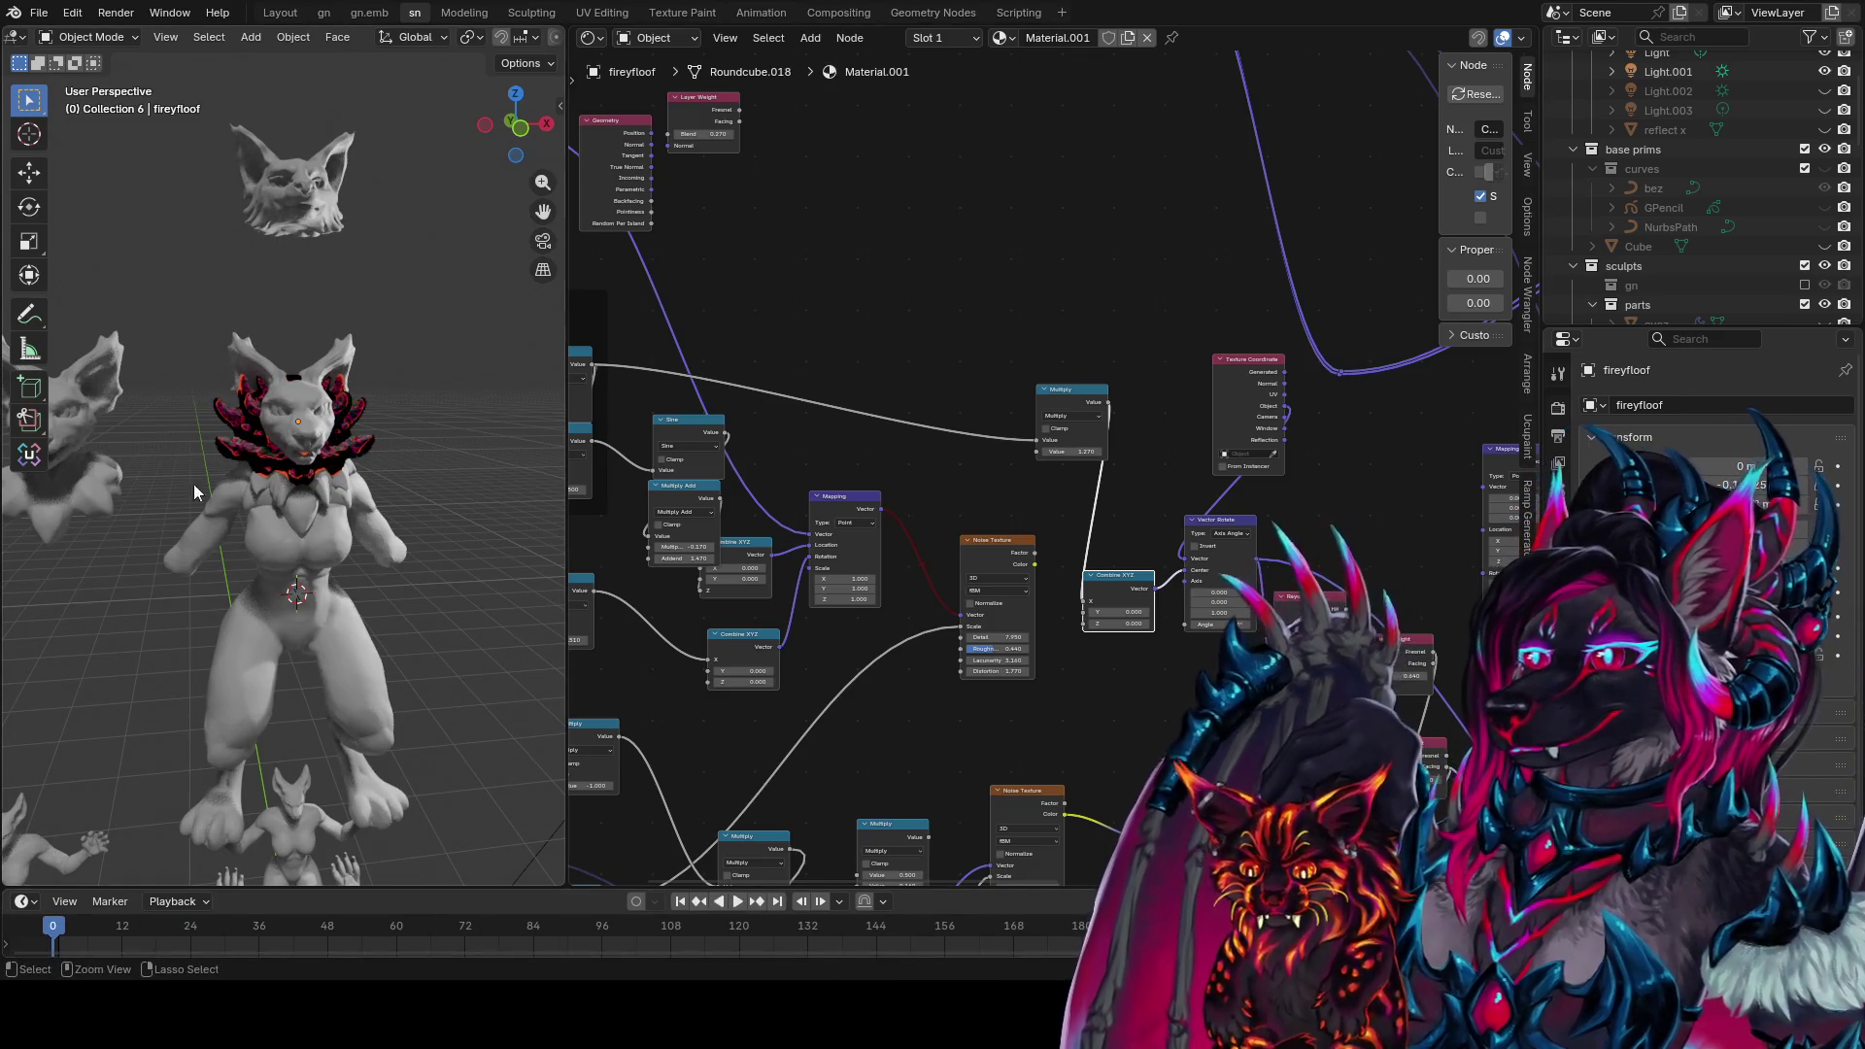
pyautogui.hotkey('ctrl', 's')
# Switch to the Layout workspace and view the whole lineup of figures
pyautogui.click(324, 12)
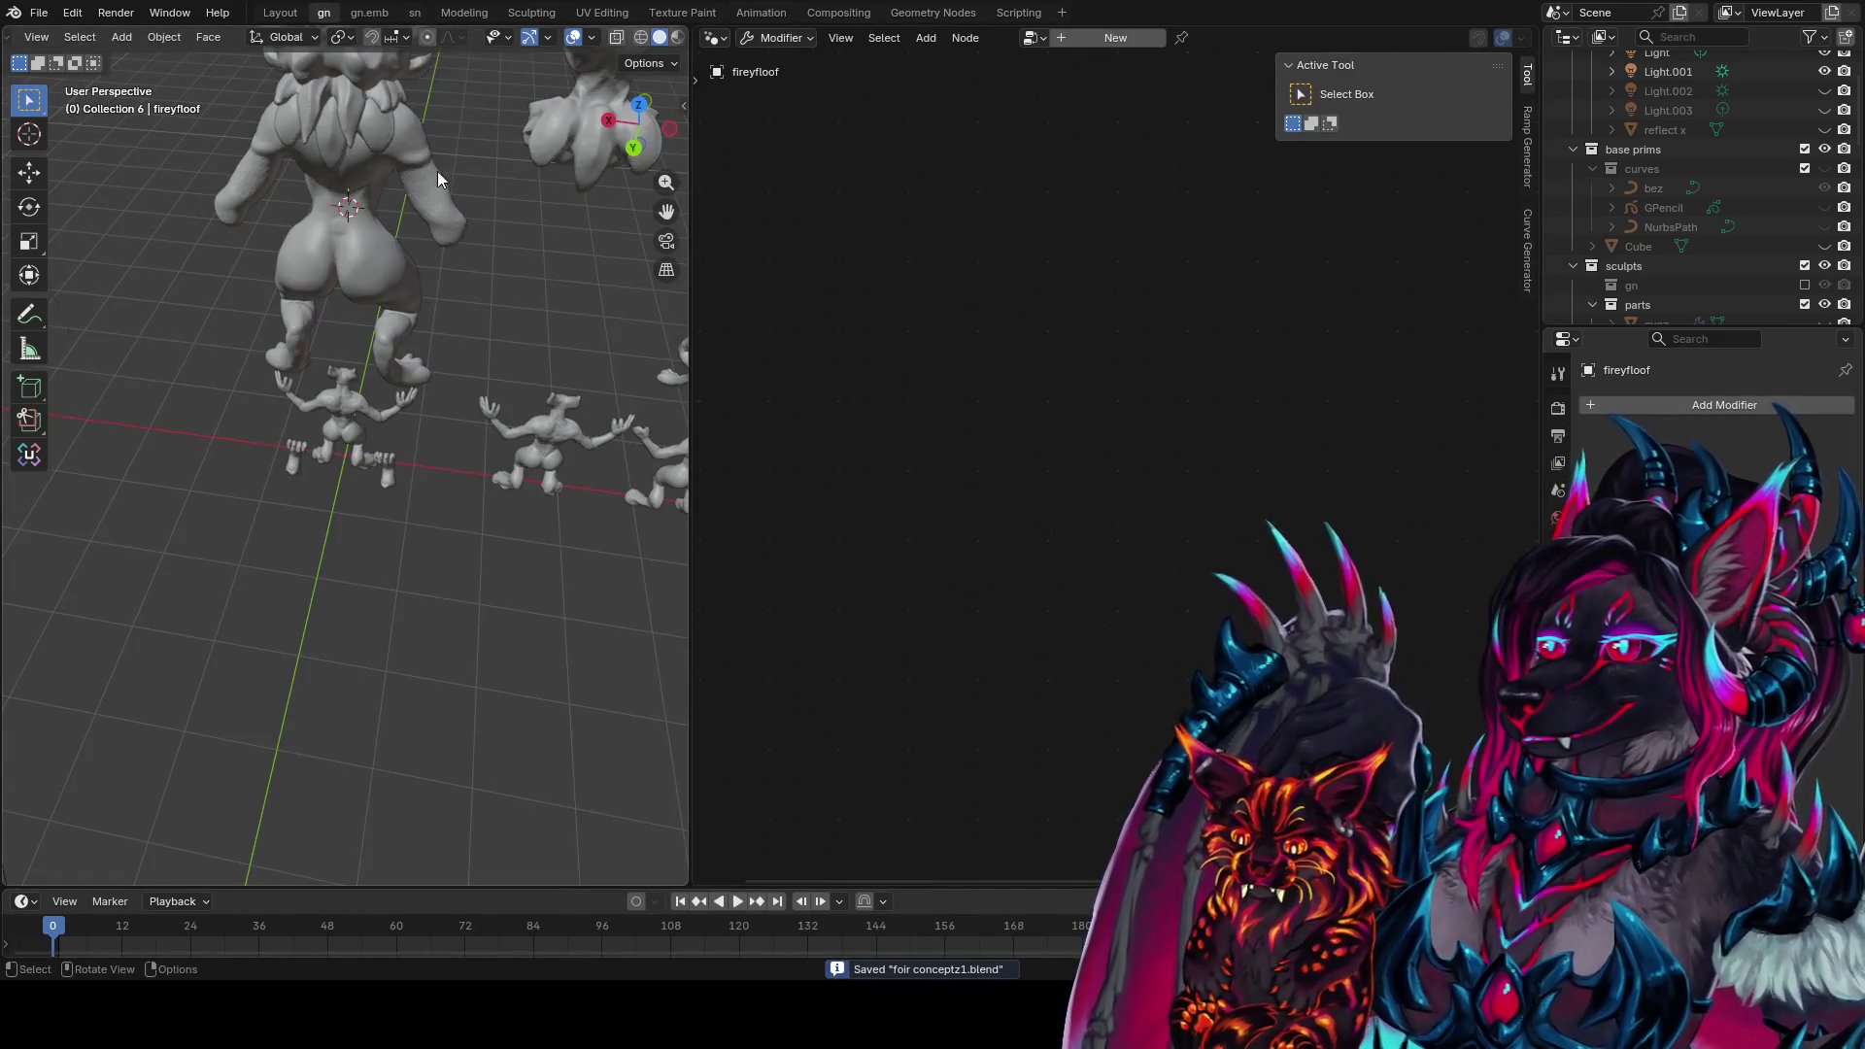
pyautogui.moveTo(437, 171); pyautogui.dragTo(291, 175, button='middle')
pyautogui.keyDown('shift'); pyautogui.moveTo(300, 304); pyautogui.dragTo(513, 547, button='middle'); pyautogui.keyUp('shift')
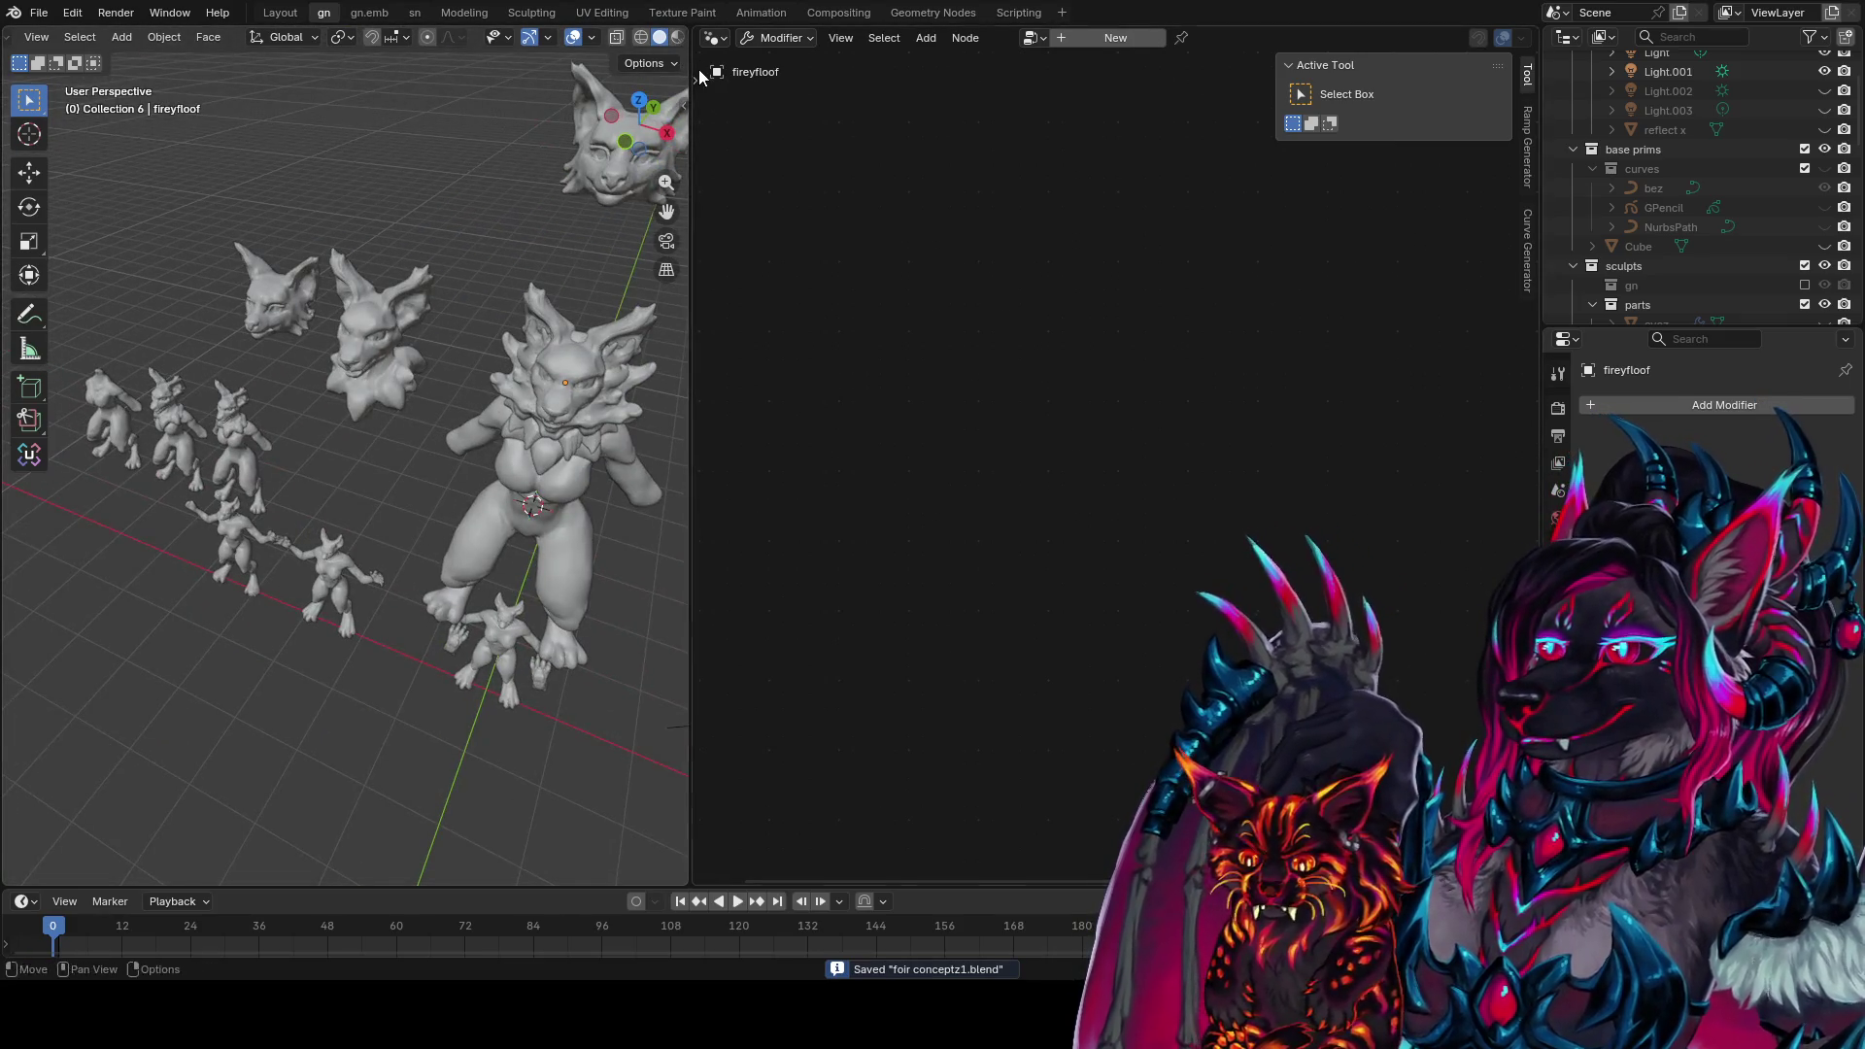
pyautogui.hotkey('ctrl', 'pageup')
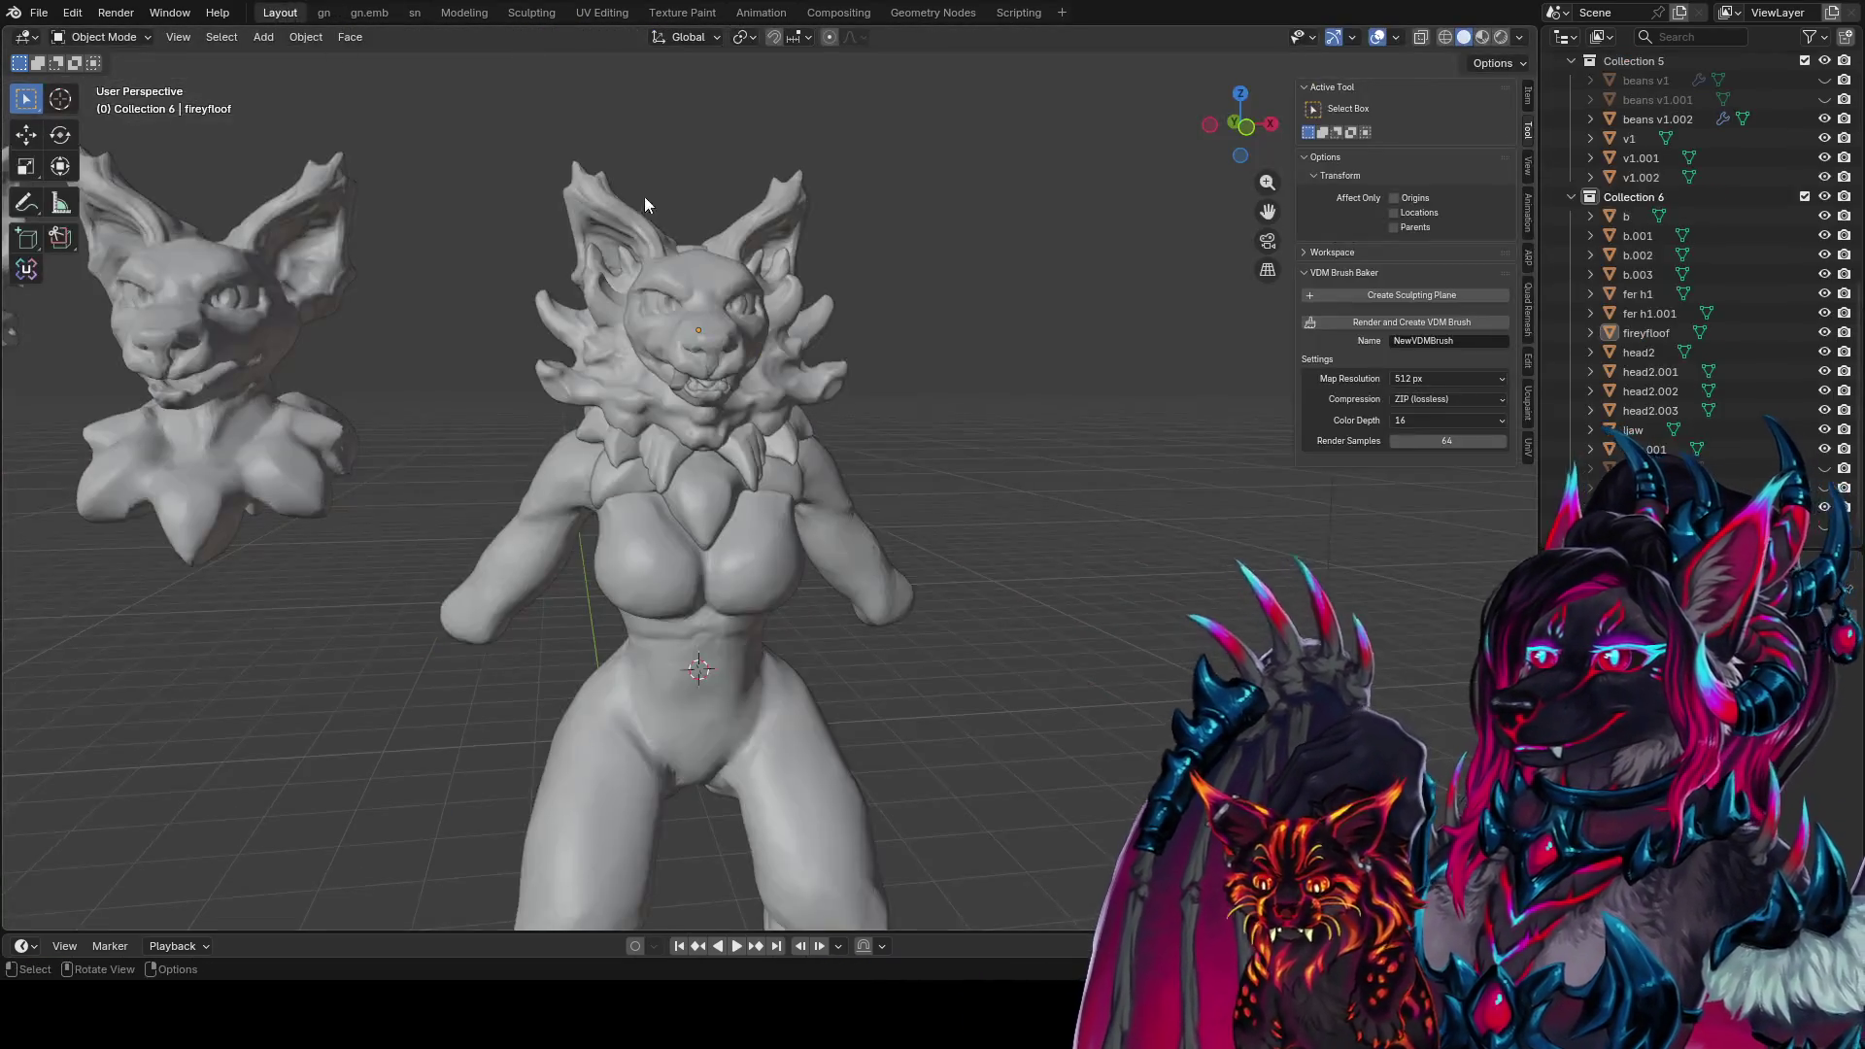
pyautogui.scroll(-5, 684, 336)
pyautogui.moveTo(684, 337)
pyautogui.mouseDown(button='middle')
pyautogui.moveTo(553, 330)
pyautogui.moveTo(667, 348)
pyautogui.mouseUp(button='middle')
pyautogui.scroll(3, 813, 412)
pyautogui.moveTo(814, 412)
pyautogui.mouseDown(button='middle')
pyautogui.moveTo(802, 385)
pyautogui.moveTo(840, 400)
pyautogui.moveTo(835, 379)
pyautogui.mouseUp(button='middle')
# Move the fer h1 head vertically into place and save
pyautogui.click(777, 116)
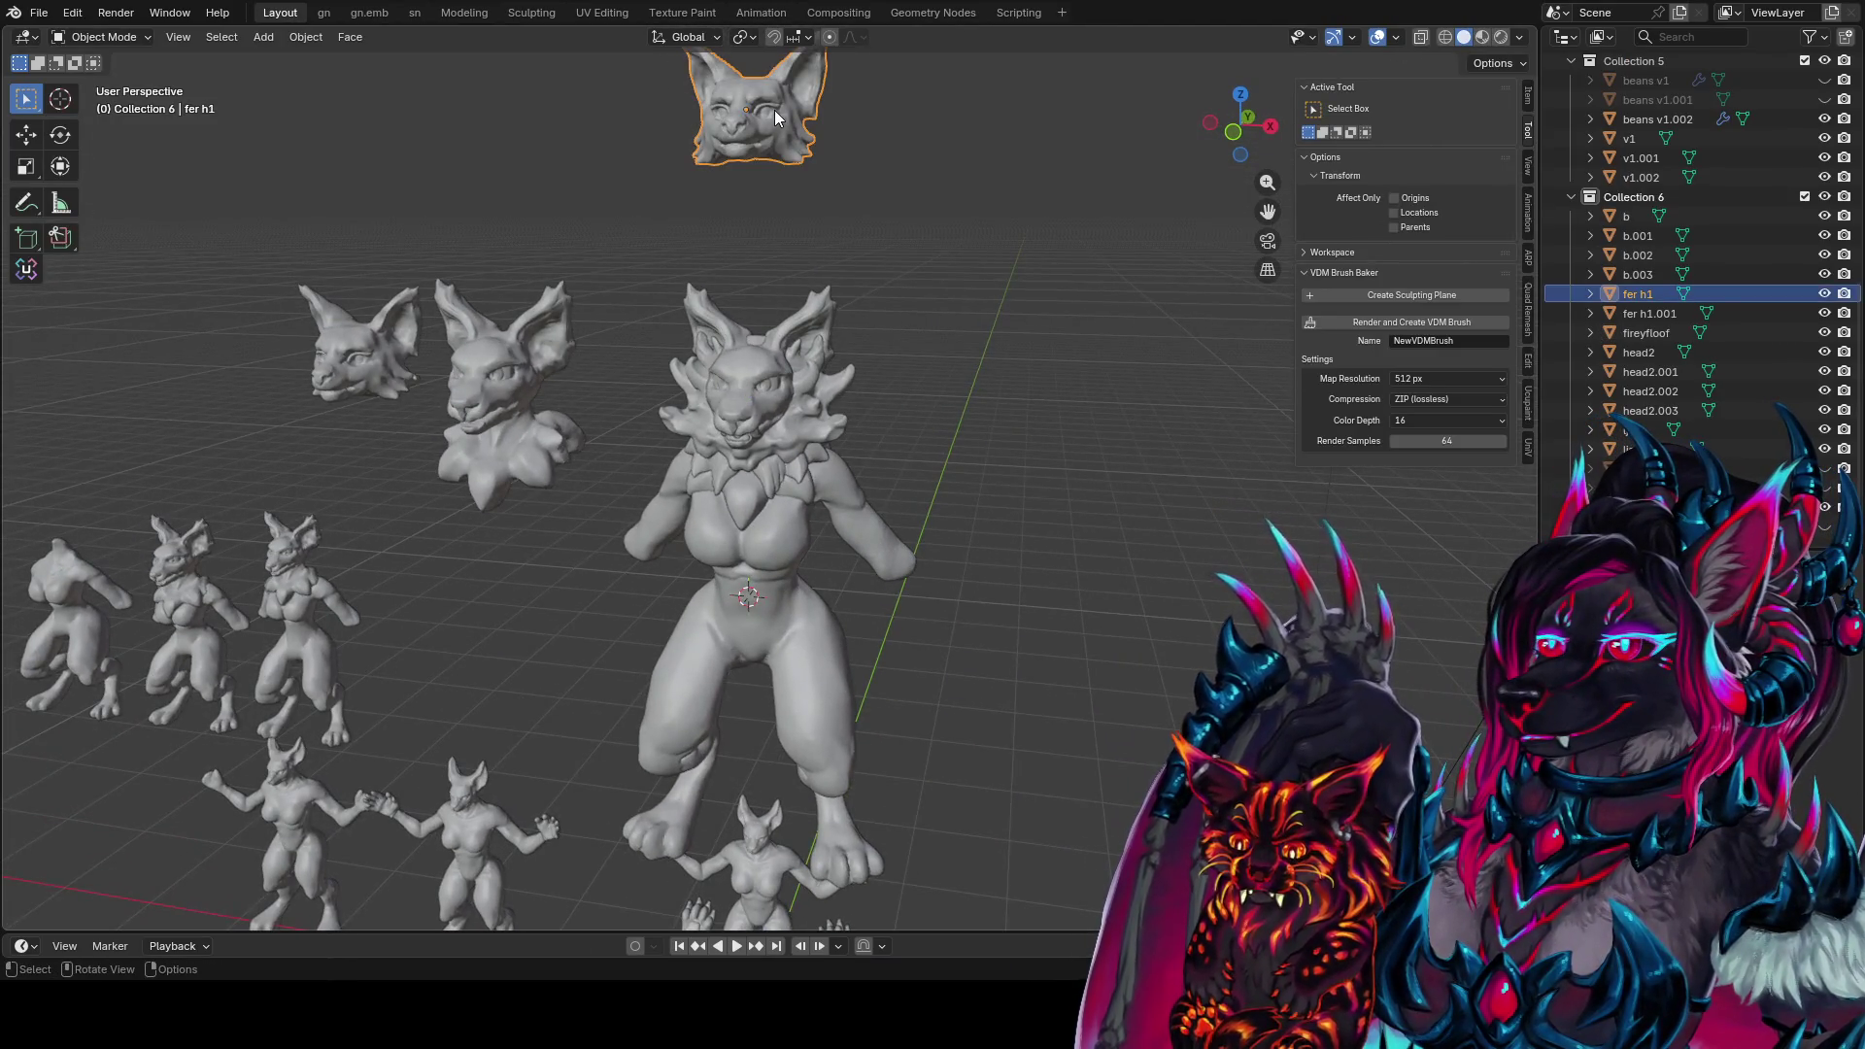
pyautogui.press('g')
pyautogui.press('z')
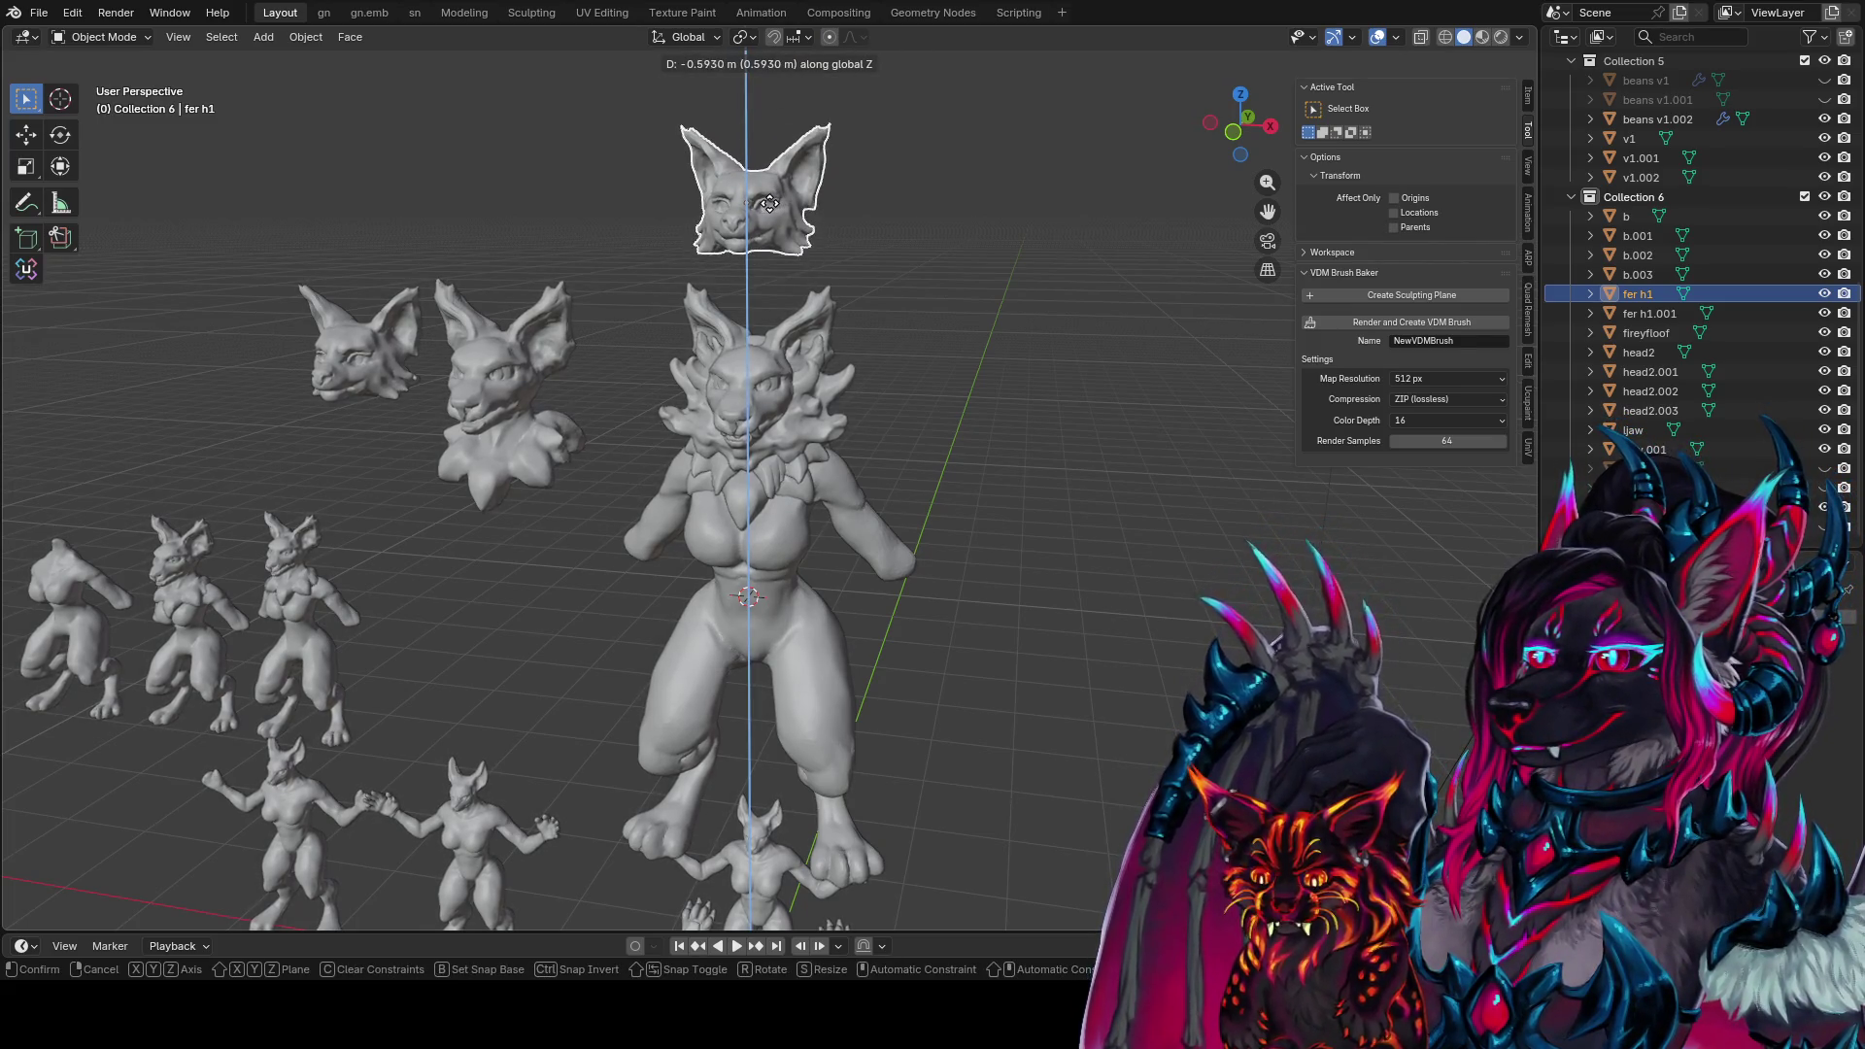
pyautogui.click(781, 189)
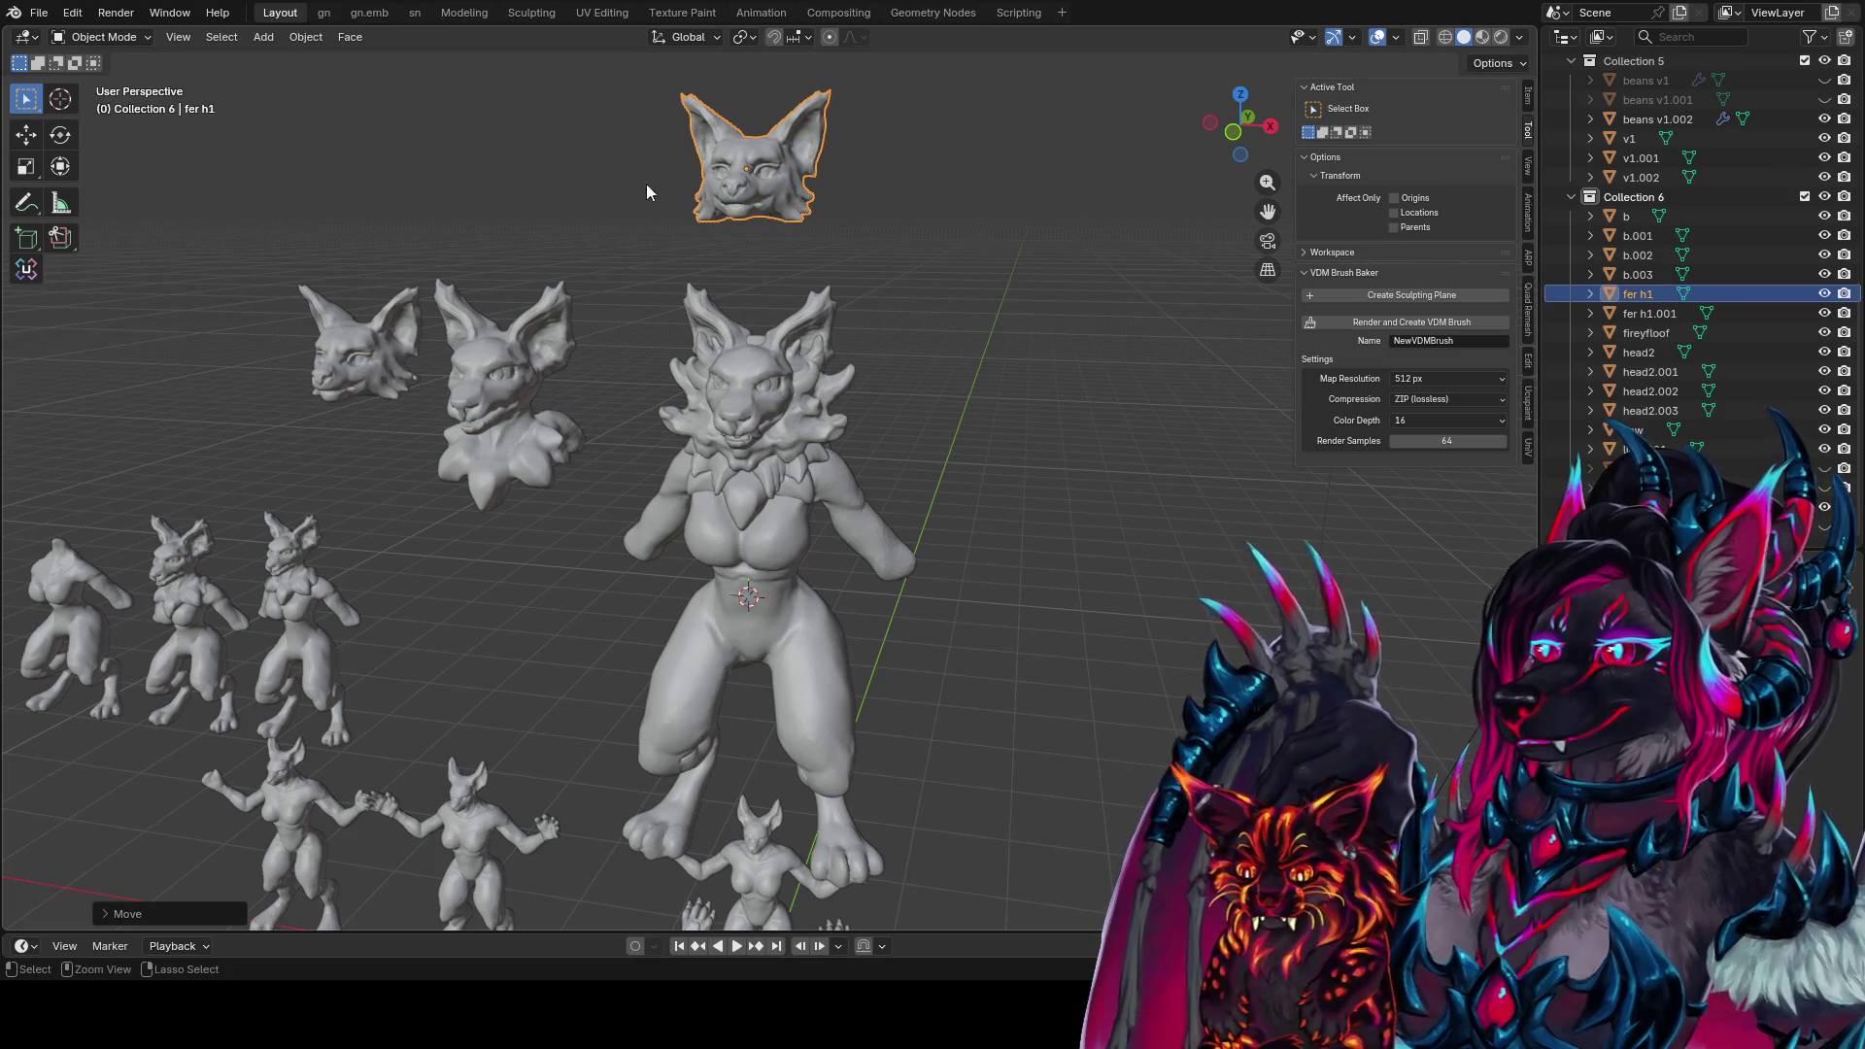
pyautogui.press('r')
pyautogui.press('z')
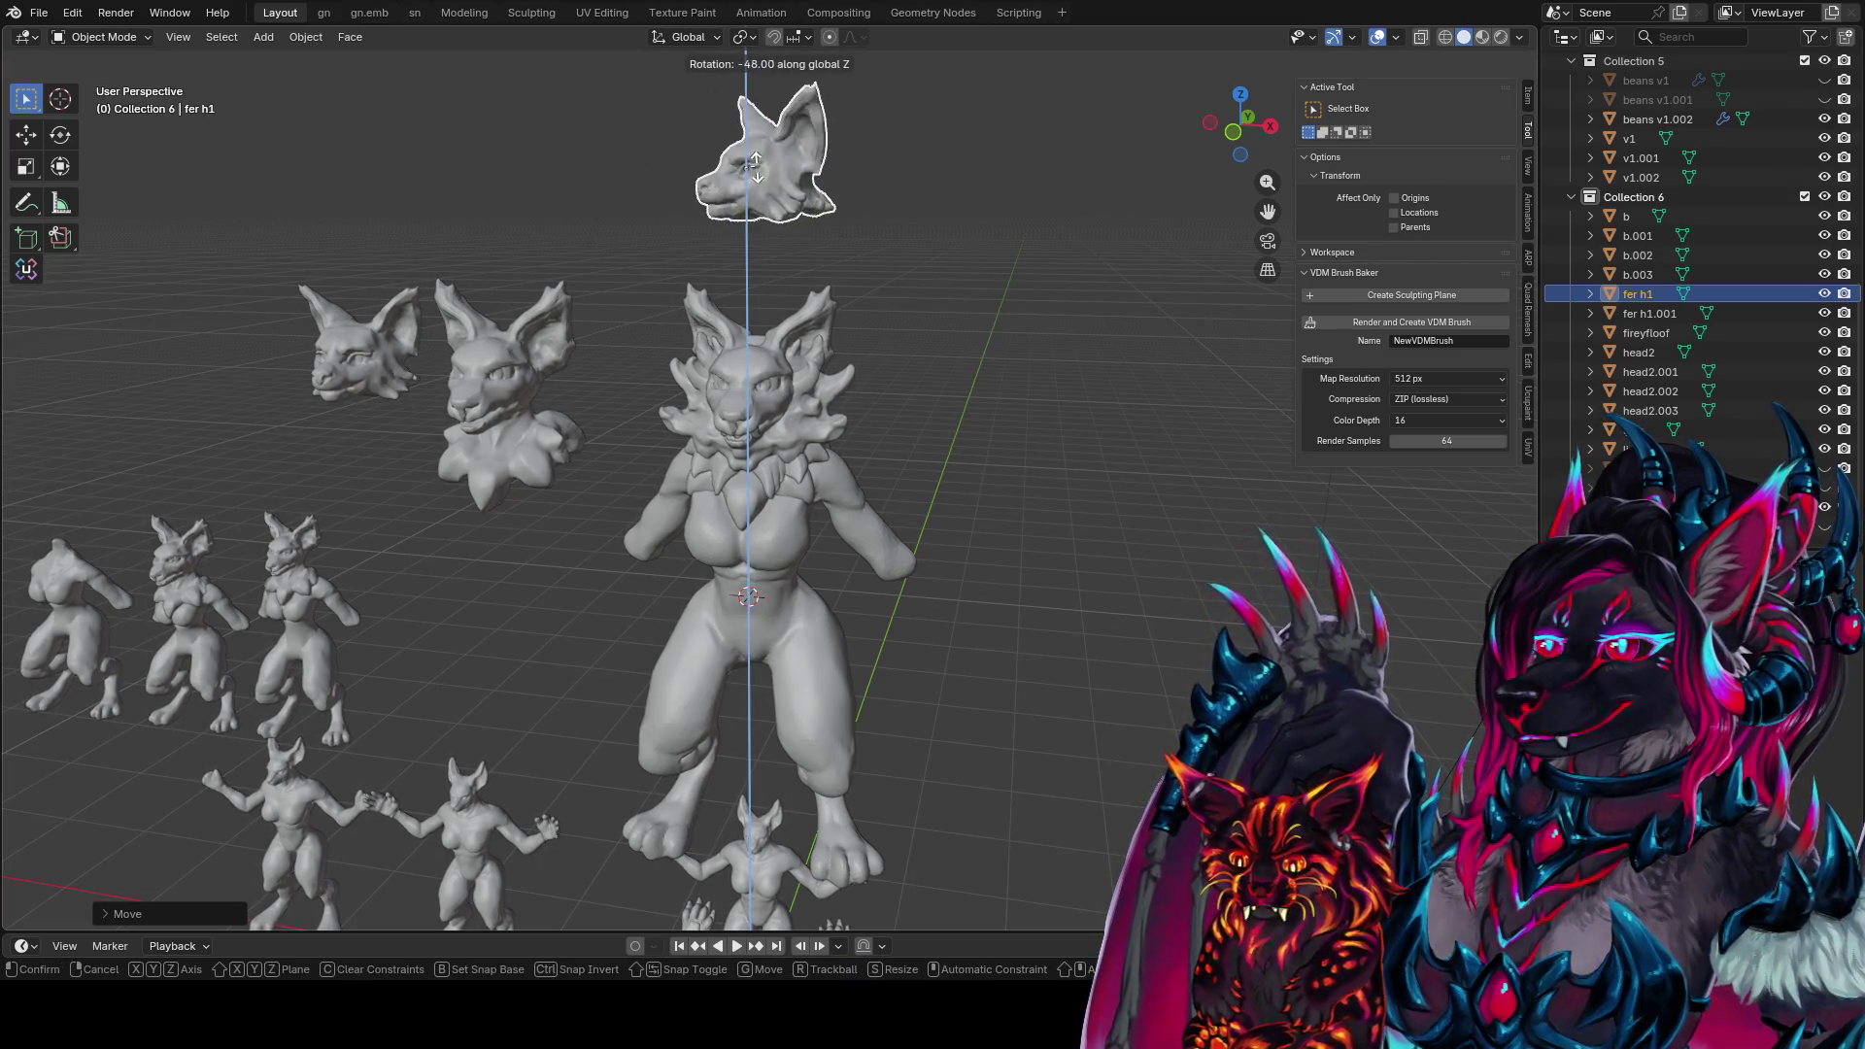
pyautogui.press('Escape')
pyautogui.hotkey('ctrl', 's')
# Tilt fer h1 slightly with X-axis and free rotations, then switch to Material Preview shading
pyautogui.press('r')
pyautogui.press('x')
pyautogui.click(950, 229)
pyautogui.press('r')
pyautogui.press('z')
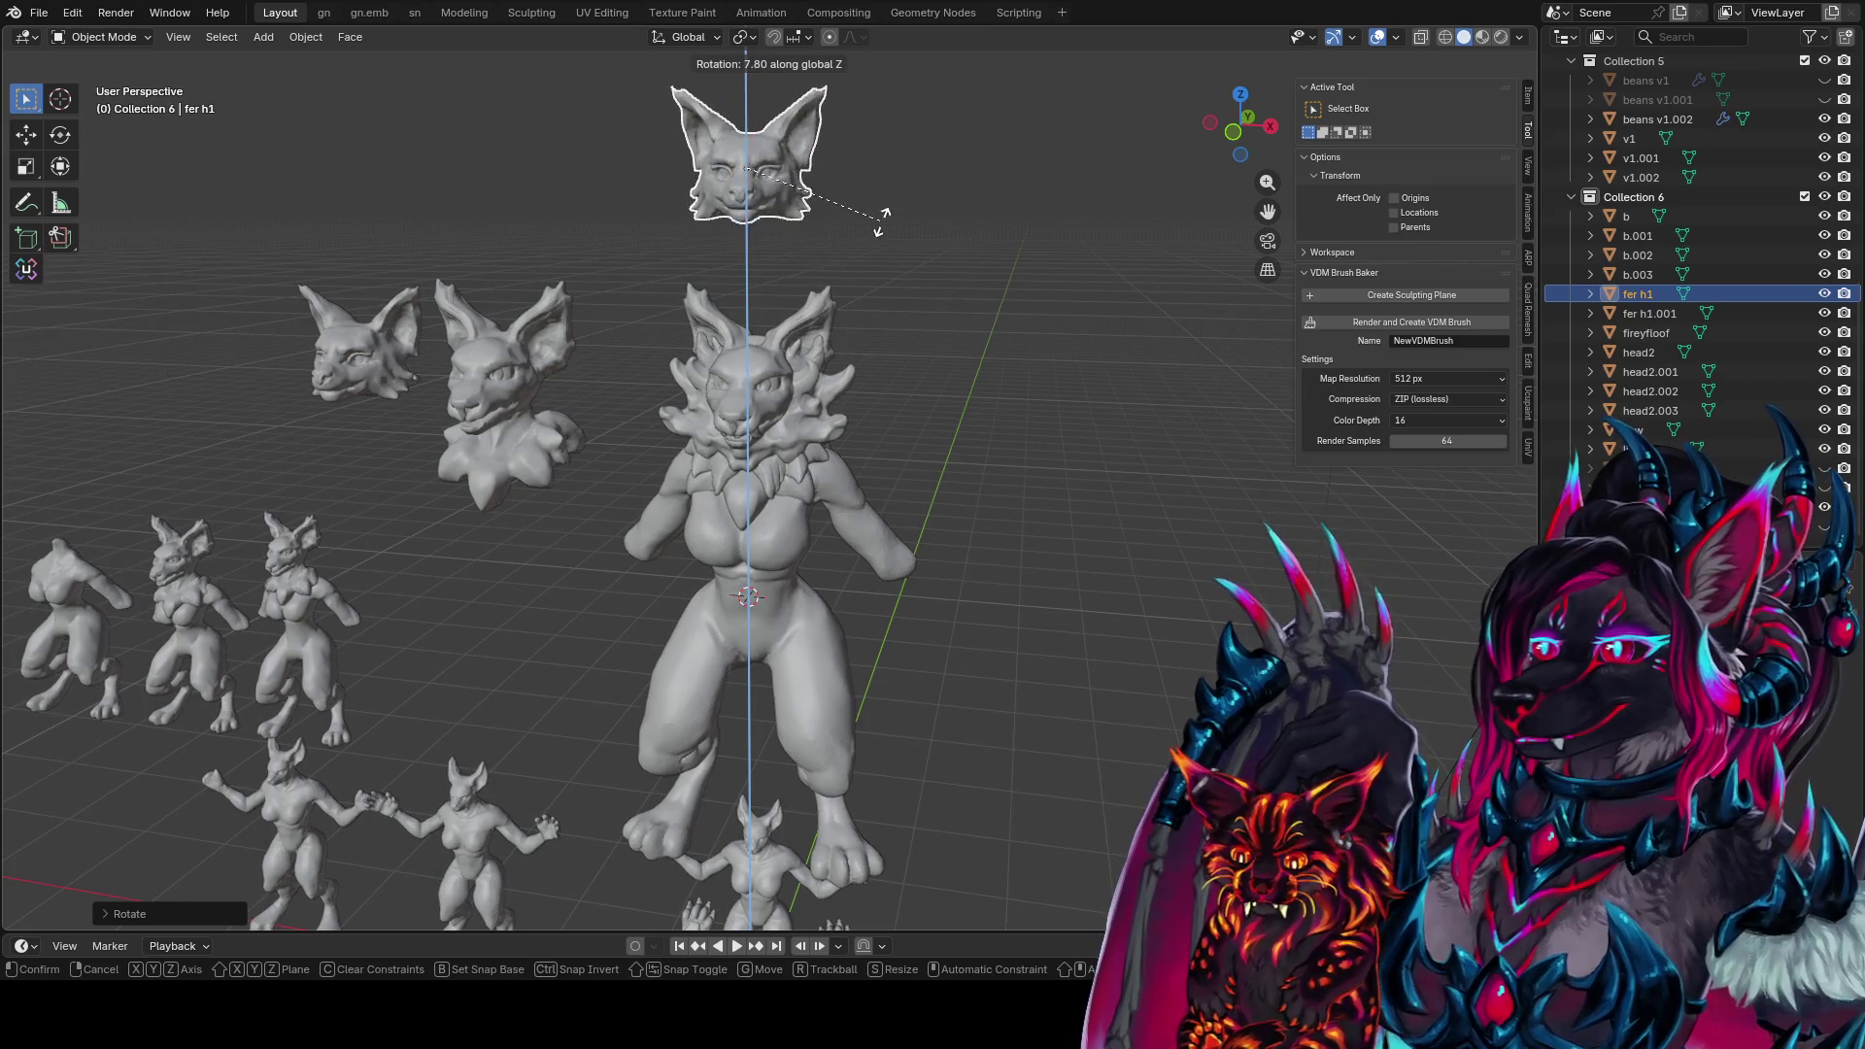
pyautogui.press('x')
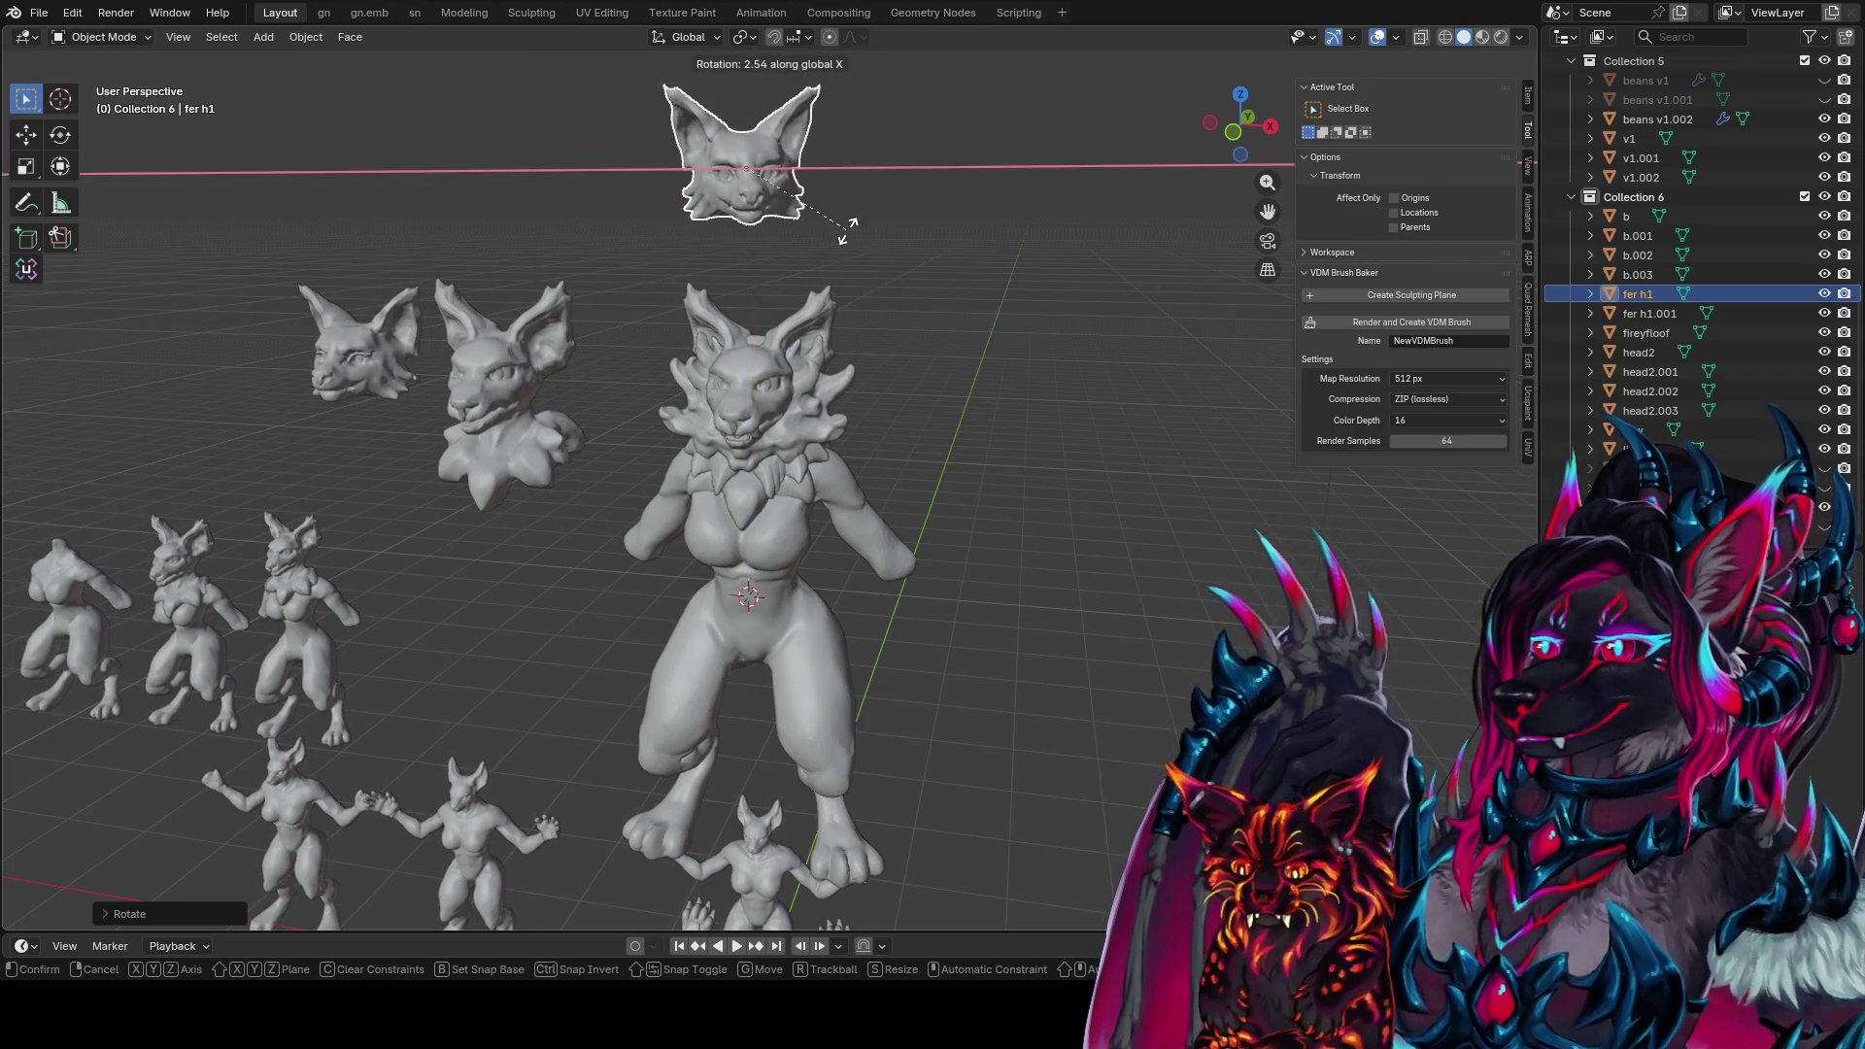
pyautogui.click(855, 228)
pyautogui.press('r')
pyautogui.press('r')
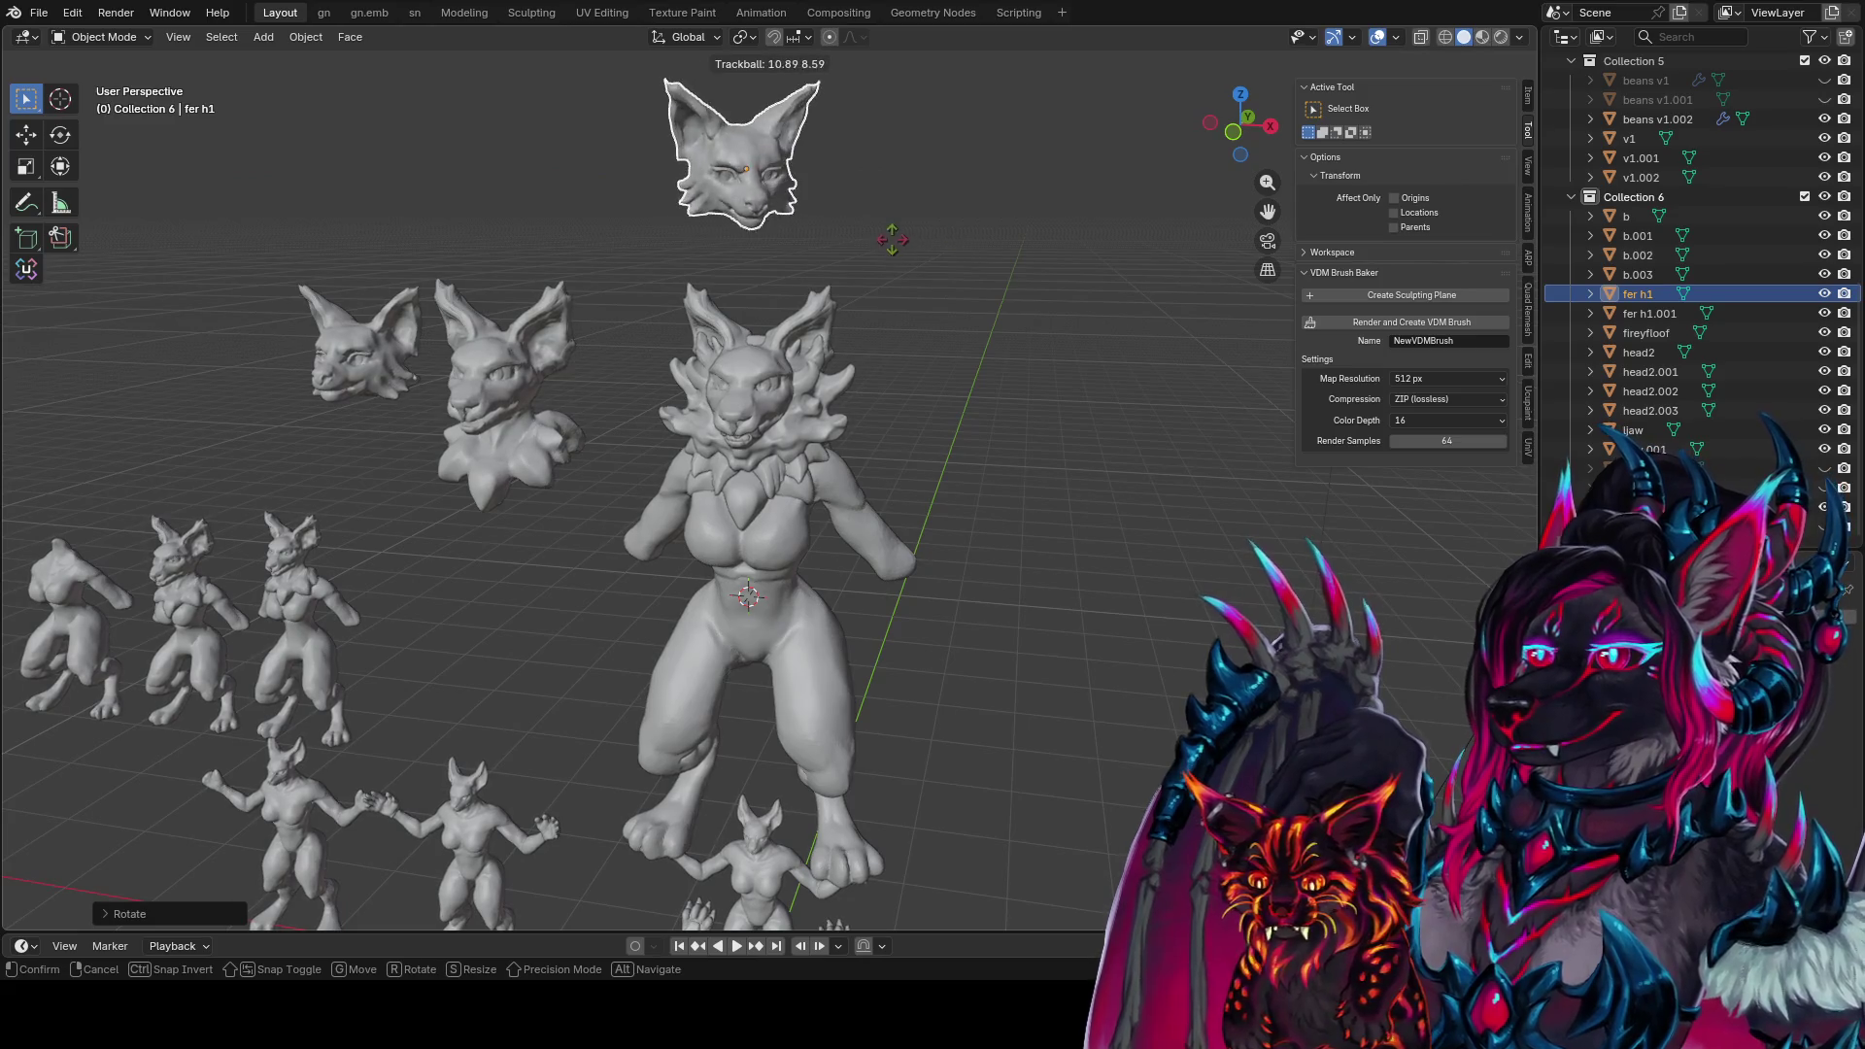
pyautogui.click(810, 245)
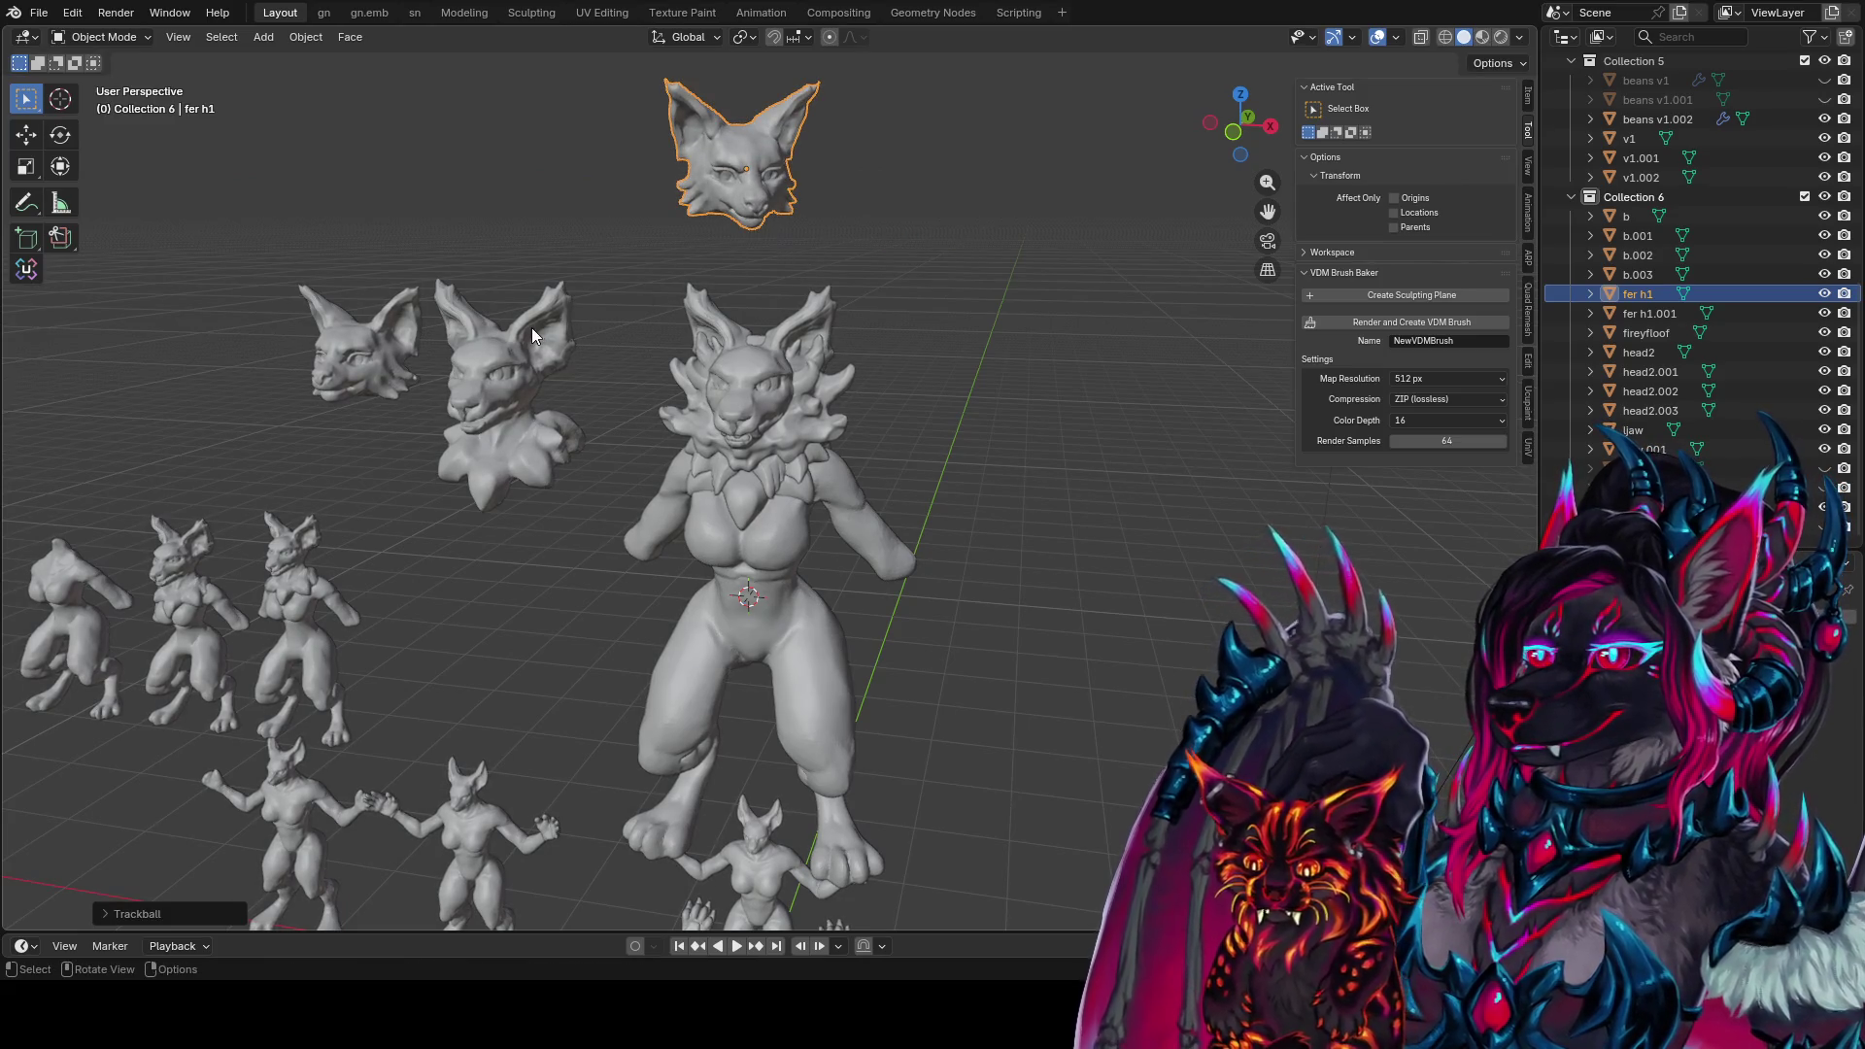
pyautogui.moveTo(849, 453)
pyautogui.mouseDown(button='middle')
pyautogui.moveTo(849, 393)
pyautogui.moveTo(845, 414)
pyautogui.moveTo(1040, 458)
pyautogui.mouseUp(button='middle')
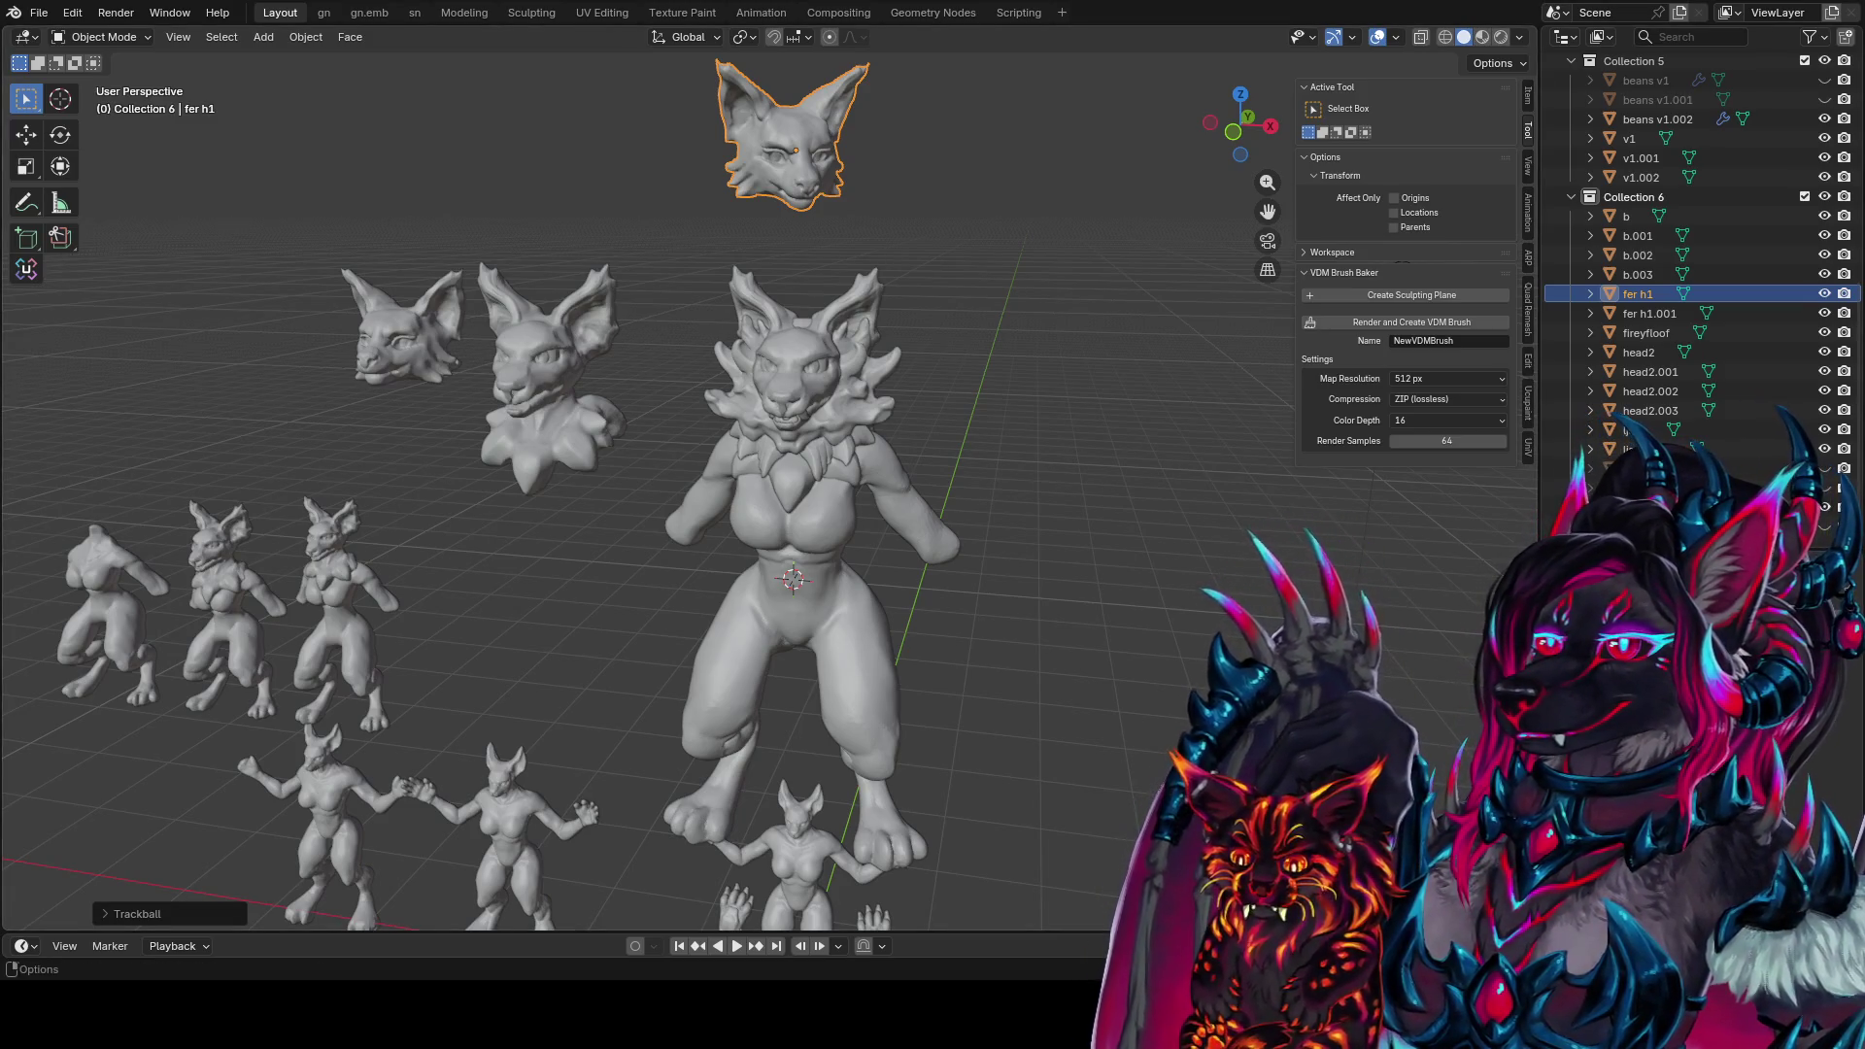
pyautogui.press('z')
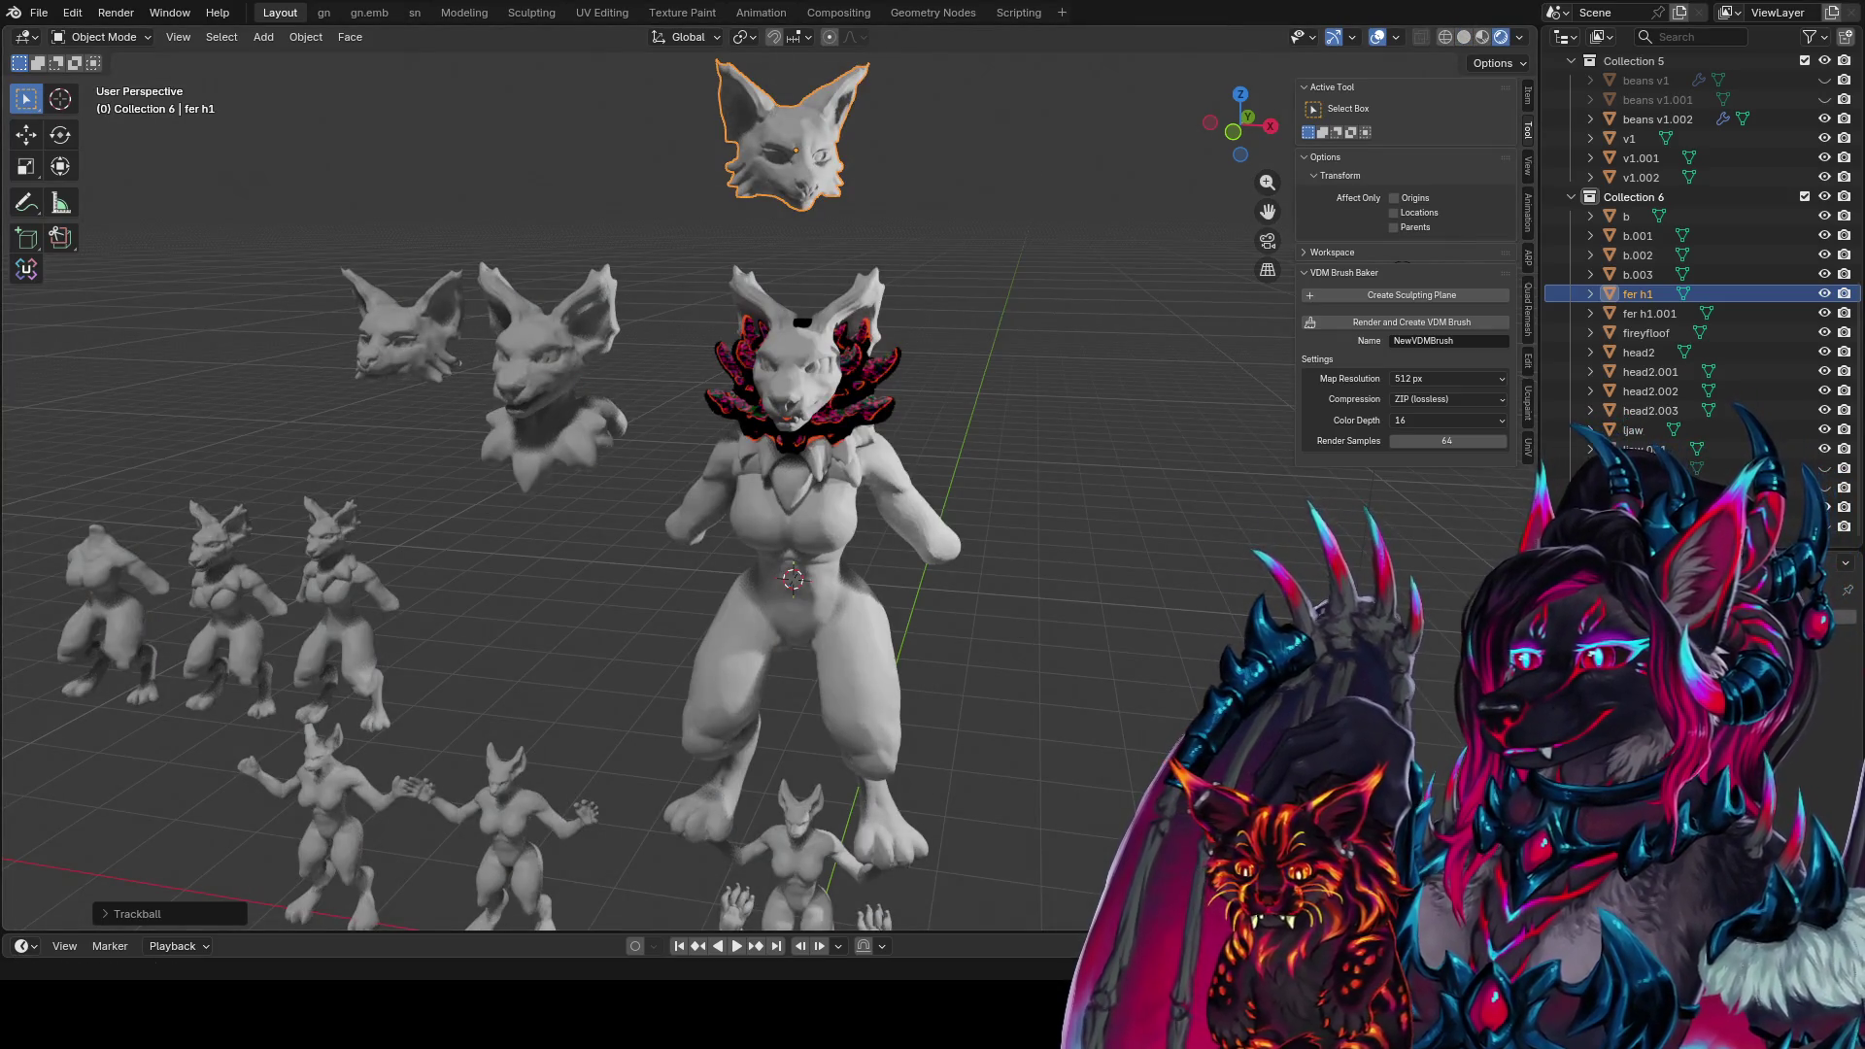